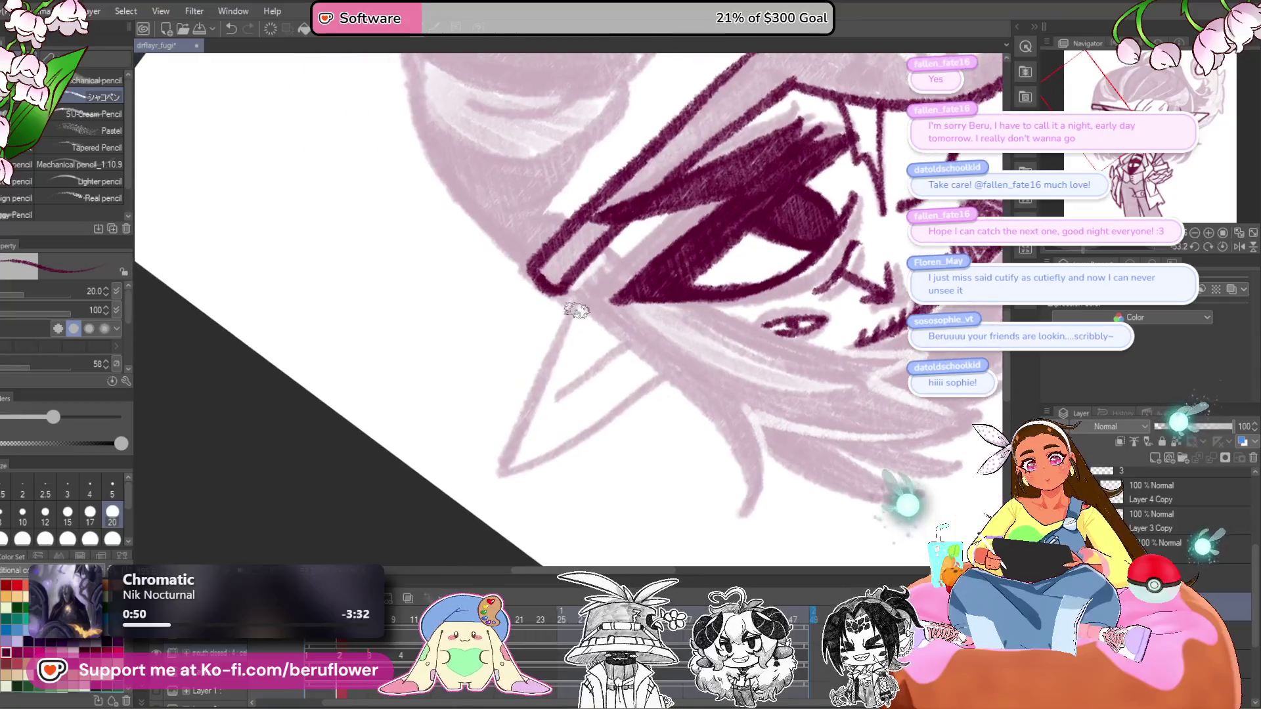
- Ink two dark maroon strokes along the hair, then straighten and fit the view over the face
left_click_drag(555, 396, 644, 340)
scroll(646, 337, "down", 5)
scroll(646, 338, "up", 2)
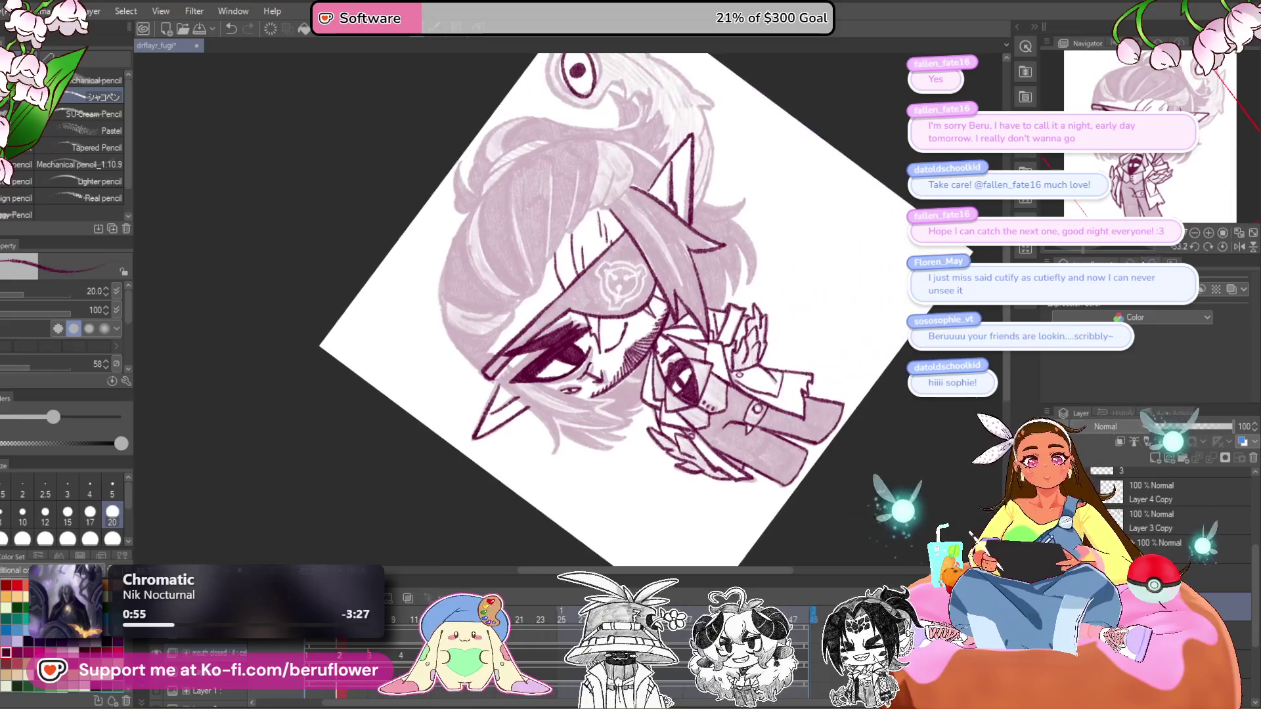
left_click(1197, 243)
scroll(516, 175, "up", 6)
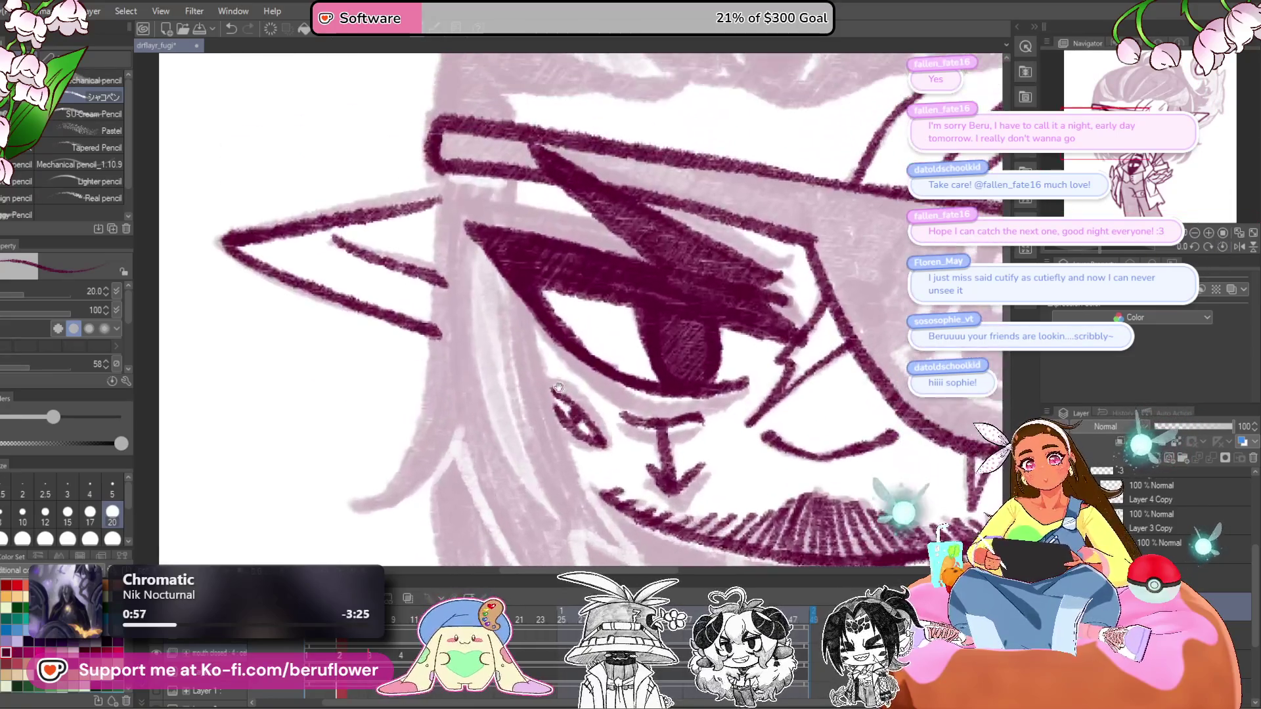
left_click_drag(545, 460, 513, 319)
- Trace lines below the eye corner, down the hair and its left edge, then show the shaded frame
left_click_drag(506, 262, 607, 437)
mouse_move(526, 381)
left_mouse_down()
mouse_move(597, 424)
mouse_move(629, 397)
left_mouse_up()
mouse_move(450, 288)
left_mouse_down()
mouse_move(512, 401)
mouse_move(614, 500)
left_mouse_up()
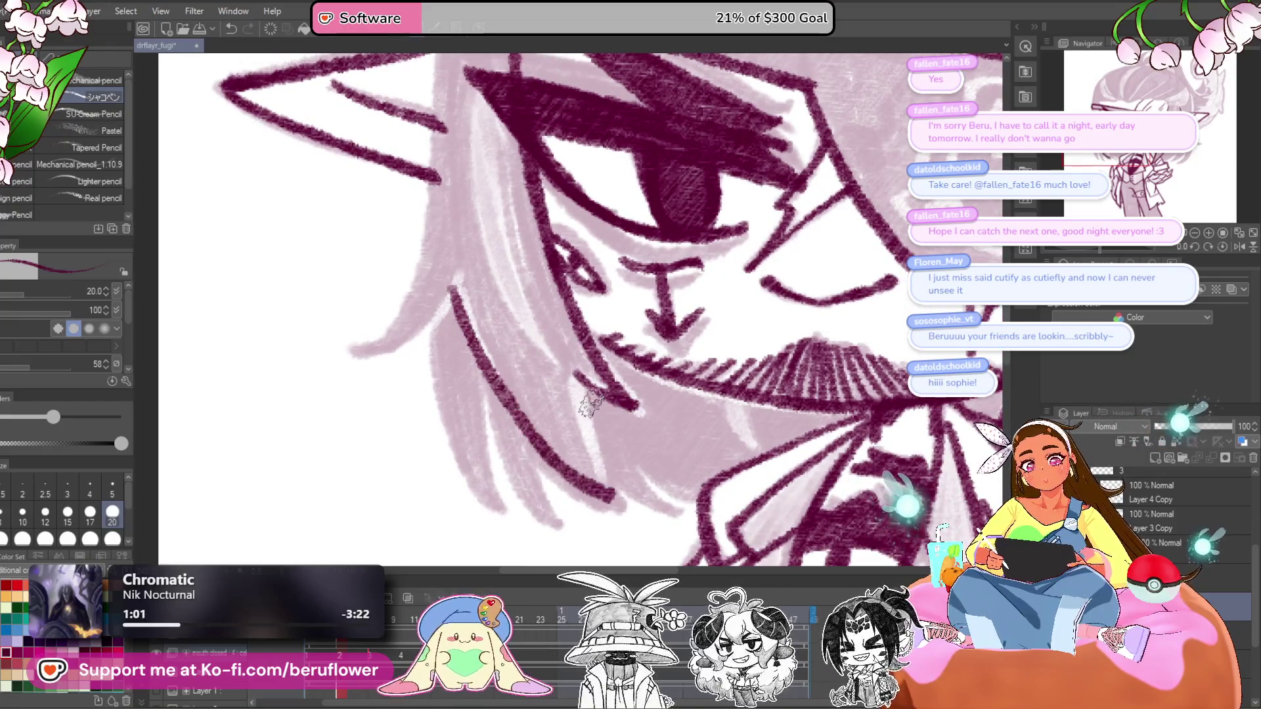
left_click_drag(587, 416, 614, 503)
scroll(586, 417, "down", 4)
scroll(512, 224, "up", 3)
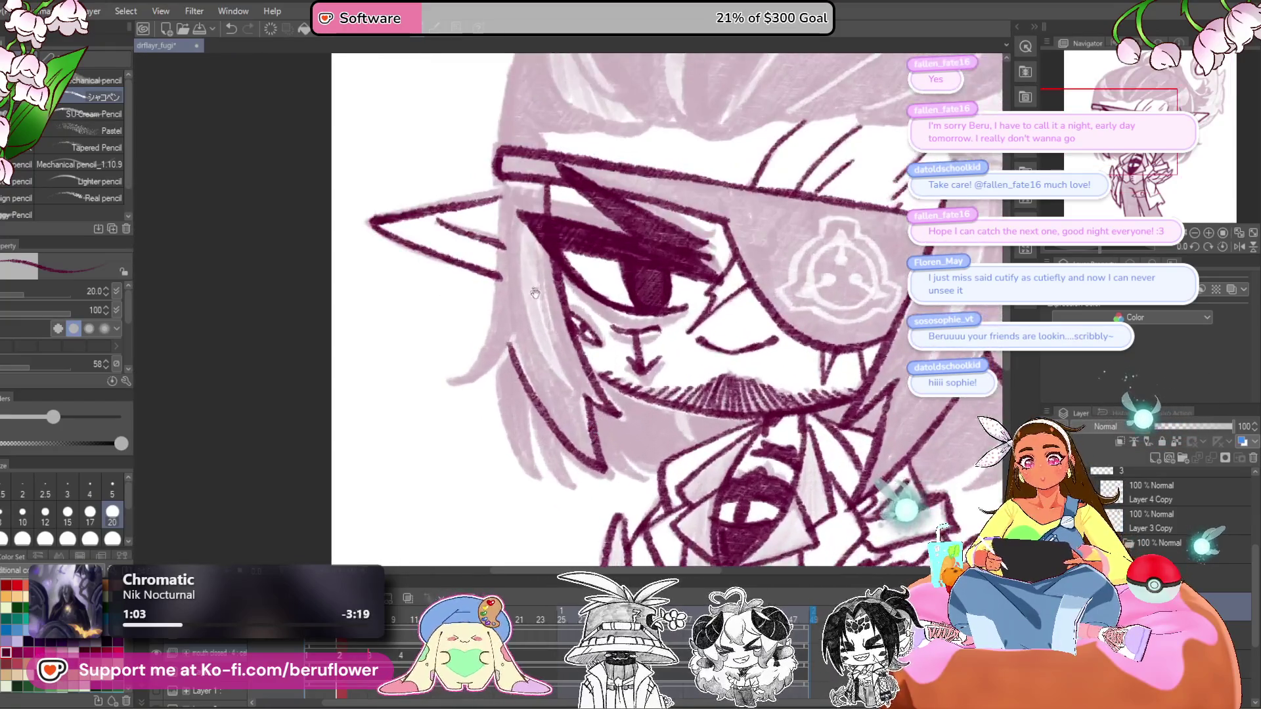
left_click_drag(512, 223, 467, 413)
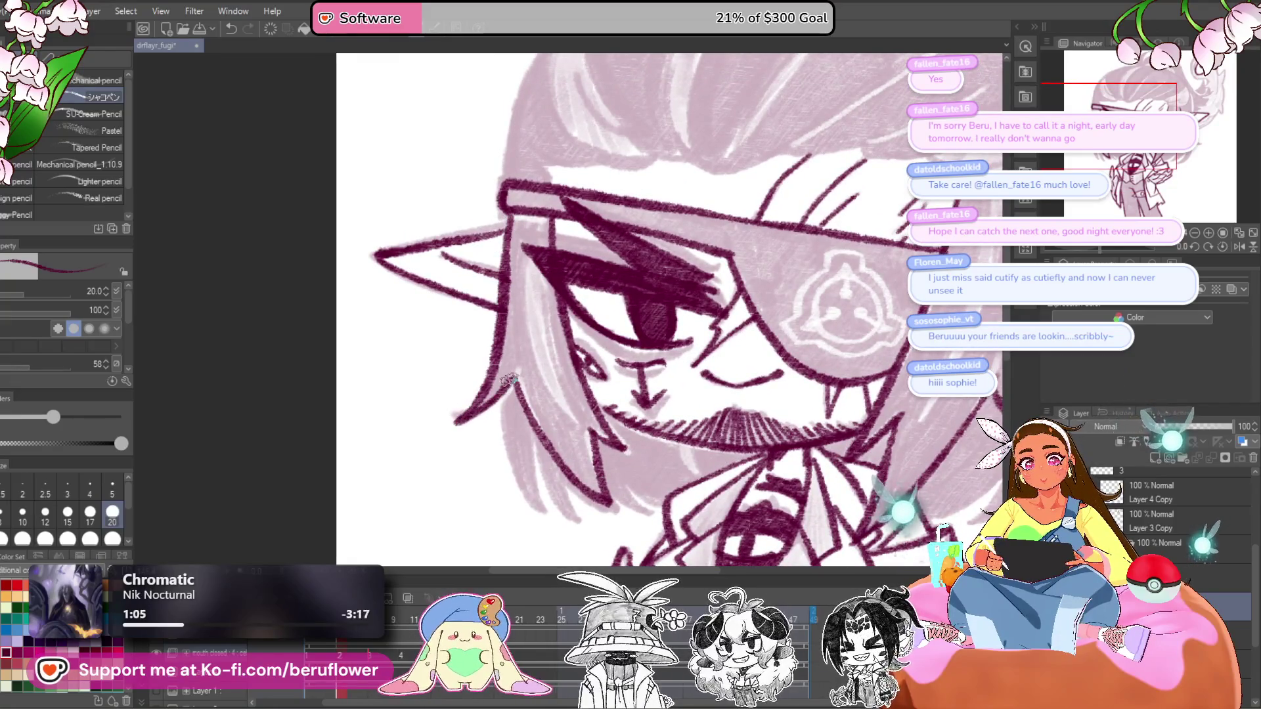
left_click(312, 648)
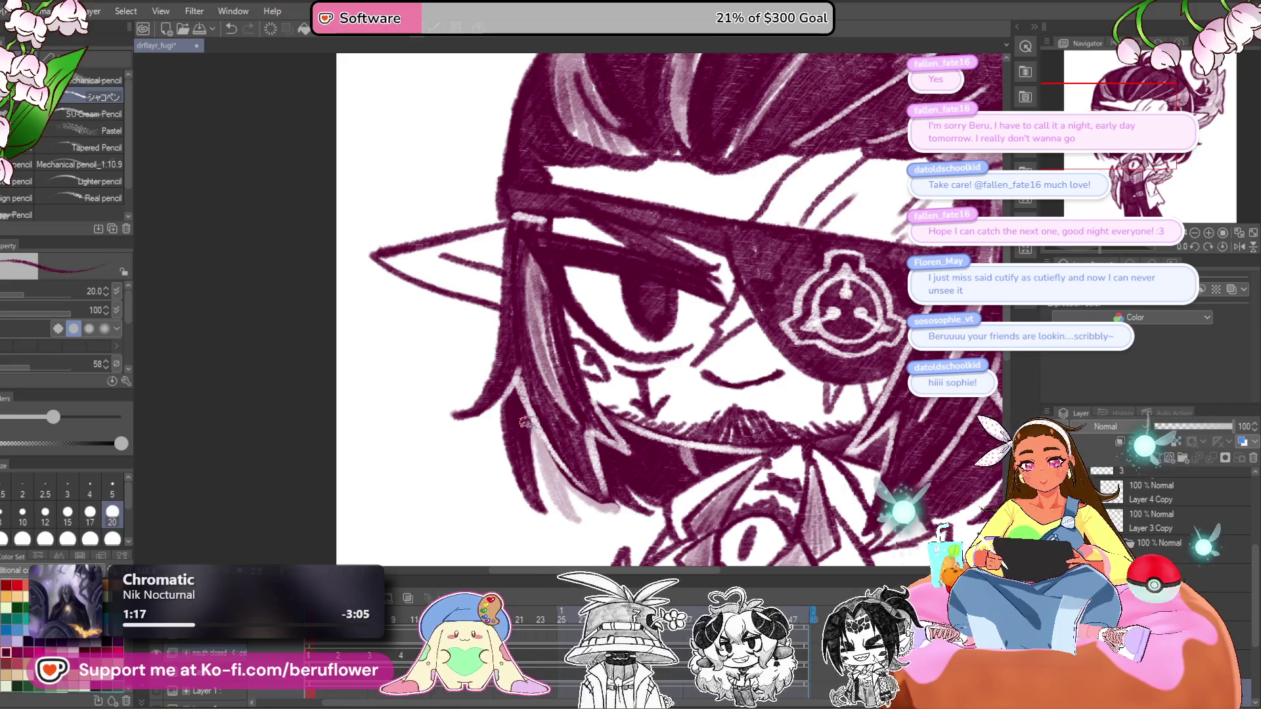
- Pan around the shaded frame, undoing a stray small stroke, and slightly straighten the view
left_click_drag(555, 498, 535, 486)
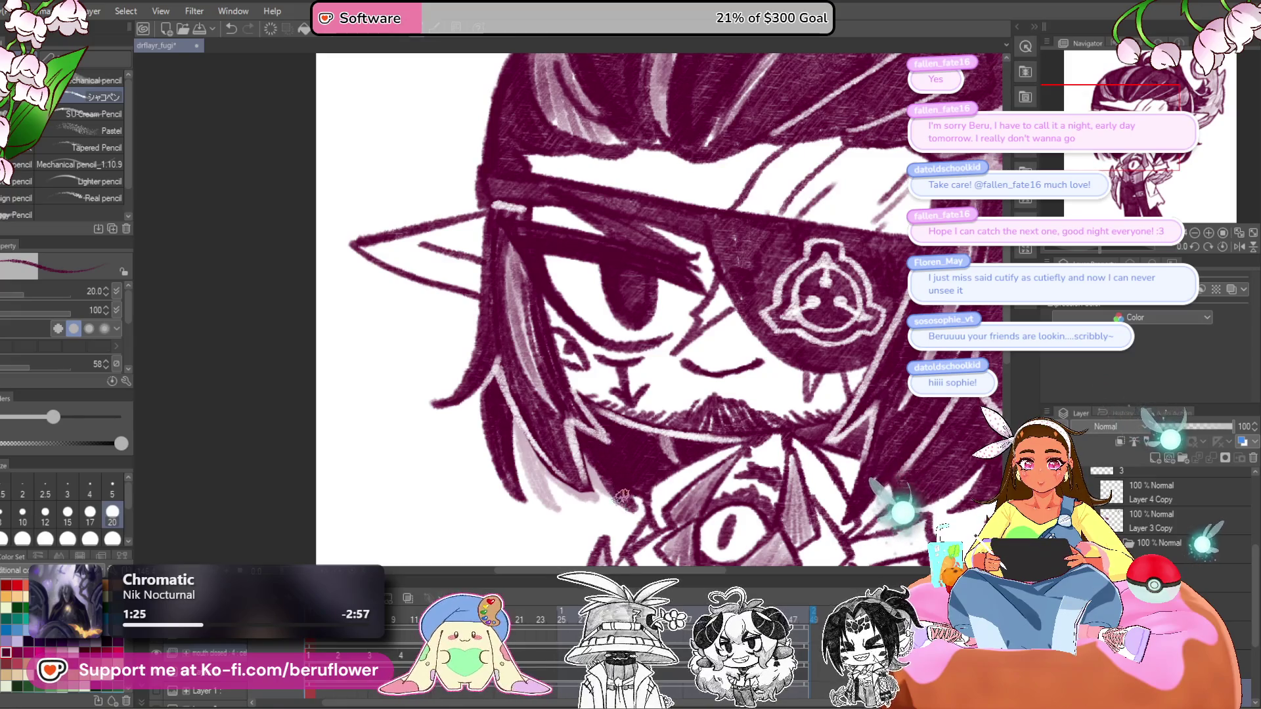
left_click_drag(587, 457, 590, 458)
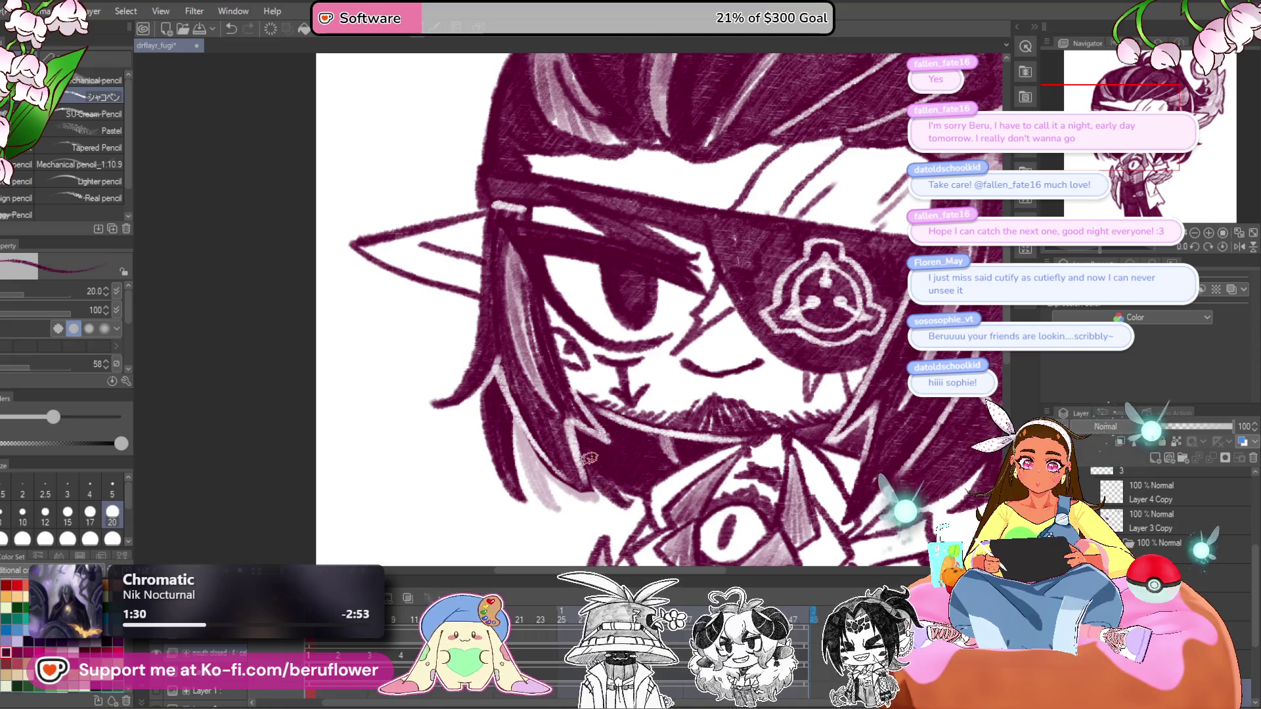
scroll(655, 448, "down", 5)
scroll(766, 406, "up", 5)
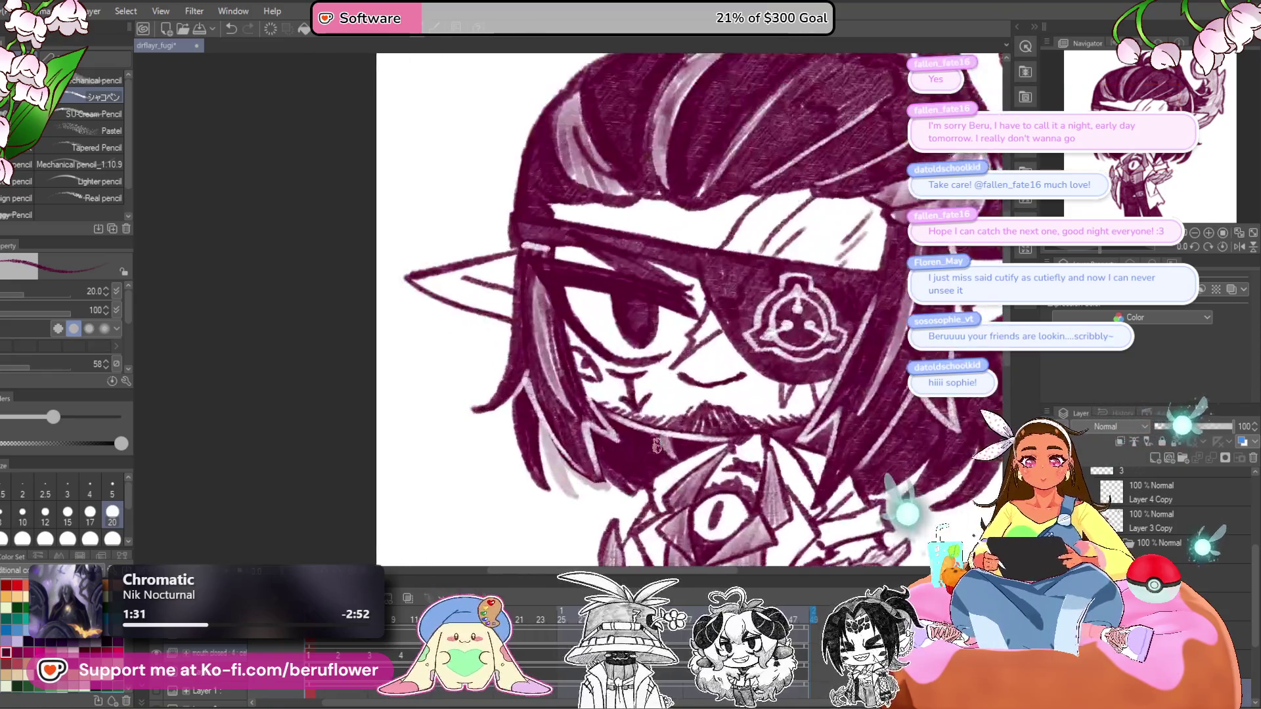
key("ctrl+z")
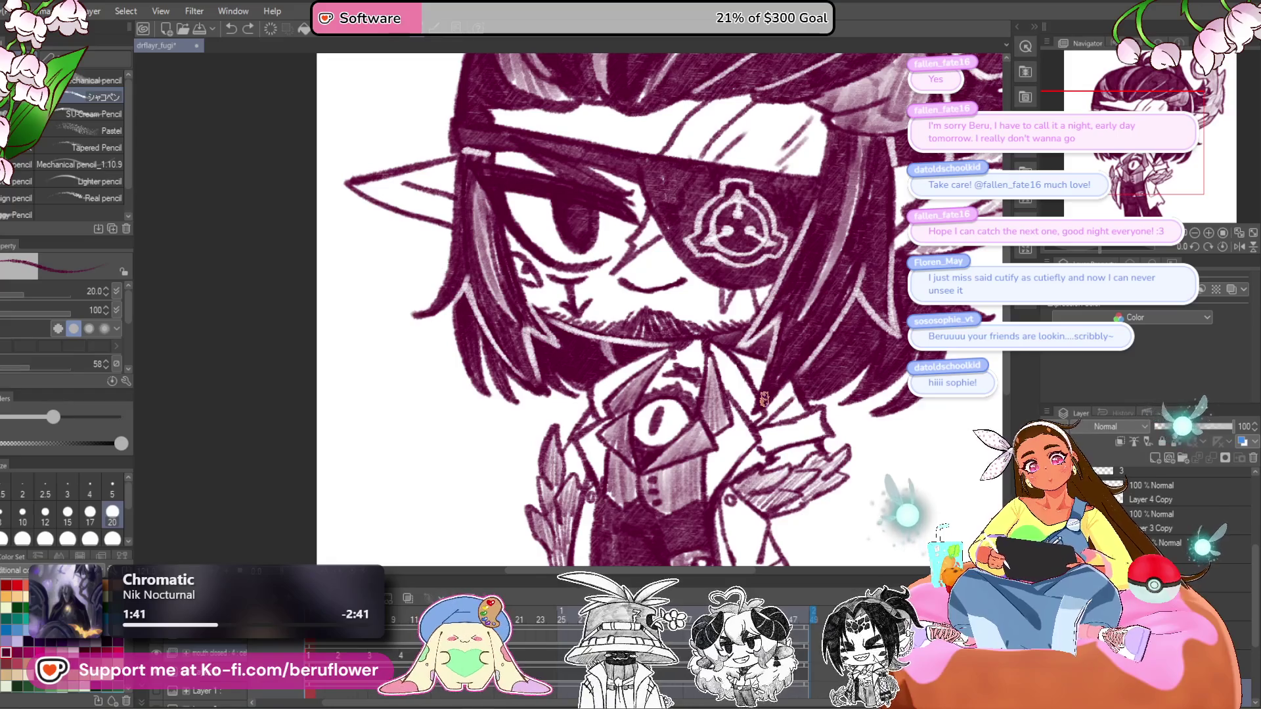
left_click_drag(764, 398, 693, 447)
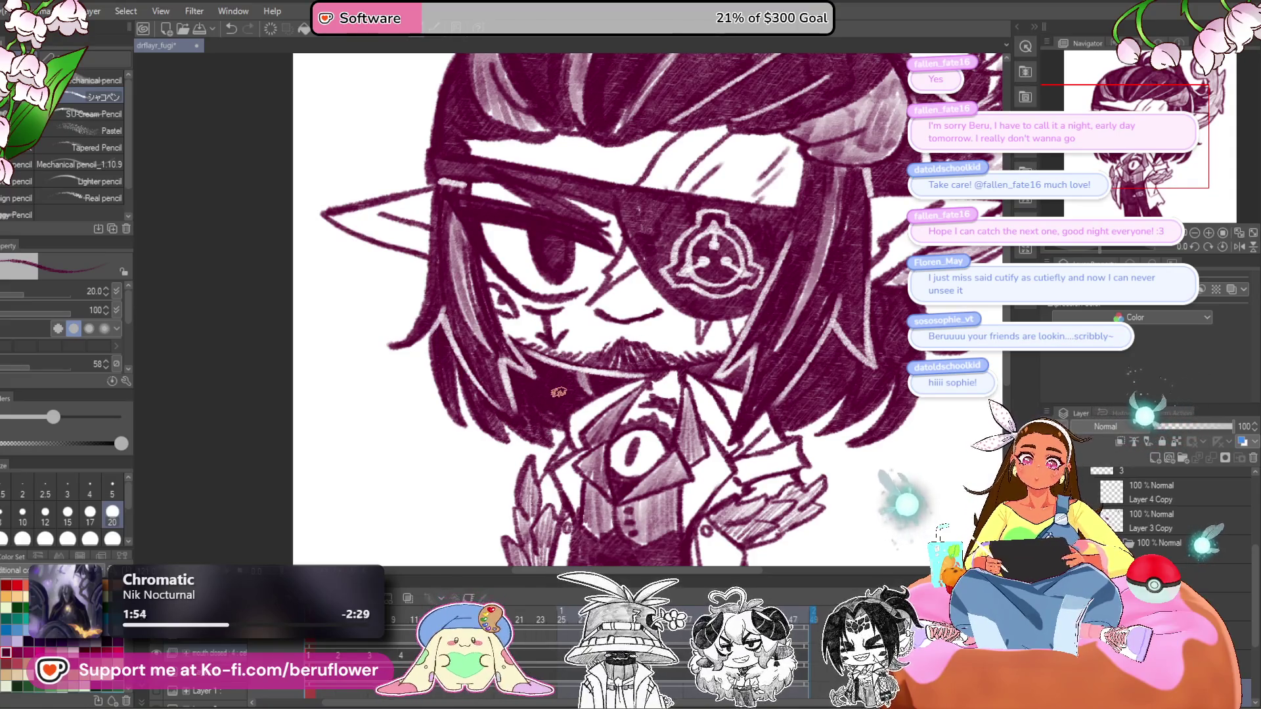
- Zoom and pan over the drawing, then select the layer below in the stack
scroll(559, 392, "down", 3)
scroll(559, 392, "up", 2)
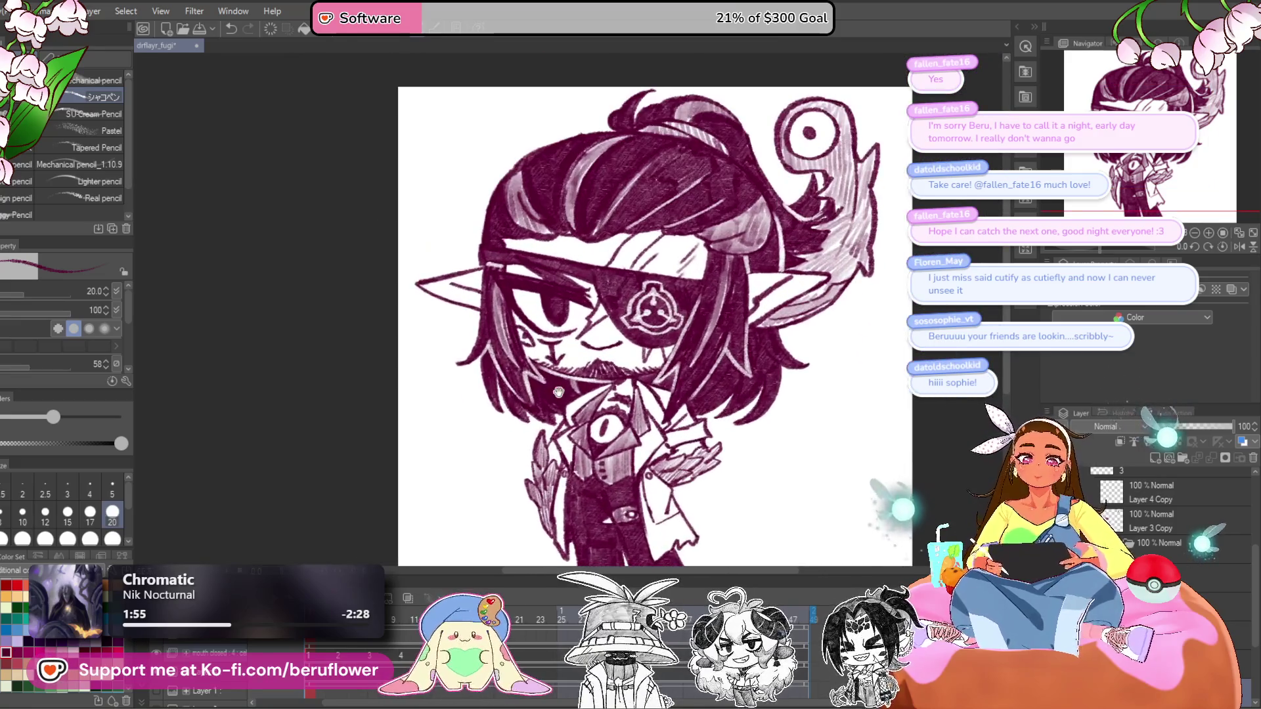
left_click_drag(770, 438, 754, 428)
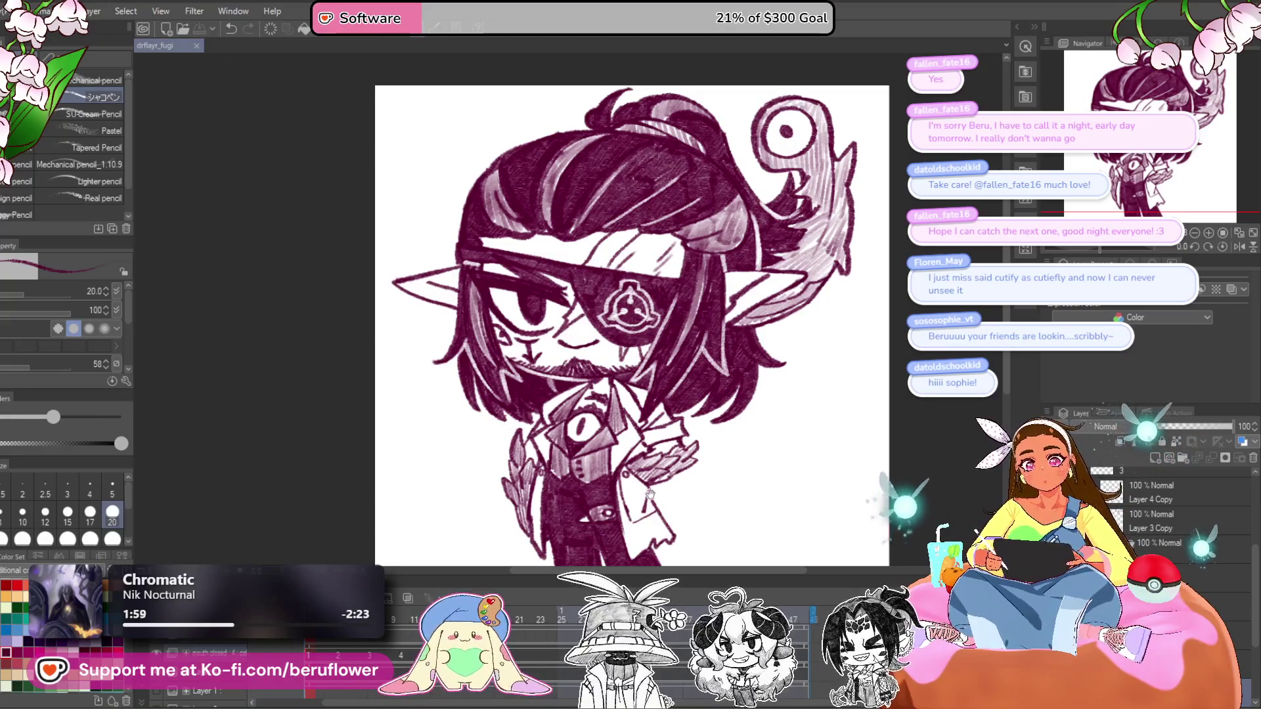
left_click_drag(648, 497, 629, 475)
scroll(1176, 513, "down", 1)
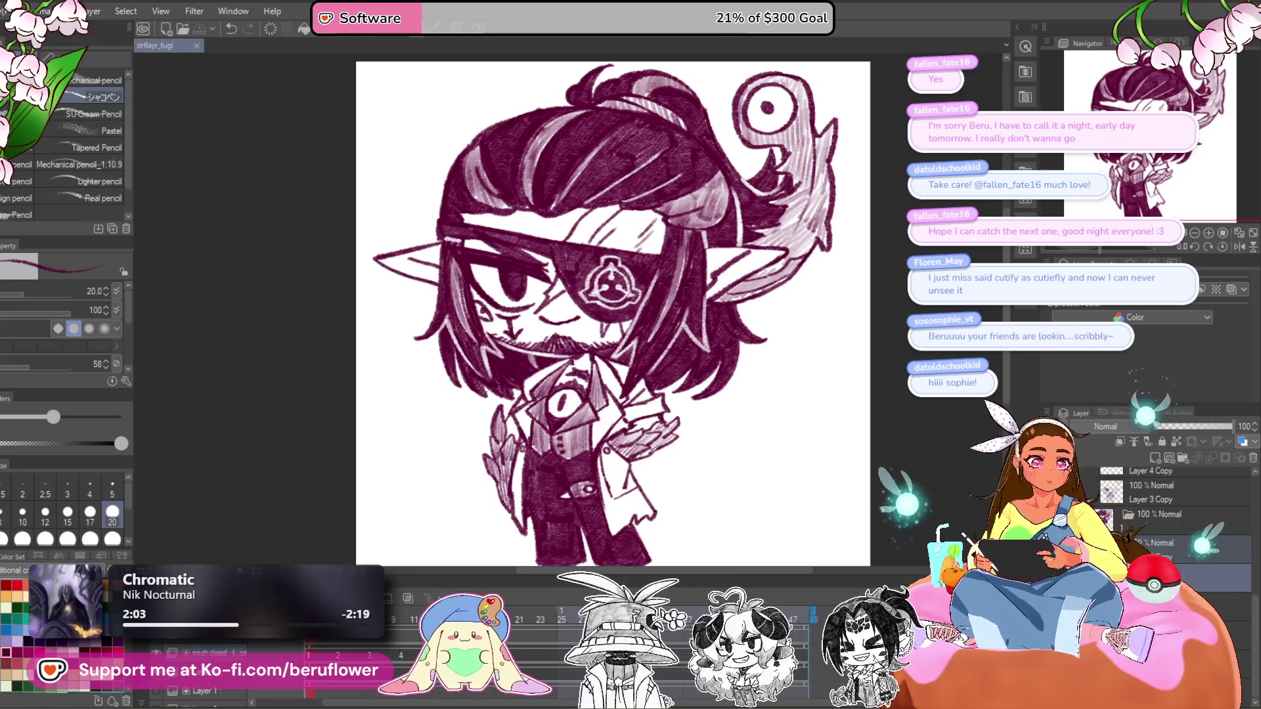
left_click(1235, 608)
- Add a new layer, duplicate the shaded layer, and fade the copy to about 28% opacity
key("ctrl+shift+n")
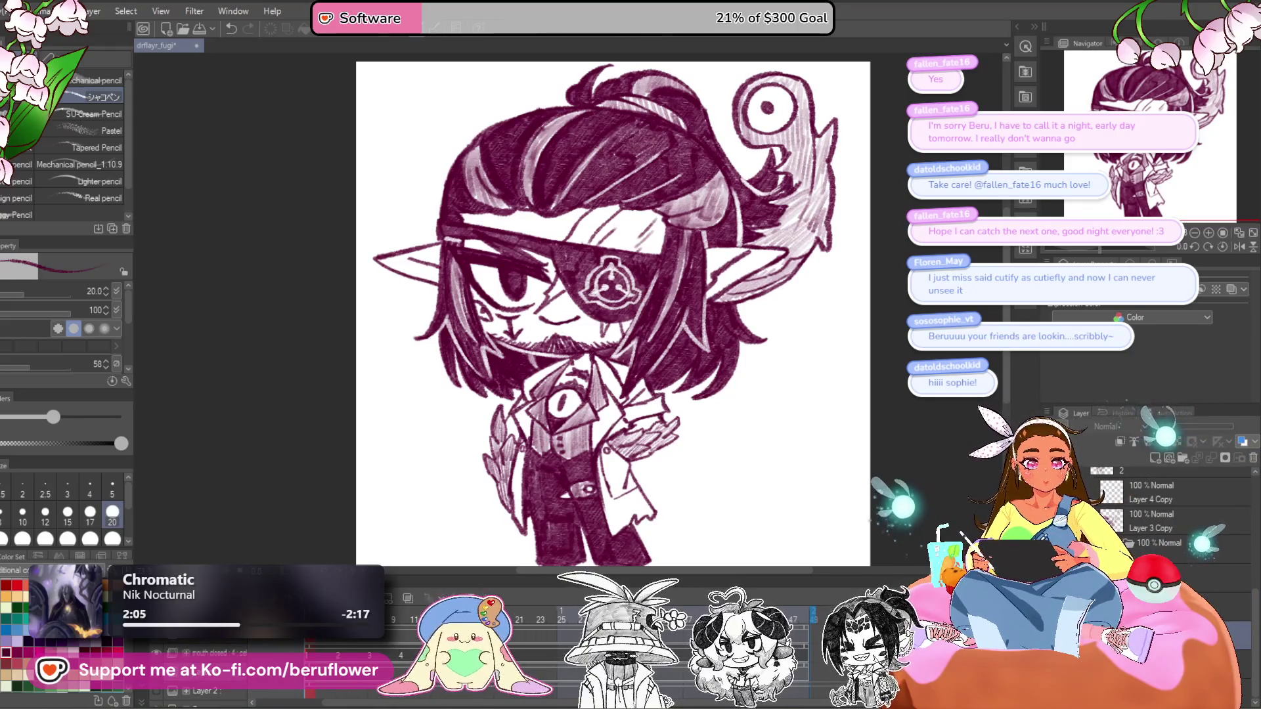
key("ctrl+j")
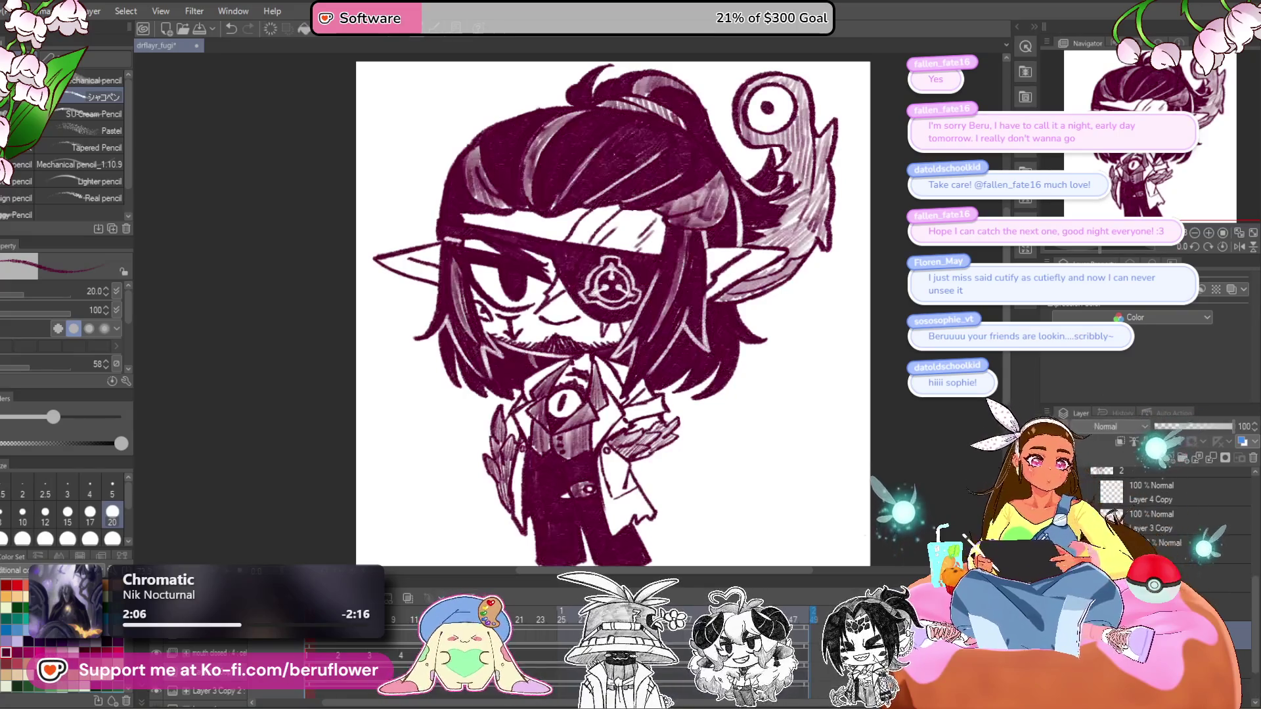
right_click(1178, 550)
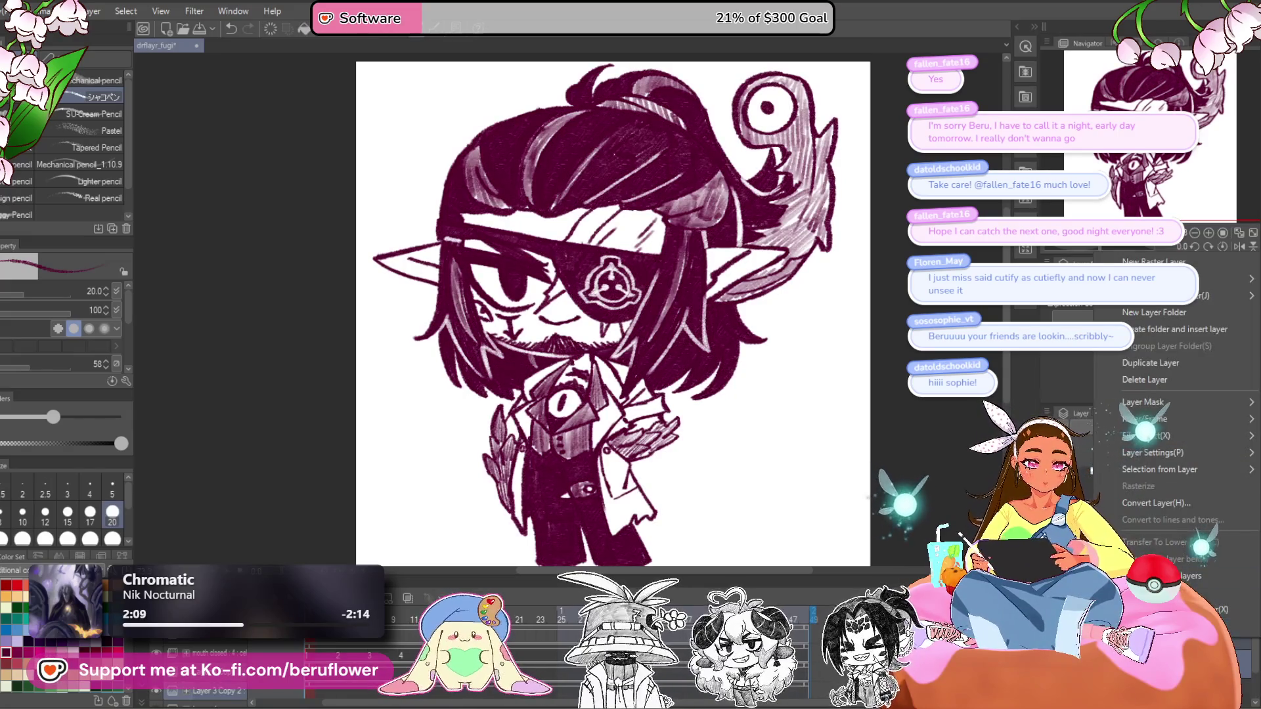
key("Escape")
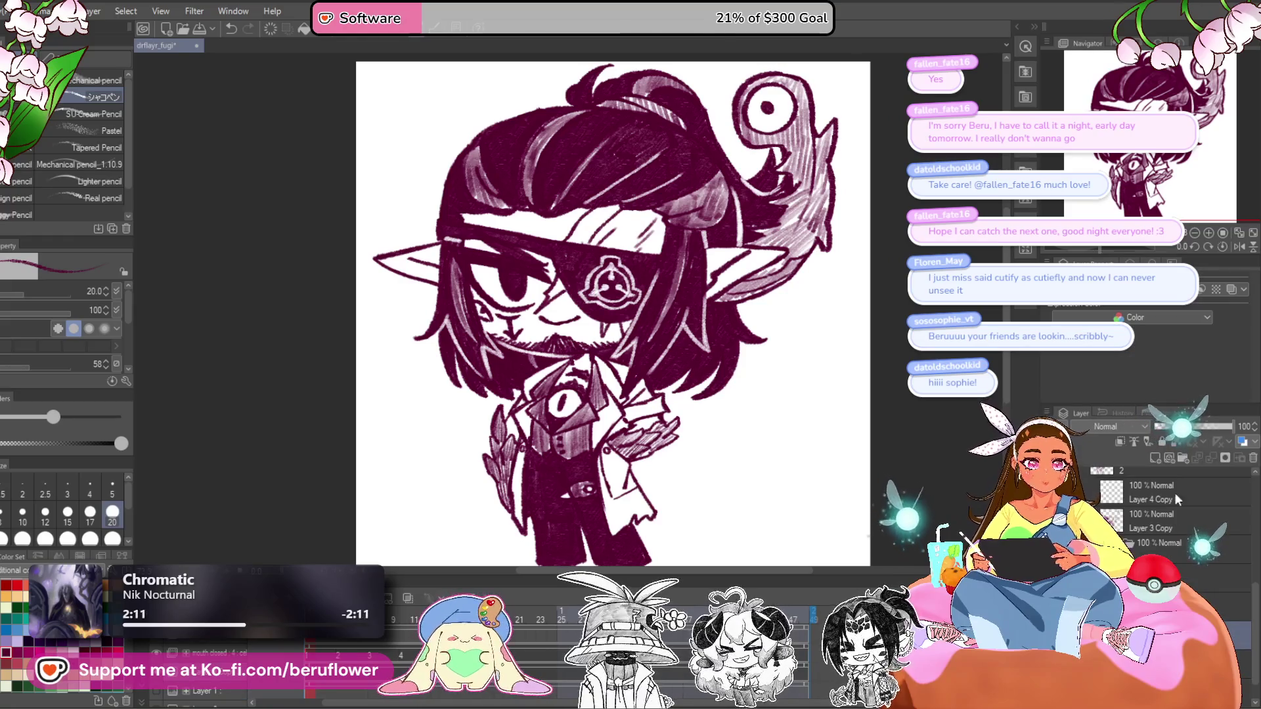
left_click(1187, 427)
left_click_drag(1188, 436, 1173, 434)
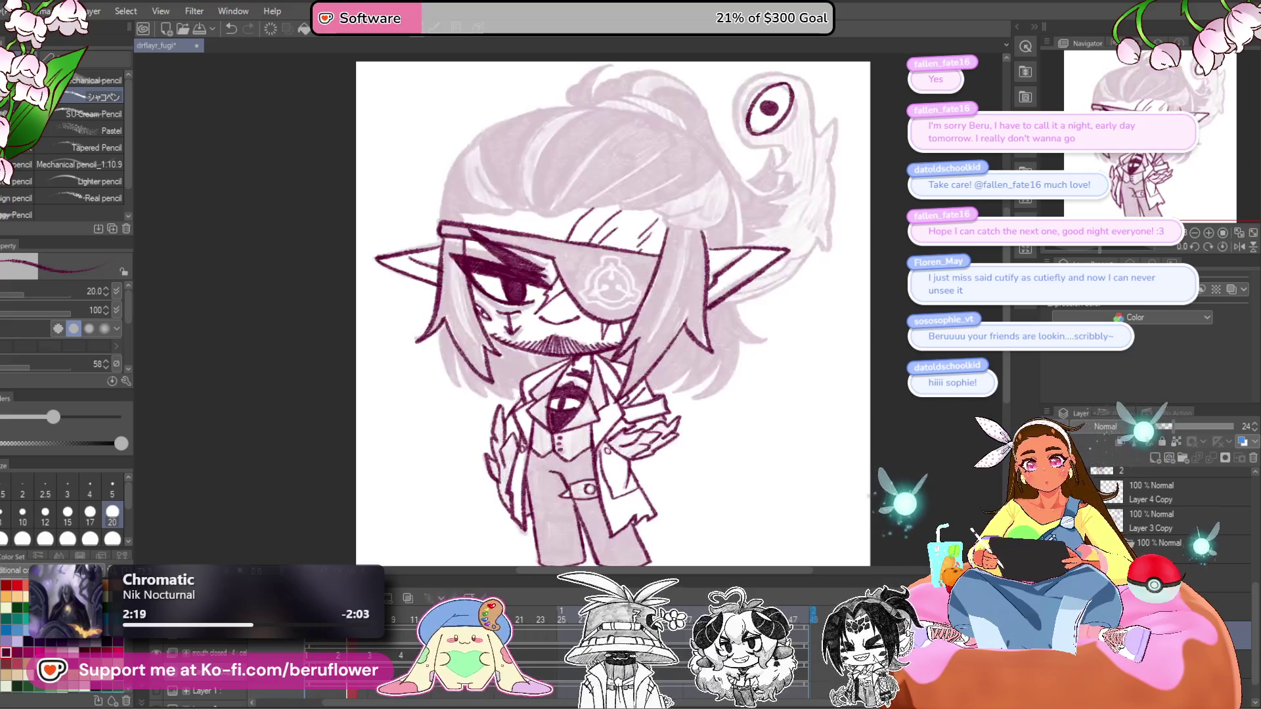
- Hide the dark shaded copy, select Layer 3 Copy, and zoom in with the canvas flipped horizontally
left_click(1115, 499)
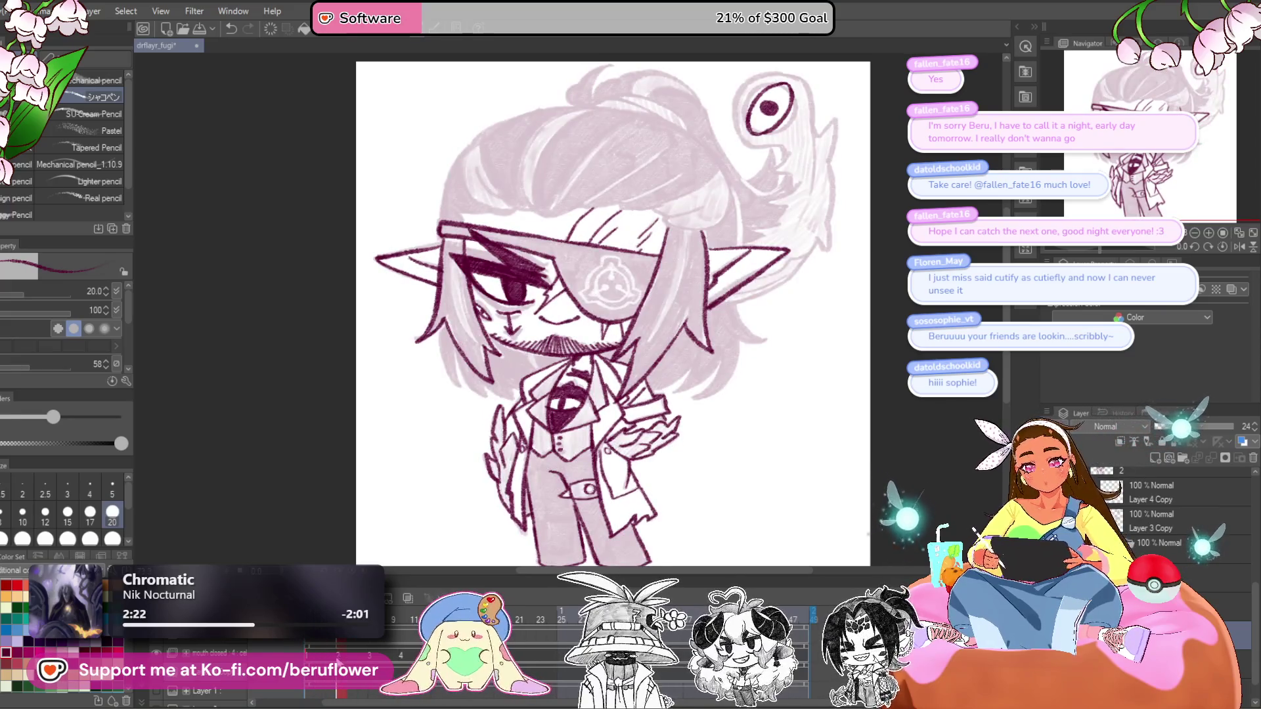
left_click(1156, 521)
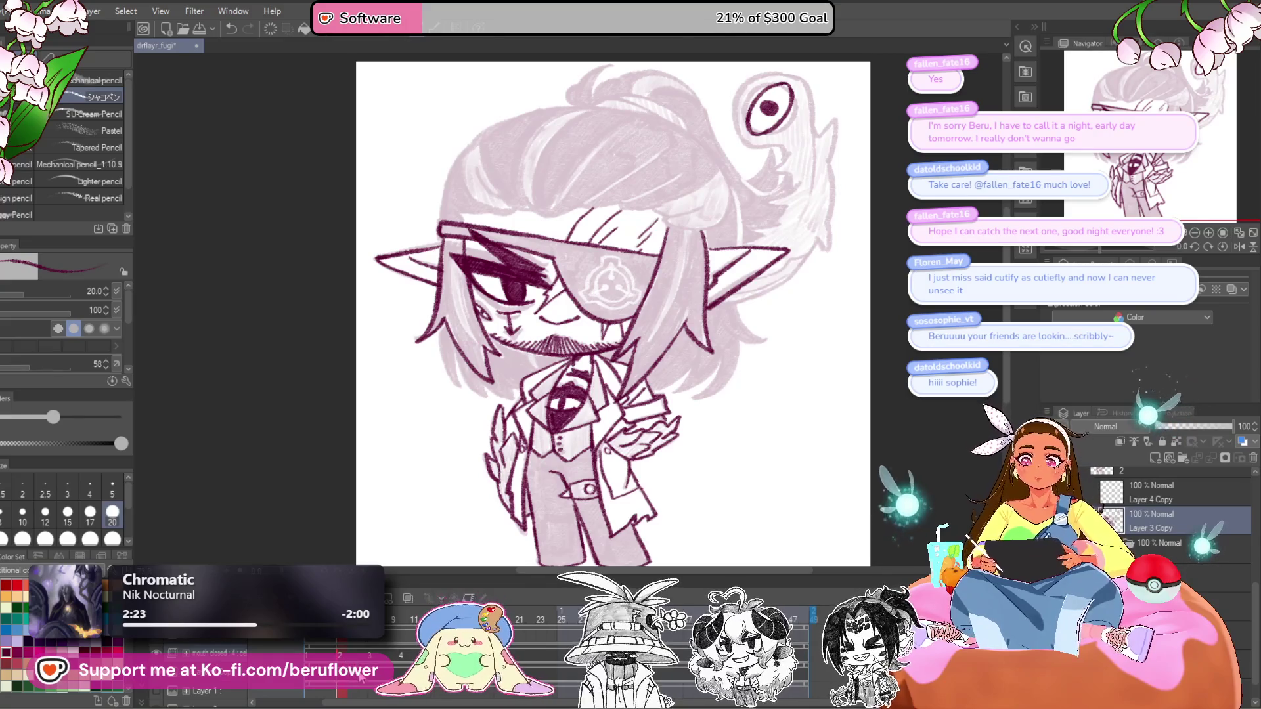
scroll(485, 333, "up", 2)
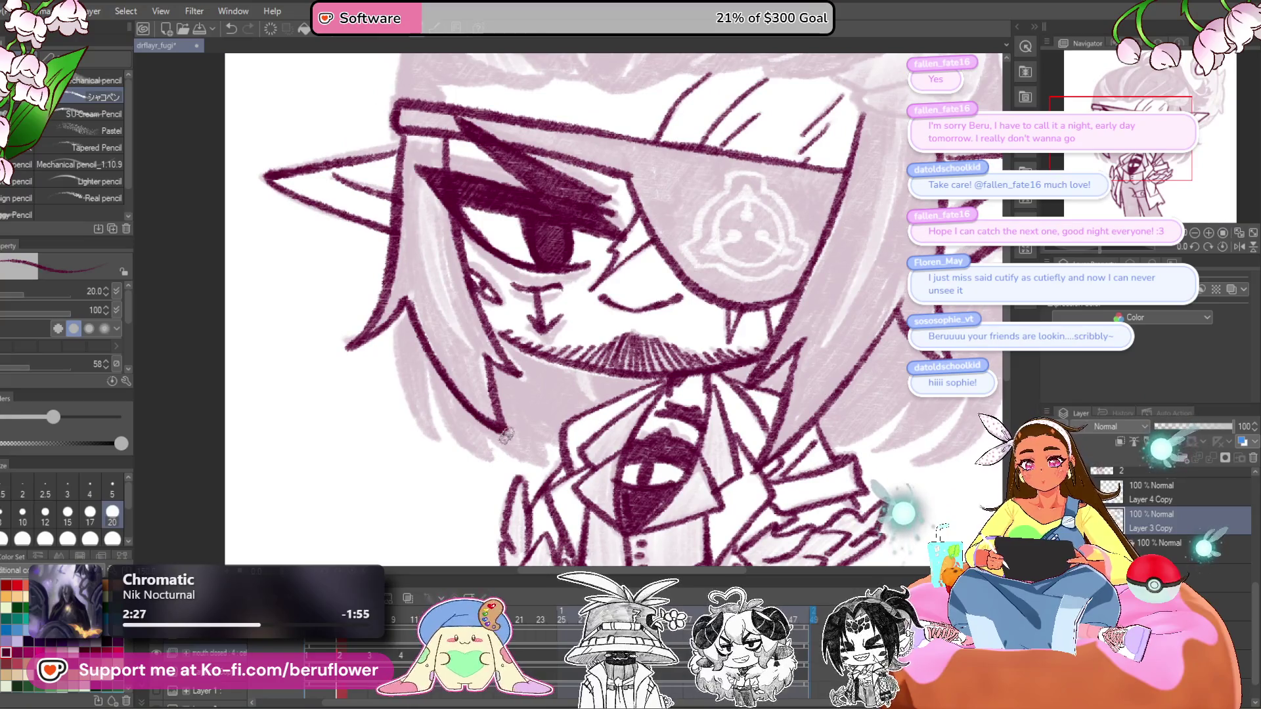
scroll(506, 431, "up", 1)
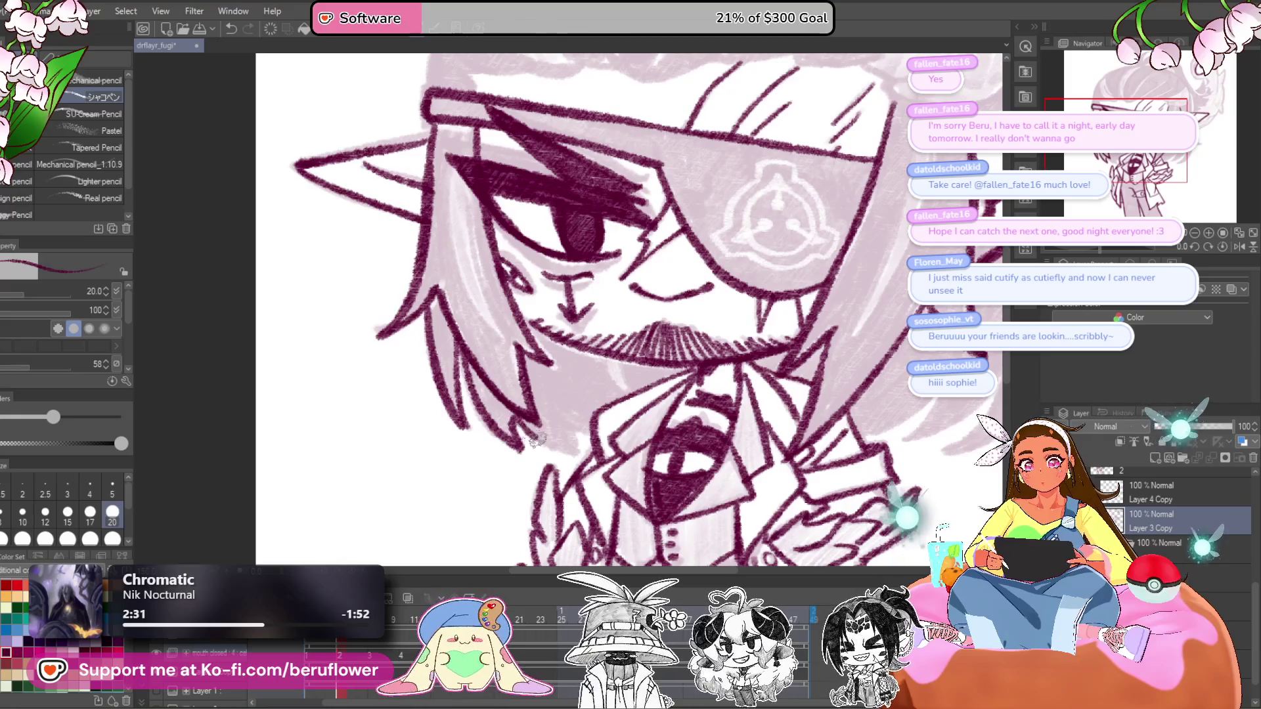
mouse_move(804, 379)
left_mouse_down()
mouse_move(455, 205)
mouse_move(453, 319)
mouse_move(502, 411)
mouse_move(466, 293)
mouse_move(477, 186)
left_mouse_up()
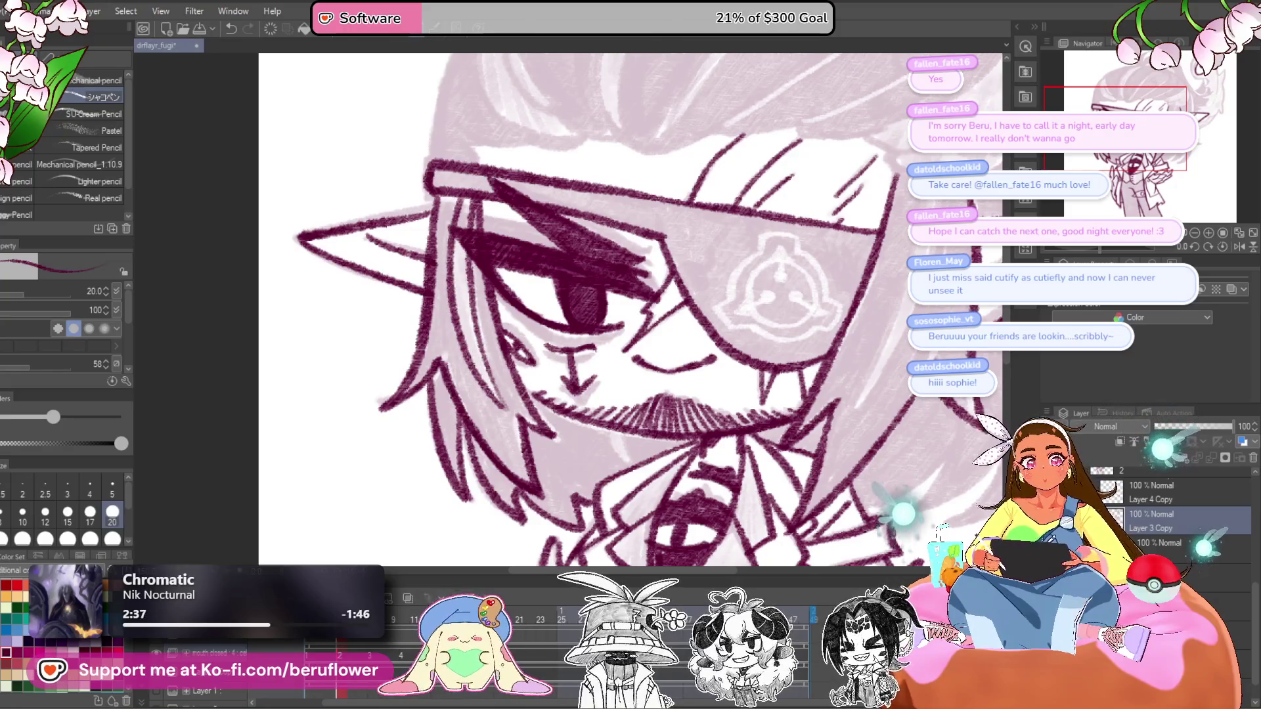
key("h")
- Ink several hair strand strokes along the hair edge and beside the lower face
left_click_drag(665, 233, 568, 450)
mouse_move(642, 229)
left_mouse_down()
mouse_move(559, 468)
mouse_move(584, 308)
mouse_move(617, 276)
left_mouse_up()
mouse_move(617, 380)
left_mouse_down()
mouse_move(715, 311)
mouse_move(661, 381)
left_mouse_up()
mouse_move(730, 312)
left_mouse_down()
mouse_move(749, 341)
mouse_move(630, 421)
left_mouse_up()
left_click_drag(684, 304, 717, 373)
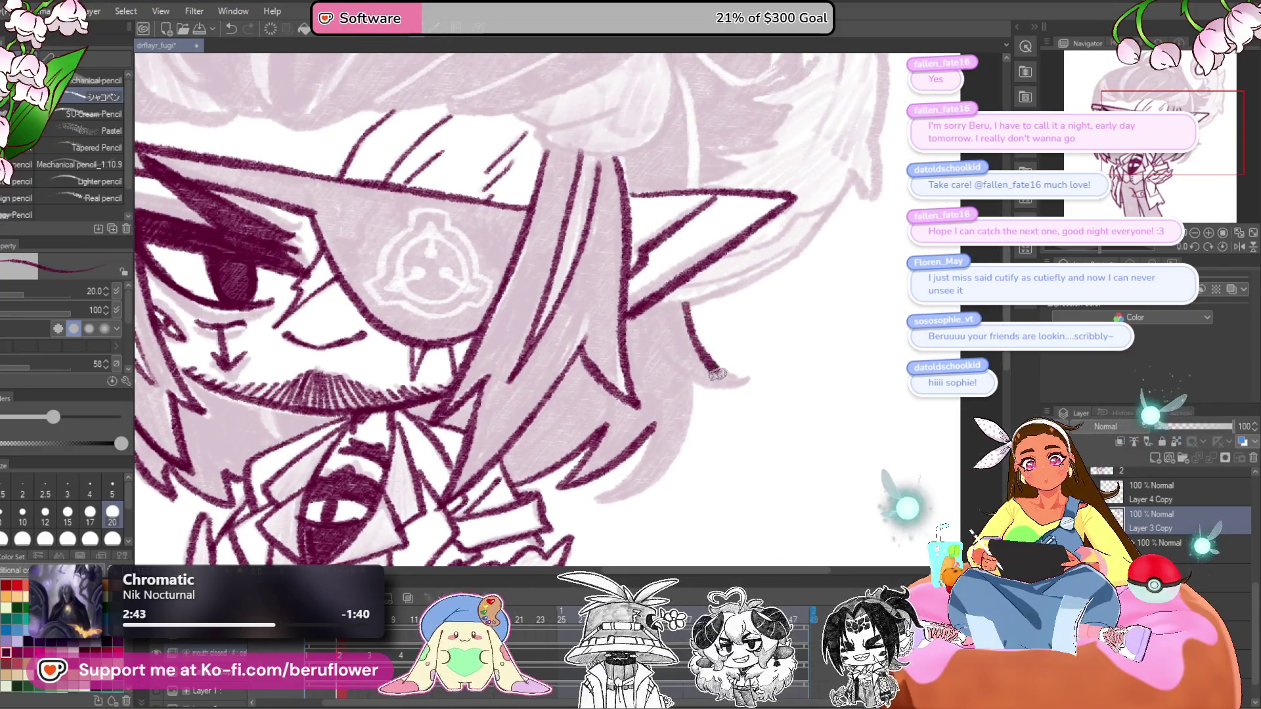
key("ctrl+minus")
left_click_drag(699, 319, 657, 414)
left_click_drag(670, 404, 587, 450)
left_click_drag(664, 363, 591, 447)
- Add a long line along the hair edge, undoing a trial curve under the eyepatch
scroll(671, 327, "down", 3)
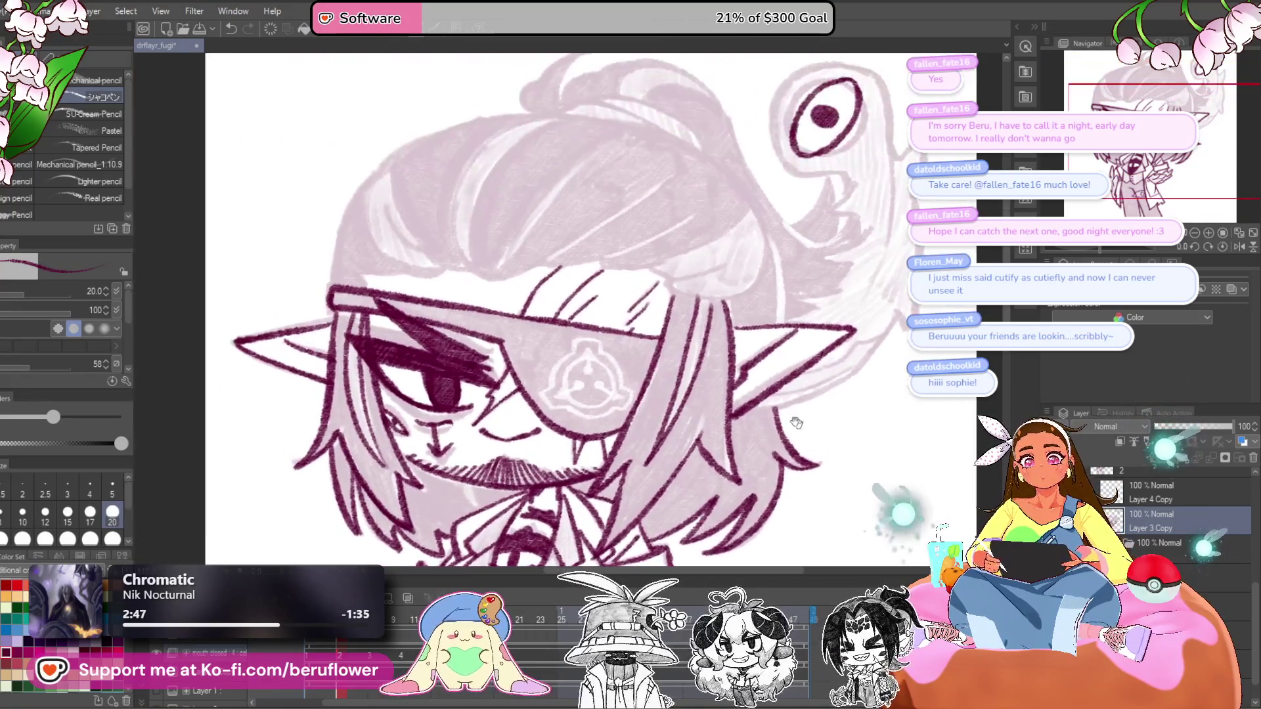
scroll(720, 348, "up", 5)
left_click_drag(627, 293, 667, 304)
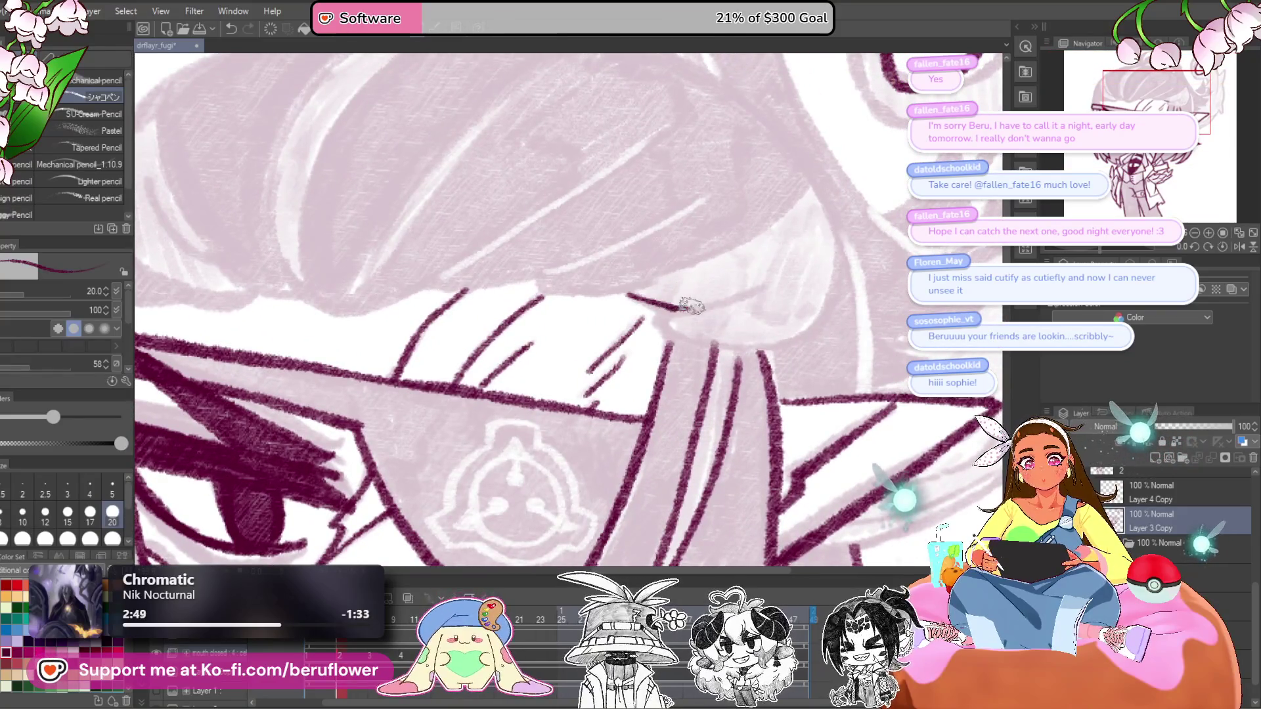
left_click_drag(772, 360, 729, 401)
mouse_move(588, 336)
left_mouse_down()
mouse_move(766, 227)
mouse_move(735, 197)
left_mouse_up()
mouse_move(555, 377)
left_mouse_down()
mouse_move(611, 387)
mouse_move(708, 352)
mouse_move(732, 276)
mouse_move(687, 360)
left_mouse_up()
key("ctrl+z")
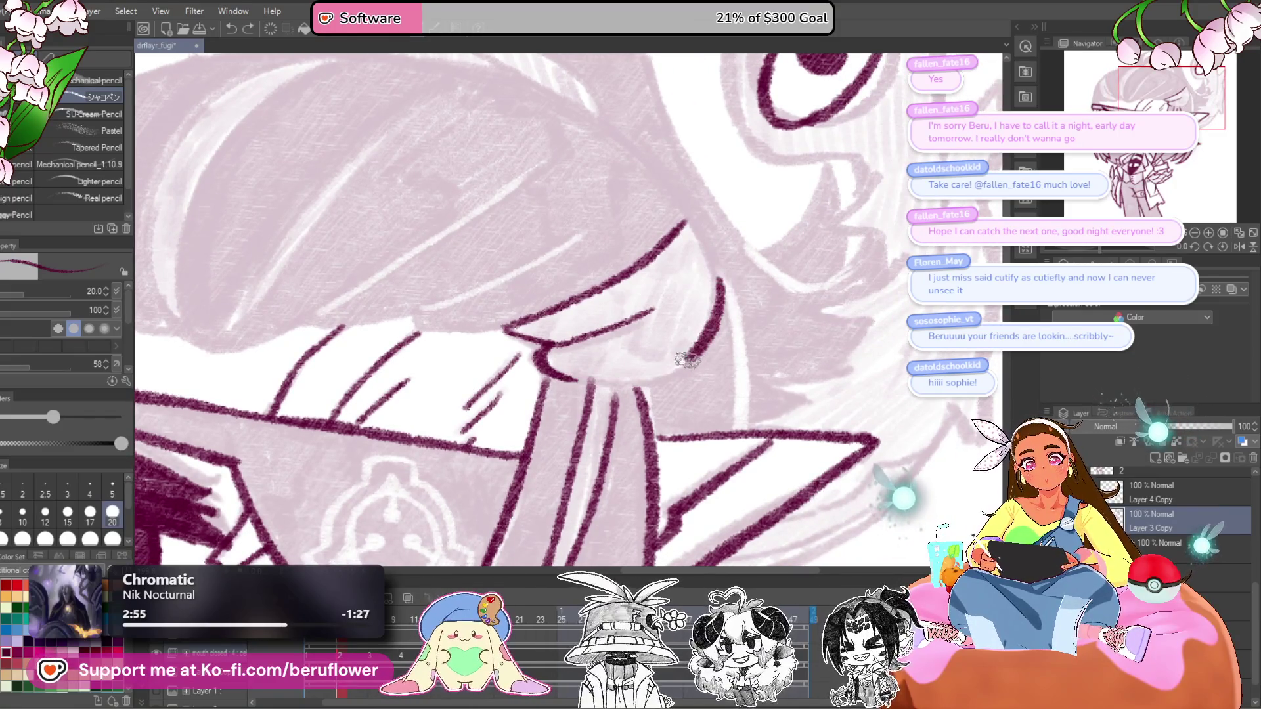
- Reframe the view over the eye and ink a line down from the lip corner
left_click_drag(593, 381, 588, 381)
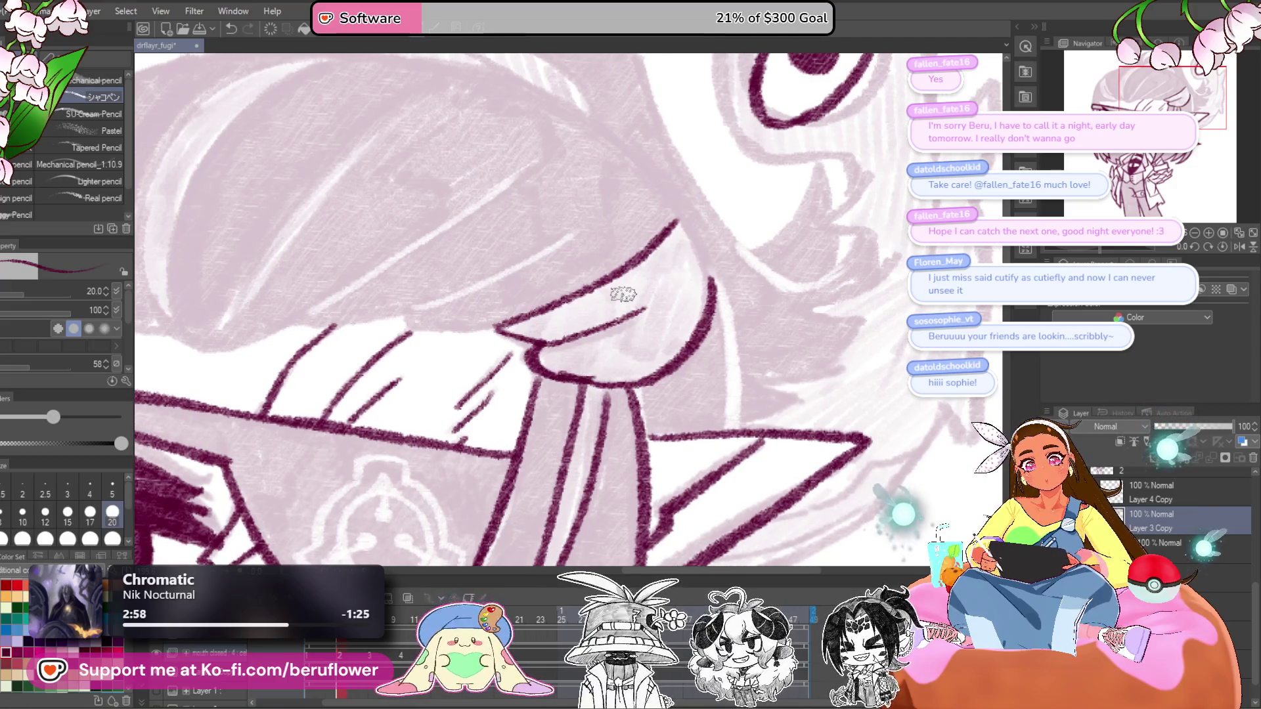
mouse_move(622, 331)
left_mouse_down()
mouse_move(761, 378)
mouse_move(693, 269)
left_mouse_up()
mouse_move(660, 230)
left_mouse_down()
mouse_move(715, 355)
mouse_move(729, 452)
mouse_move(874, 454)
mouse_move(900, 467)
mouse_move(884, 483)
left_mouse_up()
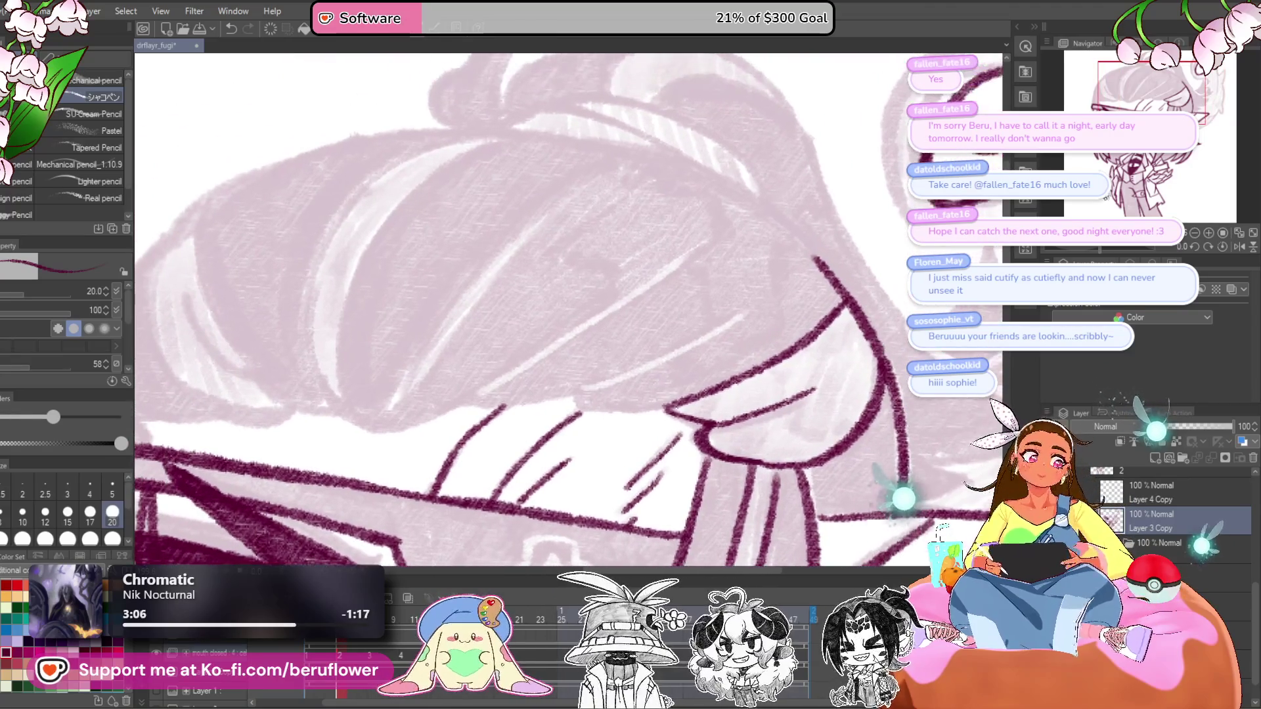
left_click_drag(1106, 250, 1078, 250)
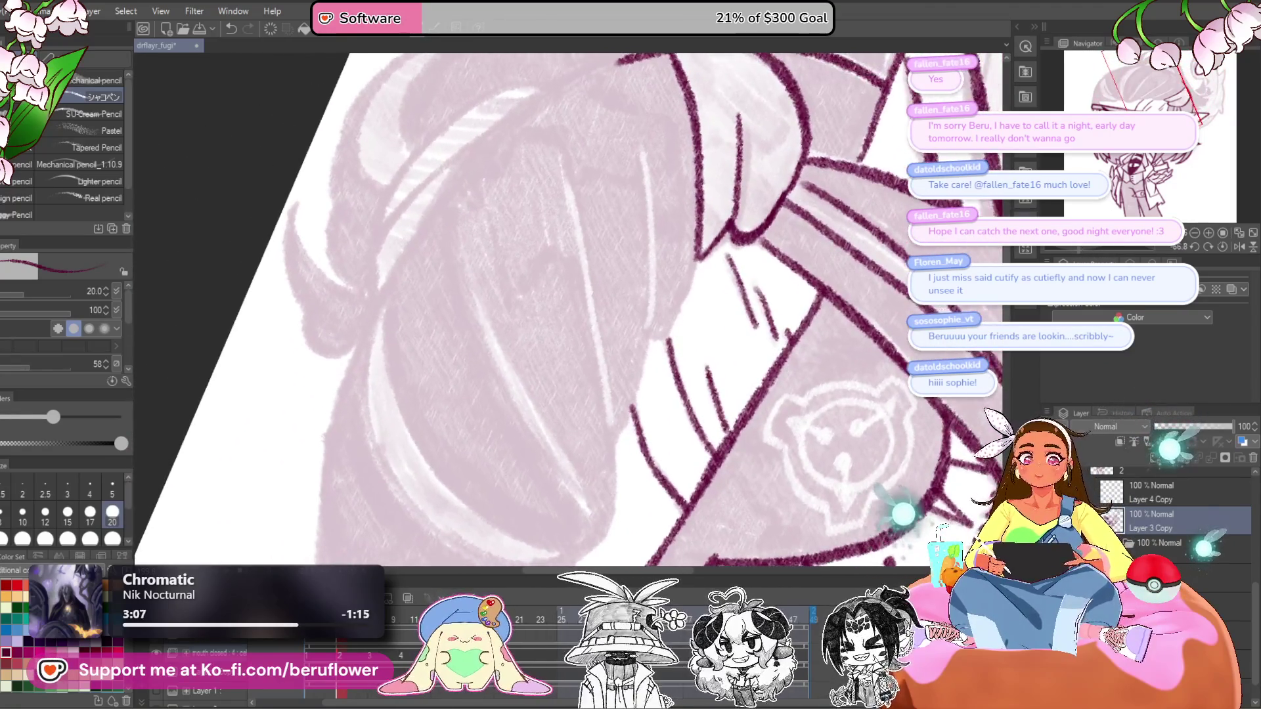
- Ink a line down from the upper hair and trace the hair's left edge, then set the view upright
left_click_drag(591, 263, 728, 240)
mouse_move(706, 142)
left_mouse_down()
mouse_move(781, 131)
mouse_move(683, 184)
mouse_move(616, 250)
mouse_move(559, 355)
mouse_move(650, 171)
mouse_move(565, 407)
left_mouse_up()
mouse_move(565, 407)
left_mouse_down()
mouse_move(563, 464)
mouse_move(558, 339)
left_mouse_up()
left_click_drag(594, 204, 566, 358)
left_click_drag(579, 263, 594, 419)
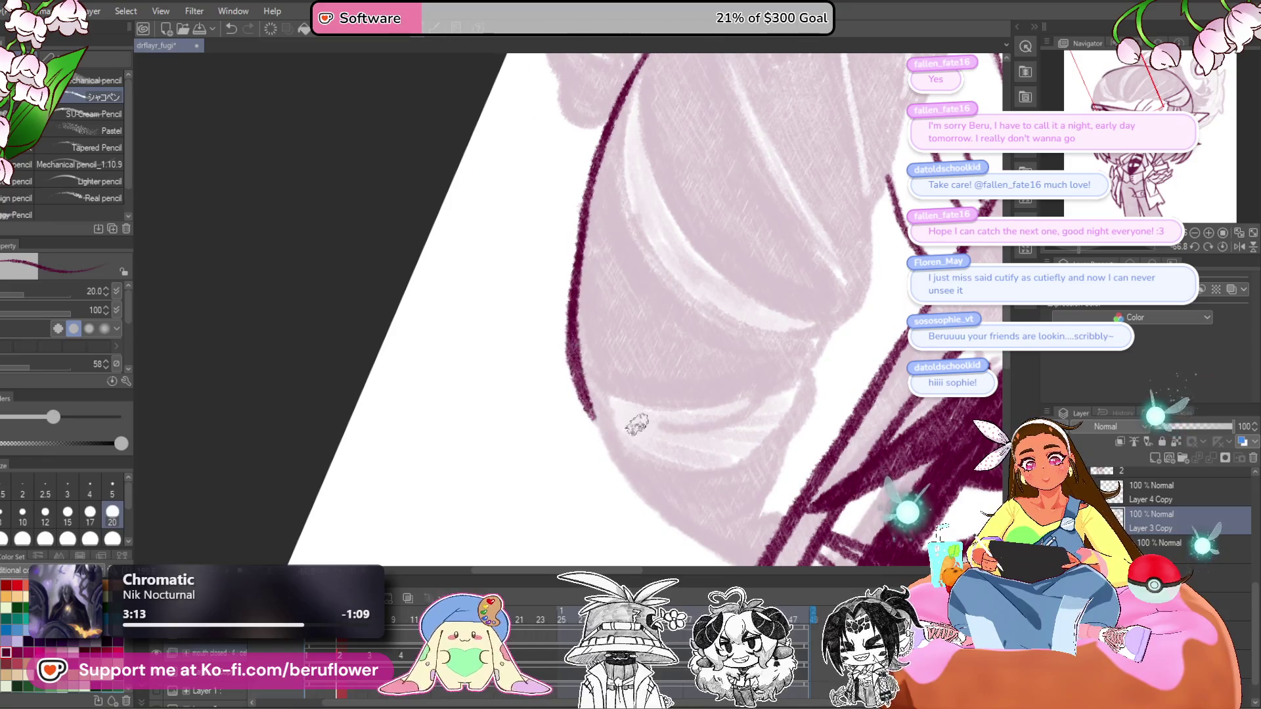
left_click(1223, 247)
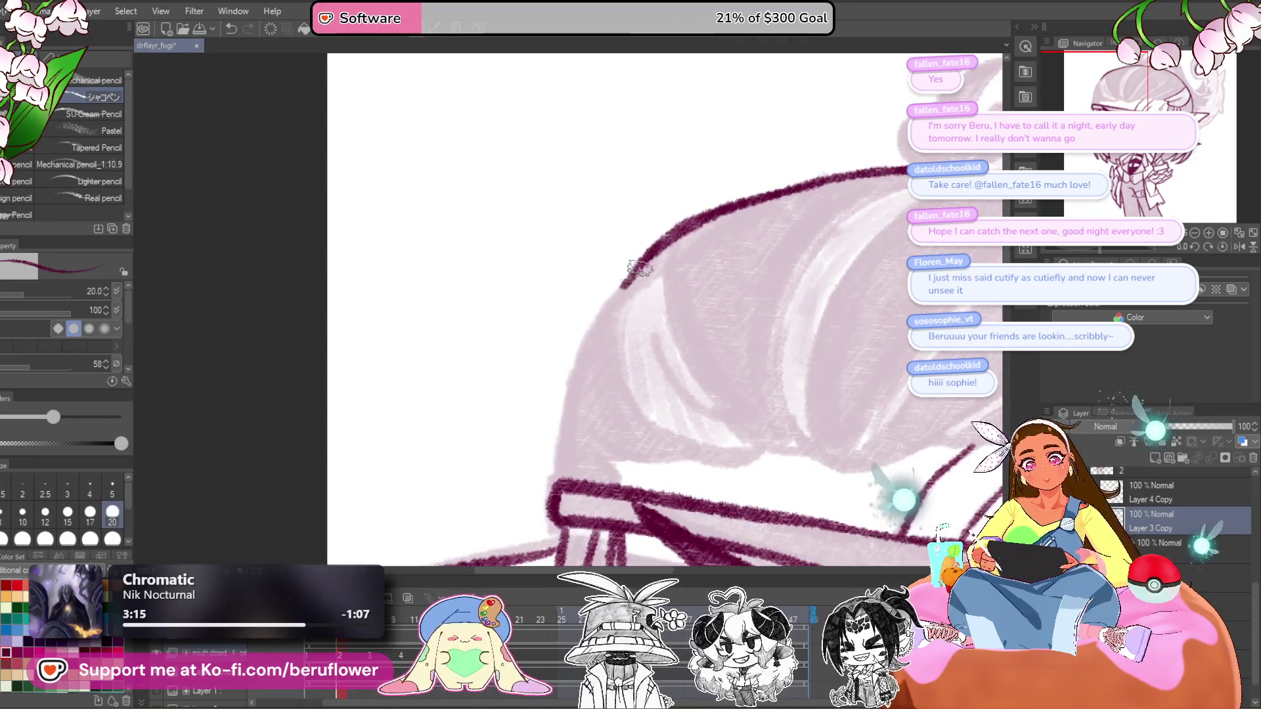
- Redraw the hair's left outline and a long curved strand, extending its bottom to the right
left_click_drag(637, 268, 555, 435)
key("ctrl+z")
mouse_move(657, 248)
left_mouse_down()
mouse_move(617, 282)
mouse_move(556, 468)
mouse_move(660, 359)
mouse_move(706, 389)
mouse_move(603, 379)
mouse_move(663, 128)
mouse_move(699, 125)
mouse_move(619, 189)
mouse_move(581, 383)
left_mouse_up()
key("ctrl+z")
key("ctrl+z")
mouse_move(739, 117)
left_mouse_down()
mouse_move(563, 333)
mouse_move(573, 391)
left_mouse_up()
mouse_move(571, 388)
left_mouse_down()
mouse_move(548, 268)
mouse_move(696, 117)
left_mouse_up()
left_click_drag(820, 245, 727, 278)
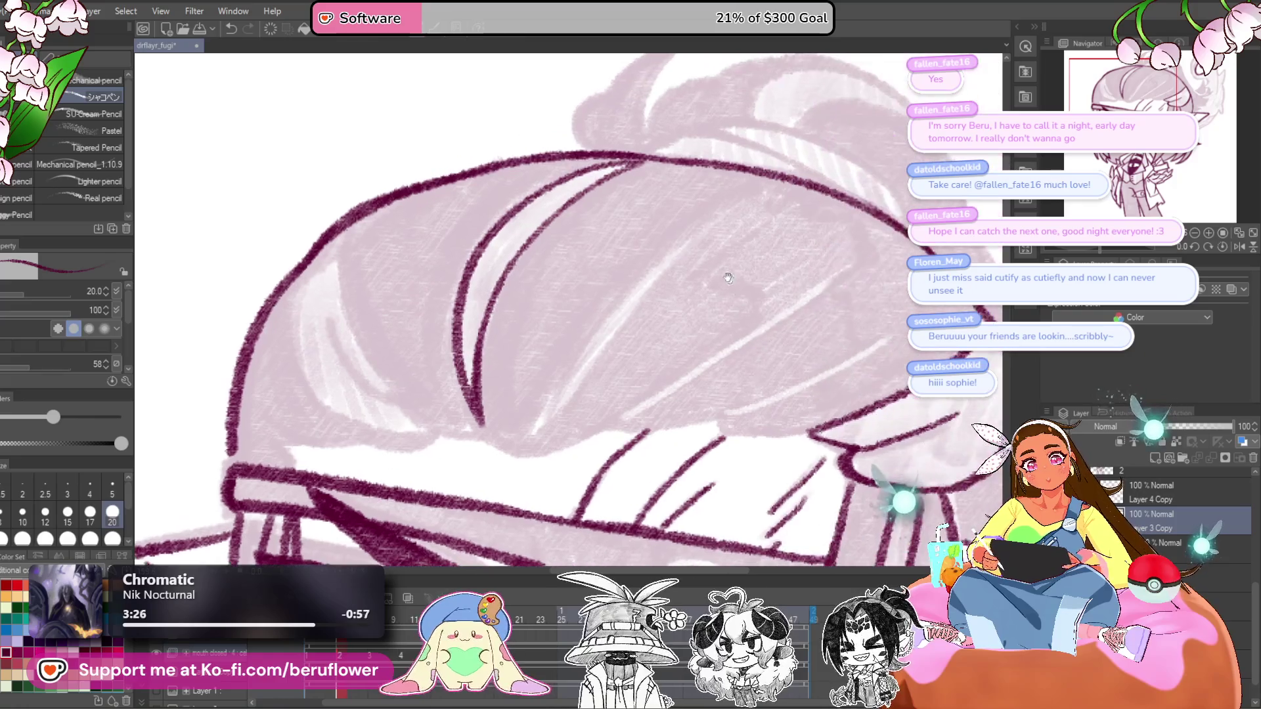
left_click_drag(618, 413, 655, 375)
mouse_move(542, 394)
left_mouse_down()
mouse_move(571, 424)
mouse_move(673, 374)
mouse_move(735, 380)
left_mouse_up()
- Draw long strand lines through the hair and outline its left edge with short strands
mouse_move(583, 368)
left_mouse_down()
mouse_move(785, 175)
mouse_move(583, 403)
mouse_move(650, 342)
left_mouse_up()
mouse_move(696, 299)
left_mouse_down()
mouse_move(671, 349)
mouse_move(631, 385)
left_mouse_up()
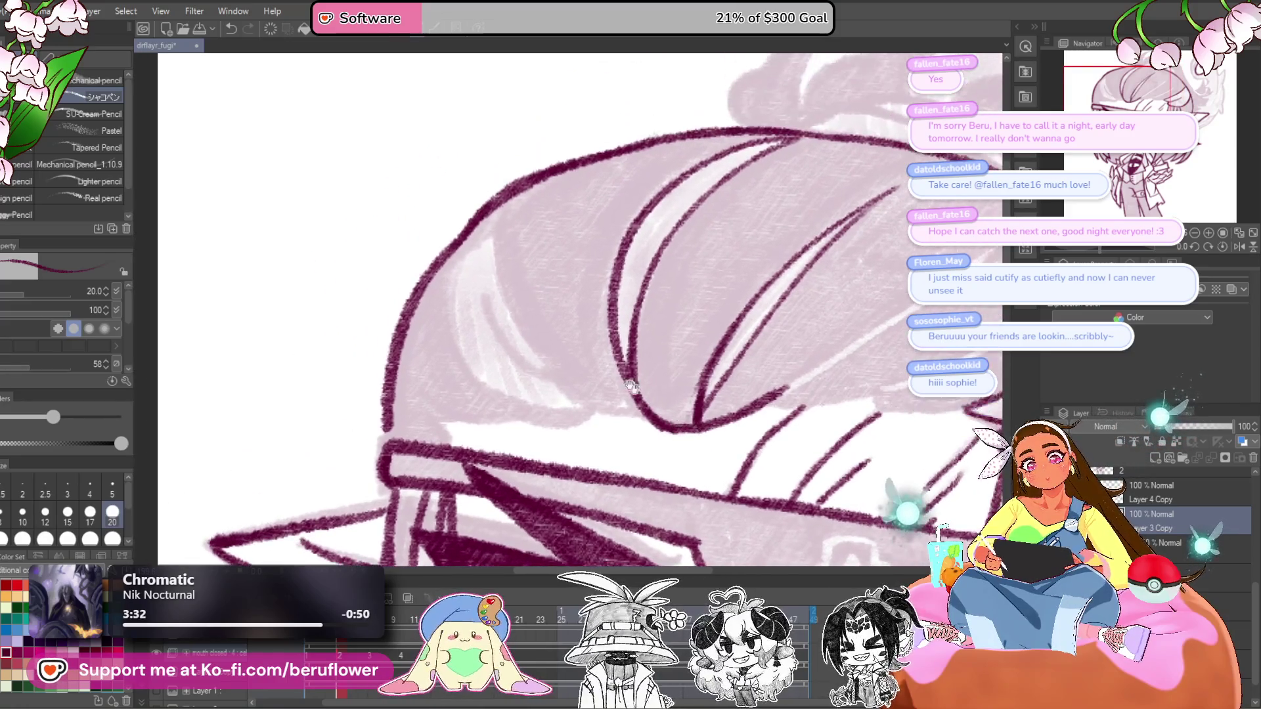
left_click_drag(493, 195, 571, 388)
mouse_move(477, 293)
left_mouse_down()
mouse_move(575, 391)
mouse_move(650, 422)
left_mouse_up()
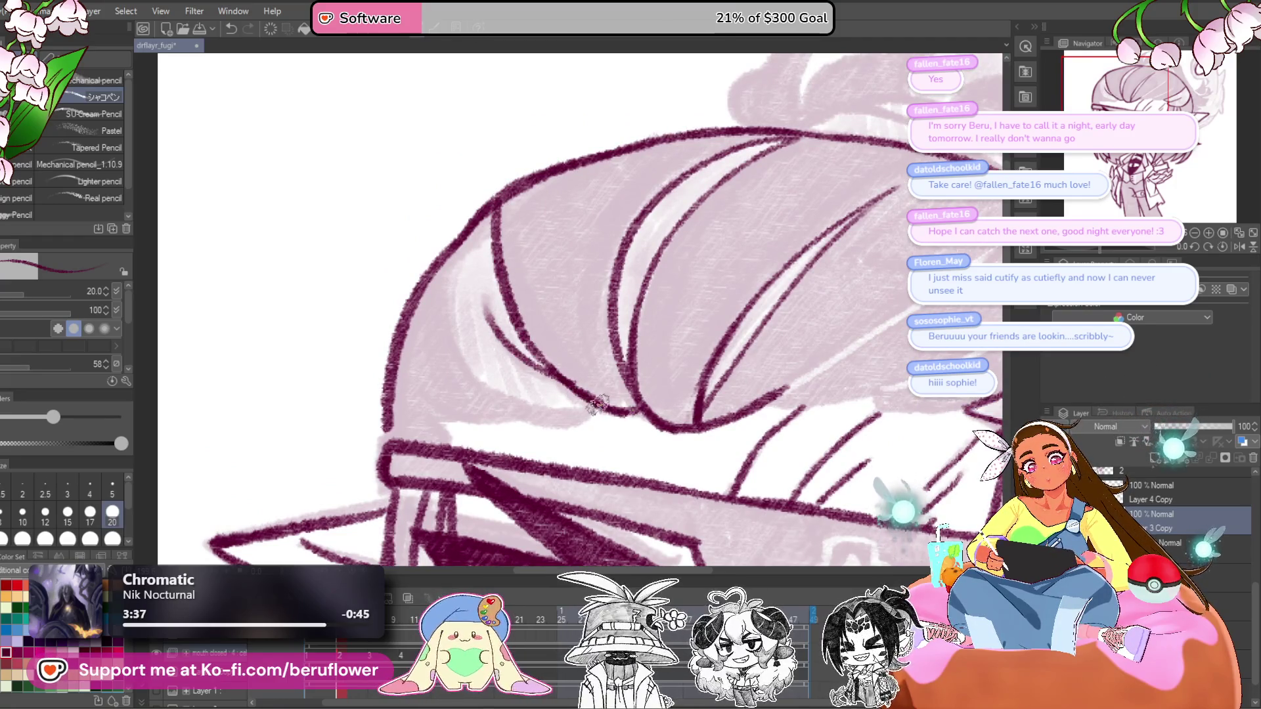
mouse_move(453, 242)
left_mouse_down()
mouse_move(451, 316)
mouse_move(478, 382)
left_mouse_up()
left_click_drag(496, 422, 536, 386)
left_click_drag(454, 341, 503, 380)
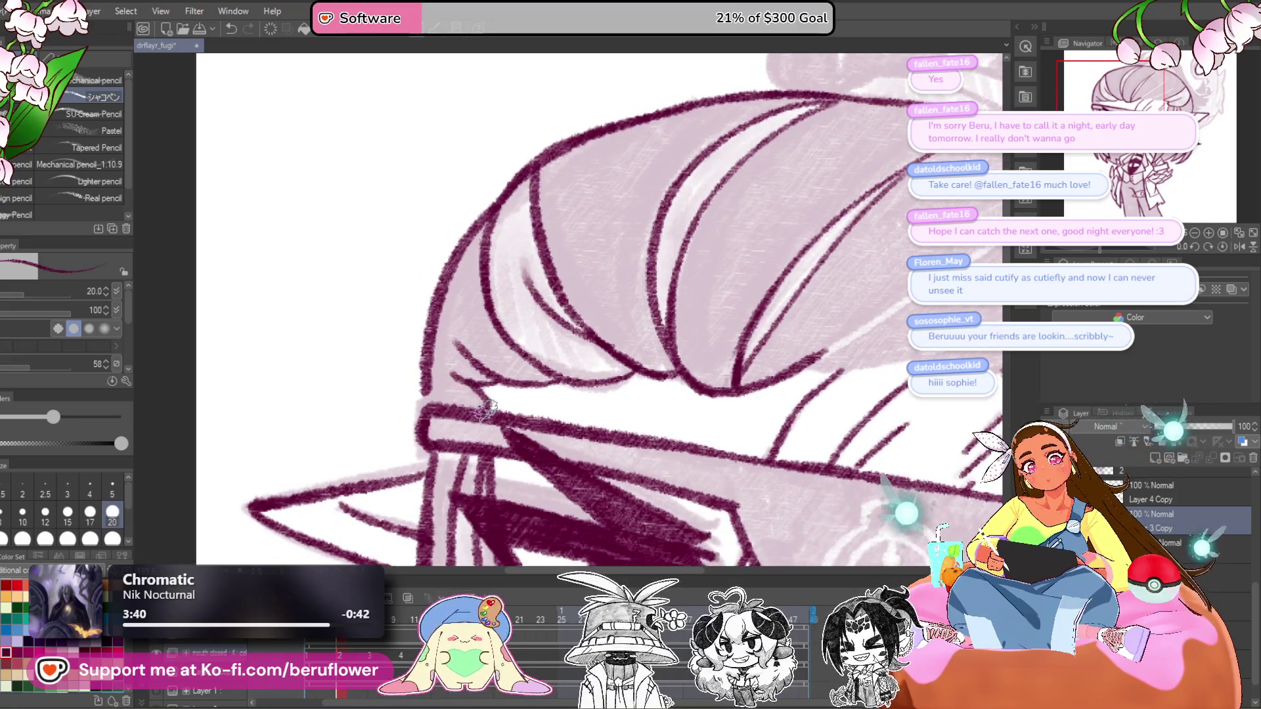
- Rotate the canvas about 35 degrees and draw a new hair strand line
scroll(422, 401, "down", 5)
scroll(421, 398, "up", 3)
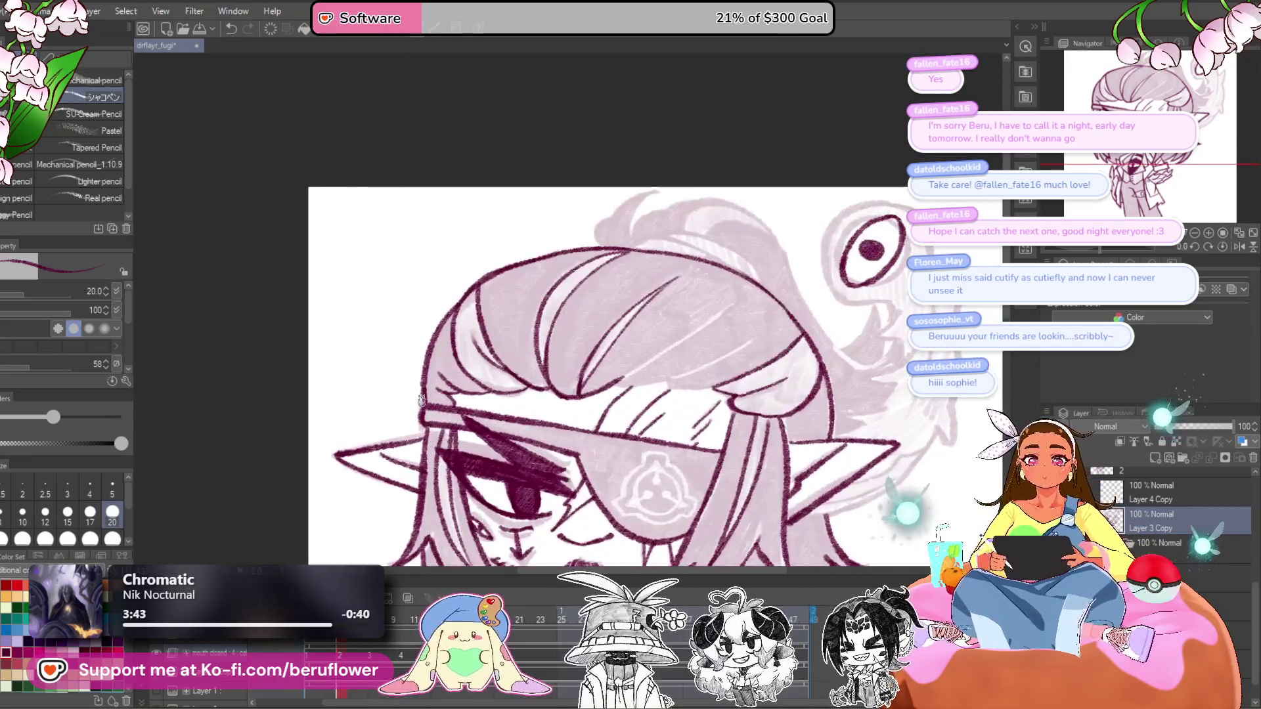
scroll(704, 419, "up", 5)
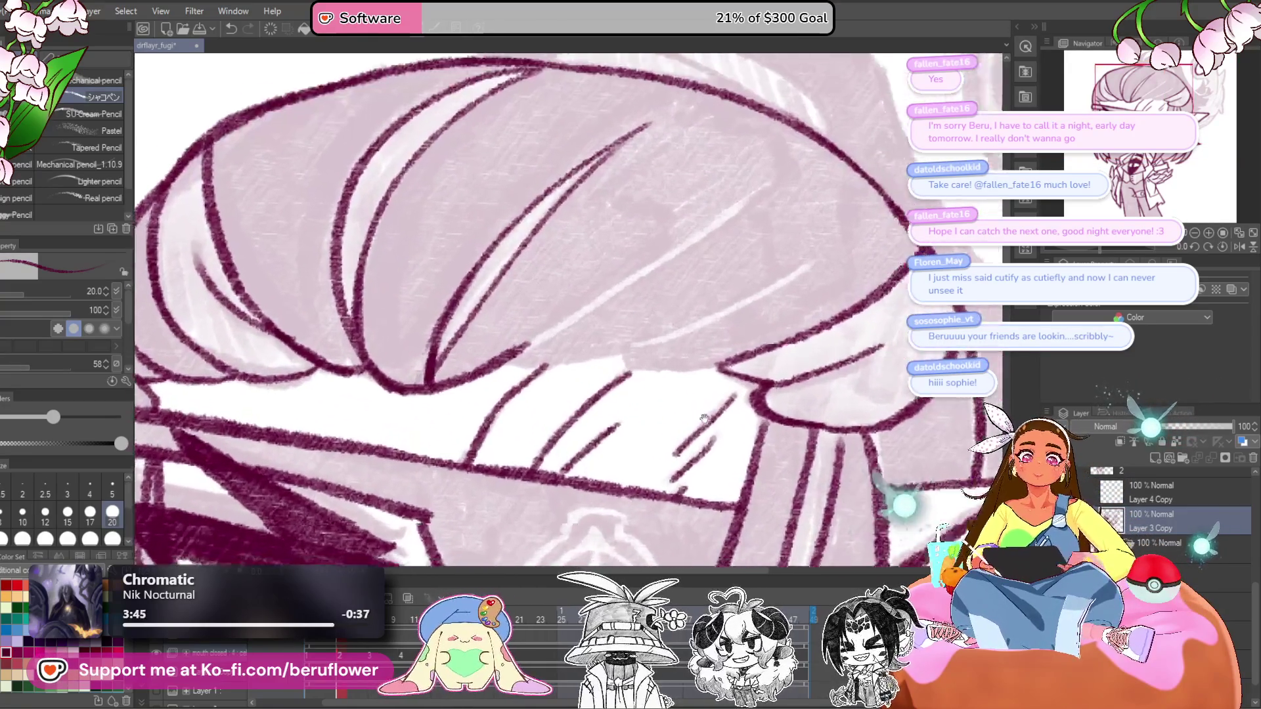
left_click_drag(704, 419, 742, 322)
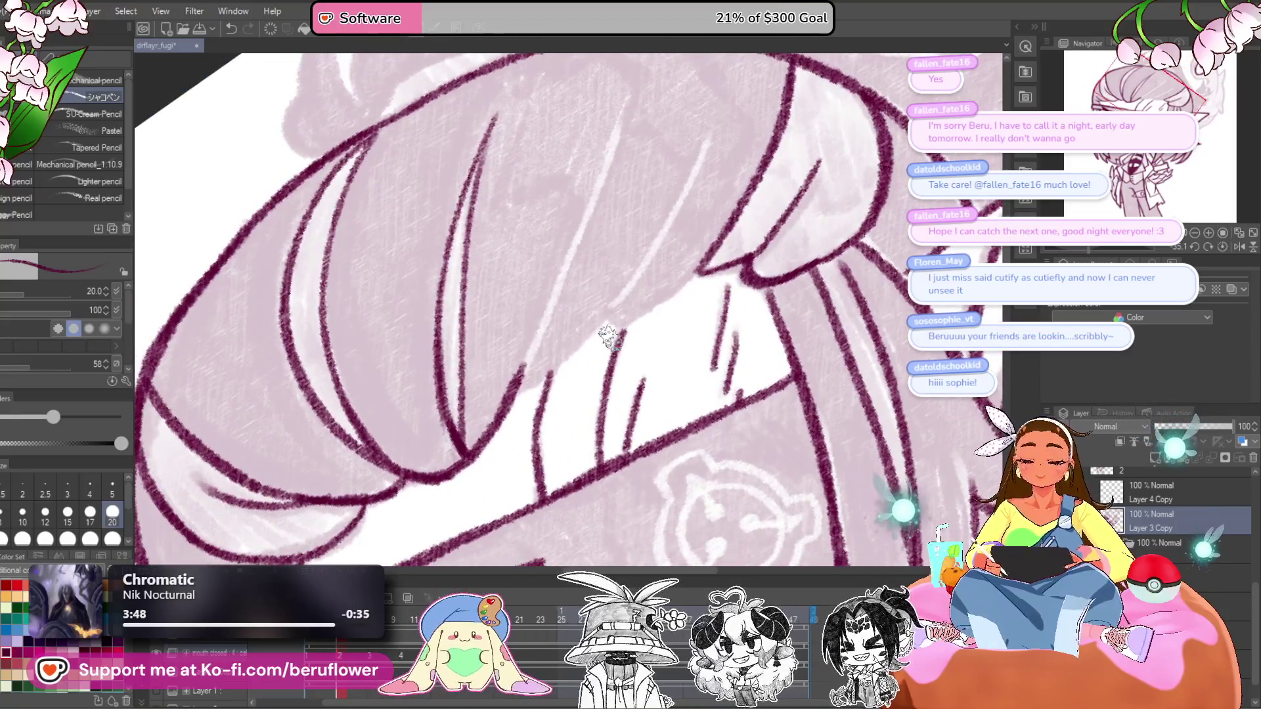
scroll(608, 337, "up", 4)
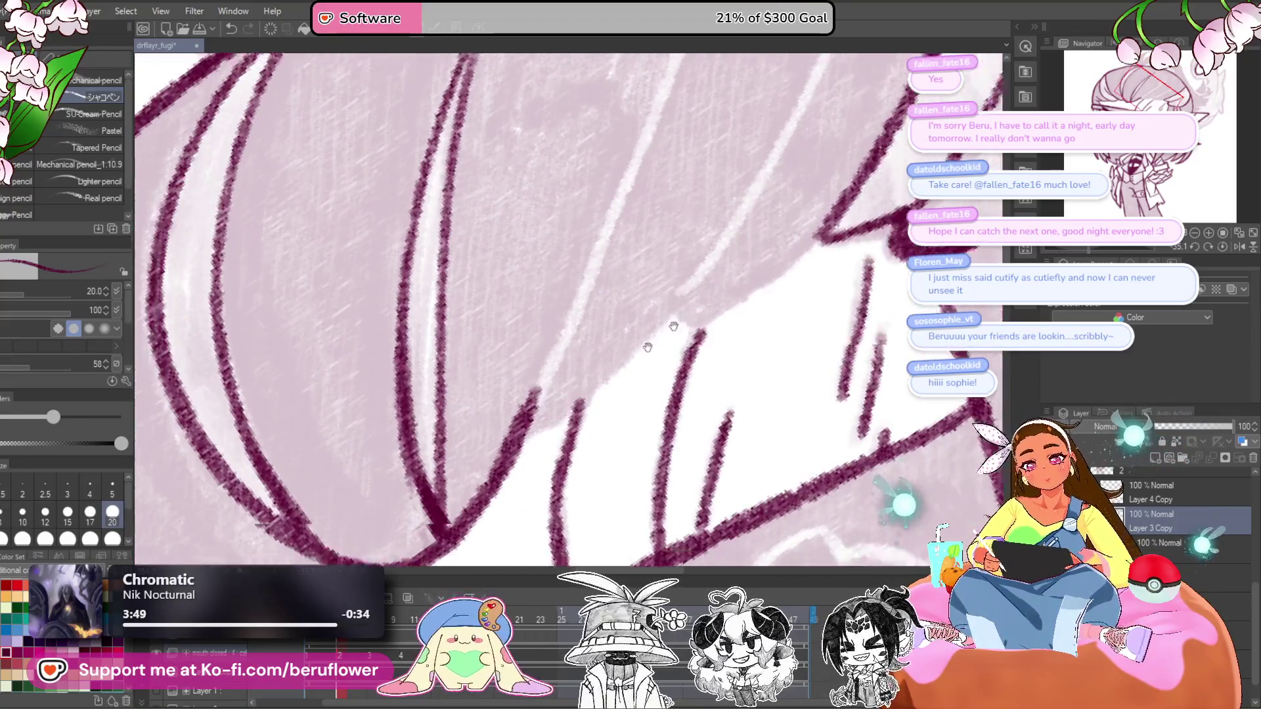
scroll(647, 347, "up", 2)
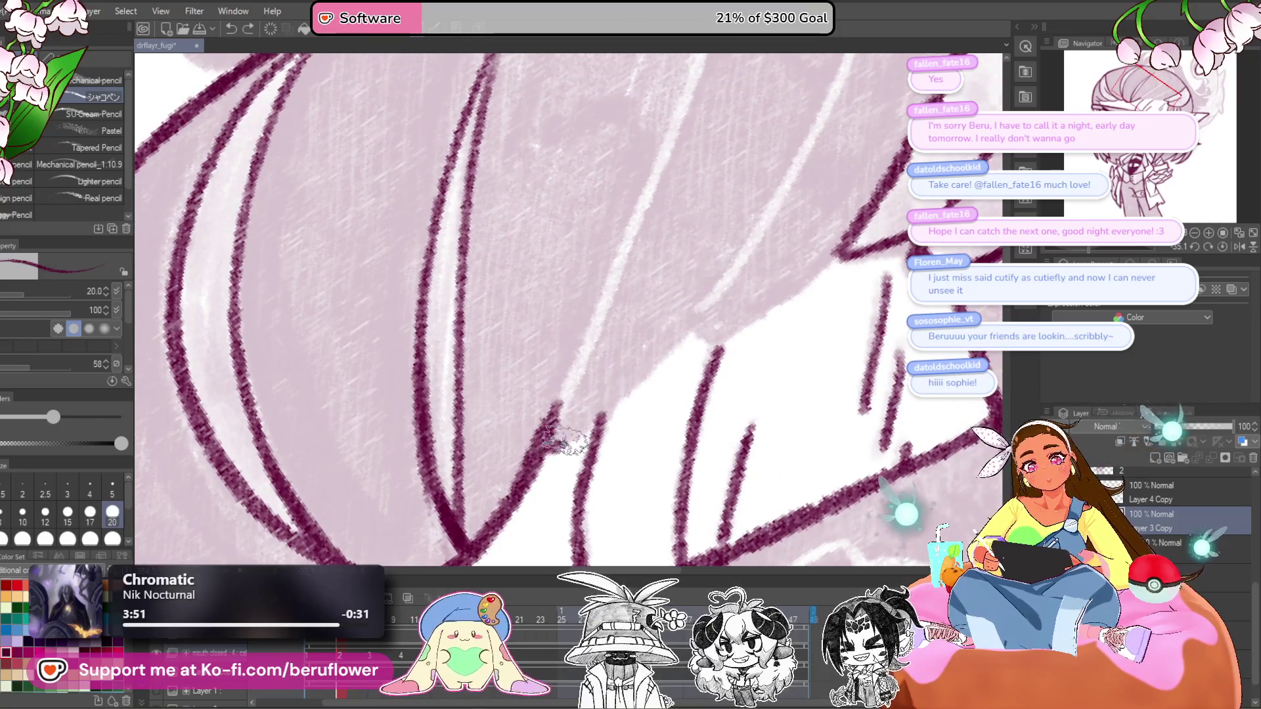
scroll(683, 309, "down", 2)
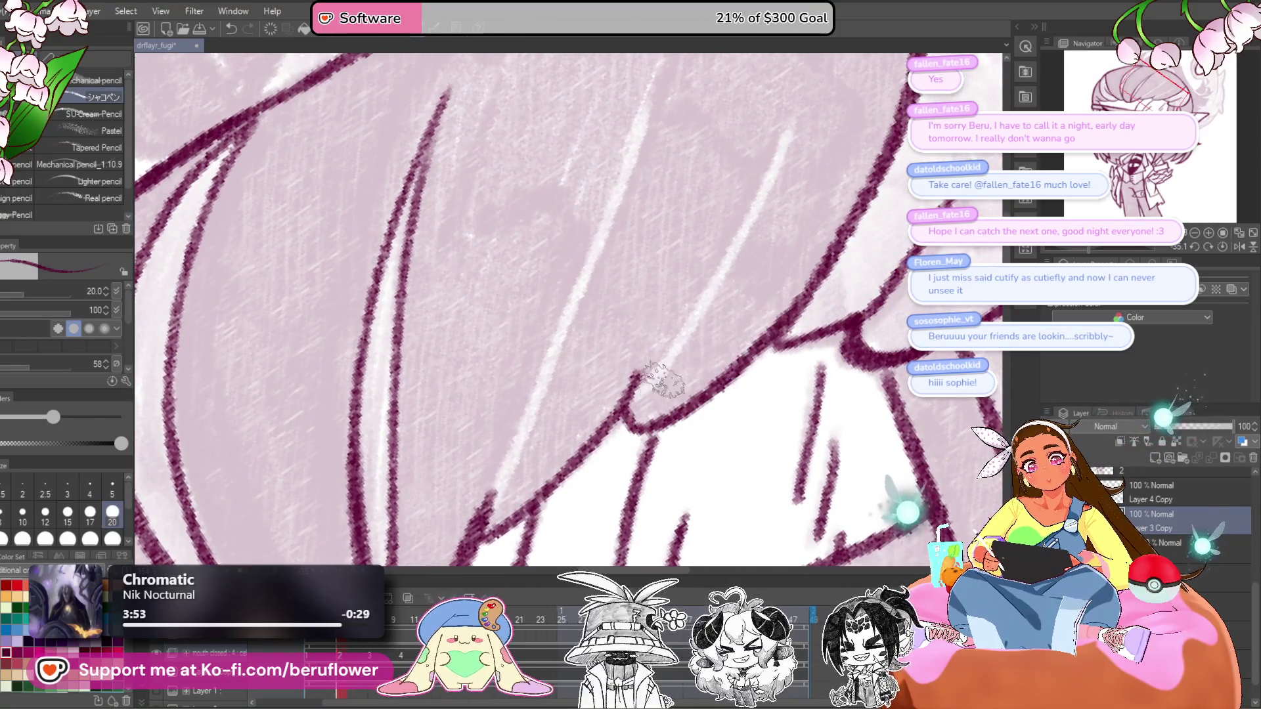
scroll(591, 404, "down", 3)
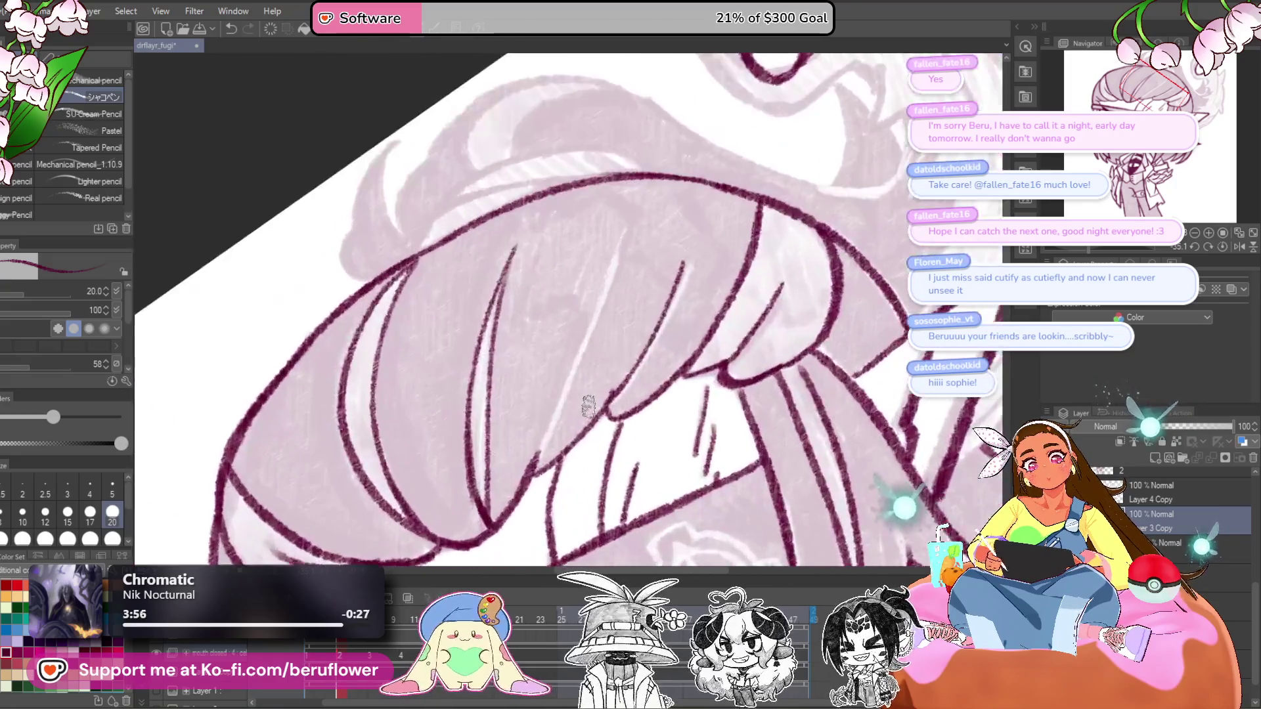
left_click_drag(626, 225, 539, 451)
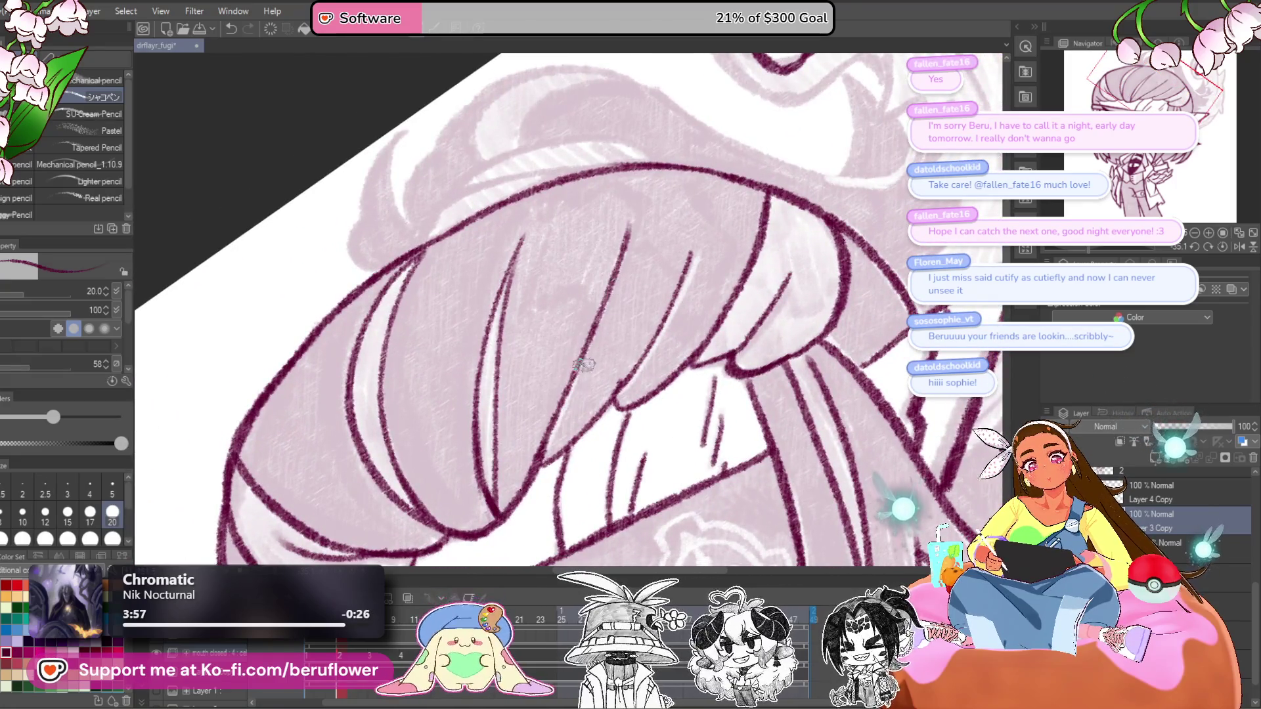
- Zoom in and out over the hair, rotating the canvas to about 76 degrees and back upright
scroll(583, 365, "down", 5)
scroll(552, 414, "up", 5)
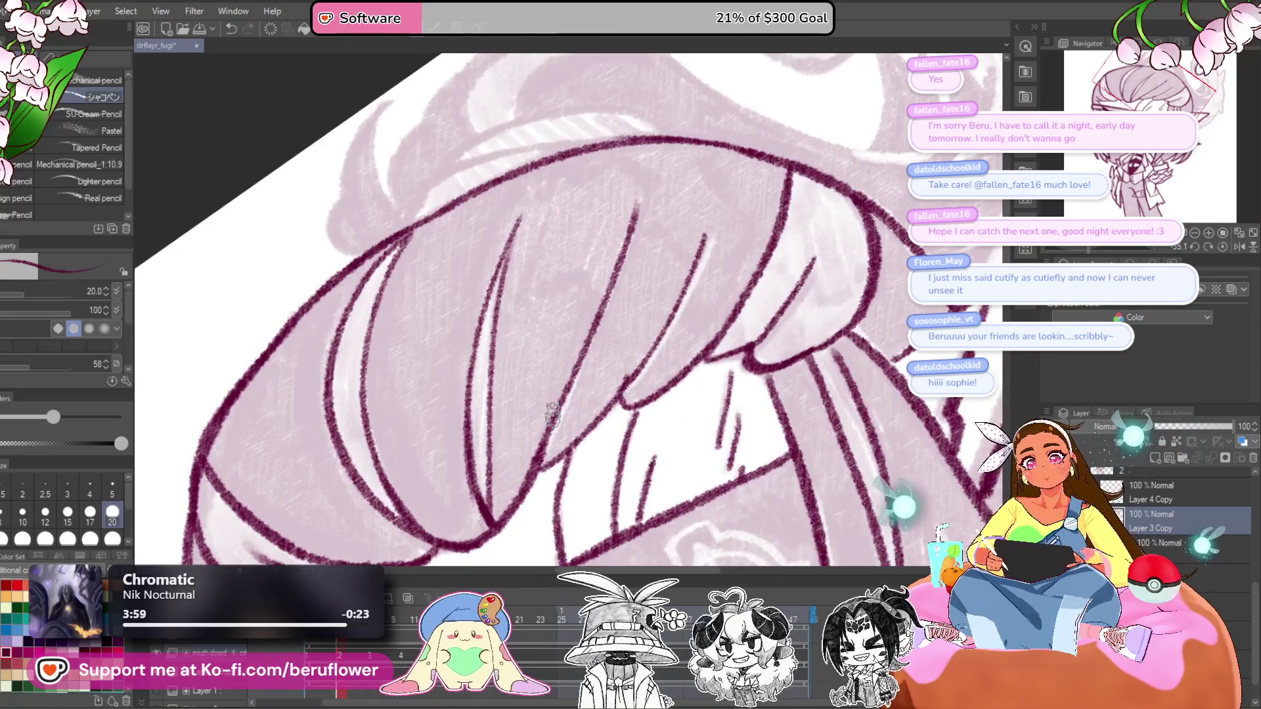
scroll(552, 414, "down", 5)
scroll(552, 415, "up", 5)
scroll(897, 316, "down", 5)
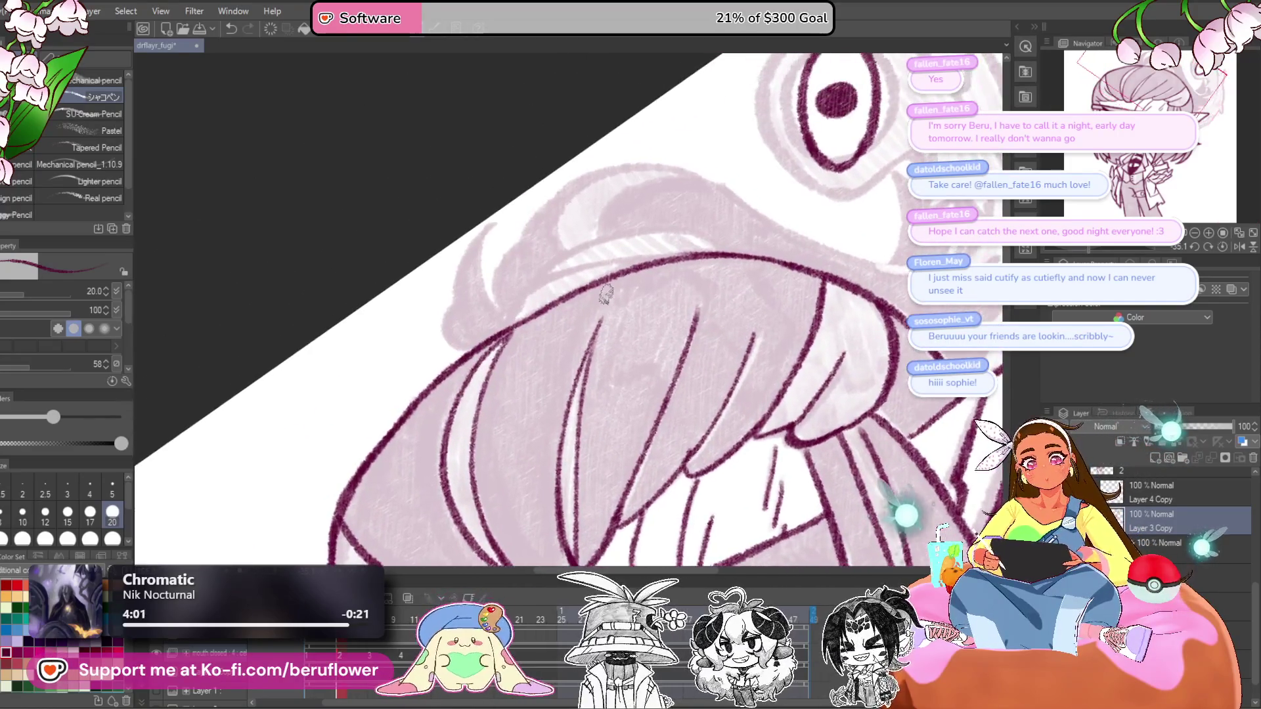
scroll(605, 293, "up", 6)
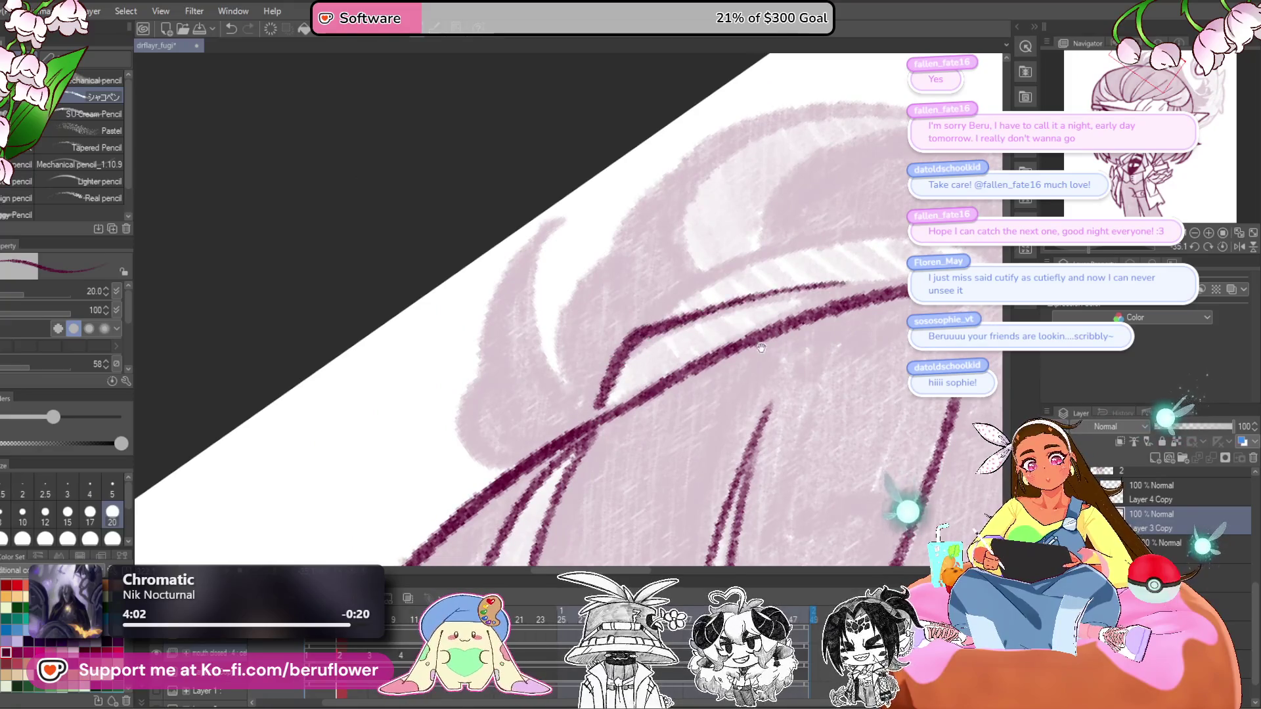
scroll(647, 332, "down", 5)
scroll(647, 332, "up", 5)
left_click_drag(1088, 250, 1075, 250)
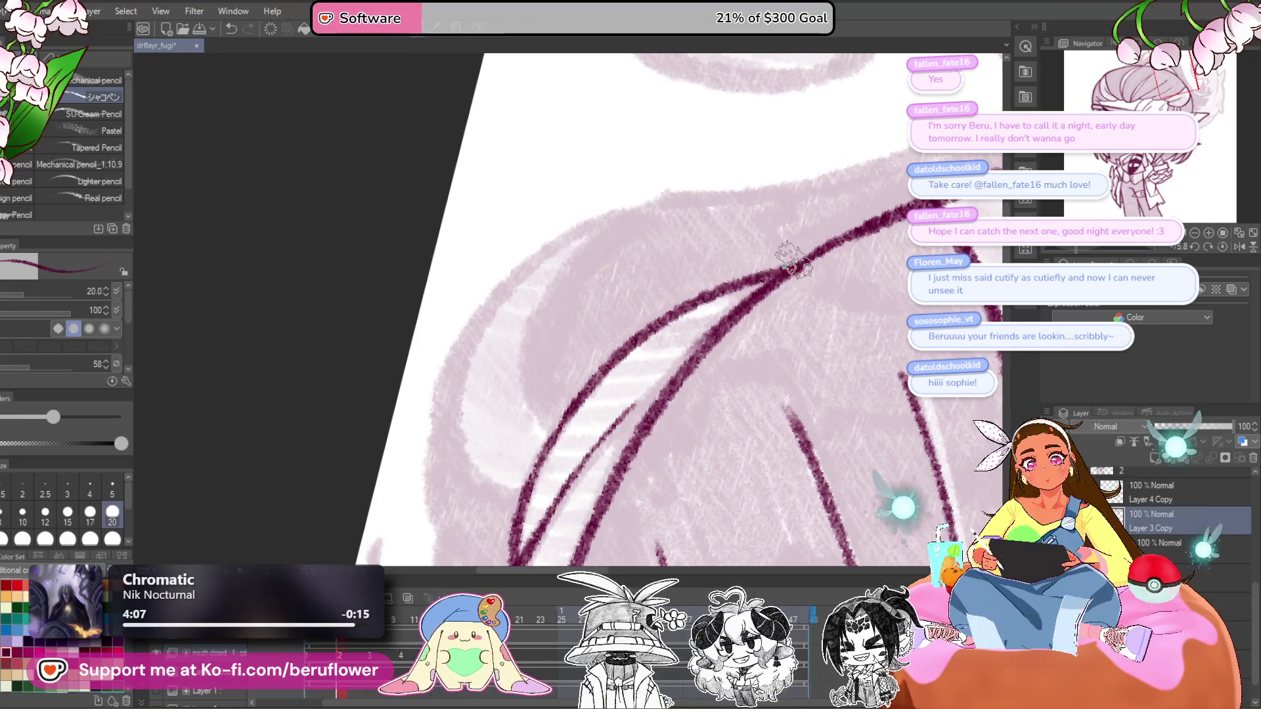
scroll(798, 263, "down", 3)
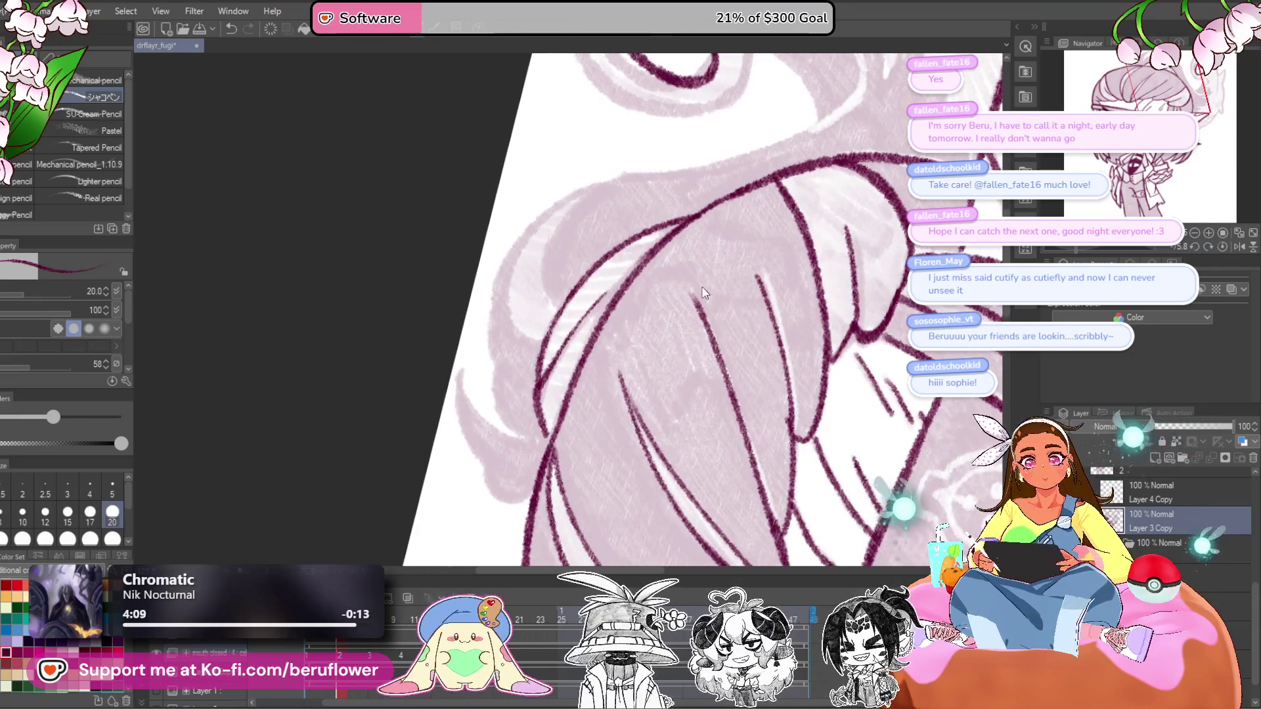
scroll(684, 279, "up", 3)
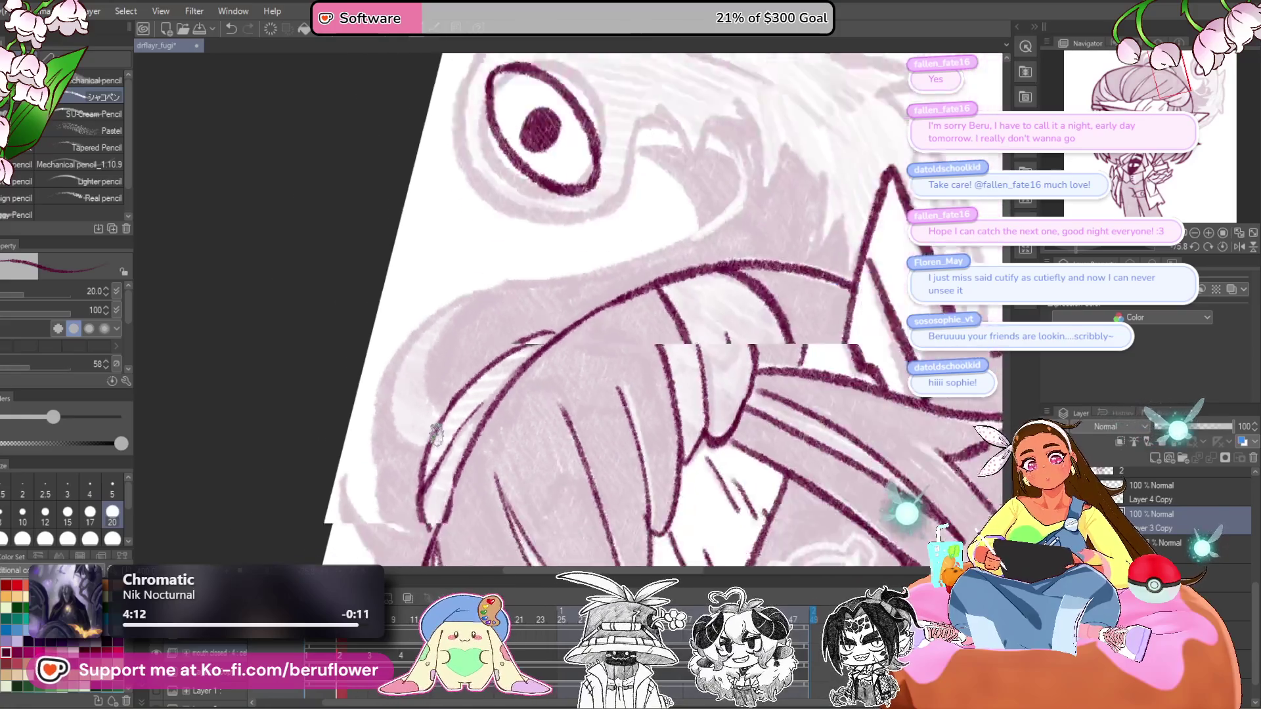
scroll(492, 339, "down", 5)
left_click(1219, 249)
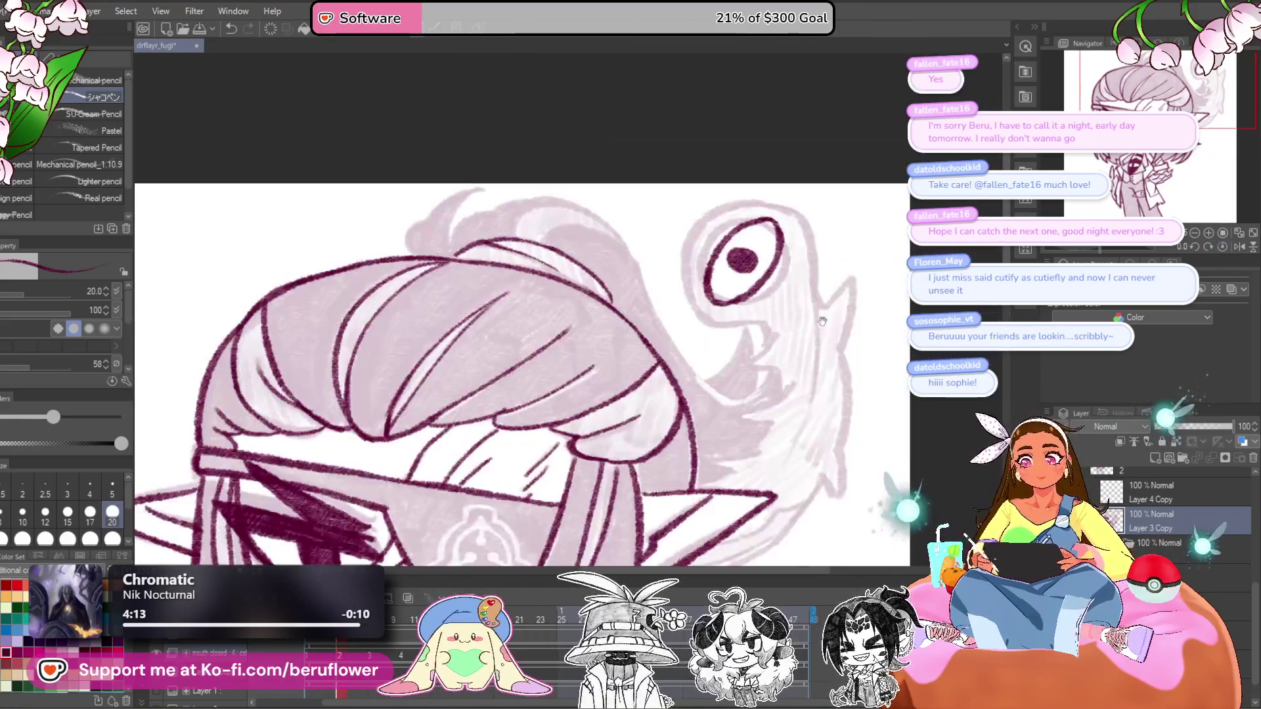
- Draw curved strand lines across the top of the hair
scroll(482, 268, "up", 3)
mouse_move(577, 360)
left_mouse_down()
mouse_move(665, 202)
mouse_move(545, 358)
mouse_move(468, 332)
mouse_move(562, 254)
left_mouse_up()
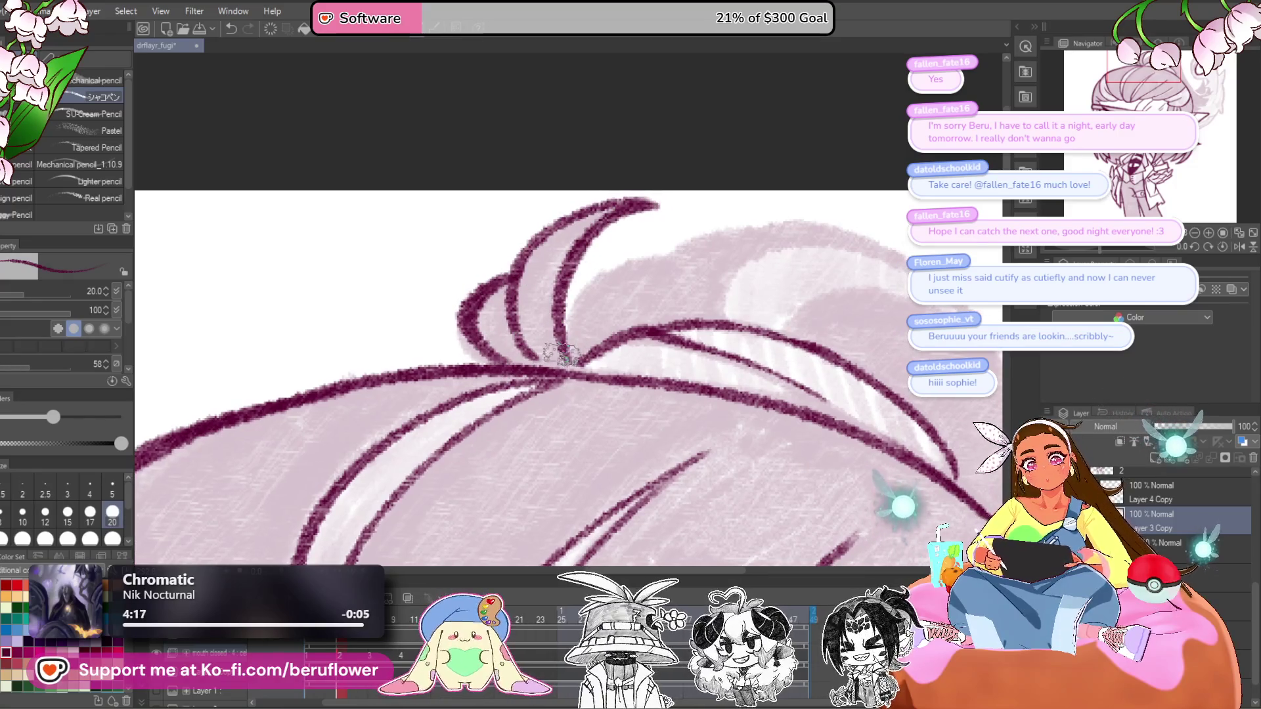
mouse_move(576, 358)
left_mouse_down()
mouse_move(631, 263)
mouse_move(664, 249)
left_mouse_up()
left_click_drag(696, 262, 664, 292)
left_click_drag(595, 358, 686, 252)
left_click_drag(850, 306, 702, 312)
- Ink along the hair curve and draw strands from the hair top downward
left_click_drag(1105, 249, 1089, 248)
mouse_move(581, 414)
left_mouse_down()
mouse_move(794, 214)
mouse_move(684, 262)
mouse_move(651, 371)
left_mouse_up()
mouse_move(792, 211)
left_mouse_down()
mouse_move(690, 217)
mouse_move(537, 402)
left_mouse_up()
scroll(536, 402, "up", 3)
left_click_drag(919, 295, 985, 249)
left_click_drag(652, 337, 641, 458)
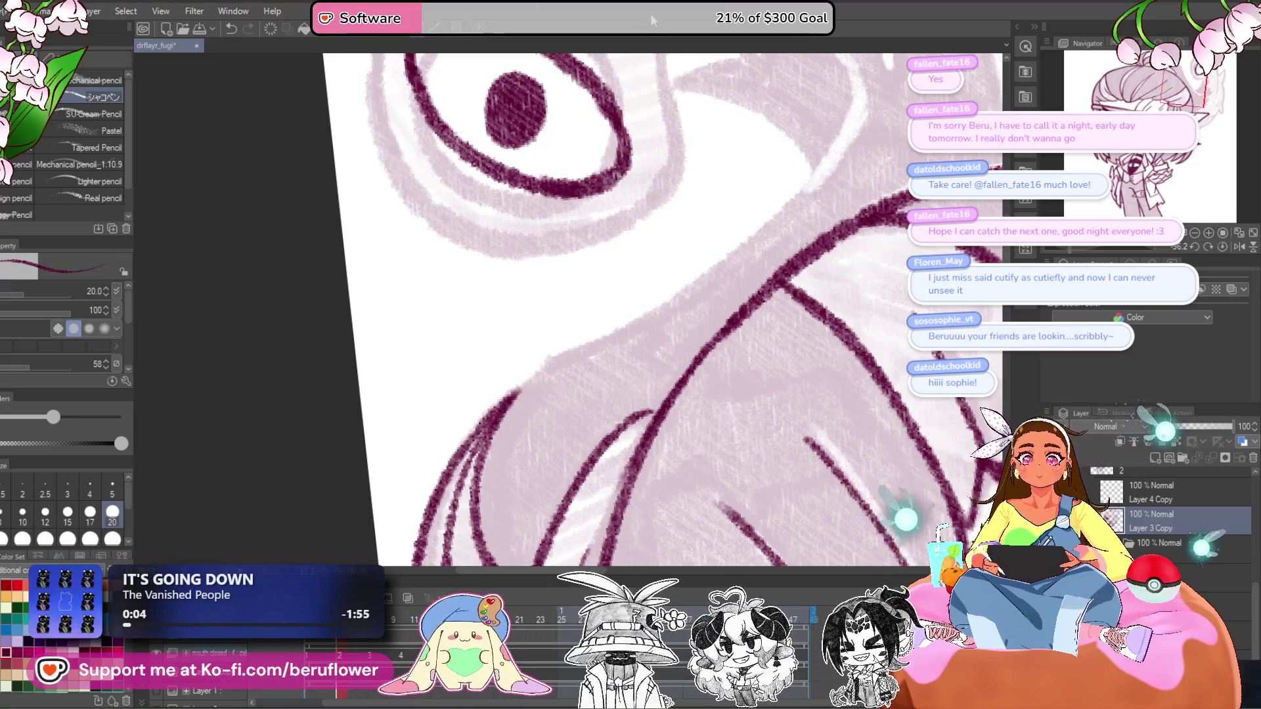
- Ink the arm outline next to the eye creature in dark maroon
mouse_move(559, 369)
left_mouse_down()
mouse_move(527, 350)
mouse_move(503, 362)
left_mouse_up()
mouse_move(433, 408)
left_mouse_down()
mouse_move(451, 365)
mouse_move(651, 262)
mouse_move(775, 315)
mouse_move(677, 153)
left_mouse_up()
scroll(664, 316, "down", 2)
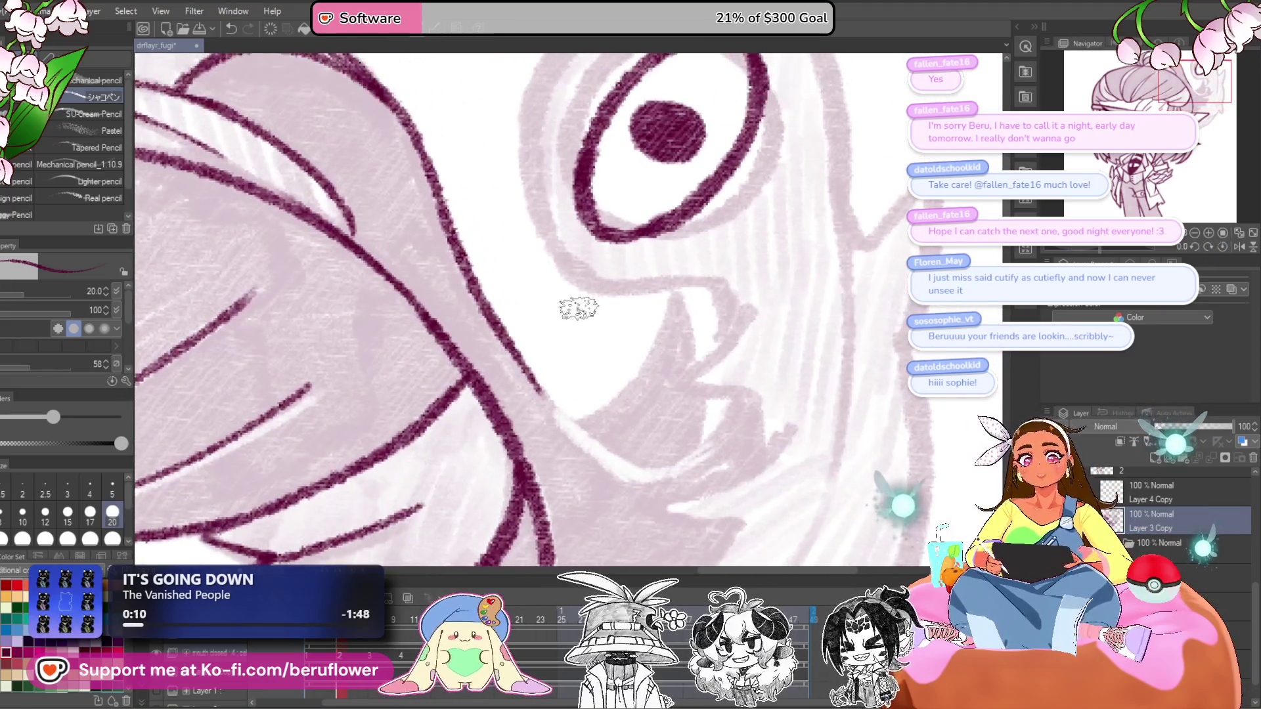
scroll(601, 316, "down", 2)
scroll(580, 308, "down", 2)
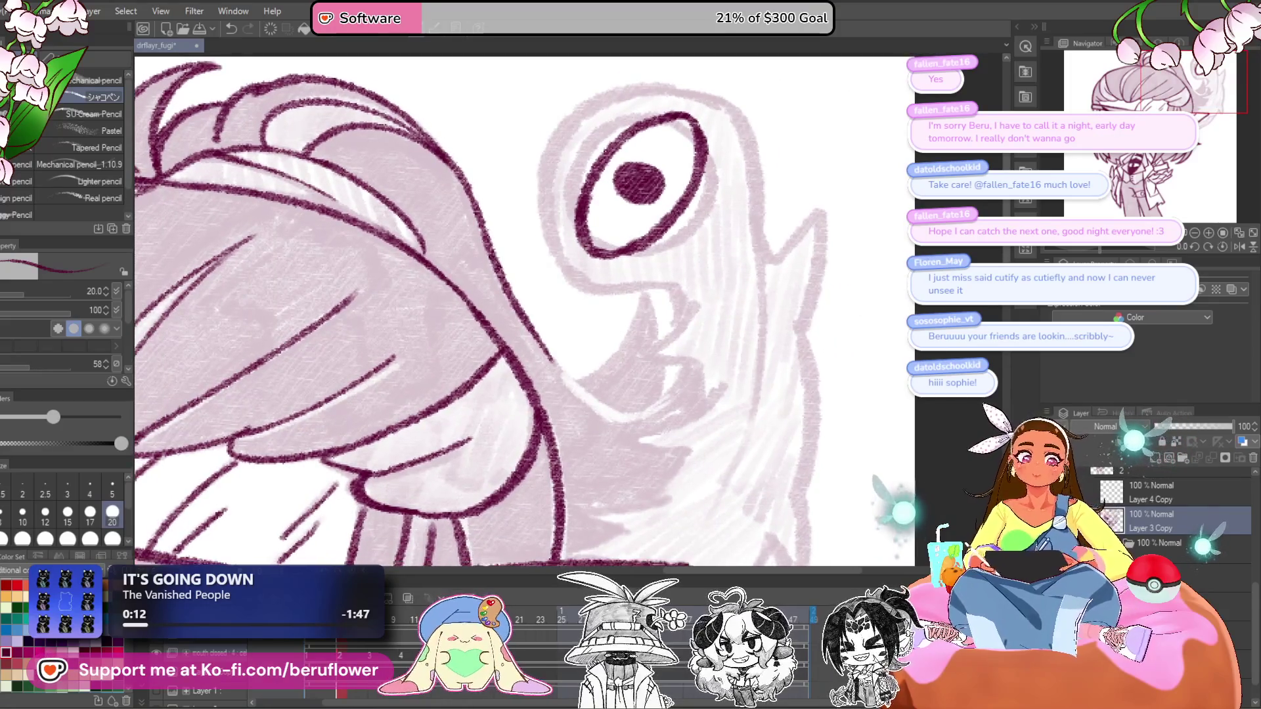
- On a view rotated about 46 degrees, ink the creature's face contour and zigzag lip-and-chin line
left_click_drag(1095, 248, 1113, 249)
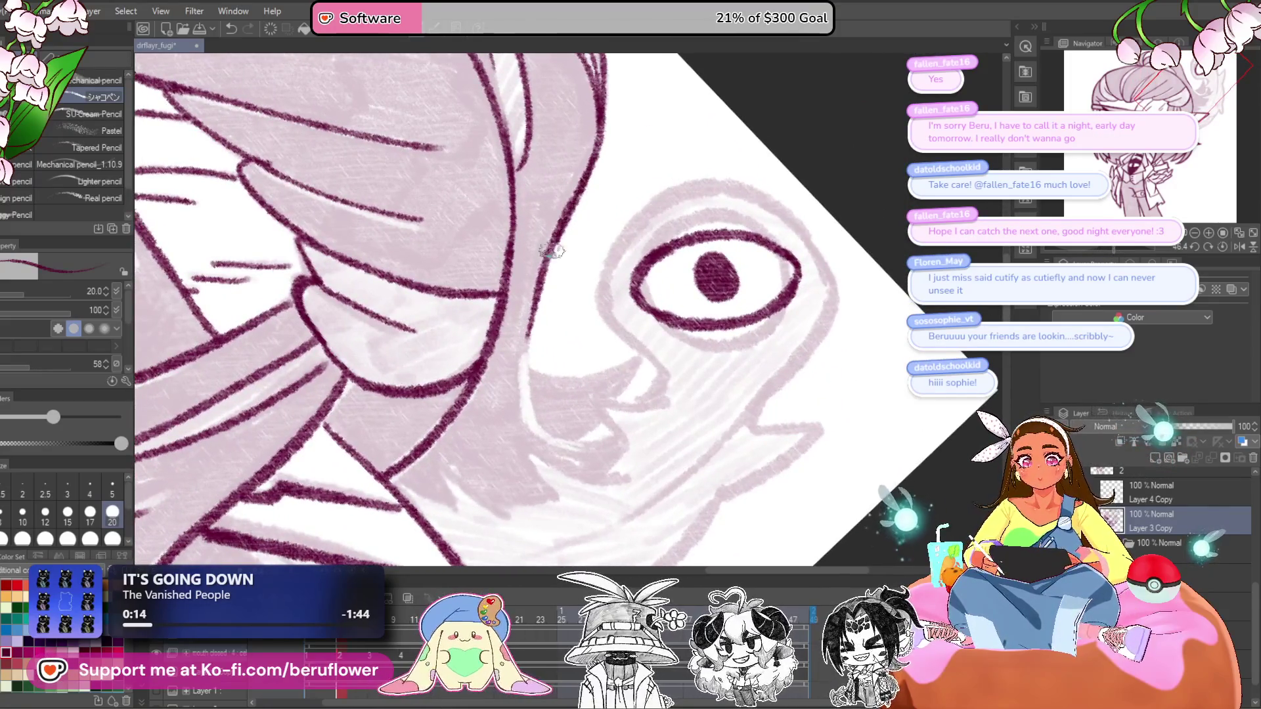
mouse_move(525, 345)
left_mouse_down()
mouse_move(526, 408)
mouse_move(562, 442)
mouse_move(601, 352)
mouse_move(658, 358)
left_mouse_up()
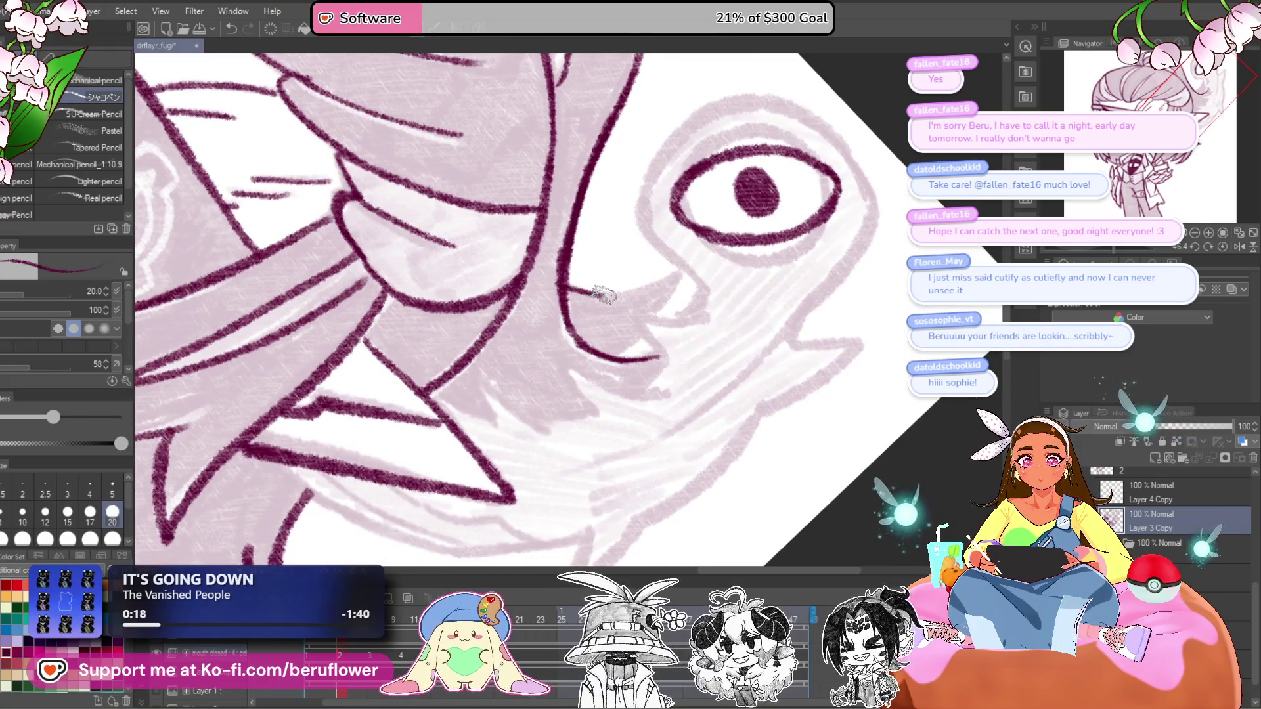
scroll(667, 298, "down", 1)
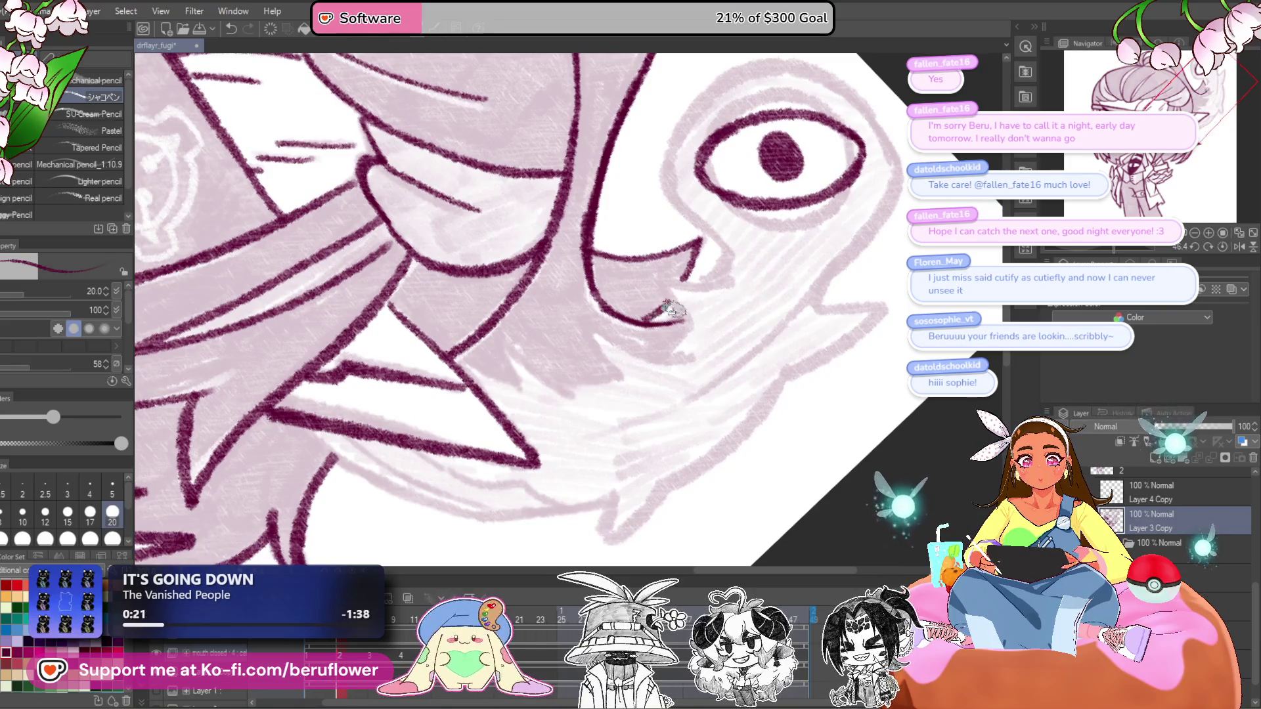
scroll(667, 303, "up", 3)
mouse_move(669, 179)
left_mouse_down()
mouse_move(577, 245)
mouse_move(614, 332)
mouse_move(652, 370)
mouse_move(574, 376)
left_mouse_up()
scroll(576, 376, "down", 2)
mouse_move(584, 300)
left_mouse_down()
mouse_move(624, 348)
mouse_move(591, 379)
mouse_move(683, 343)
left_mouse_up()
left_click_drag(580, 315, 600, 354)
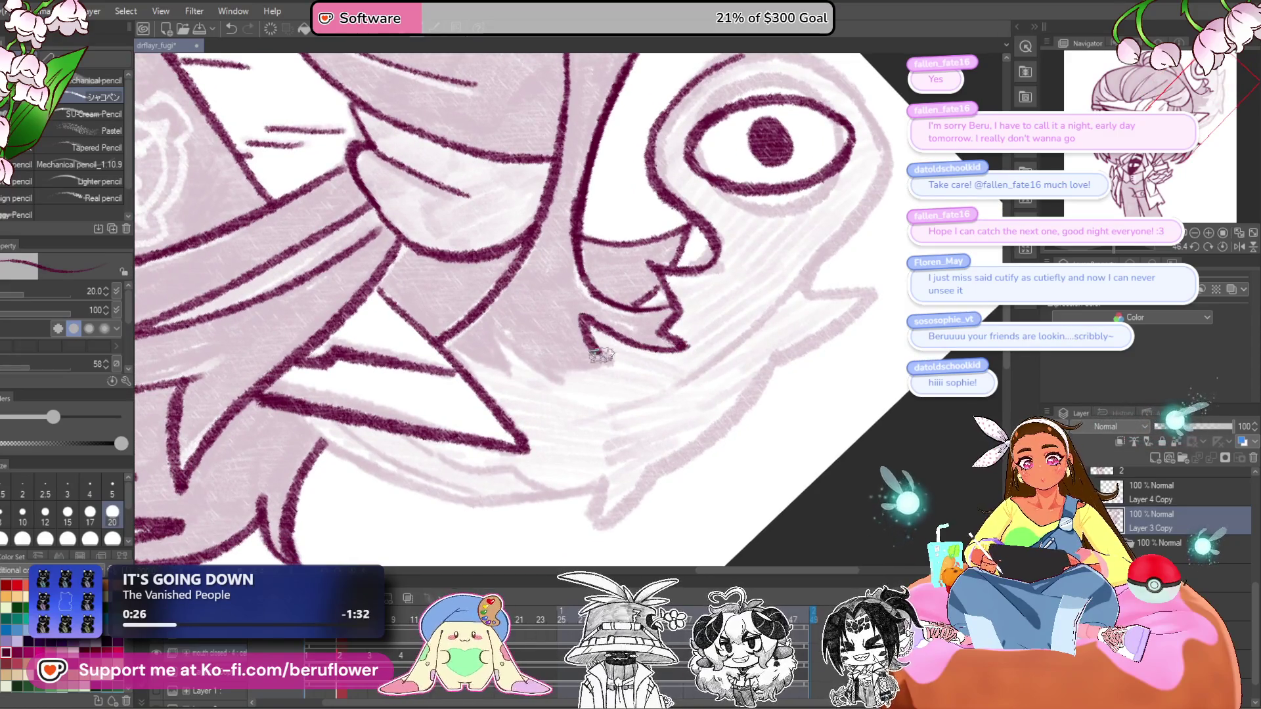
left_click_drag(1118, 248, 1104, 248)
- Ink the creature's jaw line with several short strokes
mouse_move(713, 248)
left_mouse_down()
mouse_move(687, 283)
mouse_move(691, 300)
mouse_move(608, 322)
left_mouse_up()
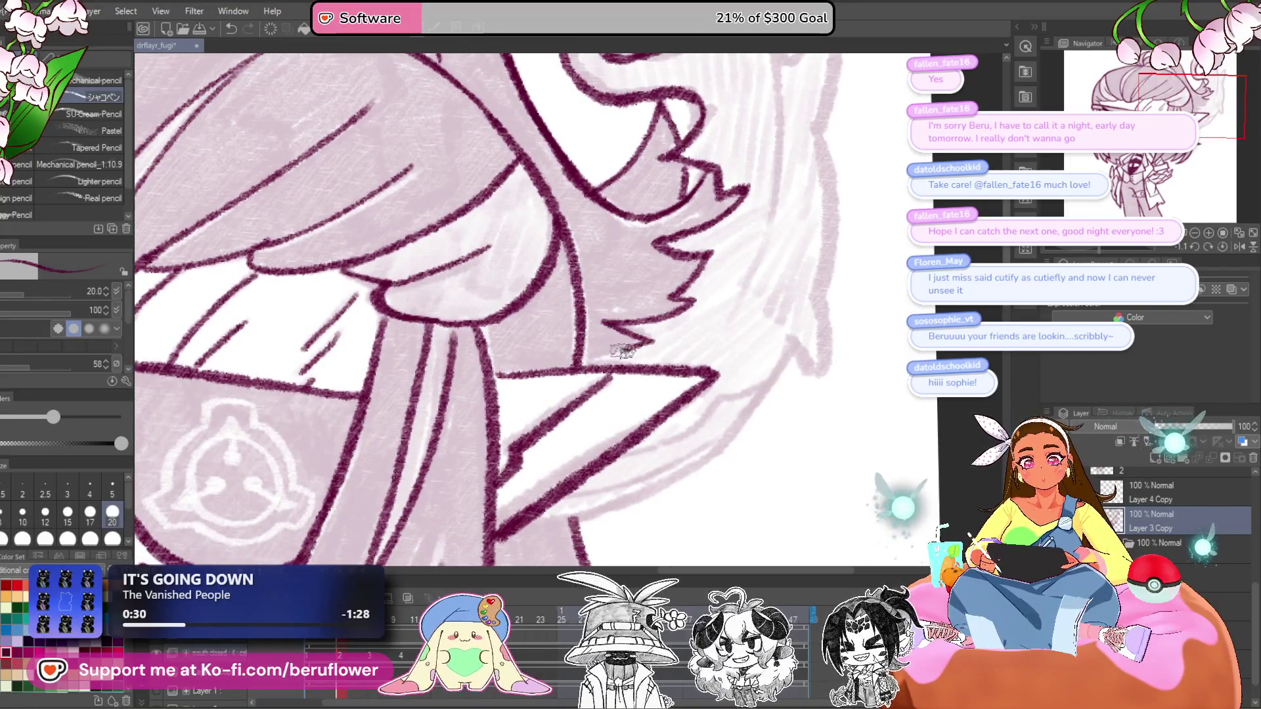
mouse_move(770, 297)
left_mouse_down()
mouse_move(777, 243)
mouse_move(723, 332)
mouse_move(513, 424)
left_mouse_up()
left_click_drag(578, 394, 584, 398)
left_click_drag(572, 398, 722, 331)
left_click_drag(775, 276, 694, 328)
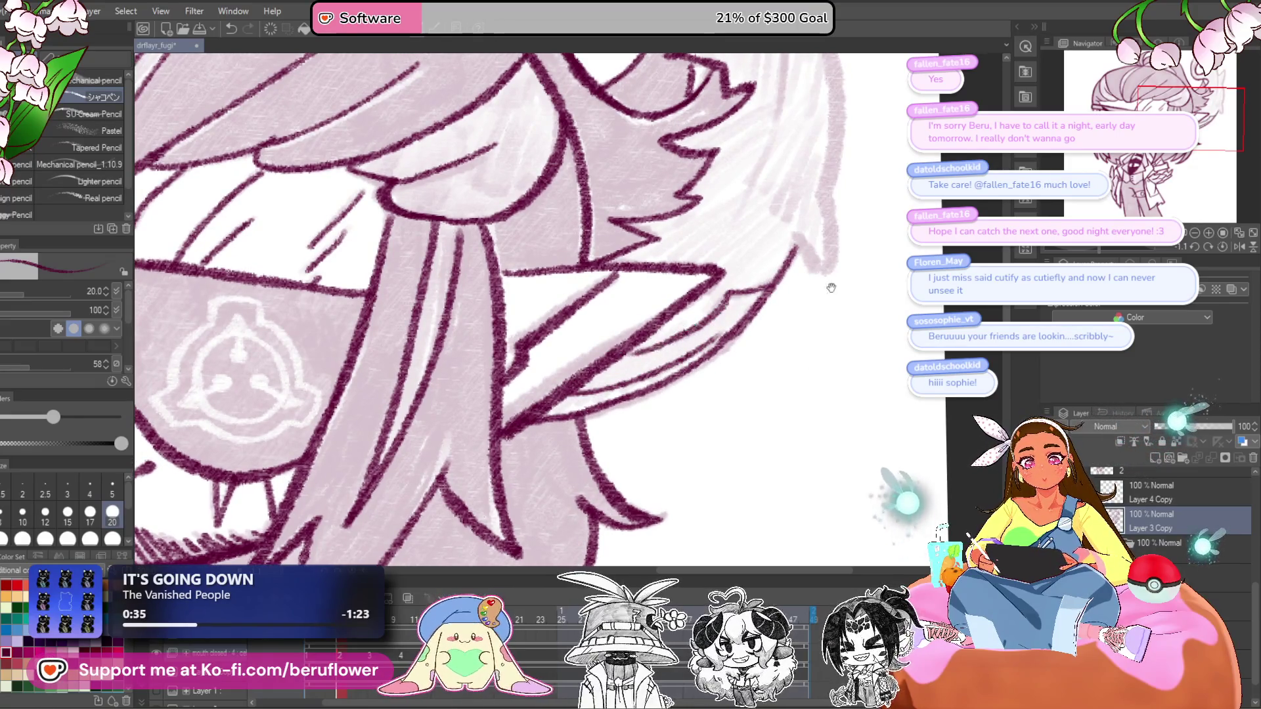
- Trace the creature's right cheek edge down to the chin
left_click_drag(832, 288, 701, 373)
left_click_drag(703, 162, 651, 270)
mouse_move(643, 227)
left_mouse_down()
mouse_move(662, 304)
mouse_move(642, 389)
left_mouse_up()
left_click_drag(636, 449, 628, 511)
mouse_move(632, 287)
left_mouse_down()
mouse_move(635, 511)
mouse_move(608, 492)
left_mouse_up()
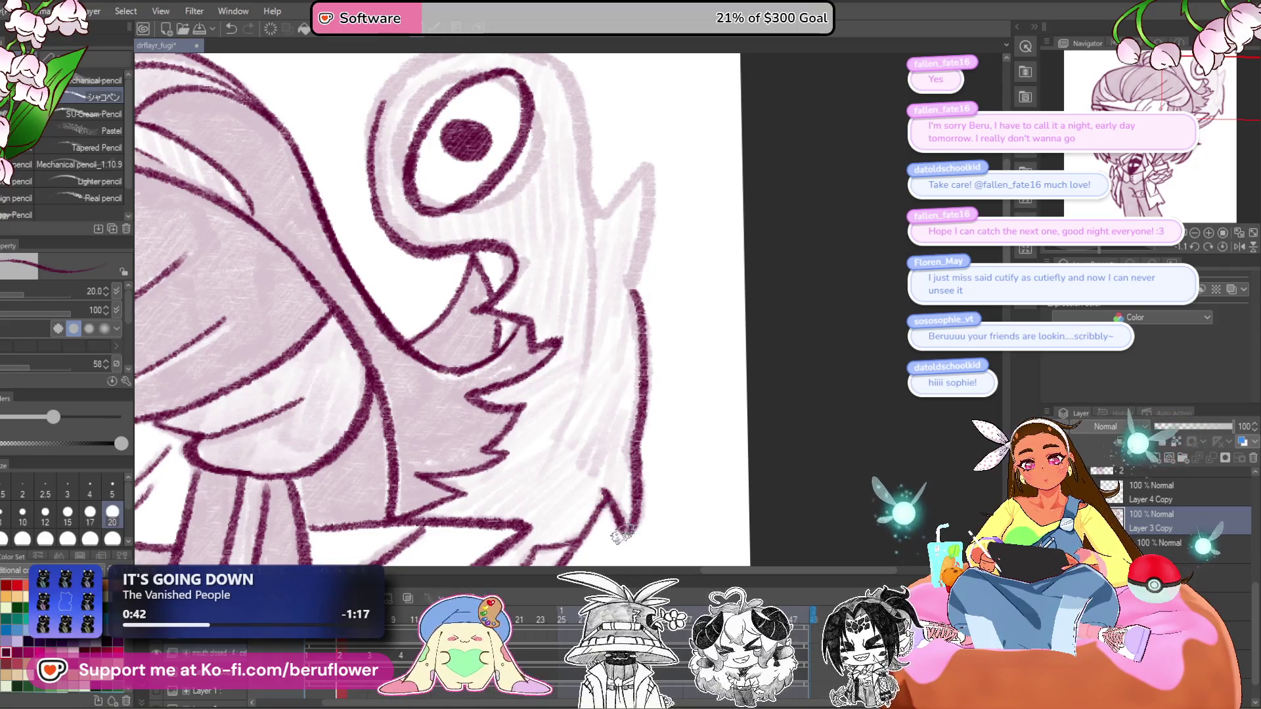
- Ink the spike and right edge of the creature's head, plus its top-left curve
left_click_drag(634, 302, 642, 358)
mouse_move(595, 289)
left_mouse_down()
mouse_move(657, 220)
mouse_move(640, 364)
left_mouse_up()
mouse_move(641, 307)
left_mouse_down()
mouse_move(662, 362)
mouse_move(609, 456)
mouse_move(593, 532)
left_mouse_up()
left_click_drag(657, 473, 687, 279)
left_click_drag(630, 321, 581, 402)
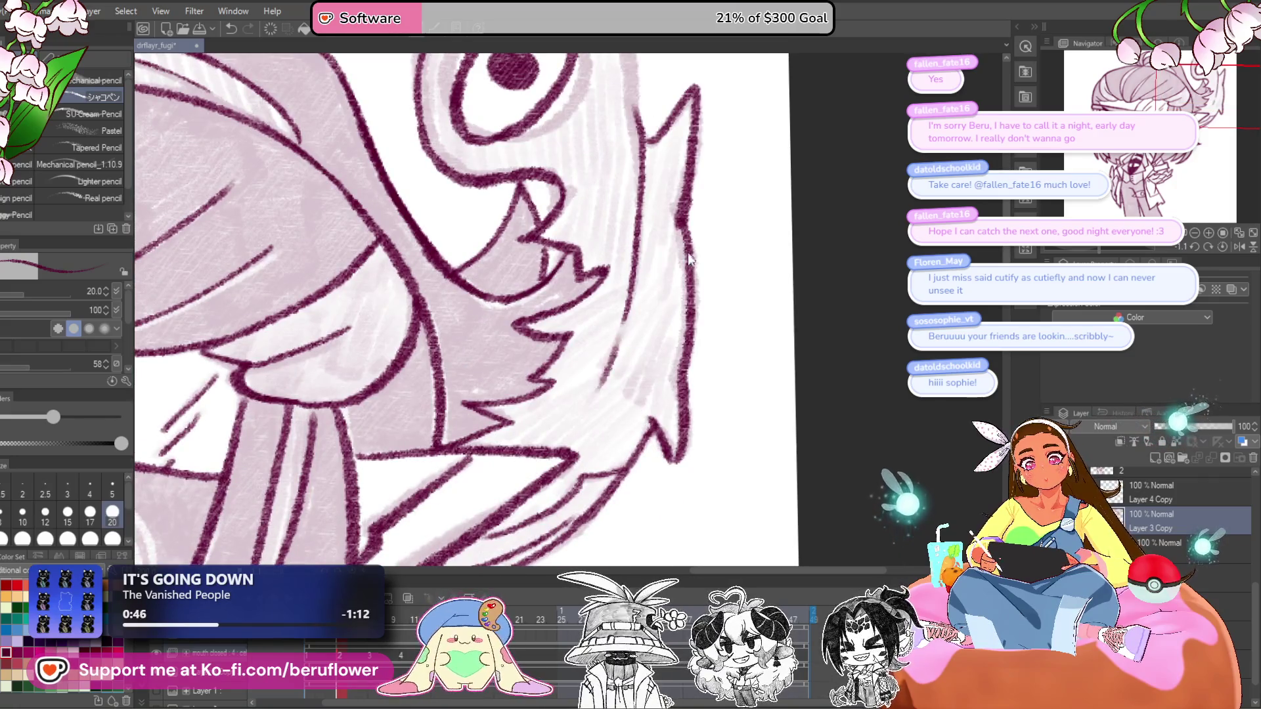
scroll(688, 260, "up", 5)
left_click_drag(656, 375, 634, 253)
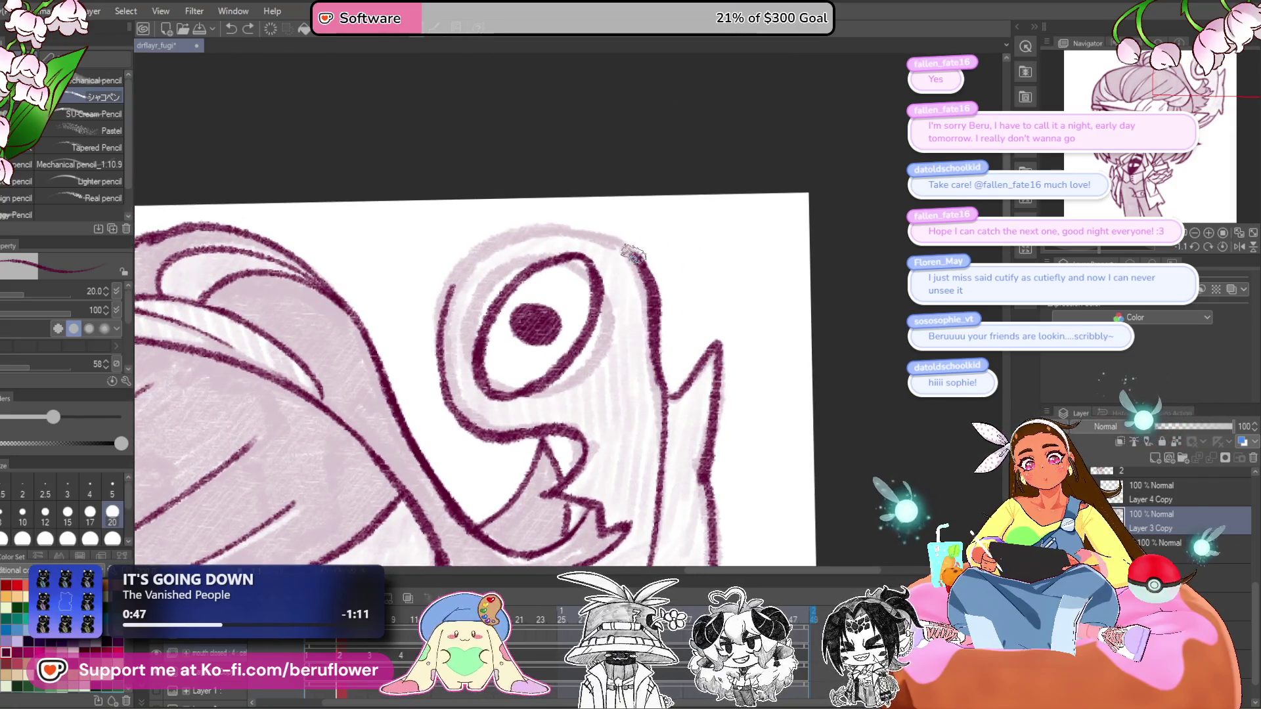
left_click_drag(559, 227, 450, 300)
- Save the drawing with Ctrl+S
scroll(547, 366, "down", 6)
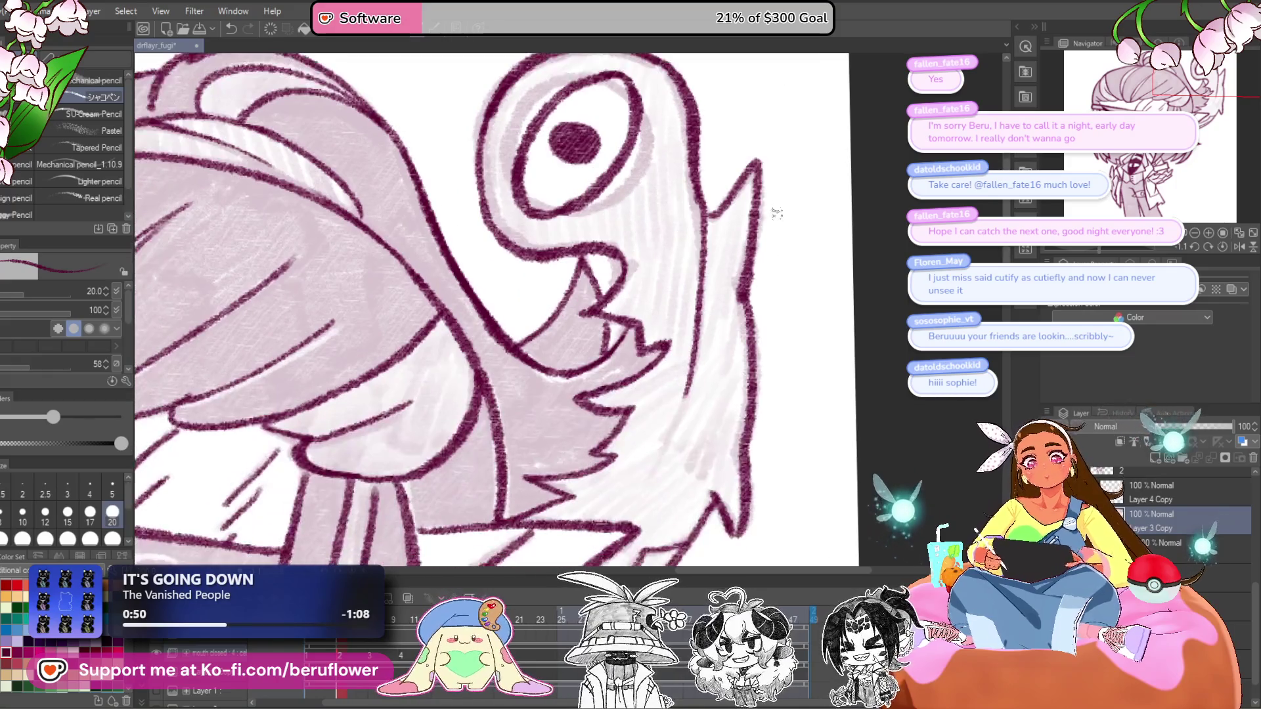
scroll(754, 515, "up", 2)
scroll(754, 515, "down", 2)
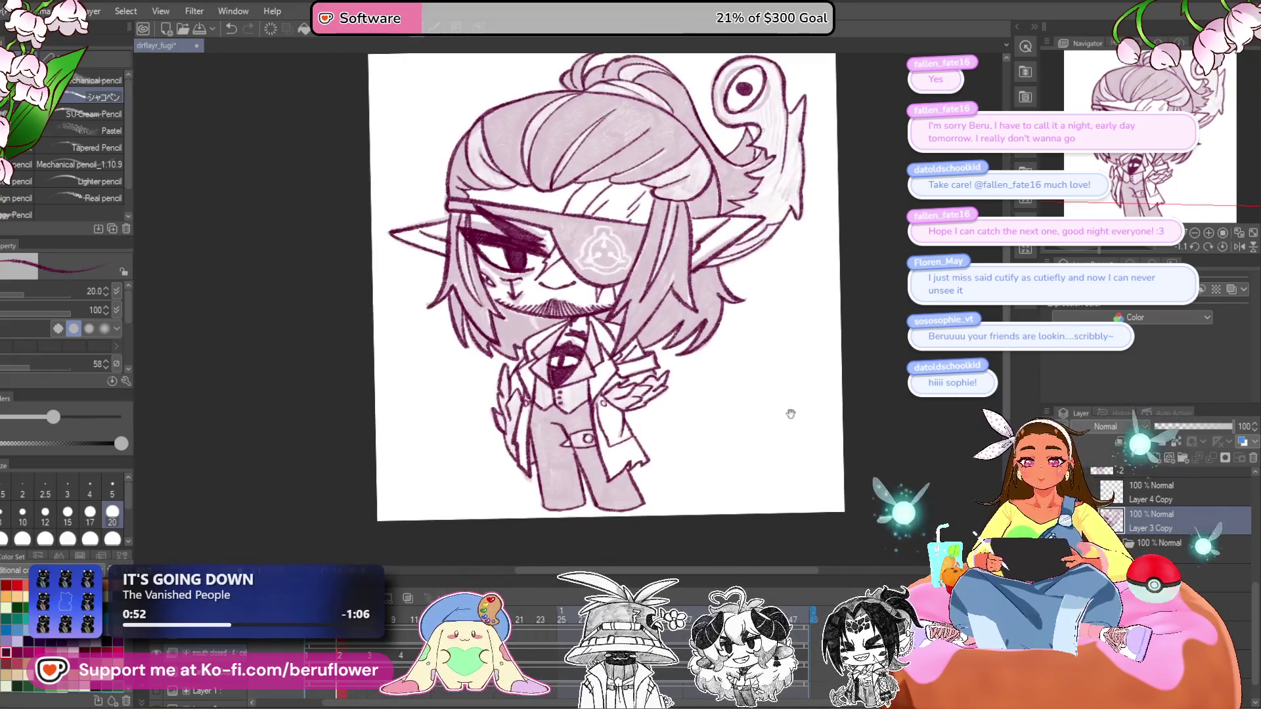
scroll(791, 413, "up", 2)
left_click_drag(823, 310, 816, 298)
key("ctrl+s")
left_click_drag(627, 420, 633, 393)
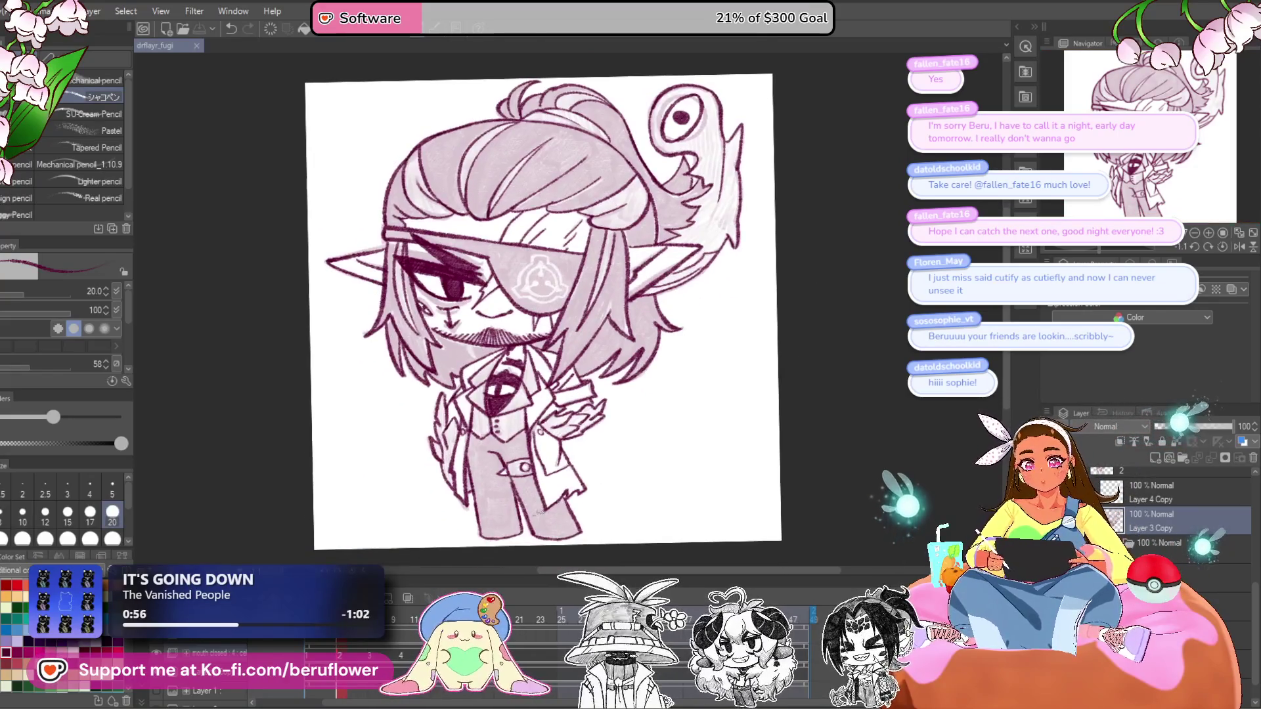
scroll(509, 437, "up", 5)
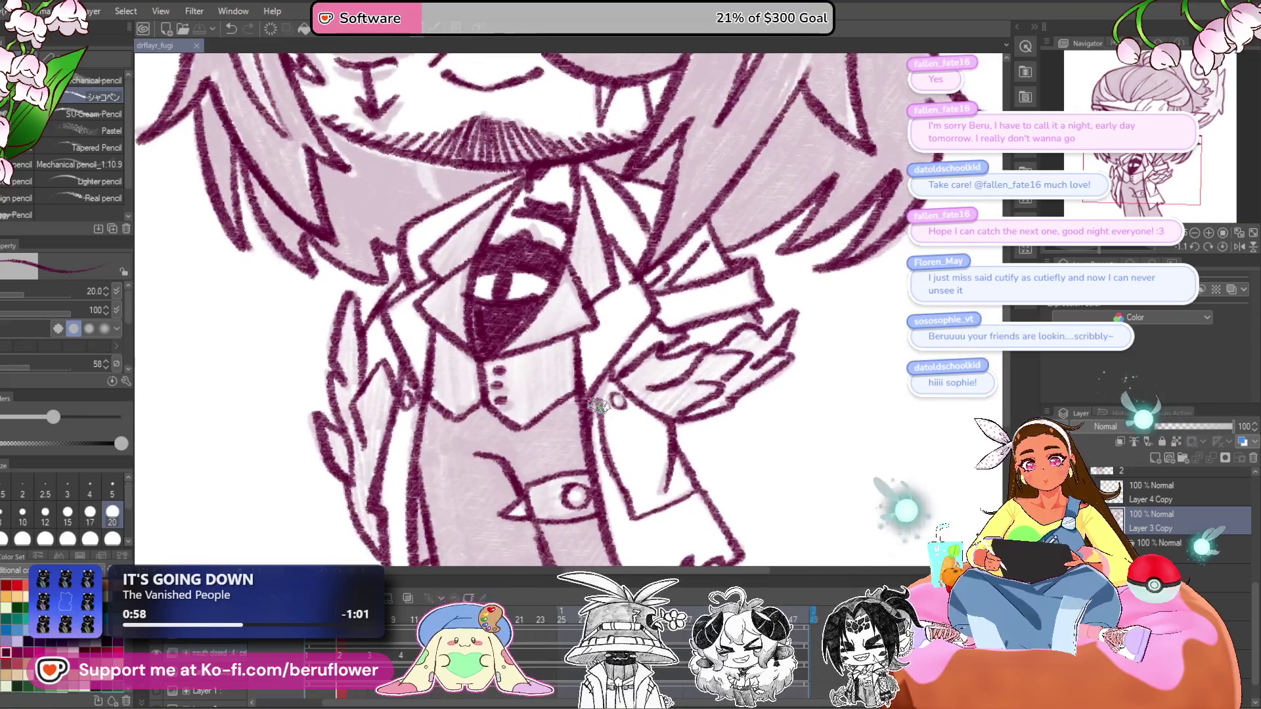
- Hatch dark shading across the hand and sleeve, then down the left and lower-left coat edge
mouse_move(615, 381)
left_mouse_down()
mouse_move(650, 368)
mouse_move(670, 387)
left_mouse_up()
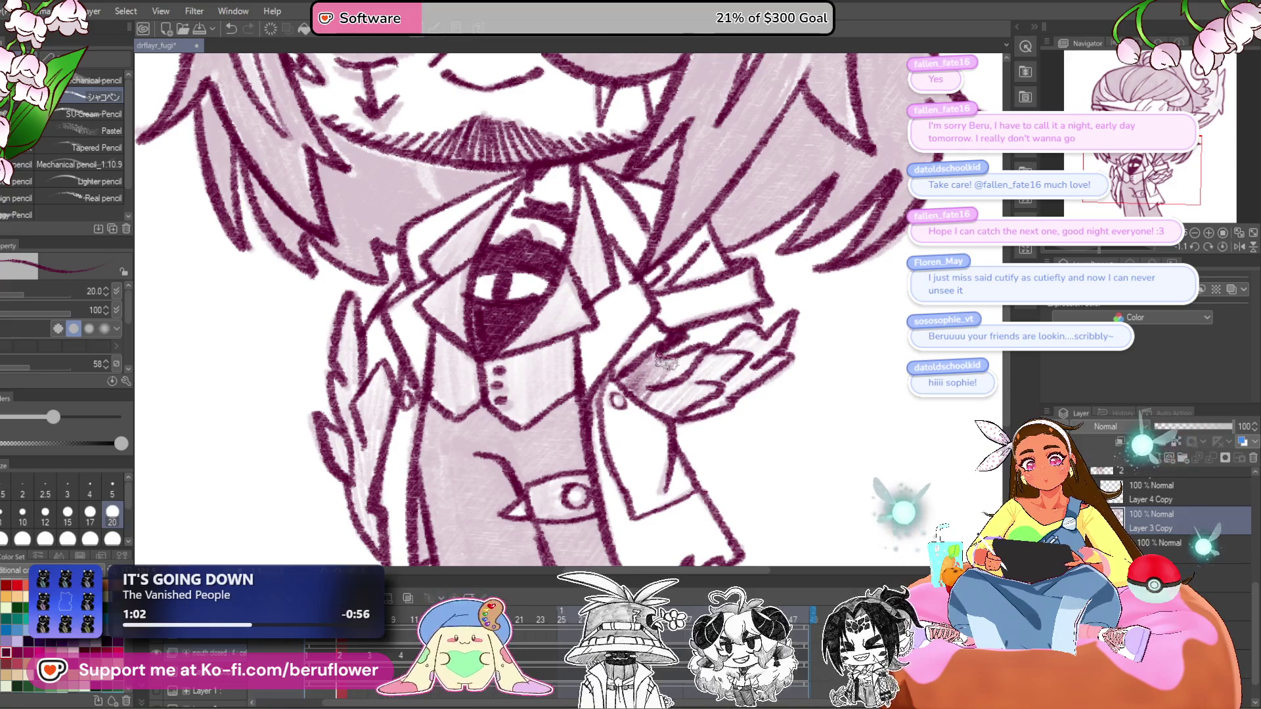
mouse_move(650, 392)
left_mouse_down()
mouse_move(696, 368)
mouse_move(703, 395)
mouse_move(736, 381)
mouse_move(786, 322)
mouse_move(663, 408)
mouse_move(703, 407)
left_mouse_up()
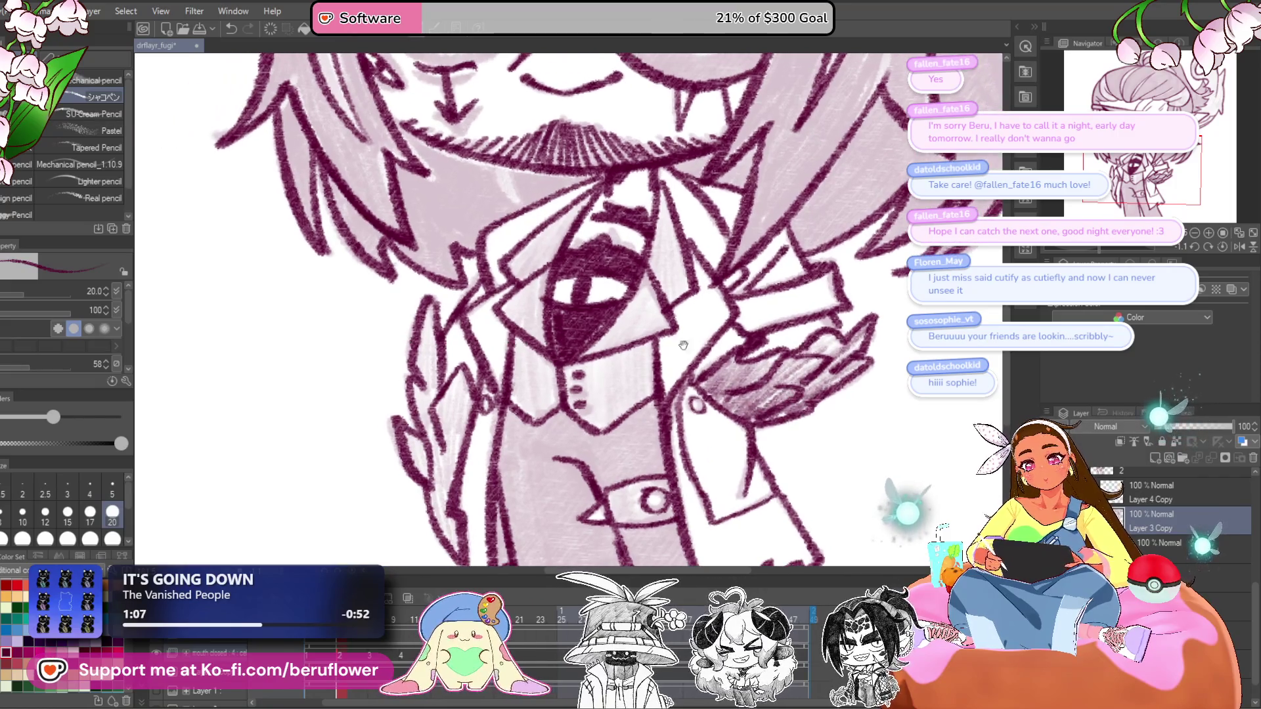
left_click_drag(756, 372, 834, 377)
mouse_move(434, 299)
left_mouse_down()
mouse_move(427, 410)
mouse_move(453, 453)
mouse_move(467, 394)
mouse_move(443, 476)
mouse_move(407, 430)
left_mouse_up()
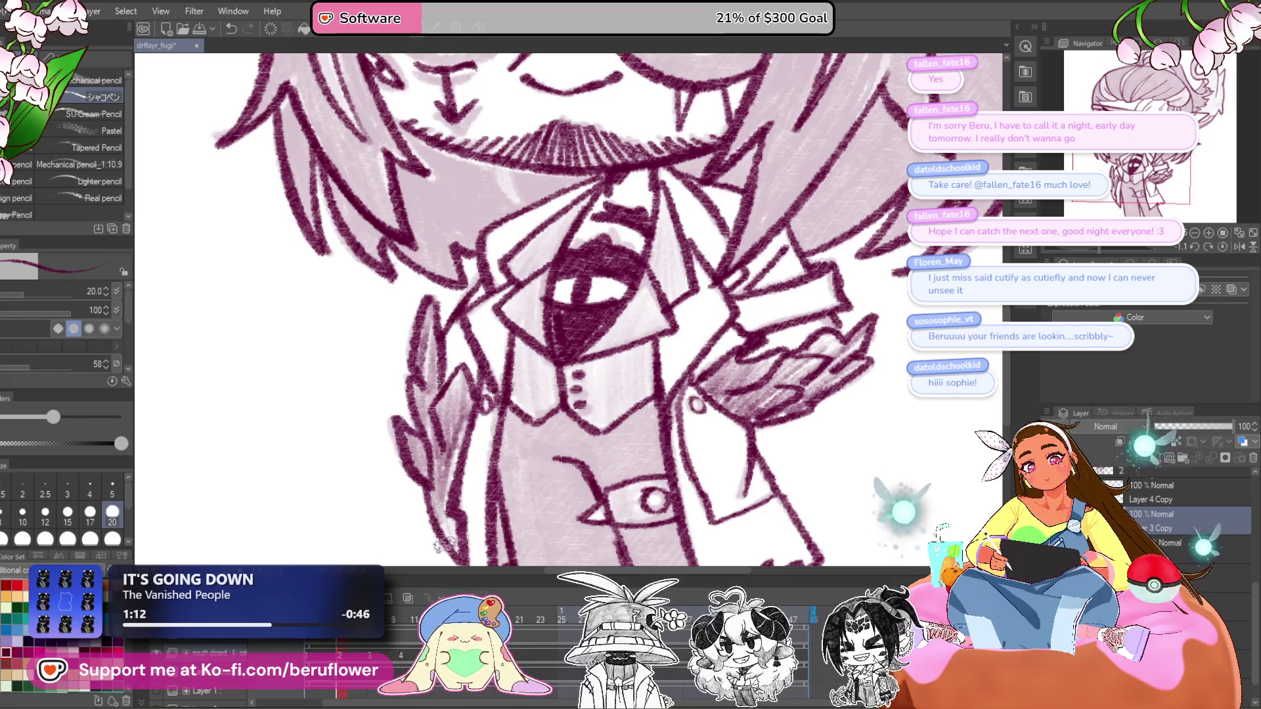
left_click_drag(438, 474, 463, 401)
scroll(457, 473, "down", 4)
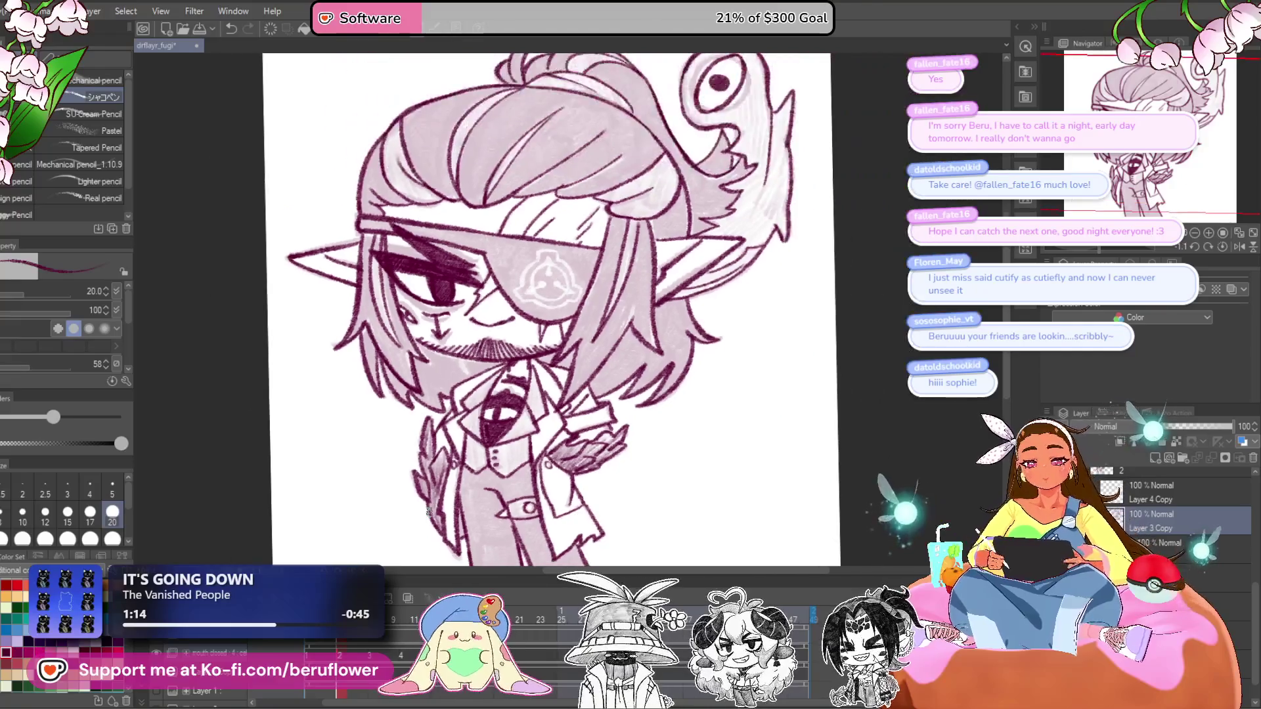
- Scribble the eye creature's open mouth solid dark maroon, then fit the drawing to the window
scroll(787, 444, "down", 5)
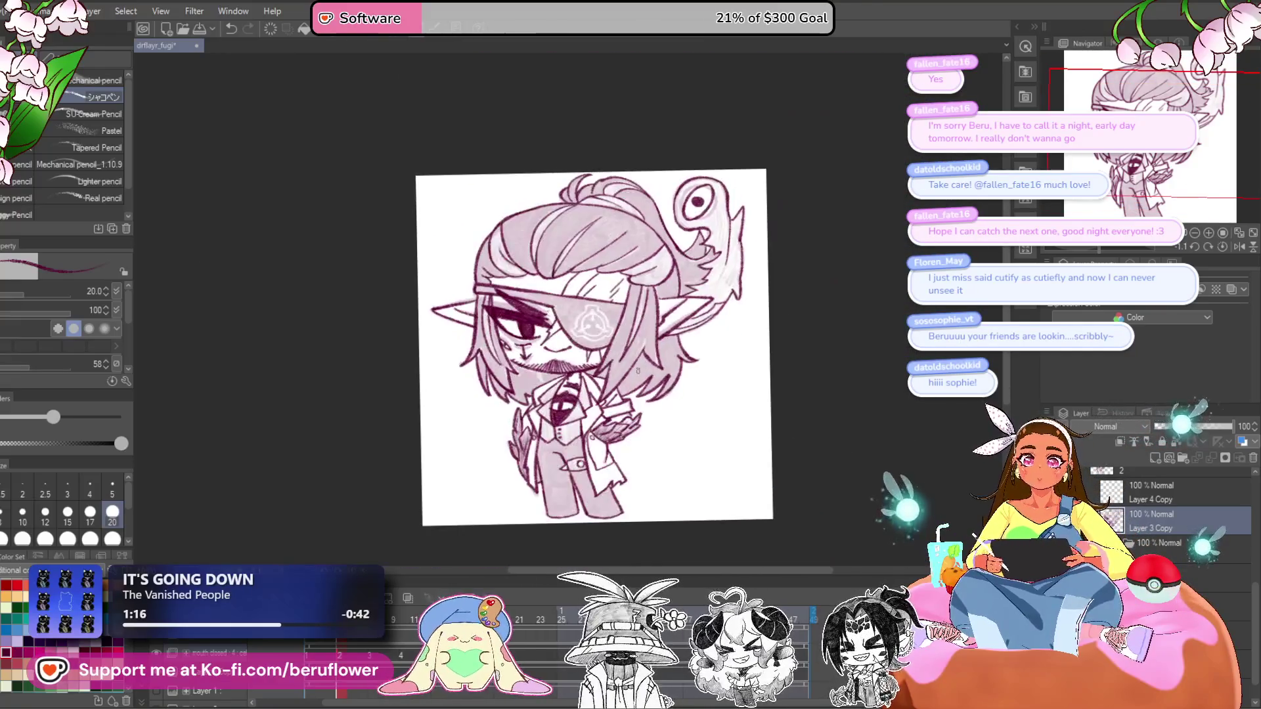
left_click_drag(873, 410, 844, 434)
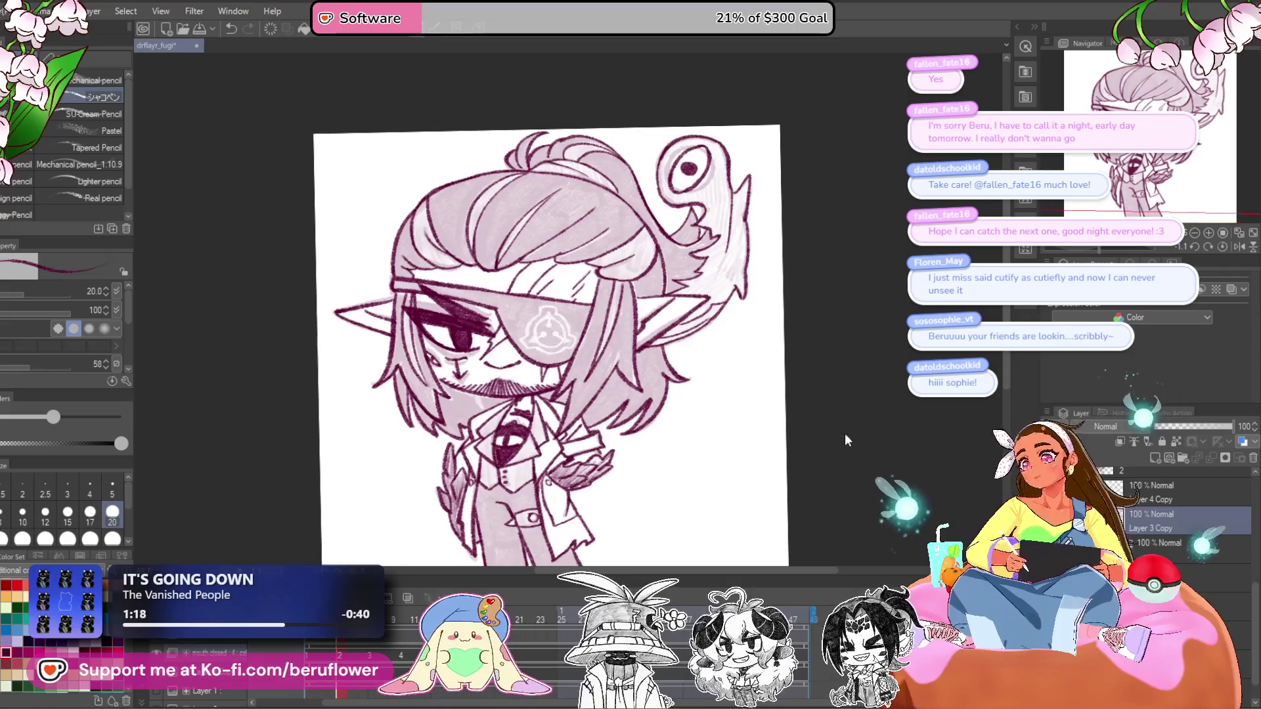
scroll(666, 235, "up", 5)
mouse_move(723, 233)
left_mouse_down()
mouse_move(643, 340)
mouse_move(684, 387)
mouse_move(746, 348)
mouse_move(696, 296)
mouse_move(673, 344)
mouse_move(647, 361)
mouse_move(733, 309)
mouse_move(706, 355)
left_mouse_up()
key("ctrl+0")
scroll(822, 417, "up", 4)
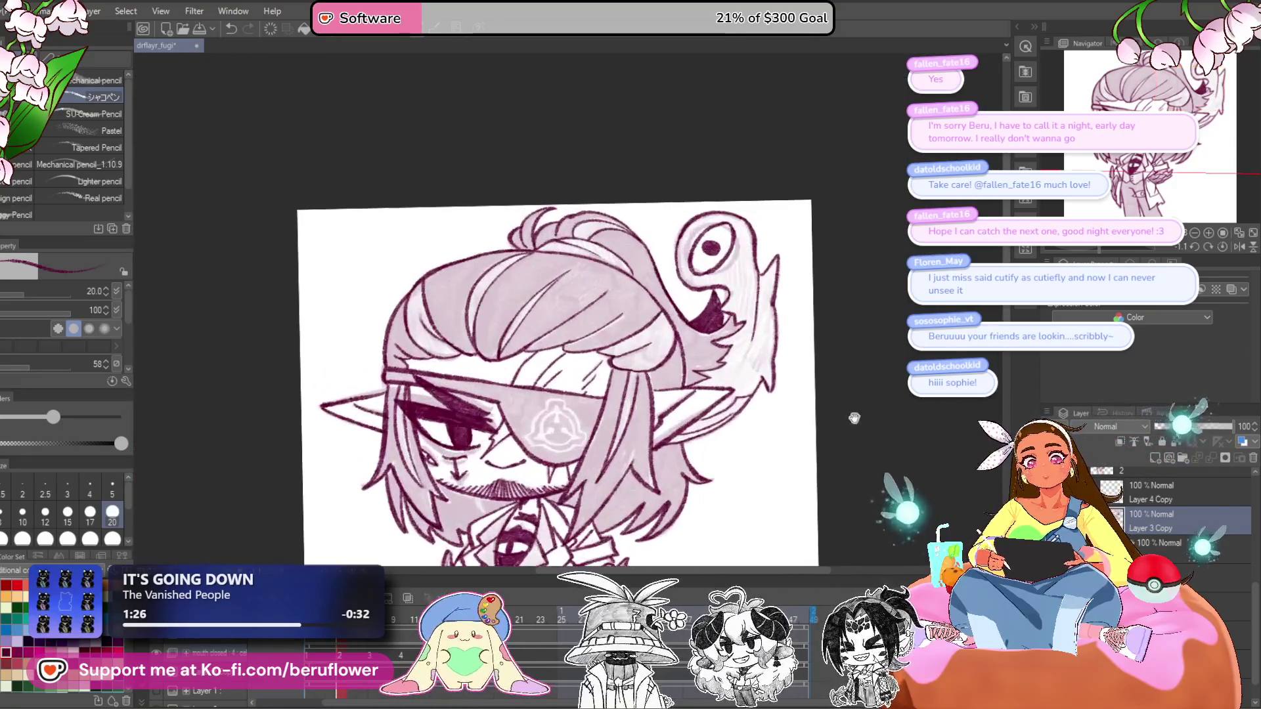
mouse_move(771, 434)
left_mouse_down()
mouse_move(836, 408)
mouse_move(821, 389)
left_mouse_up()
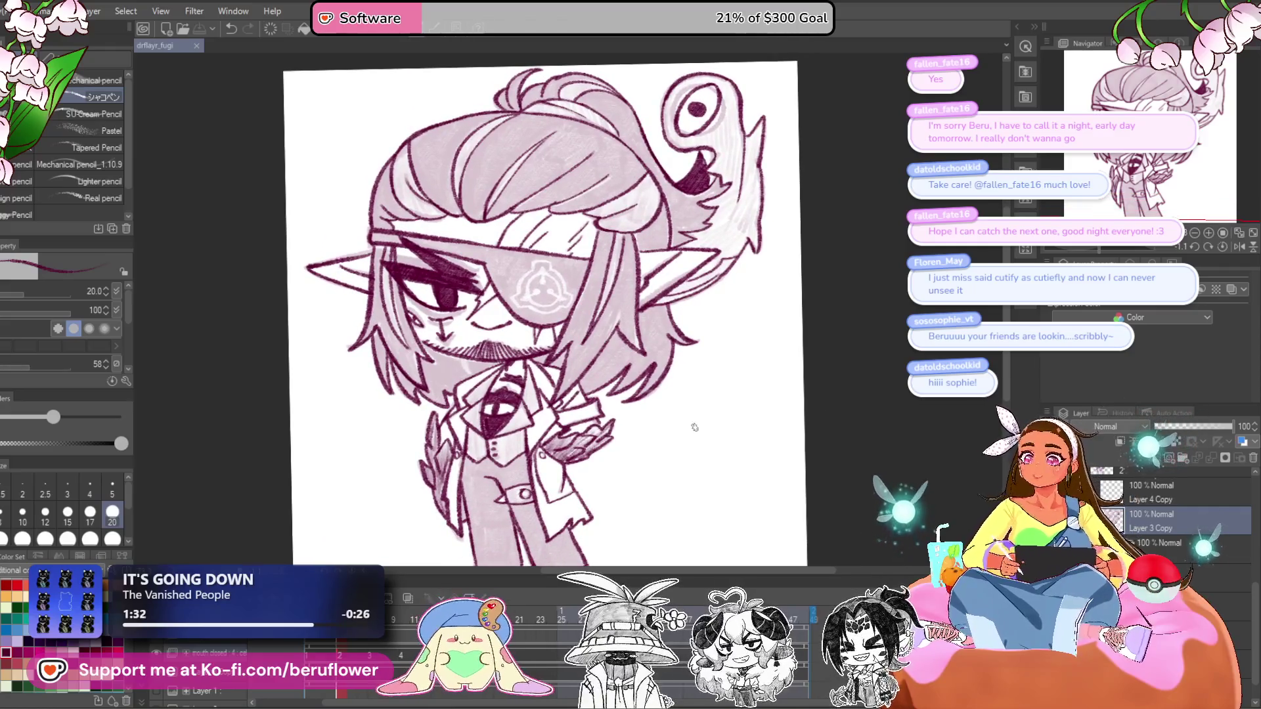
scroll(695, 428, "down", 2)
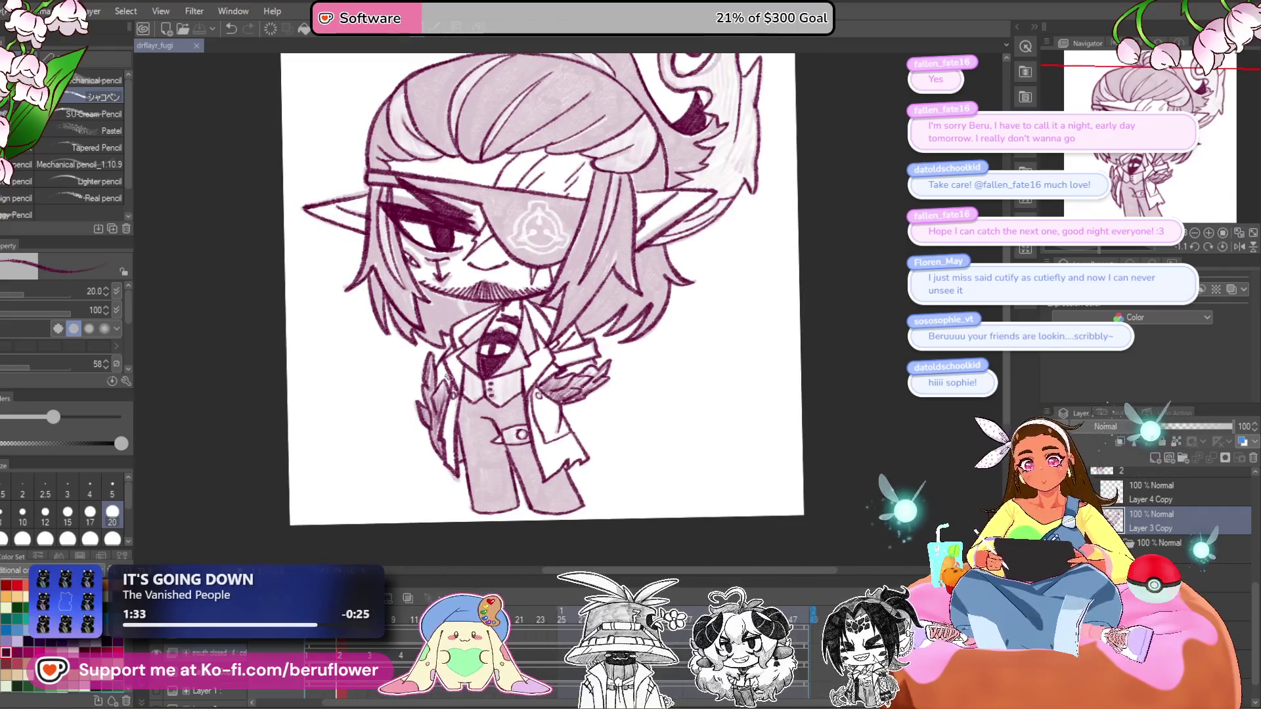
scroll(445, 375, "up", 5)
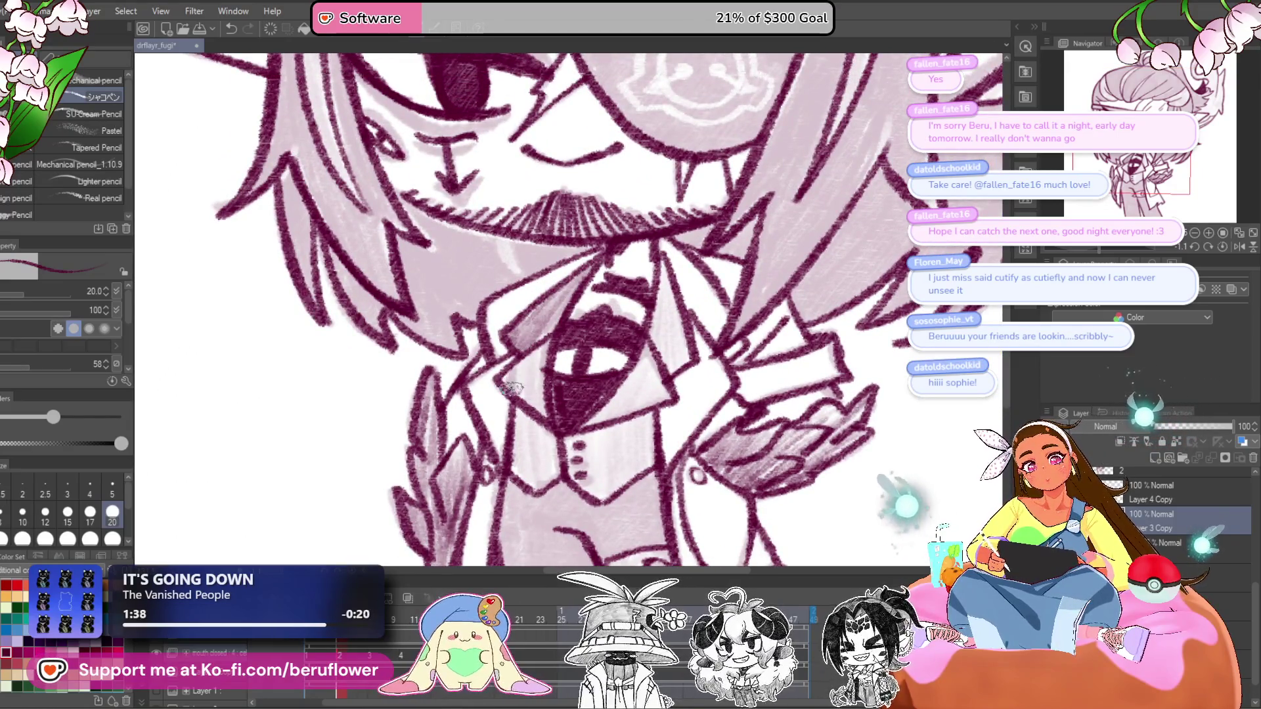
- Hatch the coat on both sides of the buttons and the shirt collar
mouse_move(538, 346)
left_mouse_down()
mouse_move(519, 459)
mouse_move(532, 434)
mouse_move(550, 475)
mouse_move(607, 494)
left_mouse_up()
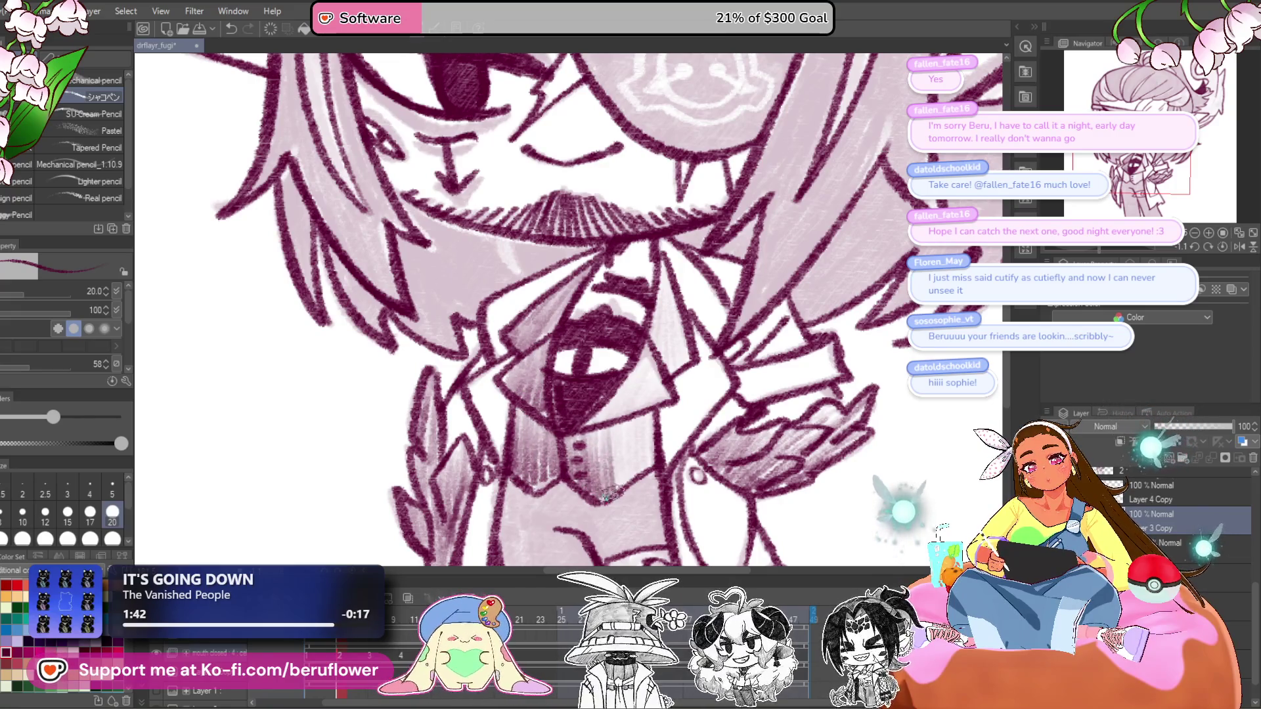
left_click_drag(629, 416, 644, 426)
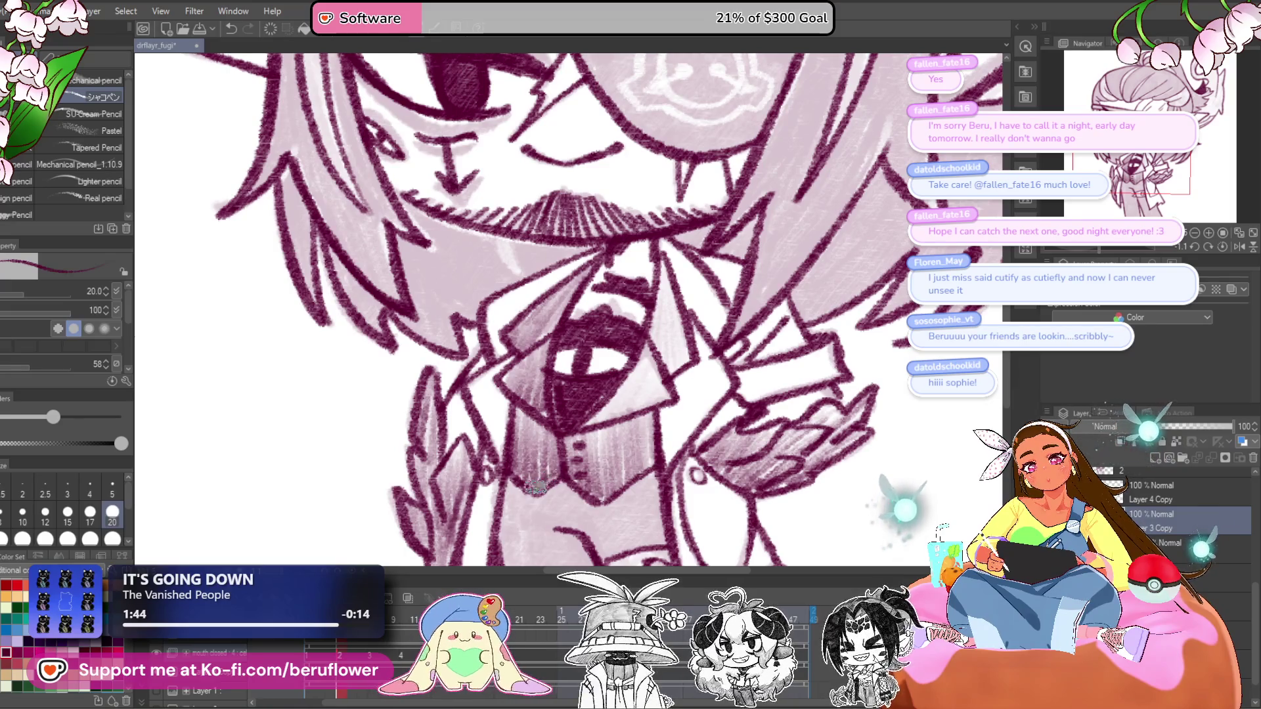
left_click_drag(624, 371, 618, 385)
mouse_move(584, 434)
left_mouse_down()
mouse_move(624, 394)
mouse_move(646, 412)
mouse_move(635, 373)
left_mouse_up()
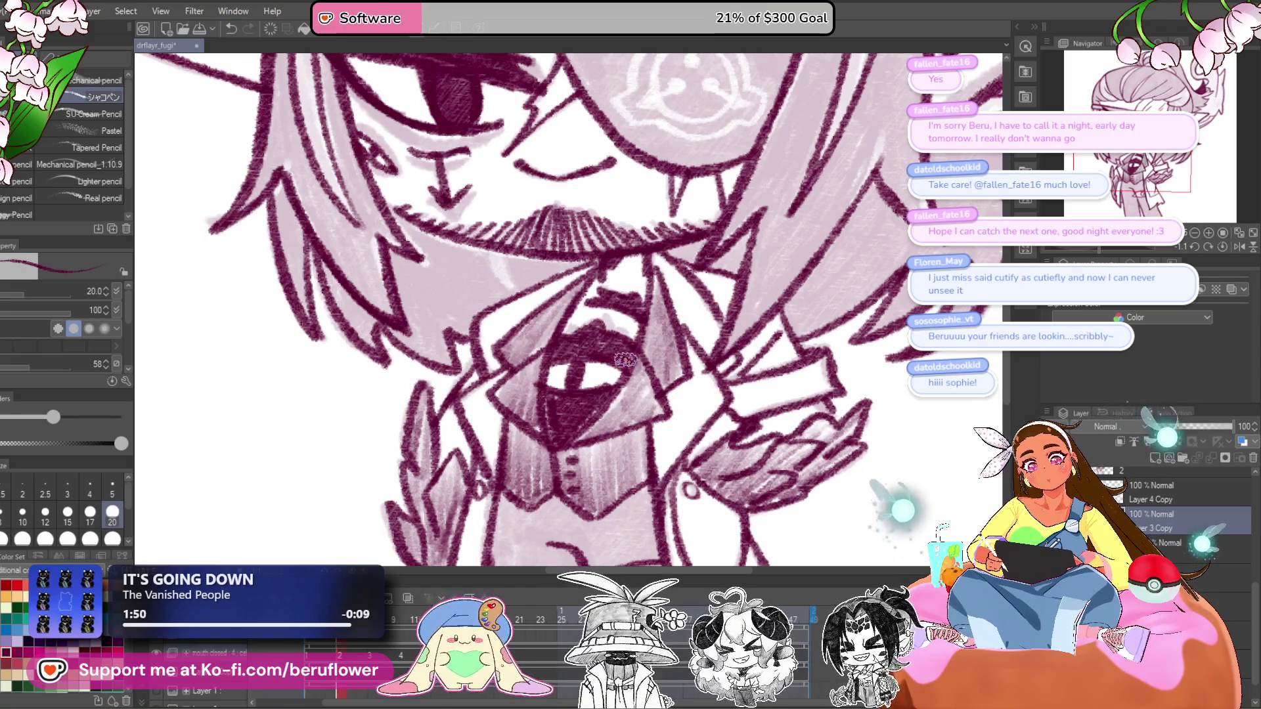
scroll(626, 360, "down", 5)
scroll(754, 428, "up", 5)
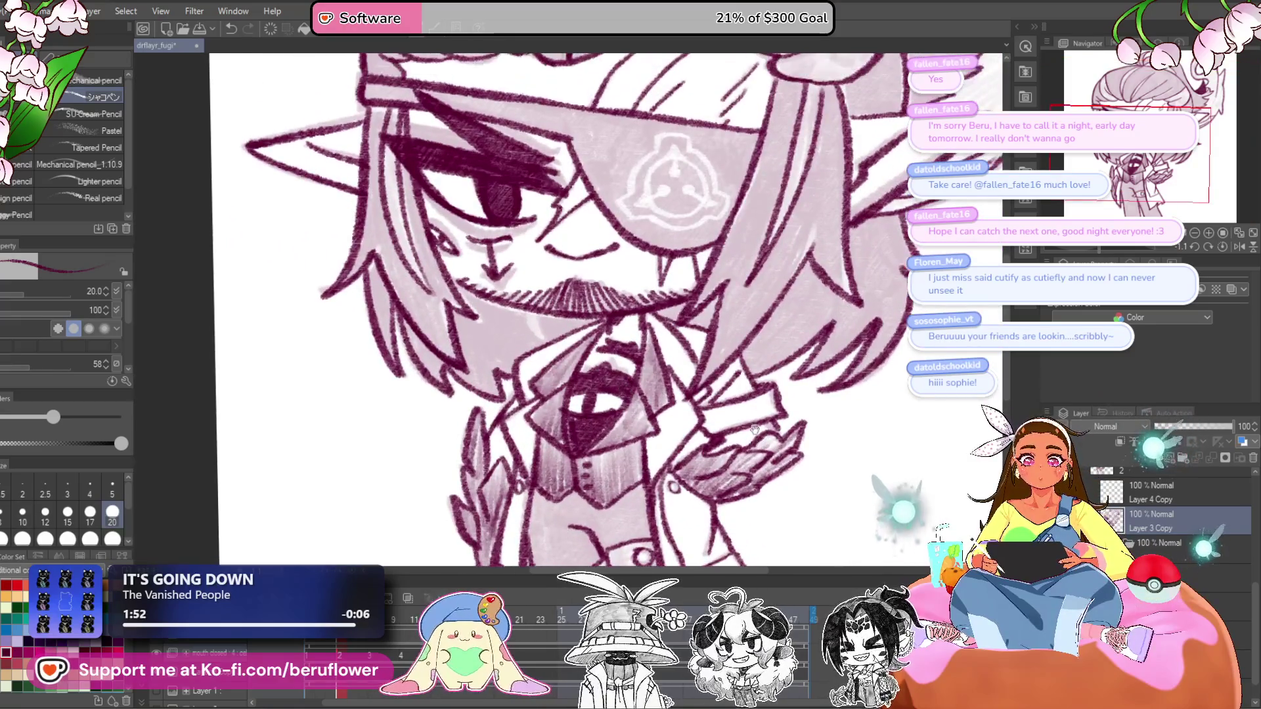
mouse_move(644, 414)
left_mouse_down()
mouse_move(651, 364)
mouse_move(572, 363)
mouse_move(572, 397)
left_mouse_up()
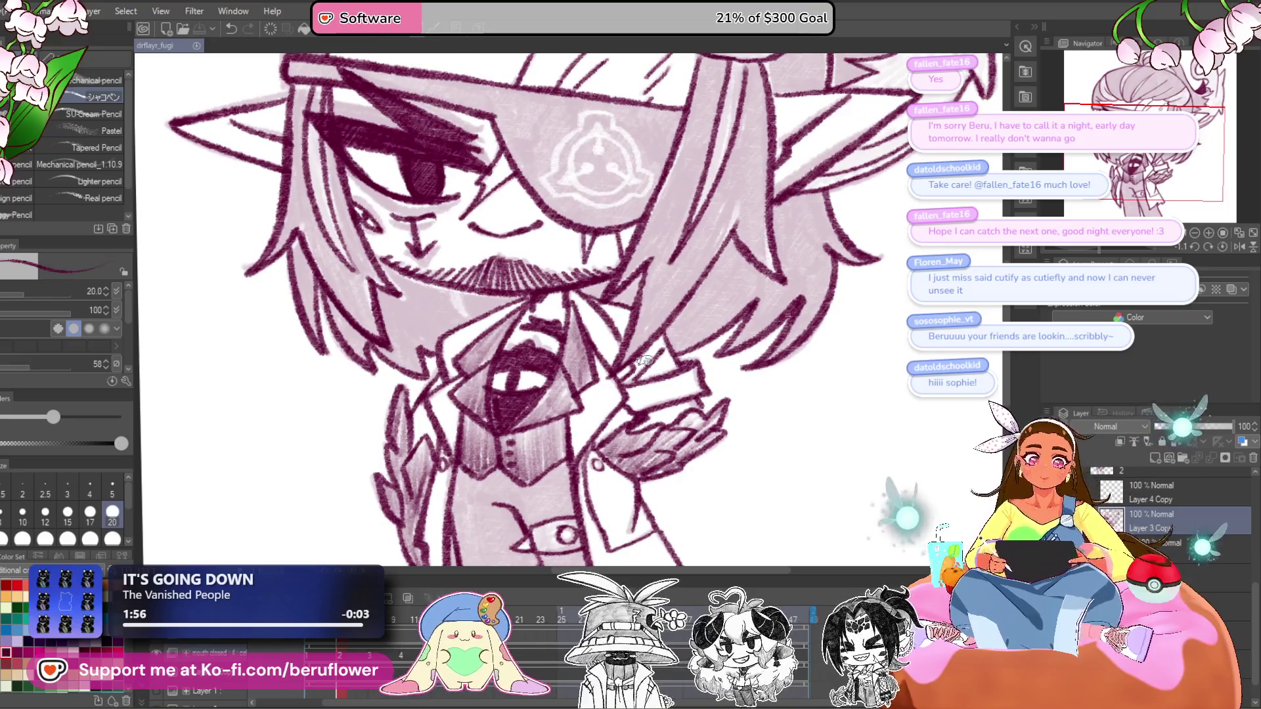
- Move Layer 4 Copy below the folder in the Layer panel
scroll(644, 361, "down", 5)
scroll(644, 361, "up", 2)
left_click_drag(644, 361, 850, 486)
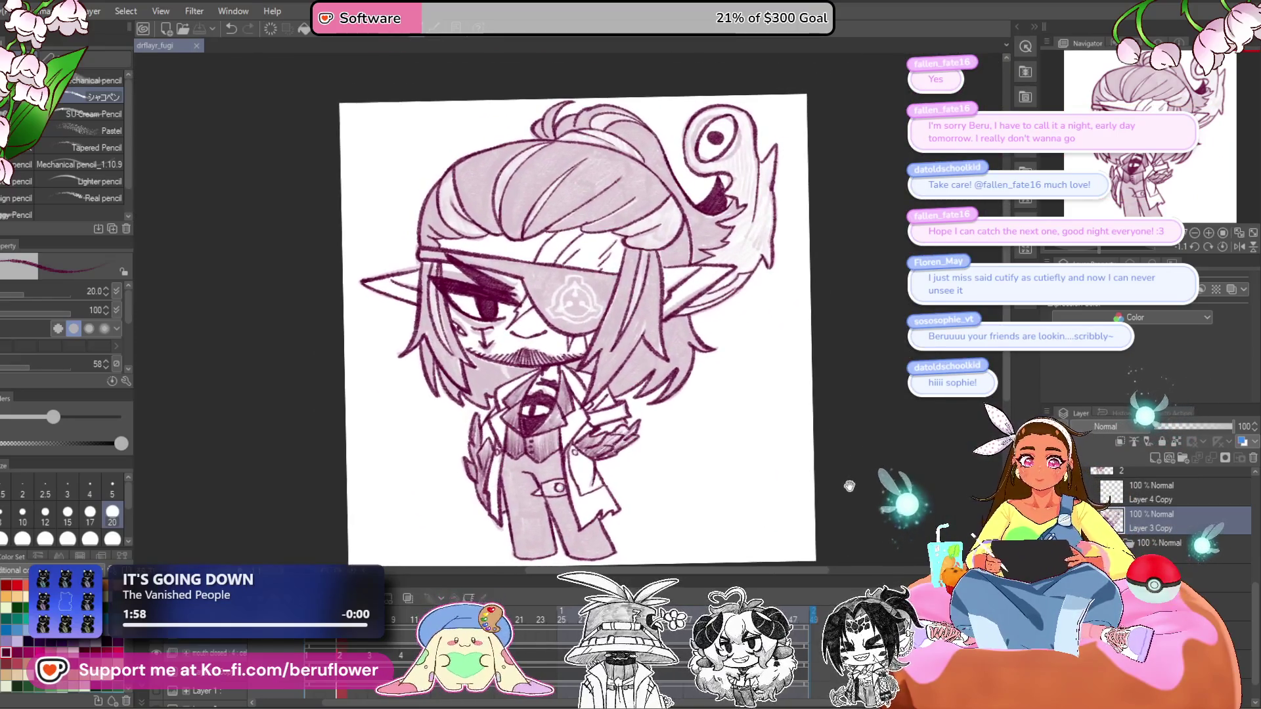
scroll(774, 370, "up", 5)
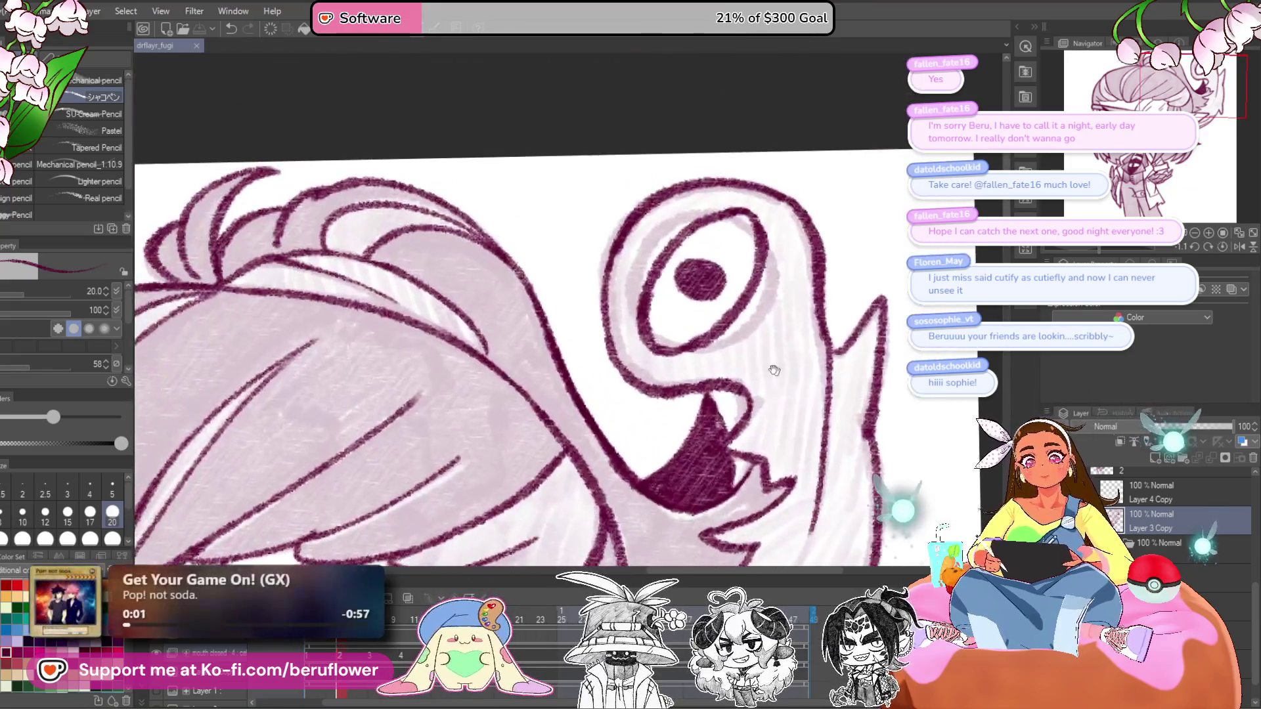
left_click_drag(775, 370, 771, 331)
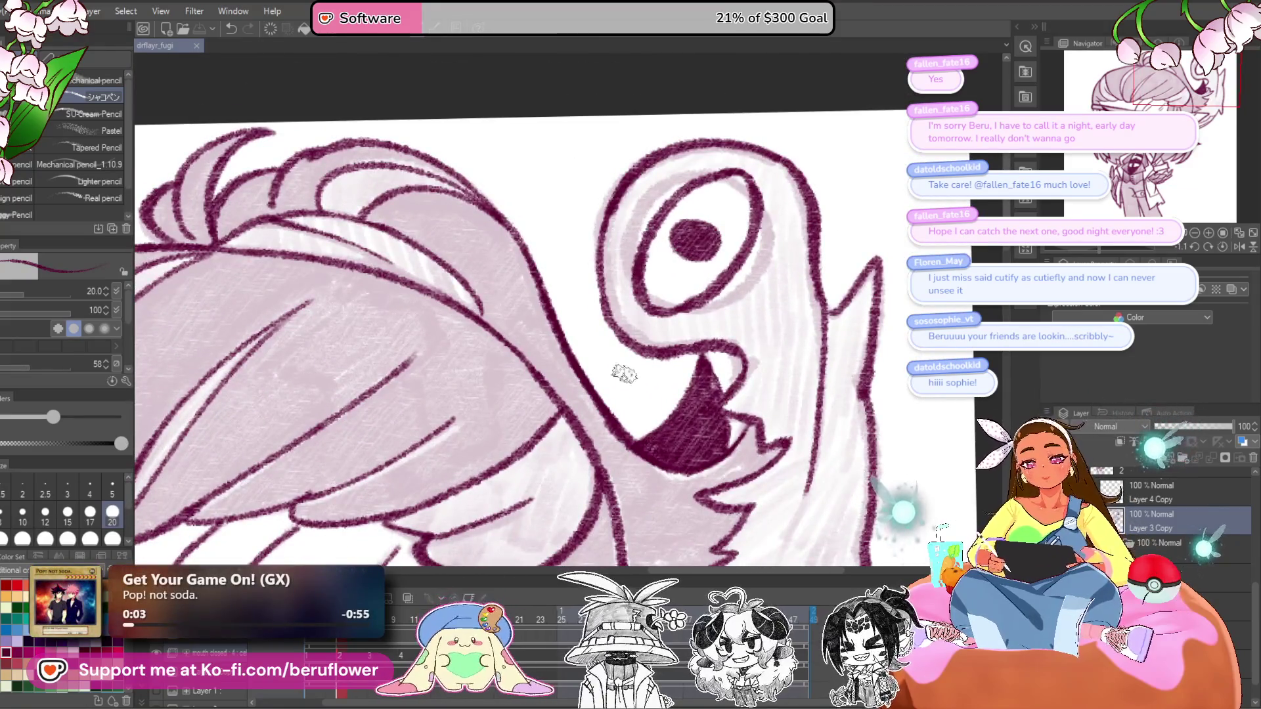
scroll(624, 373, "down", 5)
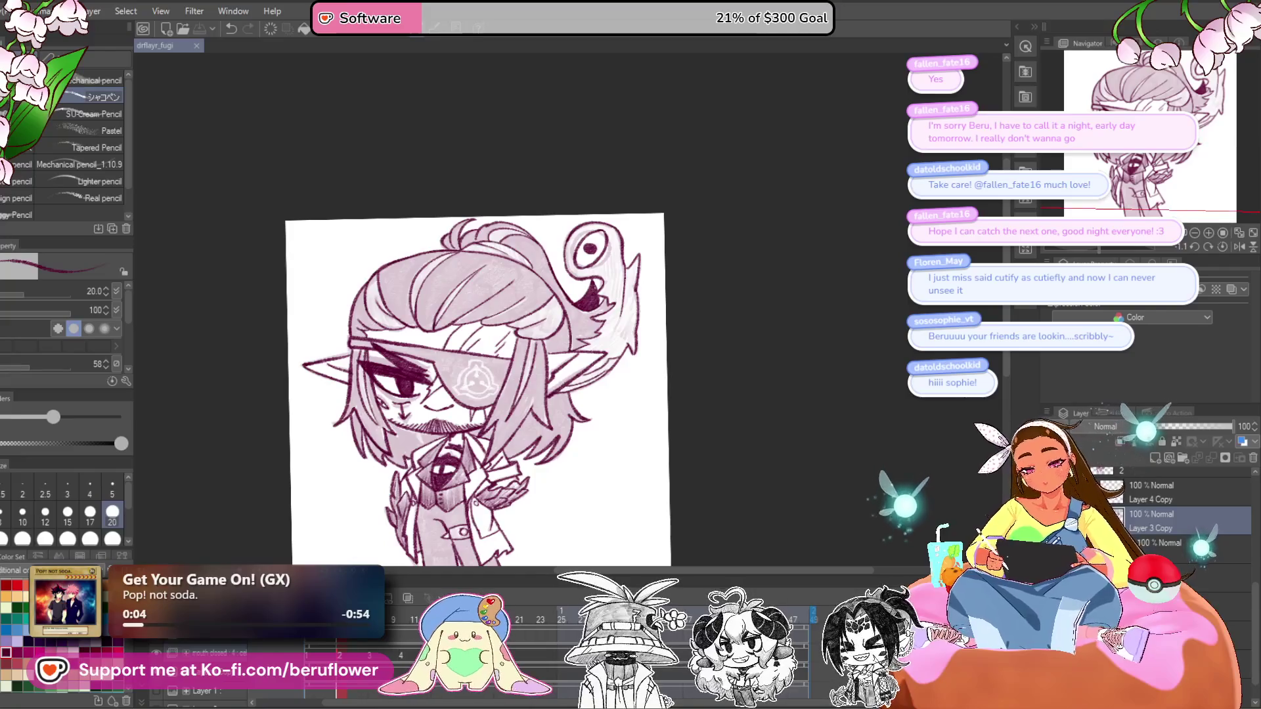
left_click_drag(1156, 493, 1156, 552)
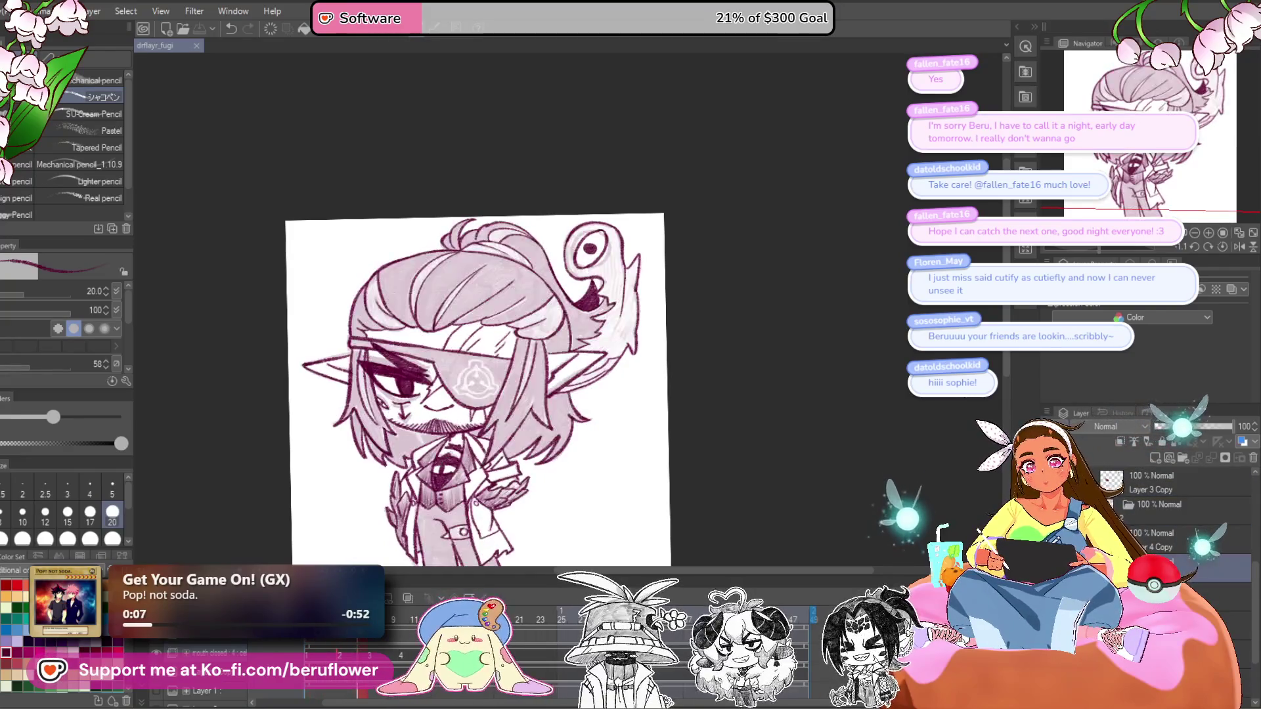
- On Layer 3 Copy, draw the nose line below the eye
left_click(386, 634)
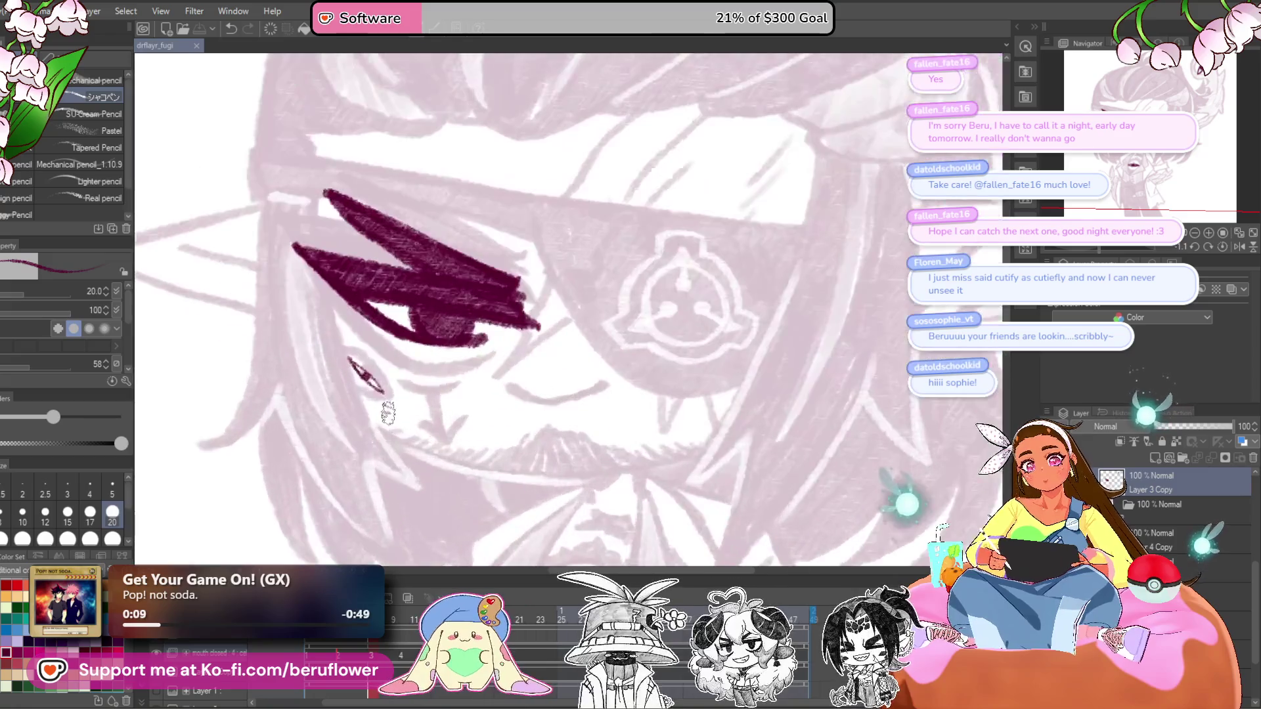
scroll(357, 366, "up", 4)
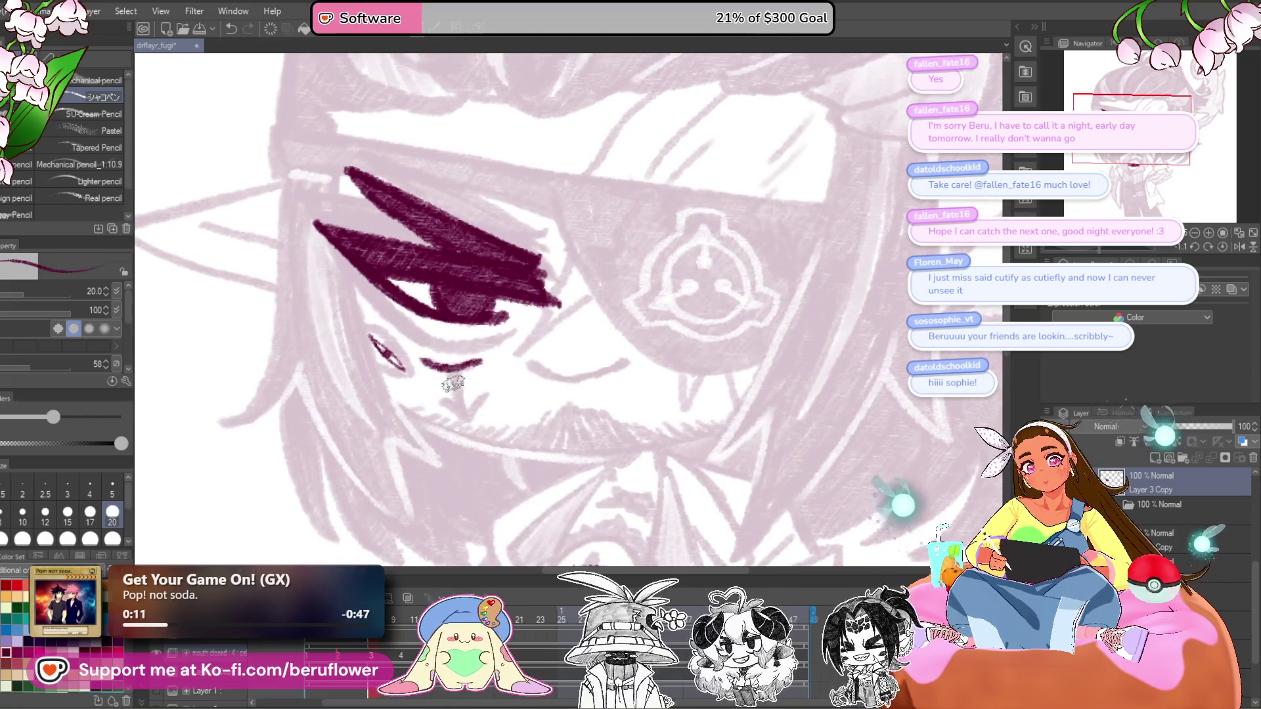
mouse_move(454, 392)
left_mouse_down()
mouse_move(460, 415)
mouse_move(487, 396)
left_mouse_up()
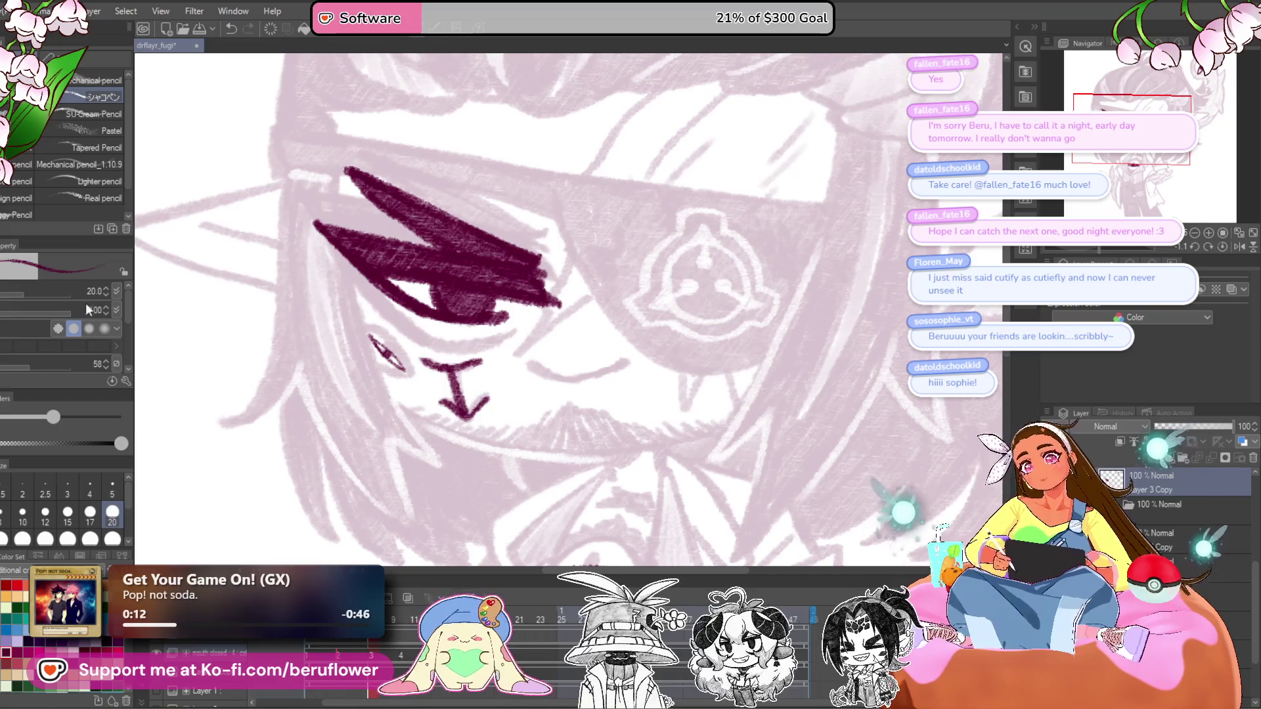
- Lasso the mouth lines and move them up slightly
key("m")
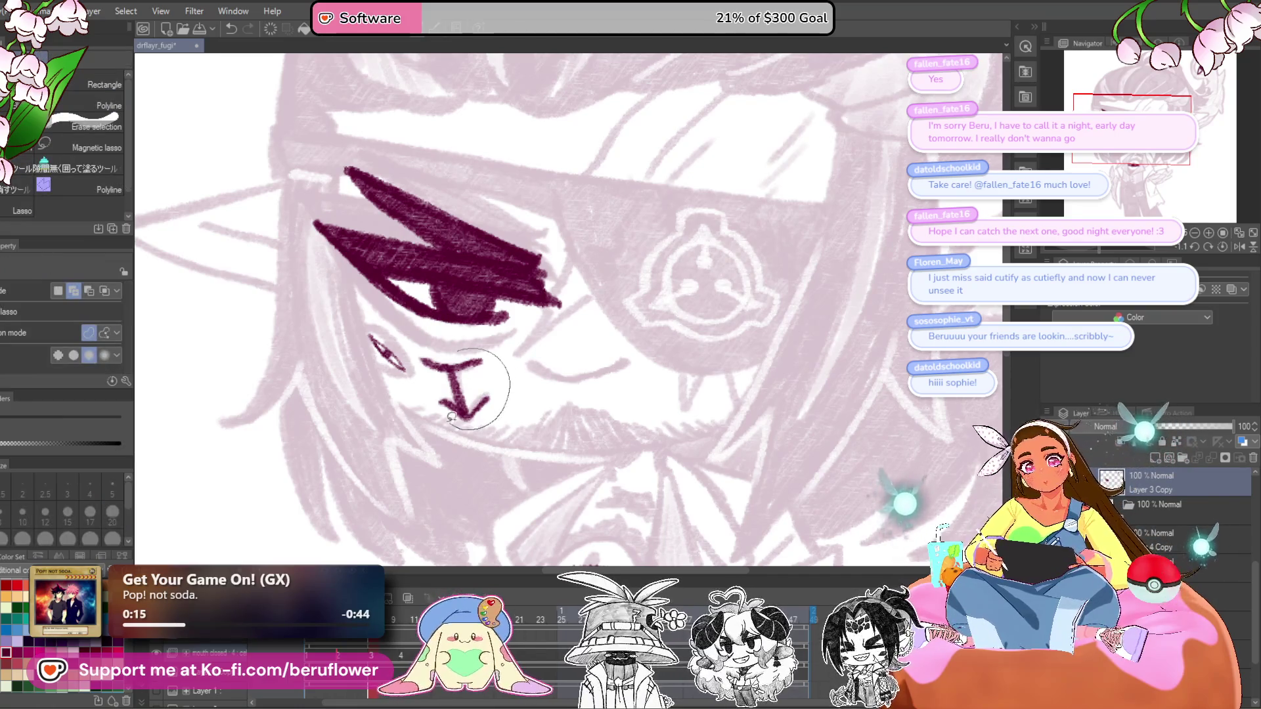
left_click_drag(421, 362, 419, 358)
left_click(517, 452)
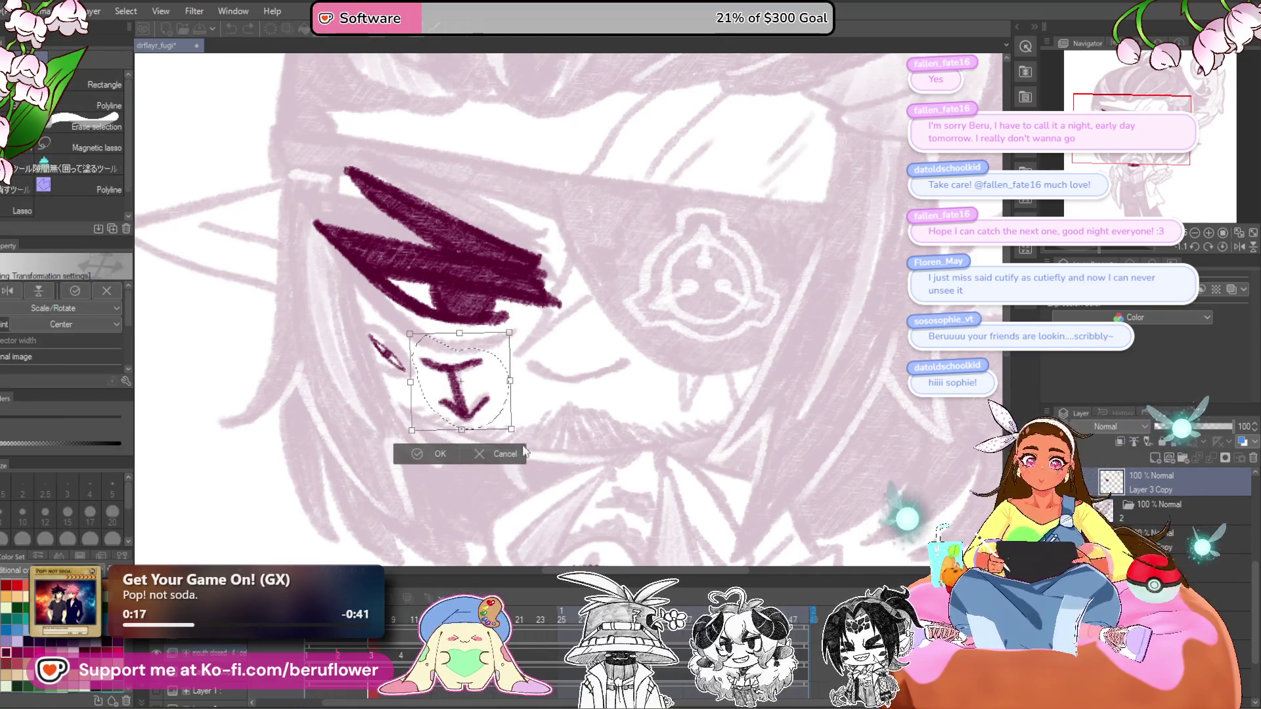
left_click_drag(478, 421, 479, 401)
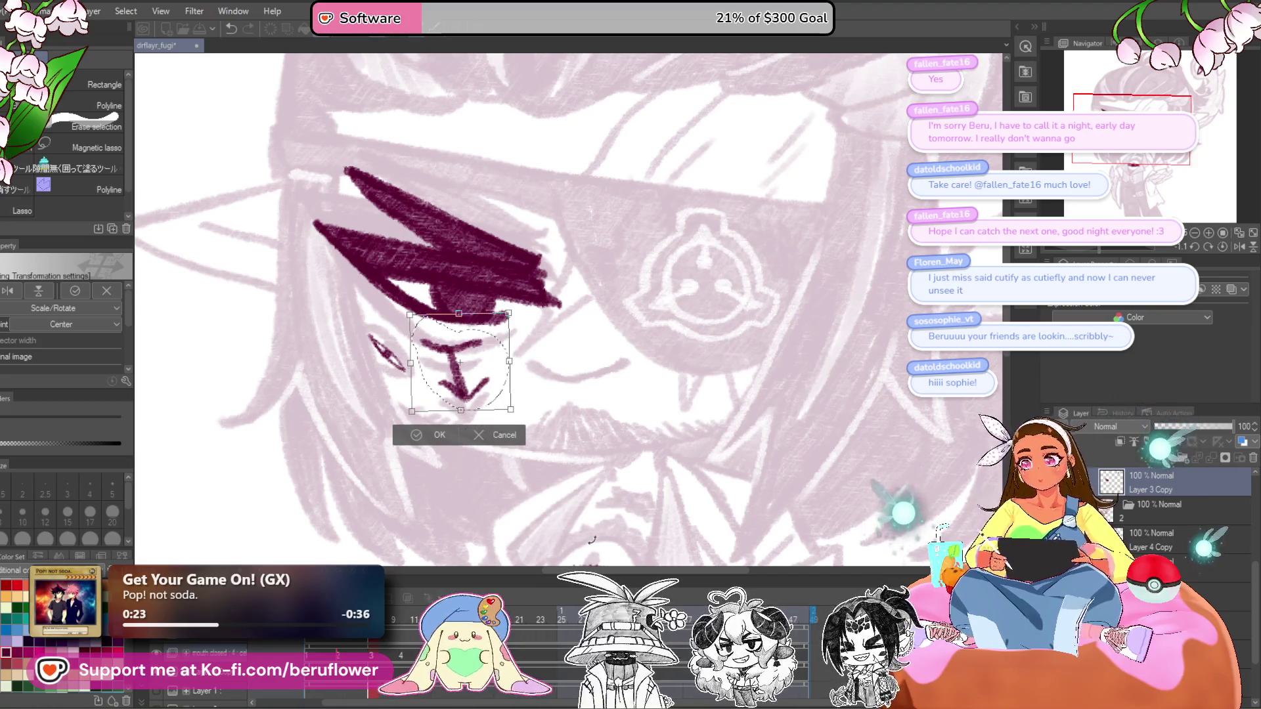
key("Return")
key("ctrl+d")
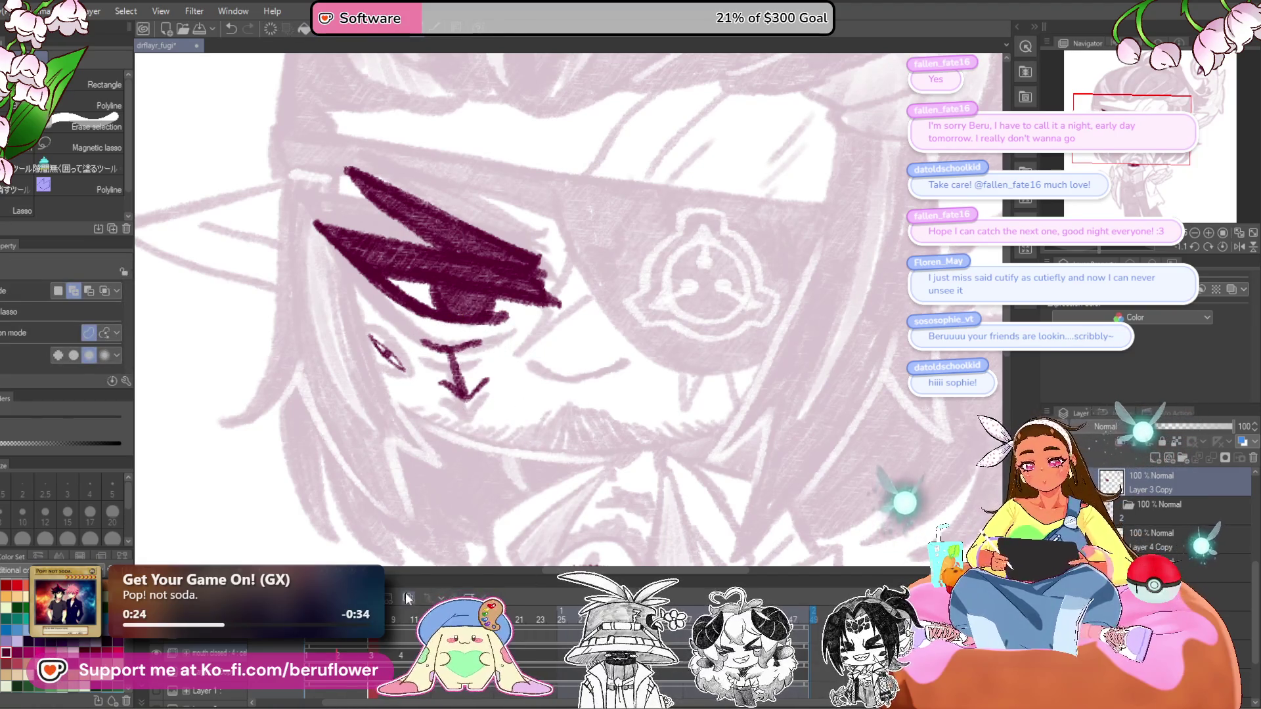
- Select the small mark under the eye, shift it a few pixels down, and deselect
left_click(407, 598)
left_click(408, 600)
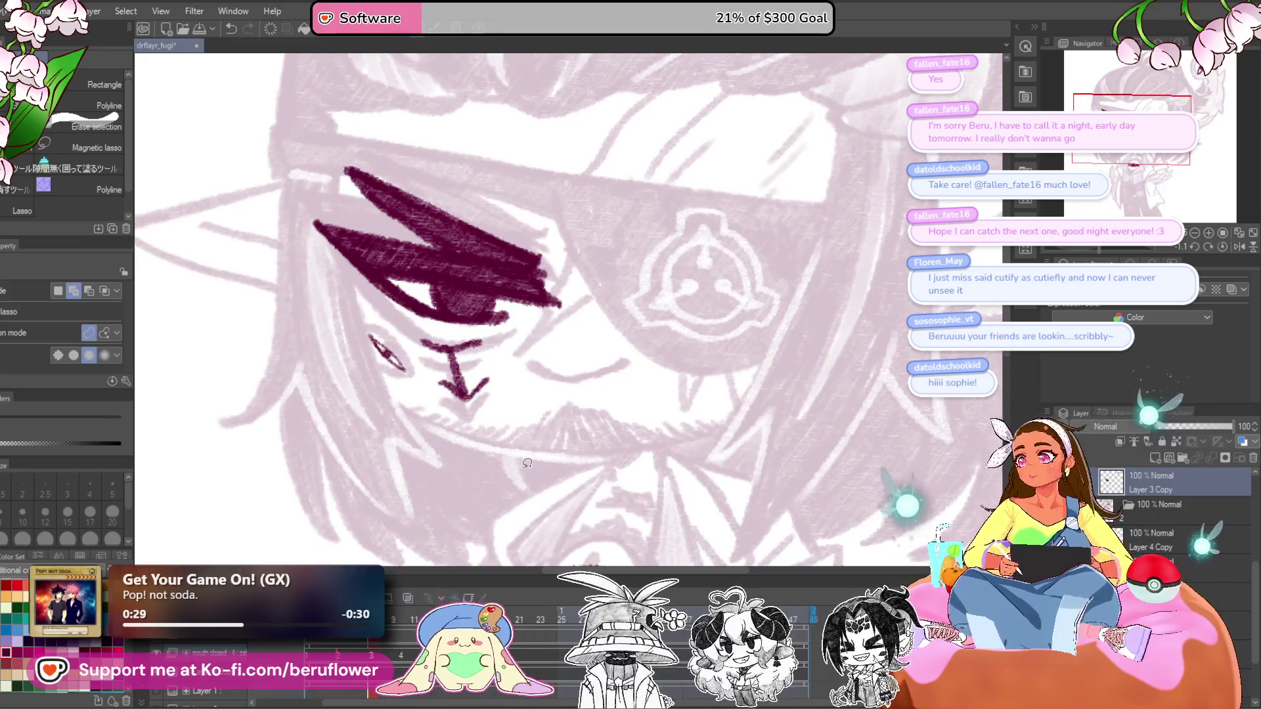
left_click_drag(516, 354, 509, 351)
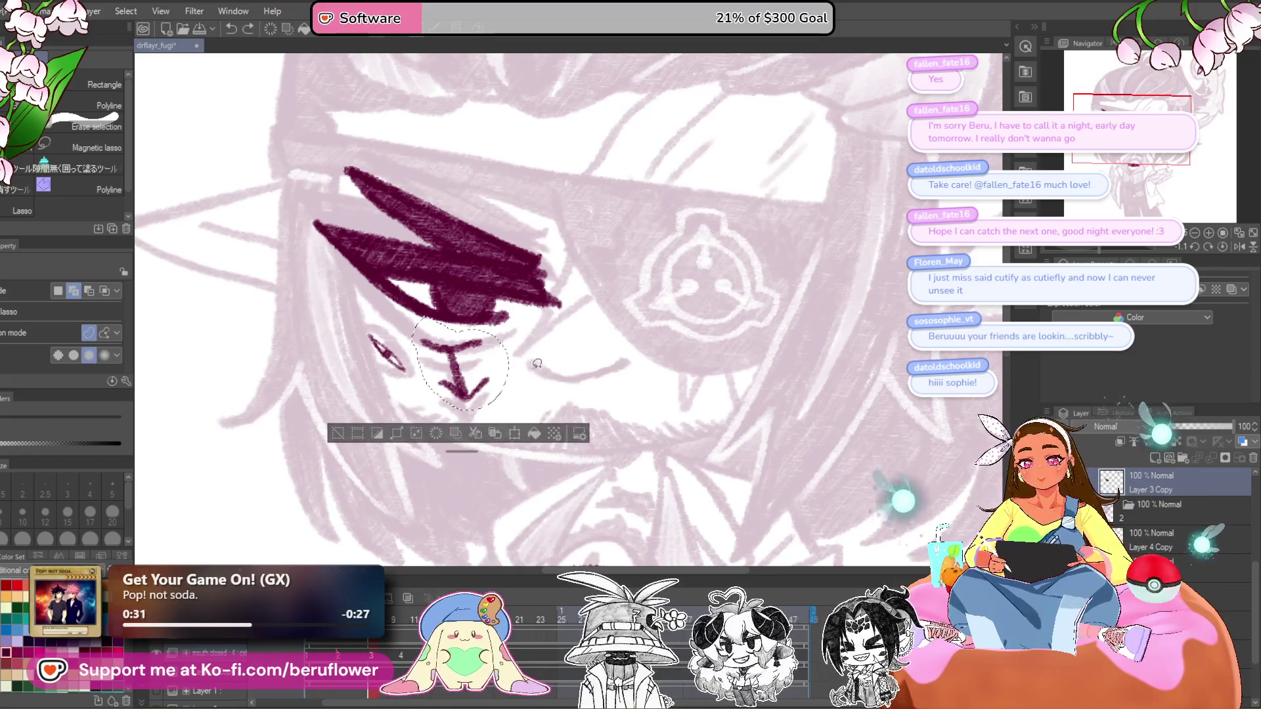
key("ctrl+t")
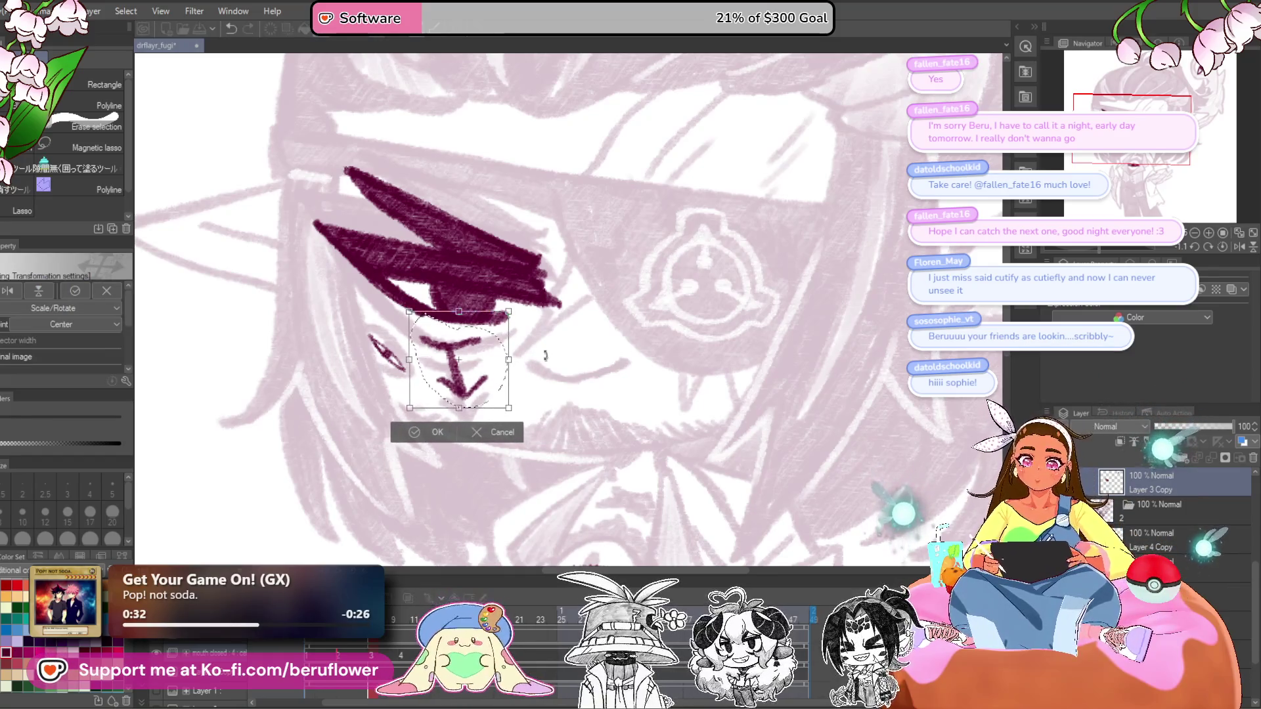
left_click_drag(489, 389, 479, 394)
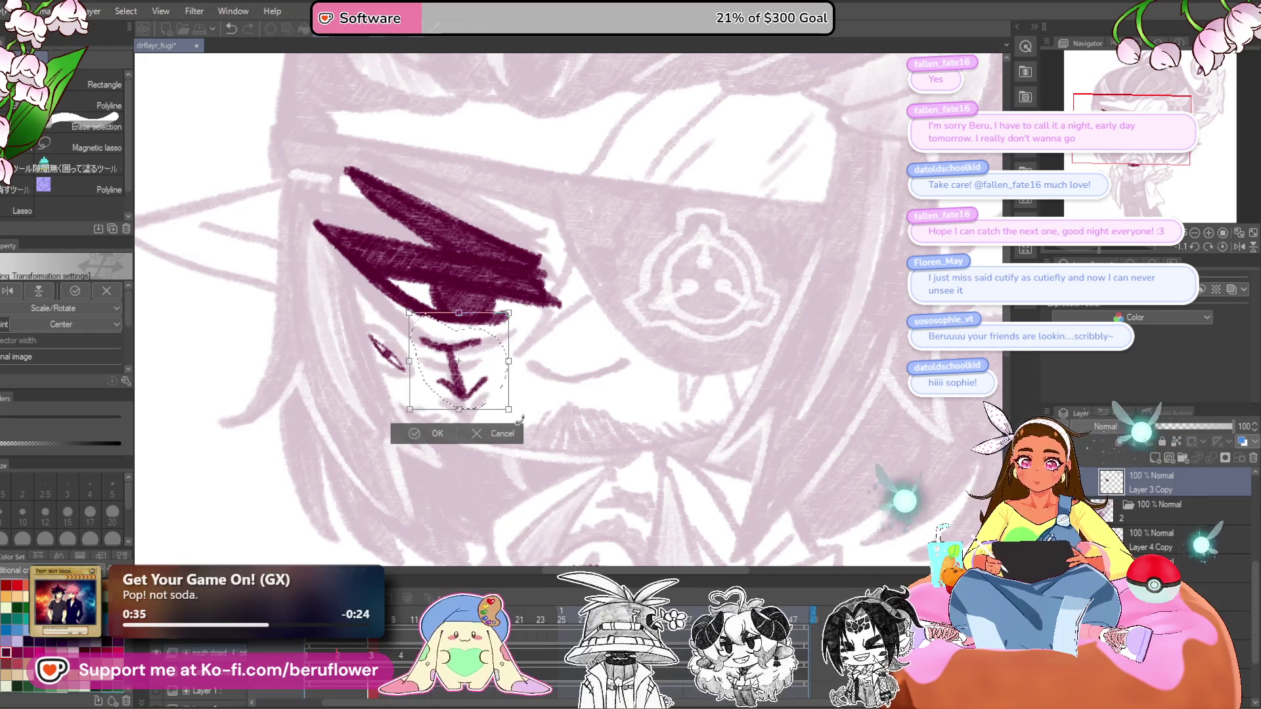
key("Return")
key("ctrl+d")
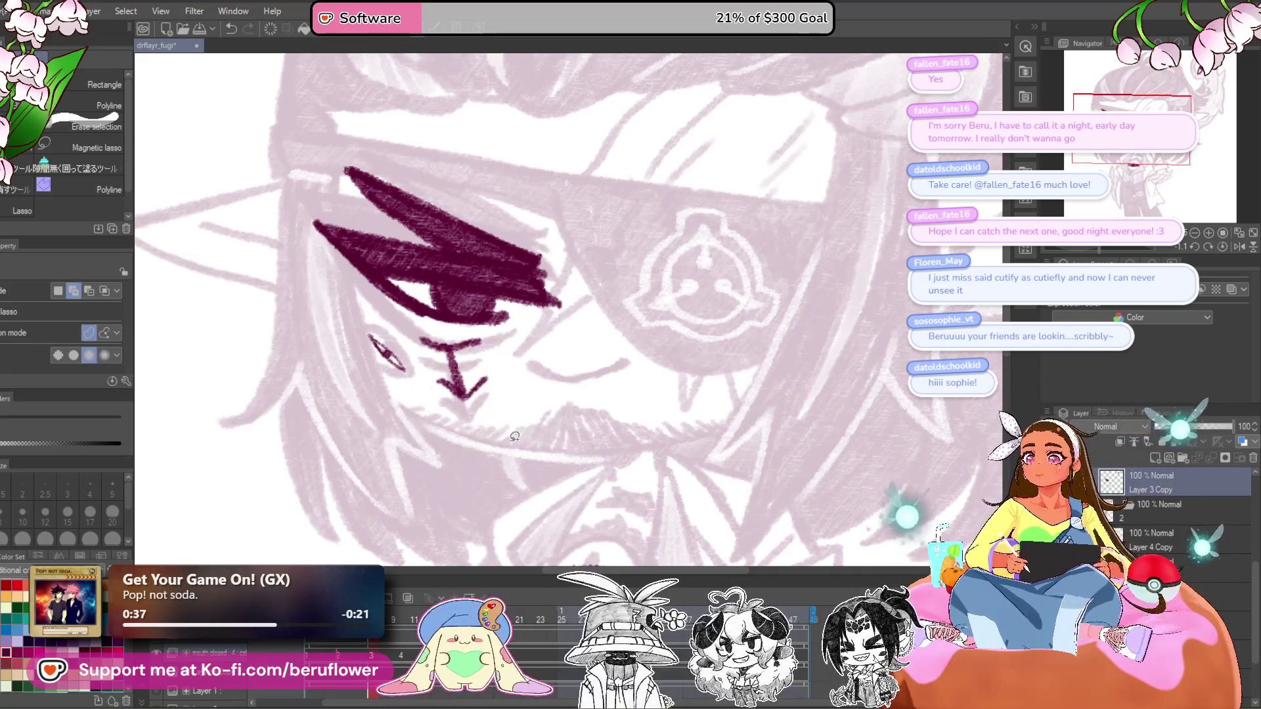
left_click_drag(540, 503, 471, 442)
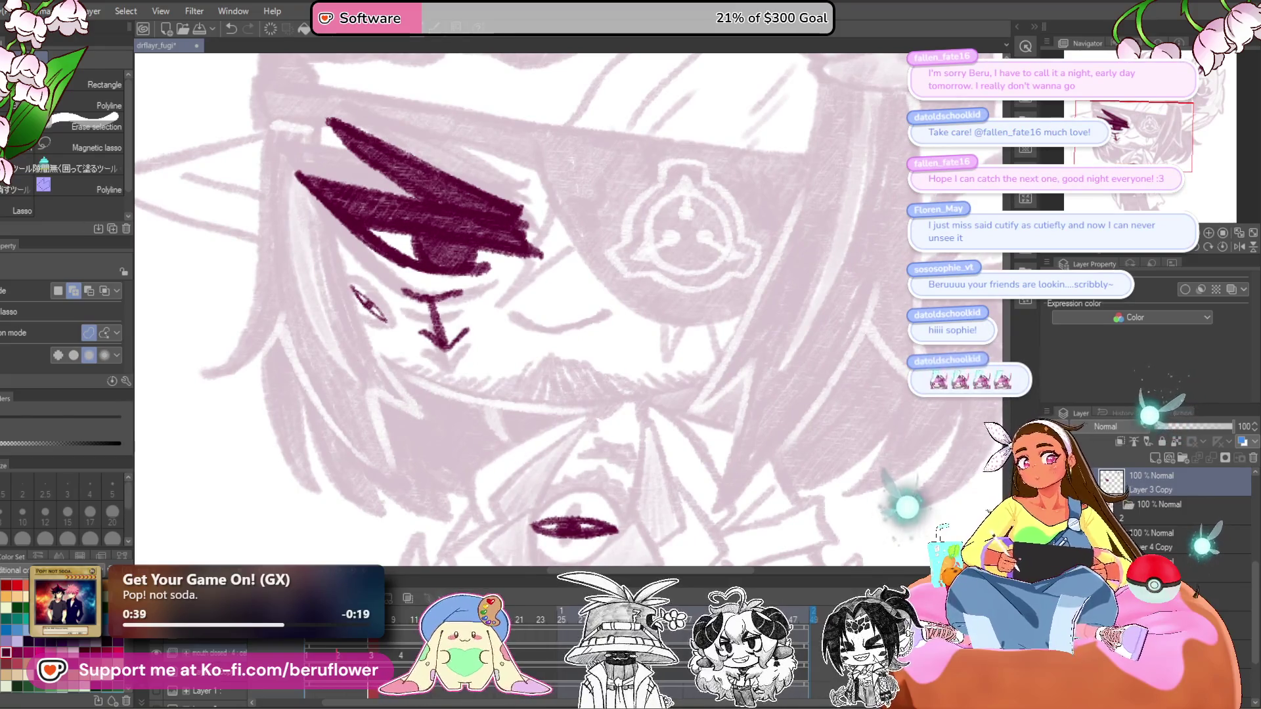
- With the pencil, ink the curved smile line
key("p")
scroll(584, 362, "up", 2)
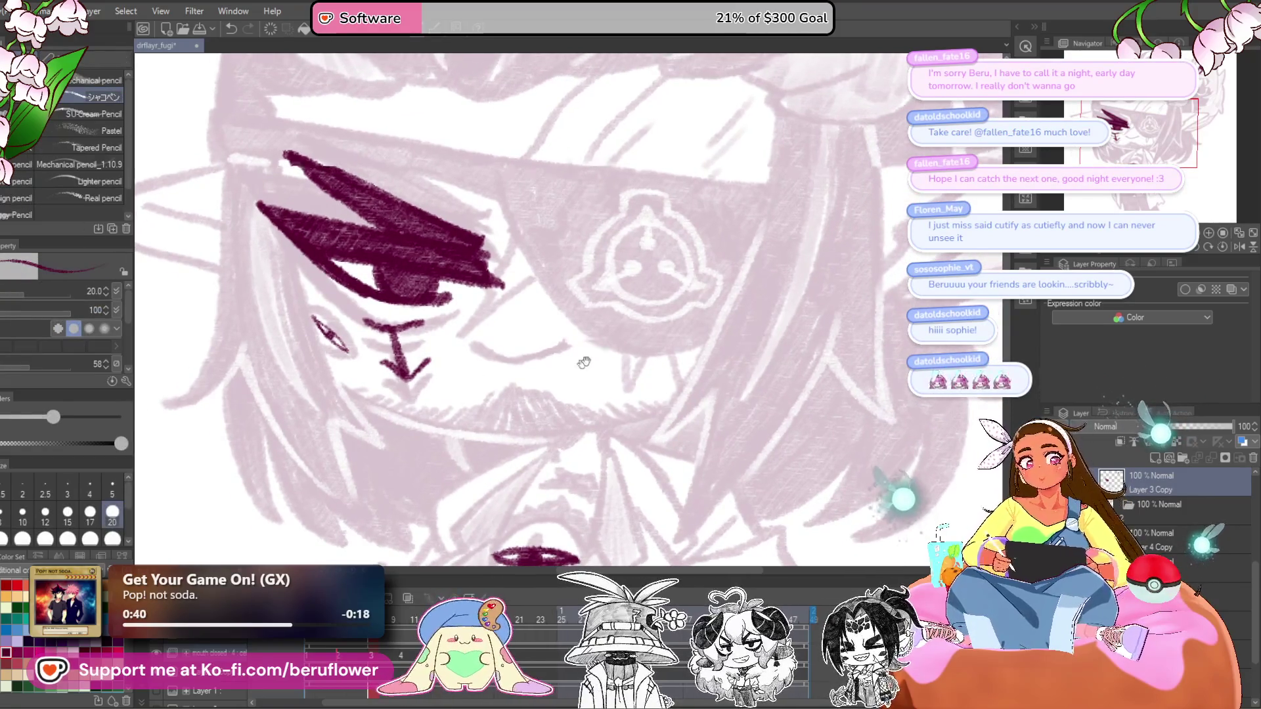
left_click_drag(584, 363, 509, 333)
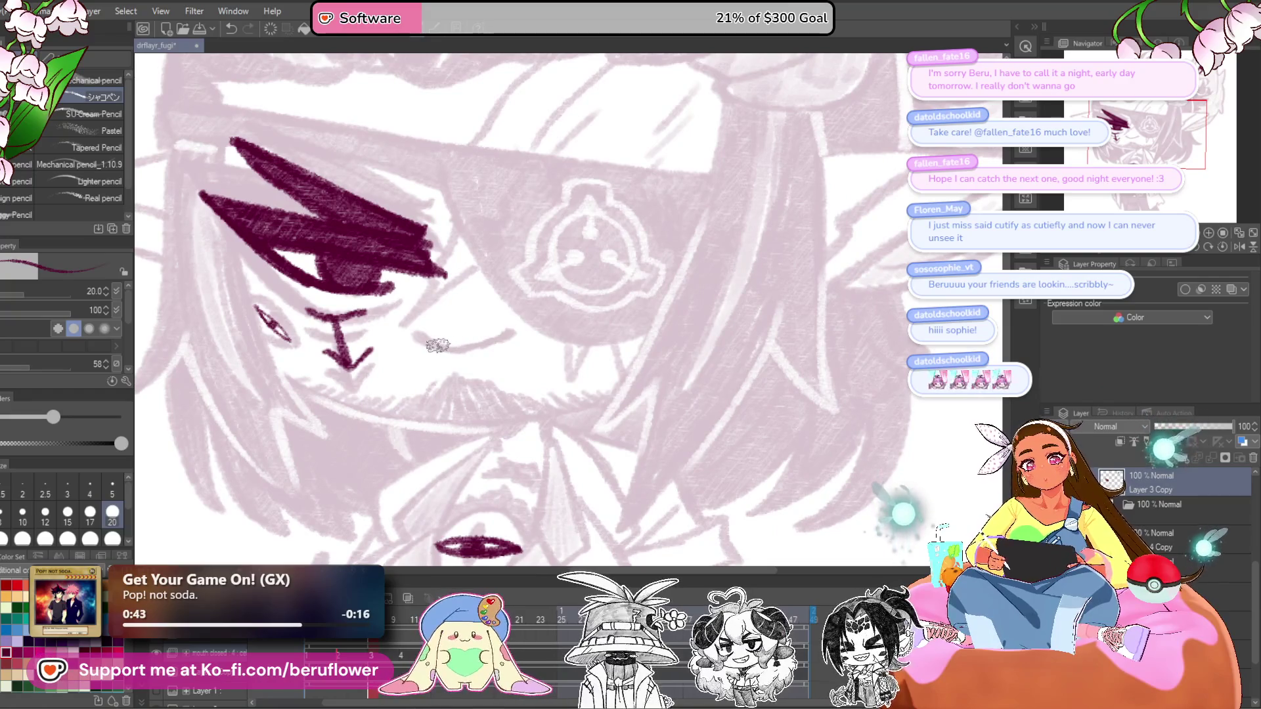
scroll(438, 346, "up", 3)
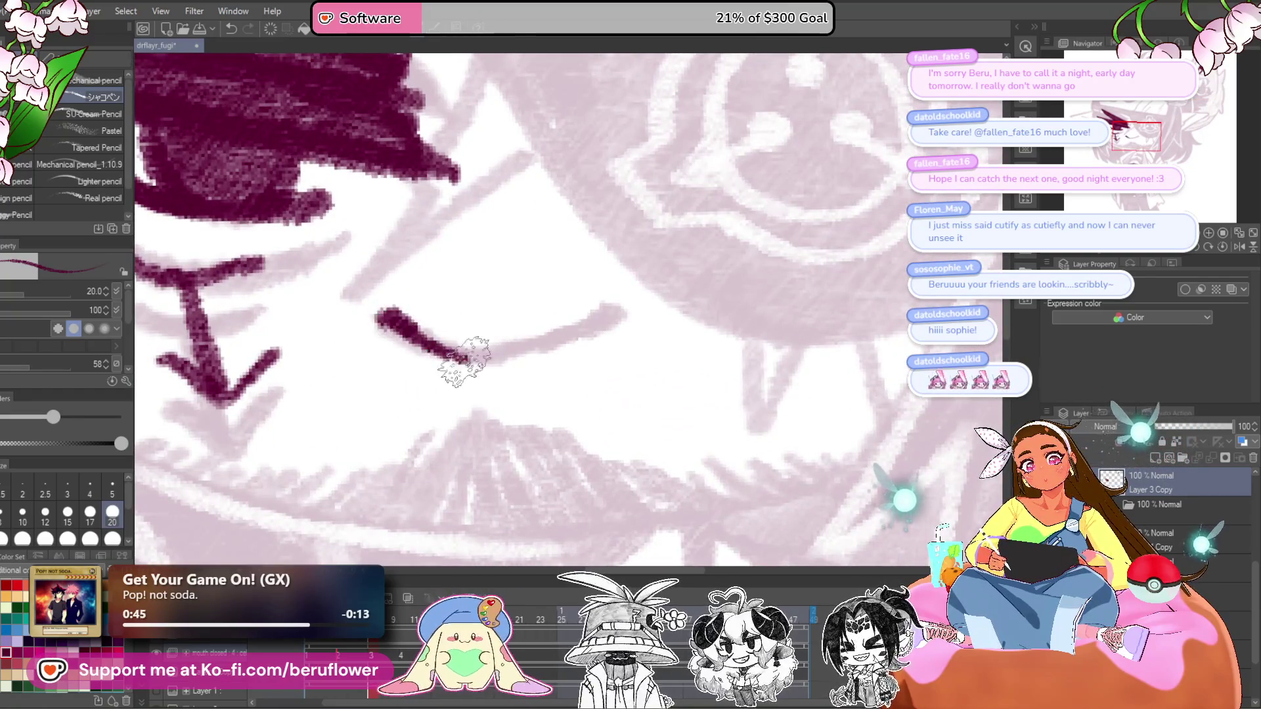
left_click_drag(637, 354, 668, 349)
left_click_drag(645, 303, 590, 328)
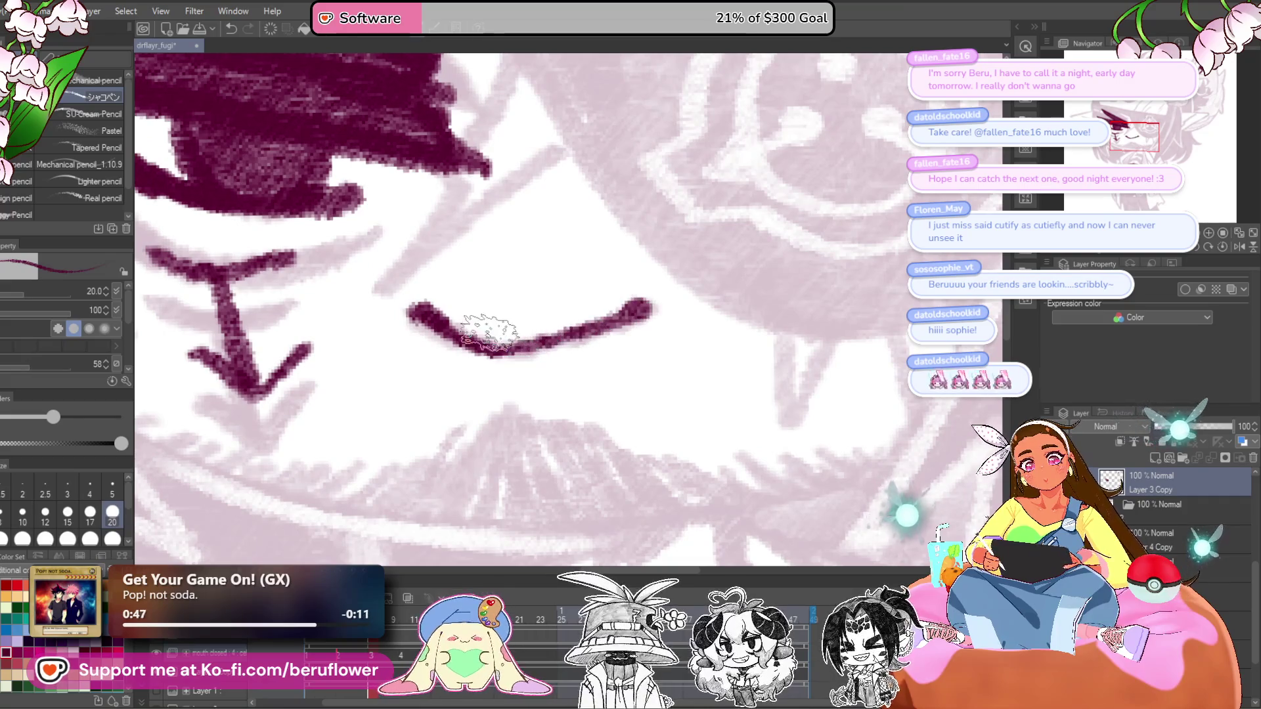
- Ink the eyepatch's long edge line
scroll(490, 335, "down", 5)
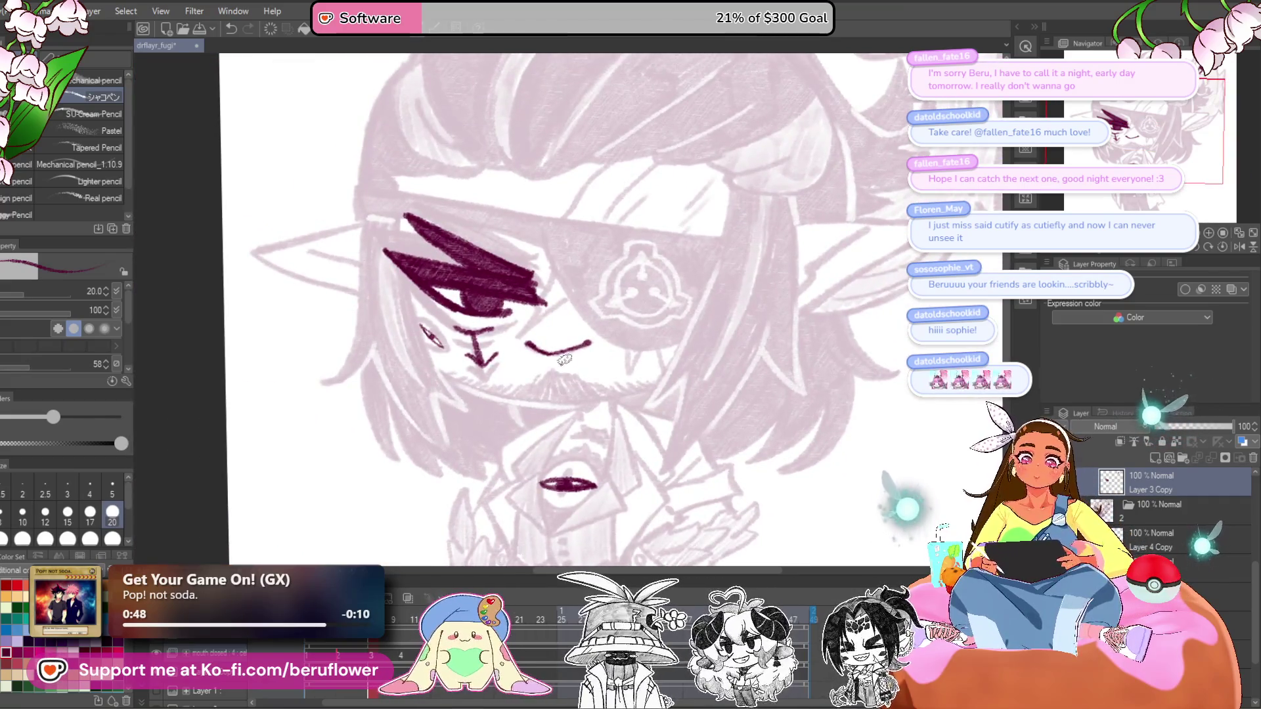
scroll(565, 360, "down", 5)
scroll(565, 359, "up", 5)
left_click_drag(895, 463, 840, 321)
mouse_move(764, 415)
left_mouse_down()
mouse_move(849, 283)
mouse_move(918, 284)
left_mouse_up()
scroll(663, 247, "up", 5)
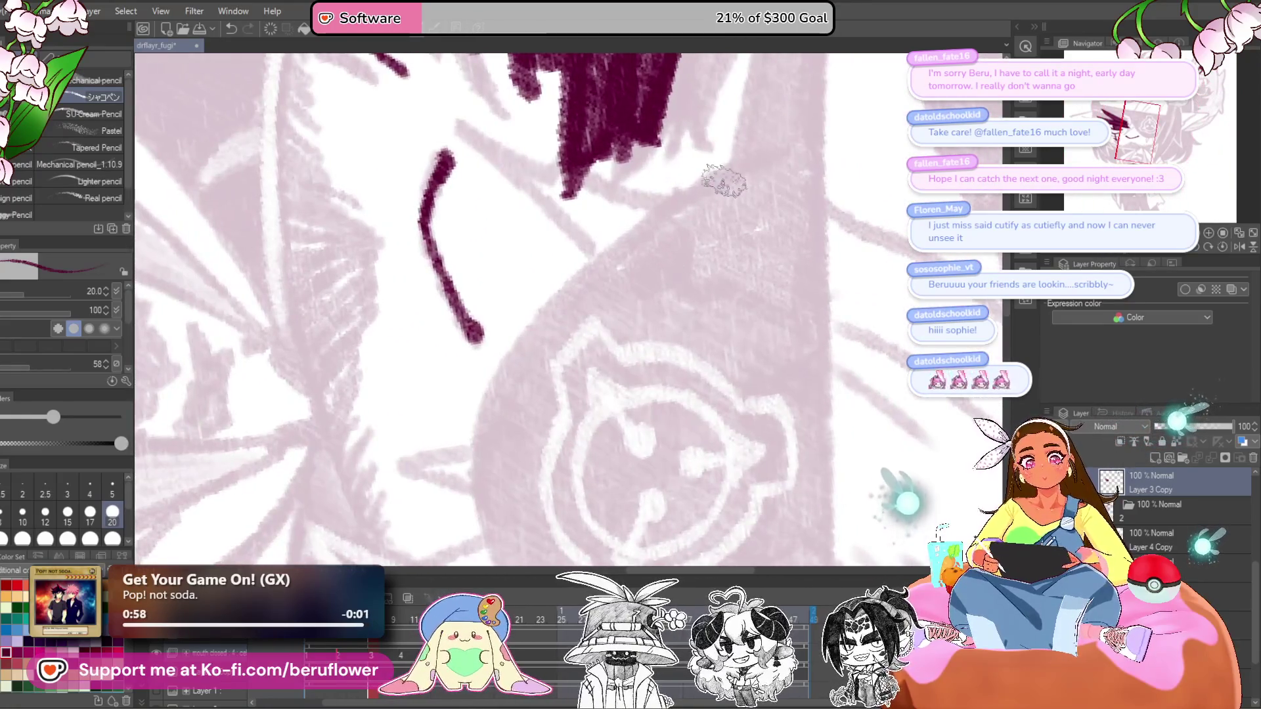
mouse_move(724, 180)
left_mouse_down()
mouse_move(614, 239)
mouse_move(489, 387)
left_mouse_up()
left_click_drag(490, 388, 548, 224)
mouse_move(611, 146)
left_mouse_down()
mouse_move(555, 203)
mouse_move(554, 402)
left_mouse_up()
- Rotate the view, then ink the eyepatch's lower edge and extend it further
scroll(554, 402, "down", 5)
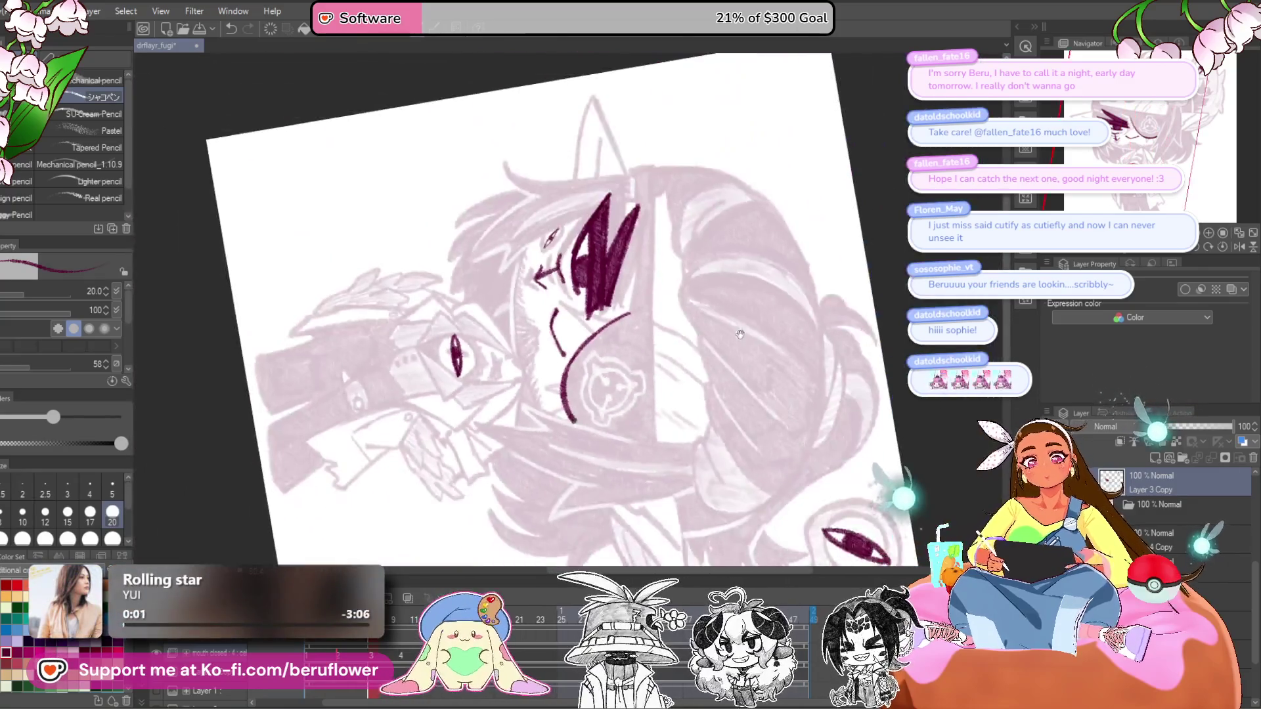
scroll(591, 296, "up", 3)
key("minus")
key("minus")
key("minus")
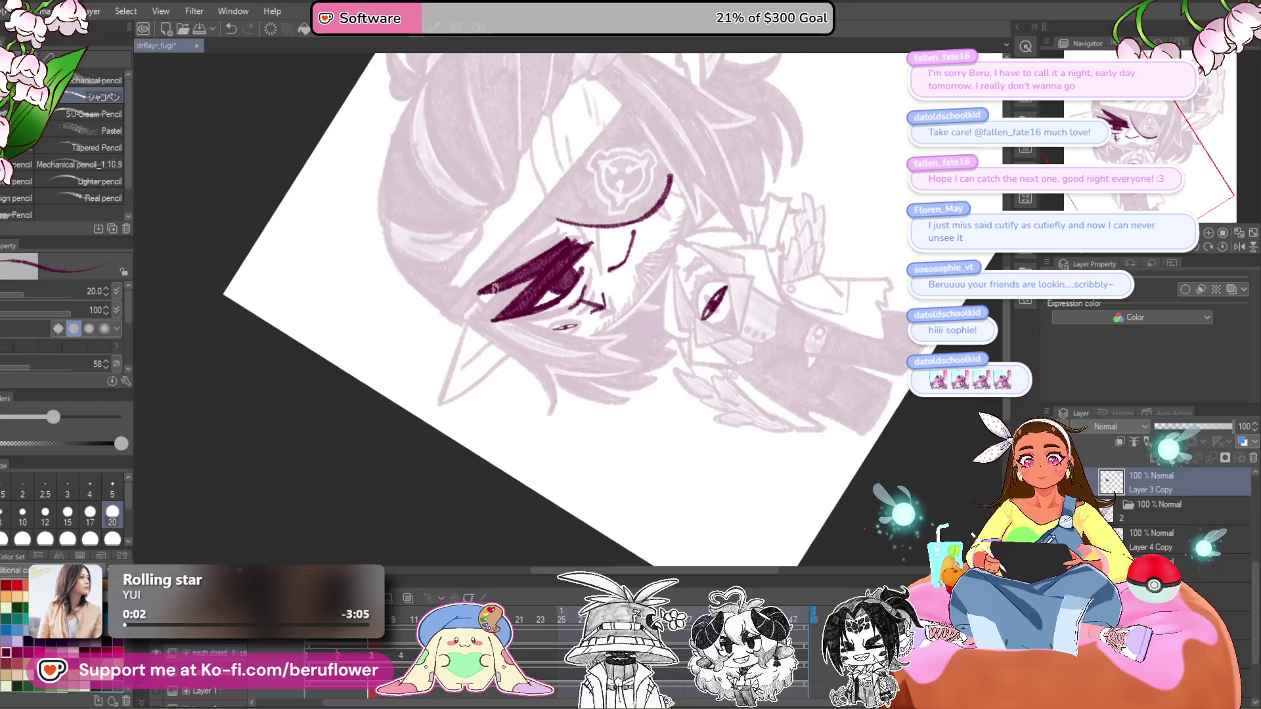
scroll(495, 288, "up", 4)
mouse_move(698, 184)
left_mouse_down()
mouse_move(430, 437)
mouse_move(459, 421)
mouse_move(453, 453)
mouse_move(524, 335)
mouse_move(689, 169)
mouse_move(510, 391)
left_mouse_up()
scroll(453, 454, "up", 2)
scroll(623, 256, "down", 2)
scroll(721, 148, "up", 2)
scroll(605, 220, "up", 2)
mouse_move(605, 219)
left_mouse_down()
mouse_move(361, 502)
mouse_move(411, 535)
mouse_move(440, 479)
left_mouse_up()
scroll(568, 309, "up", 1)
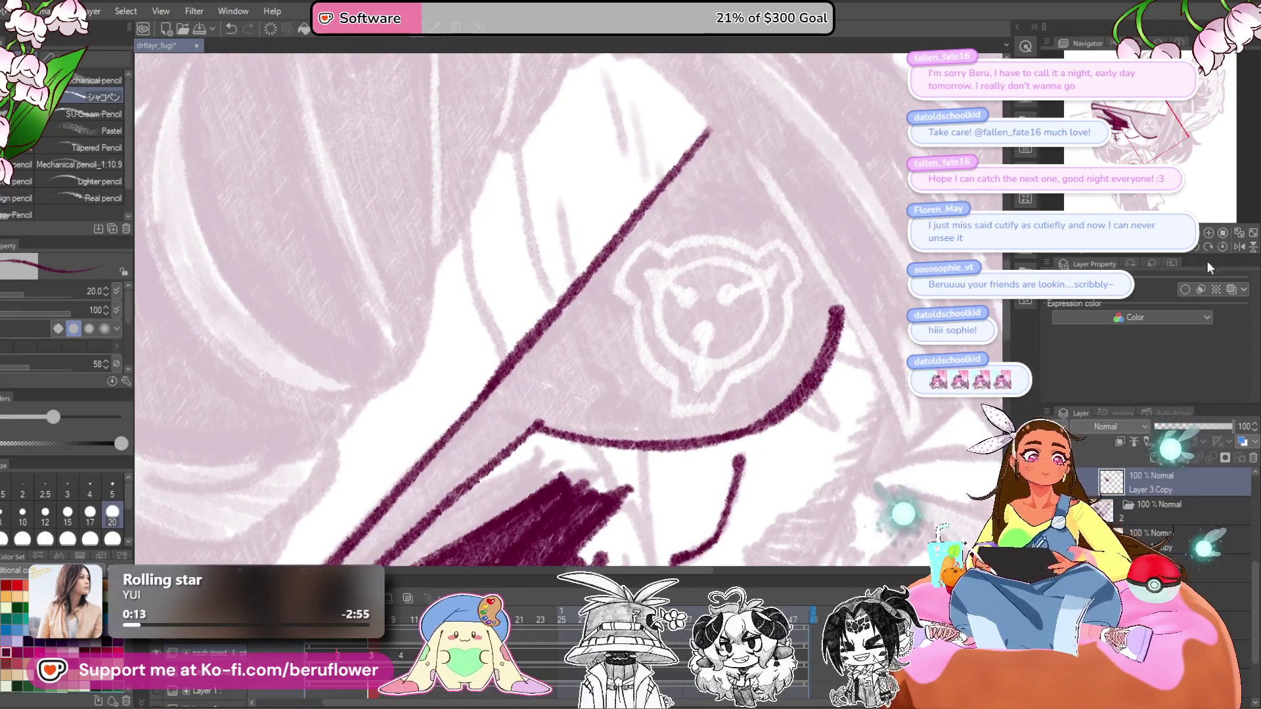
scroll(488, 441, "down", 2)
- Draw the small fang under the patch and the strokes running down from its edge
mouse_move(658, 553)
left_mouse_down()
mouse_move(568, 469)
mouse_move(633, 342)
mouse_move(686, 368)
left_mouse_up()
mouse_move(649, 329)
left_mouse_down()
mouse_move(626, 384)
mouse_move(640, 332)
left_mouse_up()
scroll(598, 309, "up", 2)
left_click_drag(594, 286, 525, 398)
left_click_drag(559, 365, 614, 321)
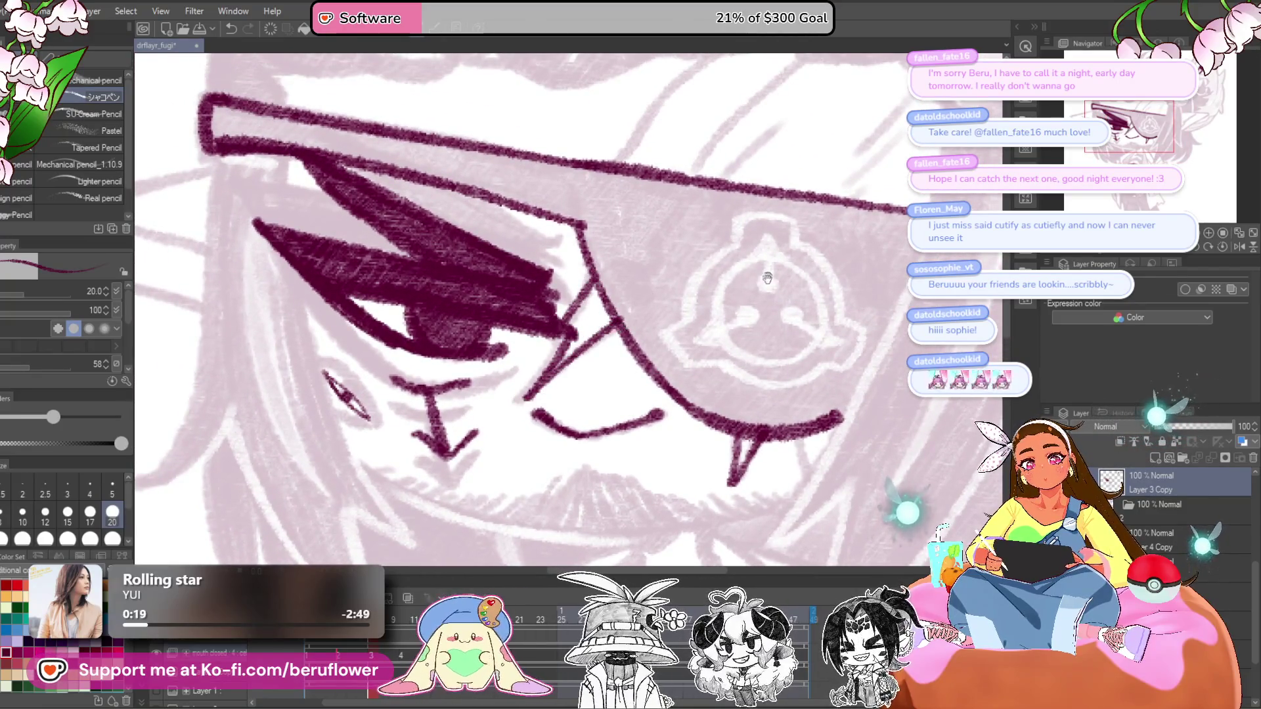
- Add two parallel strap lines and short hatch marks on the eyepatch top
left_click_drag(768, 277, 657, 446)
mouse_move(600, 237)
left_mouse_down()
mouse_move(571, 253)
mouse_move(507, 341)
left_mouse_up()
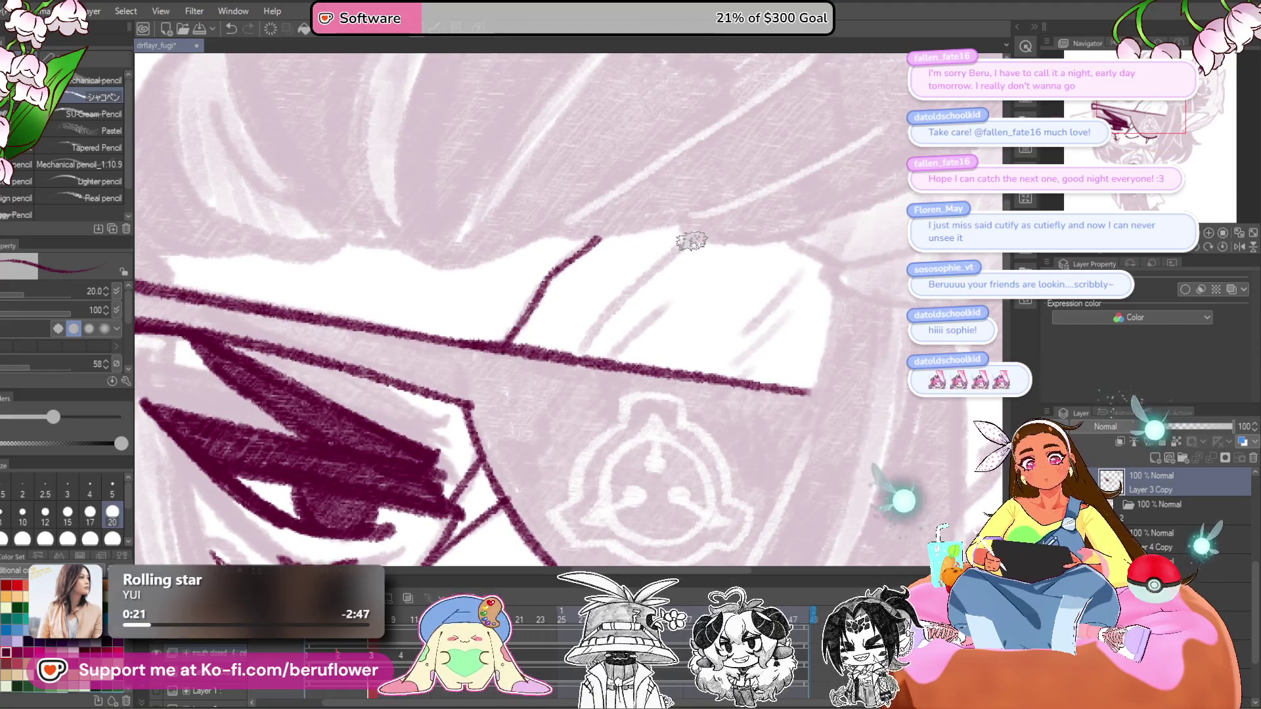
left_click_drag(687, 245, 578, 353)
scroll(641, 326, "down", 2)
mouse_move(781, 261)
left_mouse_down()
mouse_move(705, 338)
mouse_move(706, 371)
left_mouse_up()
scroll(700, 384, "down", 4)
scroll(665, 397, "up", 3)
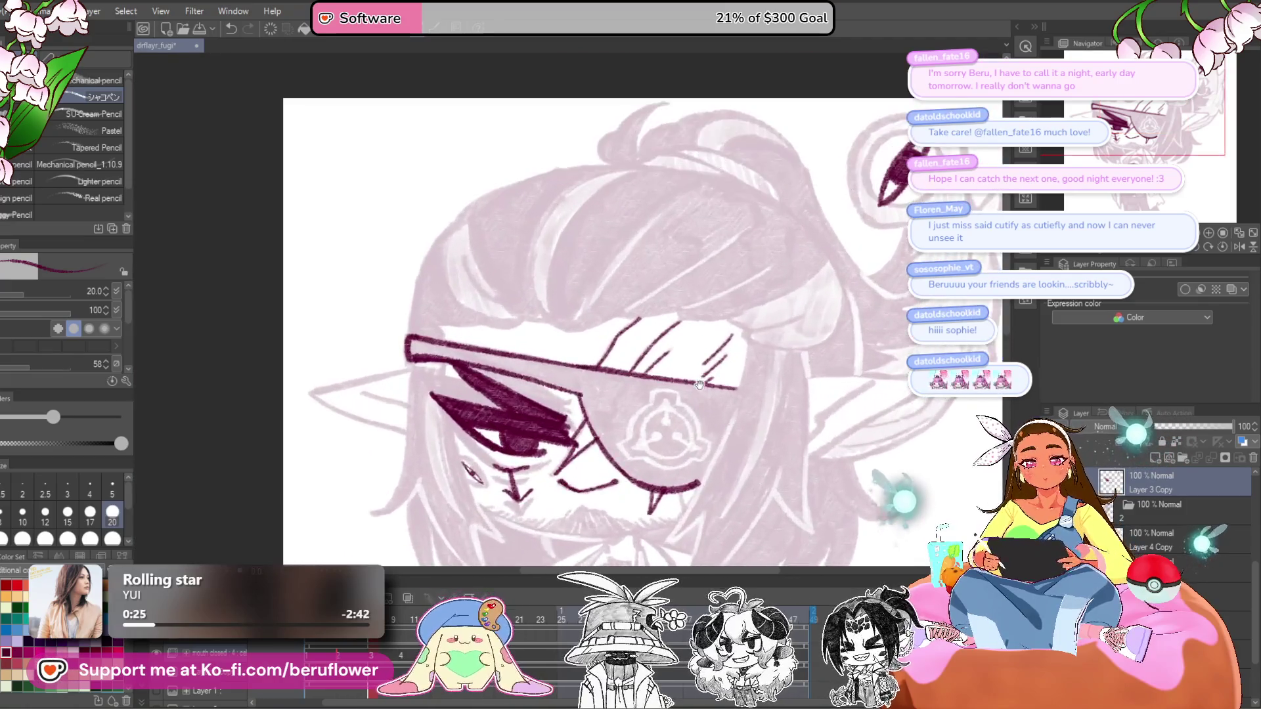
- Extend the face outline downward and reset the canvas rotation to upright
scroll(665, 406, "up", 3)
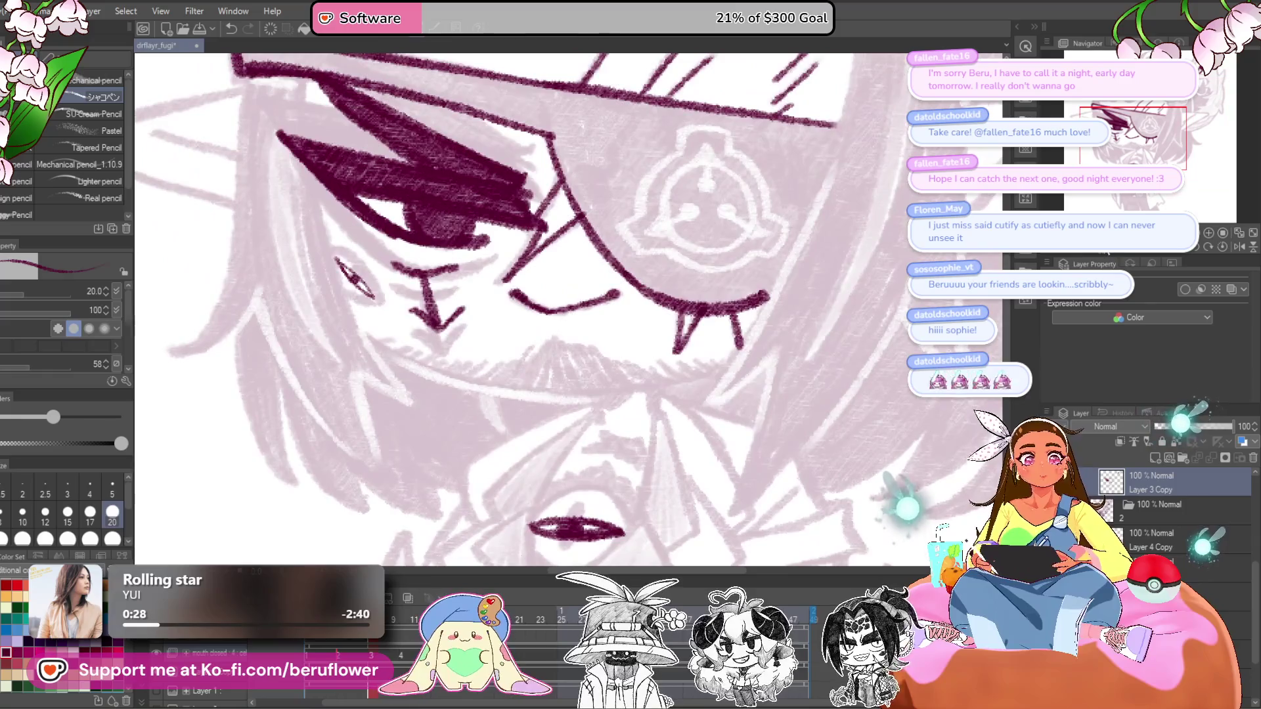
mouse_move(591, 329)
left_mouse_down()
mouse_move(460, 460)
mouse_move(485, 325)
left_mouse_up()
left_click_drag(489, 220, 494, 417)
left_click(1221, 248)
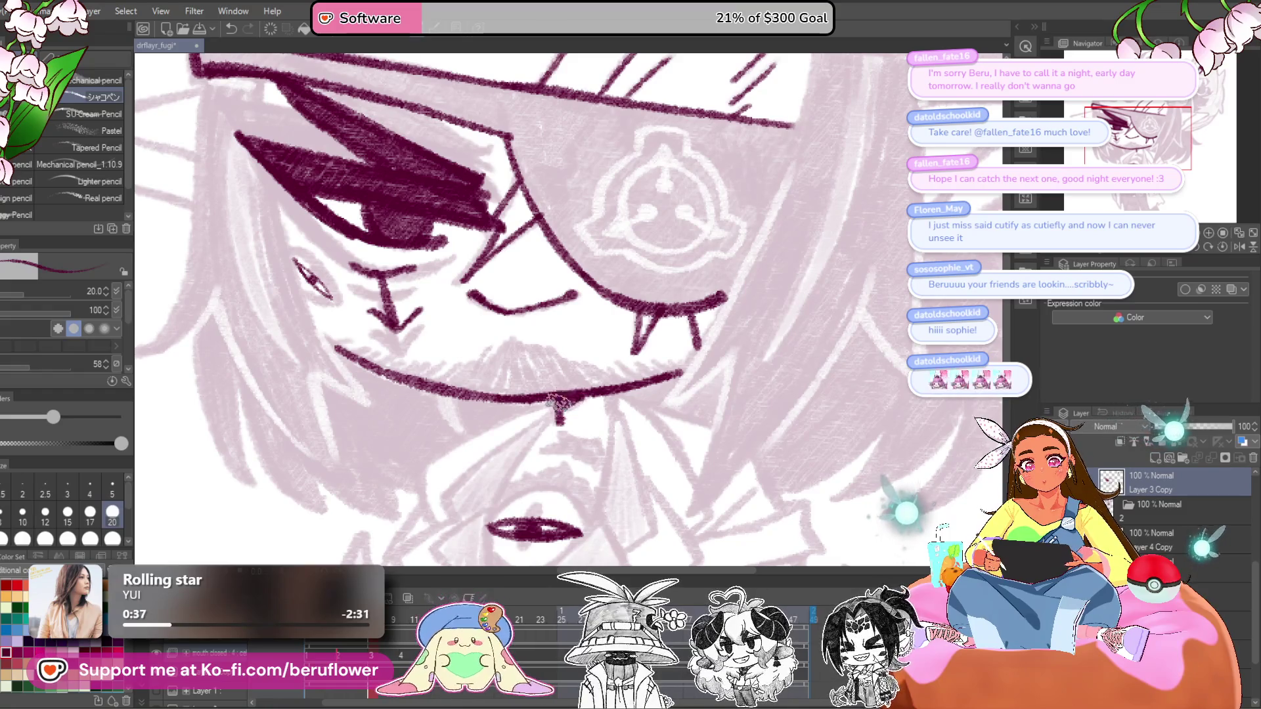
- Ink both jaw sides meeting at the chin, redrawing the chin stroke further right
scroll(616, 380, "down", 3)
scroll(616, 380, "up", 3)
mouse_move(616, 379)
left_mouse_down()
mouse_move(624, 315)
mouse_move(612, 322)
left_mouse_up()
mouse_move(617, 220)
left_mouse_down()
mouse_move(546, 393)
mouse_move(538, 468)
left_mouse_up()
mouse_move(688, 209)
left_mouse_down()
mouse_move(630, 388)
mouse_move(545, 473)
left_mouse_up()
left_click_drag(545, 473, 563, 329)
mouse_move(578, 399)
left_mouse_down()
mouse_move(598, 414)
mouse_move(703, 372)
left_mouse_up()
key("ctrl+z")
left_click_drag(572, 340, 593, 342)
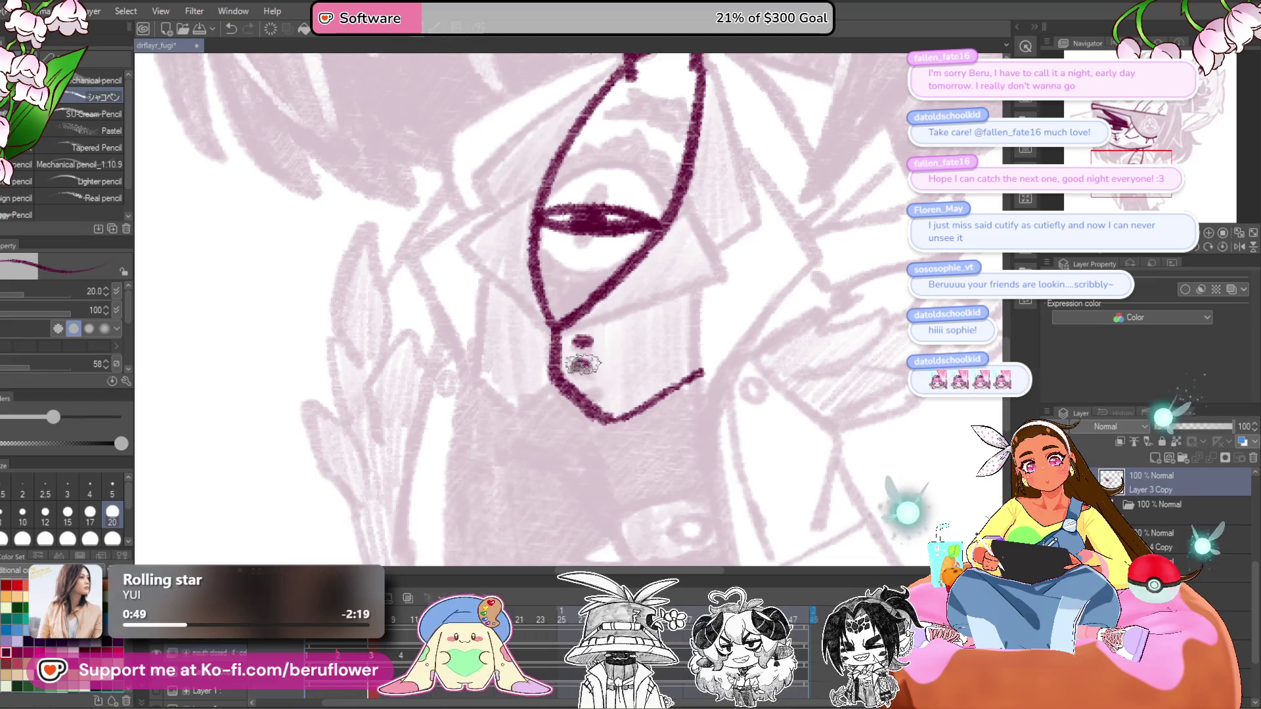
- Ink the pointed collar lines and collar triangle below the chin
left_click_drag(690, 365, 701, 412)
left_click_drag(565, 371, 650, 353)
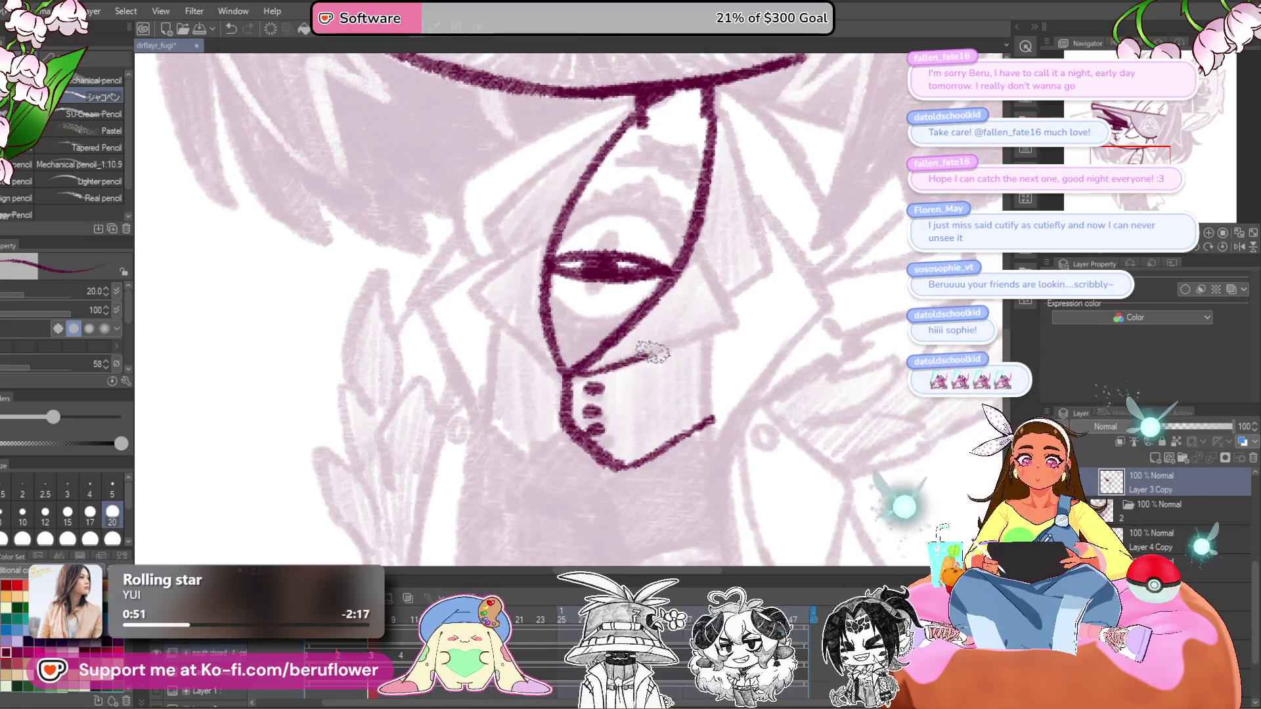
left_click_drag(752, 308, 723, 363)
left_click_drag(657, 292, 713, 389)
left_click_drag(716, 194, 665, 268)
mouse_move(632, 224)
left_mouse_down()
mouse_move(685, 393)
mouse_move(821, 404)
left_mouse_up()
left_click_drag(699, 233, 552, 348)
- Ink the zigzag collar edge beside the tie and the long coat-left line
left_click_drag(605, 391, 627, 355)
mouse_move(632, 331)
left_mouse_down()
mouse_move(578, 361)
mouse_move(595, 414)
left_mouse_up()
mouse_move(644, 460)
left_mouse_down()
mouse_move(670, 354)
mouse_move(598, 354)
mouse_move(584, 440)
left_mouse_up()
left_click_drag(591, 341, 588, 471)
mouse_move(729, 216)
left_mouse_down()
mouse_move(601, 279)
mouse_move(555, 388)
mouse_move(575, 343)
mouse_move(553, 360)
mouse_move(575, 467)
mouse_move(595, 497)
left_mouse_up()
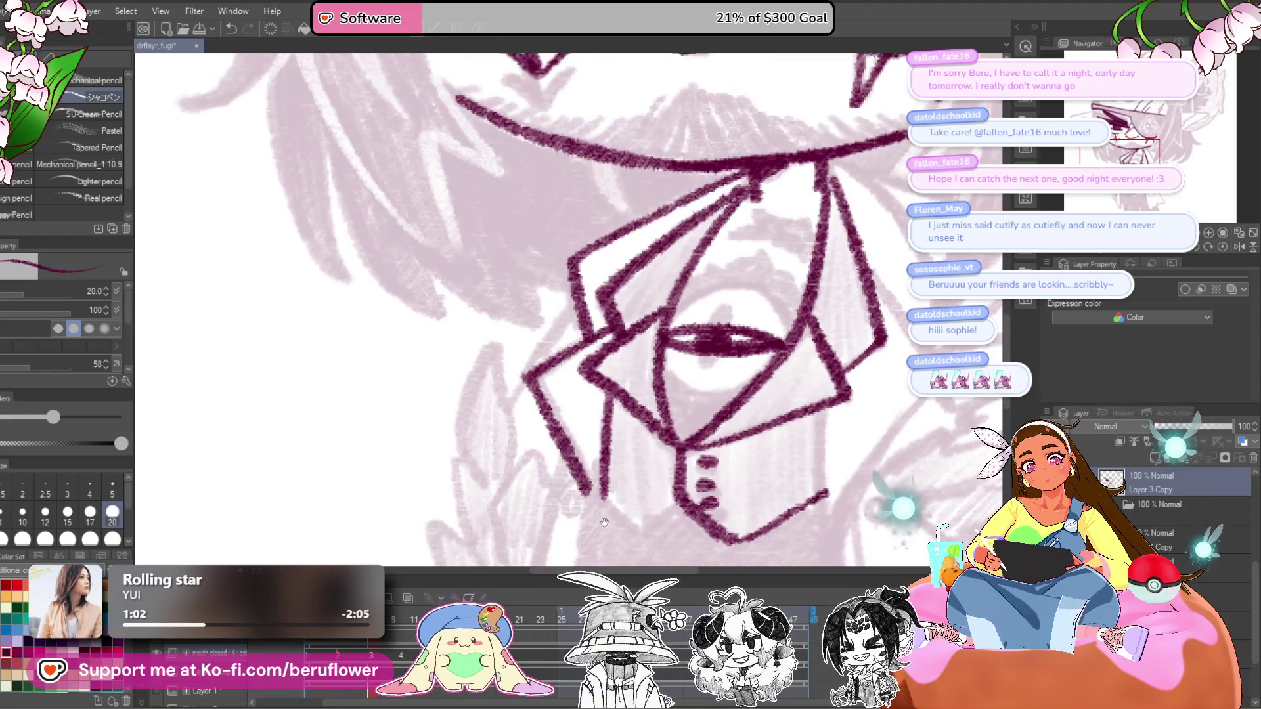
left_click_drag(582, 271, 570, 328)
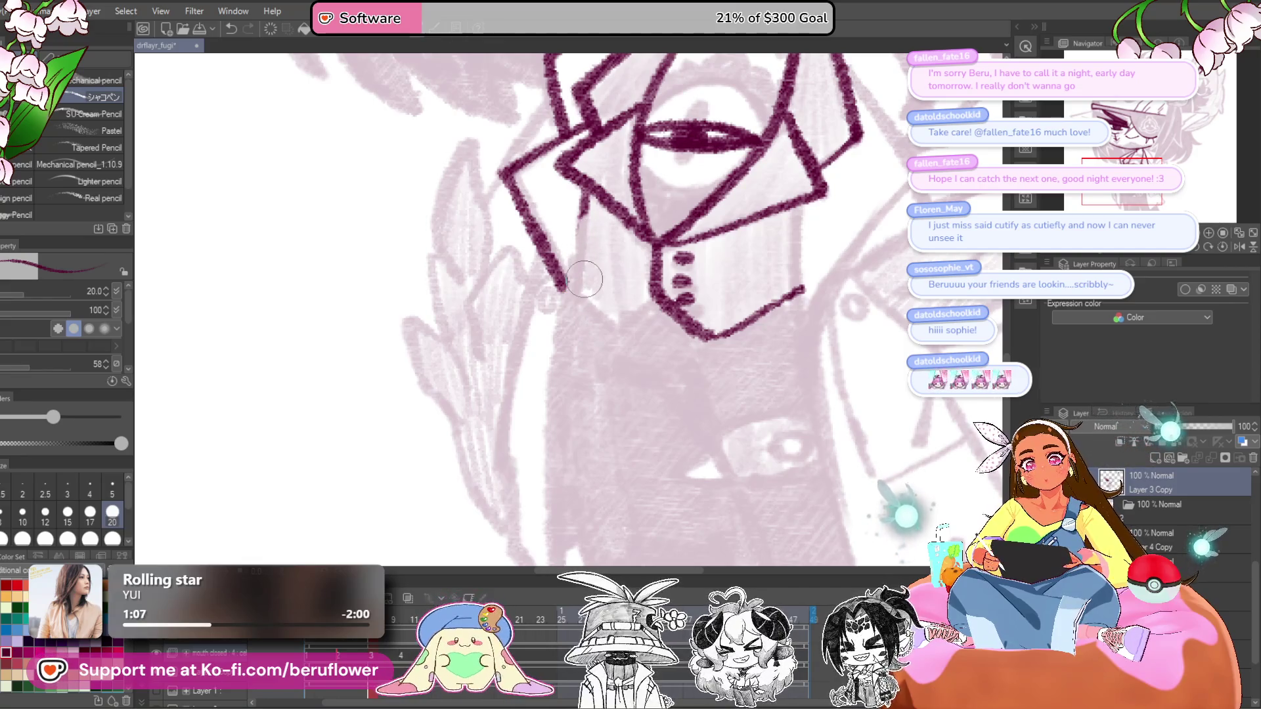
left_click_drag(582, 215, 552, 447)
- Continue inking the coat's left edge lines downward in dark maroon
left_click_drag(562, 240, 559, 489)
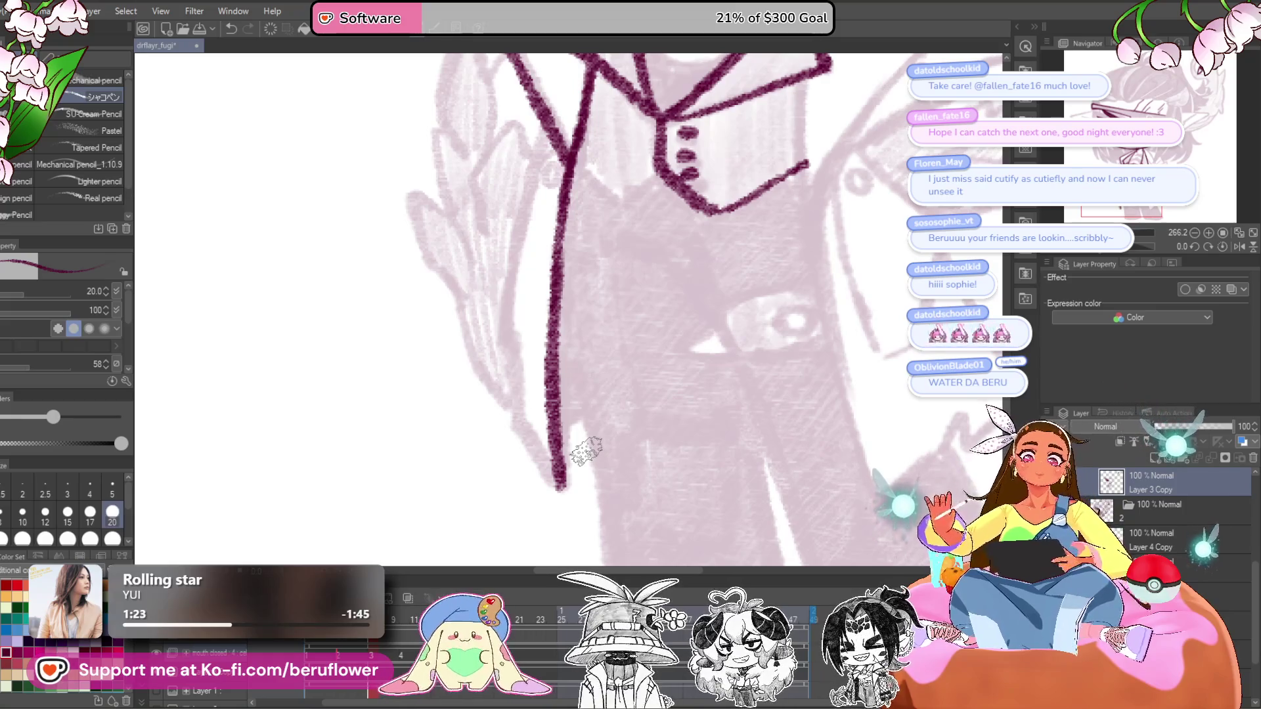
scroll(487, 219, "up", 3)
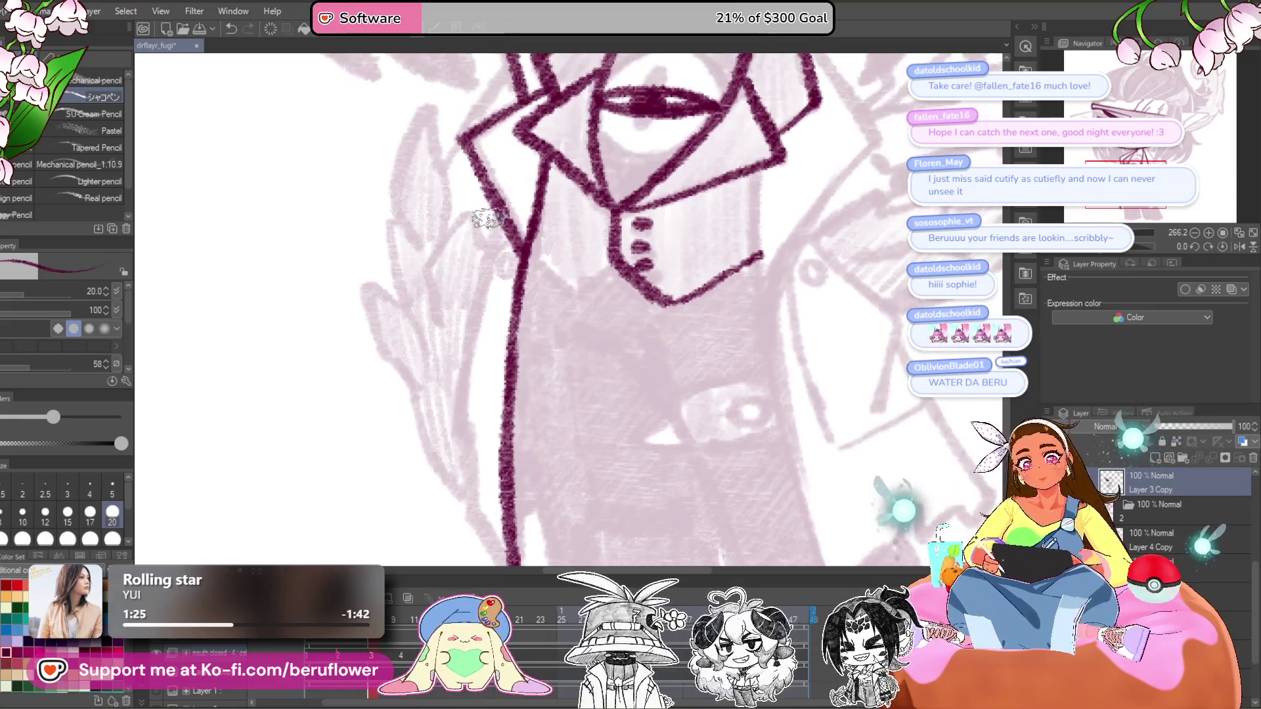
left_click_drag(494, 231, 453, 424)
scroll(453, 423, "down", 2)
mouse_move(455, 364)
left_mouse_down()
mouse_move(470, 374)
mouse_move(482, 466)
left_mouse_up()
scroll(509, 506, "up", 5)
mouse_move(427, 345)
left_mouse_down()
mouse_move(433, 302)
mouse_move(467, 286)
mouse_move(470, 345)
left_mouse_up()
mouse_move(425, 342)
left_mouse_down()
mouse_move(417, 410)
mouse_move(465, 345)
left_mouse_up()
- Ink the sleeve's outer edge and bottom line, redrawing one misplaced stroke
left_click_drag(489, 403, 522, 331)
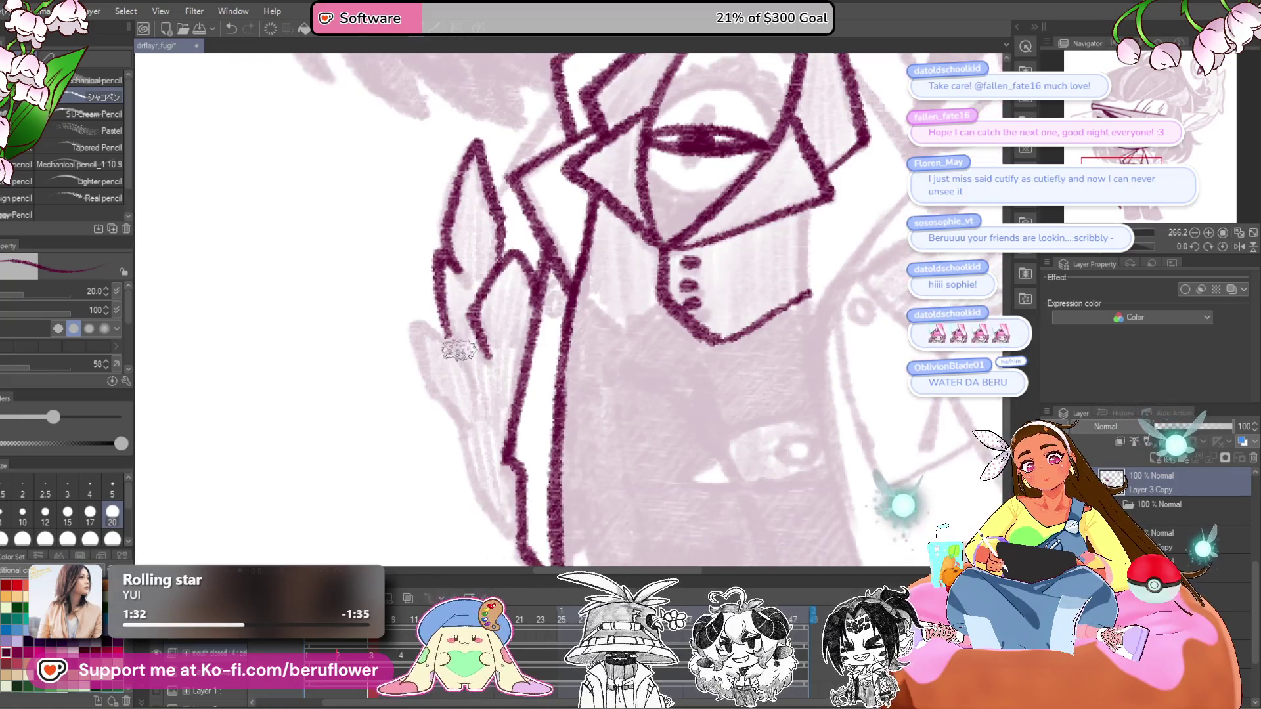
mouse_move(417, 320)
left_mouse_down()
mouse_move(469, 435)
mouse_move(483, 326)
left_mouse_up()
mouse_move(460, 394)
left_mouse_down()
mouse_move(444, 305)
mouse_move(490, 437)
mouse_move(560, 453)
mouse_move(534, 380)
mouse_move(506, 352)
mouse_move(526, 450)
left_mouse_up()
scroll(489, 435, "down", 5)
scroll(499, 433, "up", 5)
scroll(515, 302, "down", 3)
mouse_move(515, 301)
left_mouse_down()
mouse_move(535, 422)
mouse_move(642, 405)
left_mouse_up()
left_click_drag(718, 360, 671, 381)
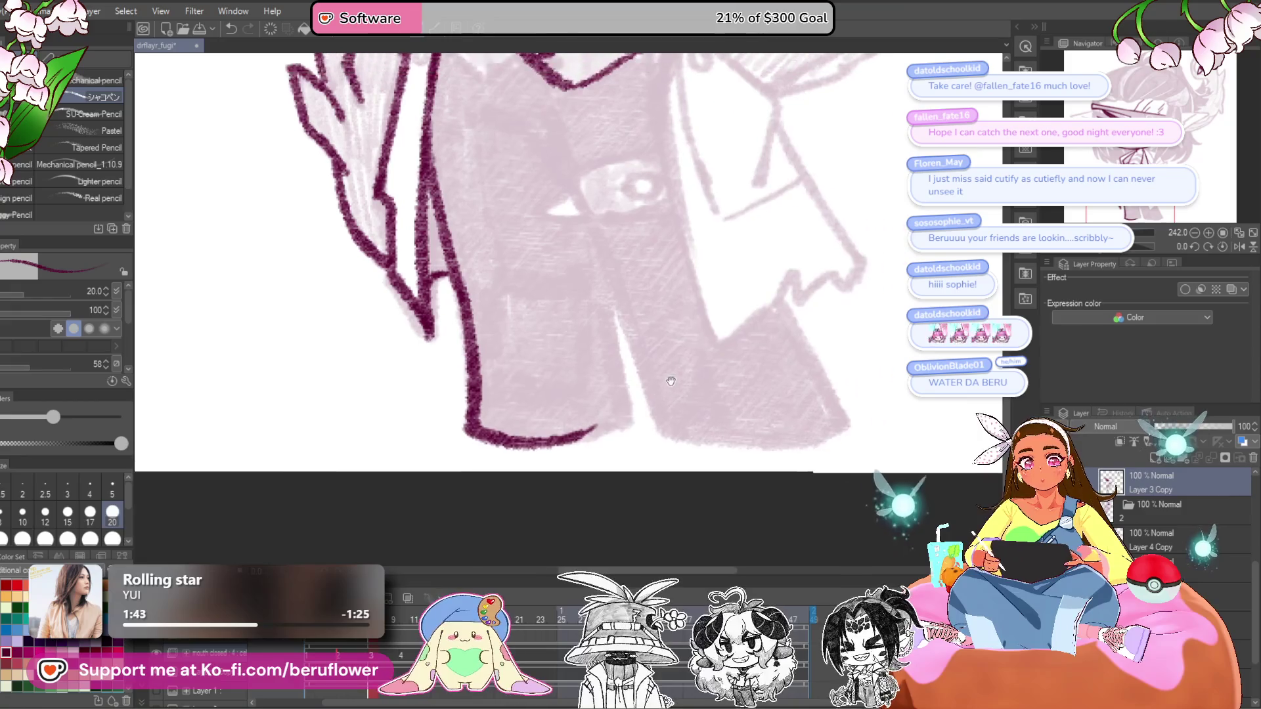
mouse_move(606, 297)
left_mouse_down()
mouse_move(624, 423)
mouse_move(571, 447)
left_mouse_up()
key("ctrl+z")
mouse_move(594, 262)
left_mouse_down()
mouse_move(622, 415)
mouse_move(578, 438)
mouse_move(548, 565)
left_mouse_up()
left_click_drag(500, 256, 523, 287)
- Ink the inner and right sleeve edges and the cuff button, with the canvas upright again
mouse_move(565, 352)
left_mouse_down()
mouse_move(503, 246)
mouse_move(595, 473)
left_mouse_up()
mouse_move(700, 361)
left_mouse_down()
mouse_move(687, 351)
mouse_move(732, 452)
left_mouse_up()
left_click_drag(1100, 247, 1086, 246)
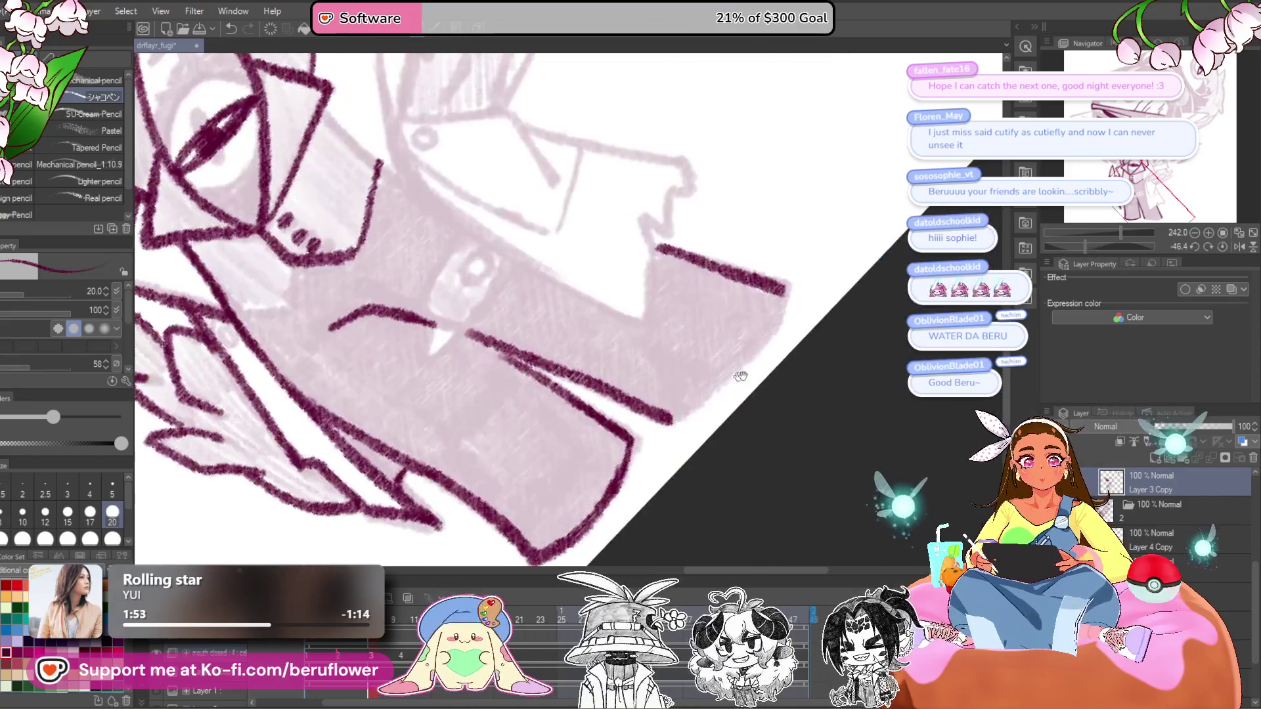
mouse_move(788, 283)
left_mouse_down()
mouse_move(716, 385)
mouse_move(669, 421)
left_mouse_up()
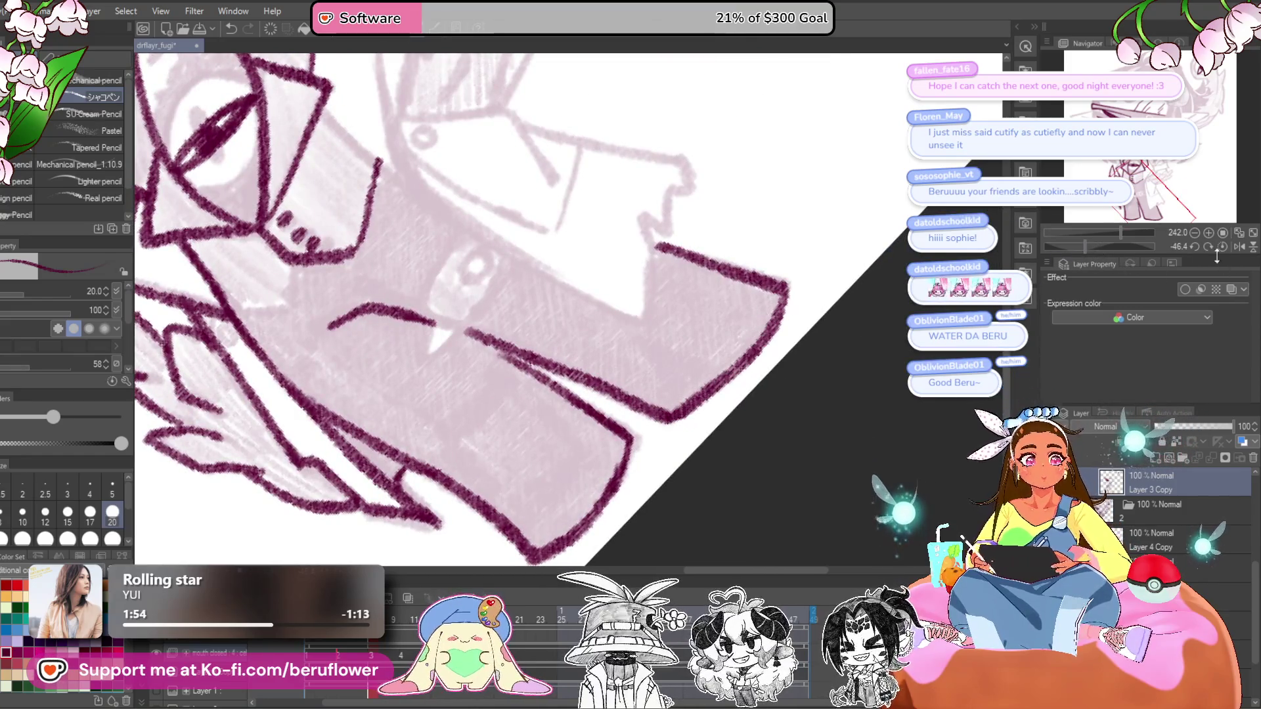
left_click(1223, 247)
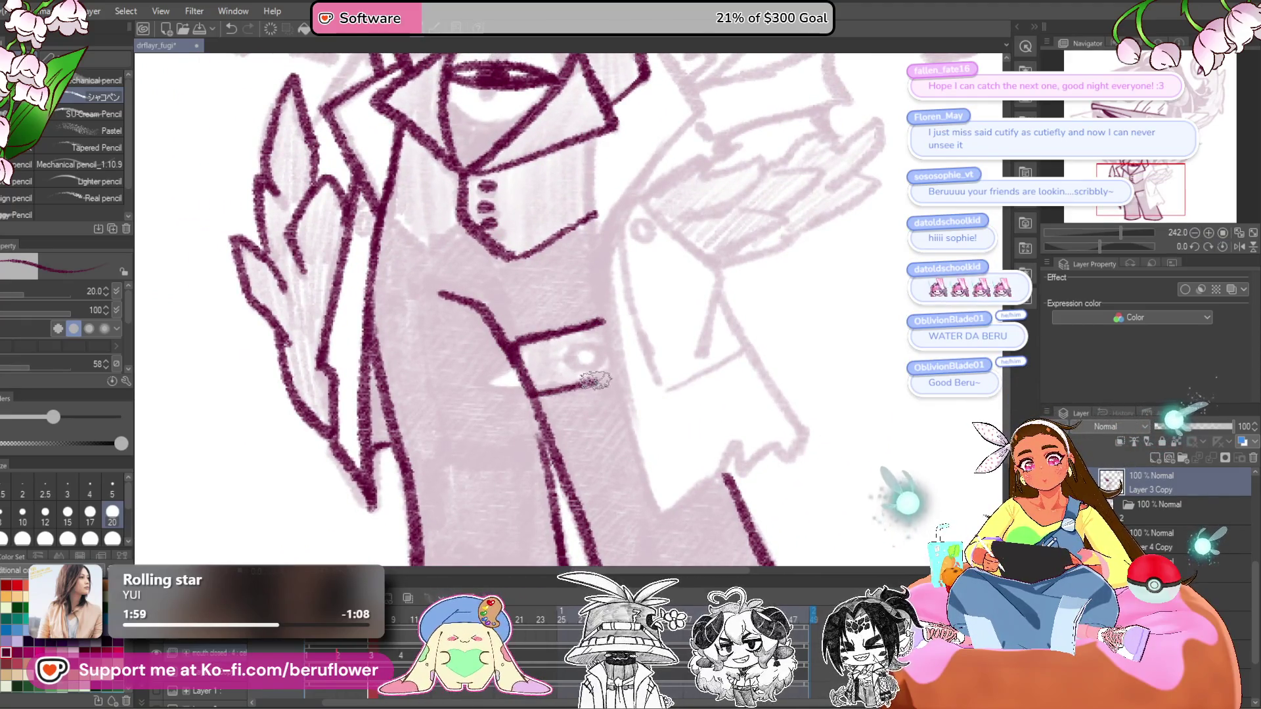
left_click_drag(580, 348, 579, 344)
mouse_move(512, 384)
left_mouse_down()
mouse_move(578, 354)
mouse_move(607, 251)
mouse_move(618, 414)
mouse_move(651, 513)
left_mouse_up()
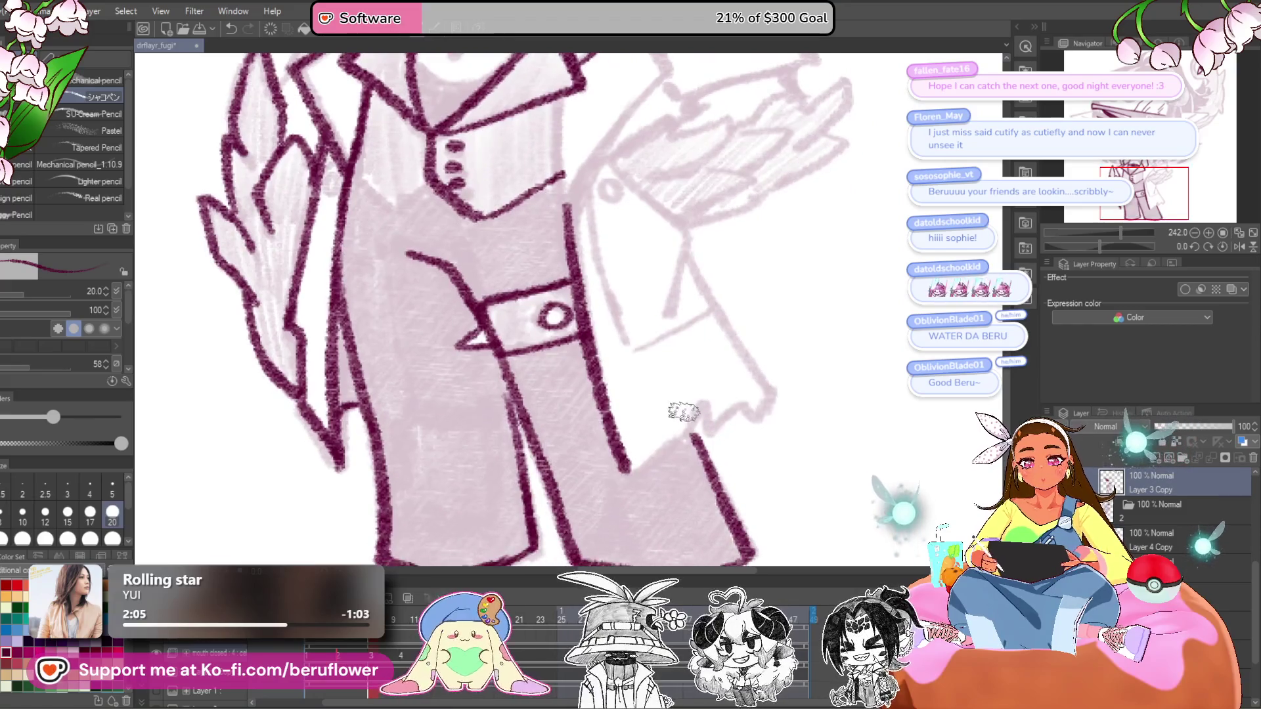
left_click_drag(630, 468, 682, 429)
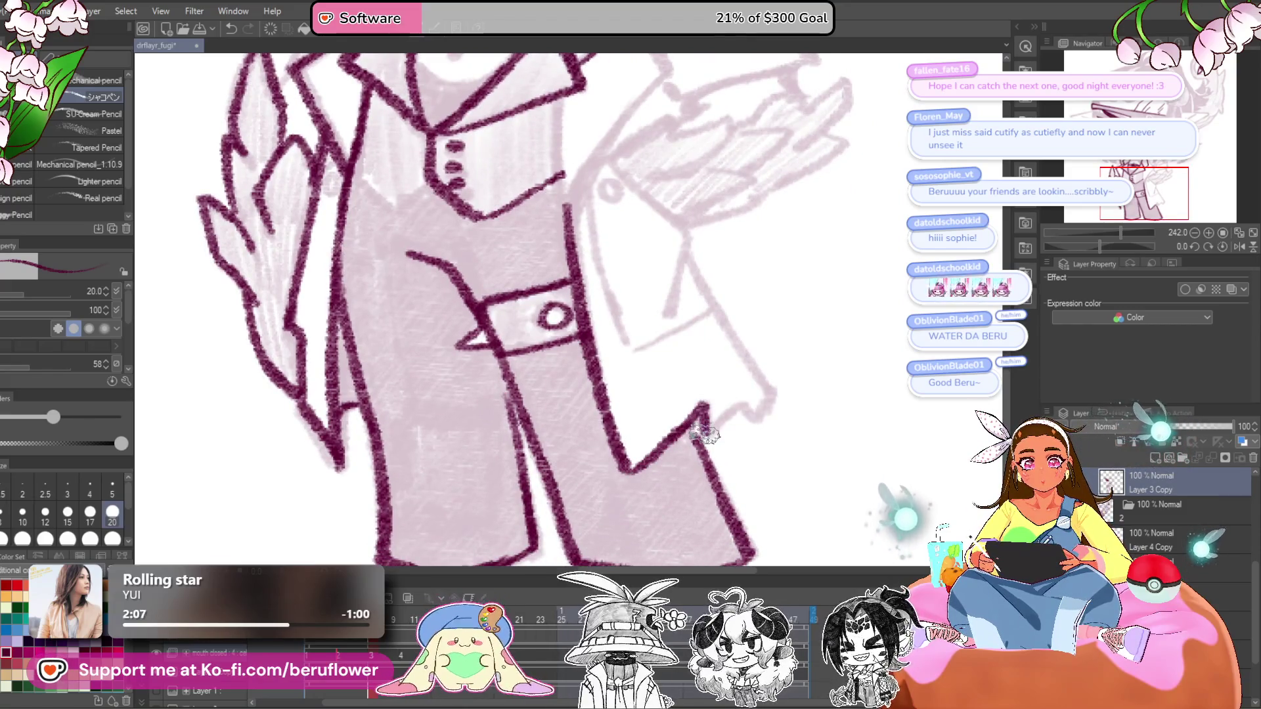
- Ink the coat's lapel line below the collar
mouse_move(785, 376)
left_mouse_down()
mouse_move(736, 366)
mouse_move(665, 398)
mouse_move(667, 409)
left_mouse_up()
mouse_move(566, 197)
left_mouse_down()
mouse_move(574, 245)
mouse_move(638, 298)
mouse_move(672, 386)
left_mouse_up()
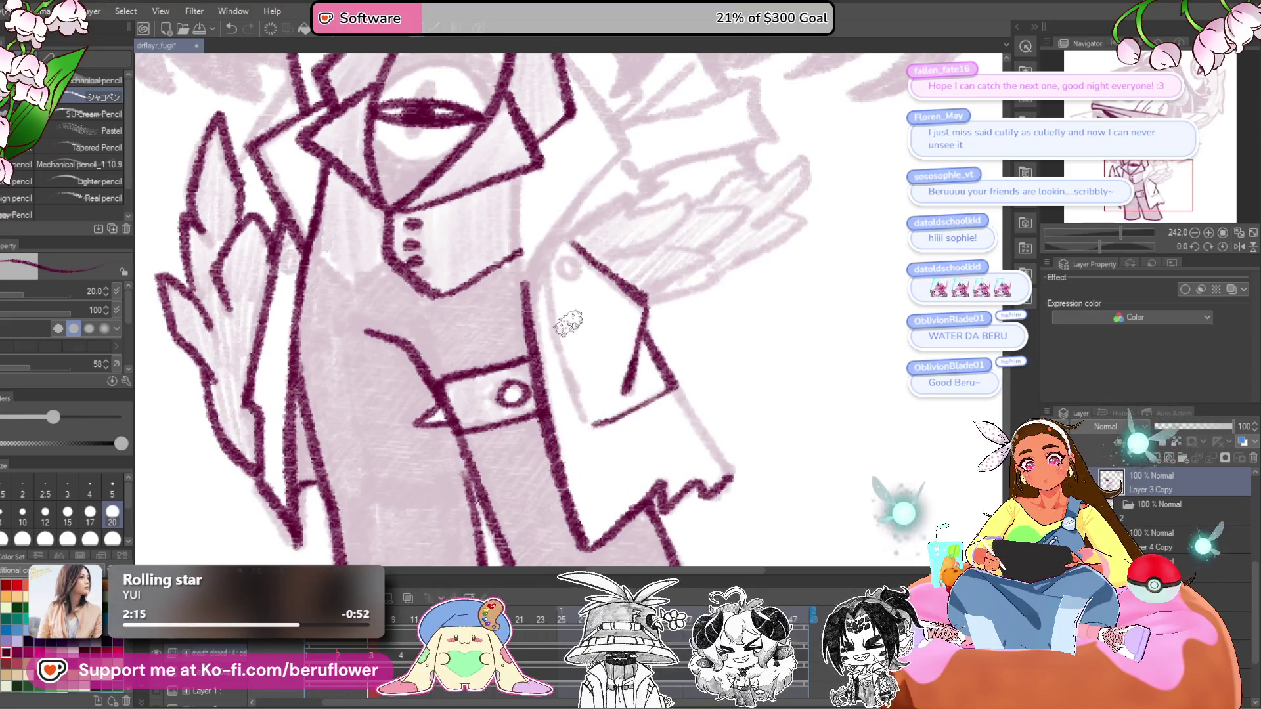
mouse_move(571, 266)
left_mouse_down()
mouse_move(564, 328)
mouse_move(591, 427)
left_mouse_up()
mouse_move(728, 395)
left_mouse_down()
mouse_move(695, 392)
mouse_move(700, 476)
left_mouse_up()
mouse_move(592, 84)
left_mouse_down()
mouse_move(641, 254)
mouse_move(651, 363)
mouse_move(681, 358)
left_mouse_up()
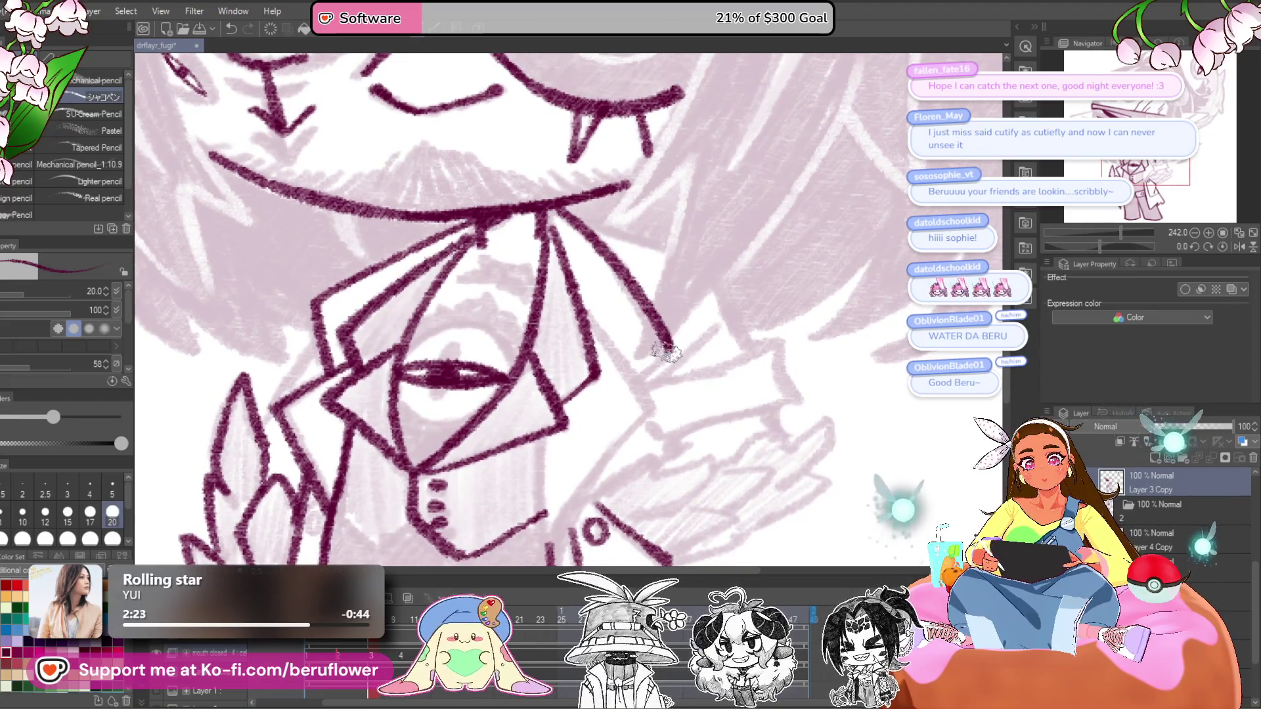
- Ink the lapel's folded edge and the right side of the neck
mouse_move(589, 306)
left_mouse_down()
mouse_move(654, 421)
mouse_move(566, 522)
mouse_move(587, 396)
left_mouse_up()
left_click_drag(555, 308, 559, 398)
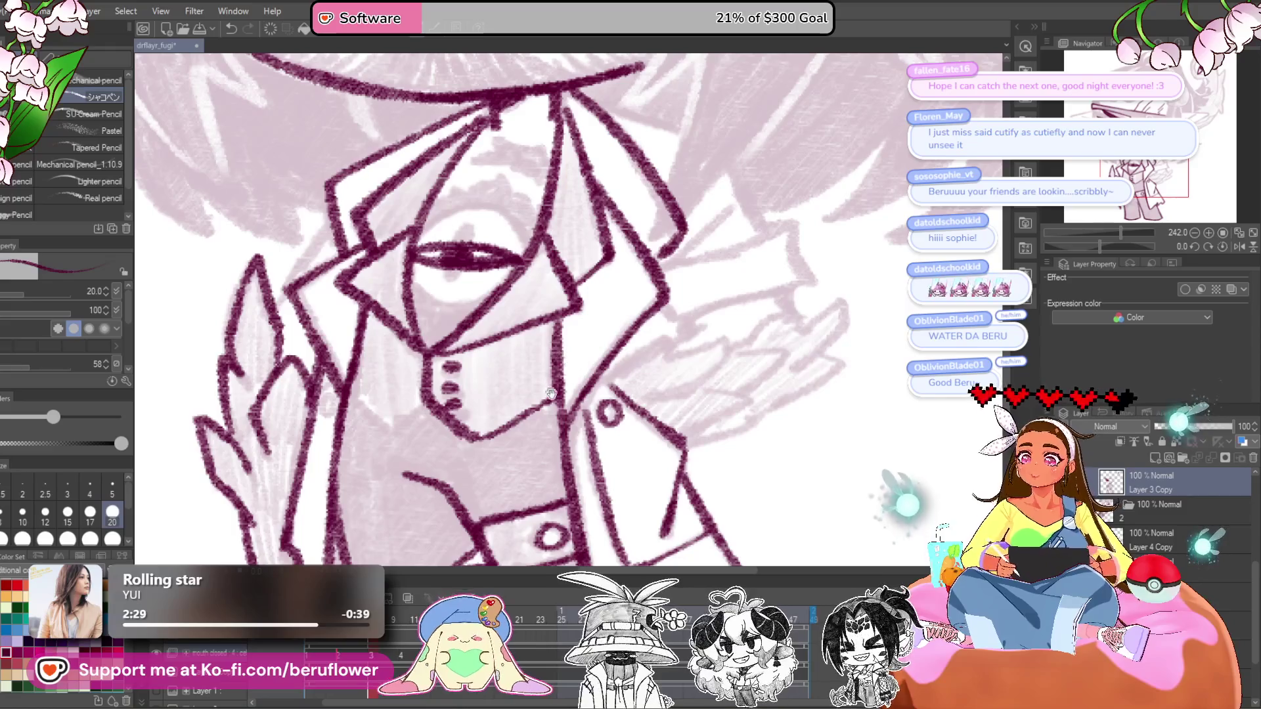
mouse_move(572, 397)
left_mouse_down()
mouse_move(614, 400)
mouse_move(599, 388)
mouse_move(638, 384)
left_mouse_up()
left_click_drag(749, 355, 660, 394)
left_click_drag(775, 389, 665, 357)
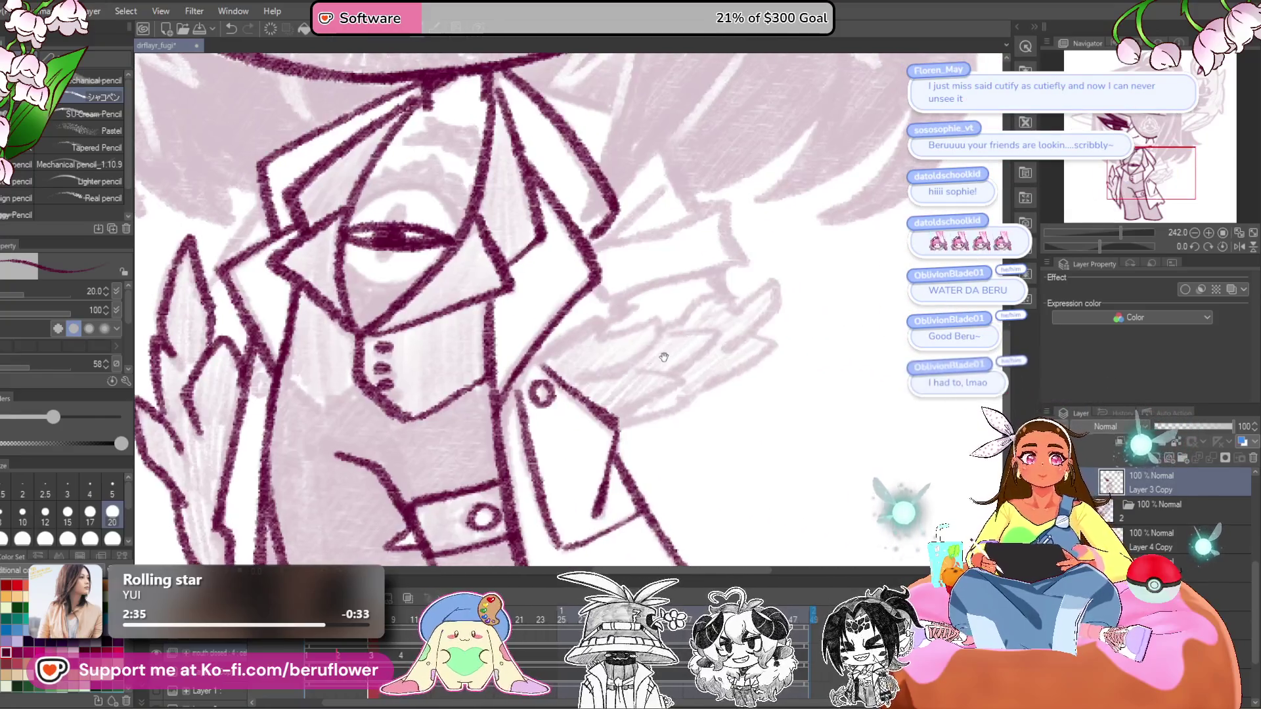
mouse_move(719, 327)
left_mouse_down()
mouse_move(693, 381)
mouse_move(722, 381)
mouse_move(647, 390)
left_mouse_up()
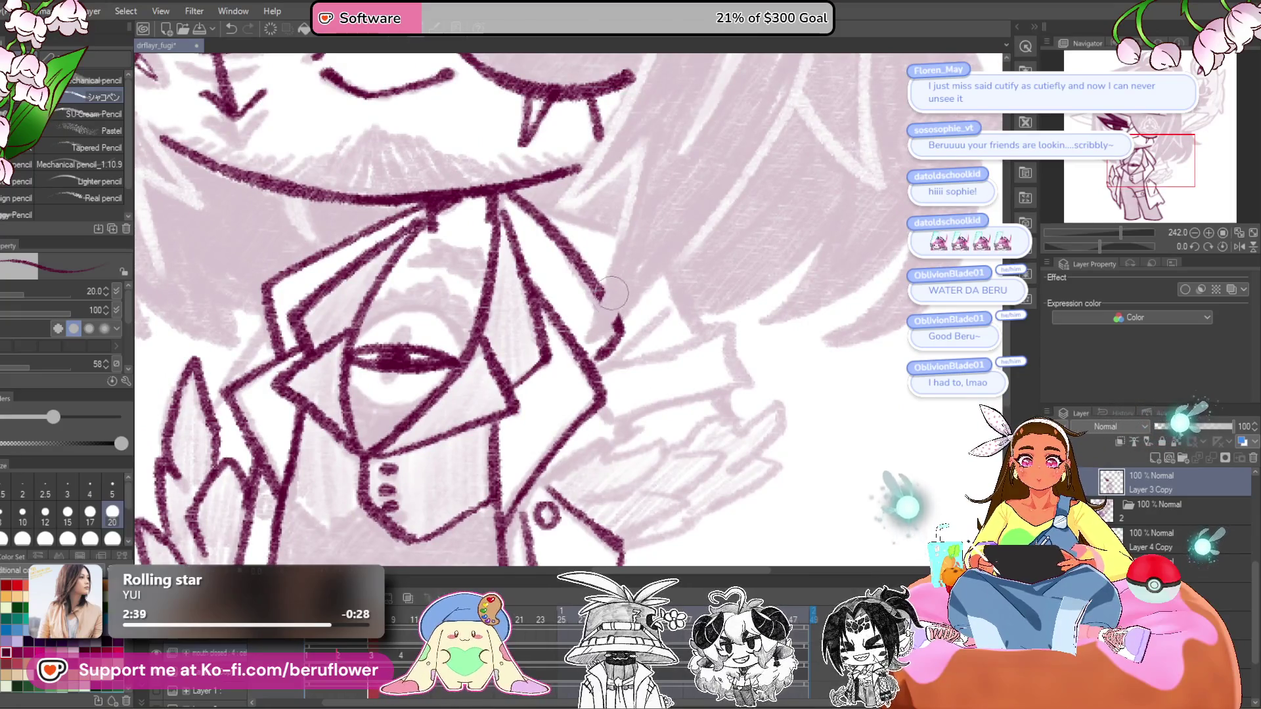
- Hatch the mustache above the smile in dark maroon, extending it right then left
left_click_drag(690, 237, 756, 250)
left_click_drag(433, 158, 517, 351)
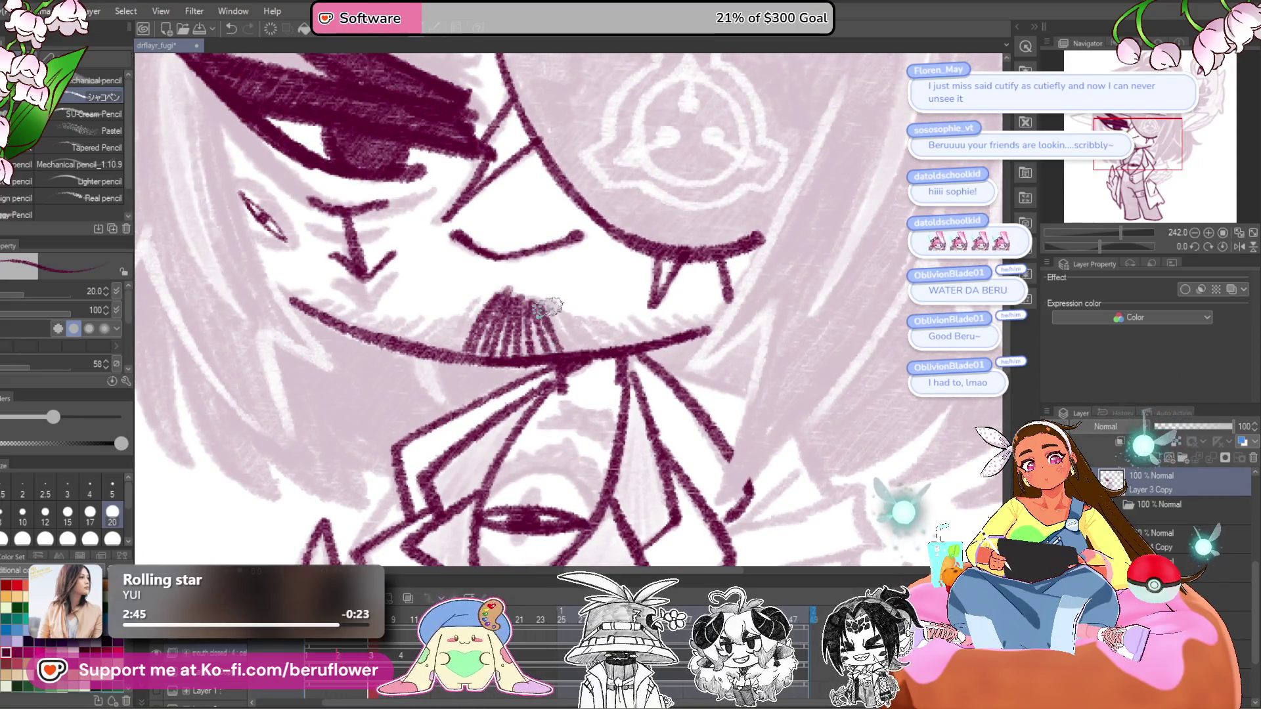
left_click_drag(603, 333, 633, 353)
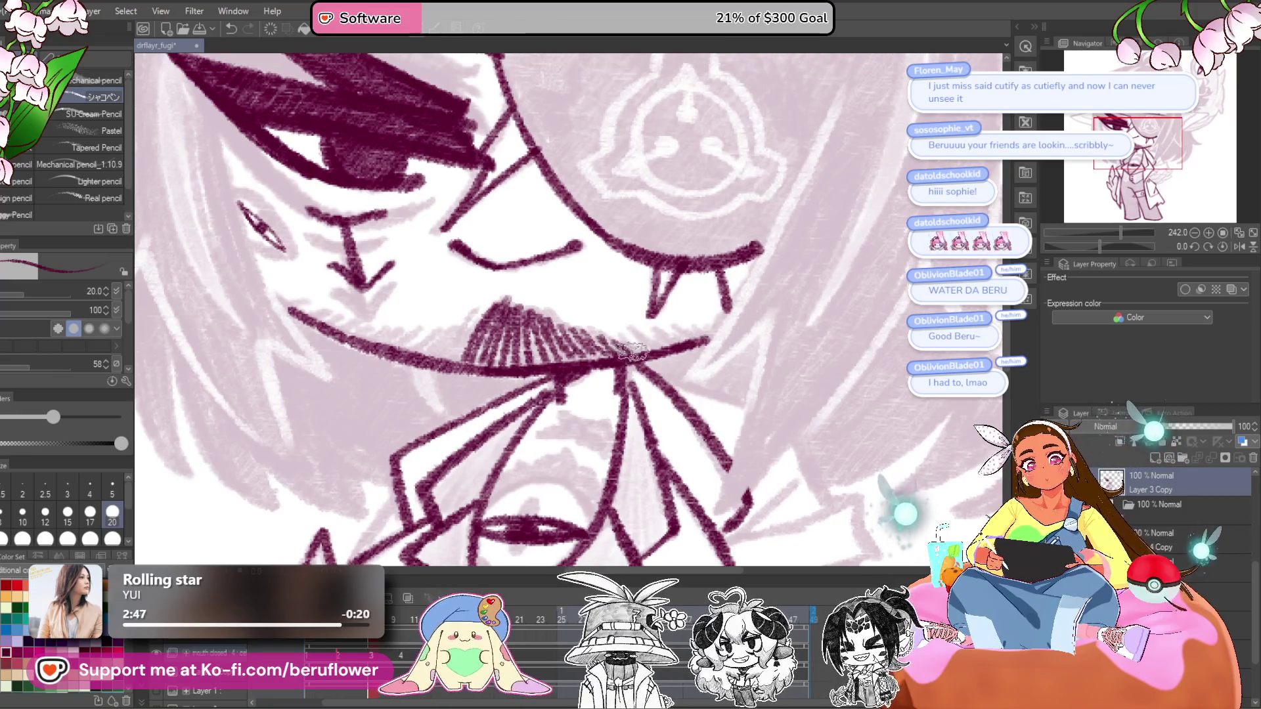
left_click_drag(595, 306, 684, 316)
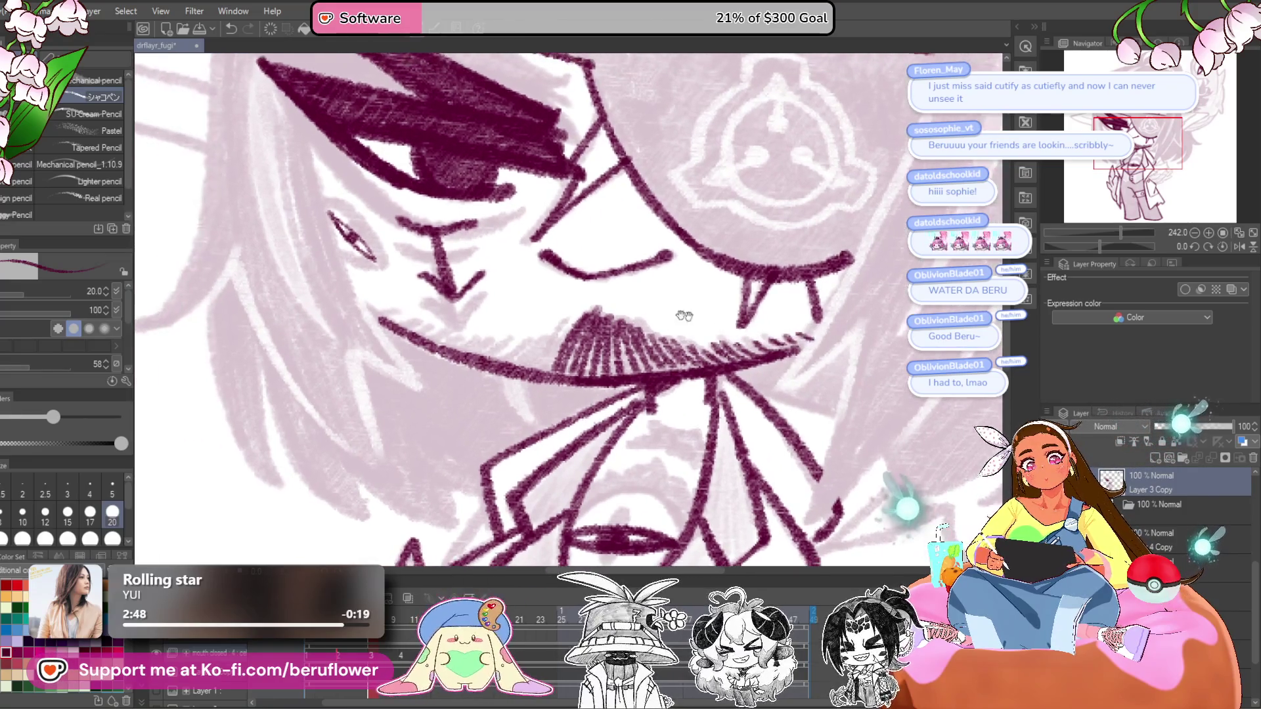
left_click_drag(511, 350, 375, 310)
scroll(376, 309, "down", 4)
- Zoom in on the chest and turn on onion skin in the Timeline
scroll(407, 328, "up", 3)
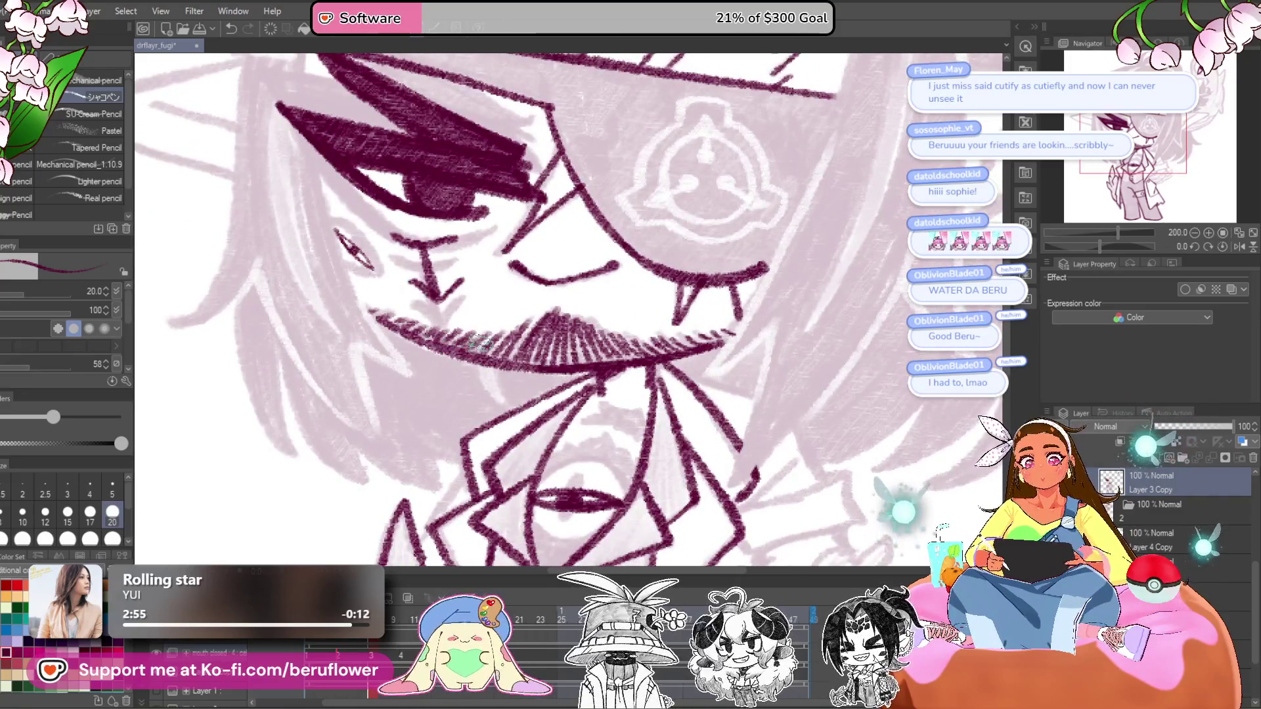
scroll(499, 348, "down", 2)
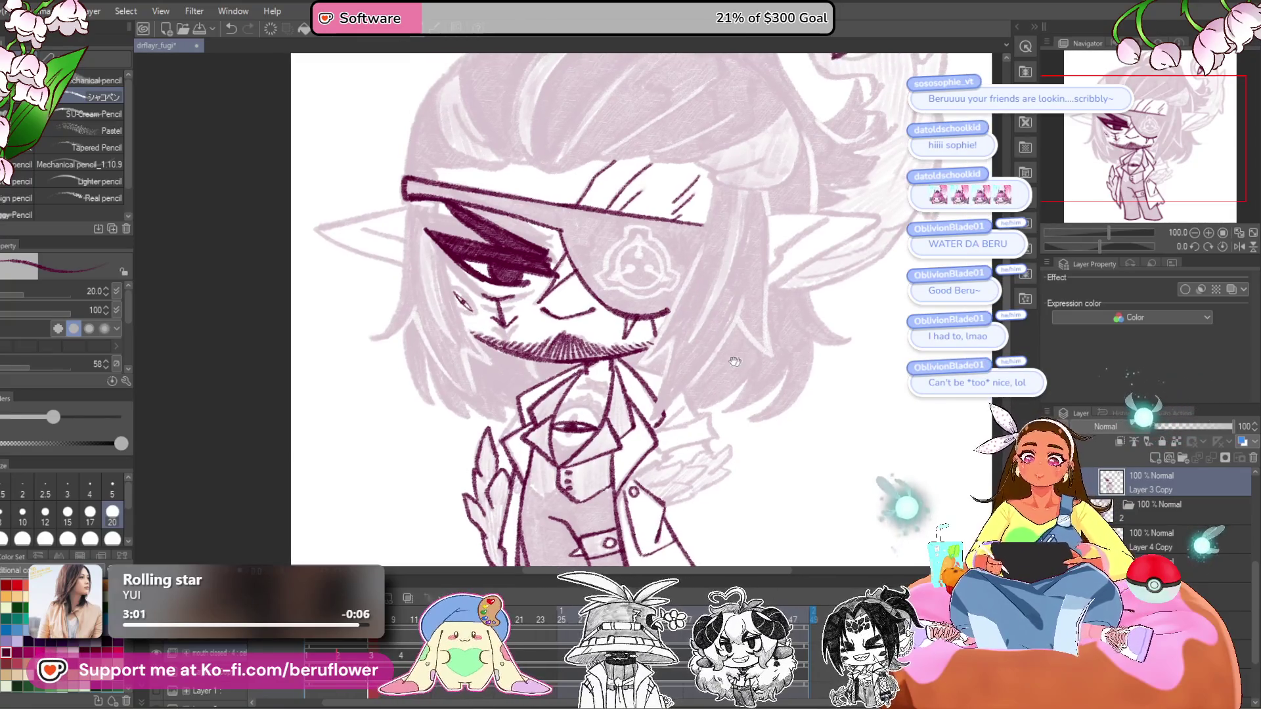
scroll(722, 308, "up", 4)
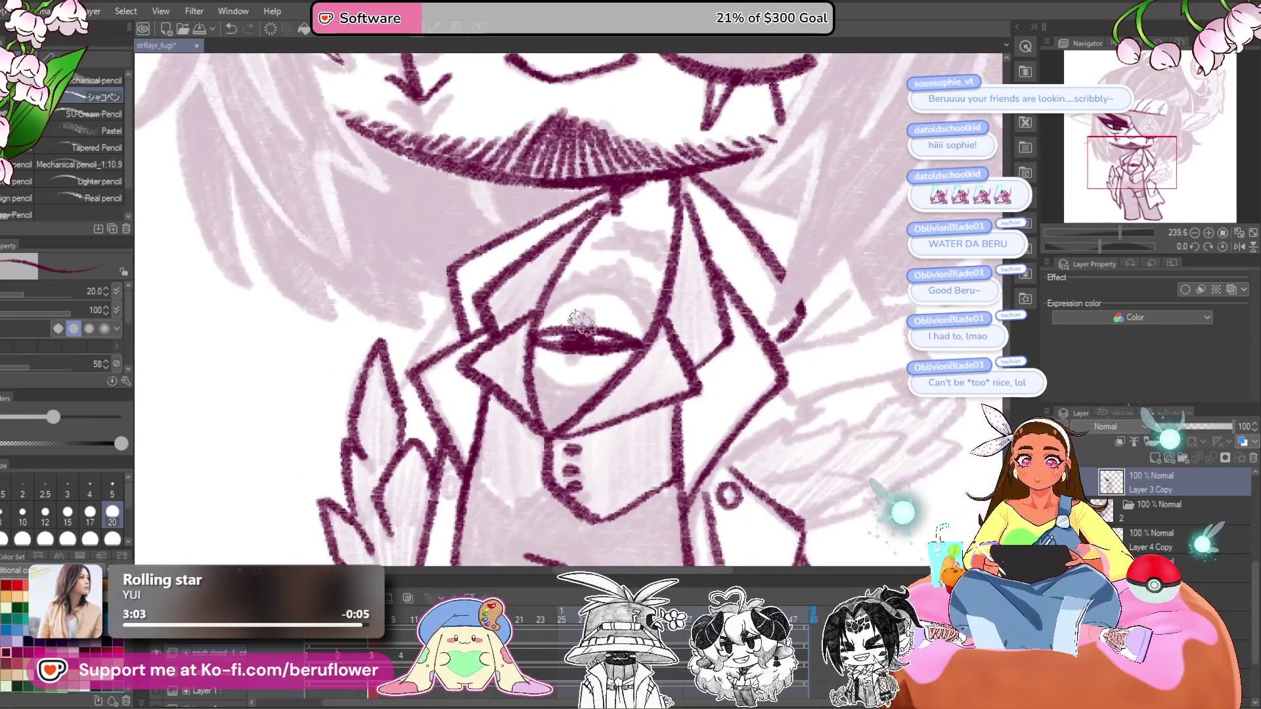
scroll(585, 306, "up", 3)
scroll(586, 308, "down", 1)
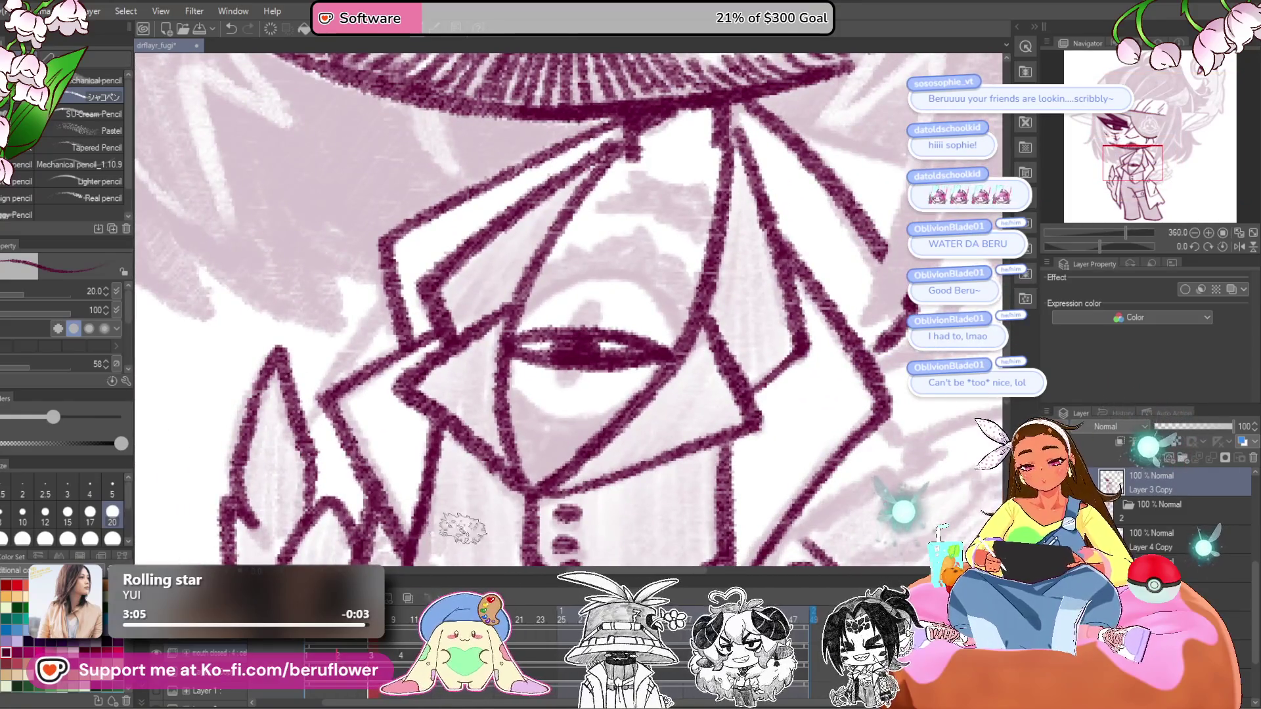
left_click(409, 596)
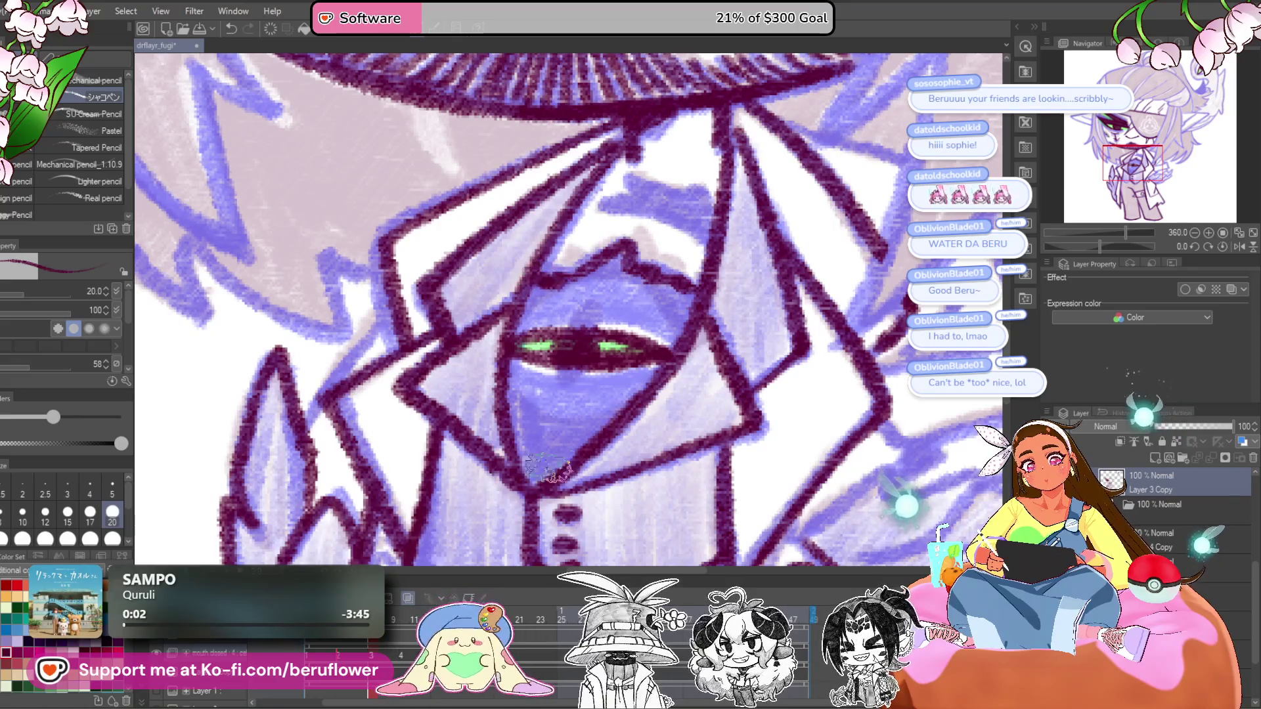
- Scribble-fill the chest creature's face in dark maroon, leaving two narrow eye slits
mouse_move(519, 358)
left_mouse_down()
mouse_move(516, 424)
mouse_move(545, 466)
mouse_move(634, 393)
left_mouse_up()
mouse_move(616, 373)
left_mouse_down()
mouse_move(513, 368)
mouse_move(559, 460)
mouse_move(591, 473)
mouse_move(618, 396)
mouse_move(647, 372)
mouse_move(669, 405)
left_mouse_up()
mouse_move(545, 328)
left_mouse_down()
mouse_move(539, 358)
mouse_move(693, 381)
mouse_move(702, 325)
mouse_move(611, 308)
mouse_move(572, 335)
mouse_move(631, 316)
mouse_move(641, 348)
mouse_move(683, 368)
mouse_move(713, 355)
mouse_move(664, 316)
left_mouse_up()
scroll(672, 320, "down", 2)
scroll(672, 320, "down", 3)
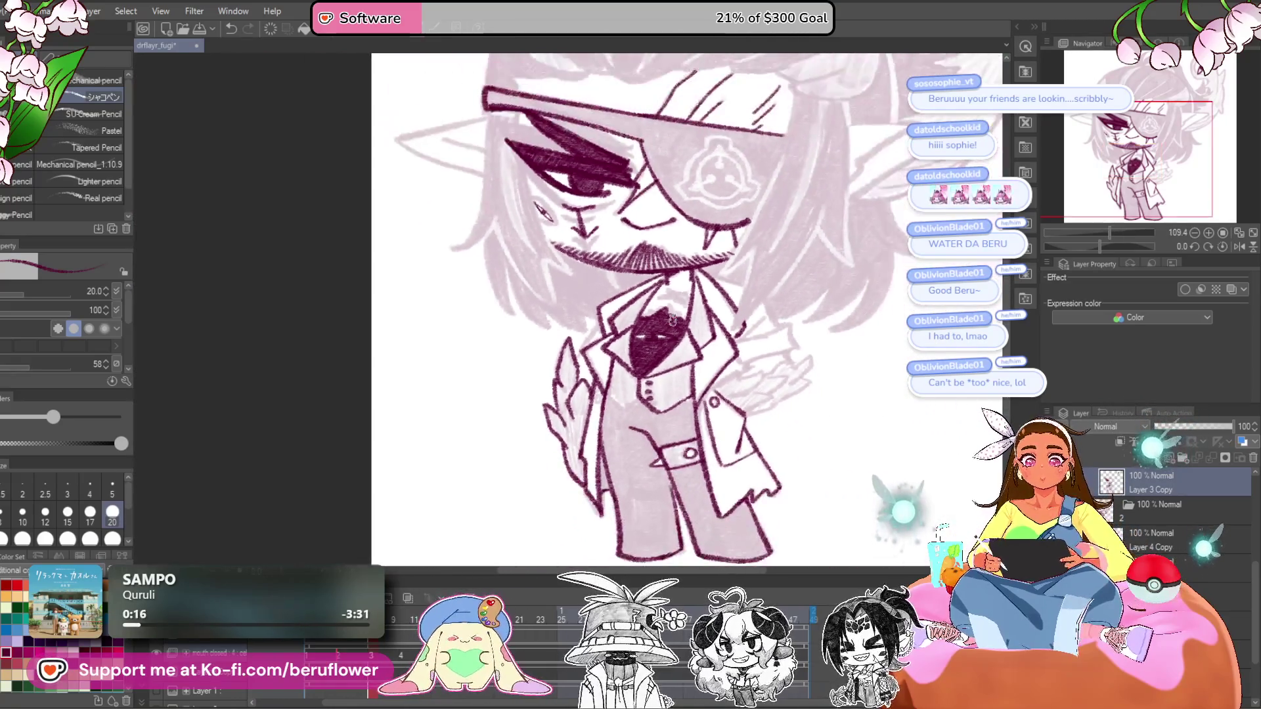
scroll(591, 263, "up", 2)
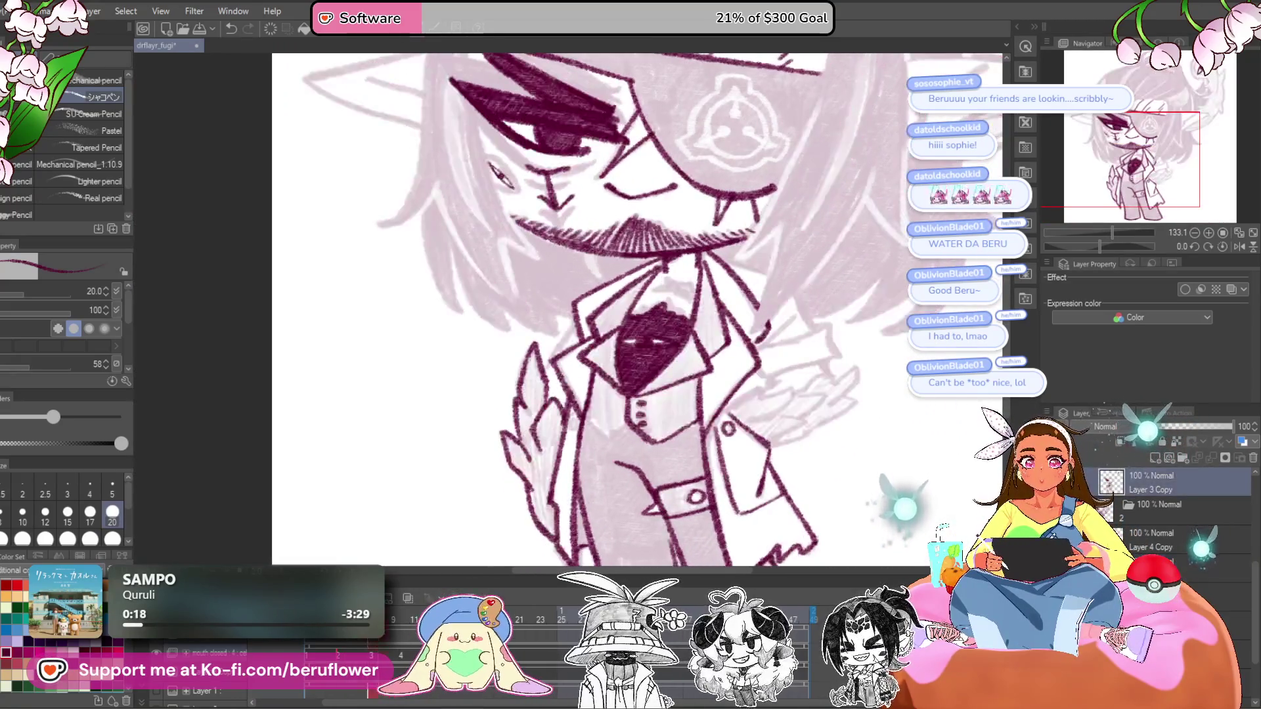
left_click(396, 632)
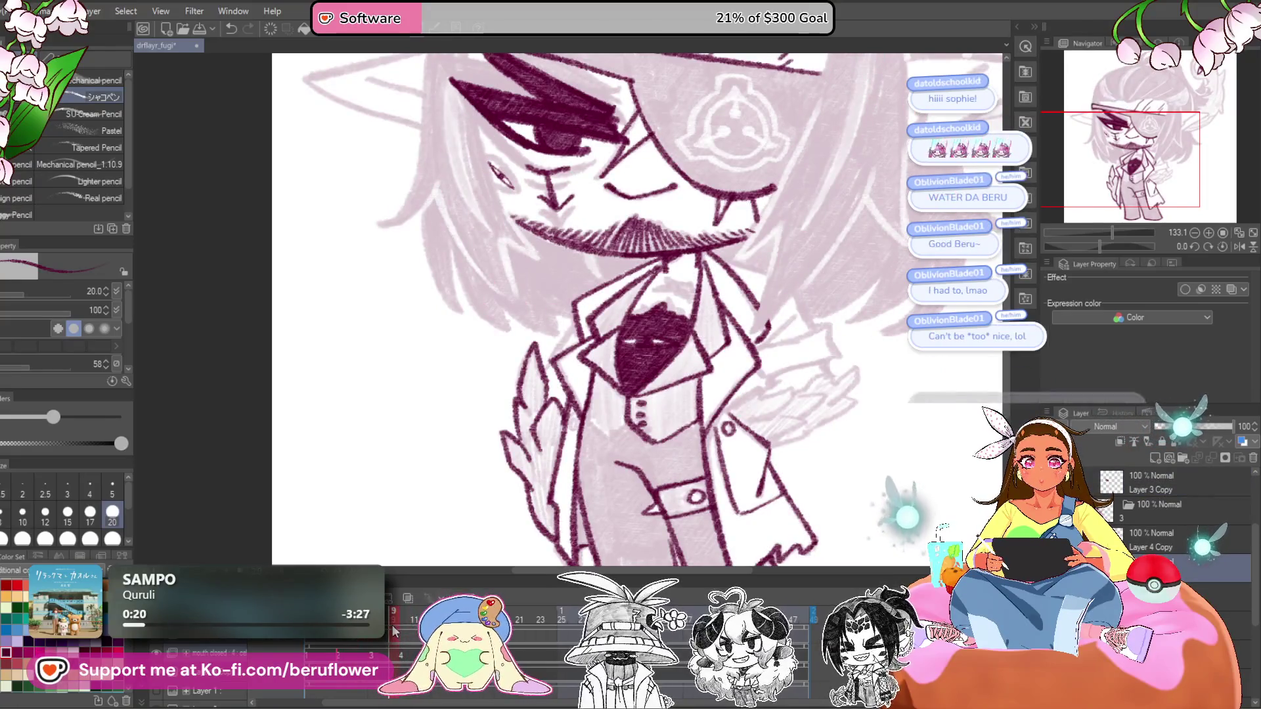
left_click(361, 632)
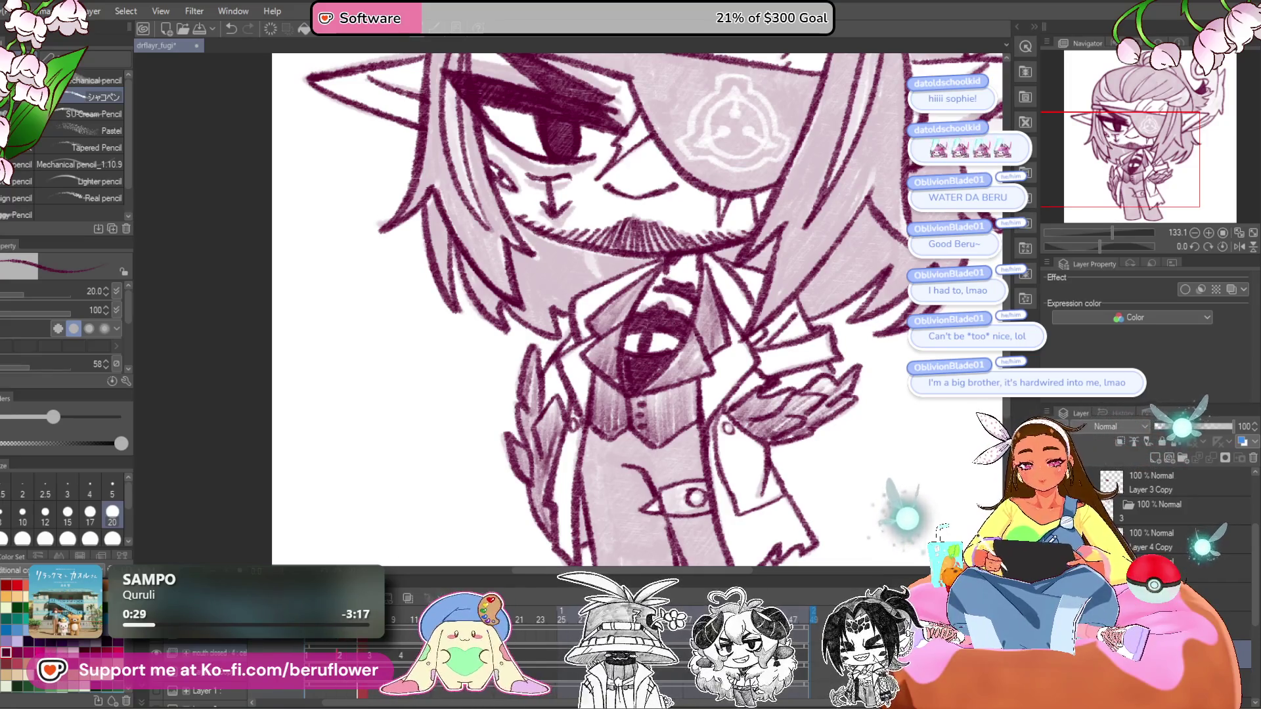
left_click(1182, 568)
scroll(599, 344, "up", 1)
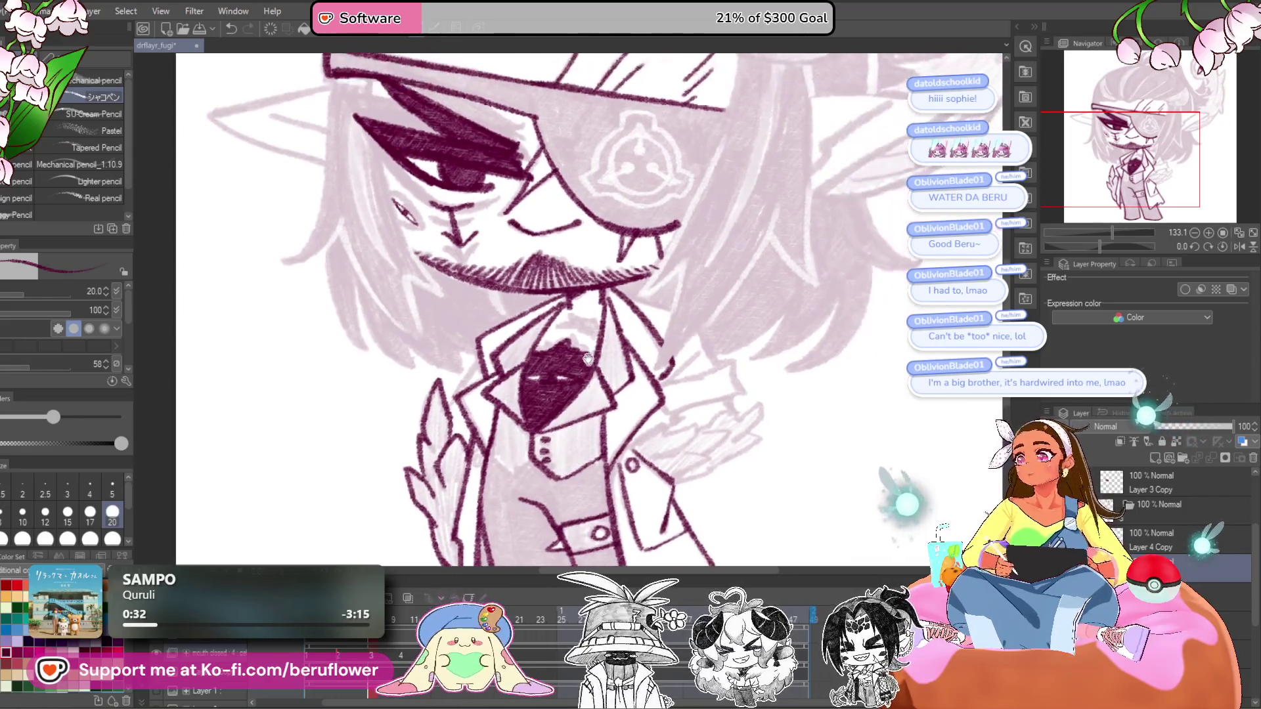
scroll(594, 339, "up", 1)
mouse_move(589, 331)
left_mouse_down()
mouse_move(575, 314)
mouse_move(617, 309)
mouse_move(539, 306)
mouse_move(500, 328)
mouse_move(583, 342)
mouse_move(601, 365)
mouse_move(526, 315)
mouse_move(565, 295)
mouse_move(588, 325)
left_mouse_up()
- Reduce the brush size to 15 and ink a diagonal line under the jacket buttons
scroll(571, 309, "up", 2)
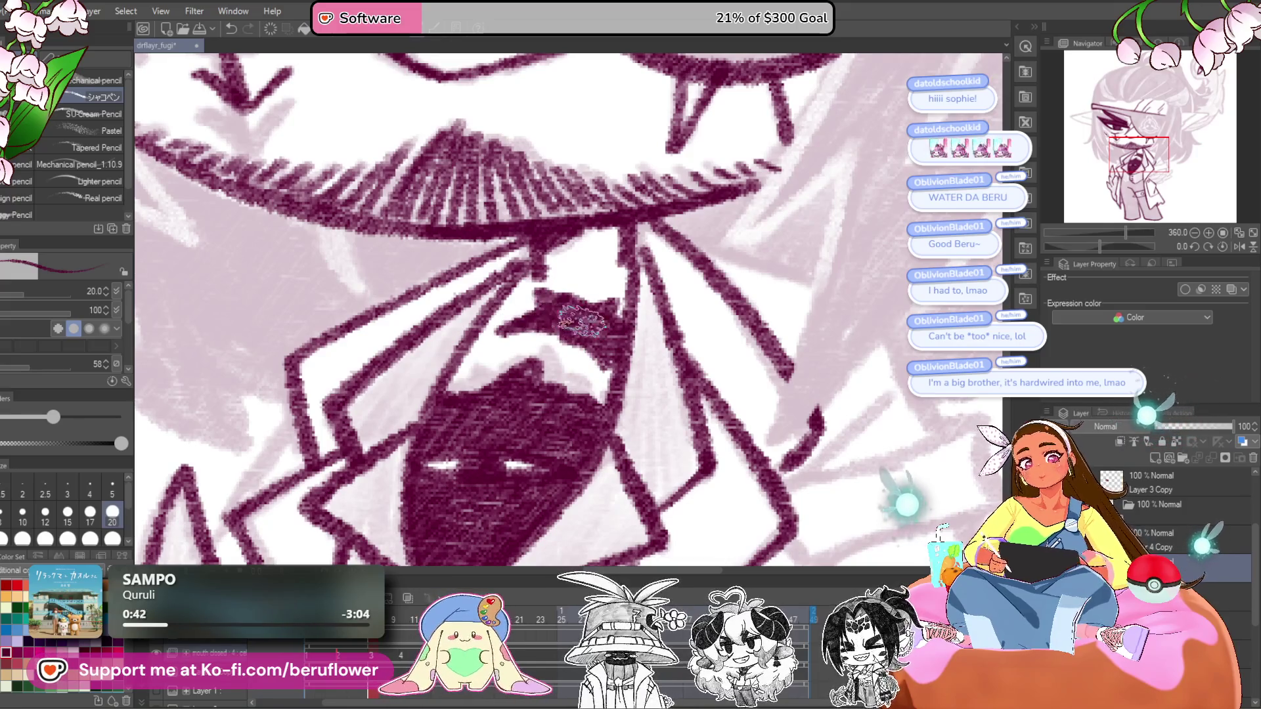
scroll(583, 320, "down", 5)
scroll(583, 320, "up", 2)
mouse_move(616, 437)
left_mouse_down()
mouse_move(649, 435)
mouse_move(654, 454)
mouse_move(660, 388)
mouse_move(683, 358)
left_mouse_up()
mouse_move(610, 401)
left_mouse_down()
mouse_move(605, 381)
mouse_move(605, 419)
left_mouse_up()
key("[")
key("[")
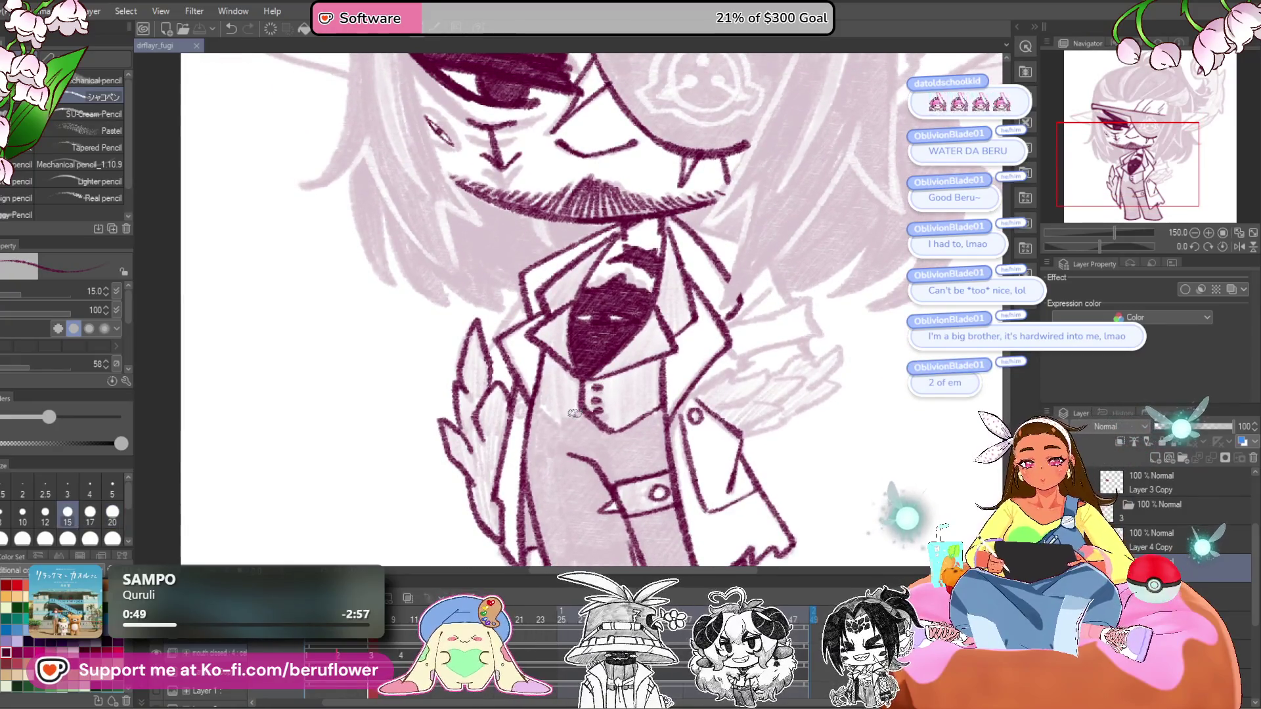
scroll(575, 413, "up", 3)
scroll(575, 414, "up", 3)
left_click_drag(650, 351, 576, 413)
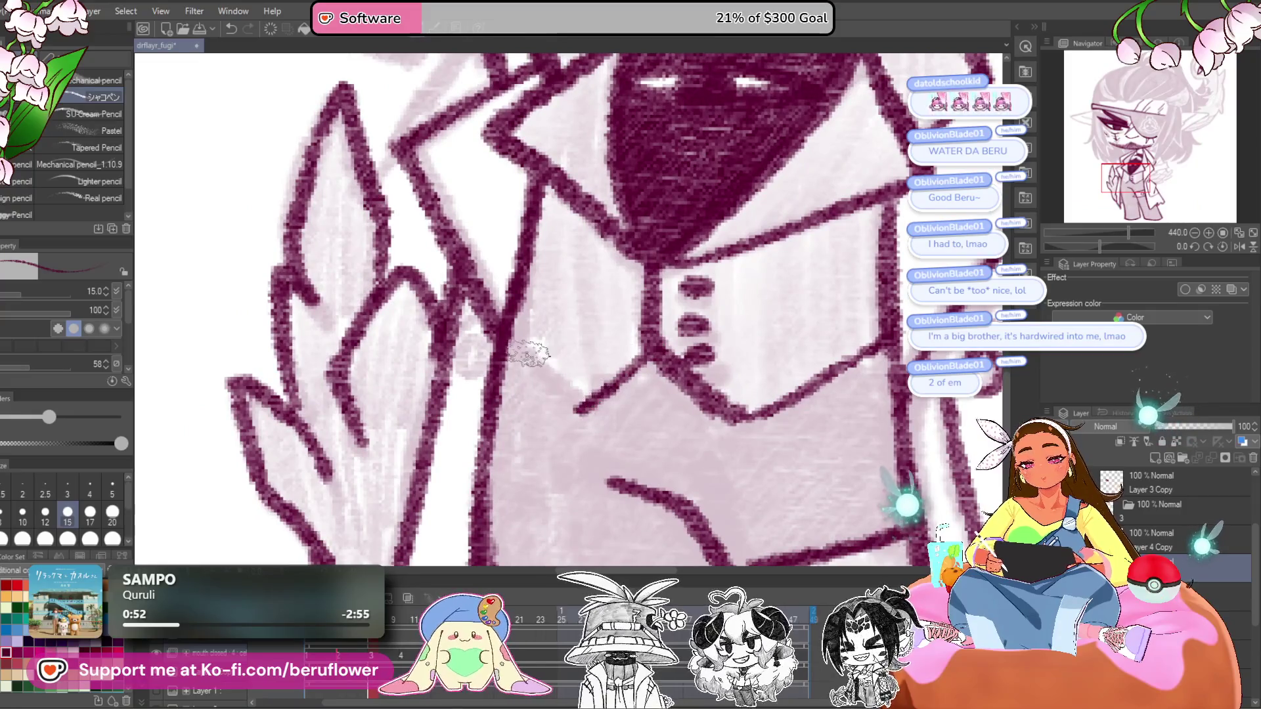
- Ink the jagged zigzag feather edge beside the coat's right lapel
scroll(529, 358, "down", 5)
scroll(800, 412, "up", 2)
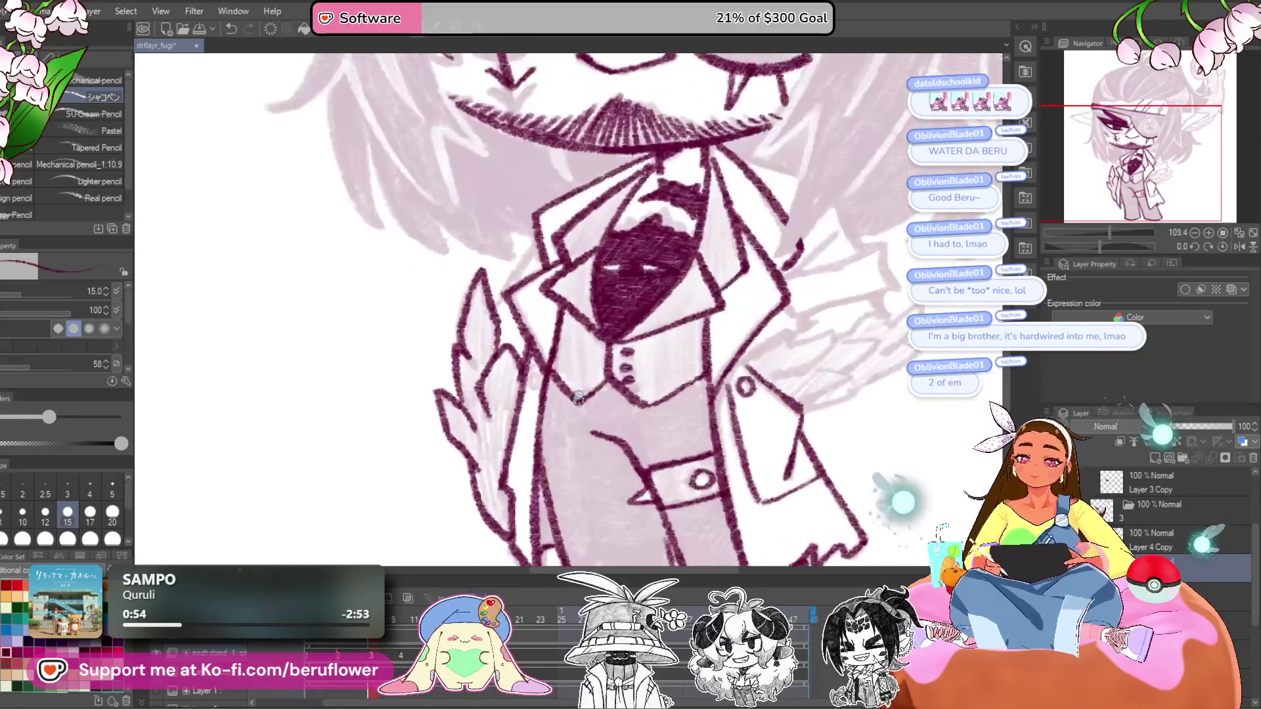
left_click_drag(800, 412, 676, 411)
mouse_move(792, 360)
left_mouse_down()
mouse_move(747, 417)
mouse_move(674, 358)
mouse_move(718, 361)
mouse_move(747, 266)
mouse_move(546, 352)
mouse_move(657, 315)
mouse_move(903, 271)
left_mouse_up()
scroll(674, 359, "up", 3)
left_click_drag(569, 338, 578, 421)
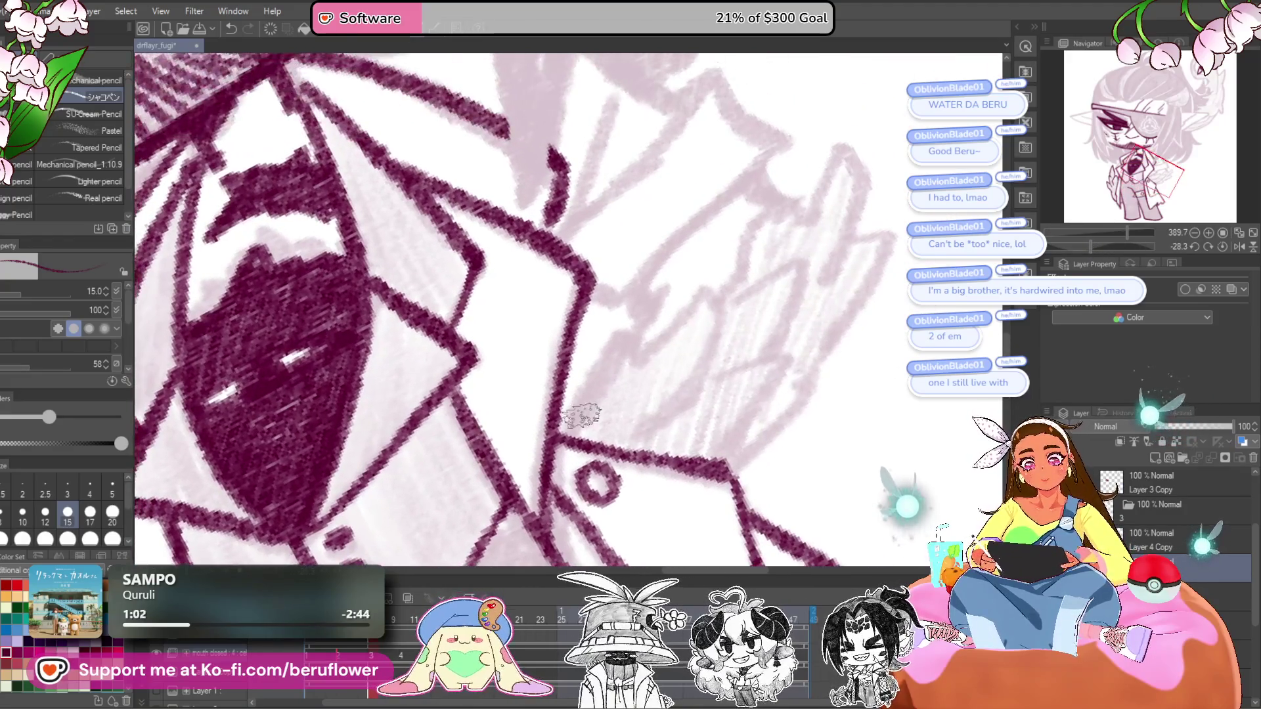
mouse_move(638, 357)
left_mouse_down()
mouse_move(612, 397)
mouse_move(676, 332)
mouse_move(684, 386)
mouse_move(621, 481)
left_mouse_up()
mouse_move(670, 345)
left_mouse_down()
mouse_move(755, 318)
mouse_move(739, 401)
mouse_move(687, 416)
left_mouse_up()
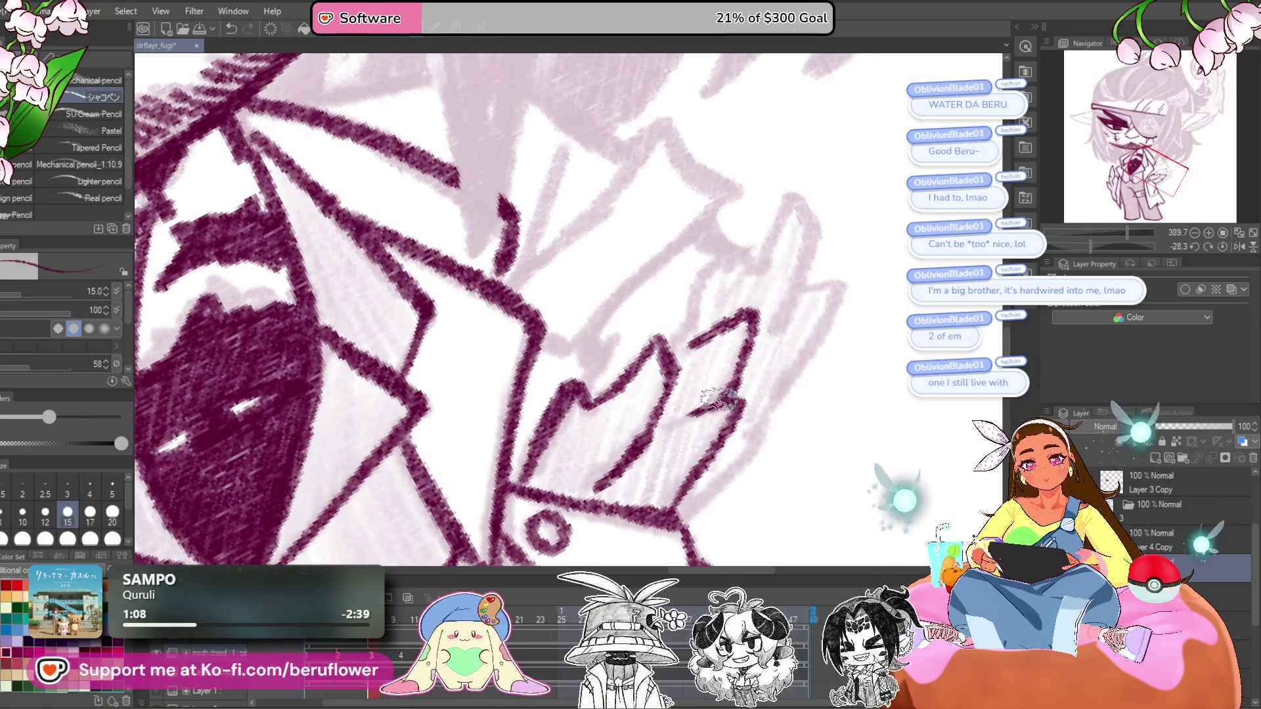
left_click_drag(832, 429, 802, 385)
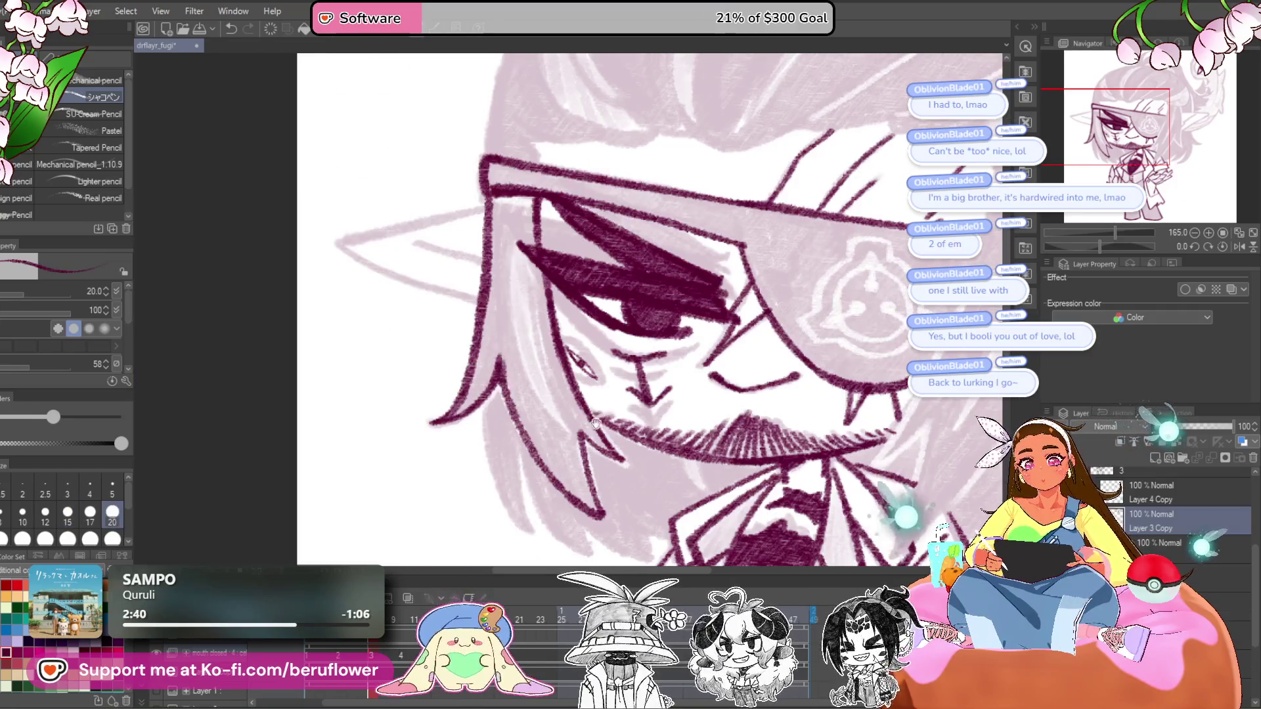
- Attempt and undo strokes down the lower hair strand, then switch to animation frame 3
left_click_drag(487, 191, 499, 372)
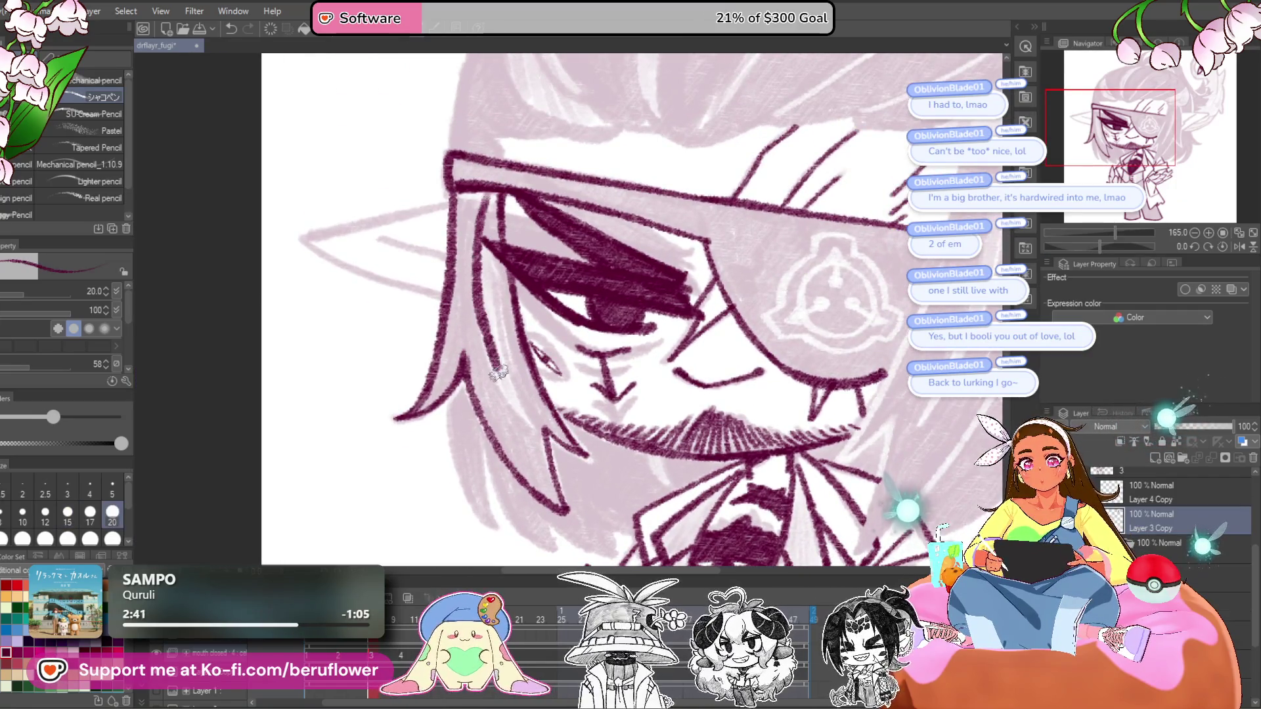
key("ctrl+z")
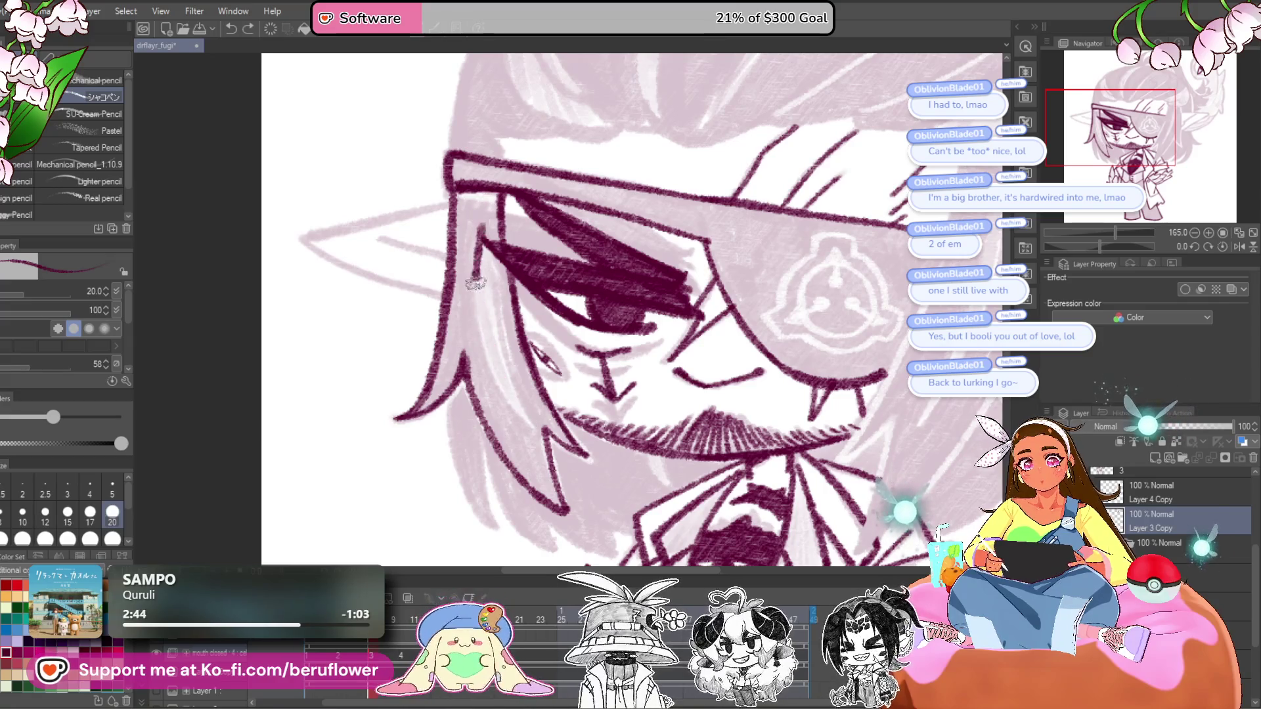
left_click_drag(476, 283, 532, 426)
left_click_drag(498, 338, 488, 211)
key("ctrl+z")
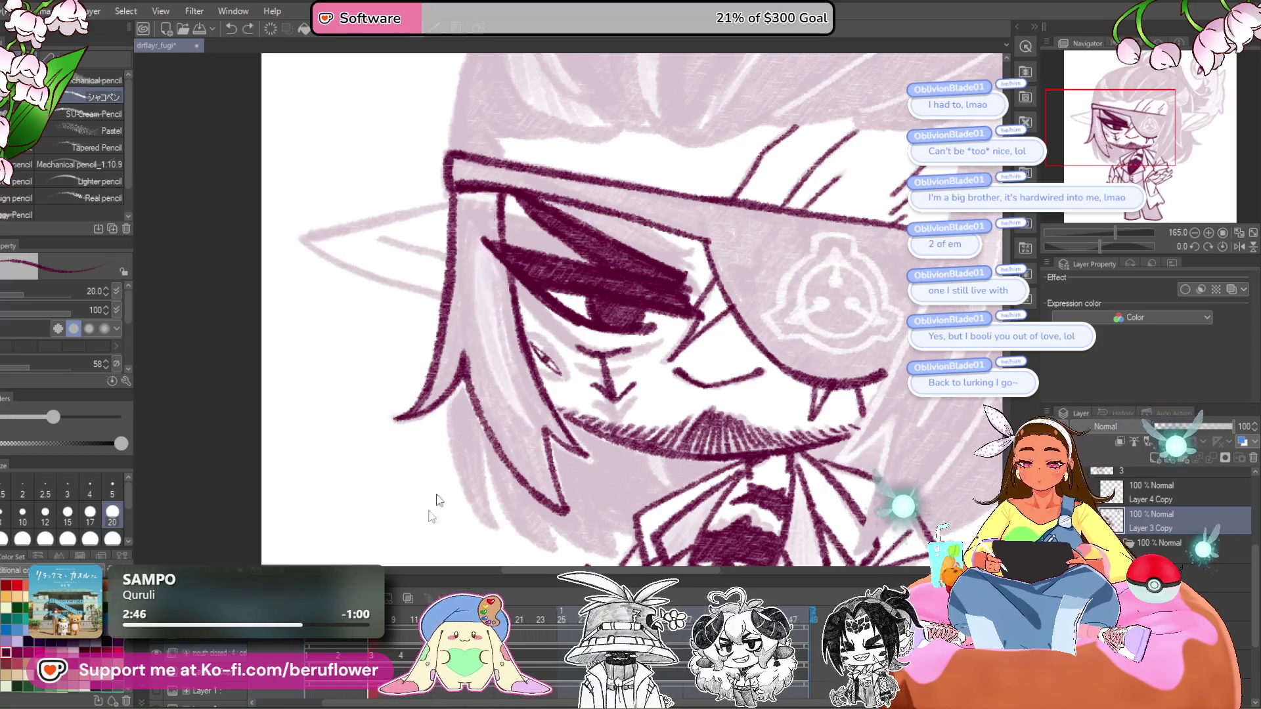
key("ctrl+z")
left_click(350, 650)
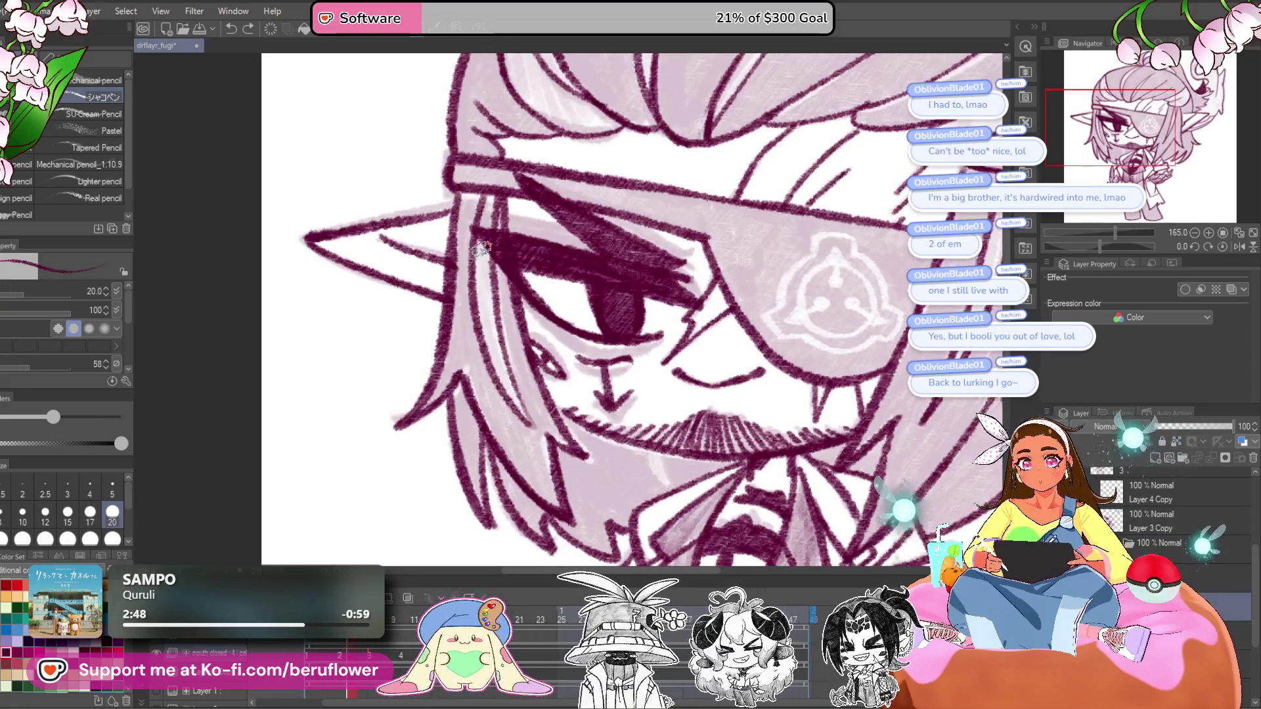
left_click(370, 654)
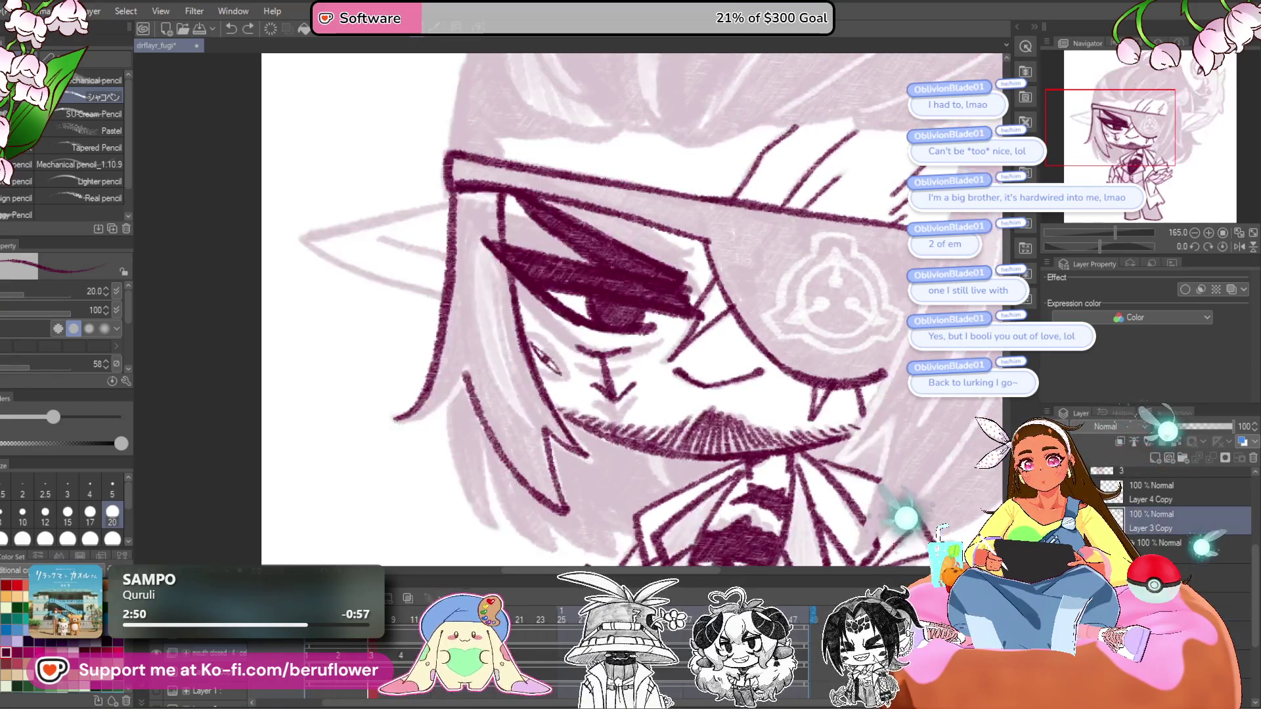
- Retrace the lower-left hair strands in maroon and add a stroke below the hair tips
left_click_drag(486, 209, 473, 309)
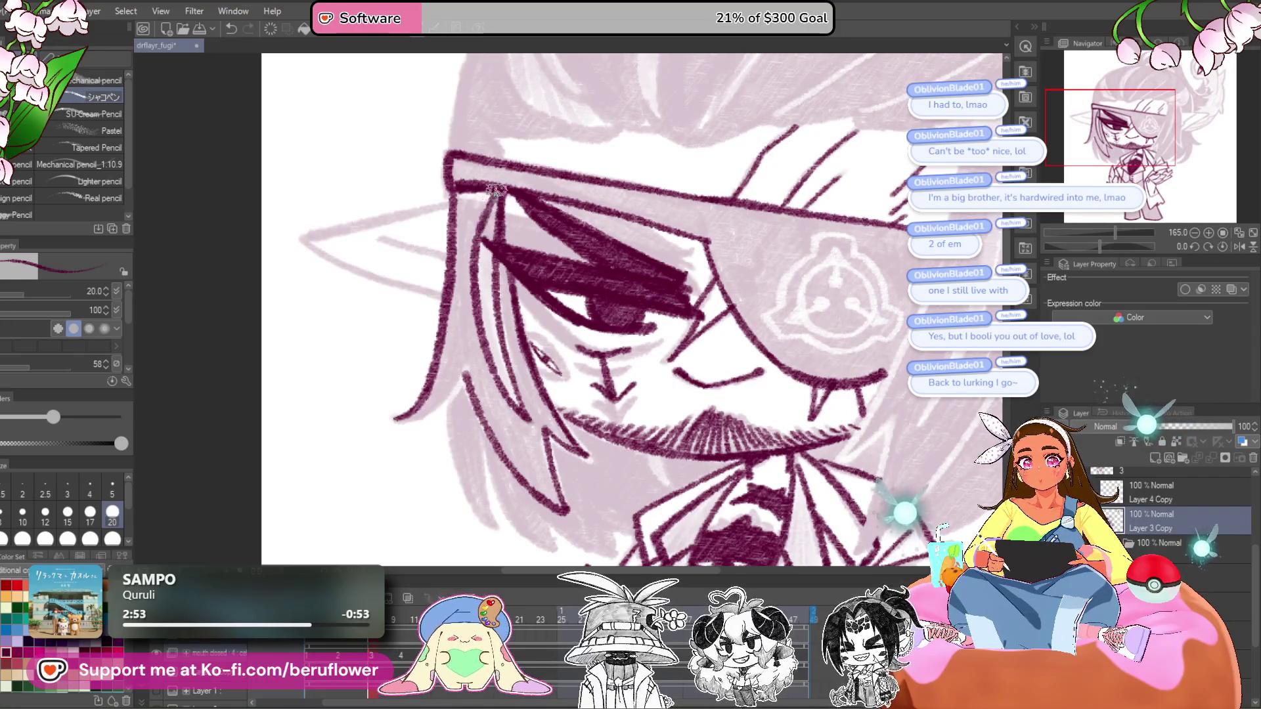
left_click_drag(511, 271, 528, 208)
left_click_drag(468, 336, 424, 362)
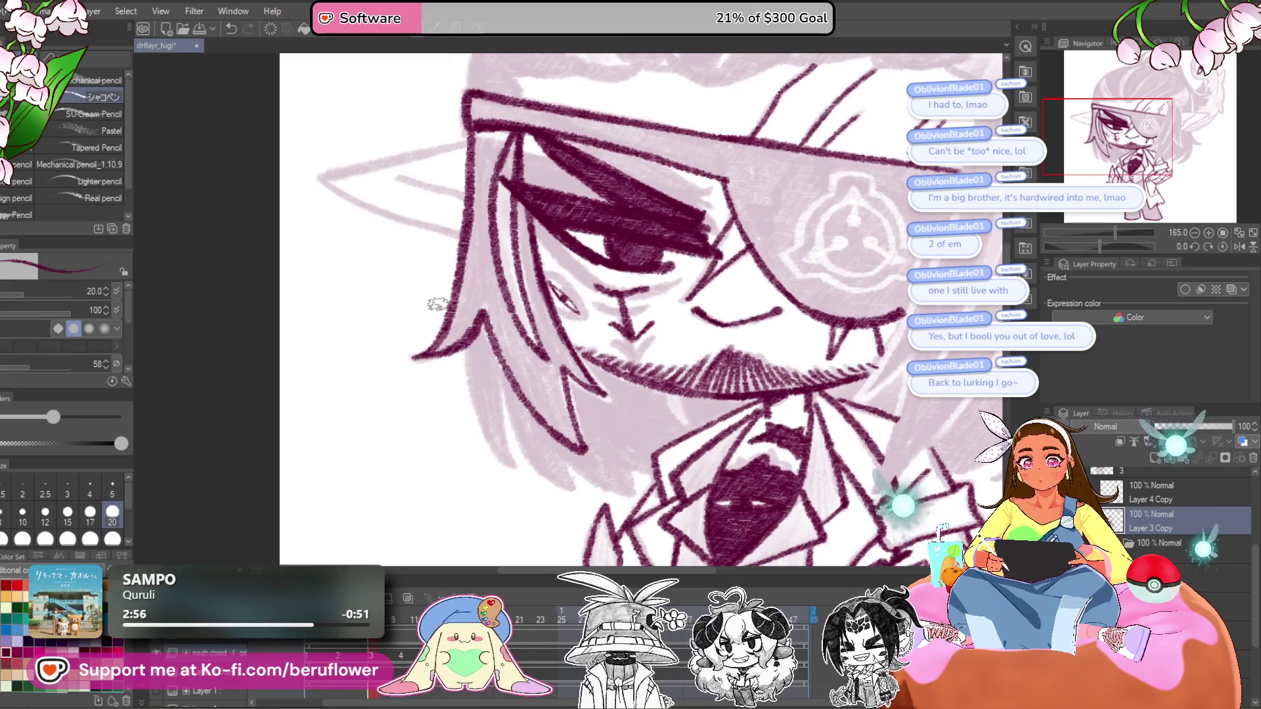
left_click_drag(438, 304, 436, 285)
left_click_drag(468, 325, 510, 450)
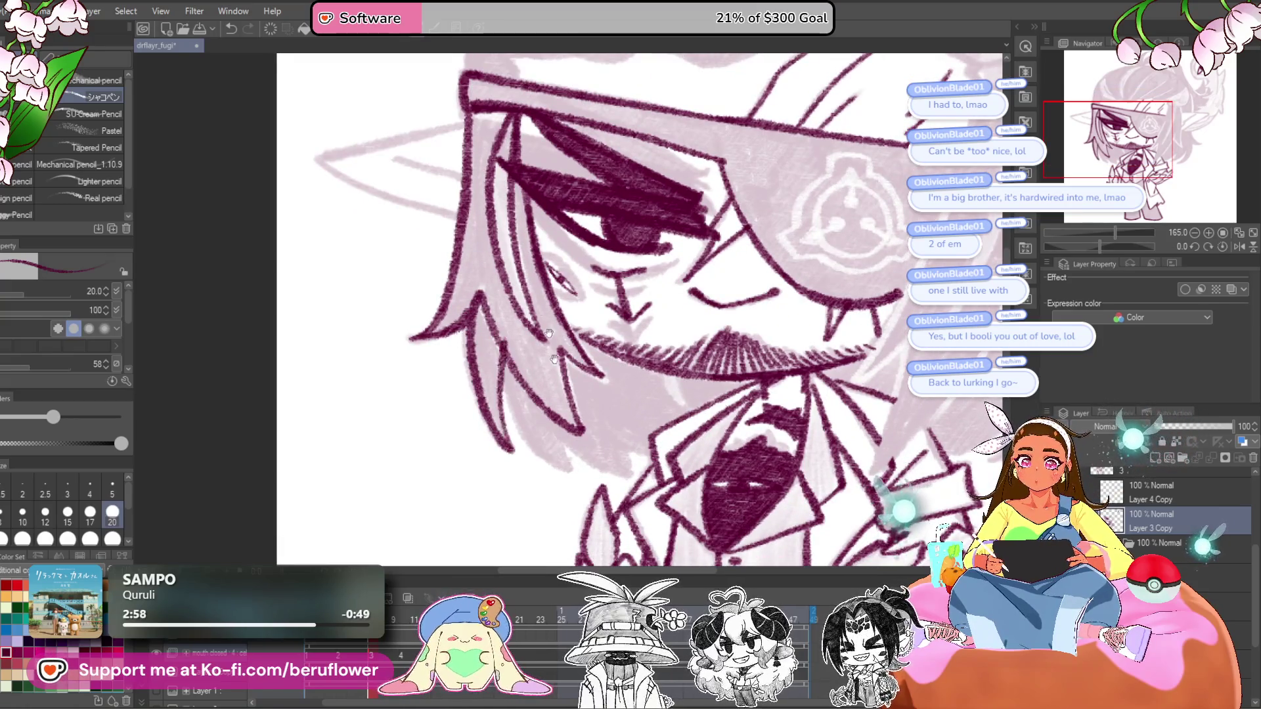
left_click_drag(506, 337, 508, 330)
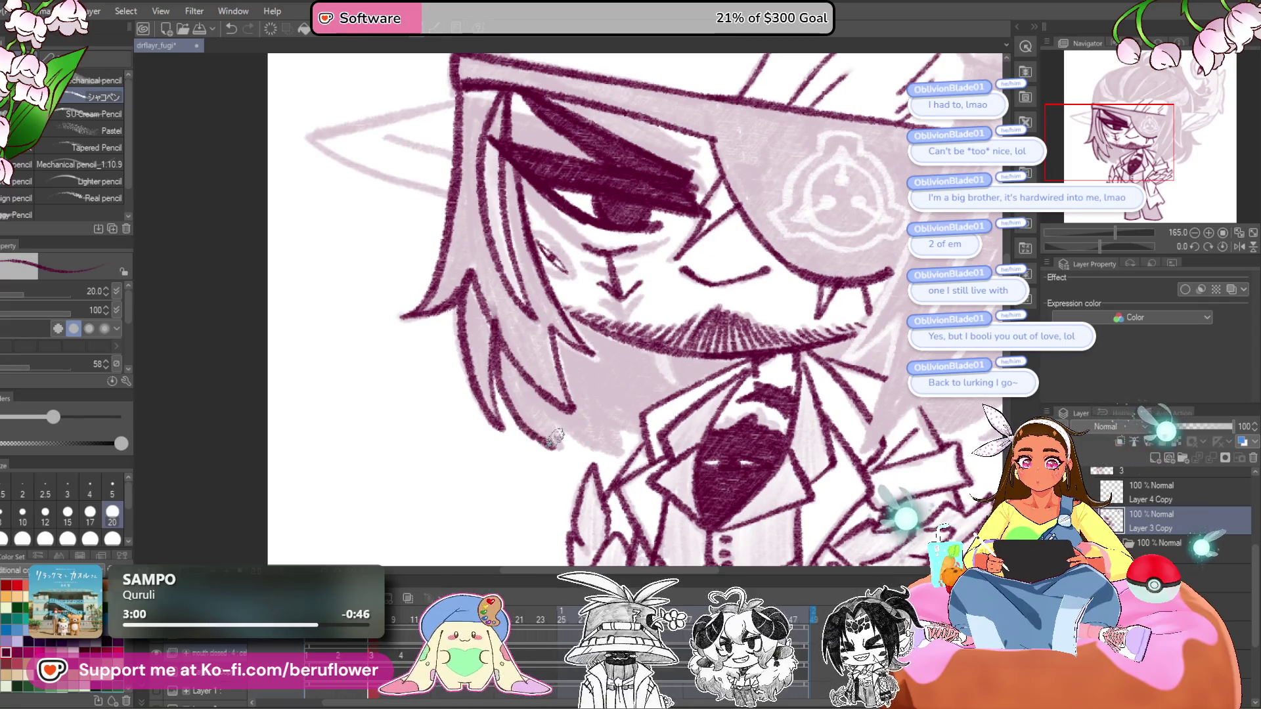
left_click_drag(569, 432, 630, 465)
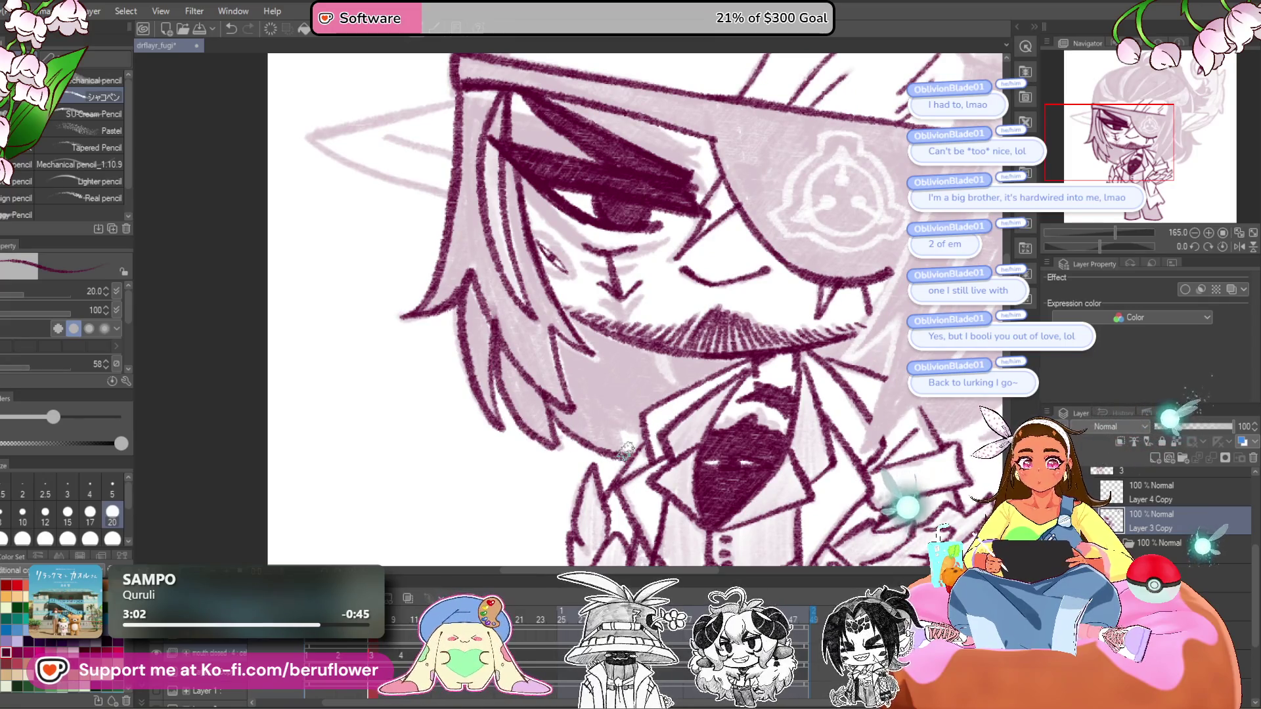
mouse_move(706, 389)
left_mouse_down()
mouse_move(686, 370)
mouse_move(456, 395)
mouse_move(420, 564)
mouse_move(449, 566)
left_mouse_up()
- Add a V-shaped hair tip and a long hair line from the collar up the side
left_click_drag(1098, 247, 1054, 247)
mouse_move(739, 303)
left_mouse_down()
mouse_move(501, 378)
mouse_move(659, 262)
left_mouse_up()
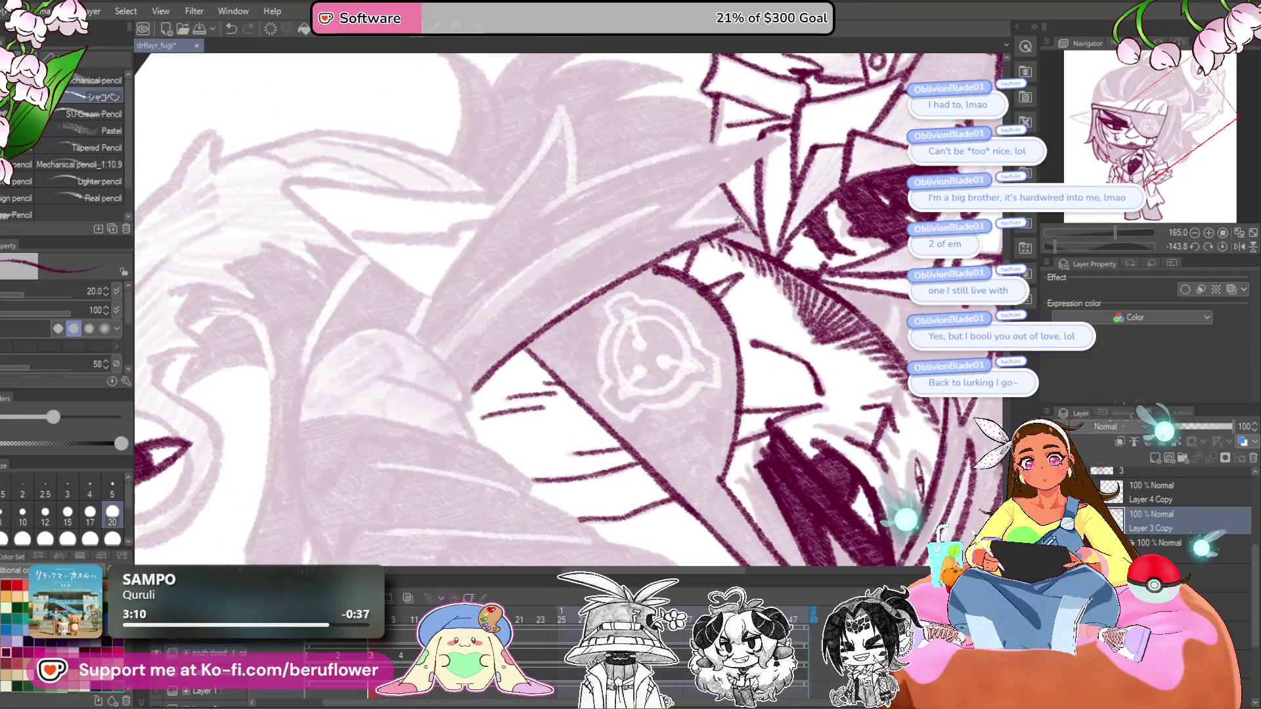
left_click(1223, 246)
mouse_move(503, 392)
left_mouse_down()
mouse_move(559, 307)
mouse_move(590, 363)
left_mouse_up()
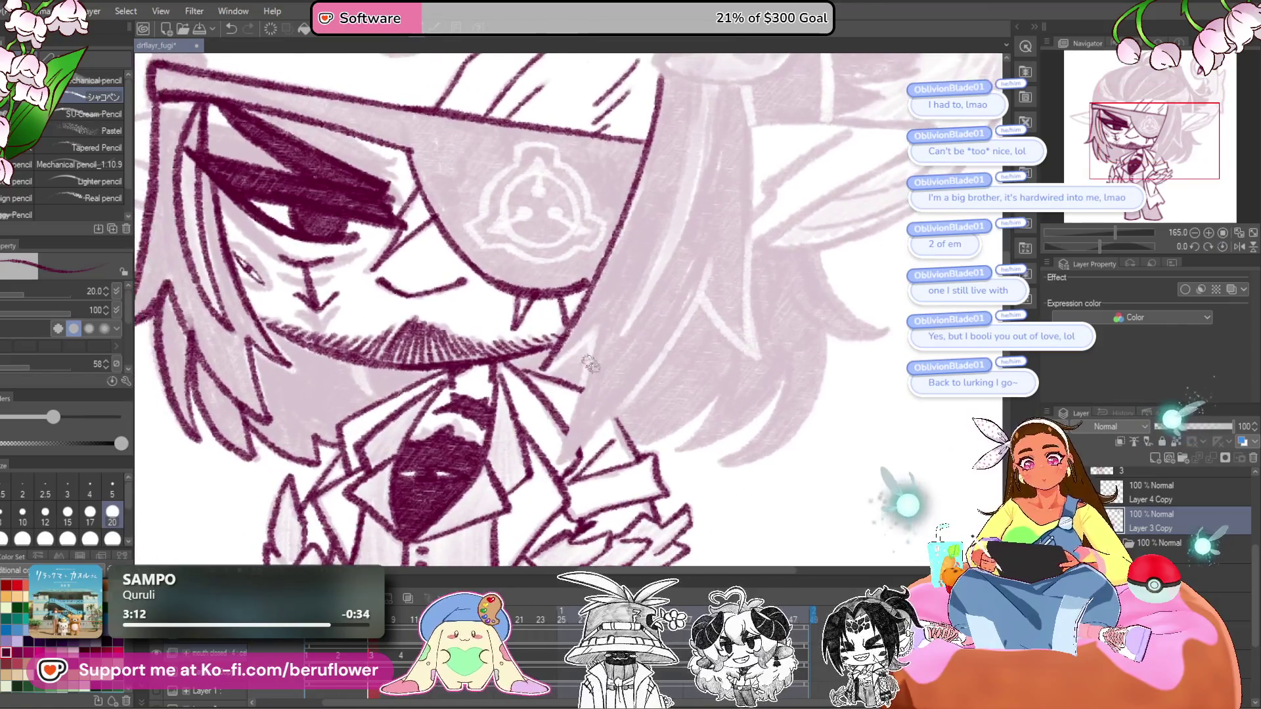
left_click_drag(605, 320, 589, 376)
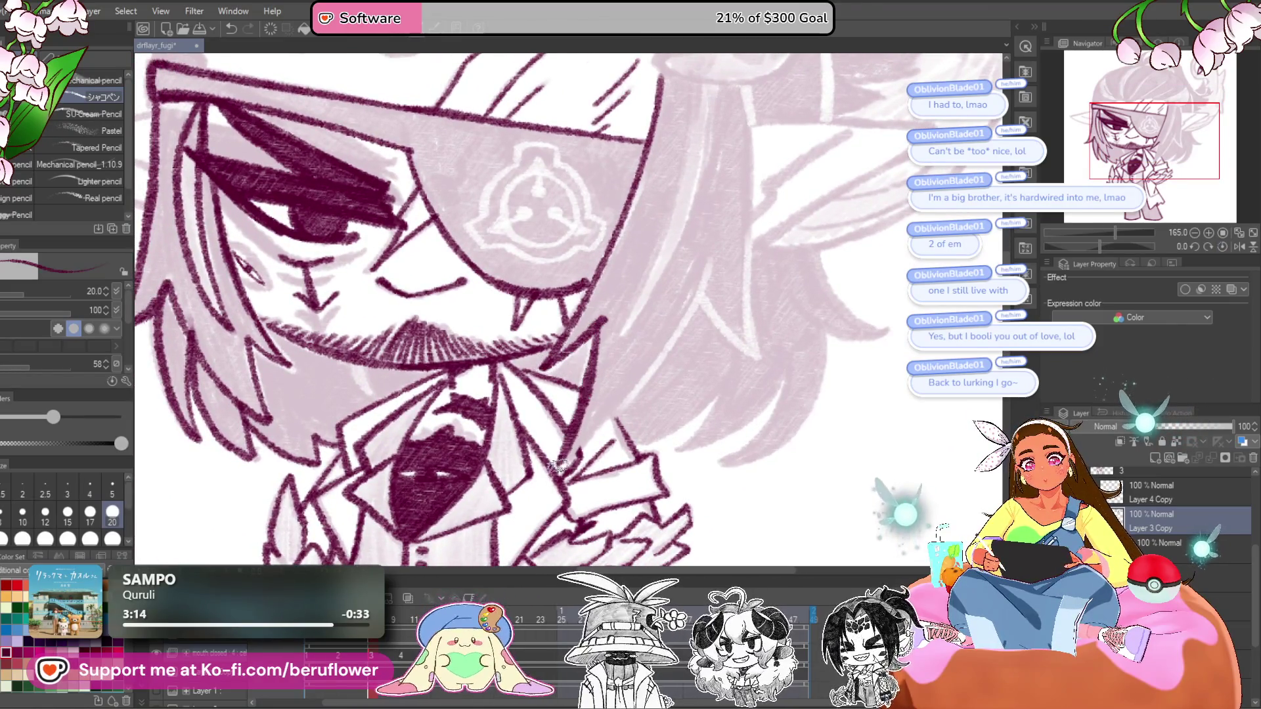
mouse_move(595, 435)
left_mouse_down()
mouse_move(686, 318)
mouse_move(716, 246)
left_mouse_up()
left_click_drag(745, 93, 689, 146)
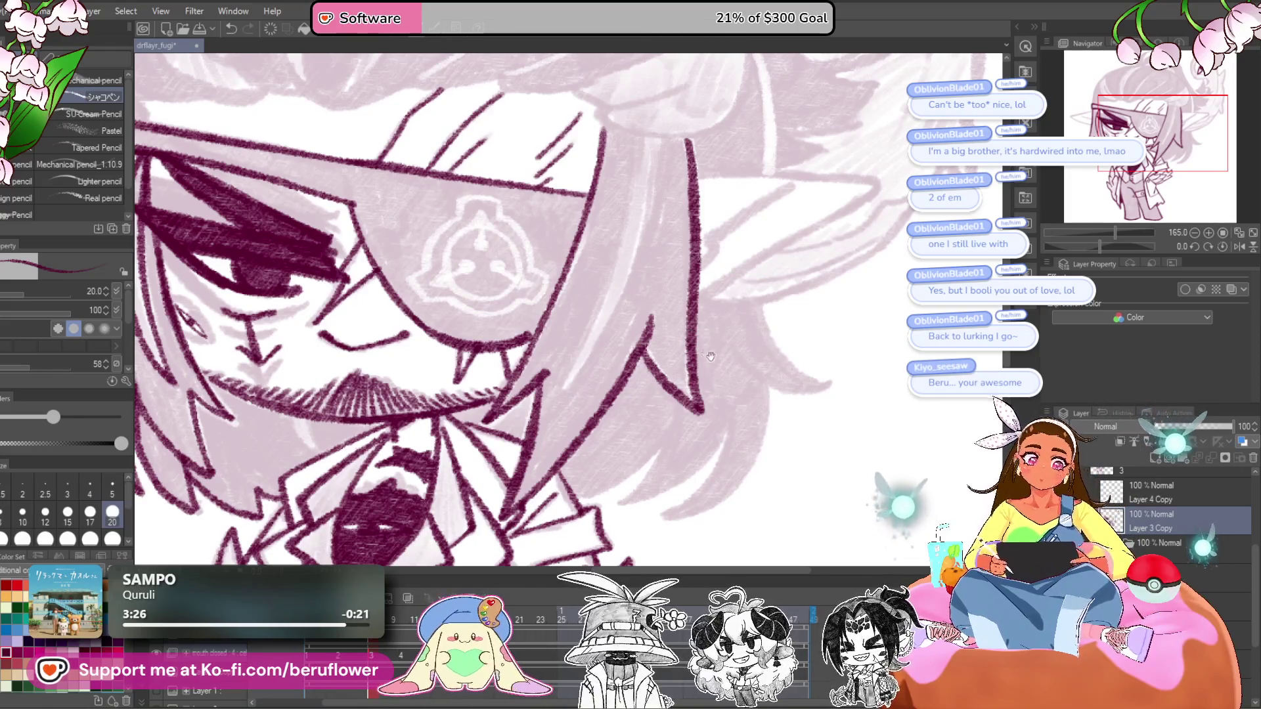
- On a rotated canvas, ink the ear's long diagonal edge, tip and left side
scroll(663, 319, "down", 5)
scroll(664, 319, "up", 1)
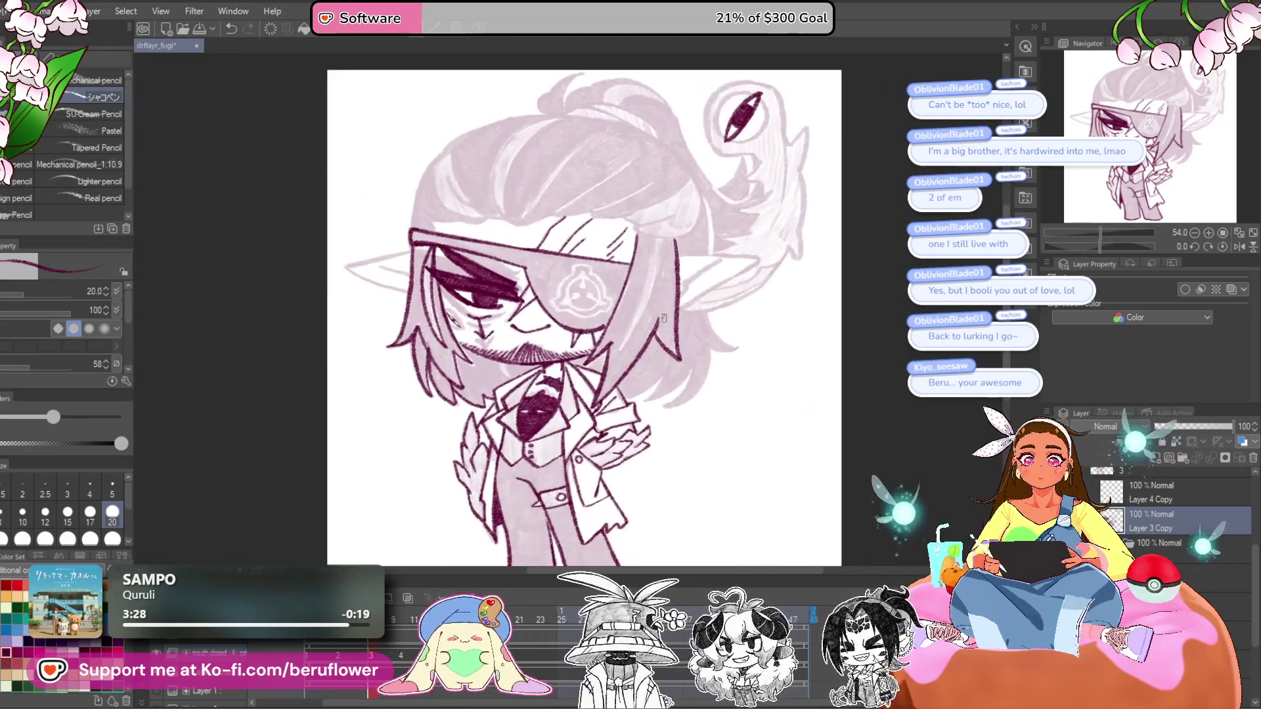
left_click_drag(837, 396, 830, 428)
left_click_drag(1106, 247, 1086, 246)
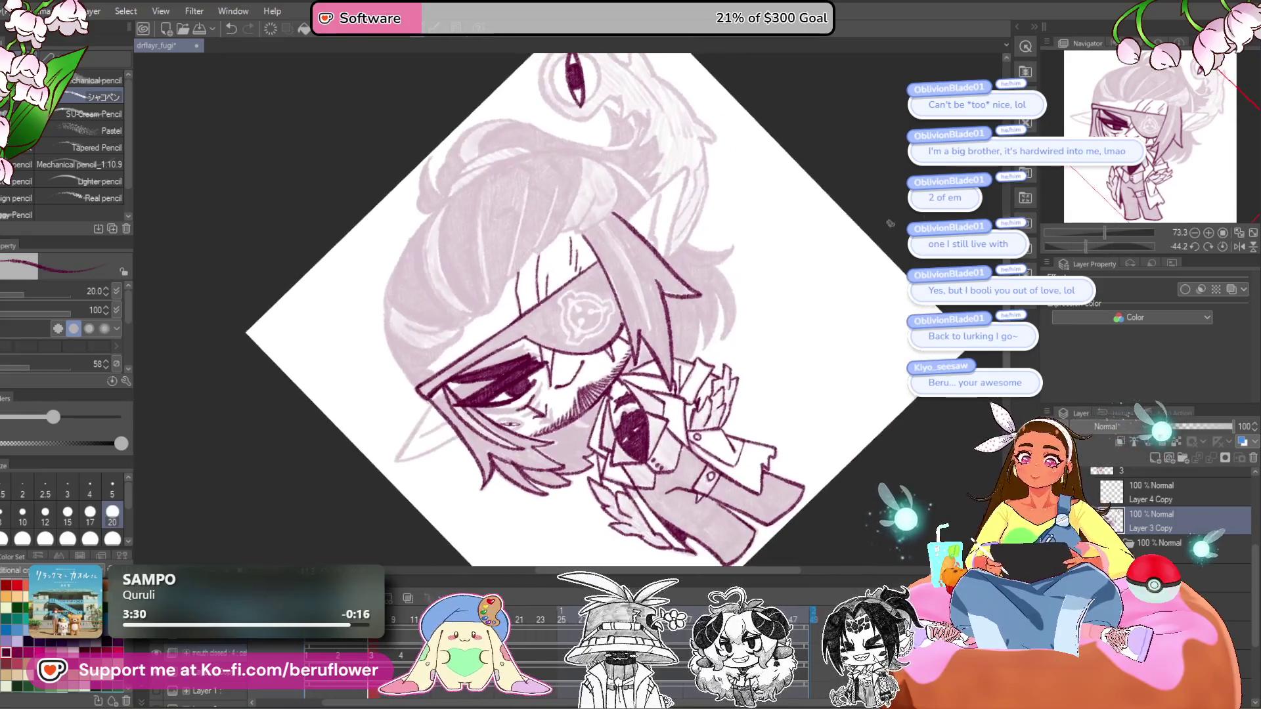
scroll(604, 216, "up", 3)
scroll(604, 216, "up", 5)
mouse_move(496, 433)
left_mouse_down()
mouse_move(631, 299)
mouse_move(777, 202)
mouse_move(680, 148)
mouse_move(691, 76)
mouse_move(578, 457)
left_mouse_up()
left_click_drag(563, 344, 598, 369)
mouse_move(614, 190)
left_mouse_down()
mouse_move(557, 342)
mouse_move(549, 470)
left_mouse_up()
- Ink the ear's lower edge and inner ear line, then reset the canvas upright
scroll(548, 470, "down", 10)
left_click_drag(618, 375, 721, 282)
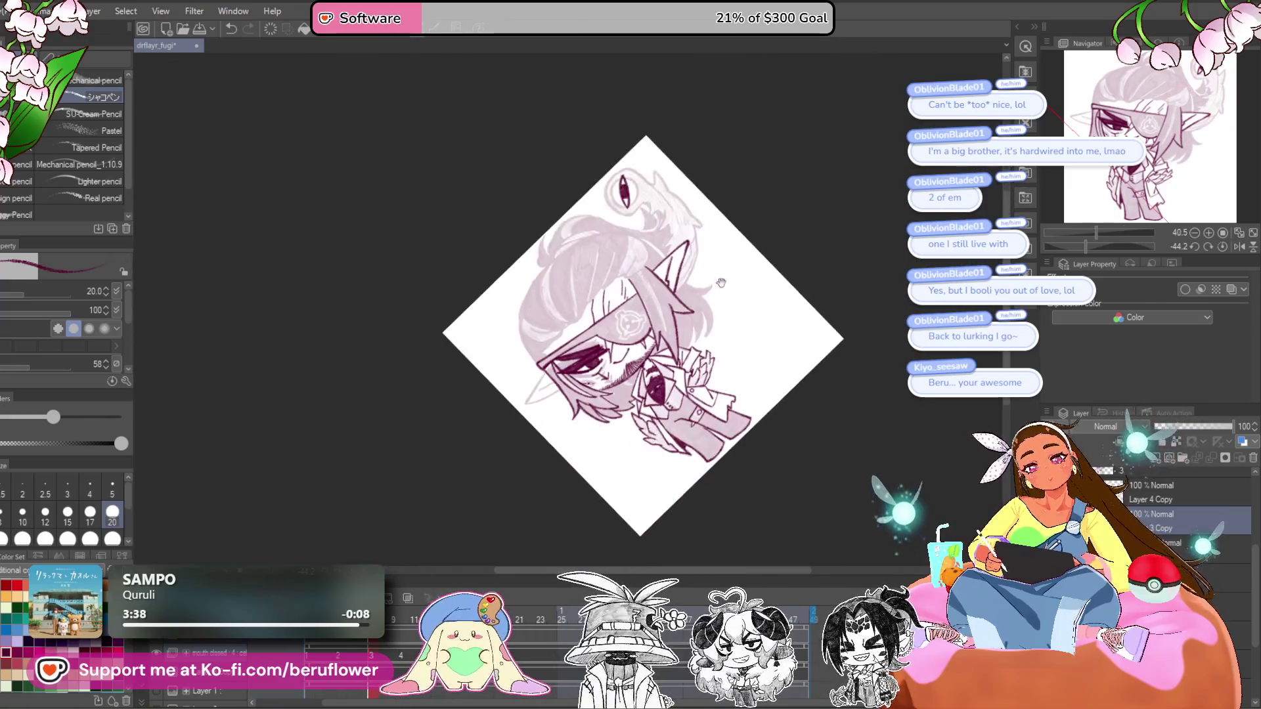
scroll(558, 388, "up", 5)
left_click_drag(618, 307, 562, 394)
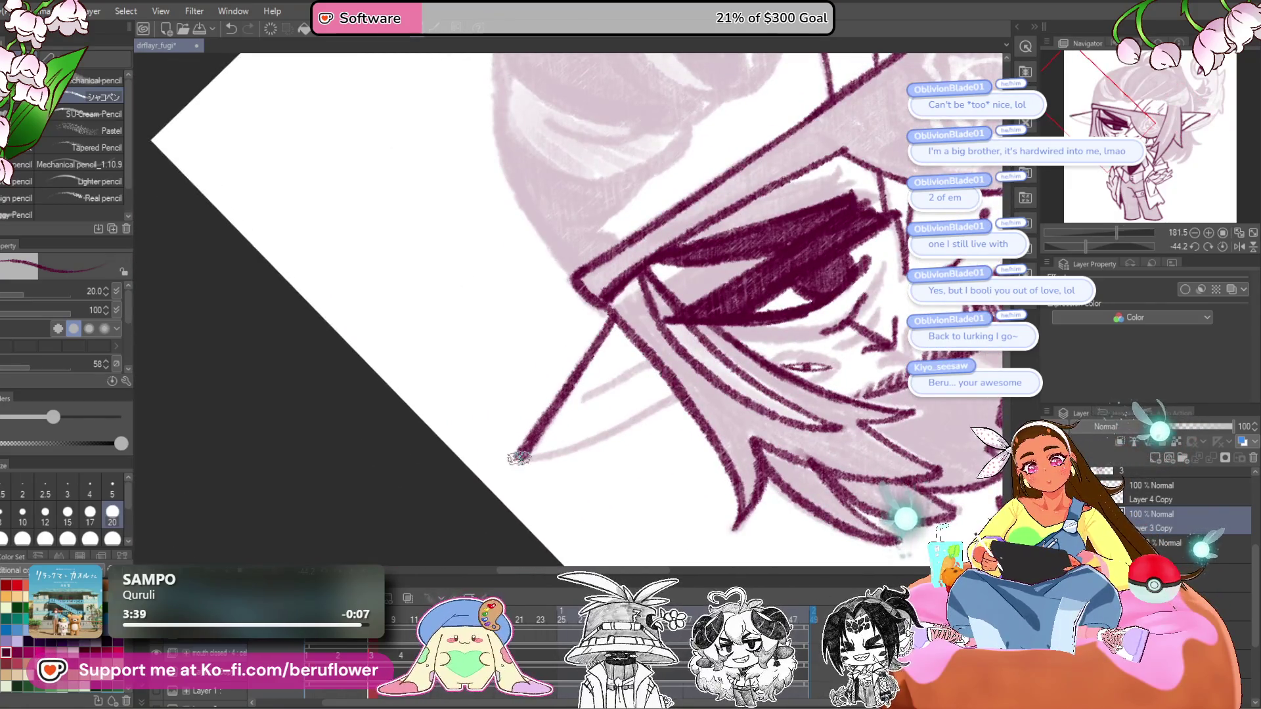
scroll(519, 458, "up", 3)
mouse_move(507, 453)
left_mouse_down()
mouse_move(601, 430)
mouse_move(831, 322)
left_mouse_up()
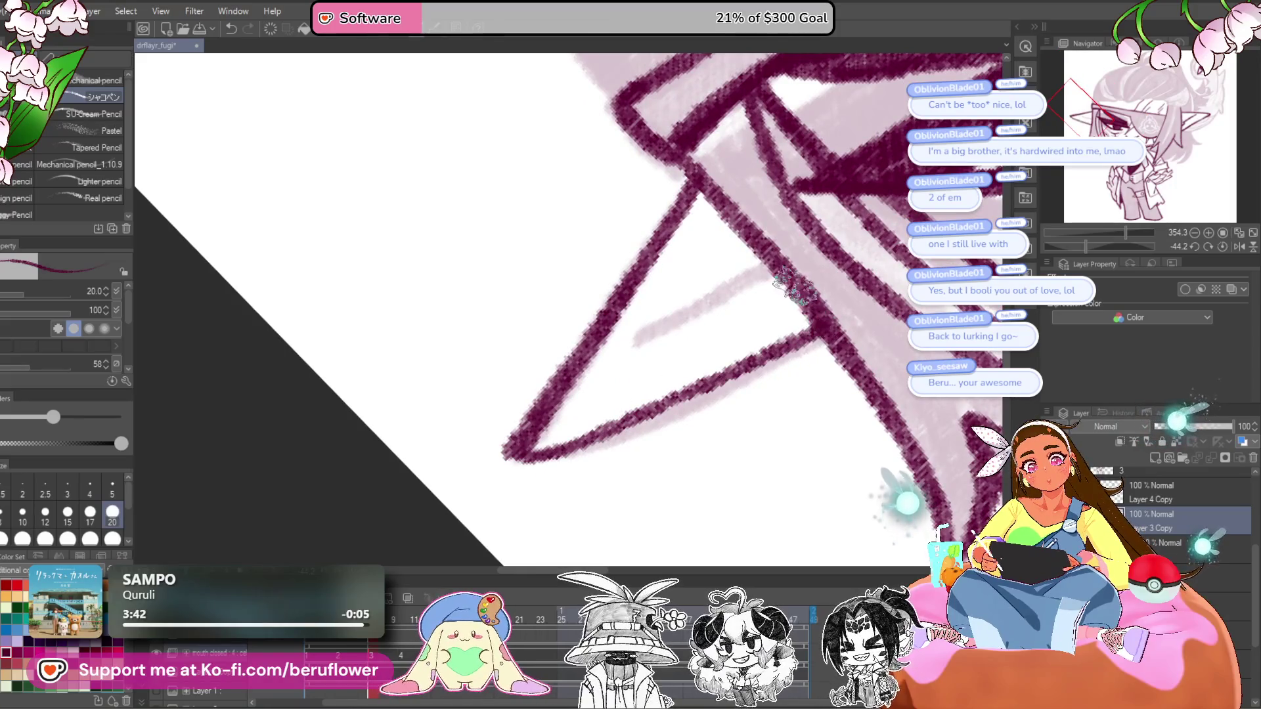
left_click_drag(641, 333, 777, 262)
key("ctrl+z")
left_click_drag(616, 344, 796, 245)
scroll(519, 531, "down", 5)
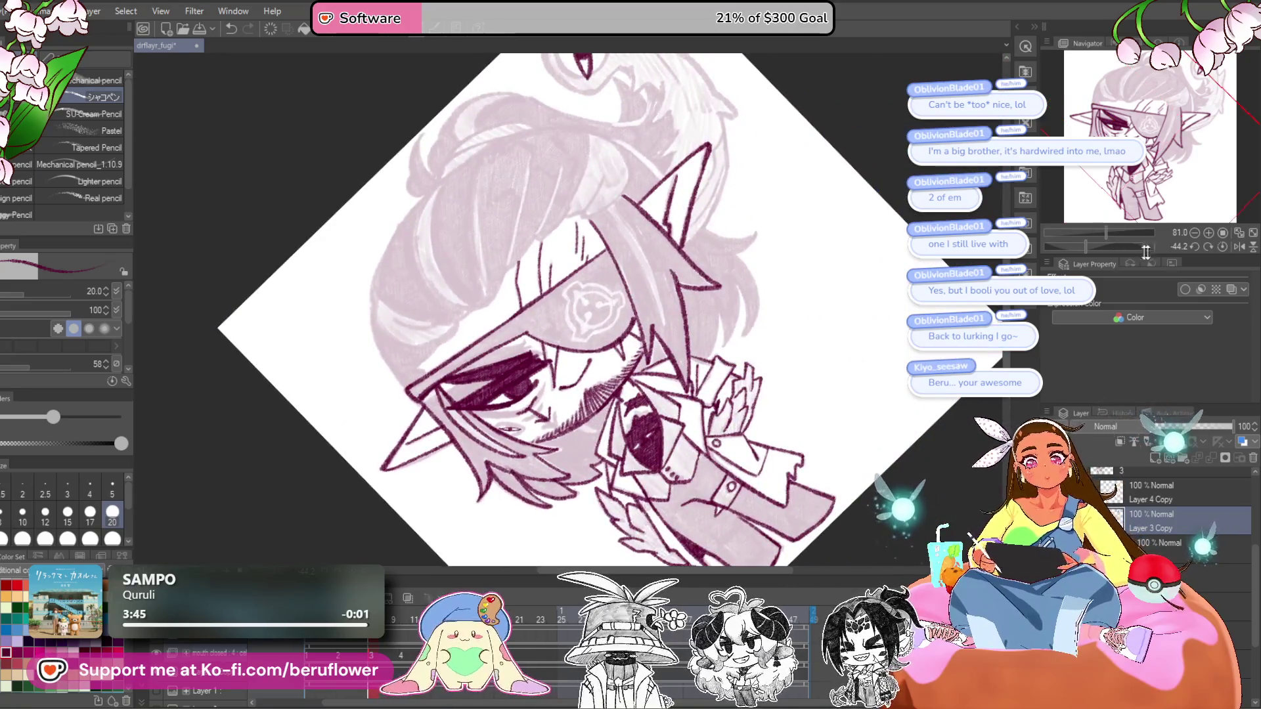
left_click(1222, 247)
- Extend the fringe line rightward along the top of the eyepatch
scroll(502, 235, "up", 4)
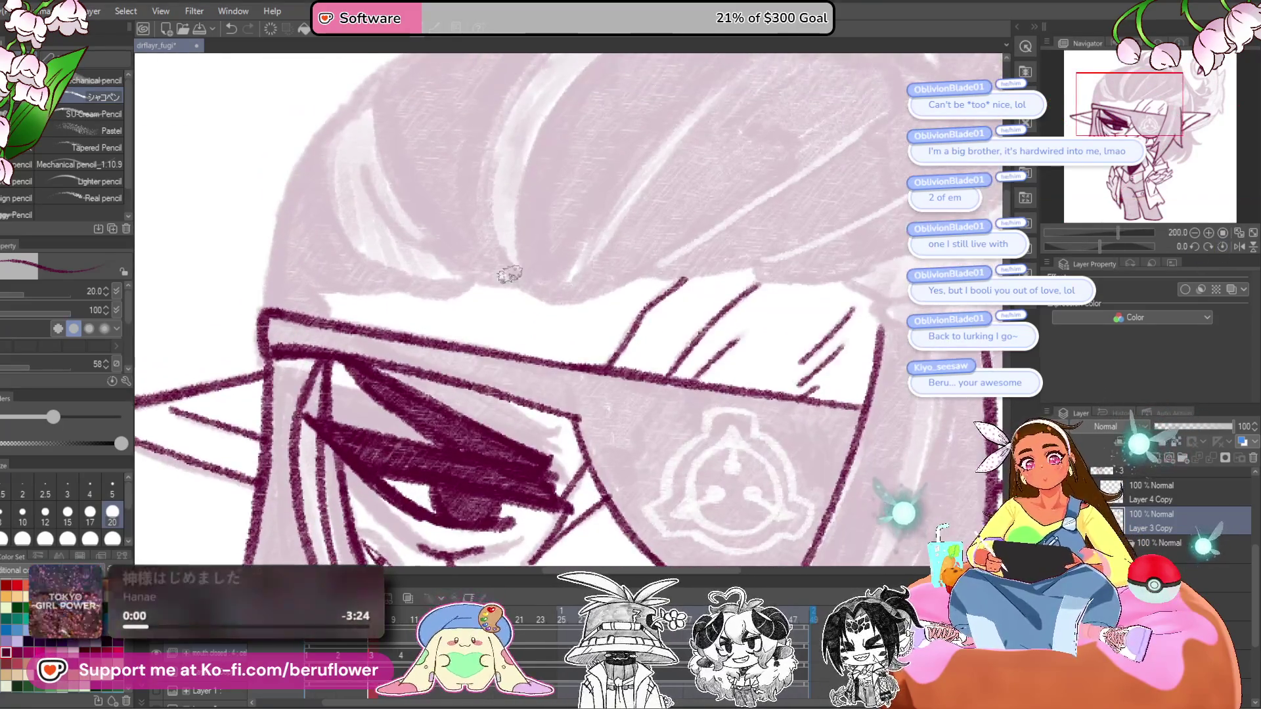
left_click_drag(577, 321, 815, 259)
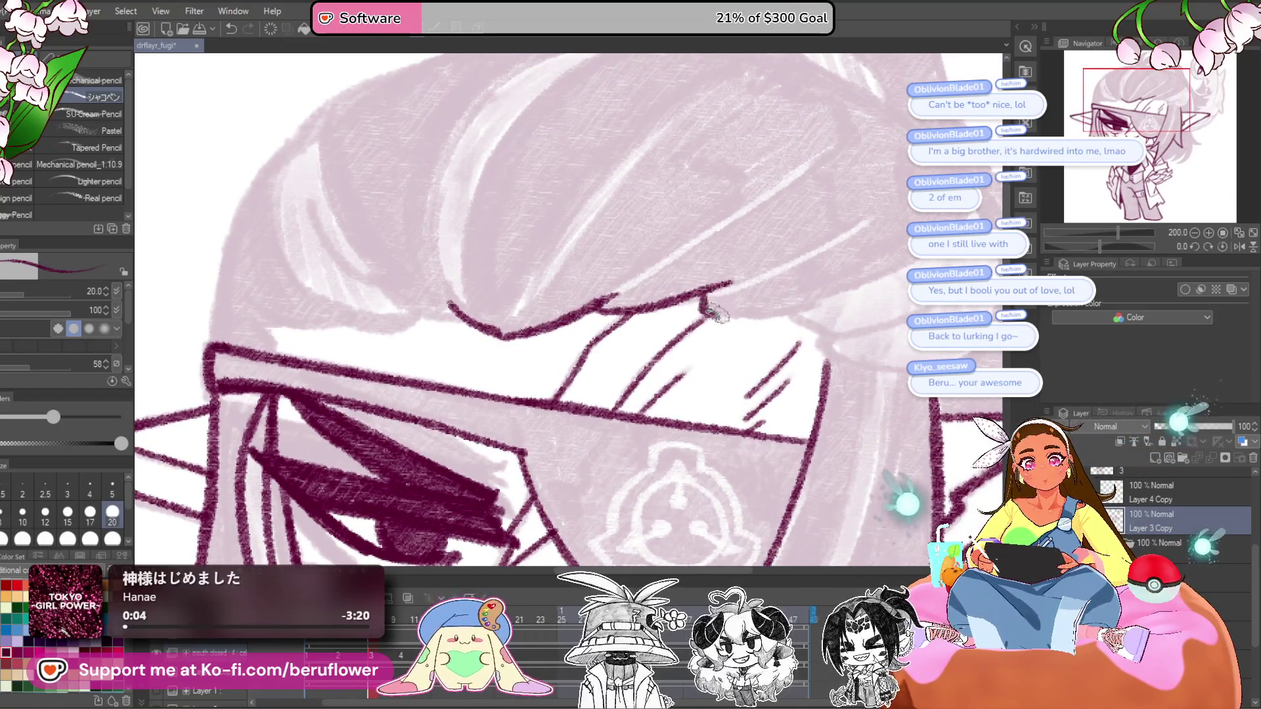
left_click_drag(737, 314, 829, 295)
left_click_drag(900, 334, 821, 326)
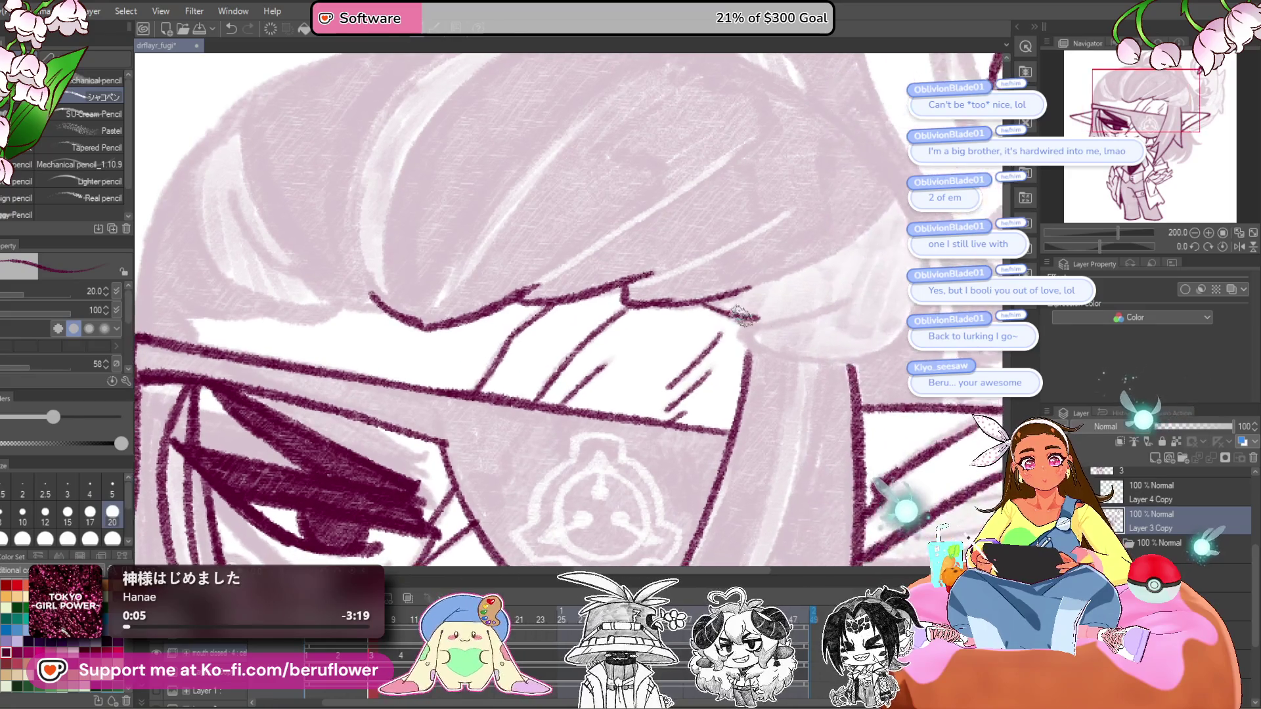
mouse_move(743, 326)
left_mouse_down()
mouse_move(812, 358)
mouse_move(788, 351)
mouse_move(874, 325)
left_mouse_up()
mouse_move(723, 353)
left_mouse_down()
mouse_move(884, 430)
mouse_move(594, 347)
left_mouse_up()
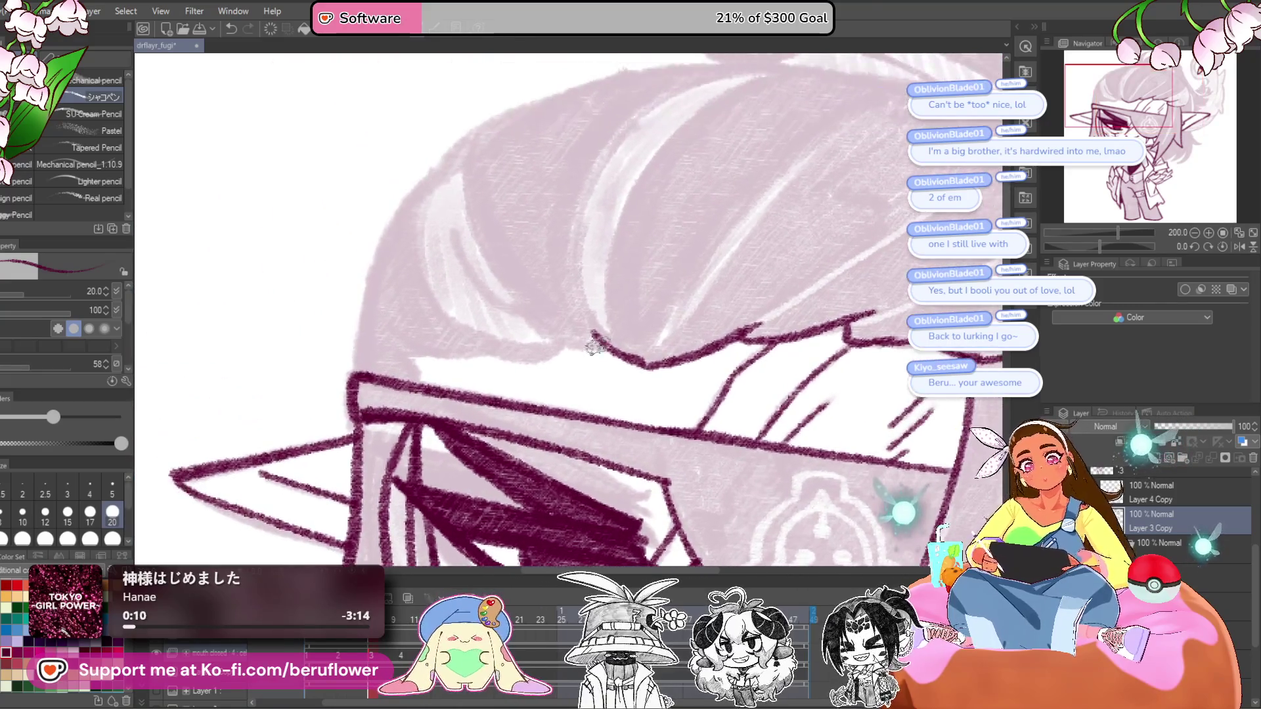
- Ink curving strands down to the fringe plus the hair's left edge and top outline
mouse_move(494, 242)
left_mouse_down()
mouse_move(557, 348)
mouse_move(481, 351)
left_mouse_up()
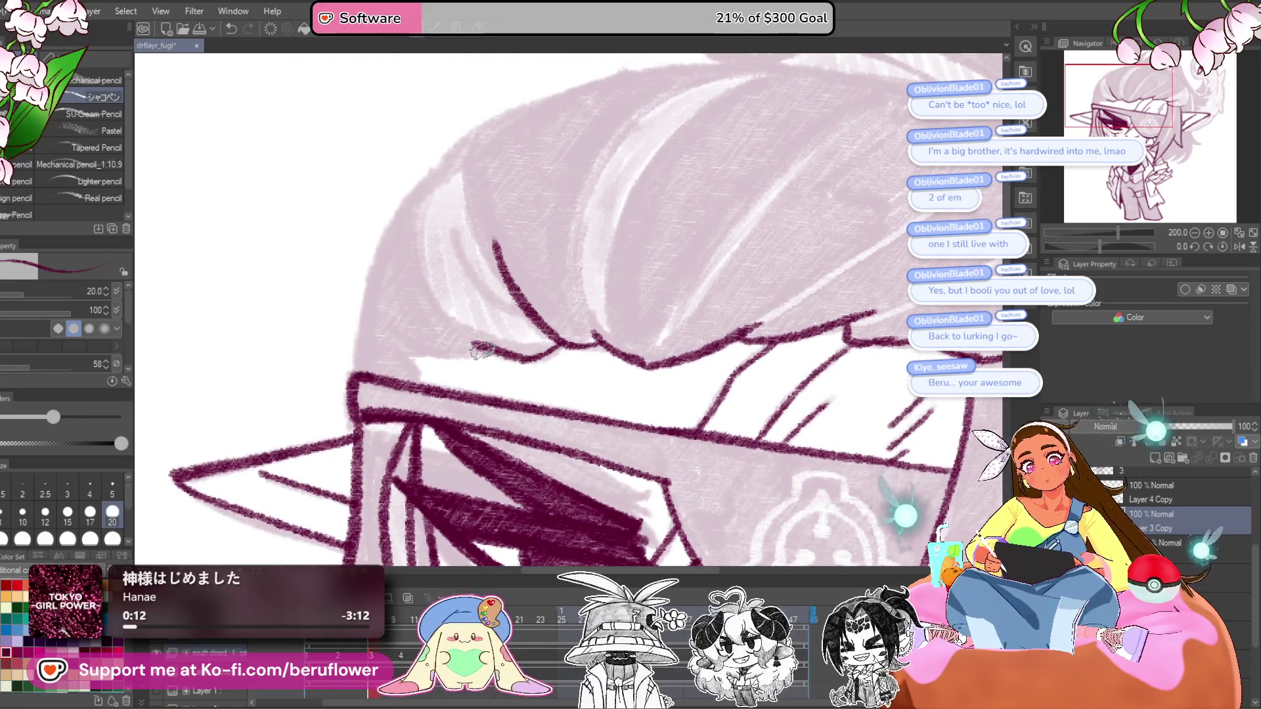
mouse_move(417, 374)
left_mouse_down()
mouse_move(417, 453)
mouse_move(478, 468)
left_mouse_up()
left_click_drag(478, 355, 539, 439)
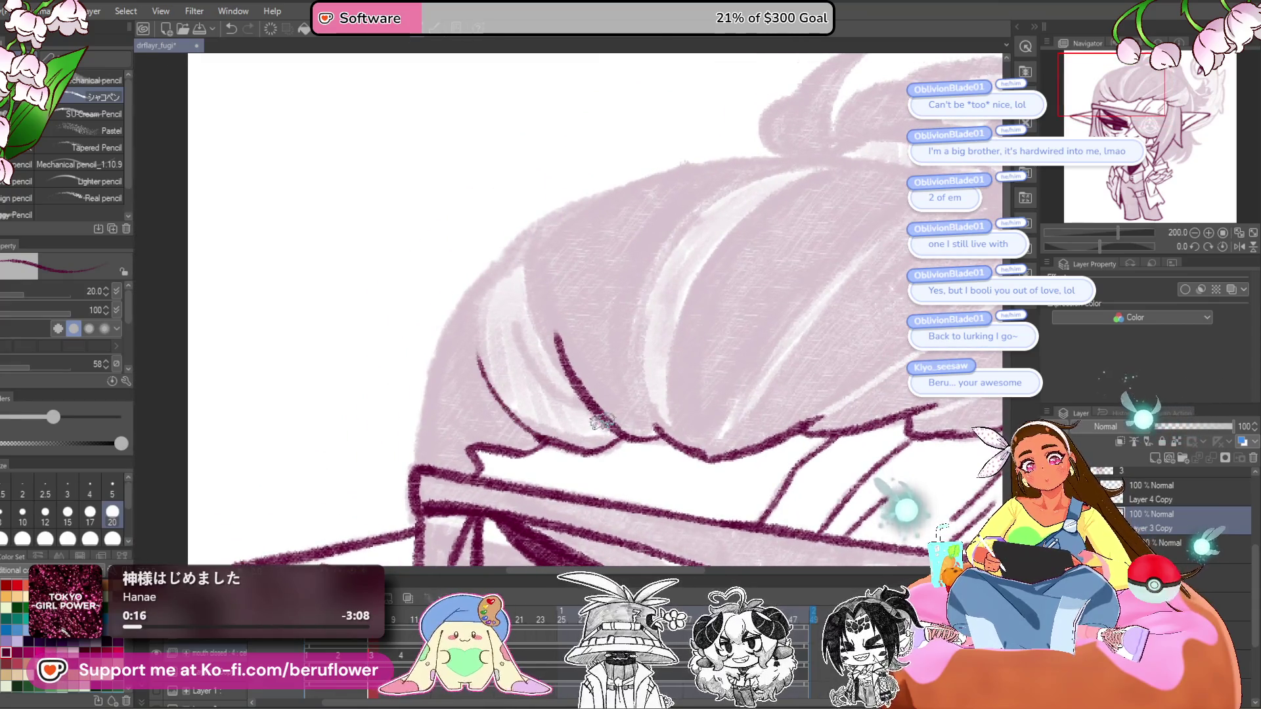
left_click_drag(540, 292, 546, 243)
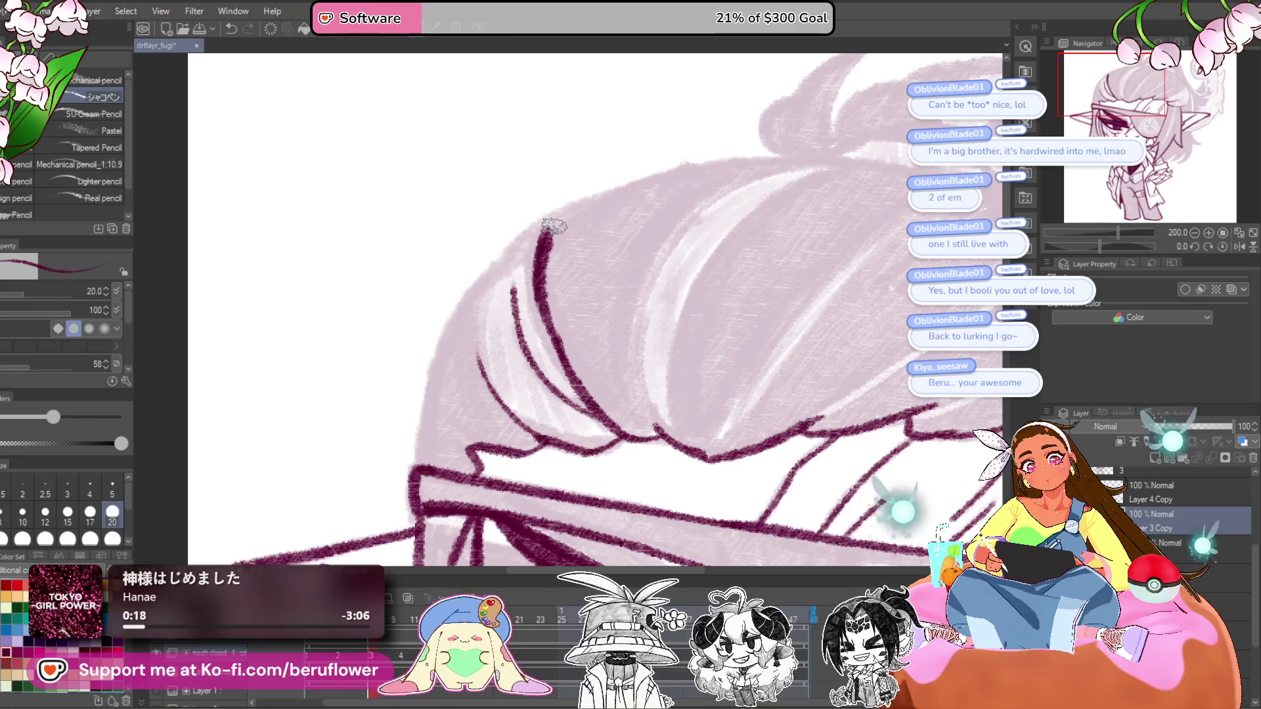
left_click_drag(496, 392, 476, 269)
left_click_drag(594, 197, 621, 199)
mouse_move(628, 196)
left_mouse_down()
mouse_move(538, 256)
mouse_move(464, 364)
mouse_move(447, 460)
left_mouse_up()
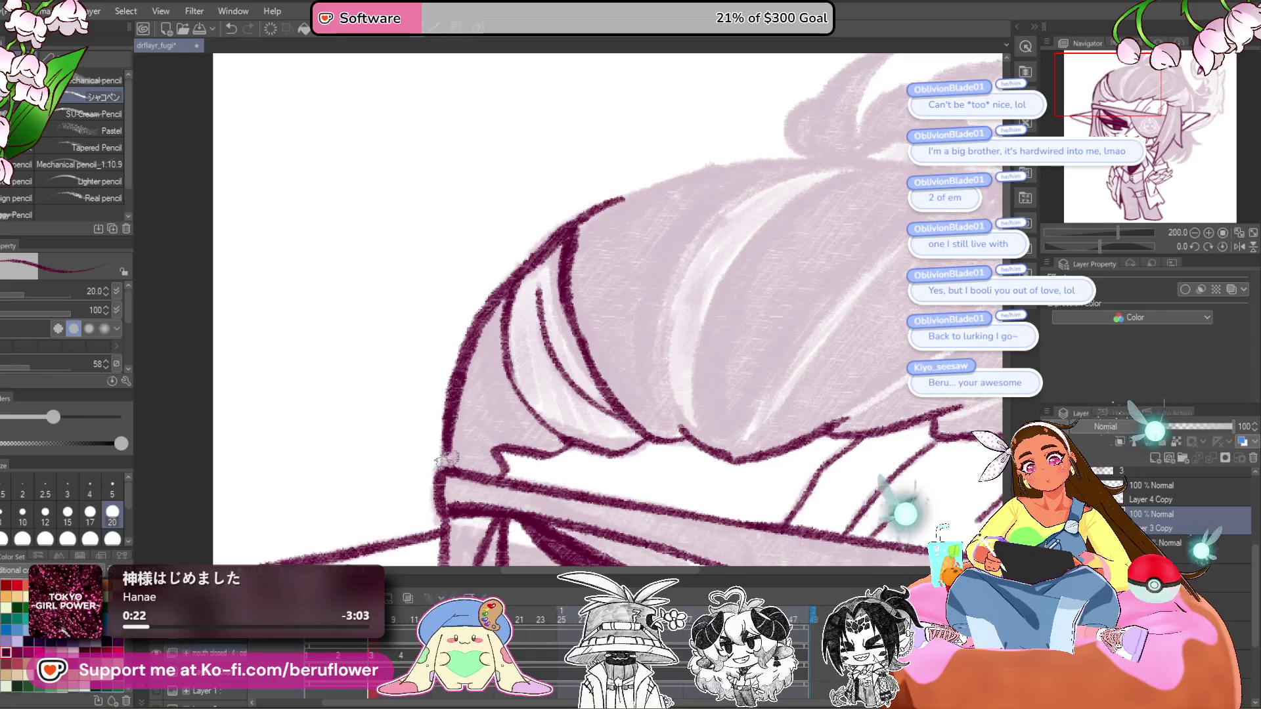
- Ink a long hair strand and several more strand strokes across the hair
scroll(468, 333, "down", 5)
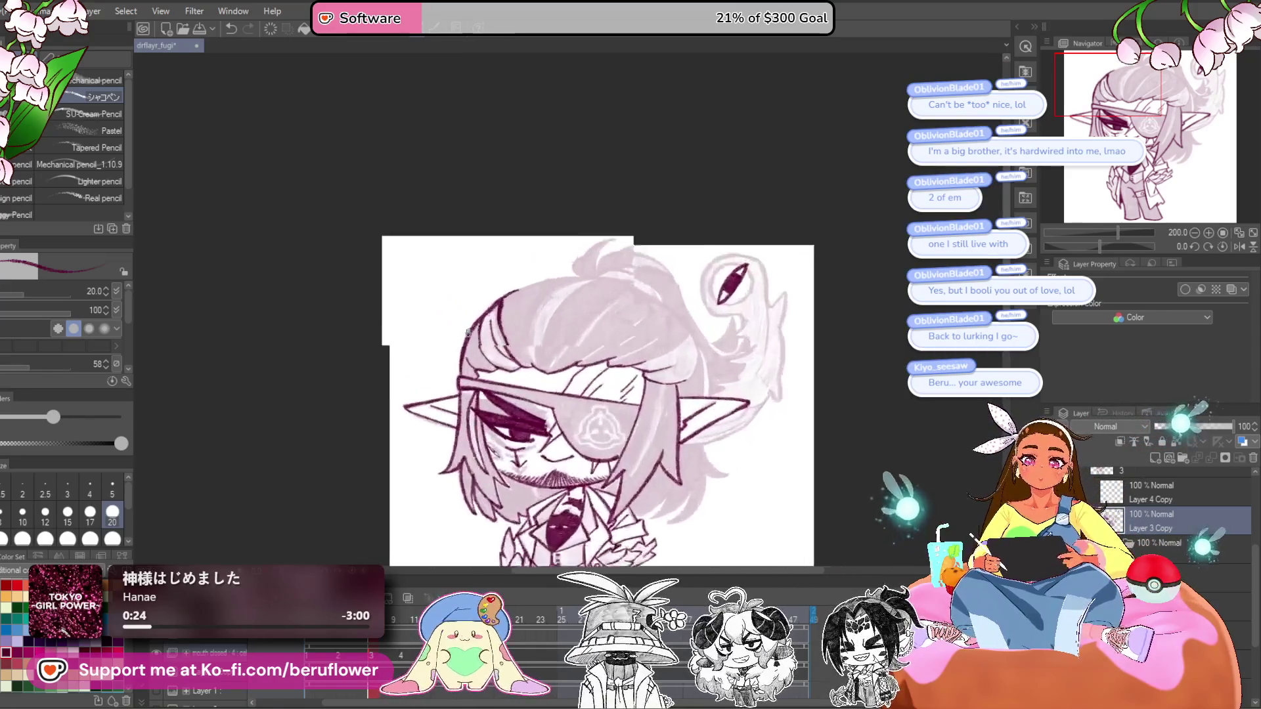
scroll(657, 316, "up", 4)
scroll(659, 369, "down", 5)
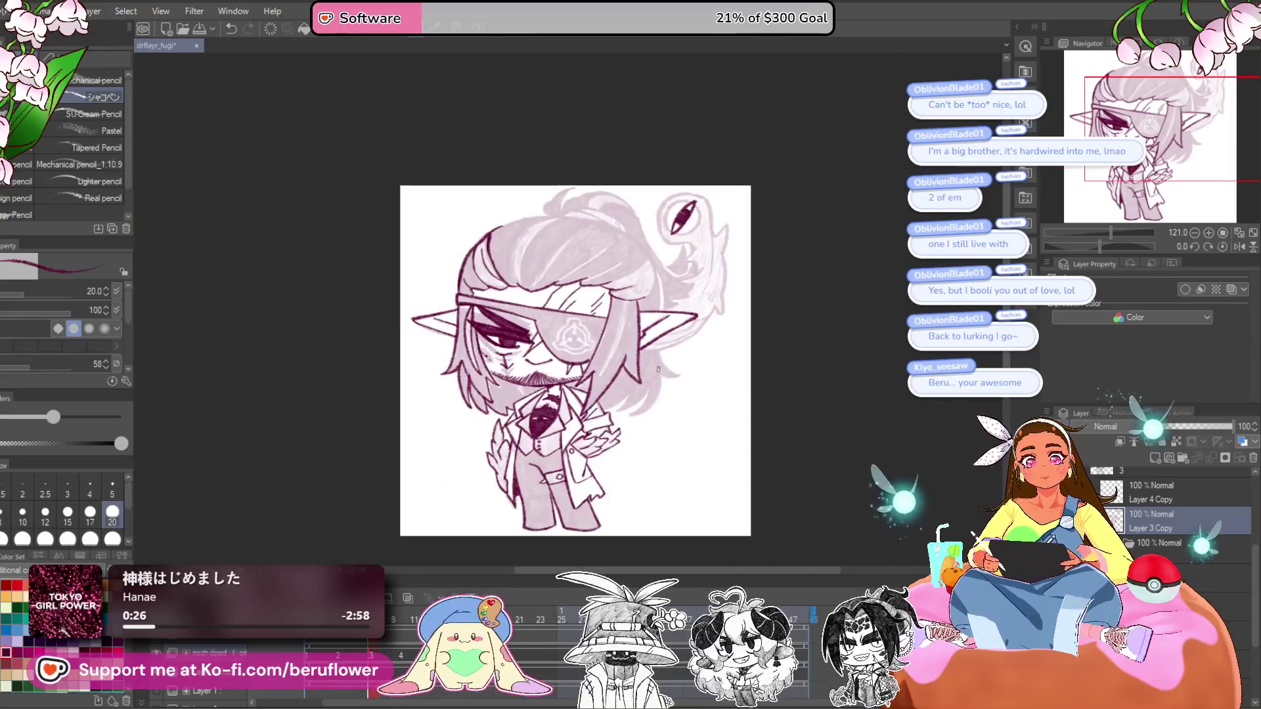
scroll(659, 369, "up", 3)
scroll(755, 459, "down", 1)
left_click_drag(736, 435, 819, 474)
scroll(482, 297, "up", 4)
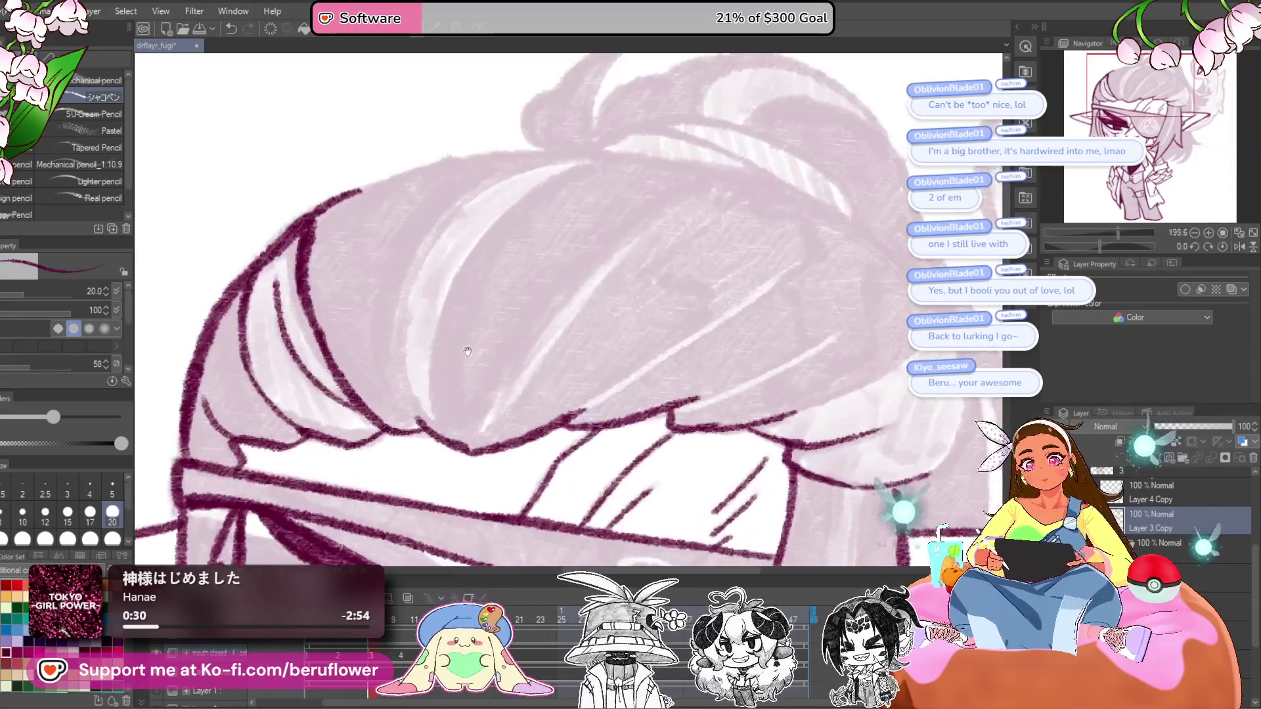
mouse_move(502, 477)
left_mouse_down()
mouse_move(488, 322)
mouse_move(701, 192)
mouse_move(507, 408)
left_mouse_up()
mouse_move(546, 327)
left_mouse_down()
mouse_move(509, 417)
mouse_move(523, 493)
mouse_move(660, 339)
mouse_move(755, 263)
mouse_move(574, 468)
left_mouse_up()
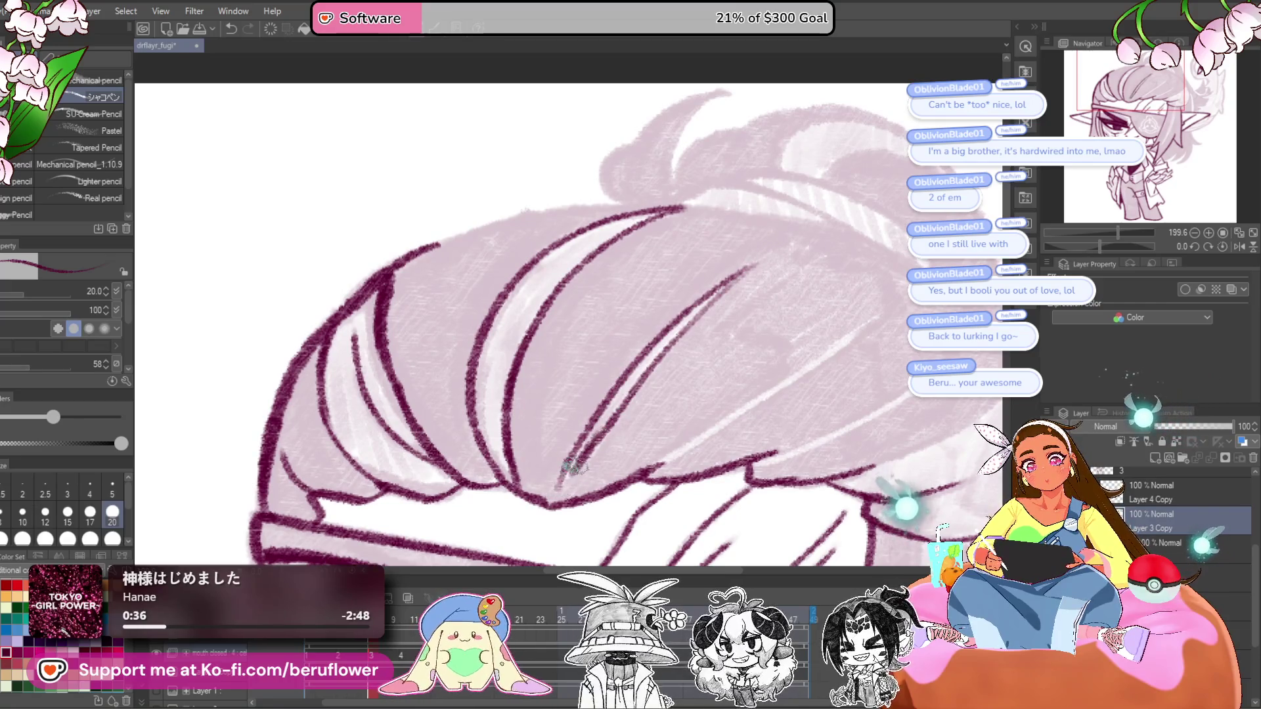
- Add two long strands sweeping toward the upper right, then fit the drawing in view
left_click_drag(690, 416, 637, 418)
left_click_drag(601, 472, 799, 329)
mouse_move(697, 465)
left_mouse_down()
mouse_move(865, 370)
mouse_move(789, 332)
mouse_move(671, 410)
mouse_move(512, 316)
left_mouse_up()
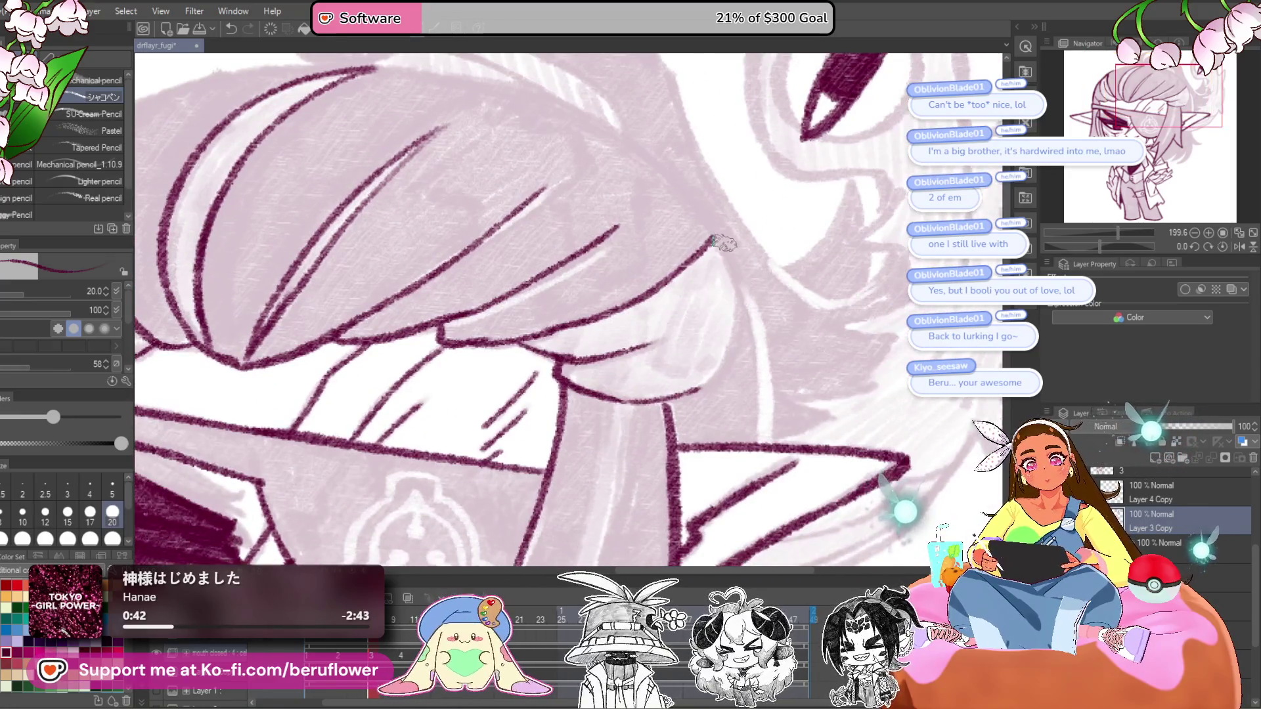
key("ctrl+0")
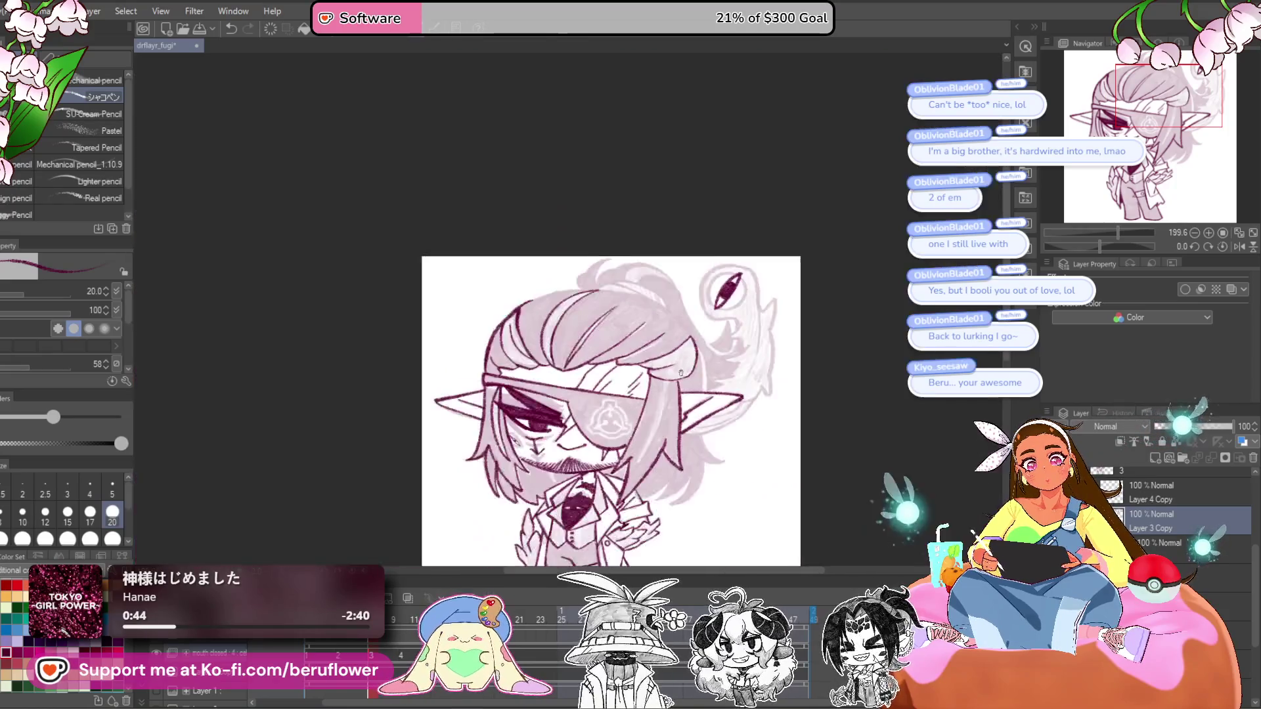
- With the canvas rotated, ink a curving strand across the top of the hair
scroll(676, 366, "up", 5)
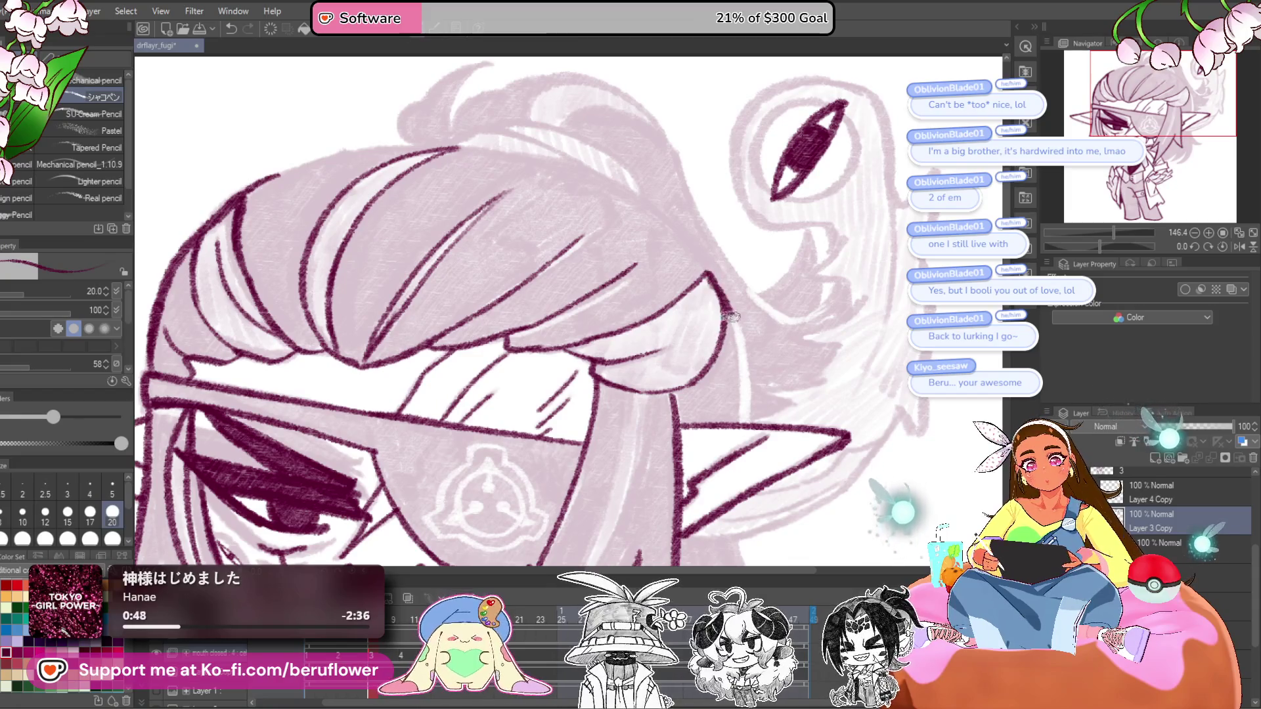
scroll(737, 425, "down", 2)
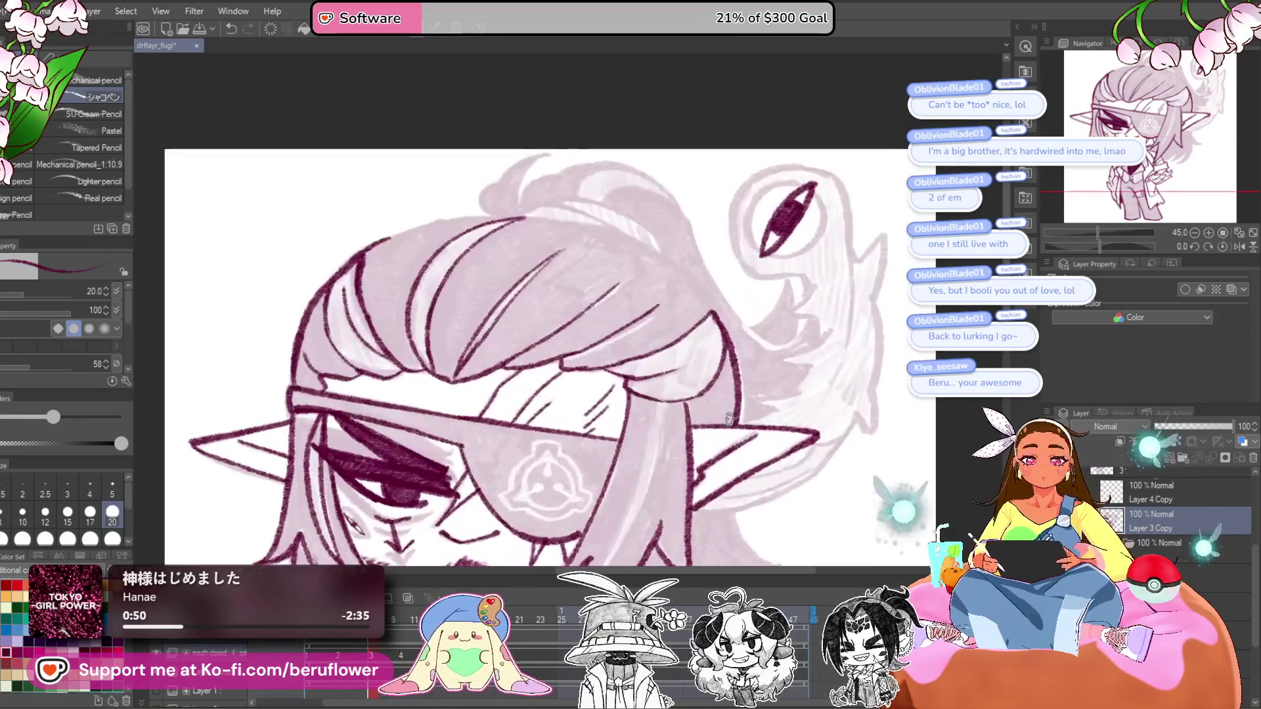
left_click_drag(1100, 243, 1081, 241)
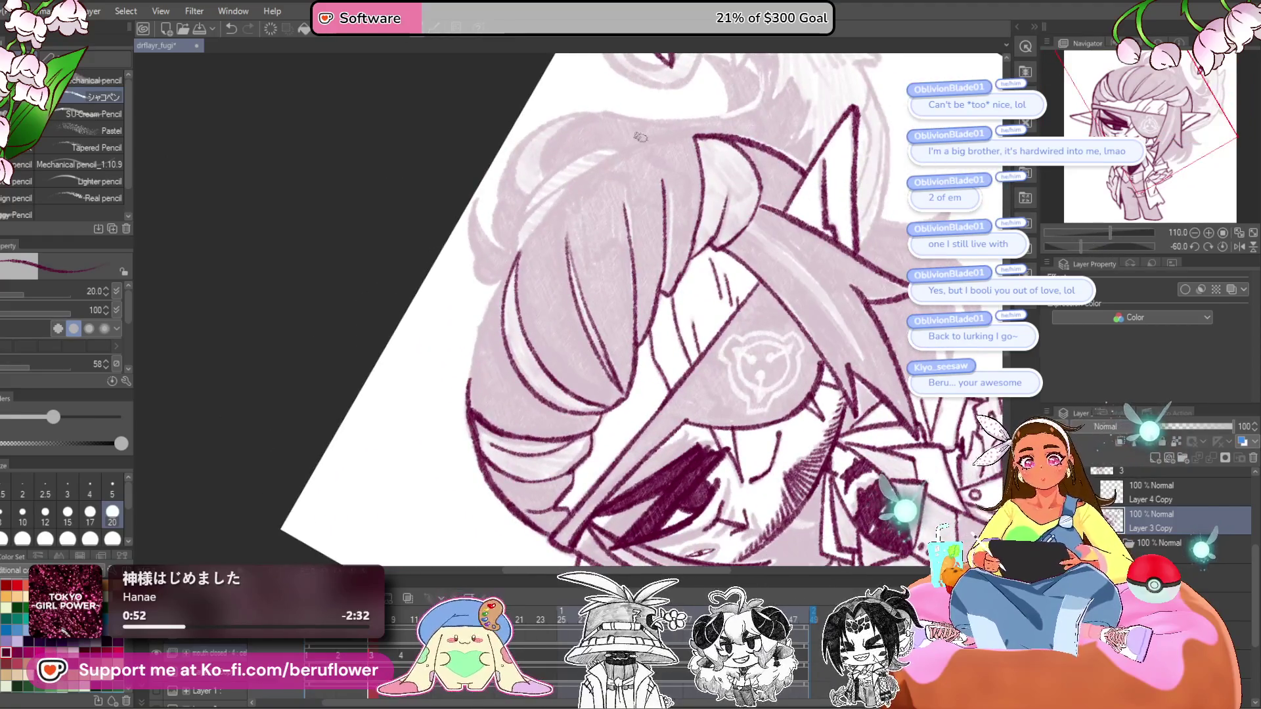
scroll(640, 137, "up", 3)
left_click_drag(789, 131, 604, 215)
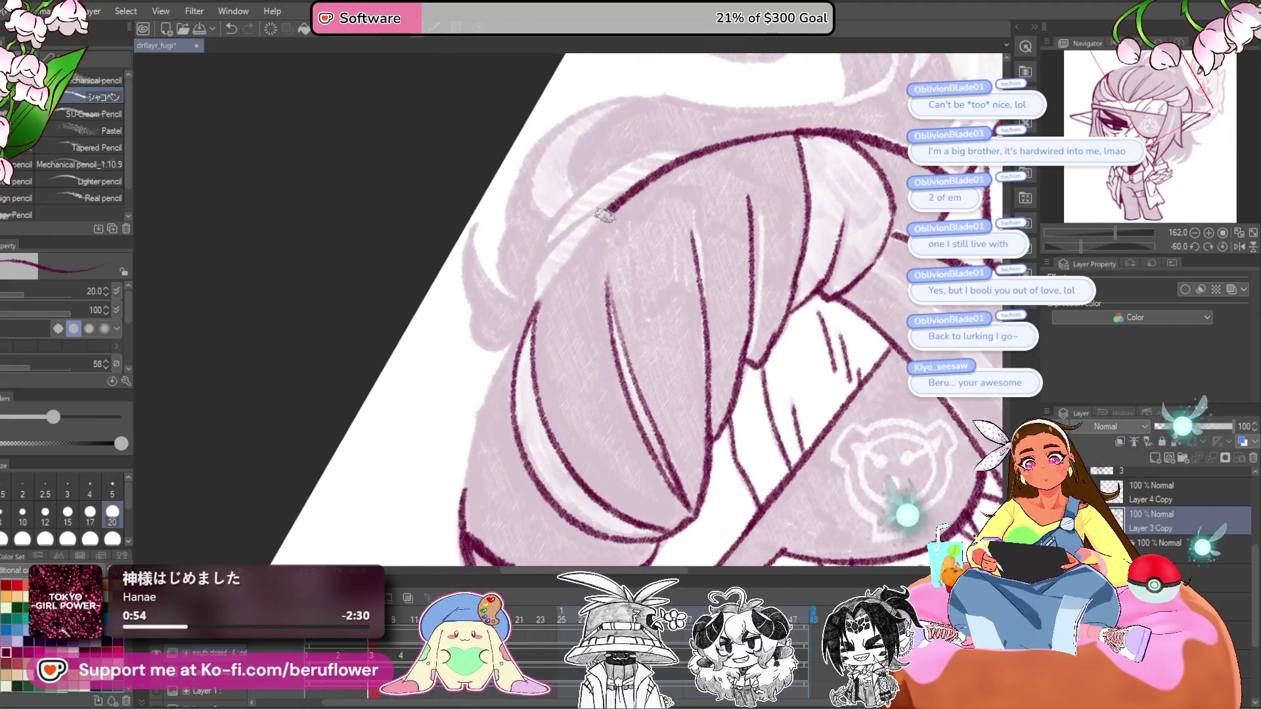
scroll(522, 330, "down", 2)
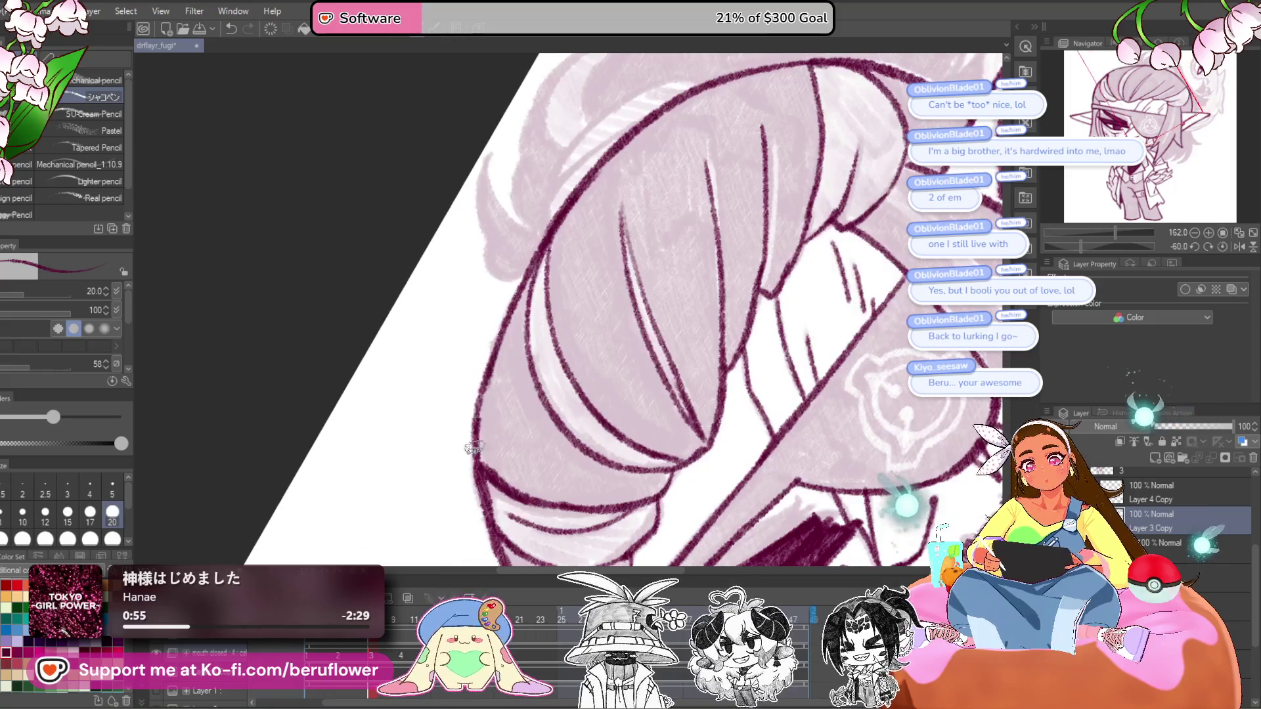
scroll(838, 432, "down", 3)
- Return the canvas upright and ink hair strands beside the right ear
key("minus")
key("minus")
key("minus")
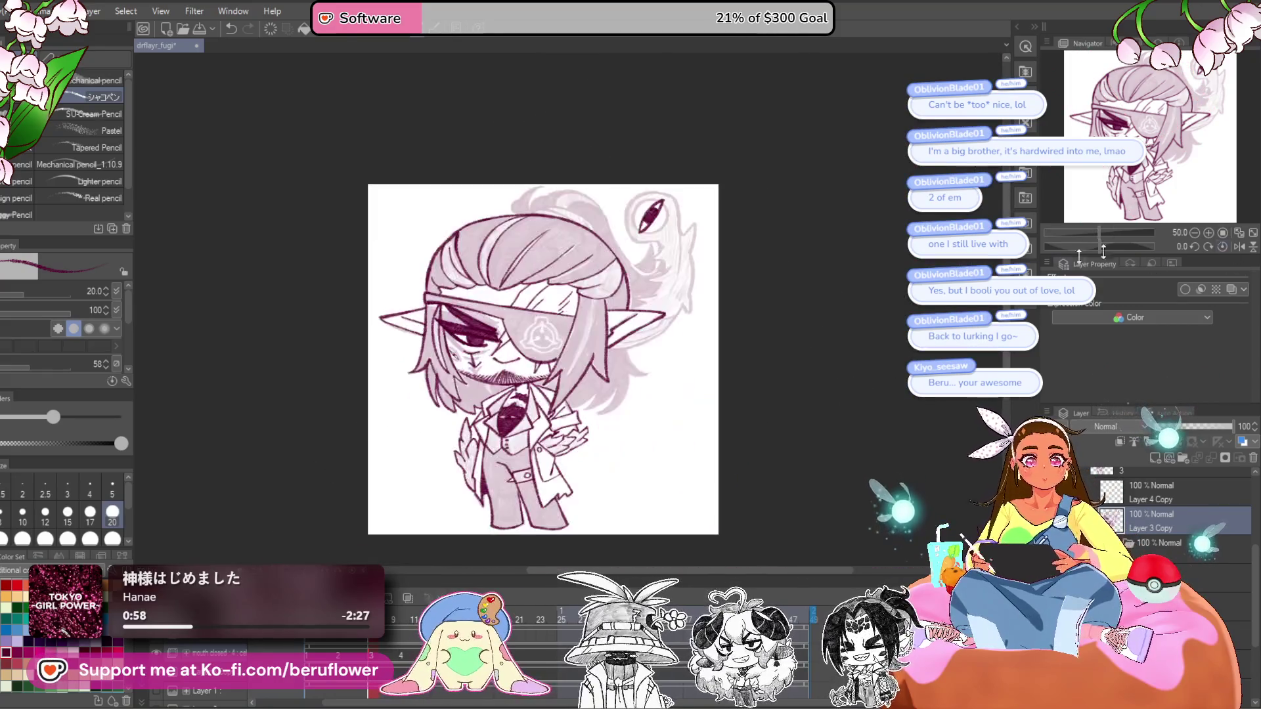
scroll(681, 362, "up", 5)
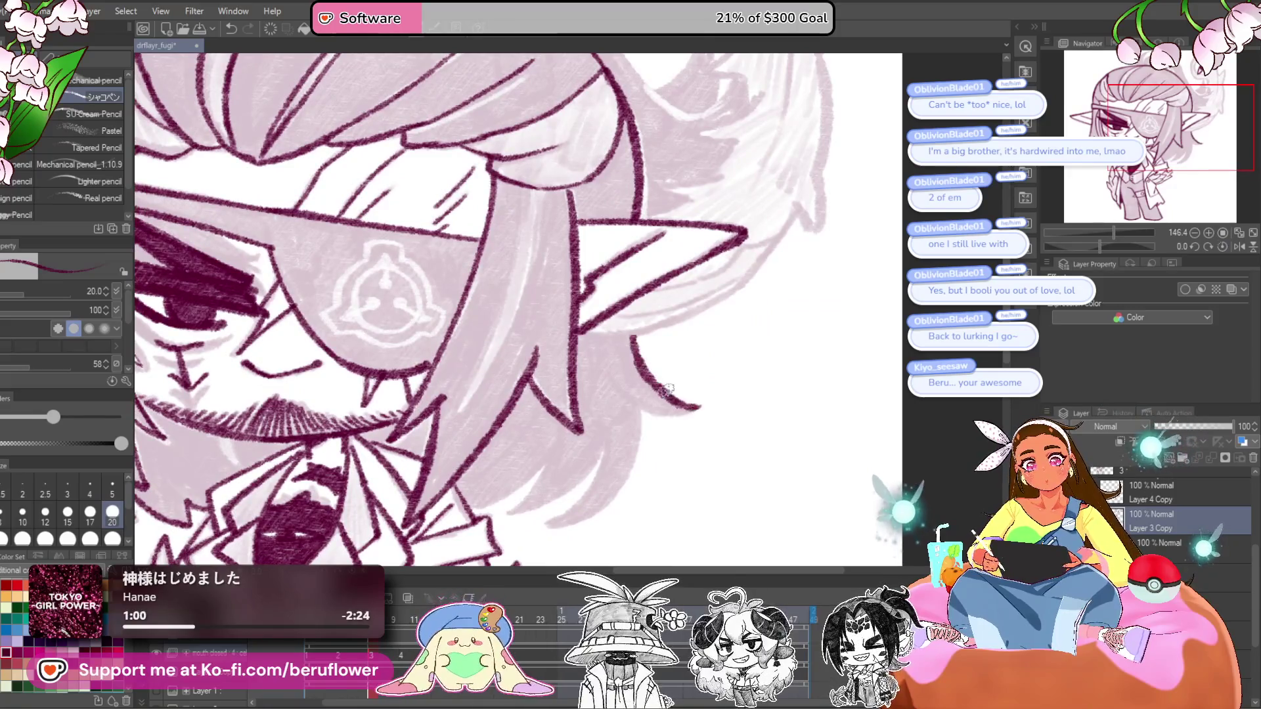
mouse_move(690, 411)
left_mouse_down()
mouse_move(726, 341)
mouse_move(660, 378)
mouse_move(579, 460)
left_mouse_up()
mouse_move(628, 410)
left_mouse_down()
mouse_move(575, 460)
mouse_move(677, 397)
left_mouse_up()
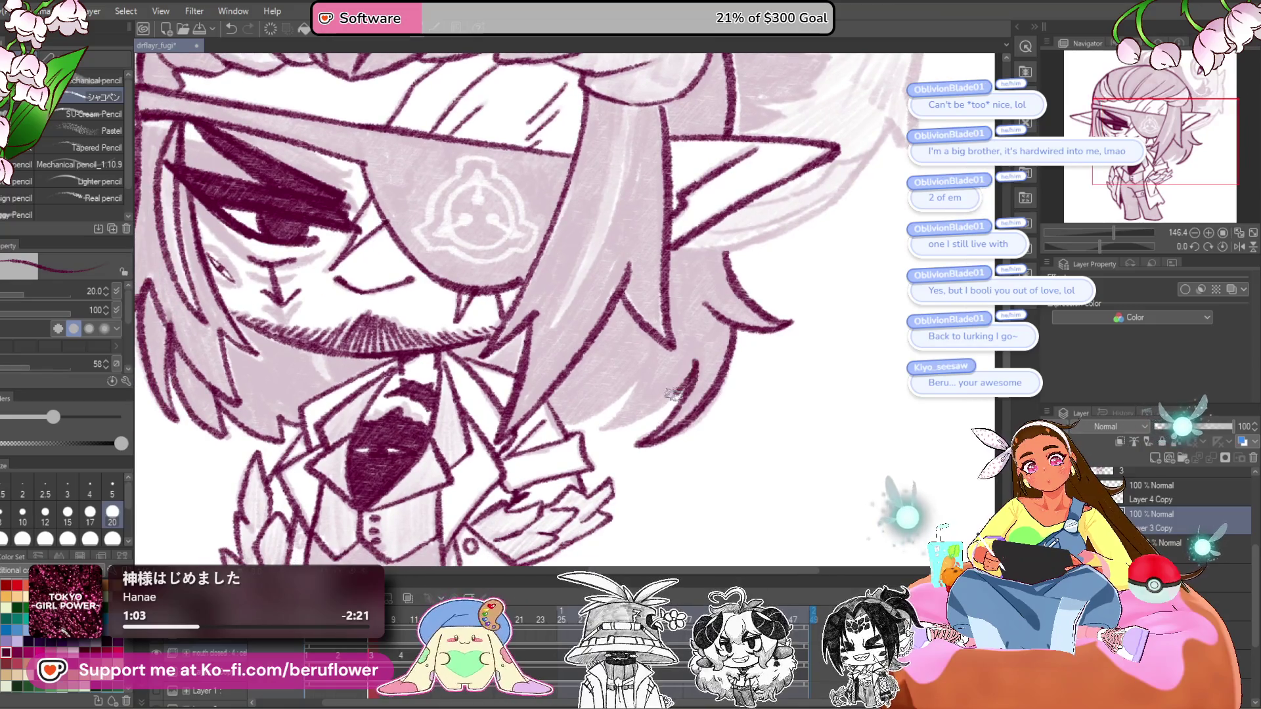
scroll(559, 427, "down", 5)
scroll(519, 326, "up", 5)
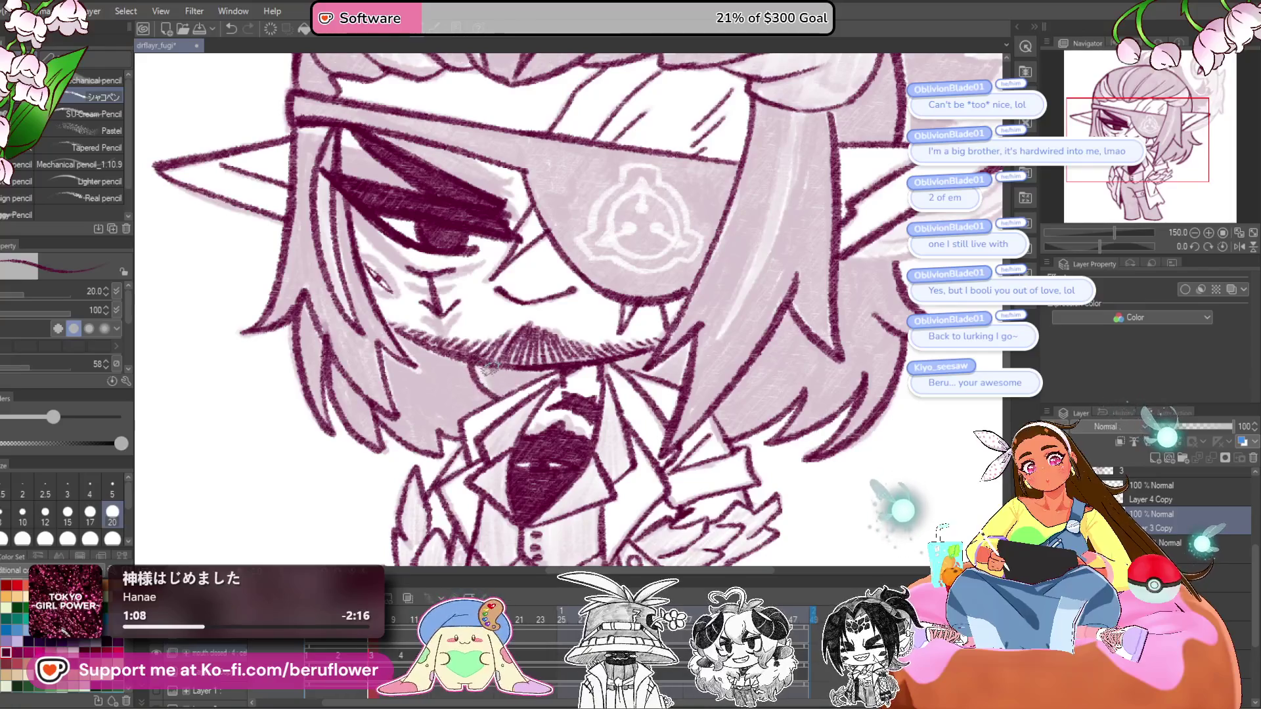
key("ctrl+0")
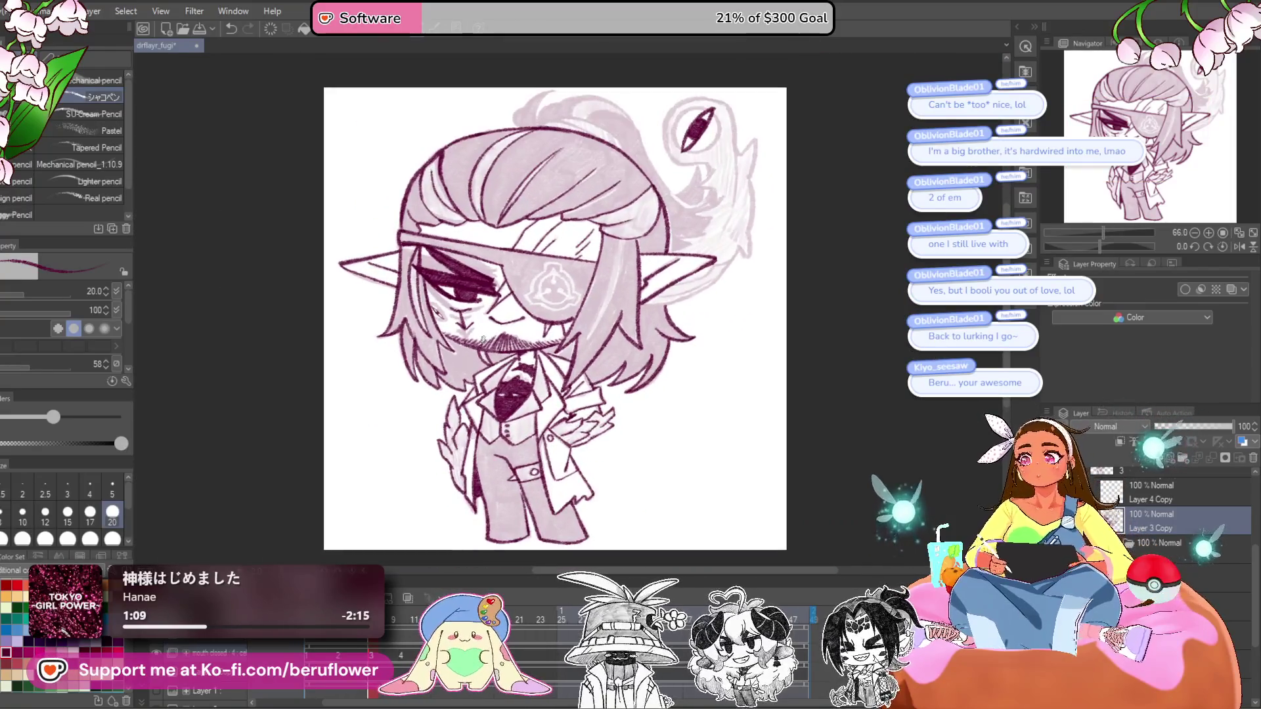
left_click_drag(655, 284, 670, 351)
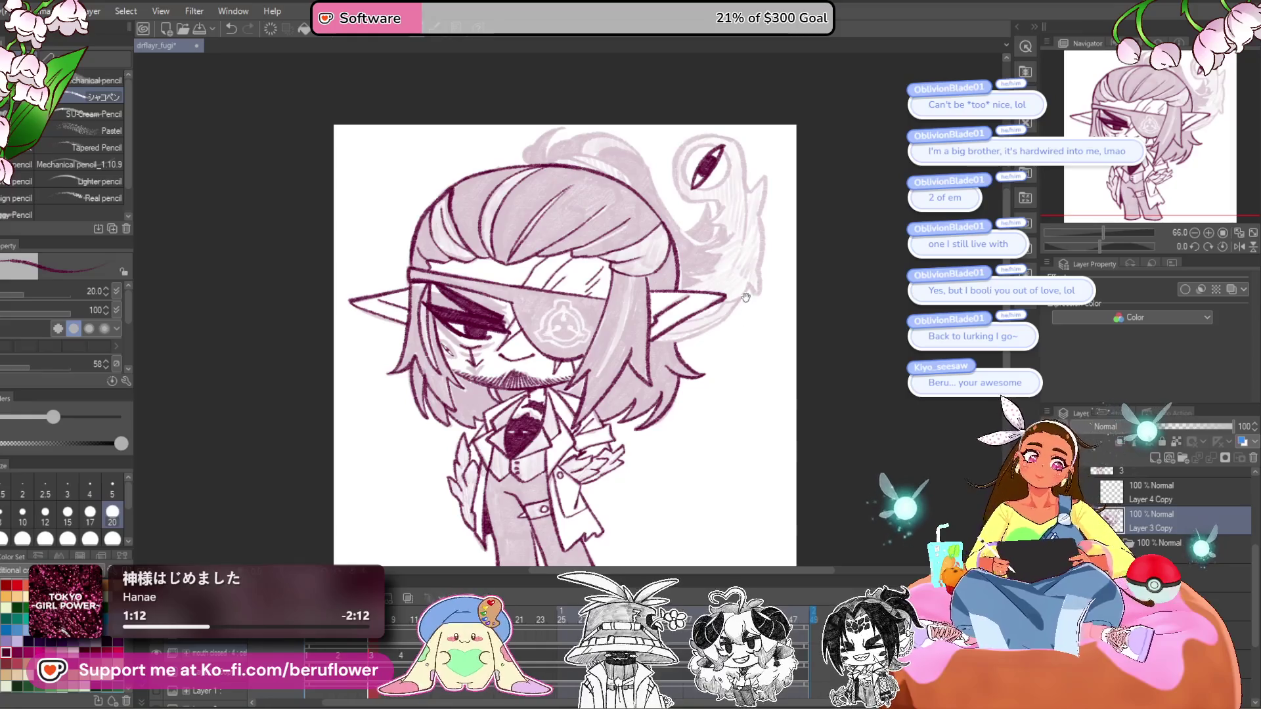
scroll(672, 305, "up", 5)
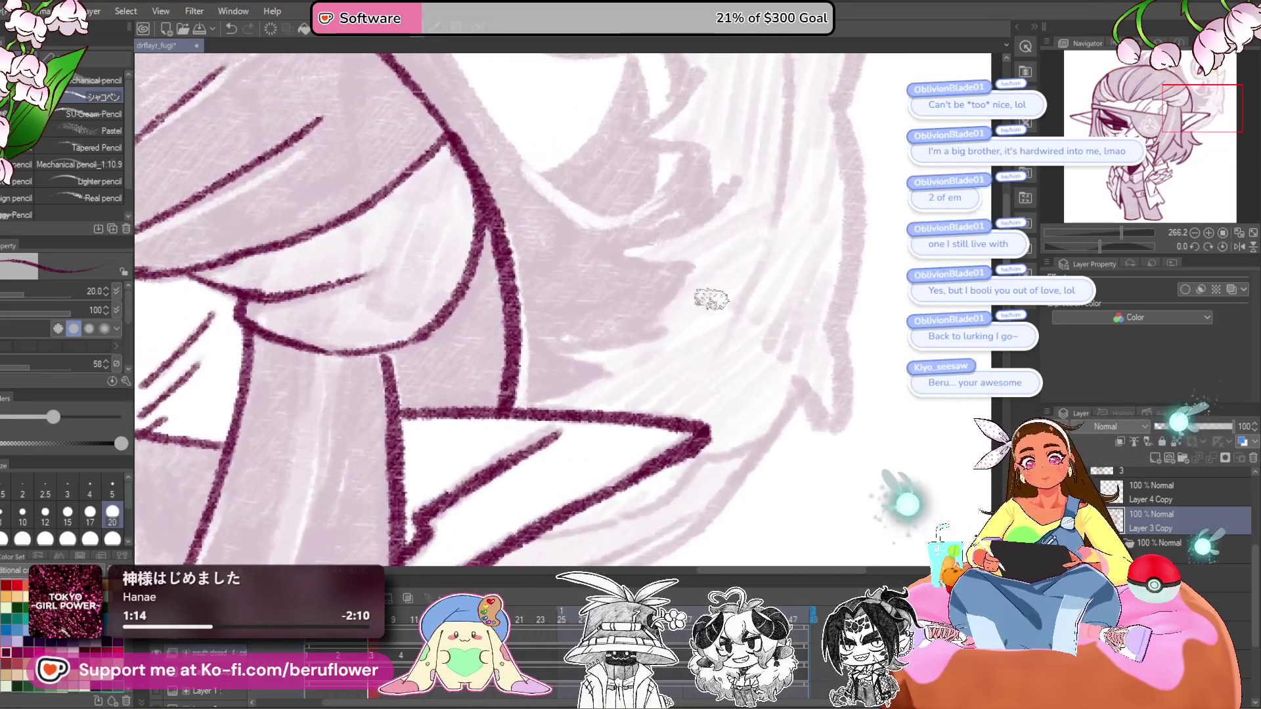
- Draw a maroon hair stroke below the right ear tip, undoing a bad stroke on the right edge
left_click_drag(689, 265, 654, 321)
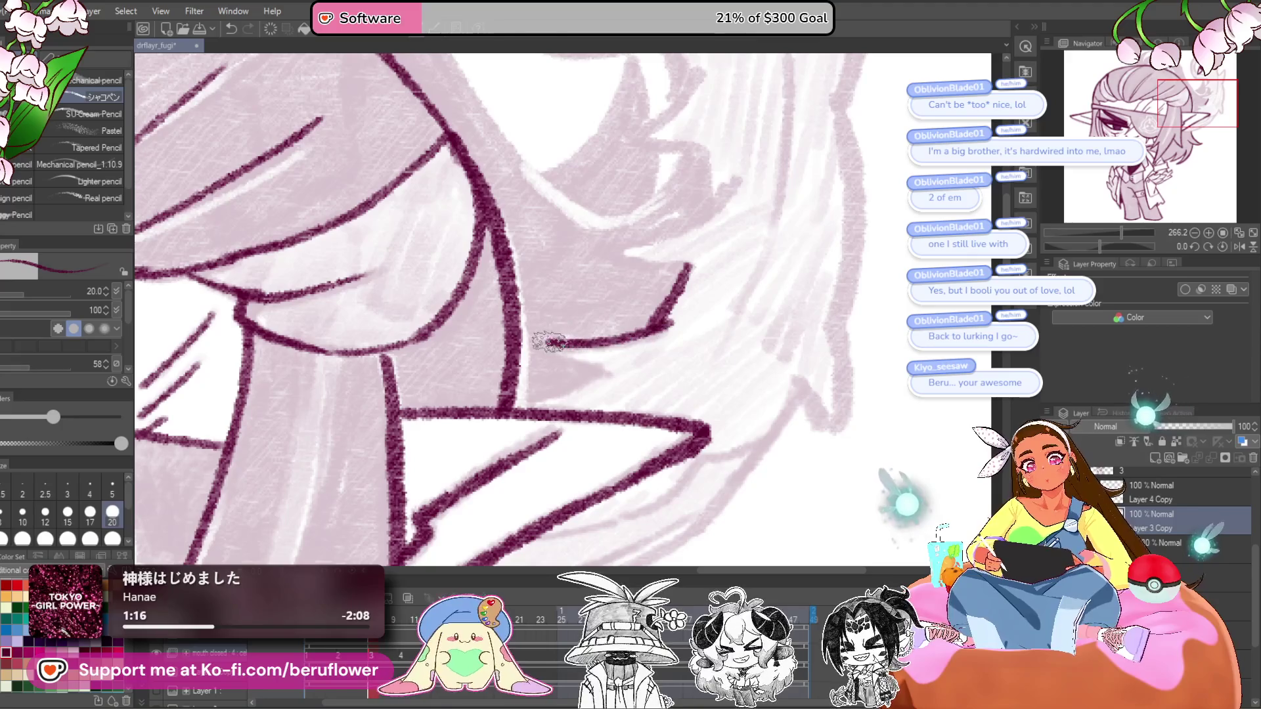
scroll(828, 295, "down", 3)
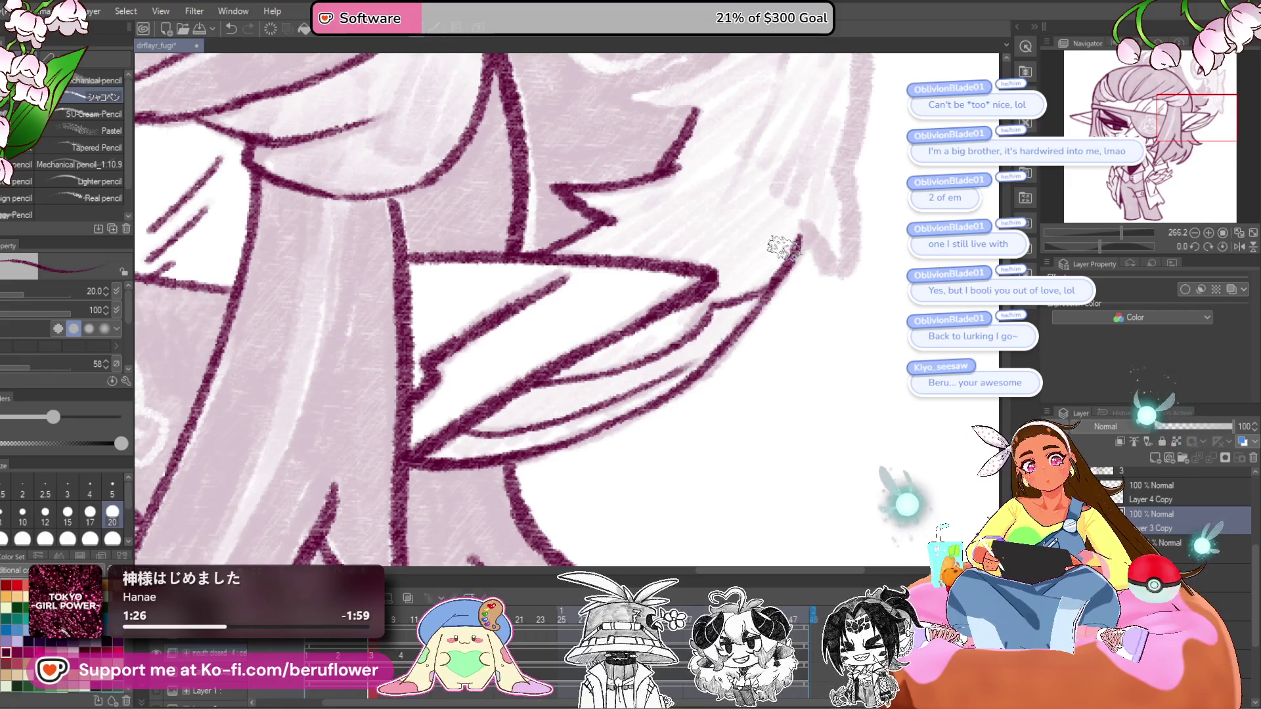
key("ctrl+0")
scroll(631, 397, "up", 5)
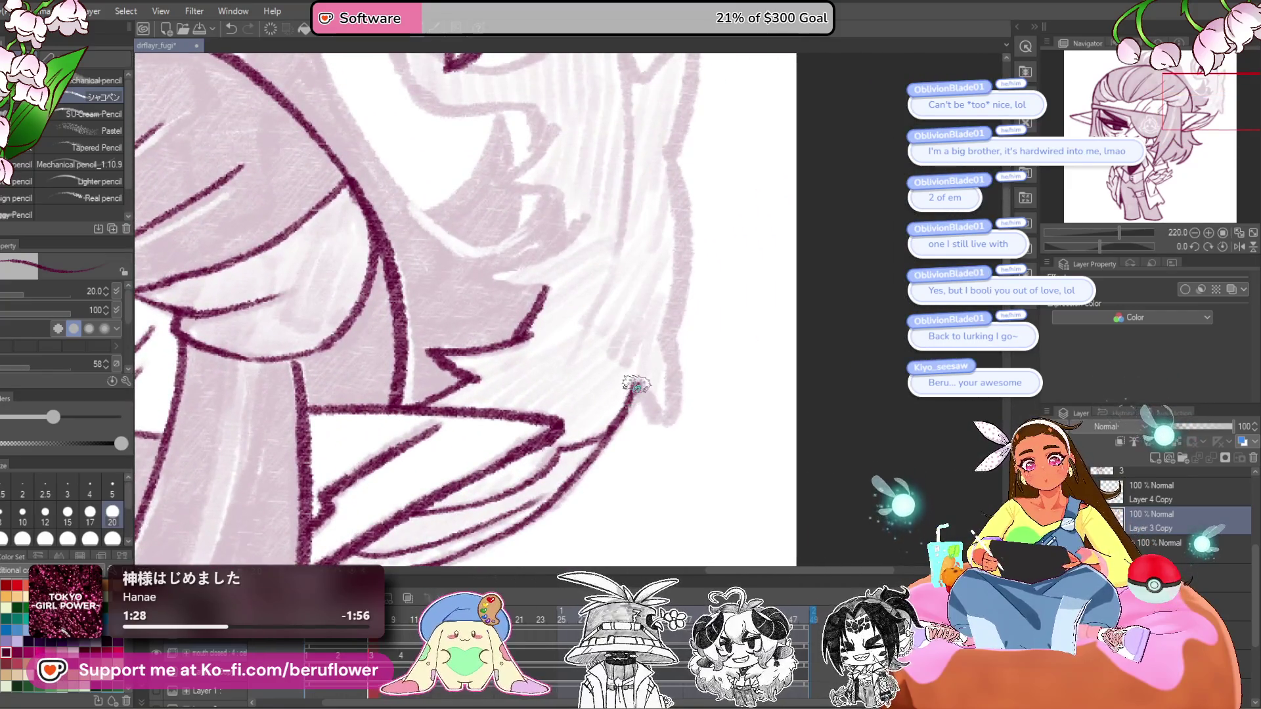
scroll(636, 385, "up", 3)
key("ctrl+z")
left_click_drag(629, 487, 628, 368)
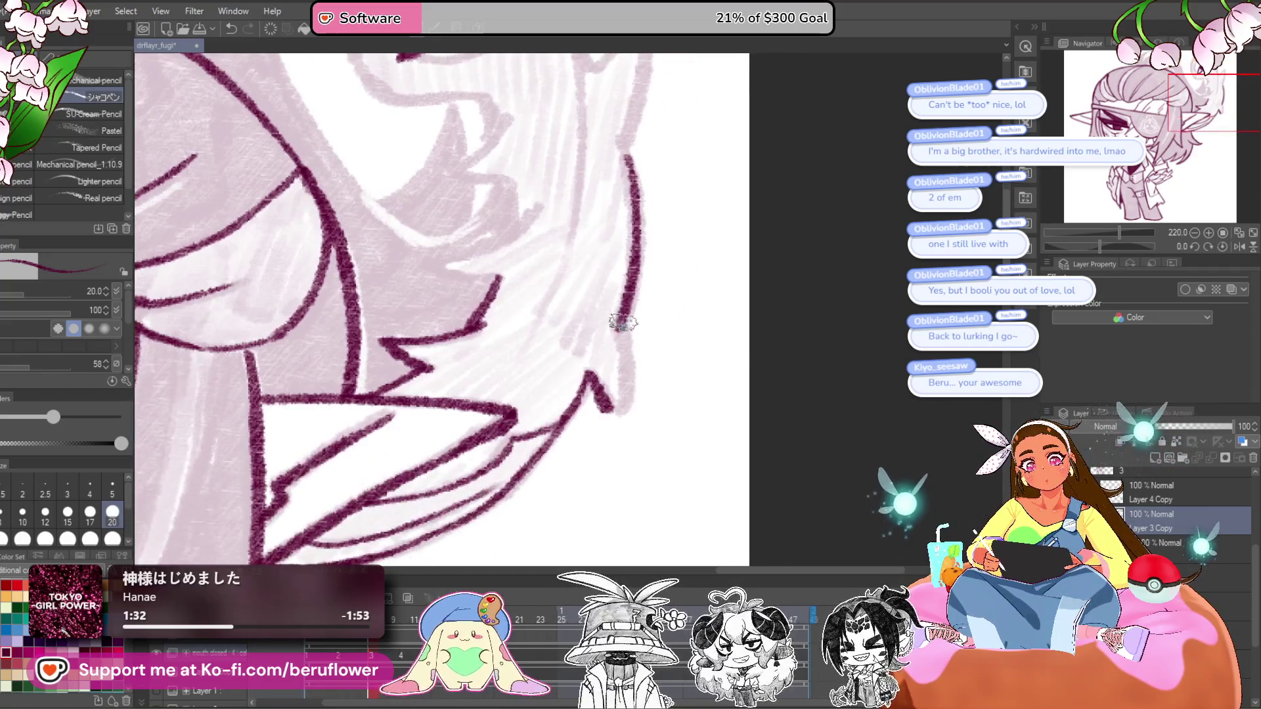
scroll(640, 341, "up", 5)
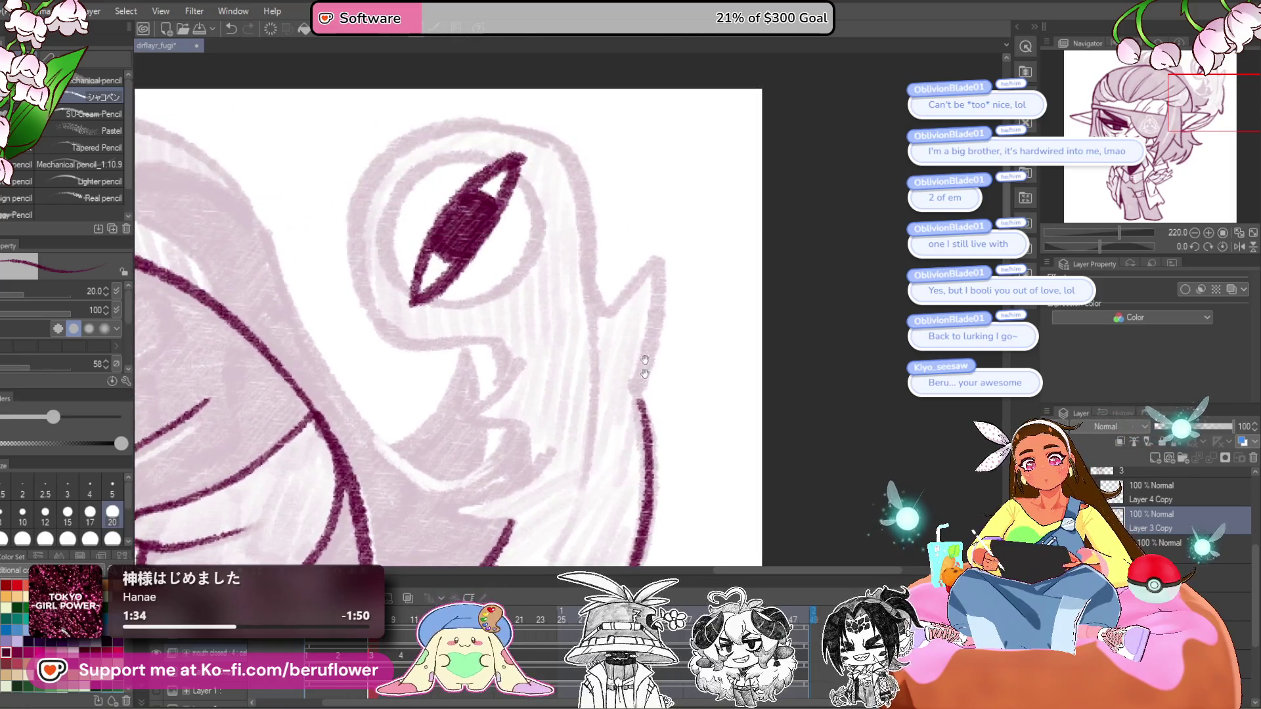
- Trace the eye creature's mouth, the left side of its head, and the line under its eye
mouse_move(526, 394)
left_mouse_down()
mouse_move(532, 367)
mouse_move(625, 268)
mouse_move(850, 369)
mouse_move(823, 394)
mouse_move(827, 427)
left_mouse_up()
scroll(805, 394, "down", 2)
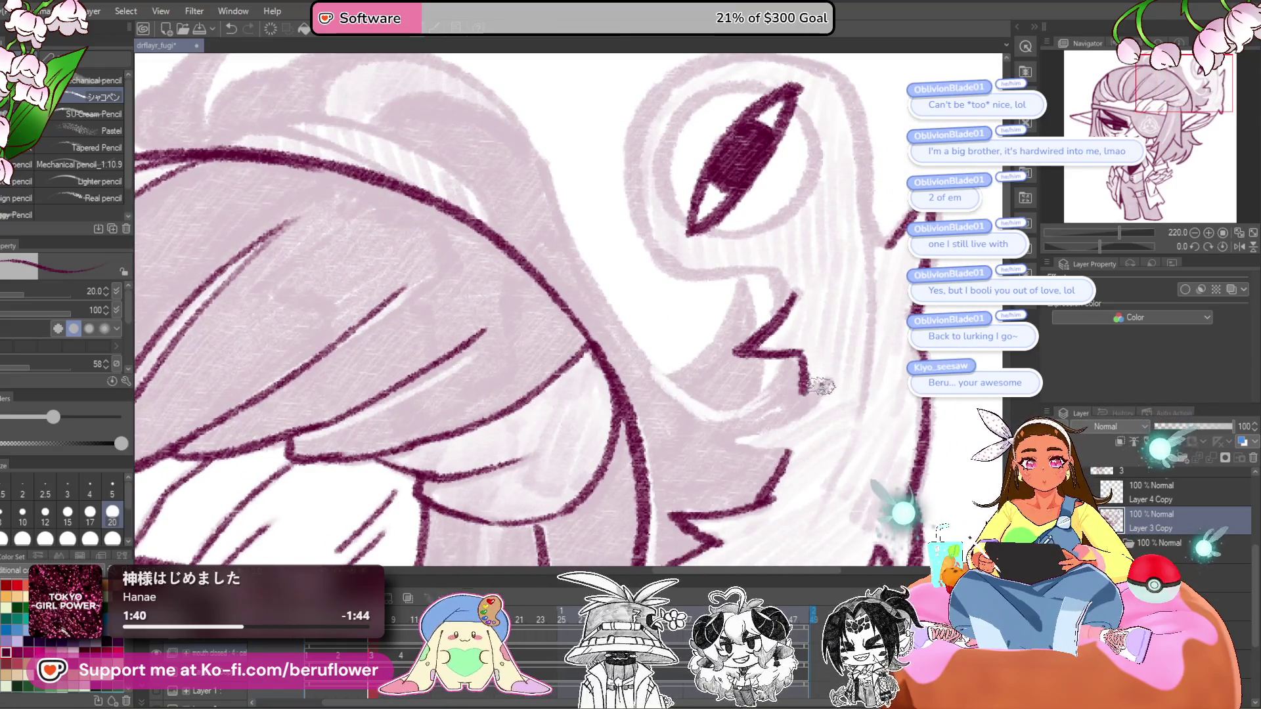
scroll(803, 394, "down", 3)
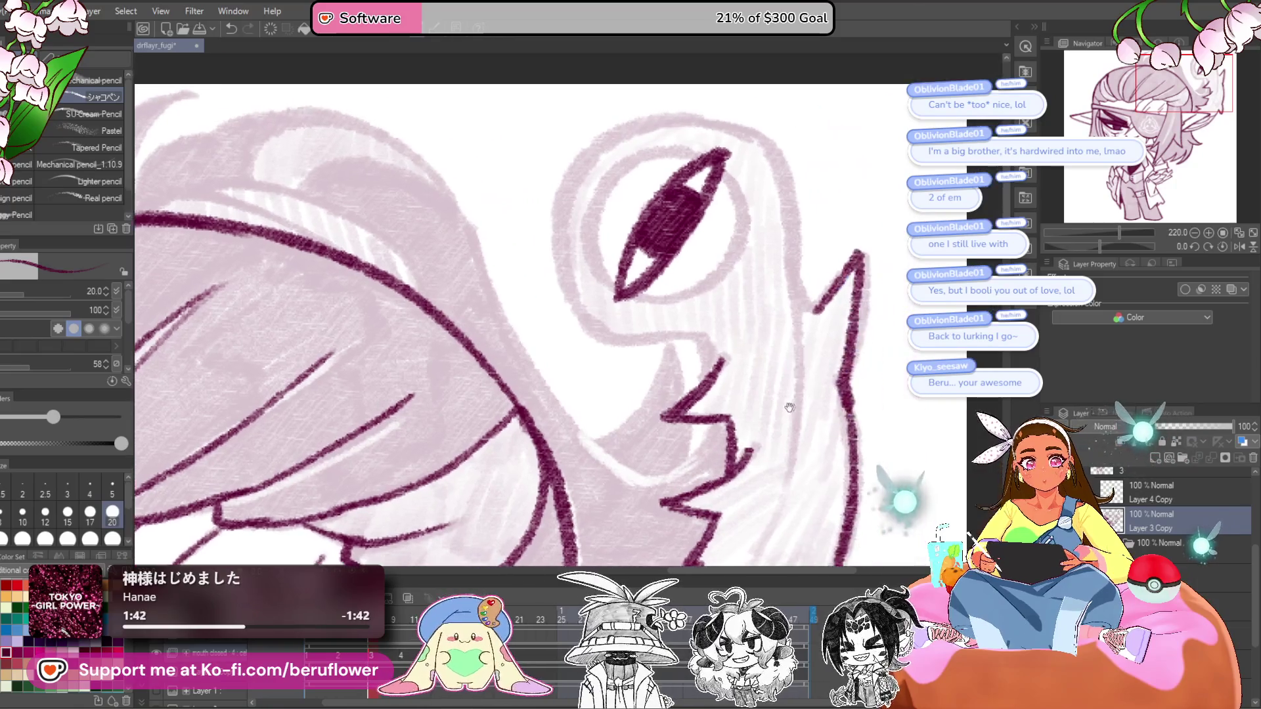
left_click_drag(792, 283, 775, 459)
scroll(779, 271, "down", 3)
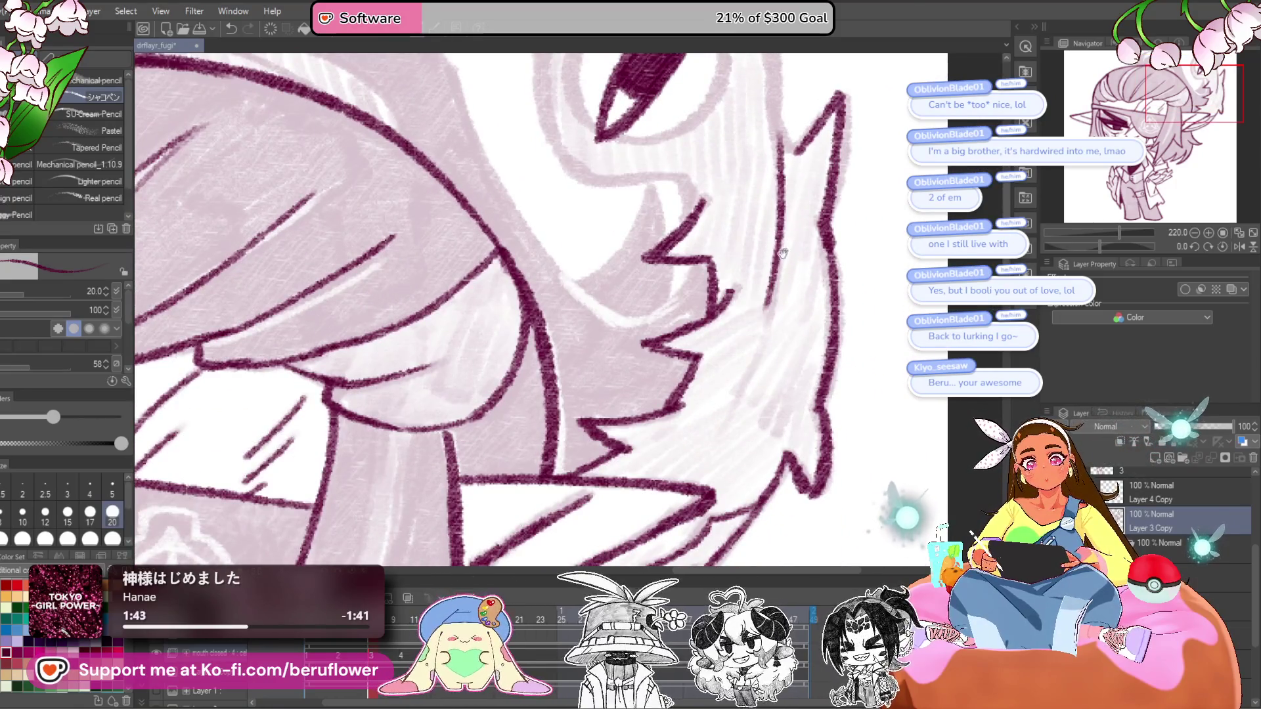
scroll(775, 292, "down", 3)
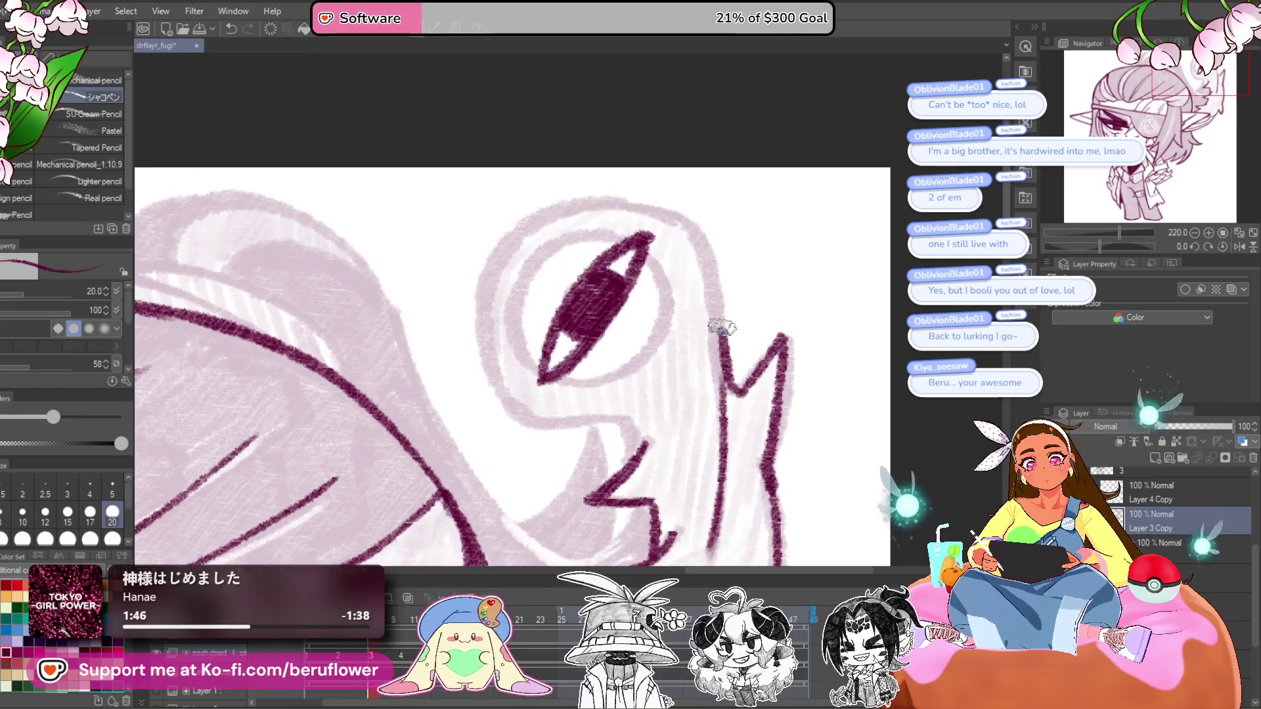
left_click_drag(524, 223, 478, 322)
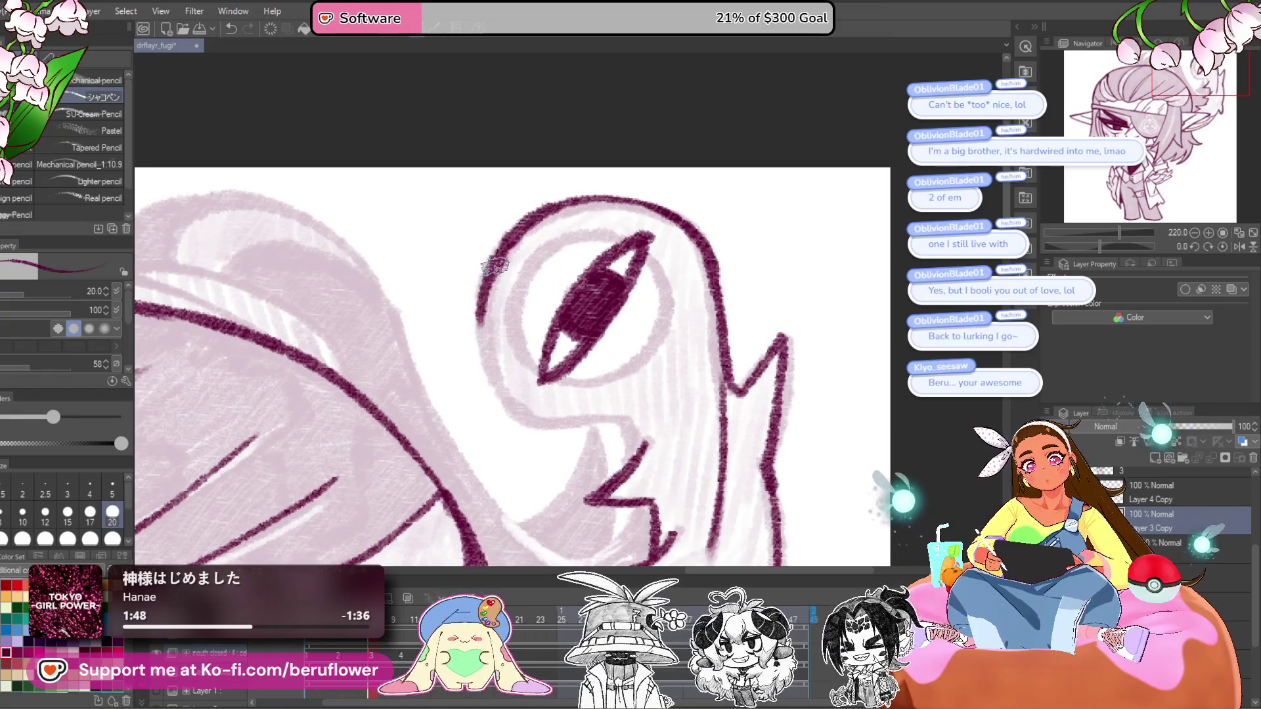
left_click_drag(554, 425, 615, 422)
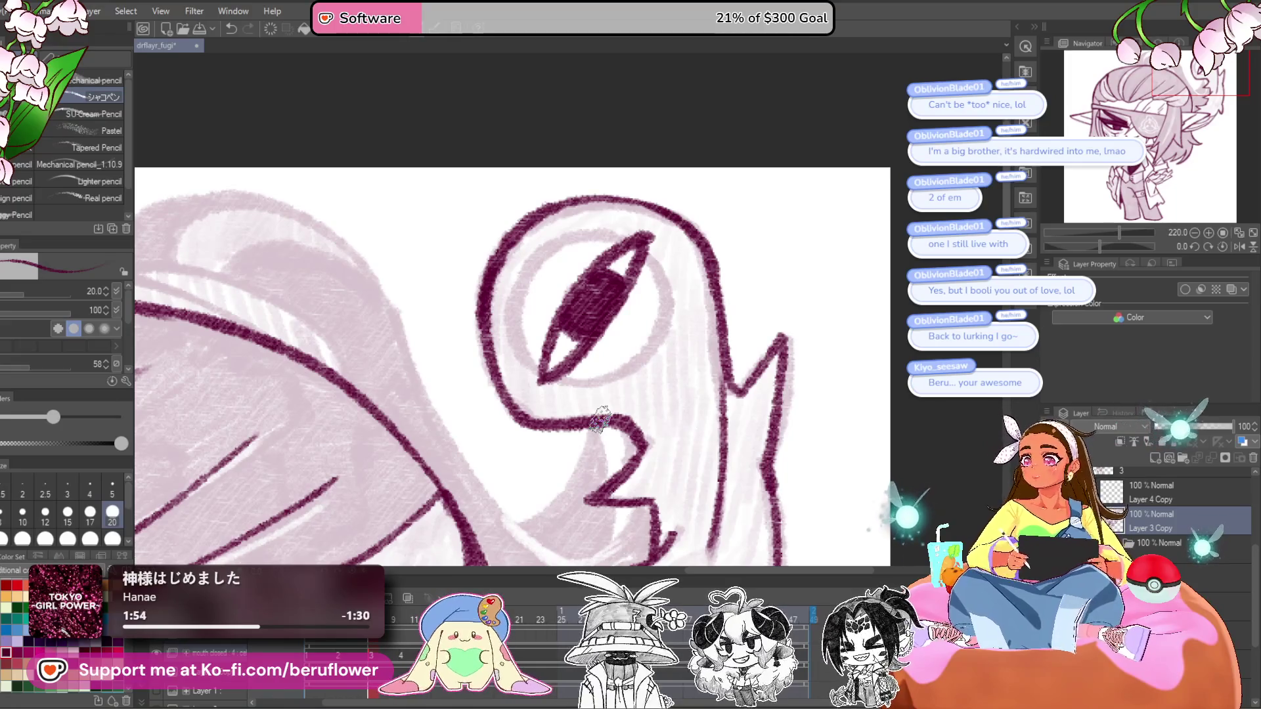
scroll(519, 267, "down", 5)
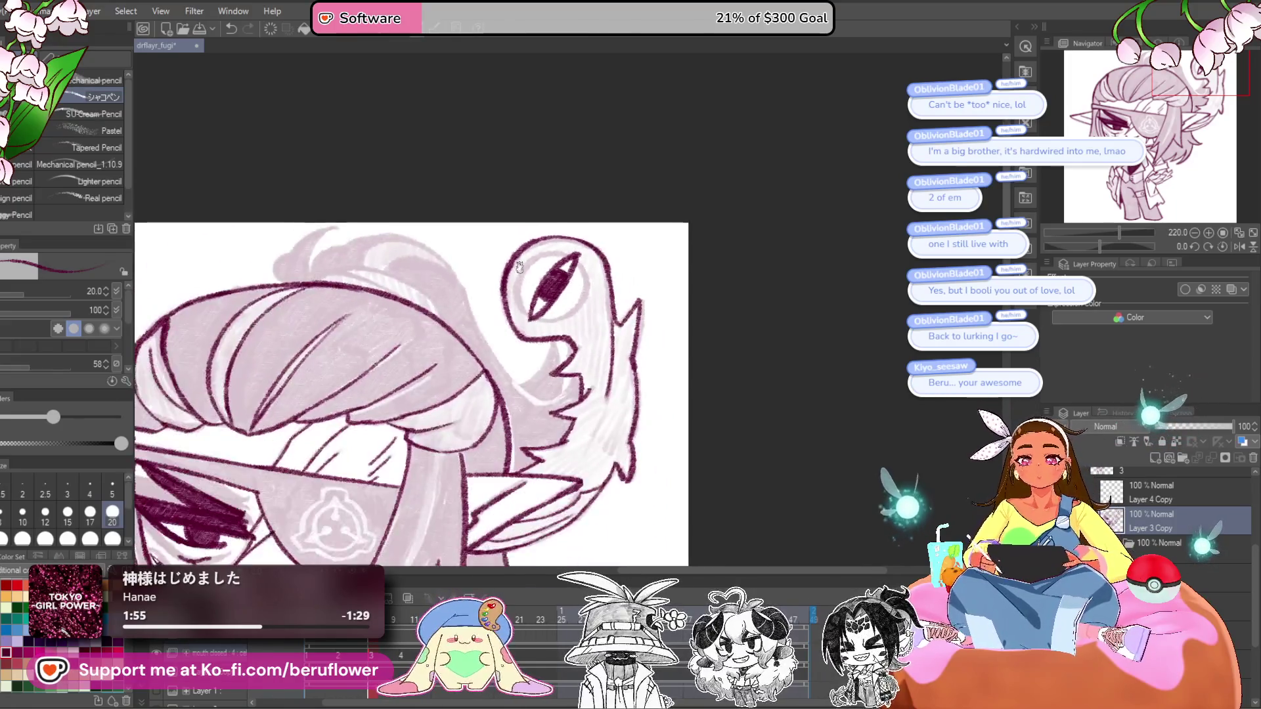
left_click_drag(710, 408, 810, 396)
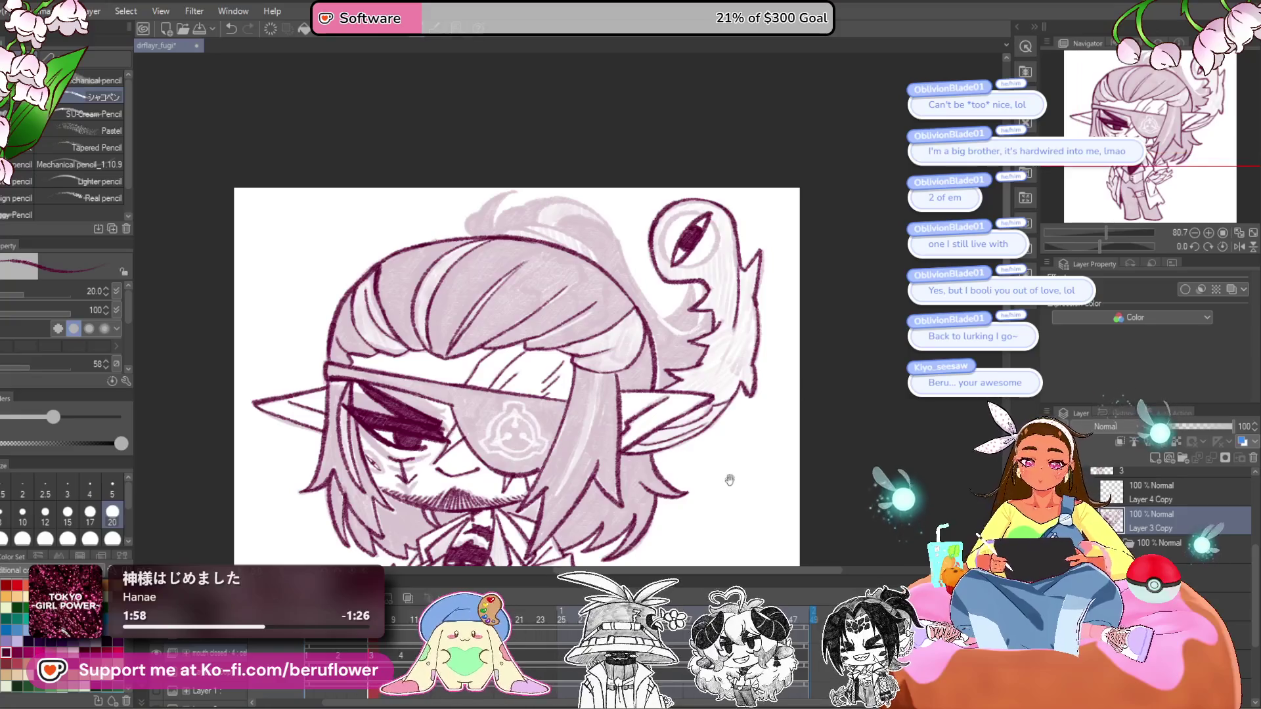
left_click_drag(729, 480, 785, 364)
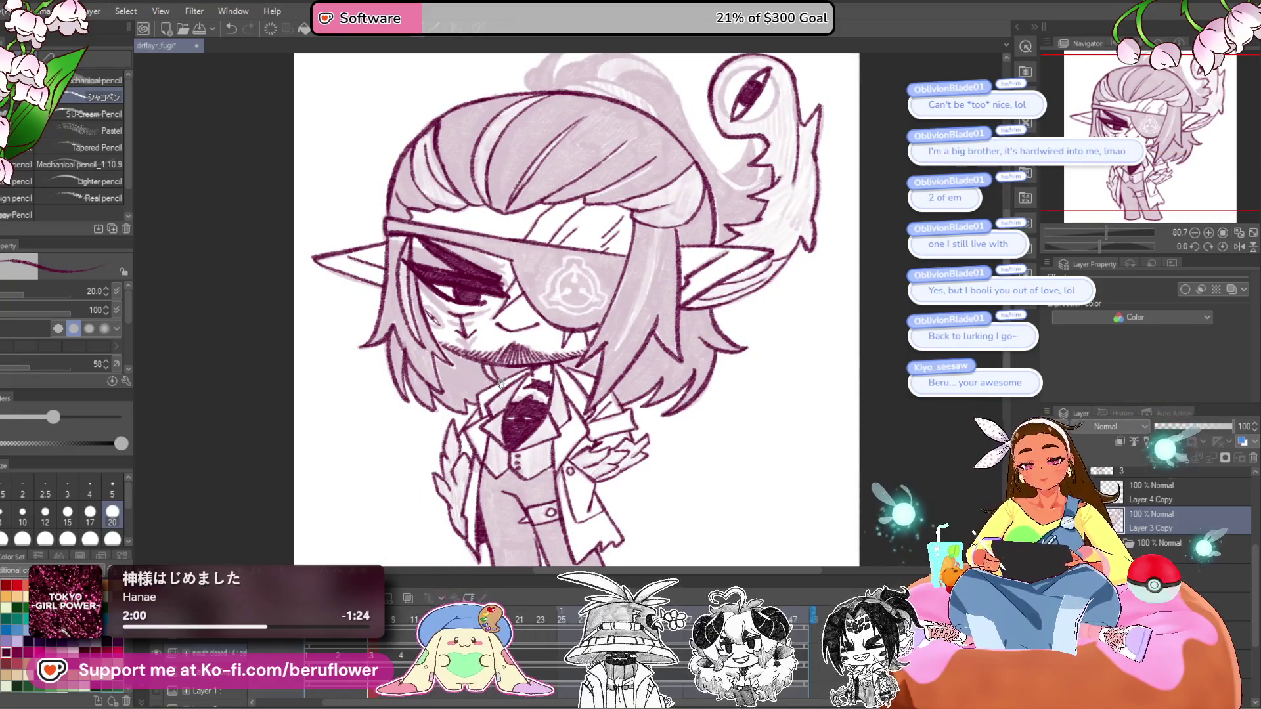
- Hatch the feathered shapes along the coat near the hand, then zoom out to check
scroll(506, 401, "up", 5)
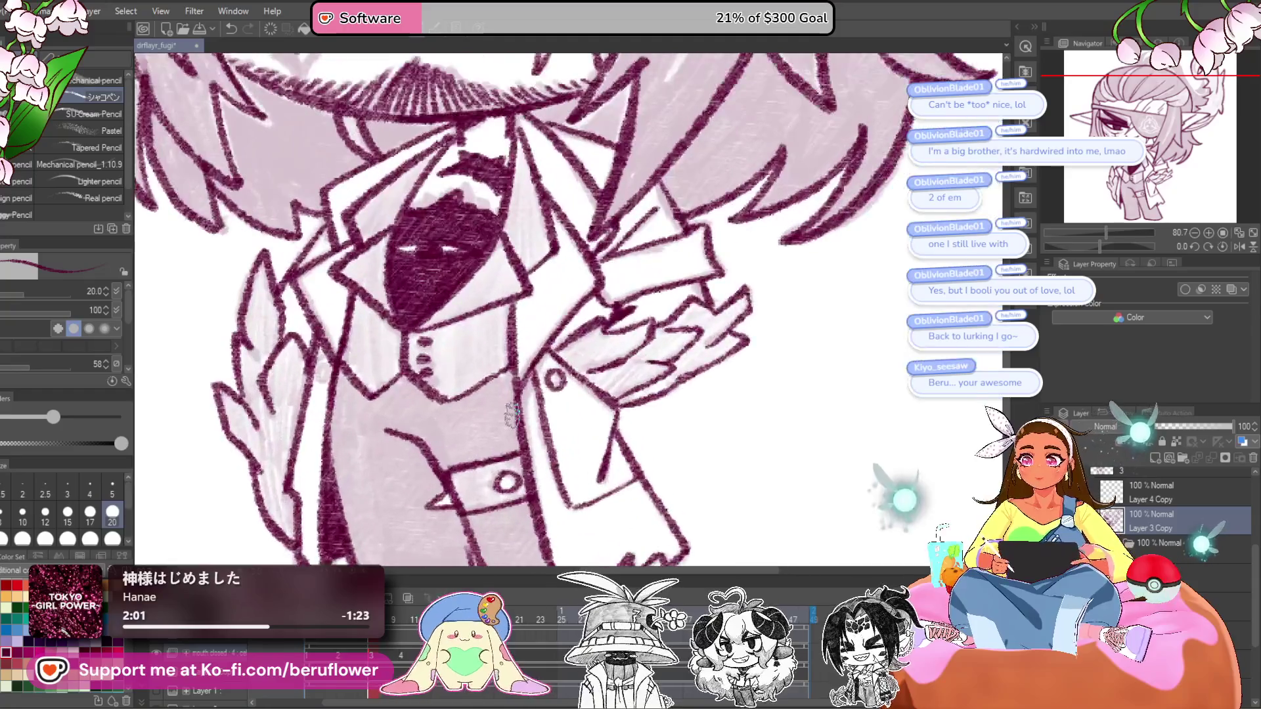
left_click_drag(671, 448, 639, 454)
scroll(568, 358, "up", 3)
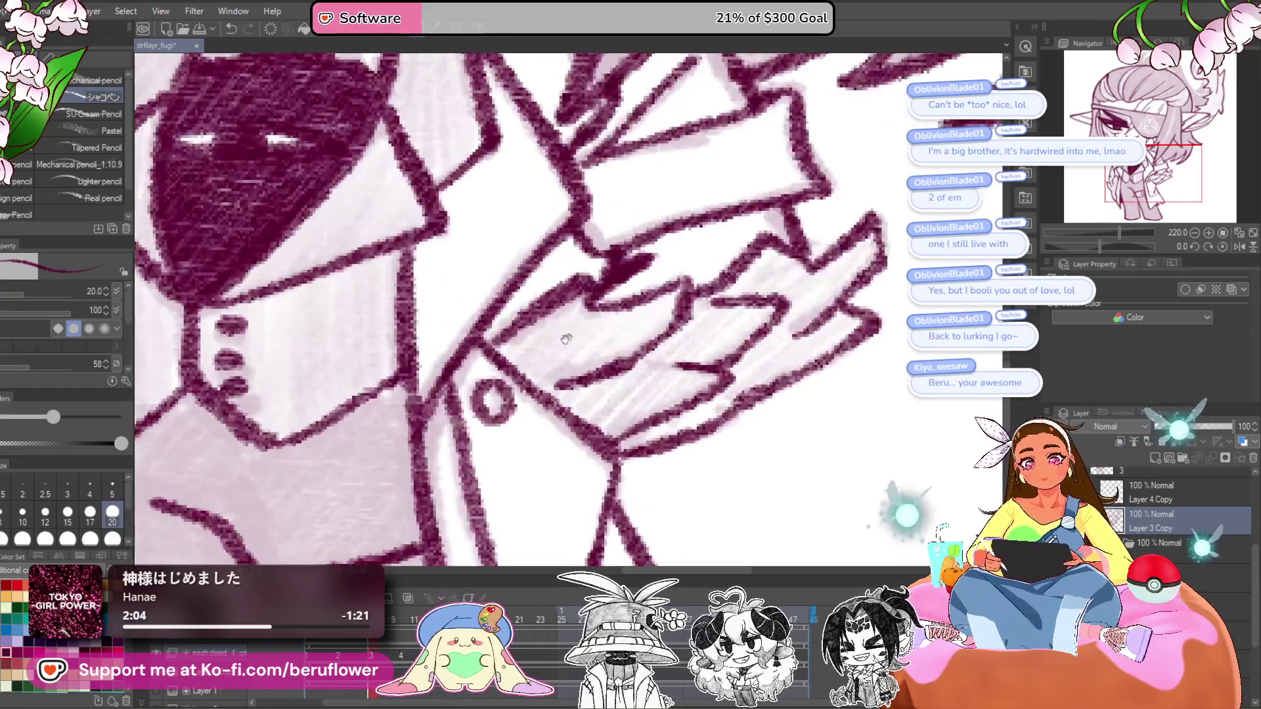
mouse_move(644, 343)
left_mouse_down()
mouse_move(677, 345)
mouse_move(663, 358)
mouse_move(749, 348)
mouse_move(729, 371)
left_mouse_up()
mouse_move(683, 420)
left_mouse_down()
mouse_move(736, 450)
mouse_move(778, 453)
mouse_move(670, 486)
left_mouse_up()
mouse_move(781, 407)
left_mouse_down()
mouse_move(798, 420)
mouse_move(722, 375)
mouse_move(791, 332)
left_mouse_up()
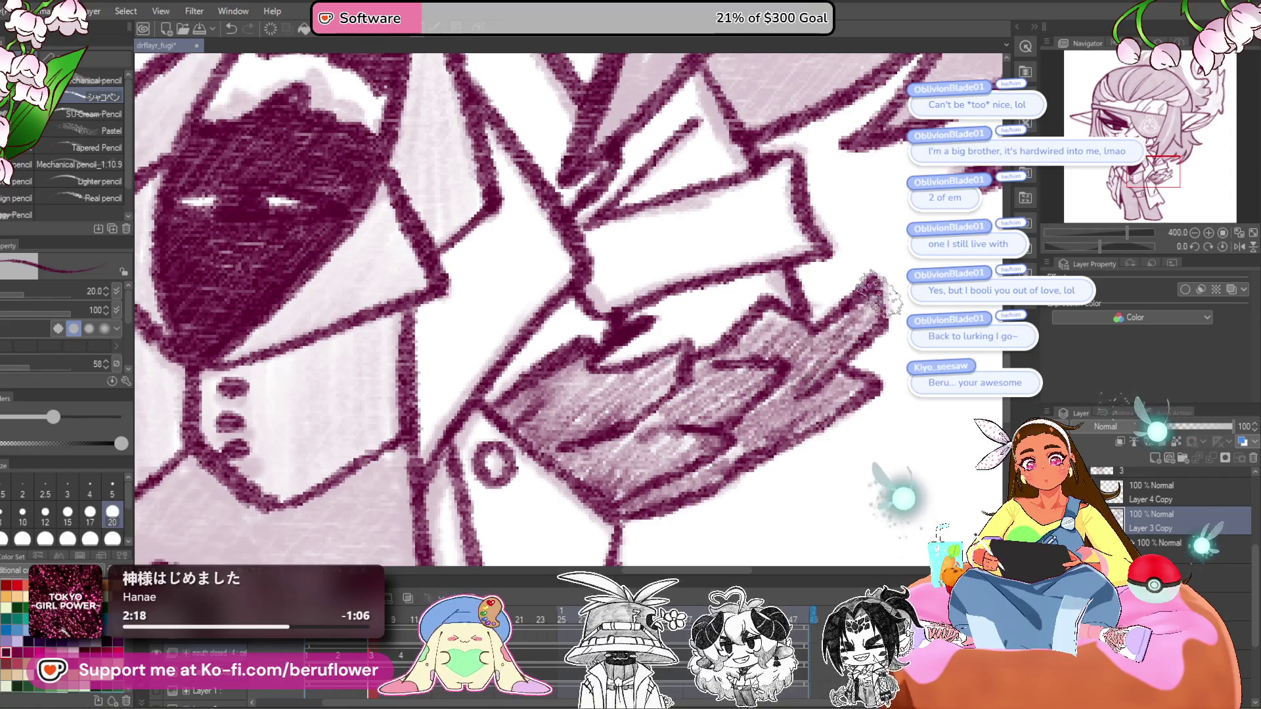
key("ctrl+0")
scroll(700, 386, "up", 5)
left_click_drag(575, 237, 699, 386)
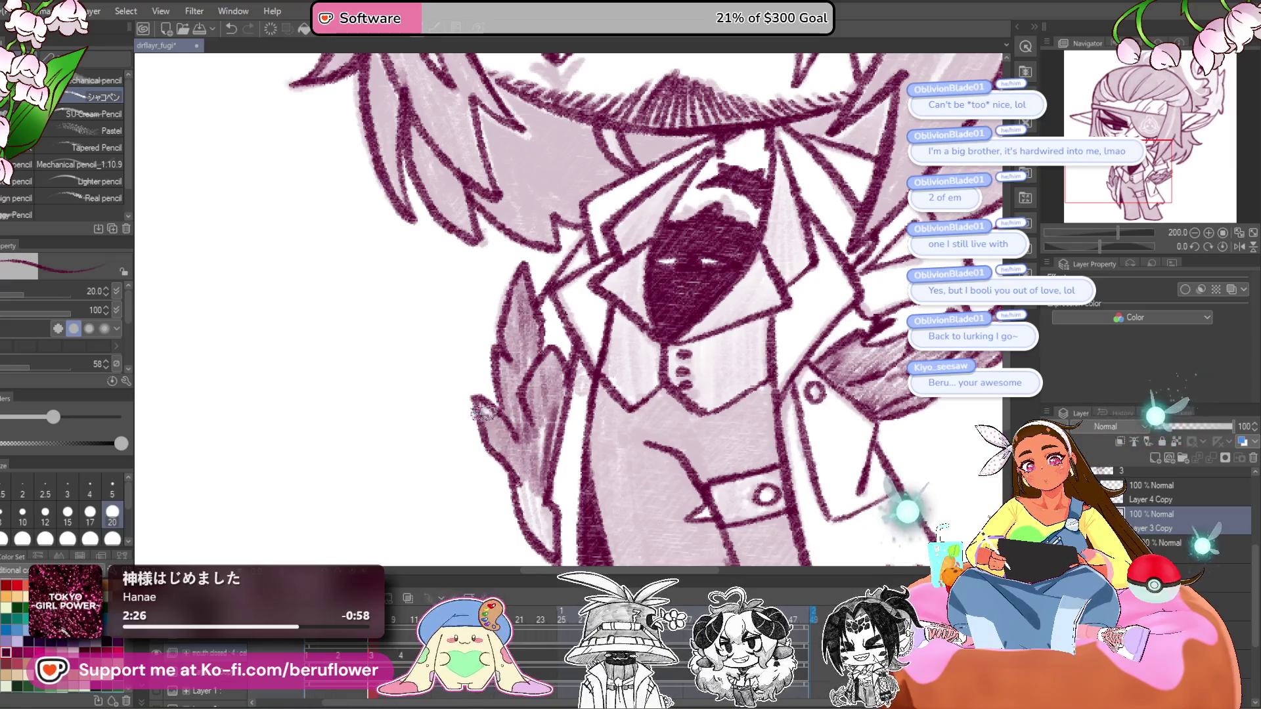
scroll(486, 414, "down", 3)
key("ctrl+0")
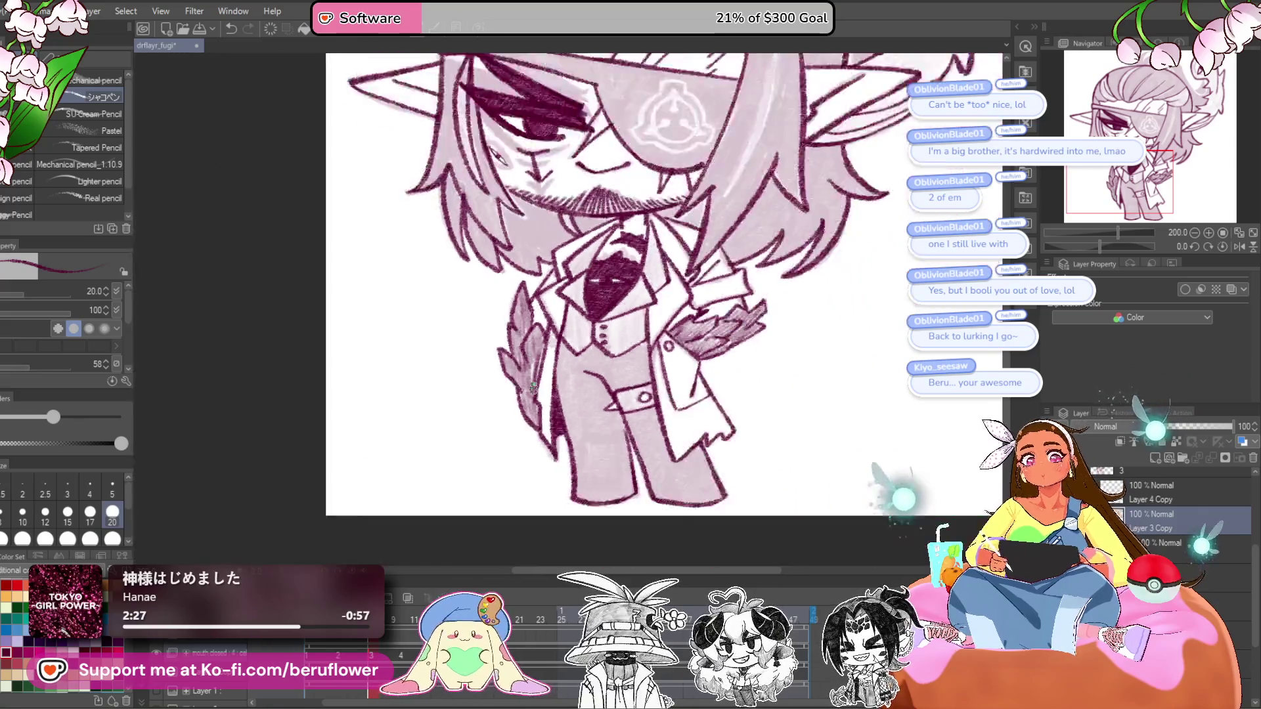
- Tilt the canvas to about -55 degrees and ink a long strand plus short strokes atop the hair
scroll(736, 446, "up", 4)
left_click_drag(747, 434, 741, 525)
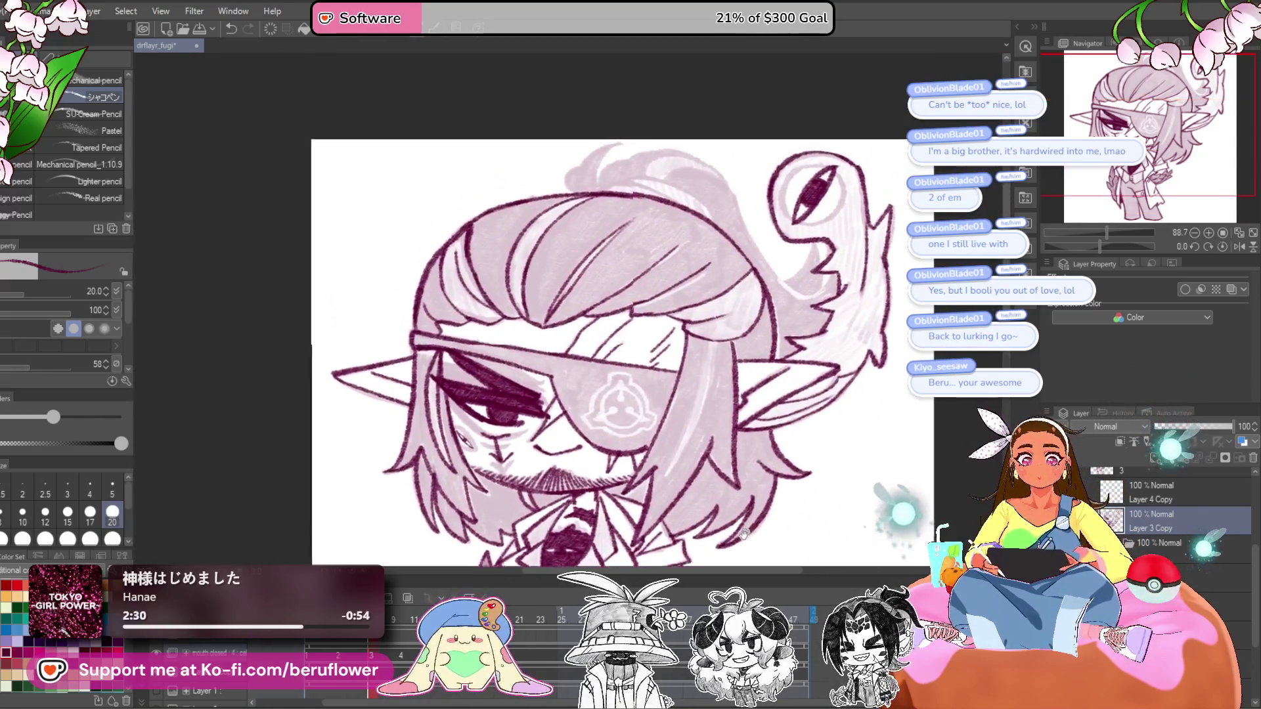
left_click_drag(1098, 246, 1083, 246)
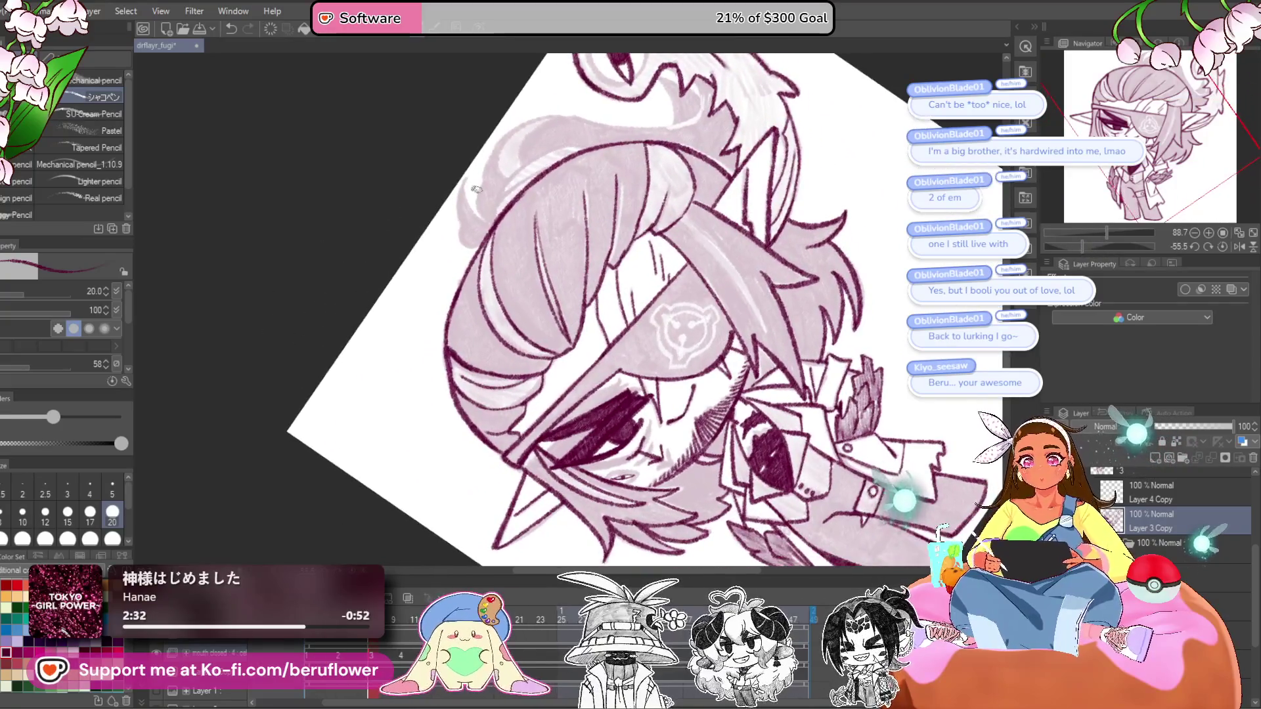
scroll(548, 380, "up", 5)
mouse_move(563, 309)
left_mouse_down()
mouse_move(603, 354)
mouse_move(725, 233)
mouse_move(839, 194)
left_mouse_up()
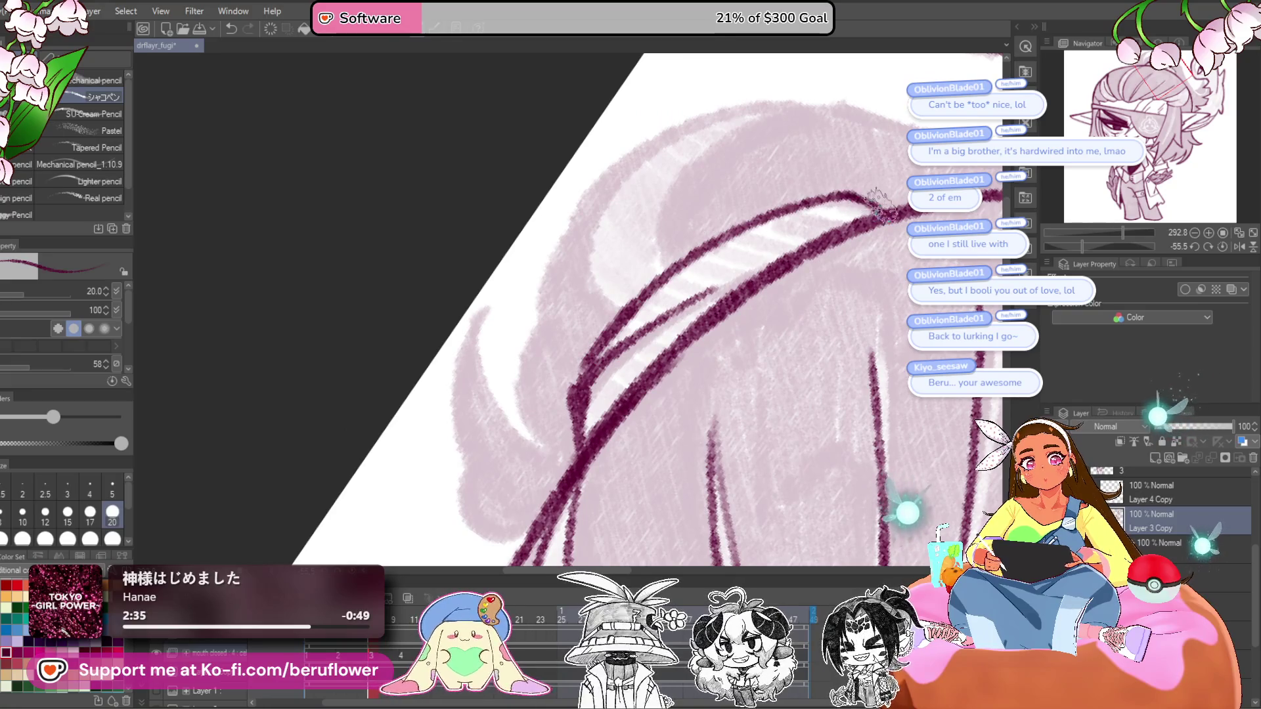
left_click_drag(617, 295, 647, 355)
mouse_move(631, 374)
left_mouse_down()
mouse_move(609, 348)
mouse_move(798, 176)
mouse_move(679, 332)
left_mouse_up()
- Ink strands down the left side of the hair and add a final top stroke upright
mouse_move(766, 176)
left_mouse_down()
mouse_move(611, 250)
mouse_move(558, 394)
left_mouse_up()
left_click_drag(571, 335, 565, 440)
mouse_move(657, 427)
left_mouse_down()
mouse_move(635, 334)
mouse_move(627, 420)
mouse_move(533, 406)
mouse_move(708, 268)
mouse_move(619, 365)
left_mouse_up()
left_click(1215, 248)
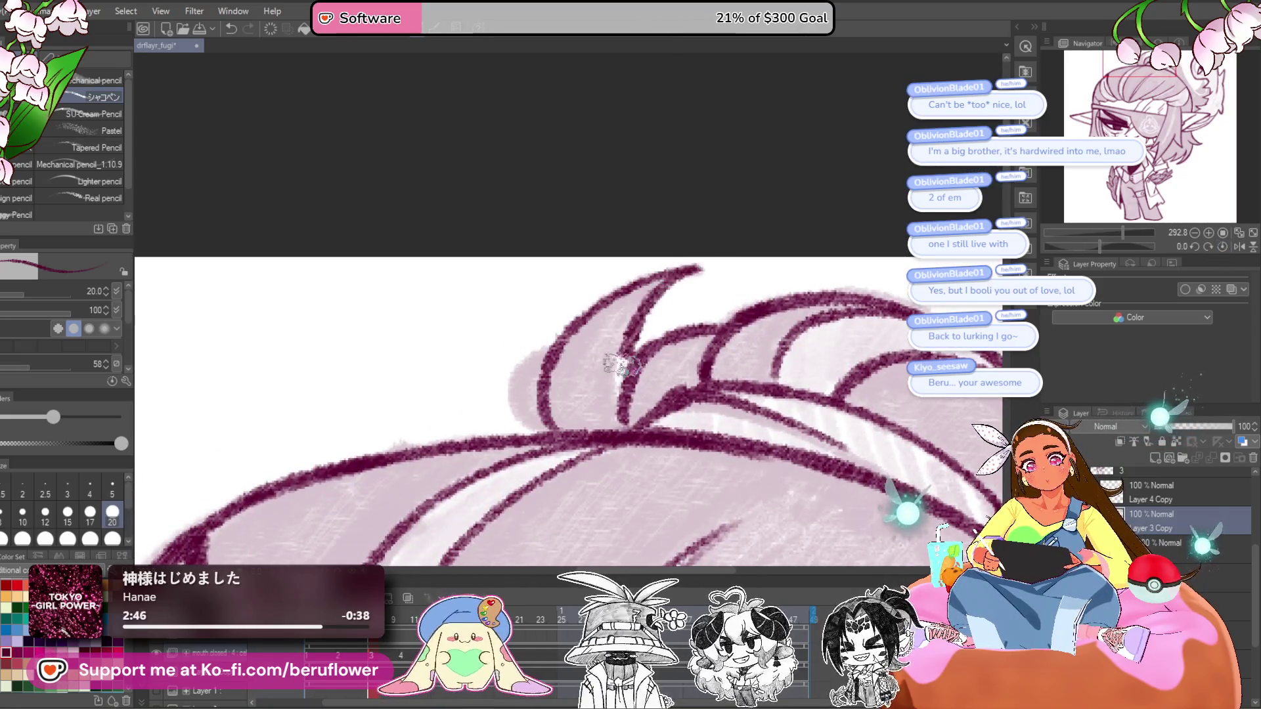
left_click_drag(549, 430, 587, 329)
scroll(752, 368, "down", 5)
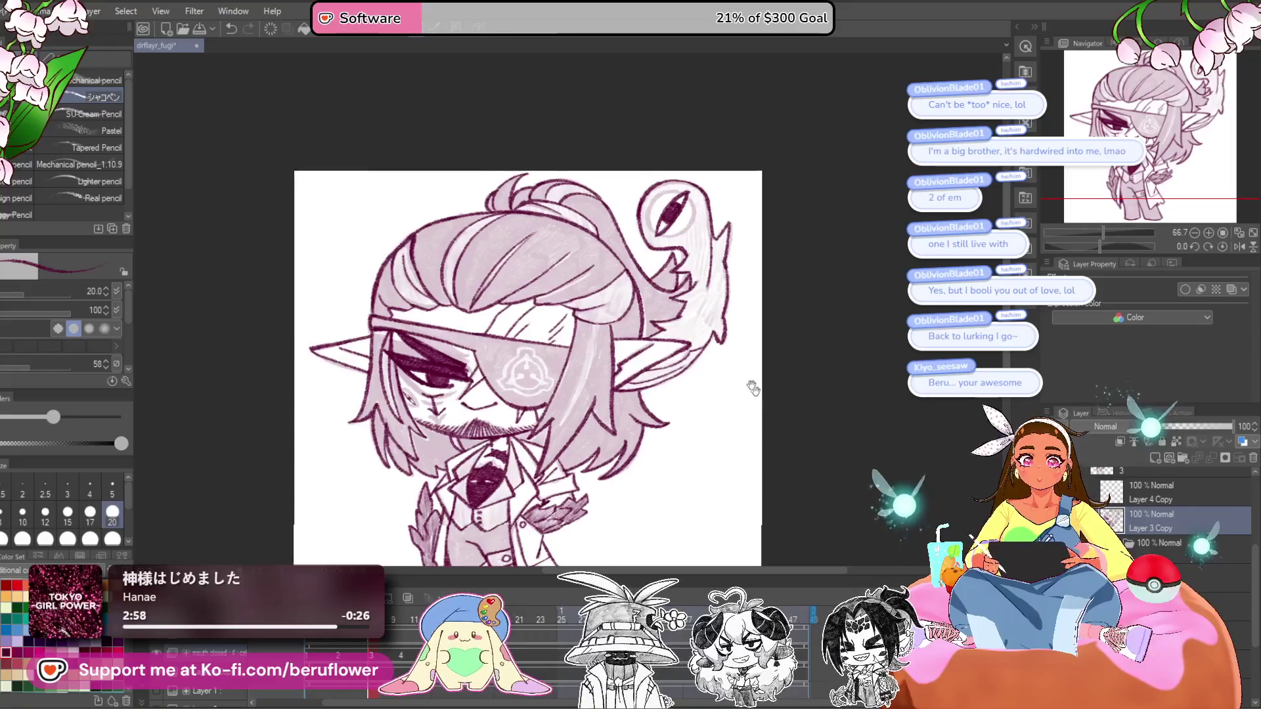
- Flip back and forth between adjacent animation frames to compare the eye across cels
left_click_drag(752, 368, 763, 342)
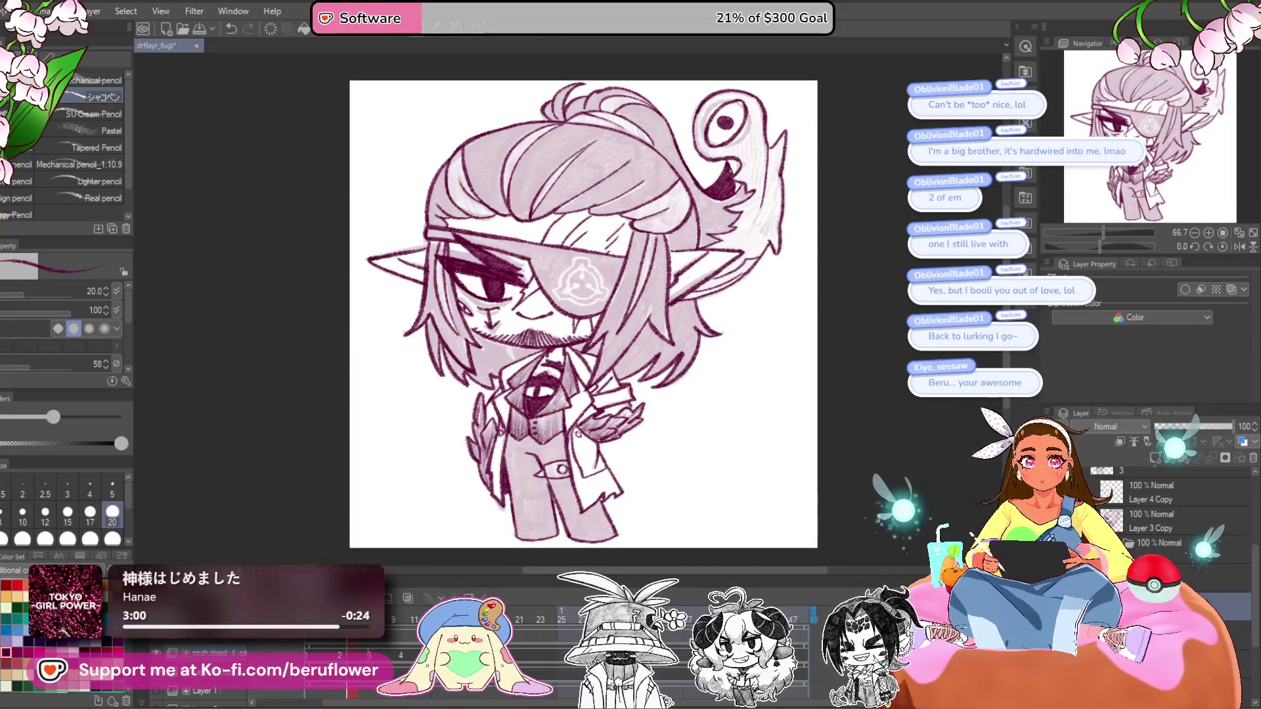
key("ctrl+Right")
key("ctrl+Left")
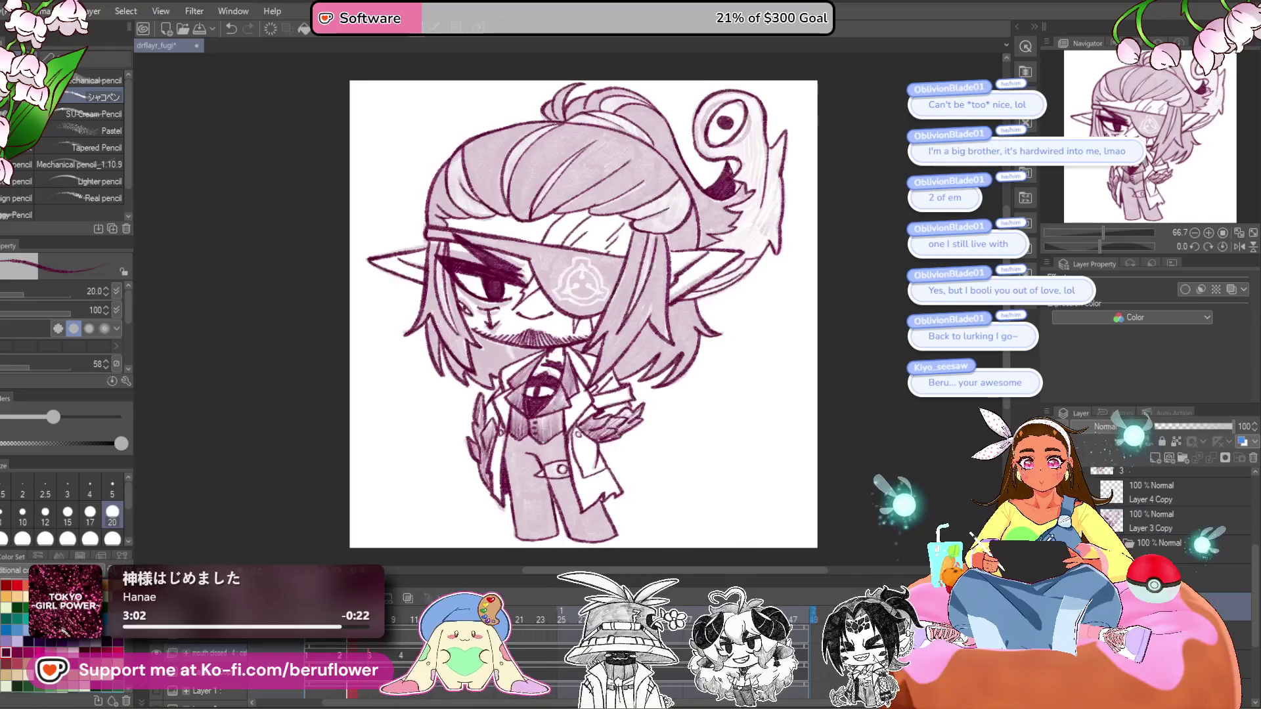
key("ctrl+Right")
key("ctrl+Left")
key("ctrl+Right")
scroll(483, 366, "up", 8)
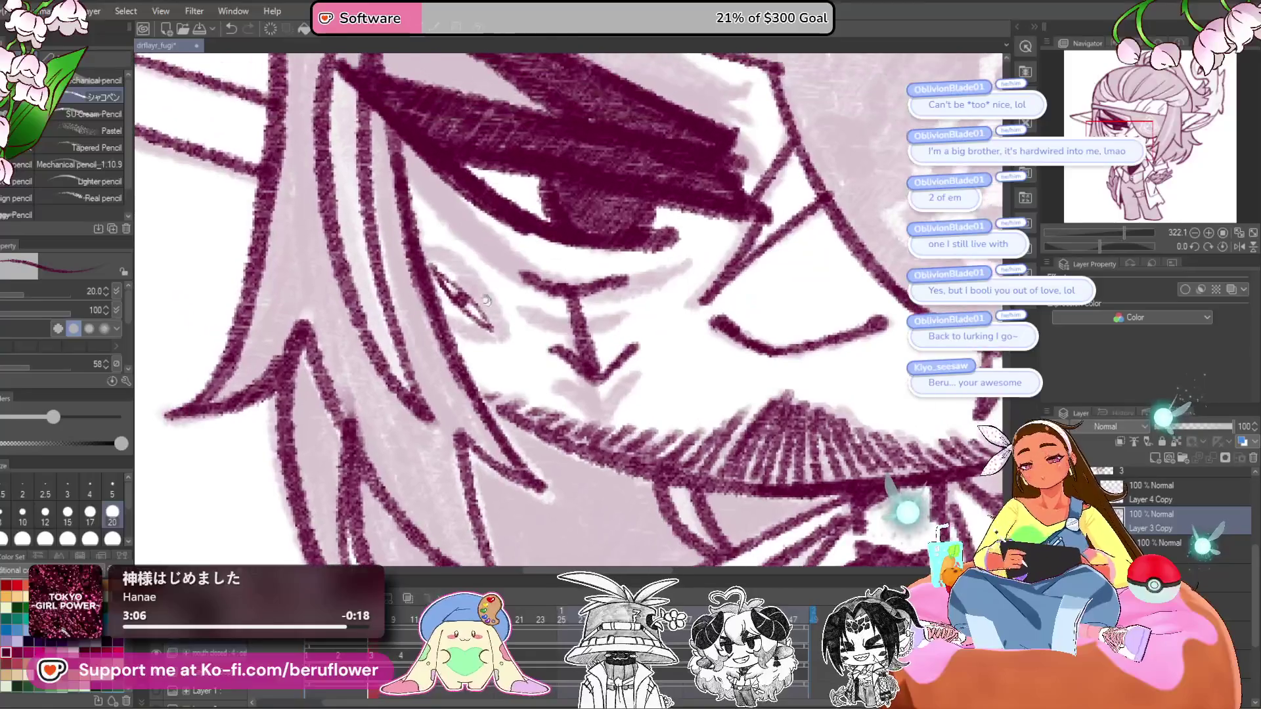
- Ink and shade the eye with finer size-7 maroon pencil strokes, then save the drawing
key("bracketleft")
key("bracketleft")
key("bracketleft")
key("bracketleft")
key("bracketleft")
left_click_drag(434, 266, 493, 327)
left_click_drag(434, 276, 478, 327)
mouse_move(435, 291)
left_mouse_down()
mouse_move(497, 338)
mouse_move(487, 330)
left_mouse_up()
scroll(483, 325, "down", 10)
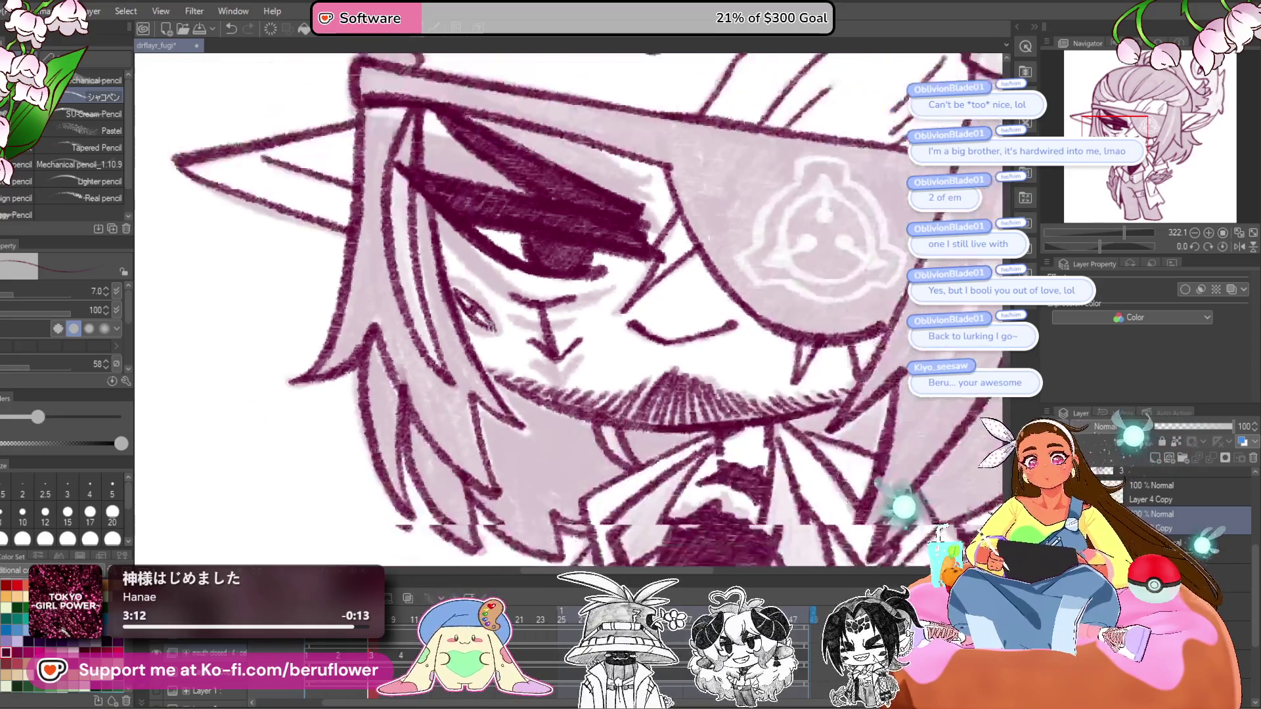
scroll(735, 452, "up", 3)
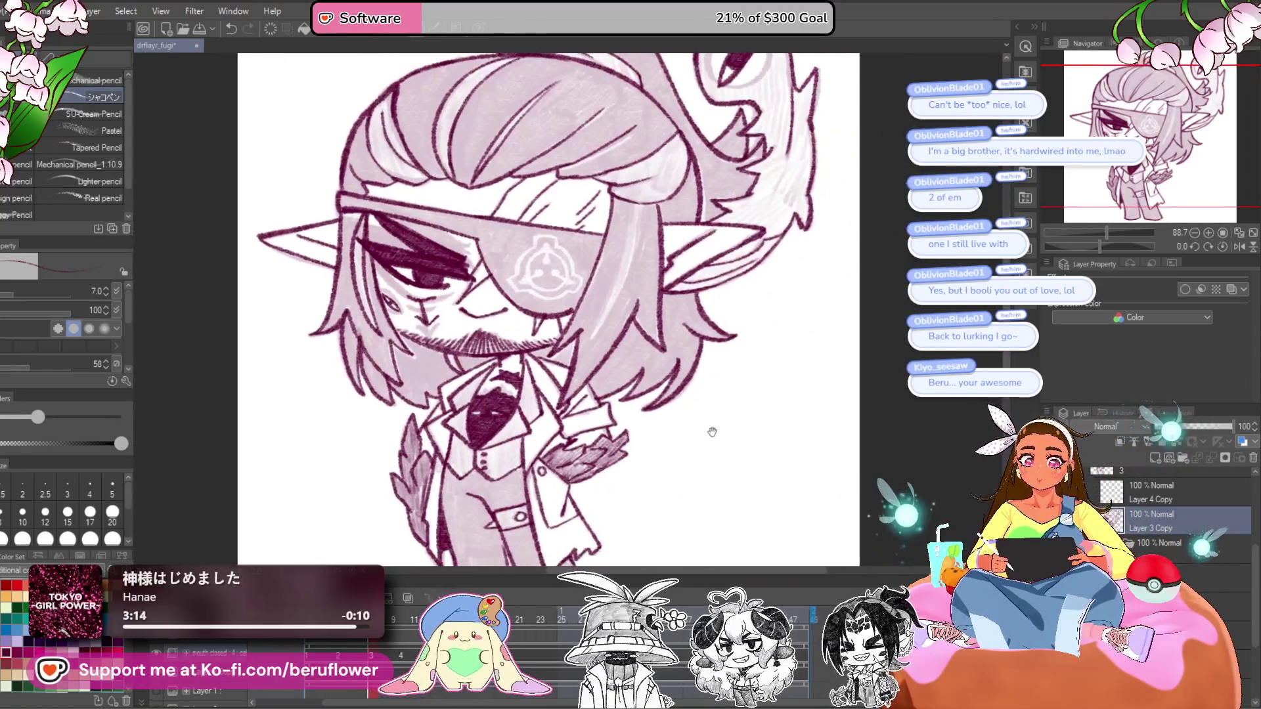
key("ctrl+s")
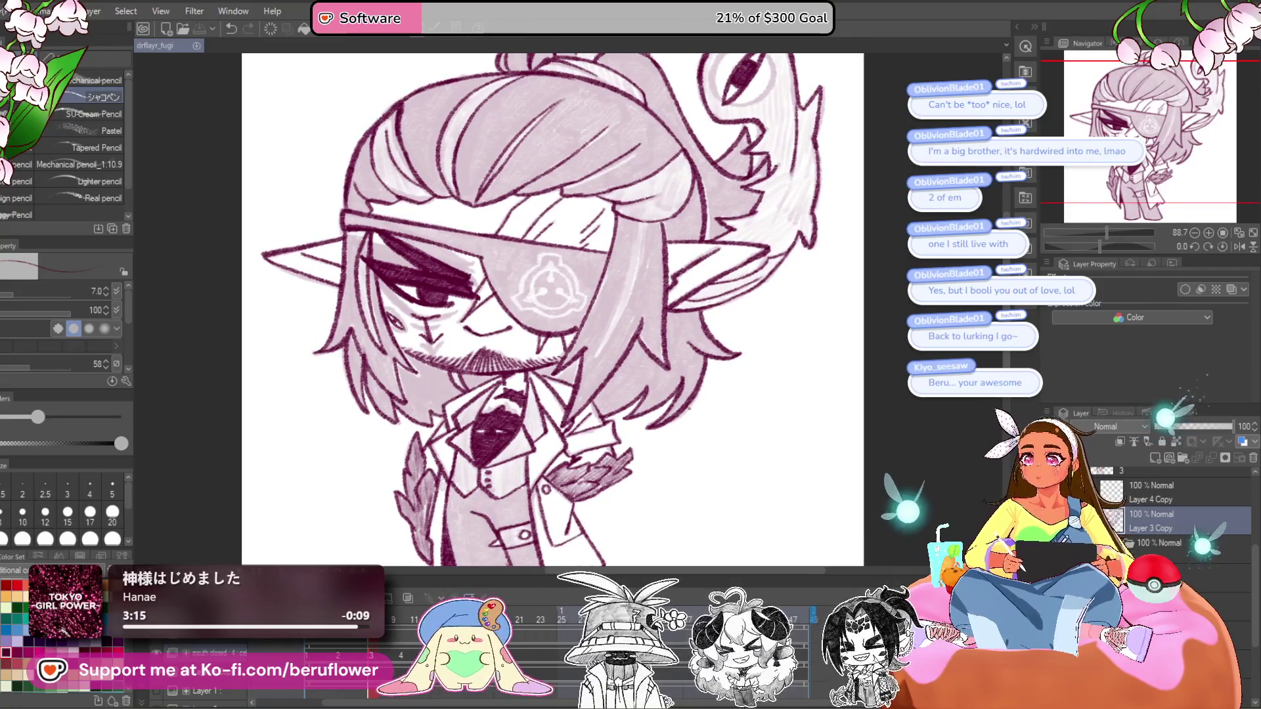
left_click_drag(689, 408, 699, 394)
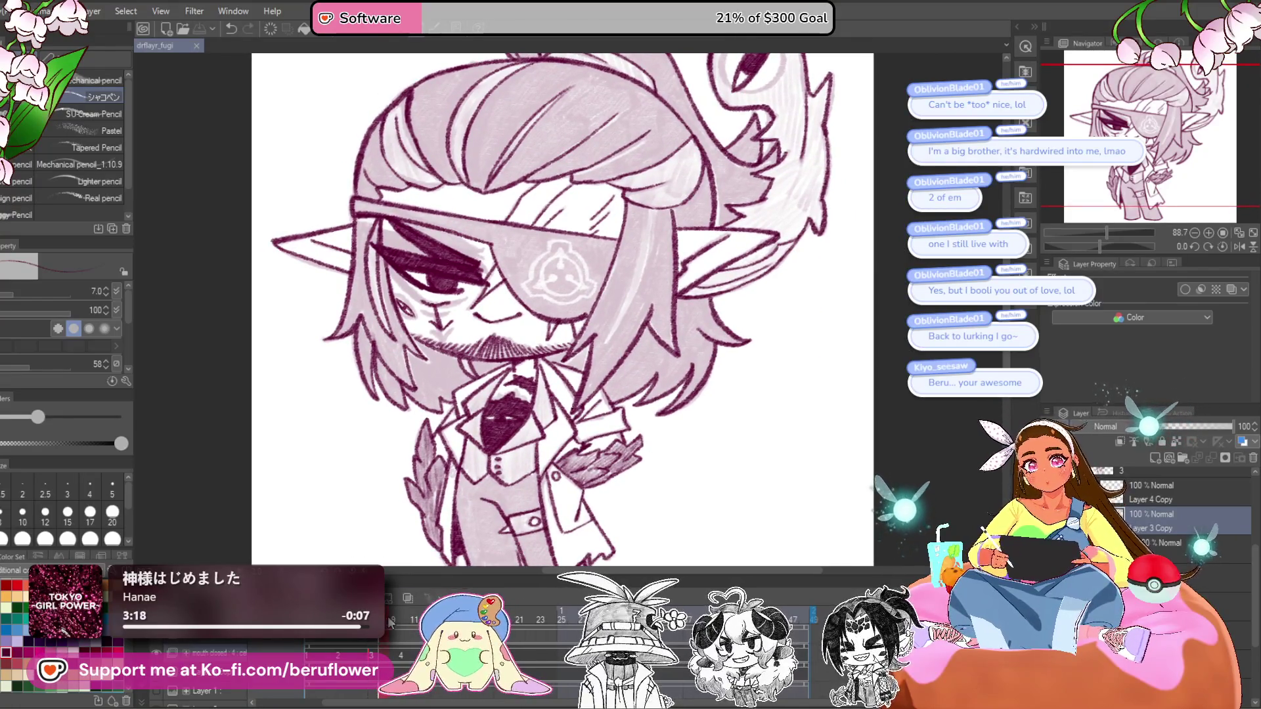
- Go to frame 10's faded cel and zoom in on the face
left_click(415, 620)
left_click(405, 619)
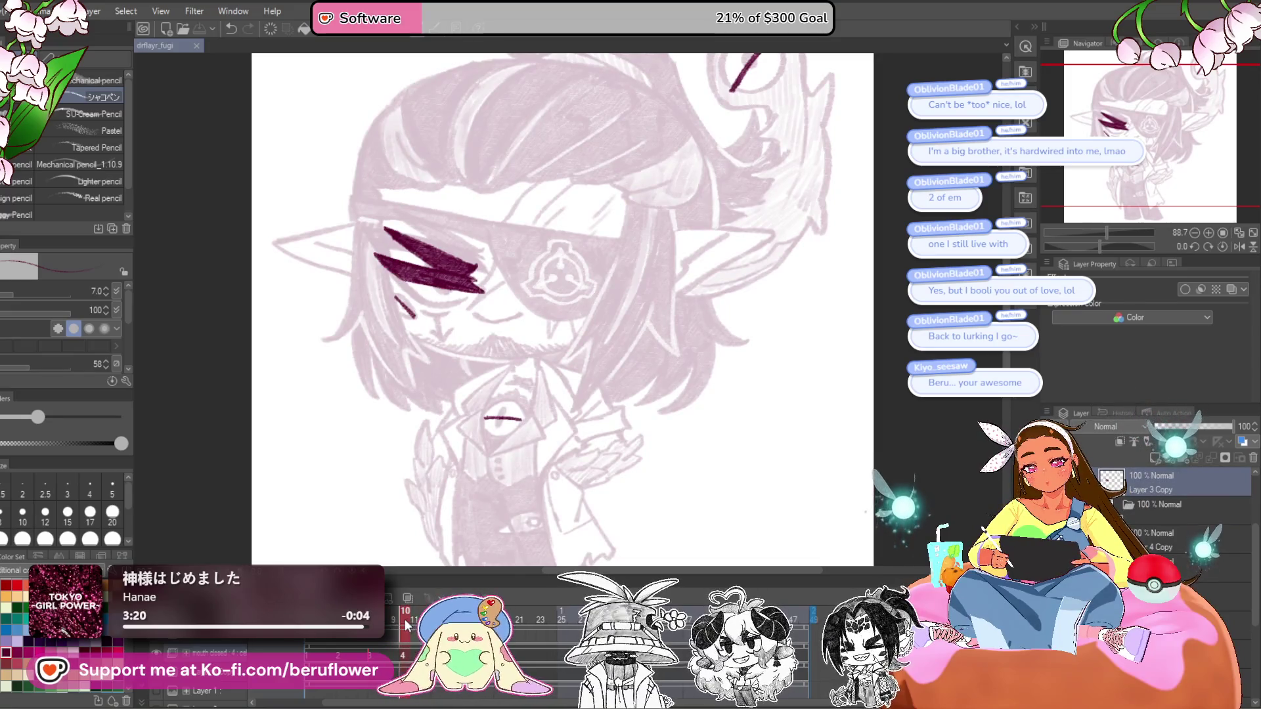
scroll(499, 381, "down", 3)
scroll(459, 342, "up", 8)
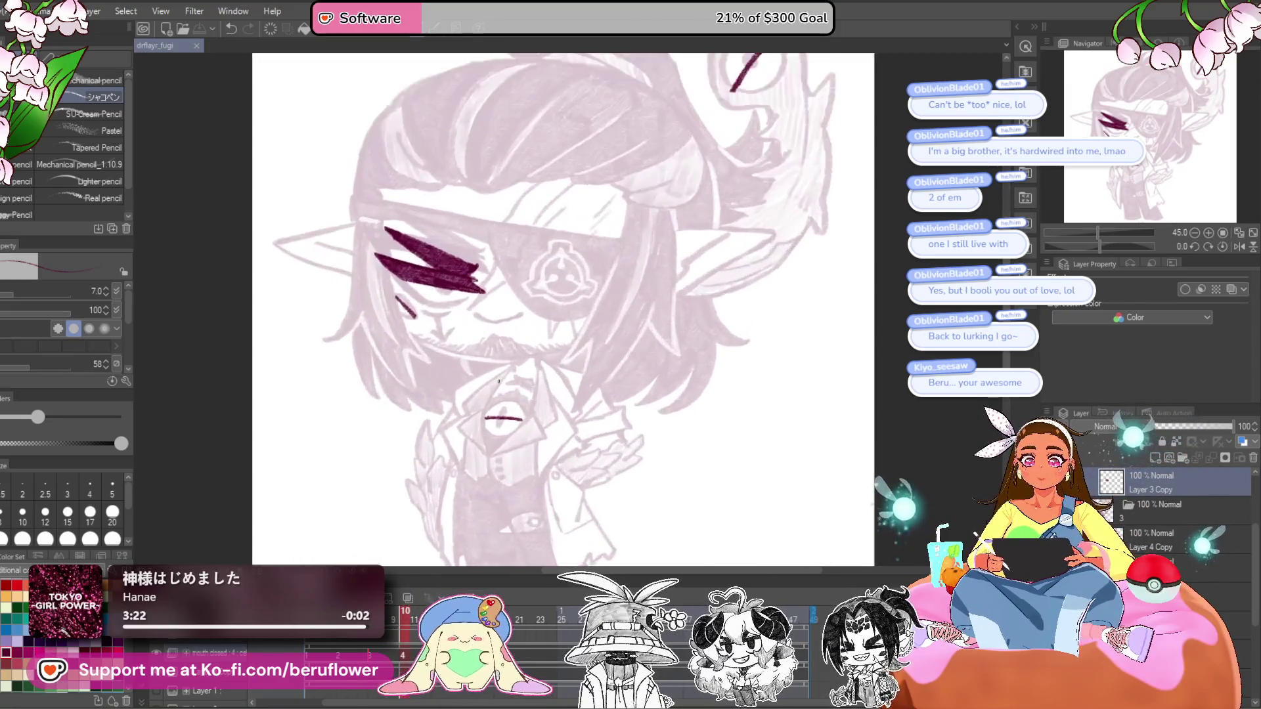
scroll(408, 294, "up", 5)
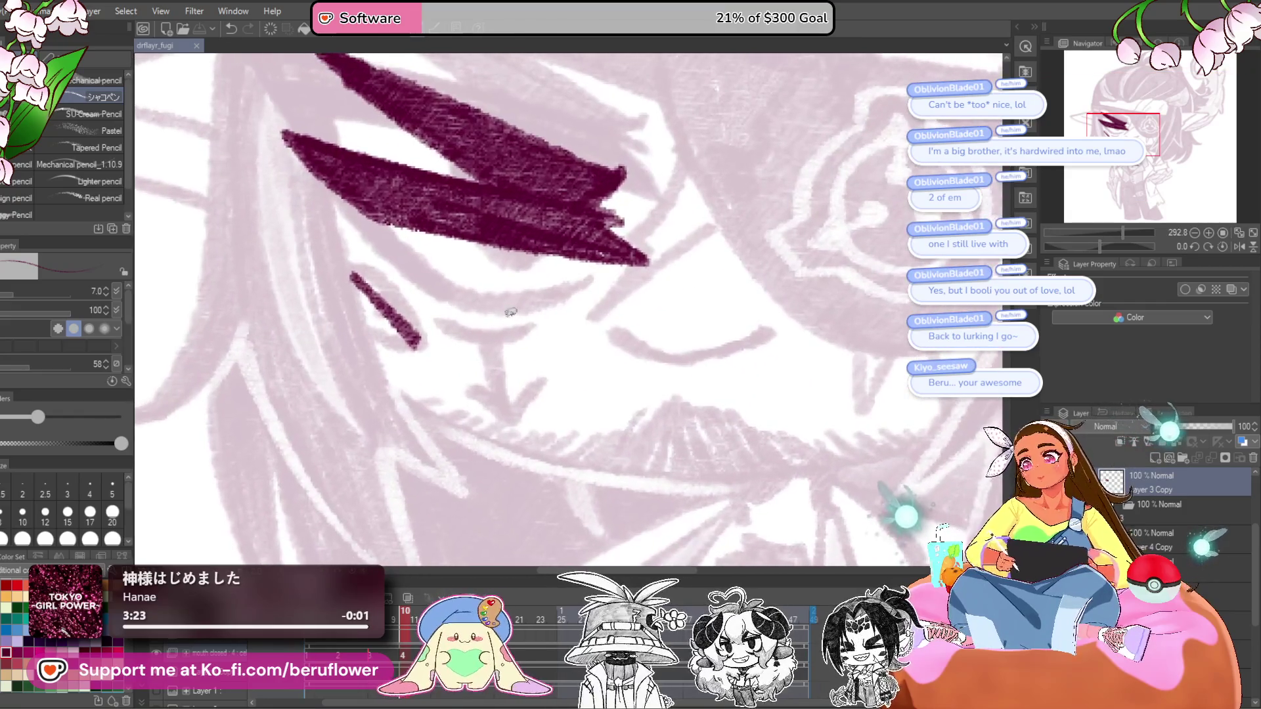
- With the pencil at size 15, ink the under-eye stroke and nose mark in dark maroon
key("bracketright")
key("bracketright")
key("bracketright")
left_click_drag(440, 321, 525, 335)
key("ctrl+z")
mouse_move(441, 320)
left_mouse_down()
mouse_move(493, 339)
mouse_move(536, 330)
mouse_move(468, 336)
left_mouse_up()
key("ctrl+z")
left_click_drag(1104, 247, 1118, 247)
mouse_move(517, 231)
left_mouse_down()
mouse_move(537, 301)
mouse_move(555, 315)
left_mouse_up()
left_click(1221, 248)
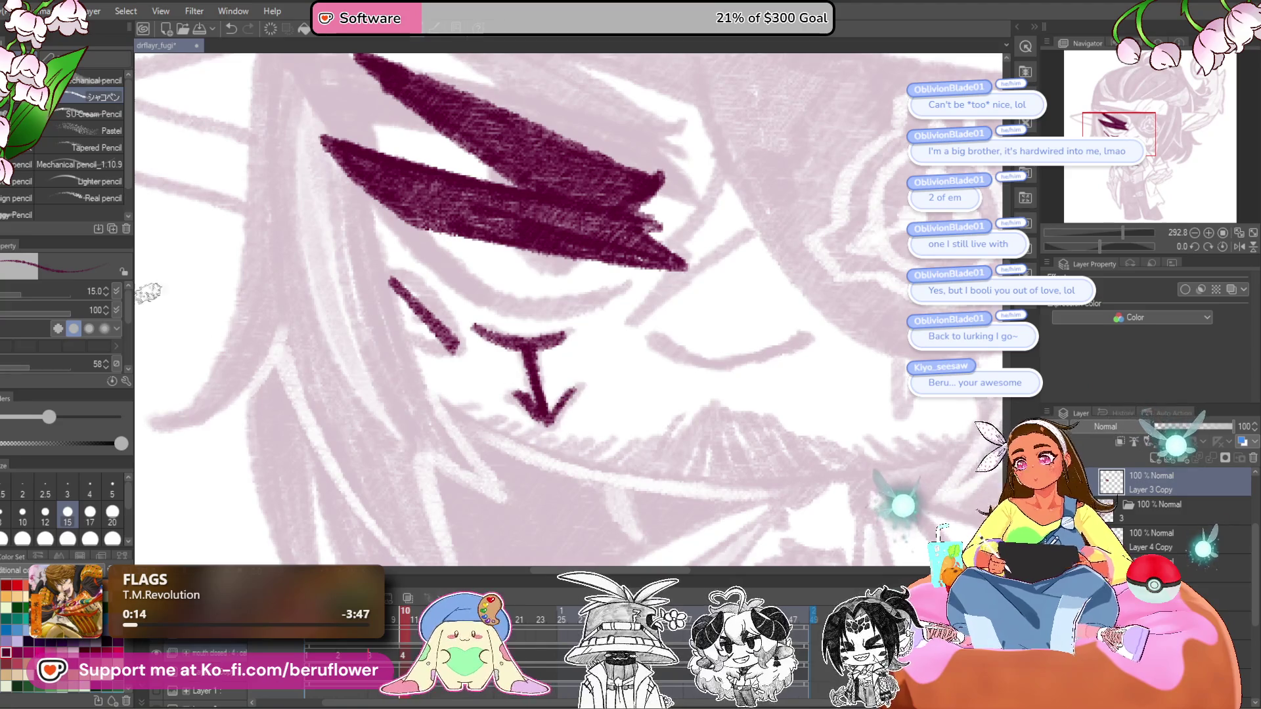
key("m")
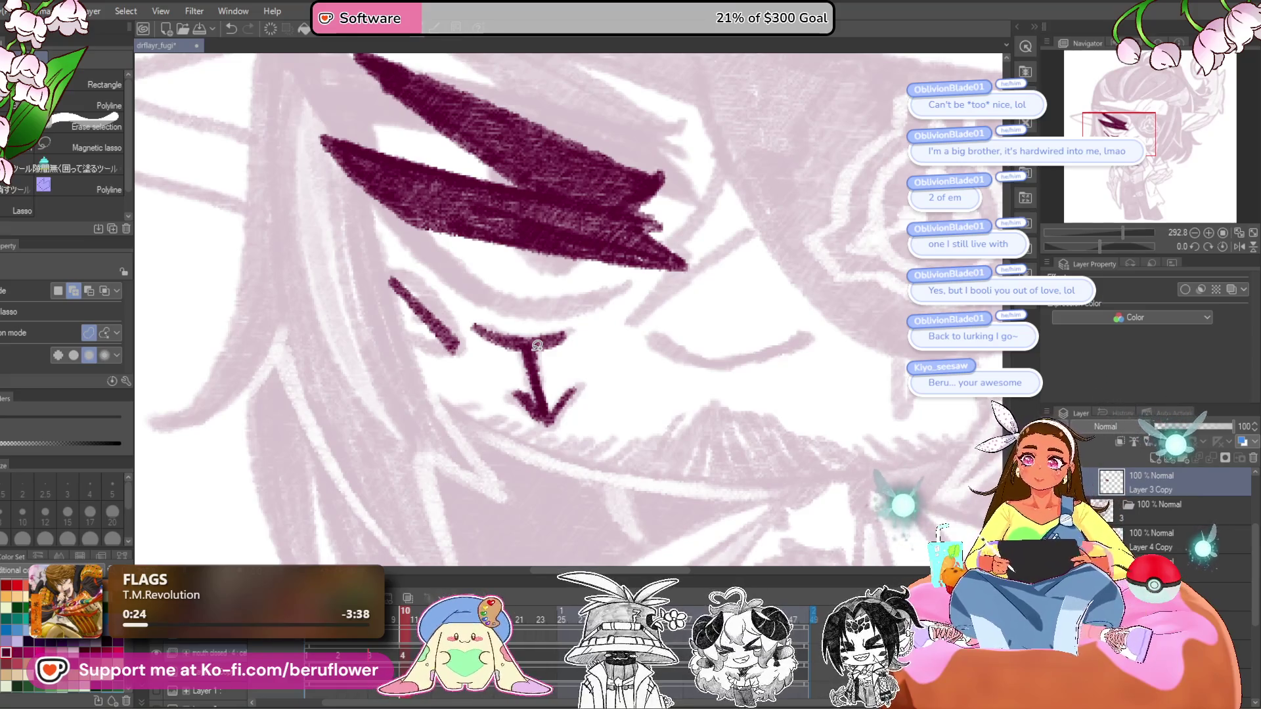
- Lasso the inked nose and transform it upward on the face
mouse_move(566, 321)
left_mouse_down()
mouse_move(599, 357)
mouse_move(532, 432)
mouse_move(474, 345)
mouse_move(519, 297)
left_mouse_up()
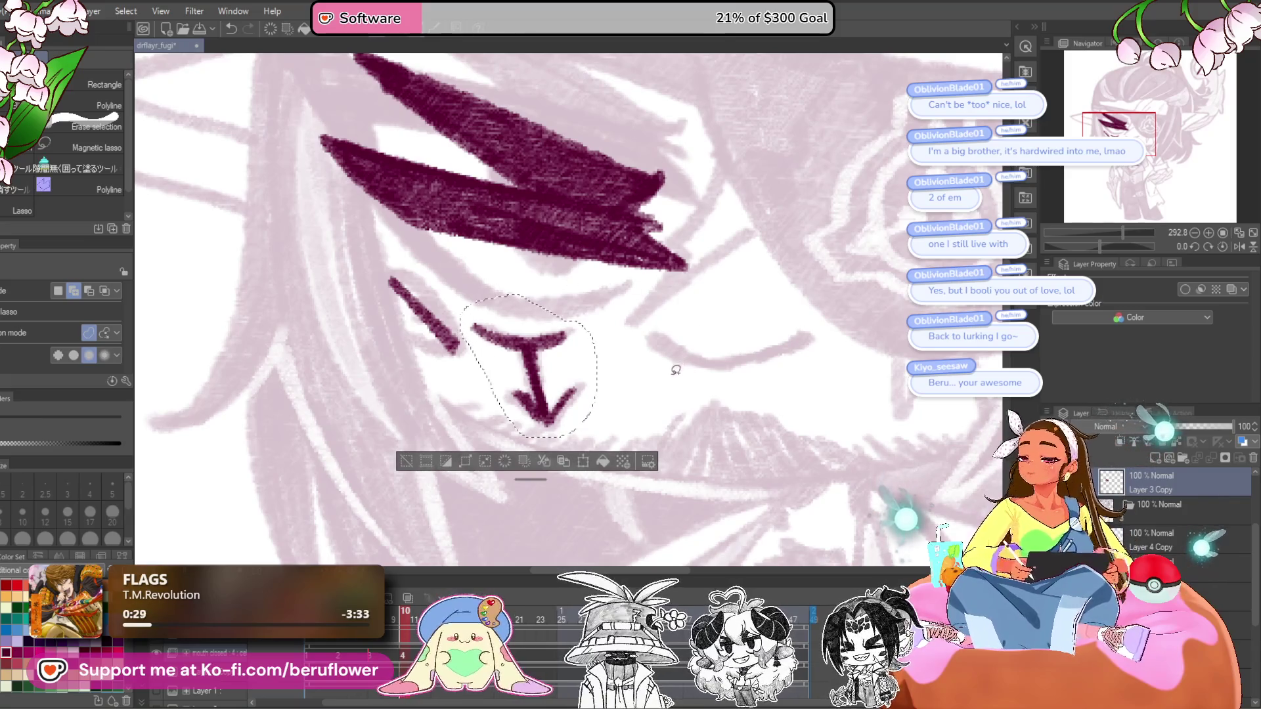
key("ctrl+t")
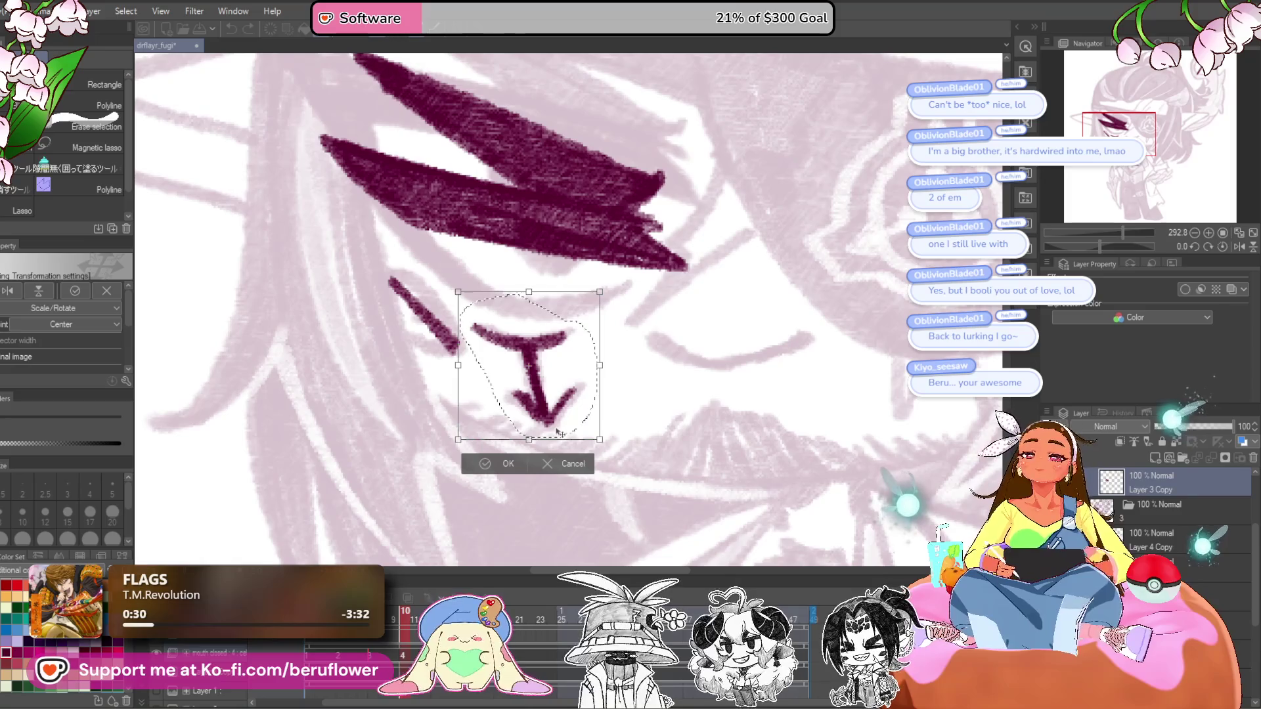
left_click_drag(550, 419, 544, 378)
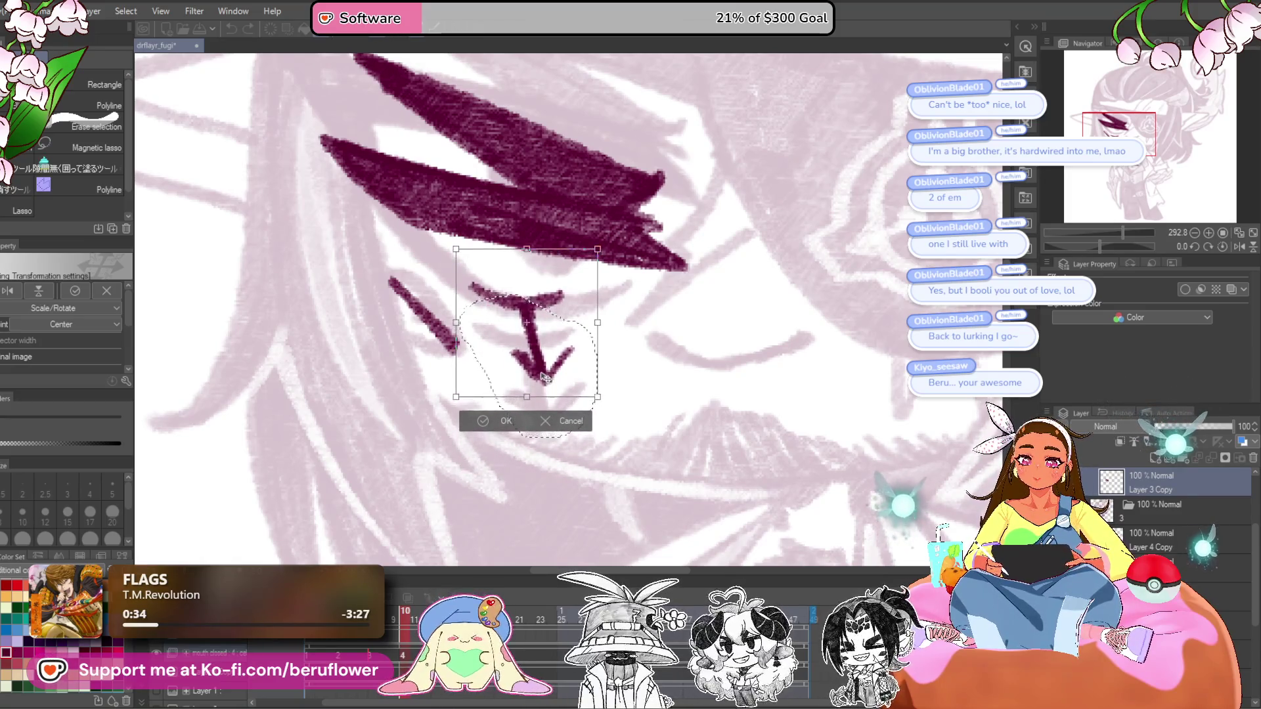
left_click(516, 421)
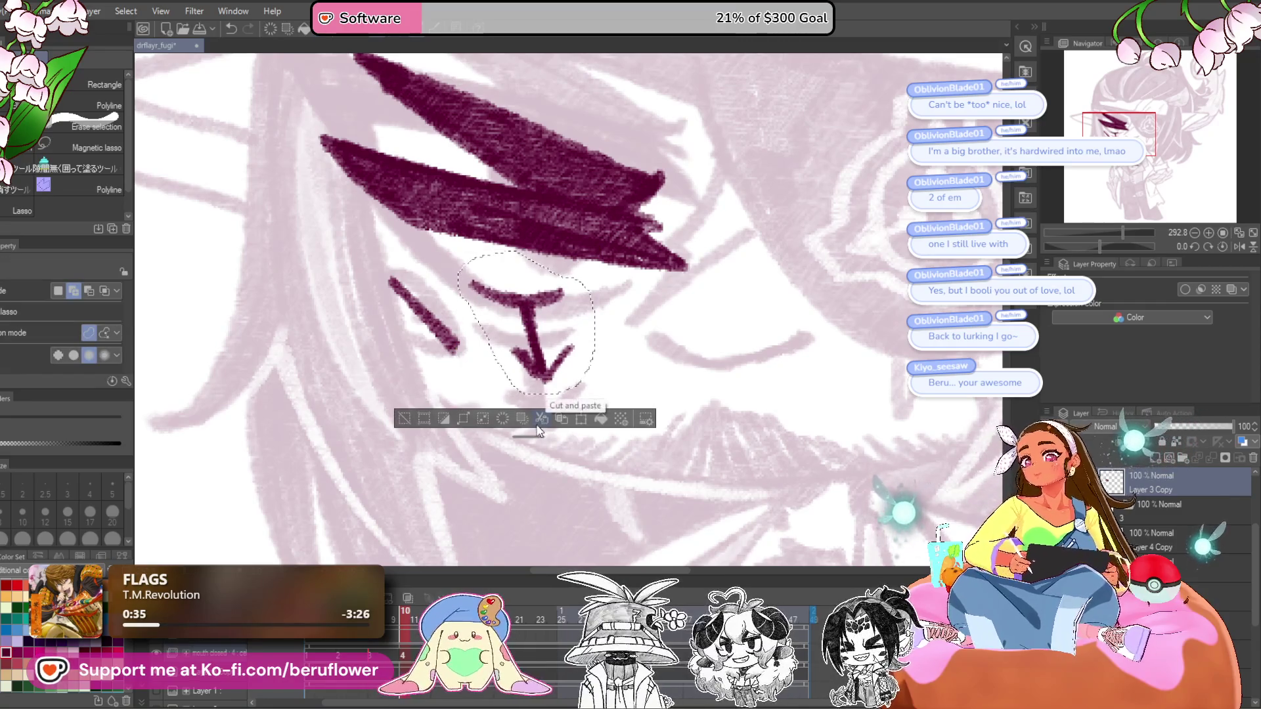
key("ctrl+d")
- Turn on onion skin and raise the nose further to align with the neighbouring frame
left_click(407, 598)
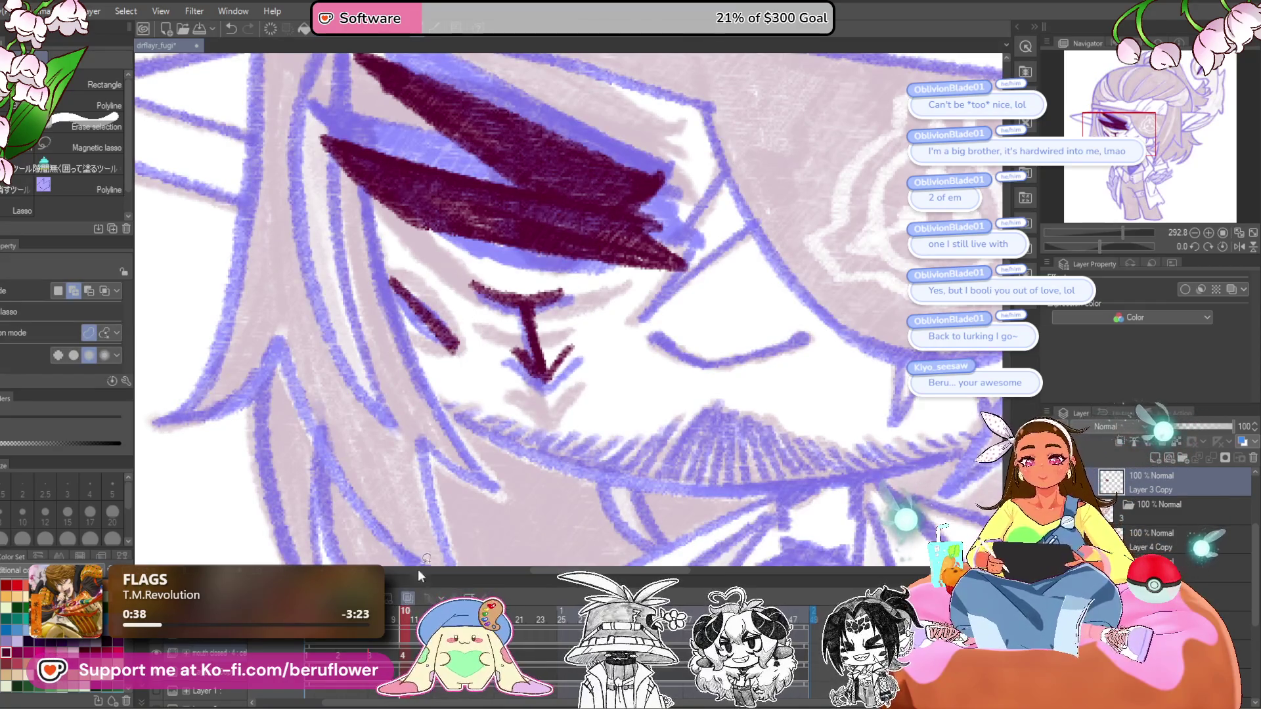
left_click_drag(506, 253, 479, 263)
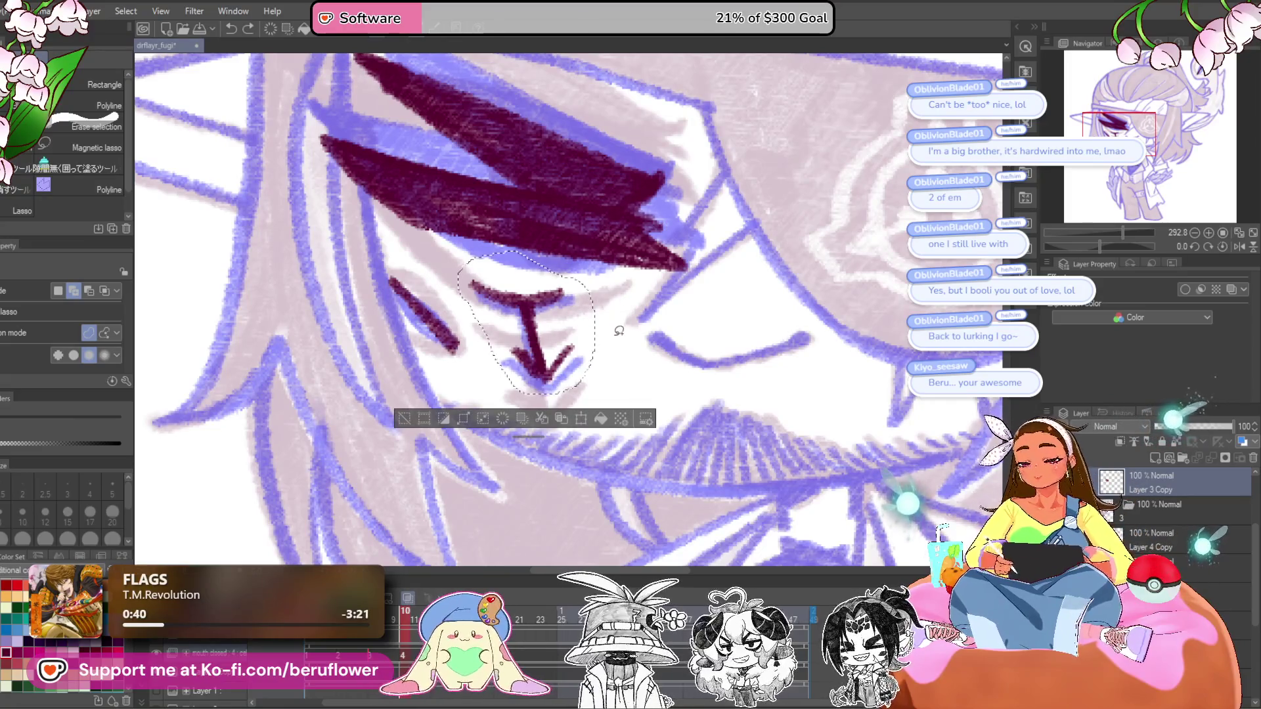
key("ctrl+t")
left_click_drag(549, 396, 544, 379)
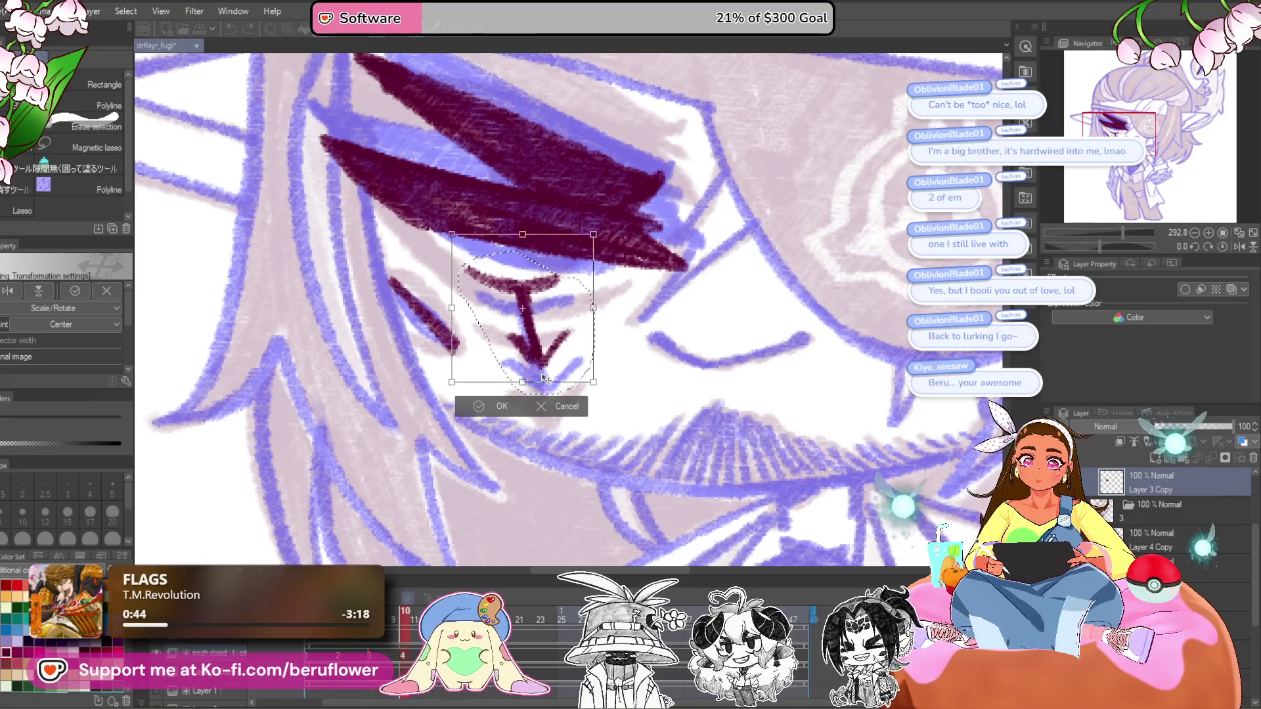
key("Return")
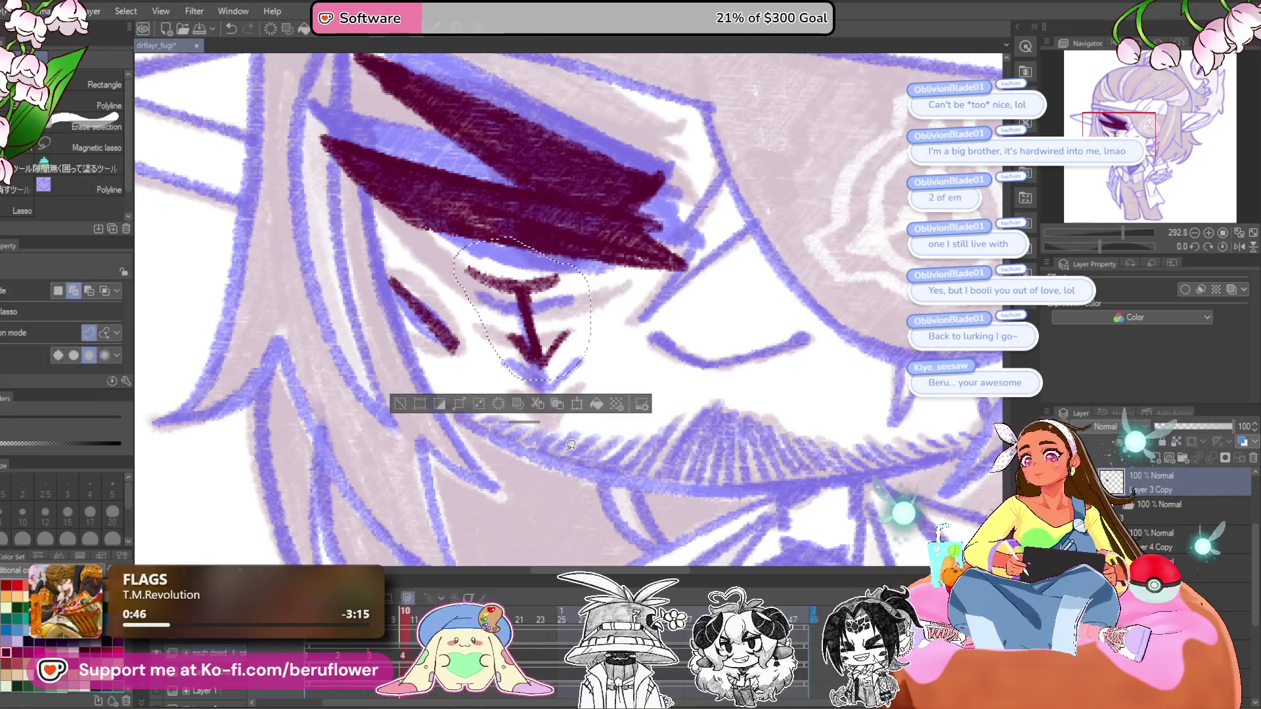
key("ctrl+0")
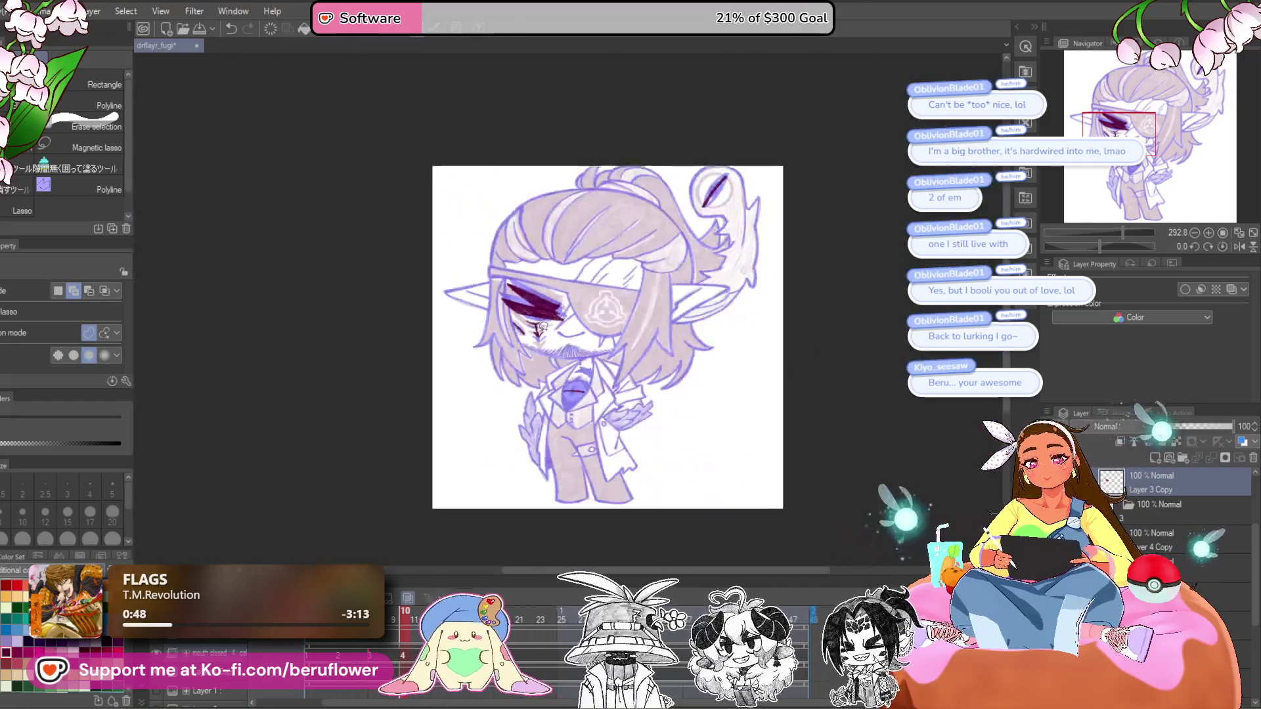
- Check the neighbouring frame's cel, then return to frame 10 with the face in view
scroll(543, 326, "up", 5)
left_click(392, 628)
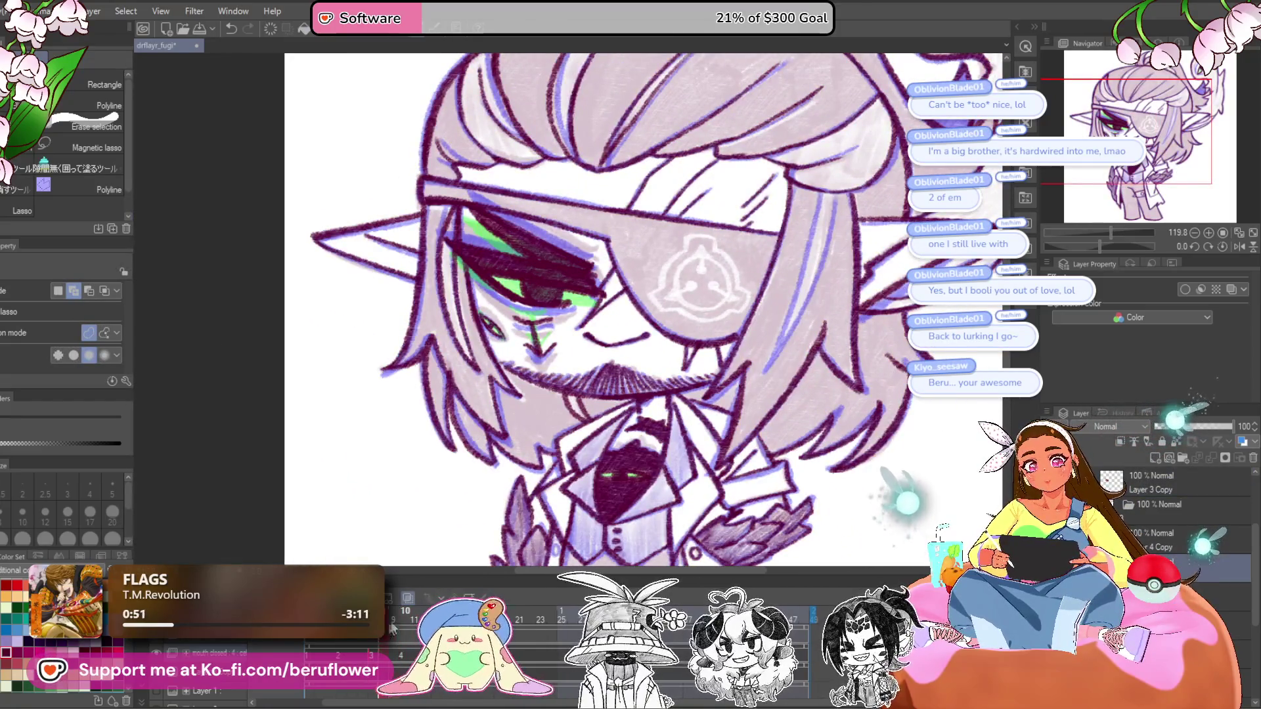
left_click(405, 630)
left_click_drag(597, 501, 578, 526)
- Ink the curved smile line in dark maroon pencil beside the nose mark
key("p")
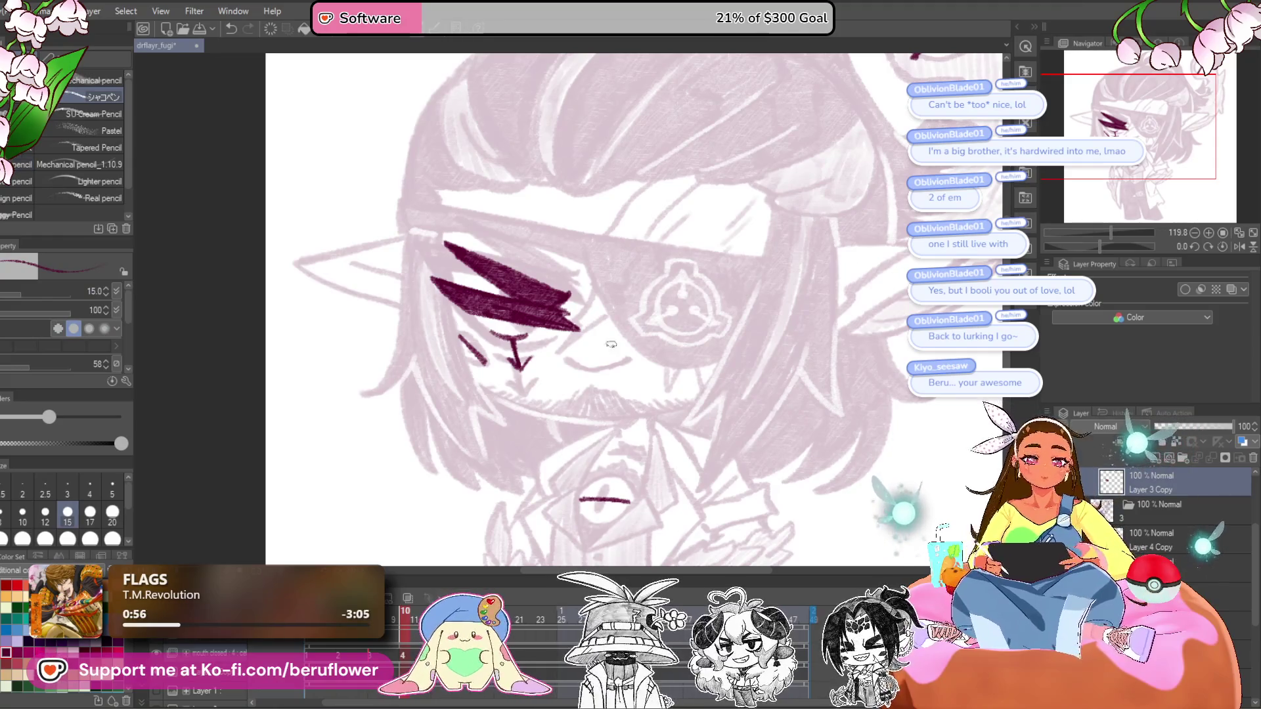
scroll(611, 344, "up", 6)
left_click_drag(489, 315, 581, 358)
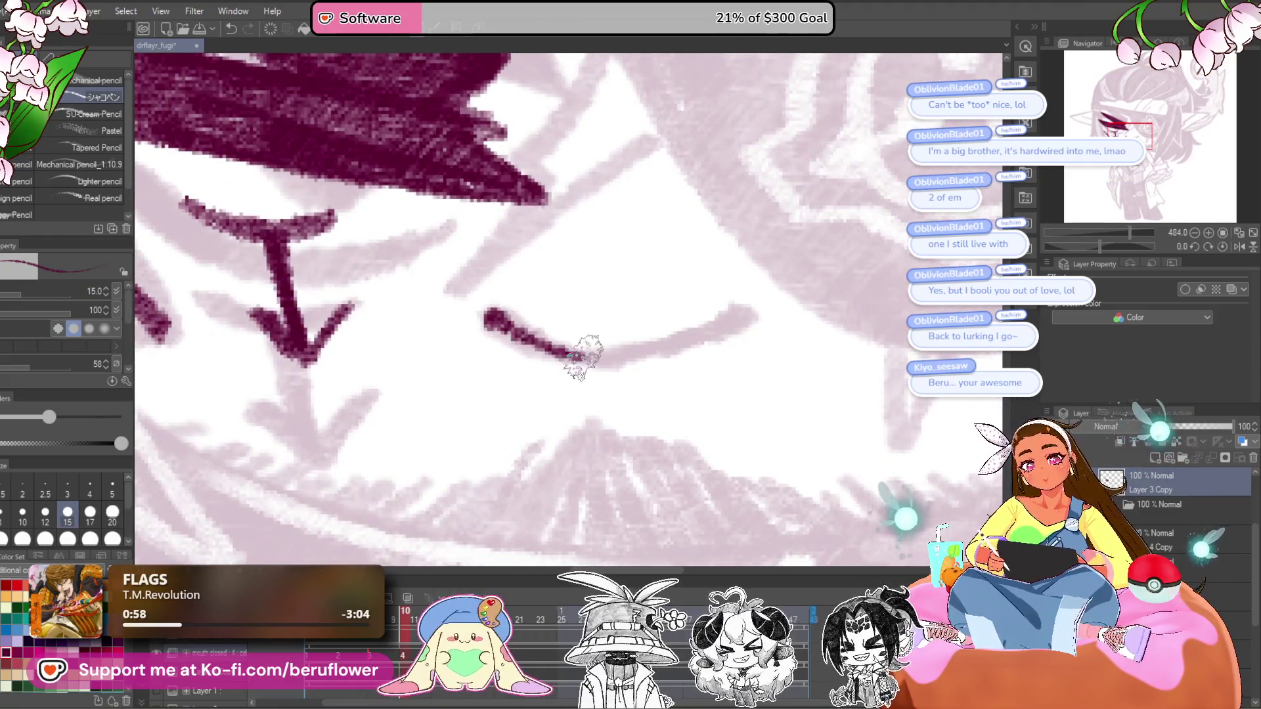
left_click_drag(668, 338, 683, 336)
left_click_drag(762, 314, 598, 354)
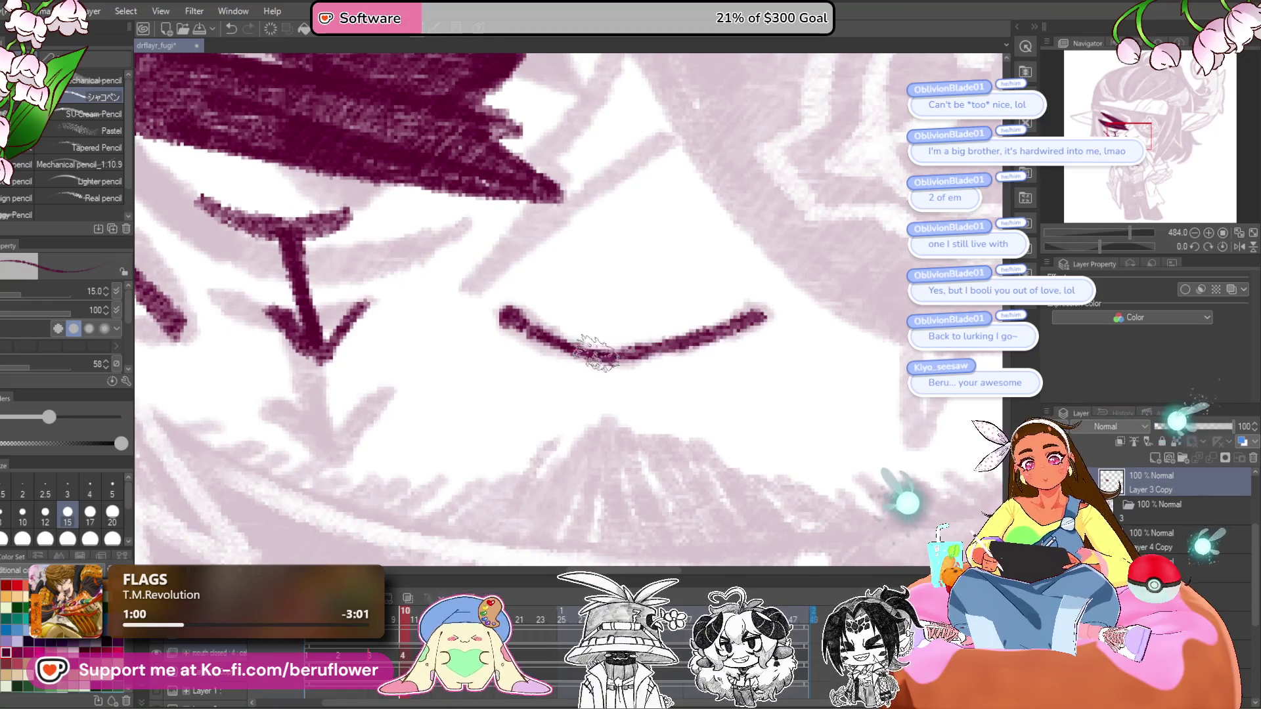
scroll(656, 338, "down", 5)
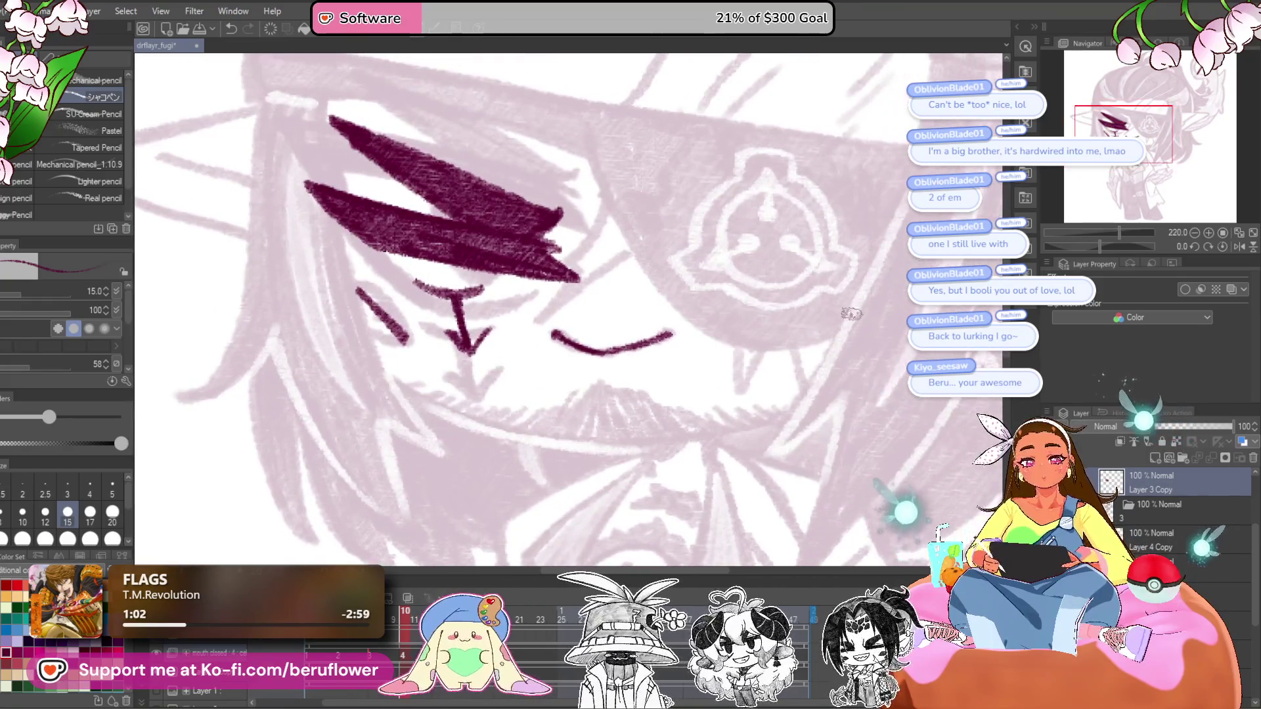
left_click_drag(1104, 244, 1133, 260)
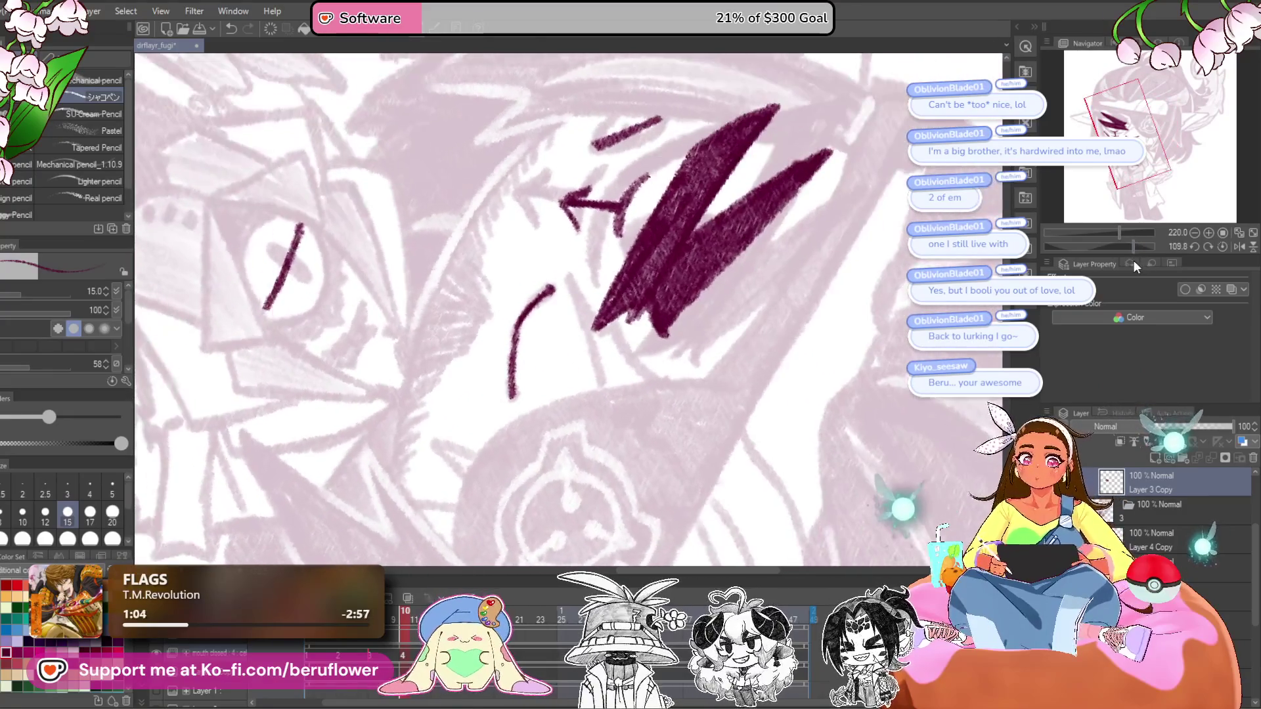
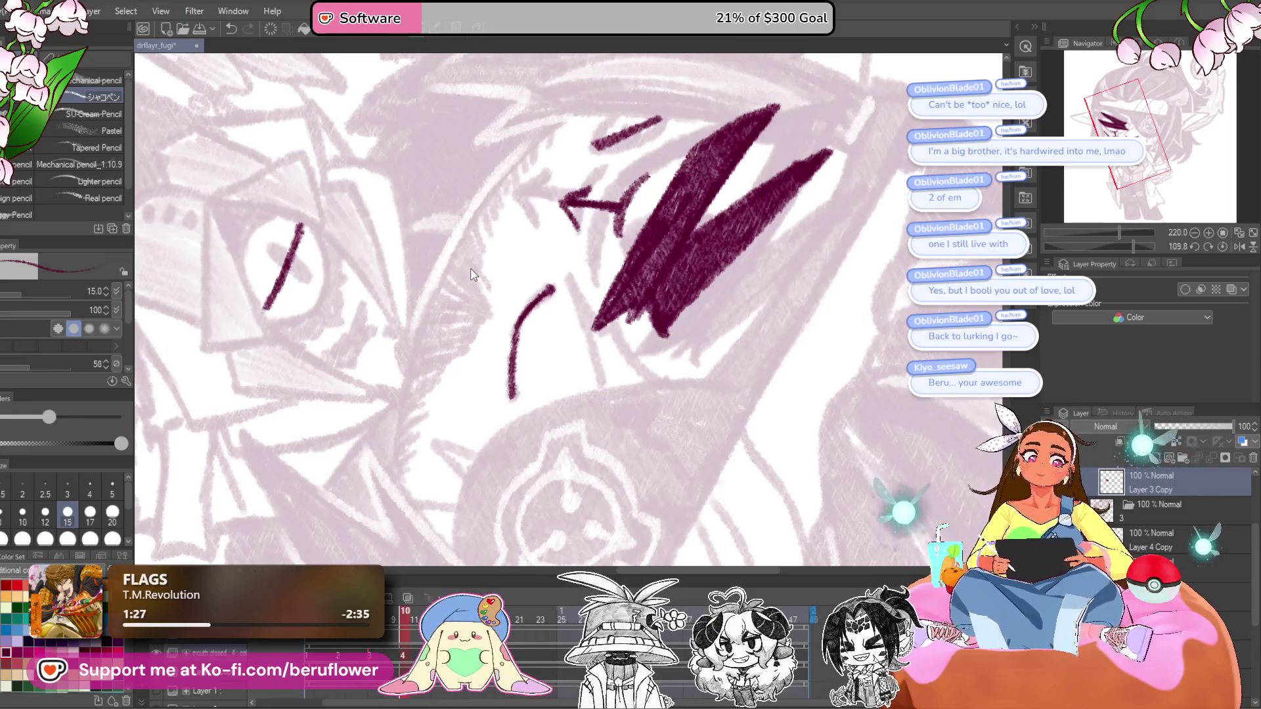
- Ink the long curved face line beside the eye patch at brush size 12–15 on a rotated canvas
key("bracketleft")
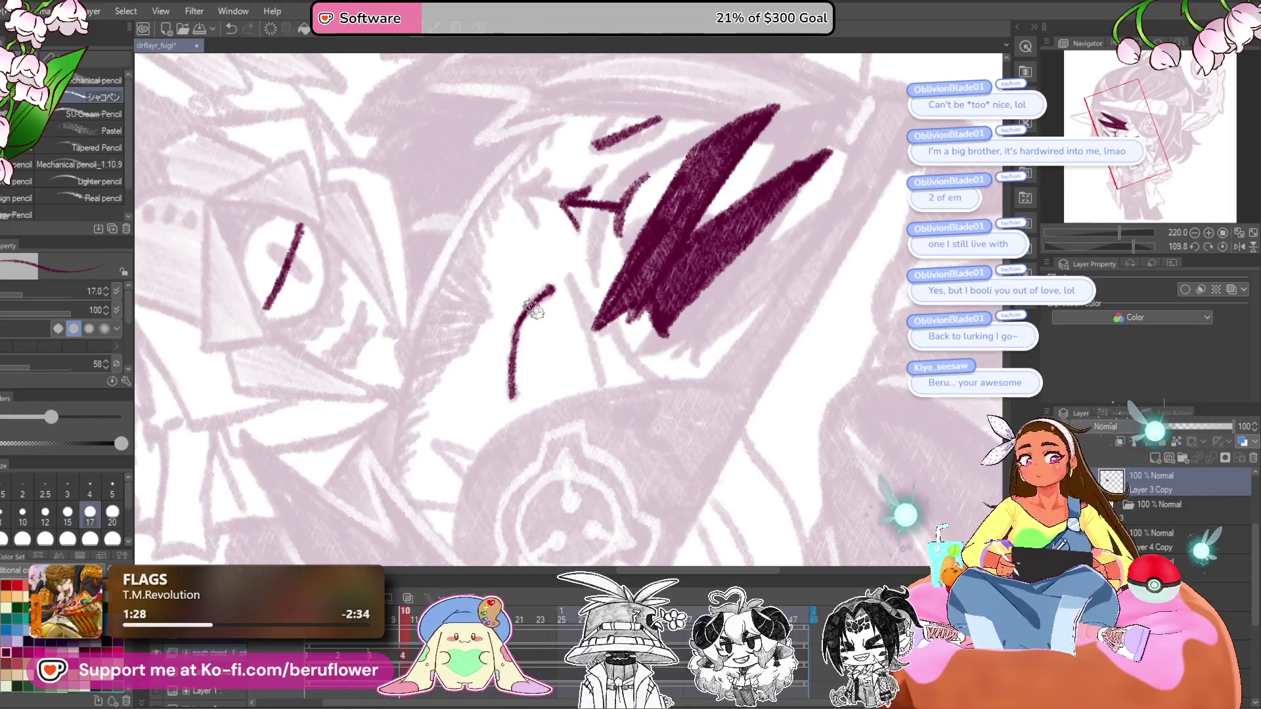
left_click_drag(1127, 250, 1140, 248)
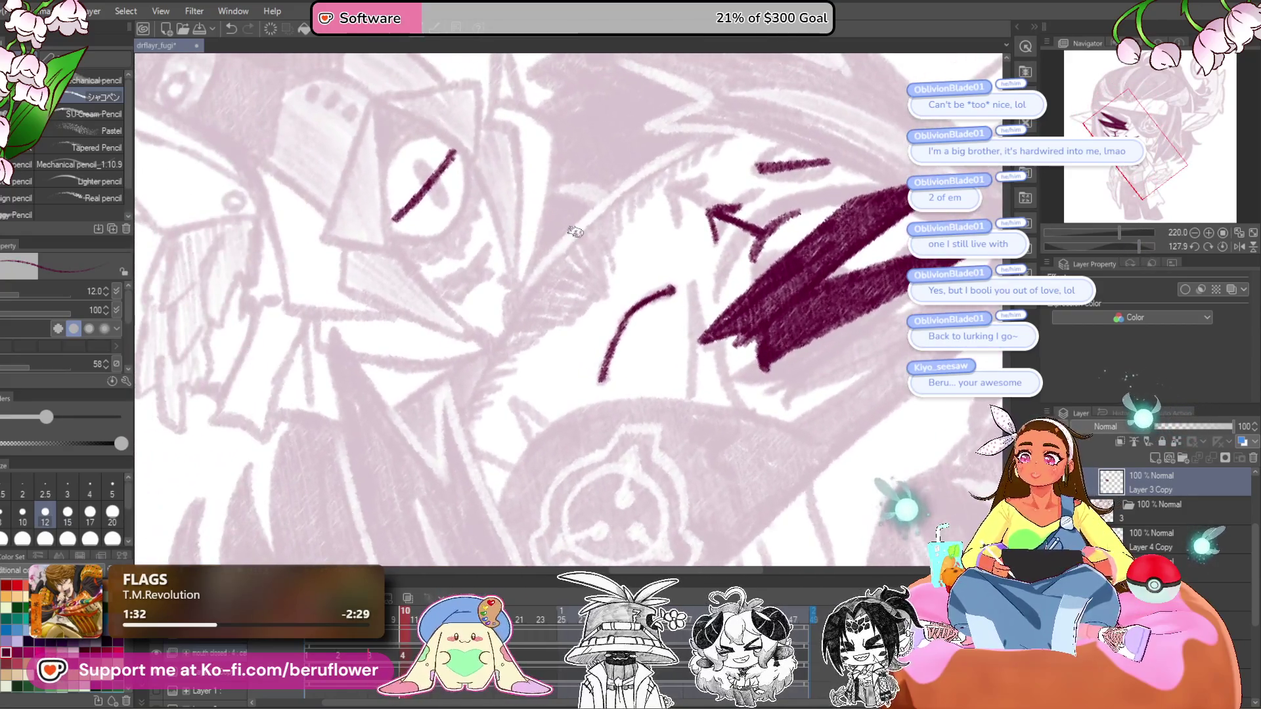
scroll(576, 232, "up", 2)
mouse_move(736, 124)
left_mouse_down()
mouse_move(594, 195)
mouse_move(537, 248)
left_mouse_up()
key("bracketright")
mouse_move(716, 135)
left_mouse_down()
mouse_move(436, 360)
mouse_move(505, 249)
left_mouse_up()
mouse_move(565, 190)
left_mouse_down()
mouse_move(485, 273)
mouse_move(492, 281)
mouse_move(412, 441)
left_mouse_up()
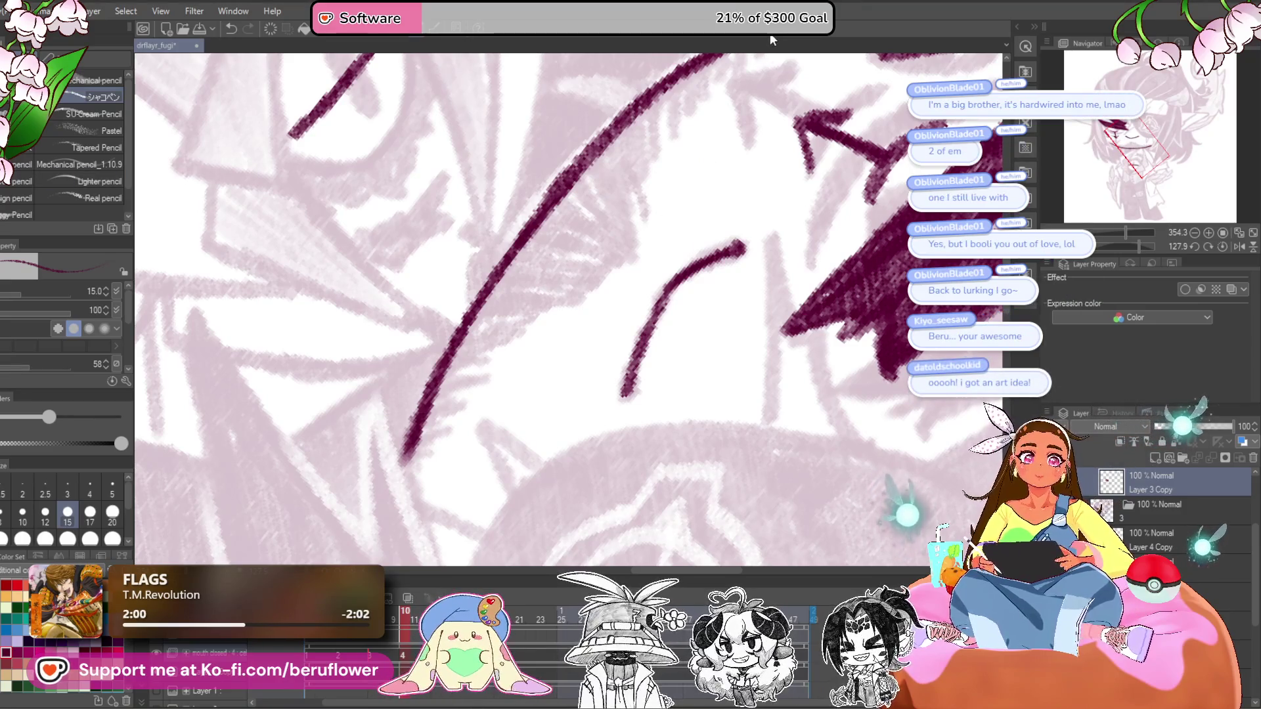
- Go over the curved line and extend its lower end, then zoom out and straighten the view
mouse_move(643, 190)
left_mouse_down()
mouse_move(602, 349)
mouse_move(644, 253)
mouse_move(727, 211)
mouse_move(643, 248)
mouse_move(480, 385)
left_mouse_up()
mouse_move(480, 384)
left_mouse_down()
mouse_move(505, 325)
mouse_move(624, 168)
left_mouse_up()
left_click_drag(506, 331, 454, 463)
key("ctrl+minus")
key("ctrl+minus")
key("ctrl+minus")
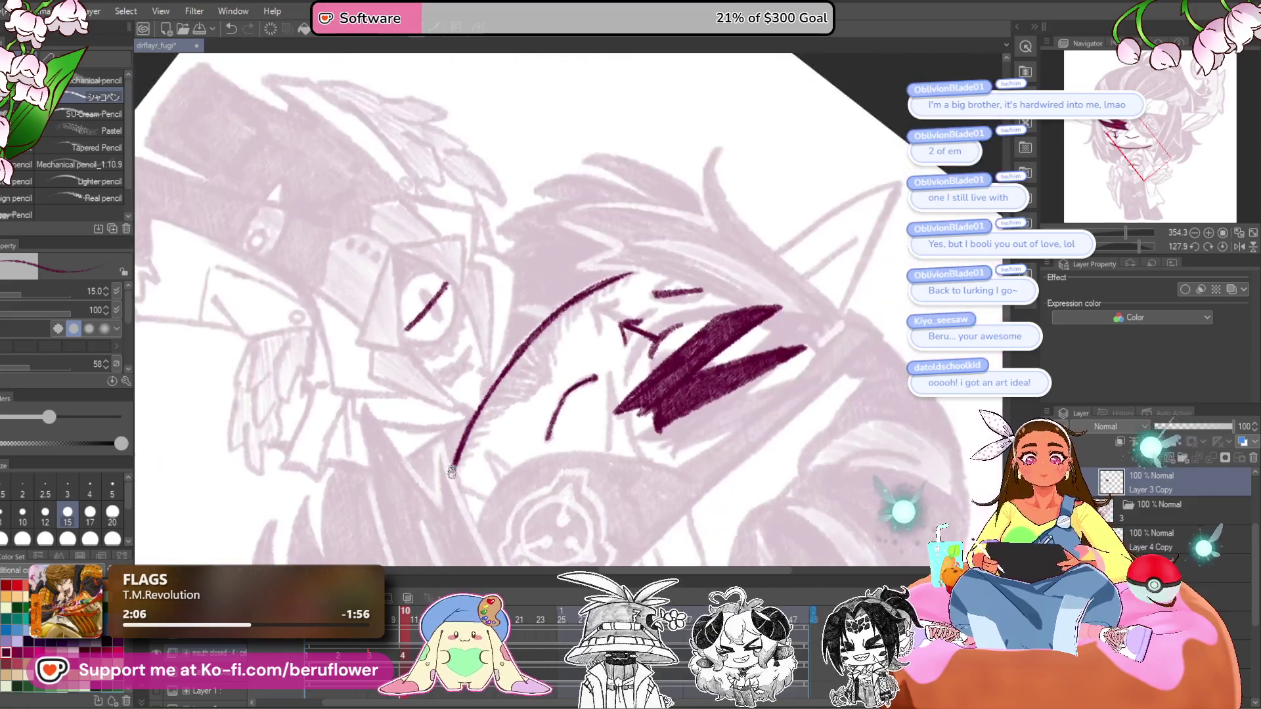
left_click(1223, 247)
- Draw three parallel shine lines across the eye-patch band, the third one shorter
scroll(655, 337, "up", 5)
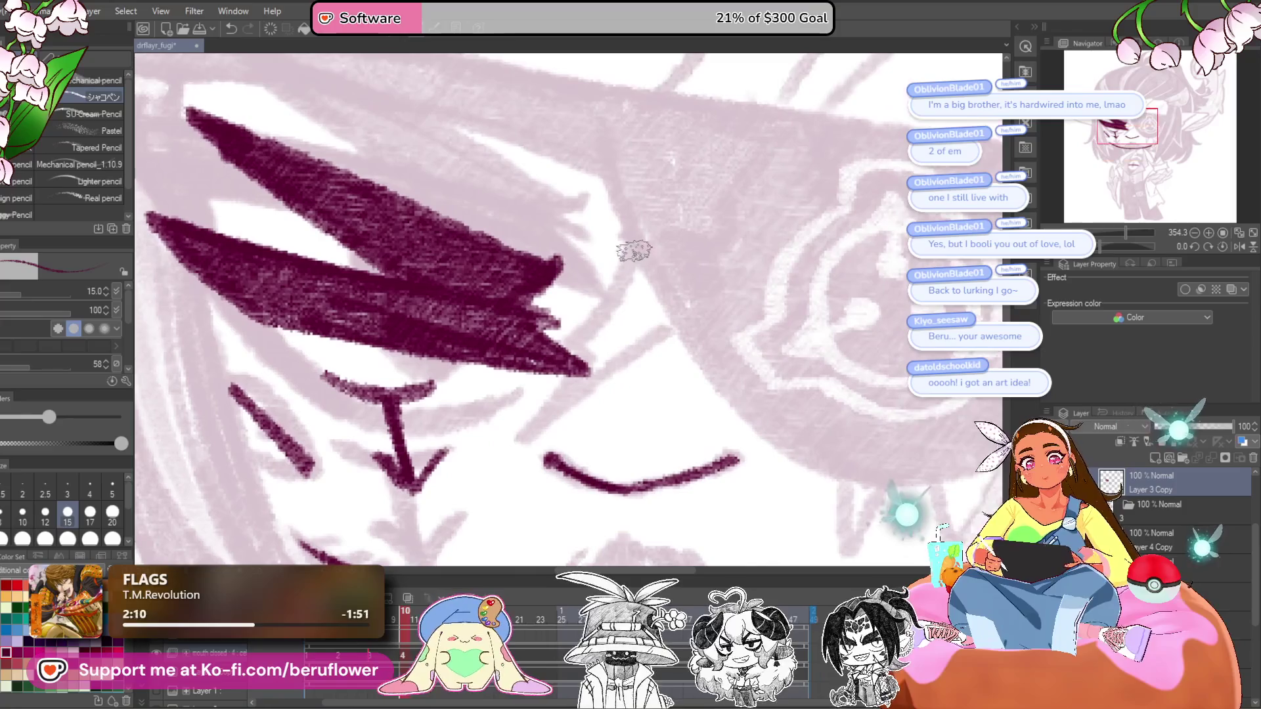
mouse_move(634, 250)
left_mouse_down()
mouse_move(555, 358)
mouse_move(526, 436)
mouse_move(668, 326)
left_mouse_up()
scroll(669, 326, "down", 5)
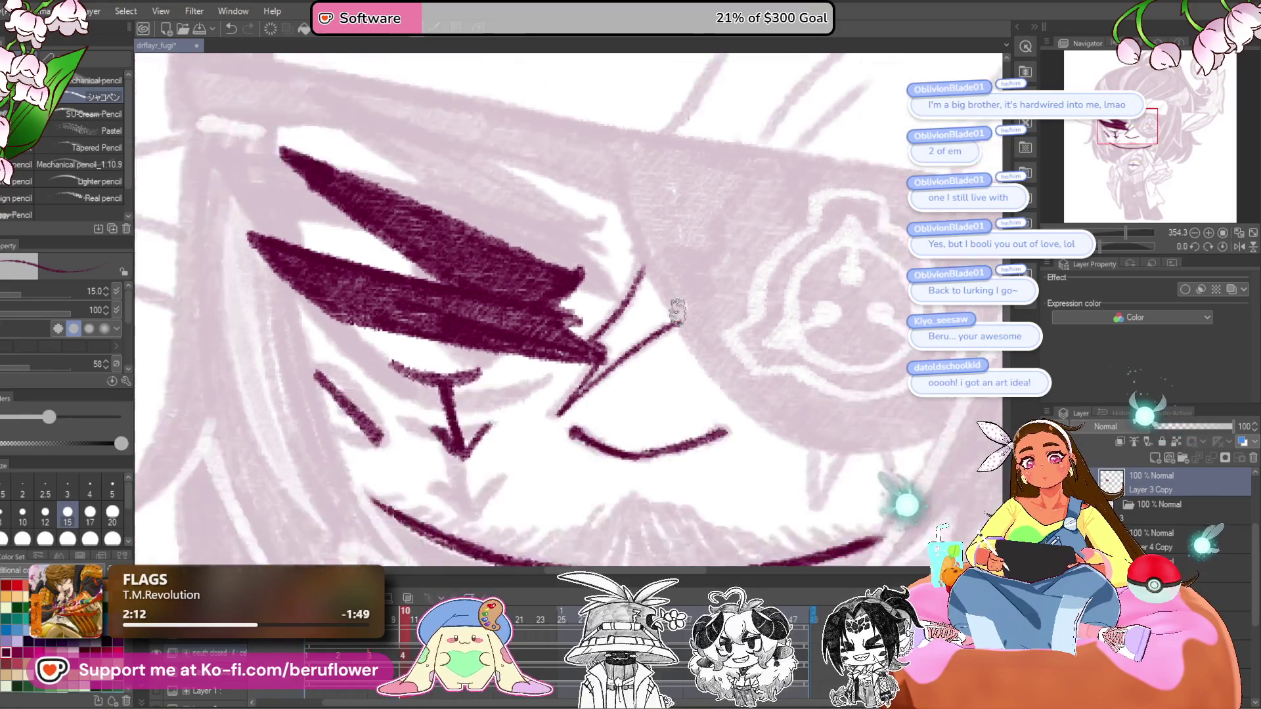
scroll(670, 363, "up", 2)
scroll(670, 364, "up", 3)
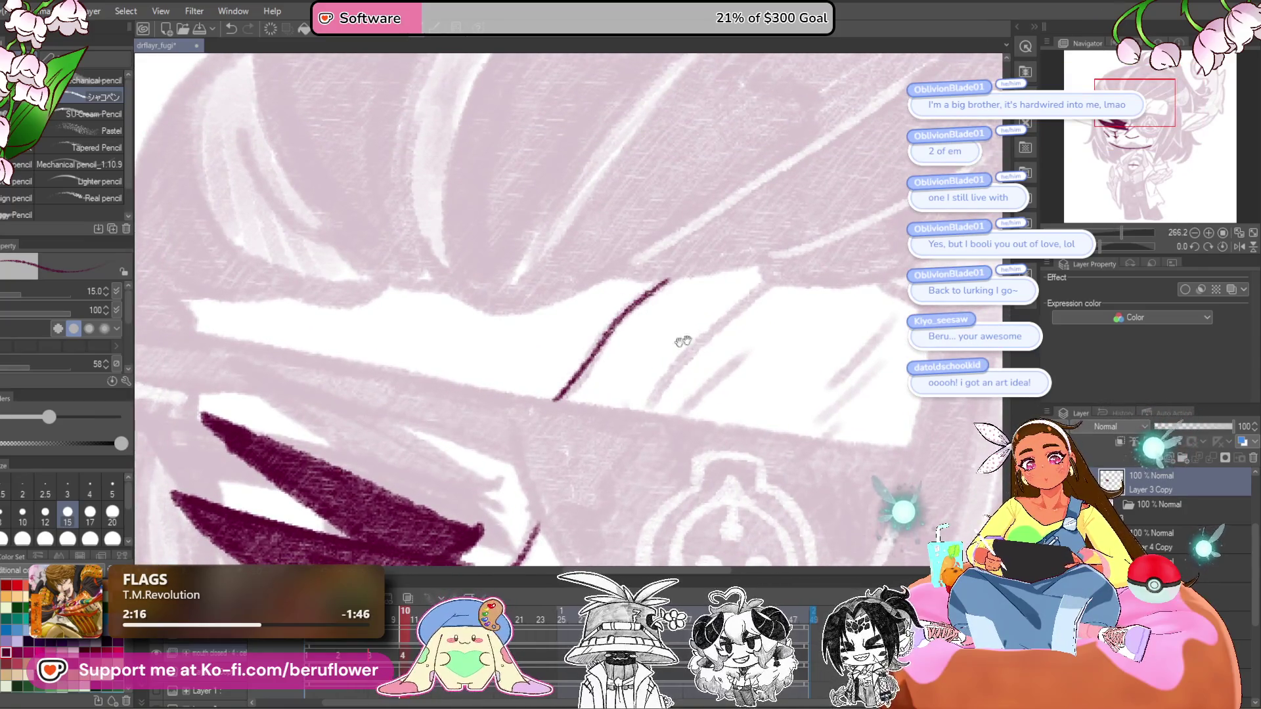
left_click_drag(684, 342, 632, 344)
mouse_move(719, 284)
left_mouse_down()
mouse_move(642, 347)
mouse_move(597, 421)
left_mouse_up()
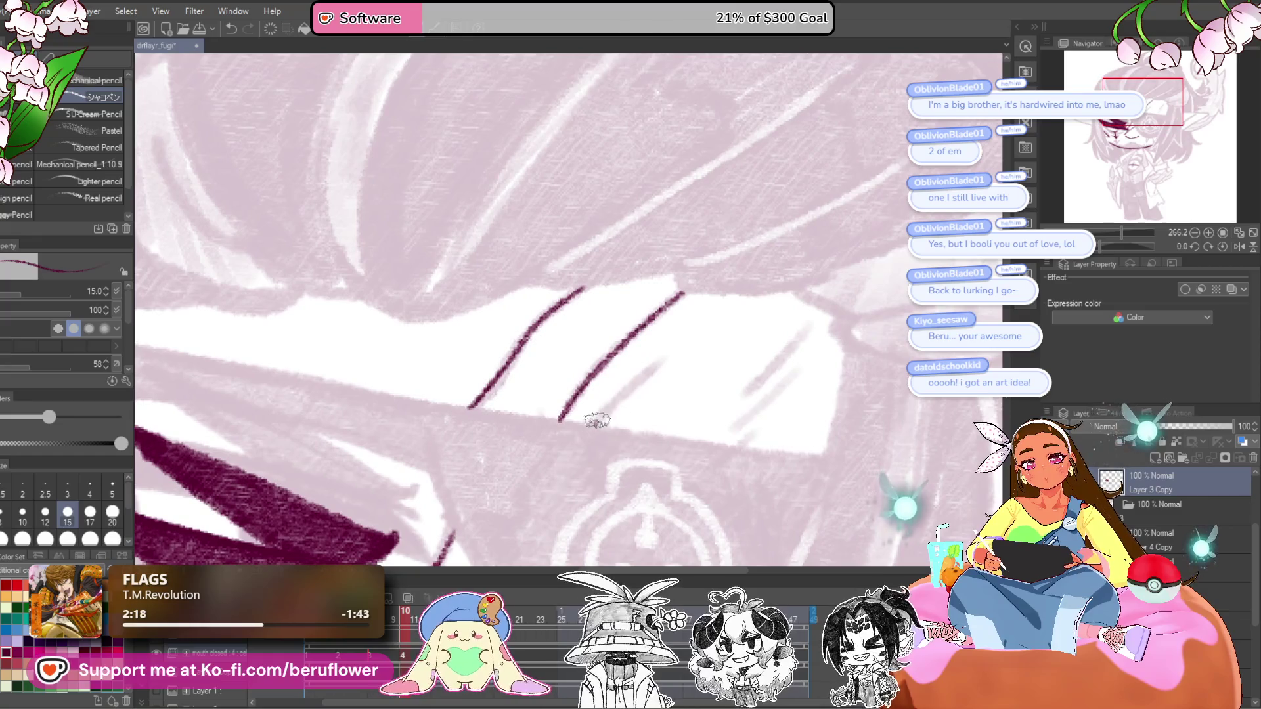
left_click_drag(664, 392, 681, 352)
left_click_drag(610, 387, 681, 326)
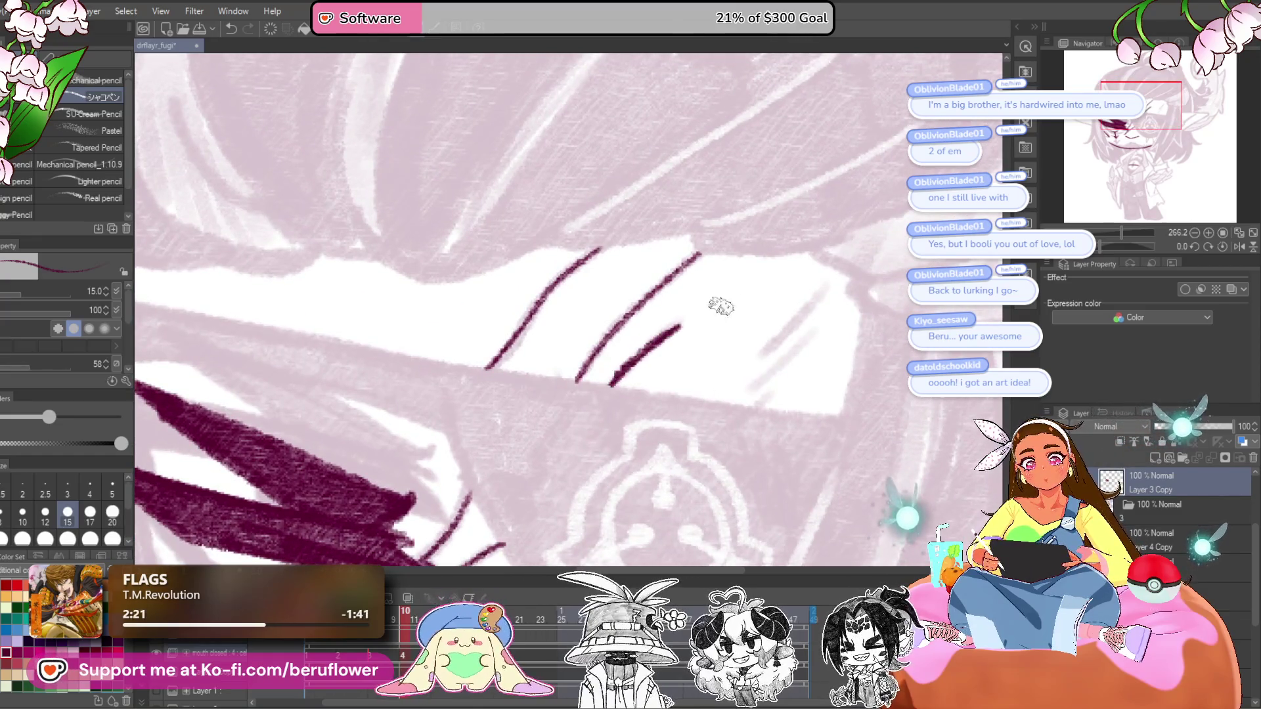
- Ink a small V-shaped mark on the cheek below the eye patch
scroll(771, 328, "right", 1)
scroll(718, 295, "right", 3)
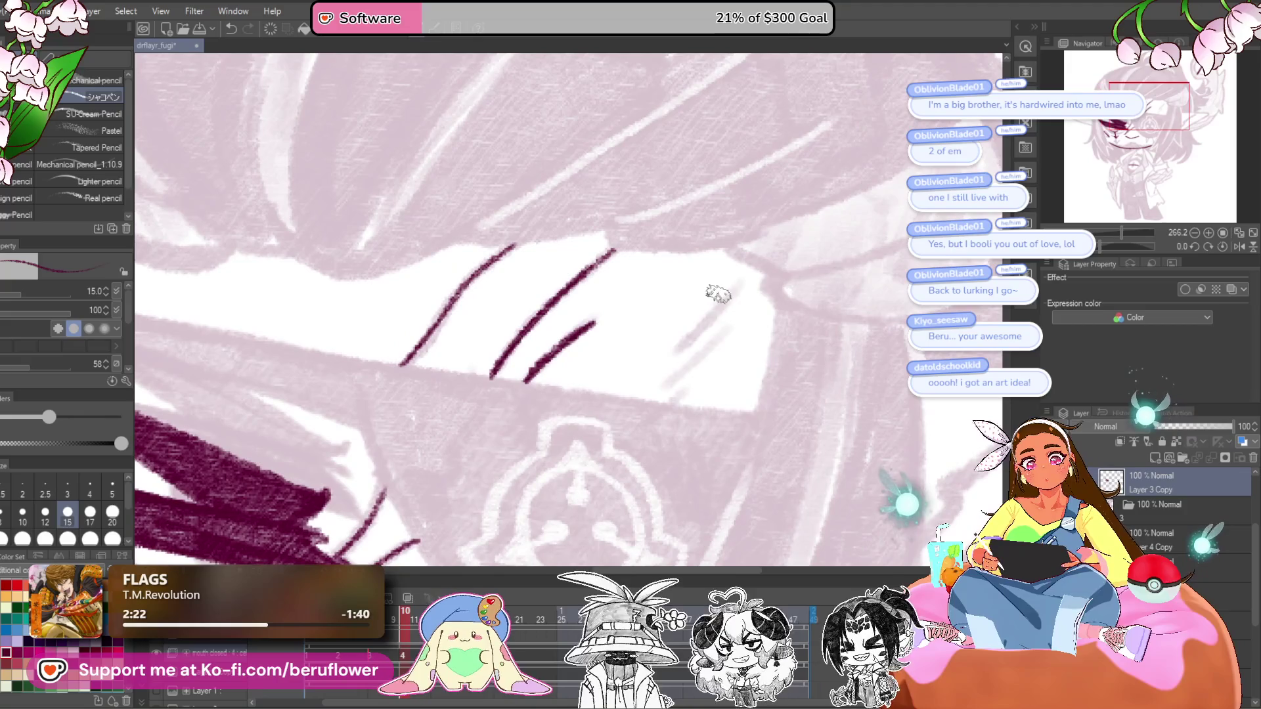
scroll(672, 395, "down", 10)
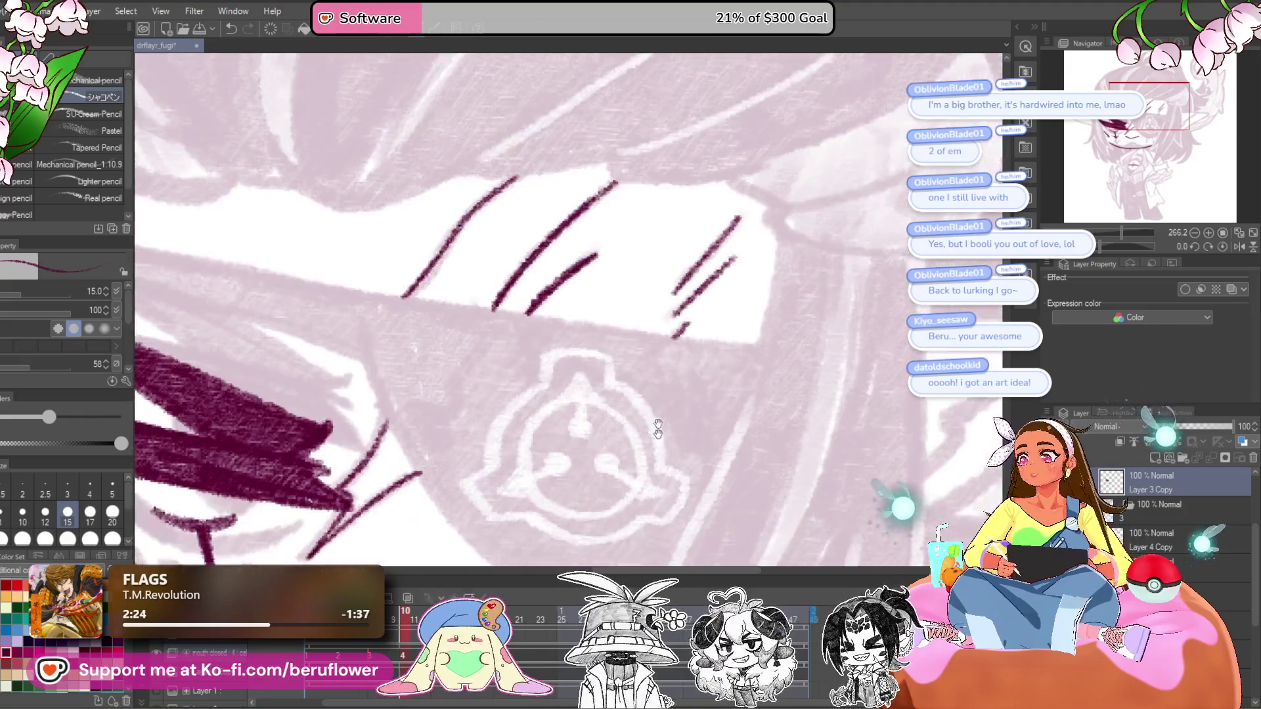
left_click_drag(617, 329, 650, 295)
mouse_move(598, 384)
left_mouse_down()
mouse_move(592, 360)
mouse_move(618, 365)
mouse_move(746, 285)
mouse_move(803, 355)
mouse_move(818, 459)
mouse_move(793, 414)
mouse_move(801, 328)
left_mouse_up()
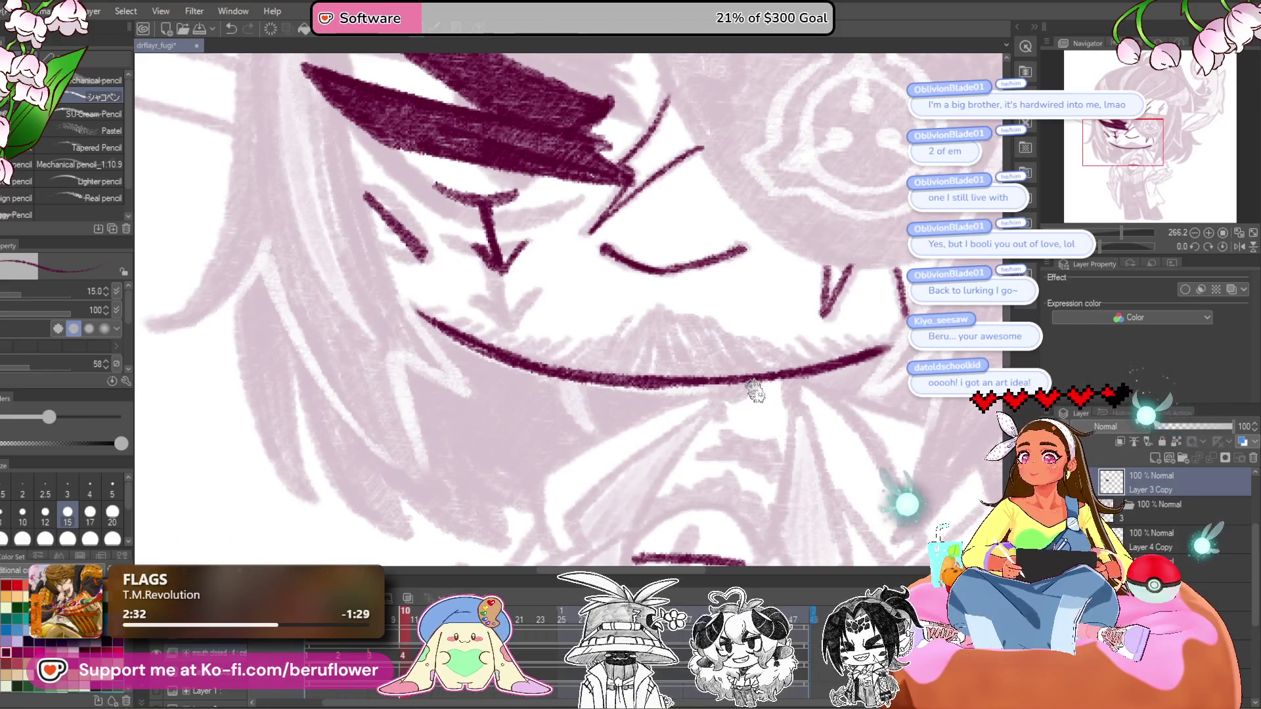
- Hatch the moustache from its left side to its right tip, plus a small stroke below its centre
mouse_move(743, 404)
left_mouse_down()
mouse_move(737, 381)
mouse_move(640, 356)
left_mouse_up()
mouse_move(592, 305)
left_mouse_down()
mouse_move(561, 378)
mouse_move(536, 358)
mouse_move(519, 371)
mouse_move(521, 343)
mouse_move(593, 383)
mouse_move(484, 343)
mouse_move(549, 292)
left_mouse_up()
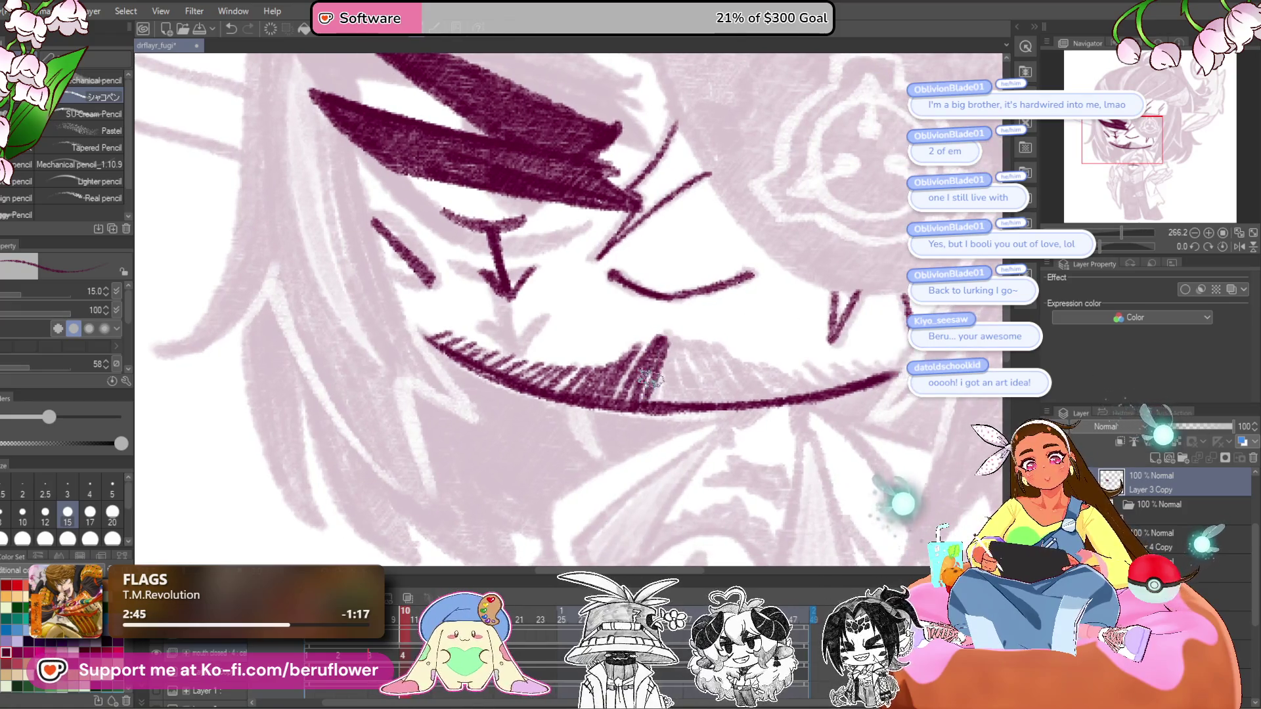
left_click_drag(666, 367, 684, 378)
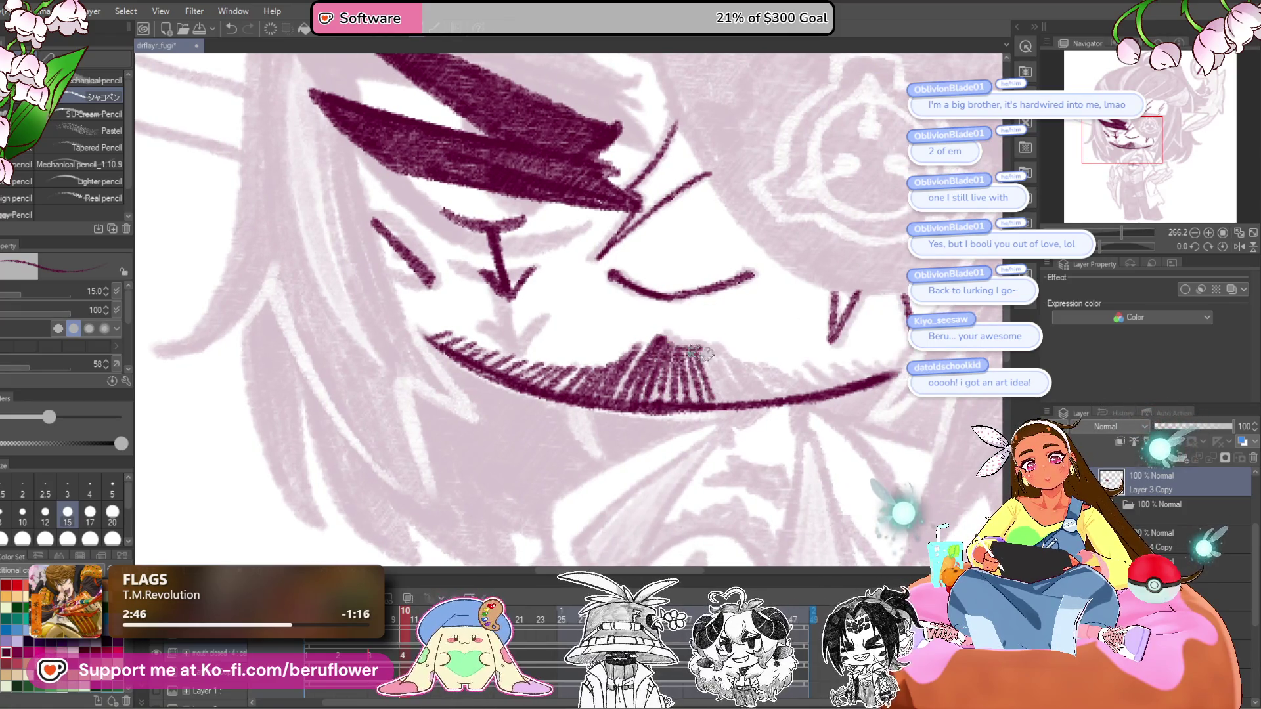
mouse_move(701, 354)
left_mouse_down()
mouse_move(723, 377)
mouse_move(684, 318)
mouse_move(693, 434)
mouse_move(696, 375)
mouse_move(578, 372)
left_mouse_up()
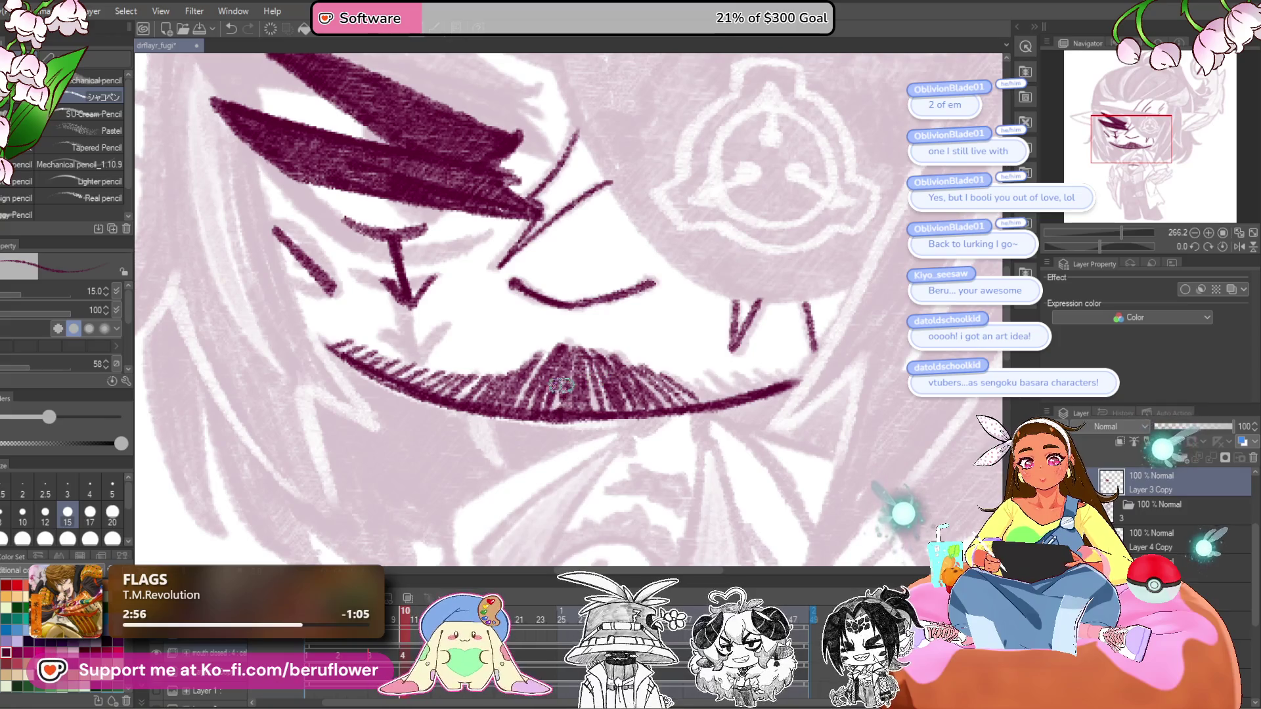
left_click_drag(680, 268, 672, 272)
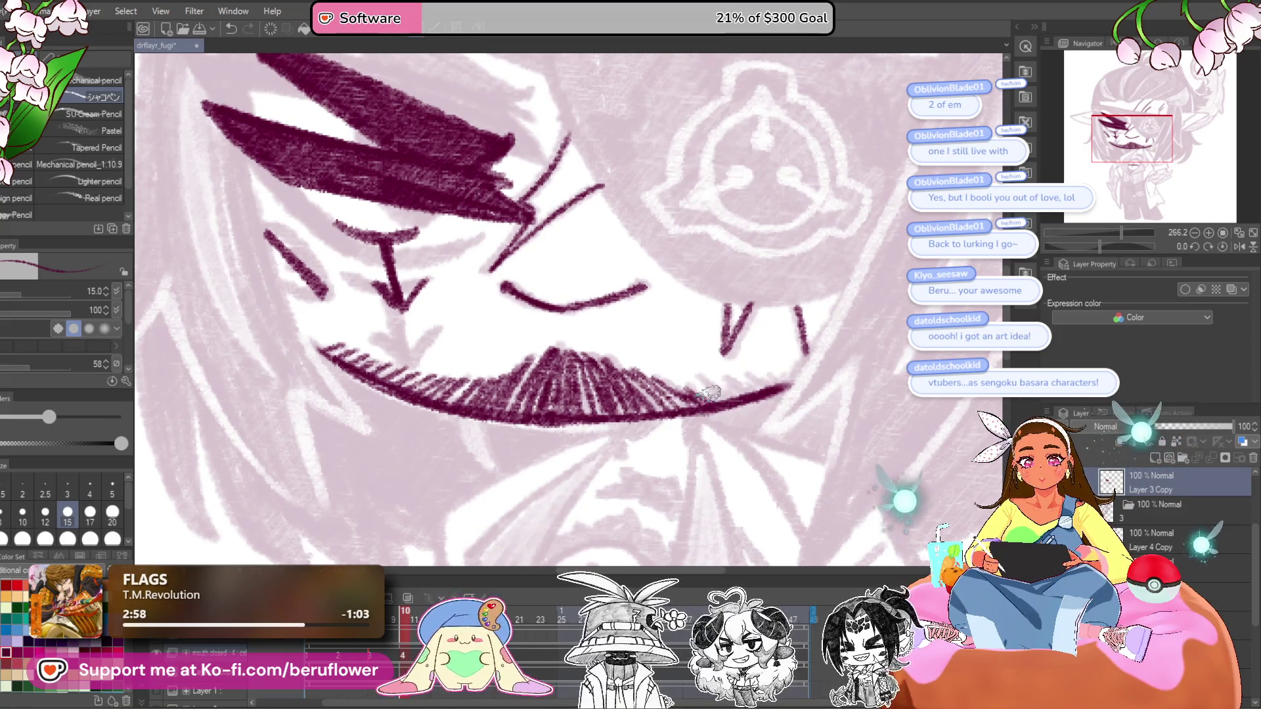
left_click_drag(734, 379, 778, 380)
scroll(811, 371, "down", 5)
scroll(672, 335, "up", 4)
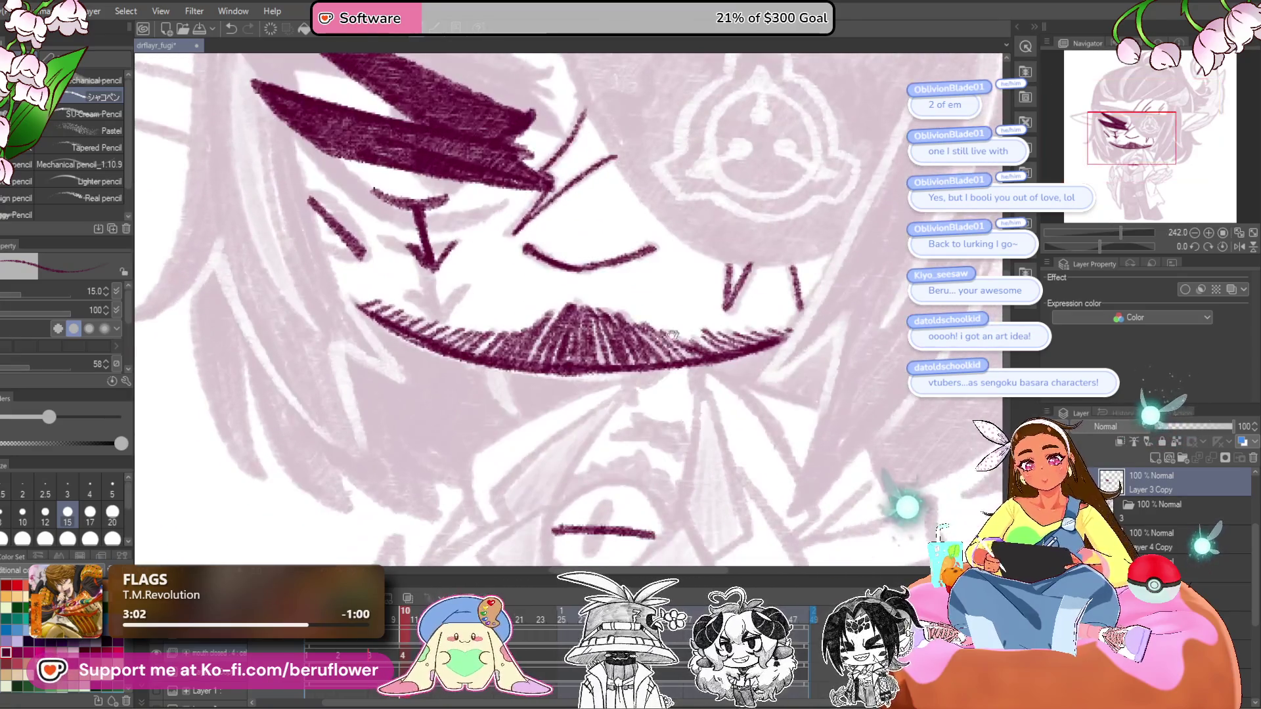
left_click_drag(630, 376, 632, 396)
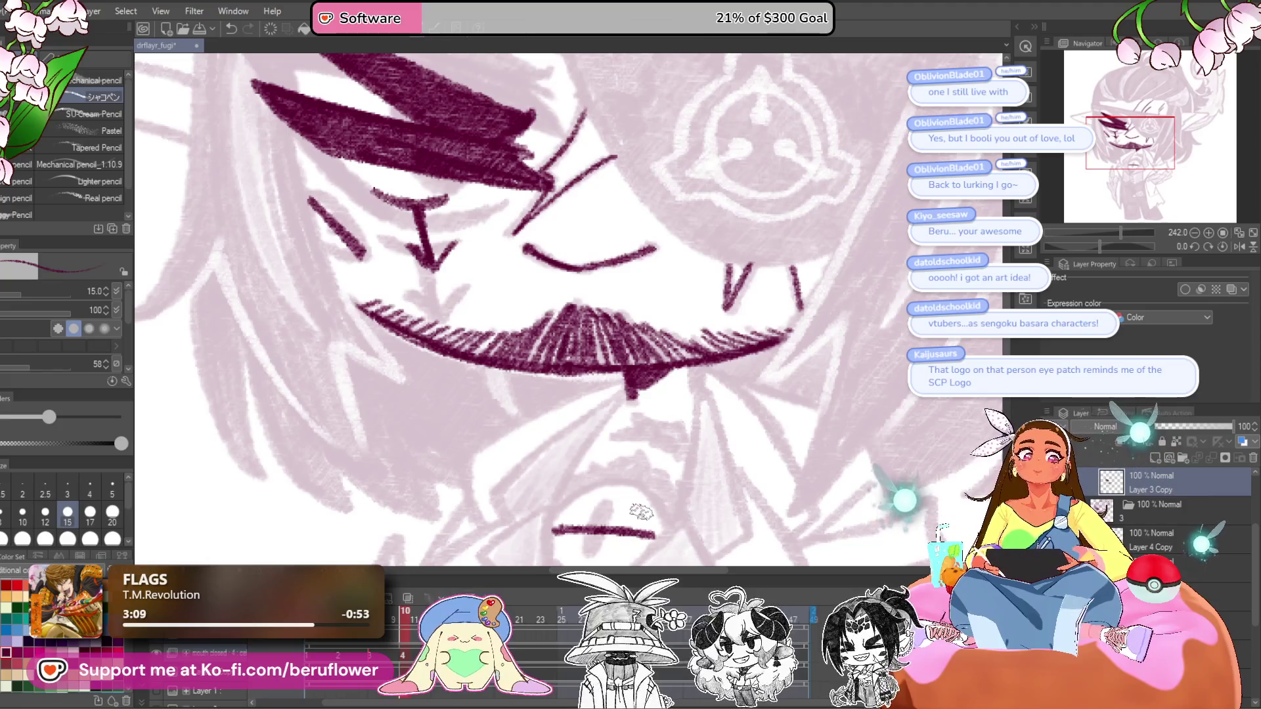
scroll(698, 338, "down", 1)
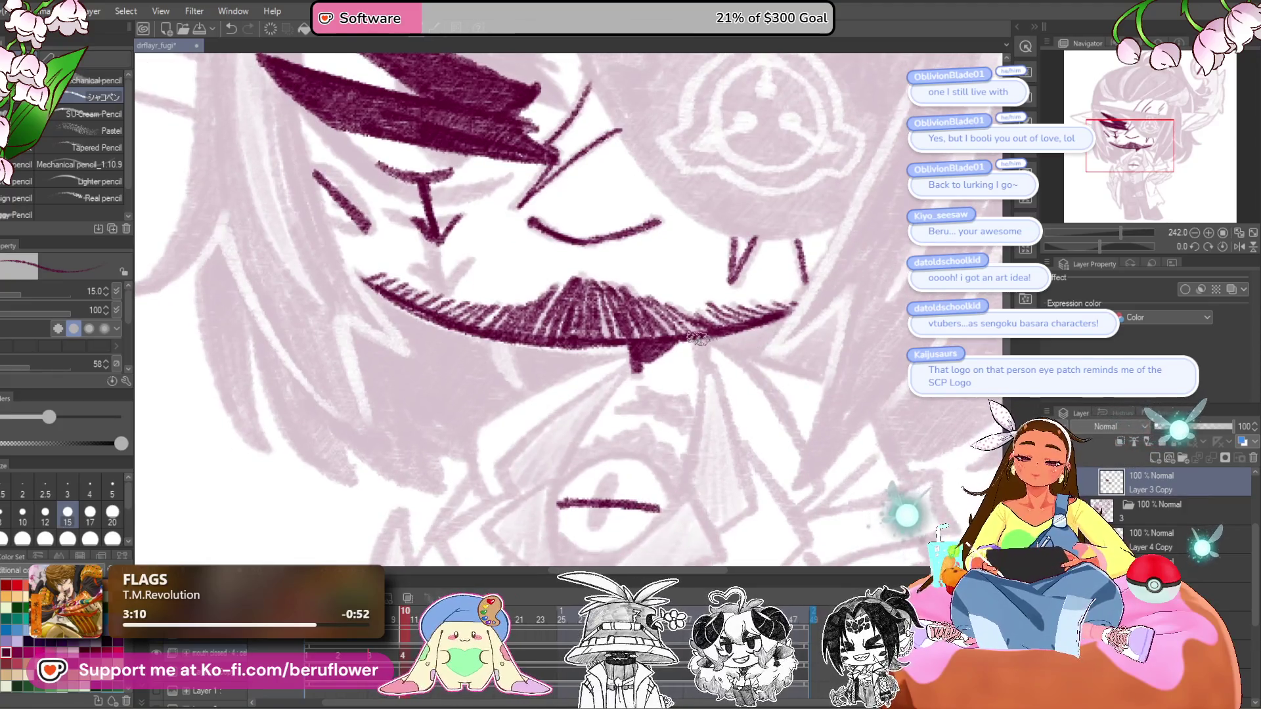
- Ink the necktie's left and right edges running down from the moustache
scroll(700, 358, "down", 3)
scroll(700, 358, "up", 3)
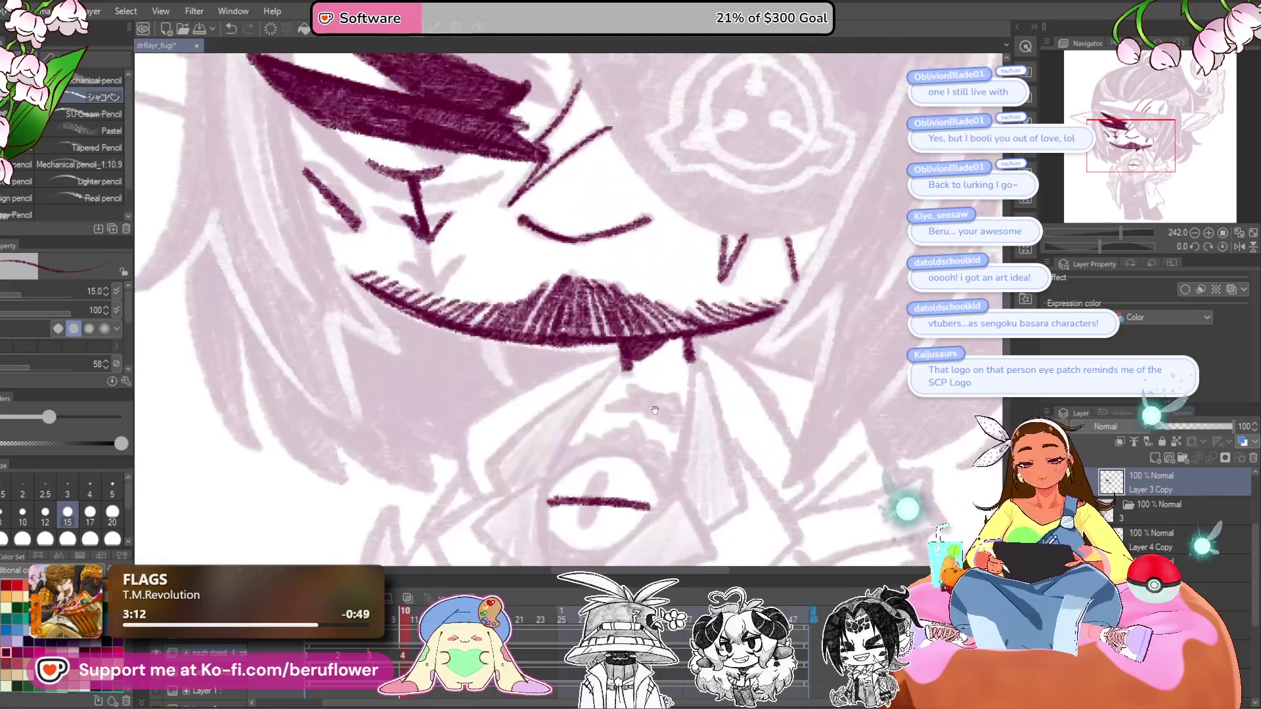
left_click_drag(613, 393, 659, 295)
left_click_drag(679, 245, 600, 335)
left_click_drag(657, 269, 578, 378)
left_click_drag(621, 312, 583, 427)
left_click_drag(591, 369, 594, 478)
left_click_drag(678, 424, 664, 416)
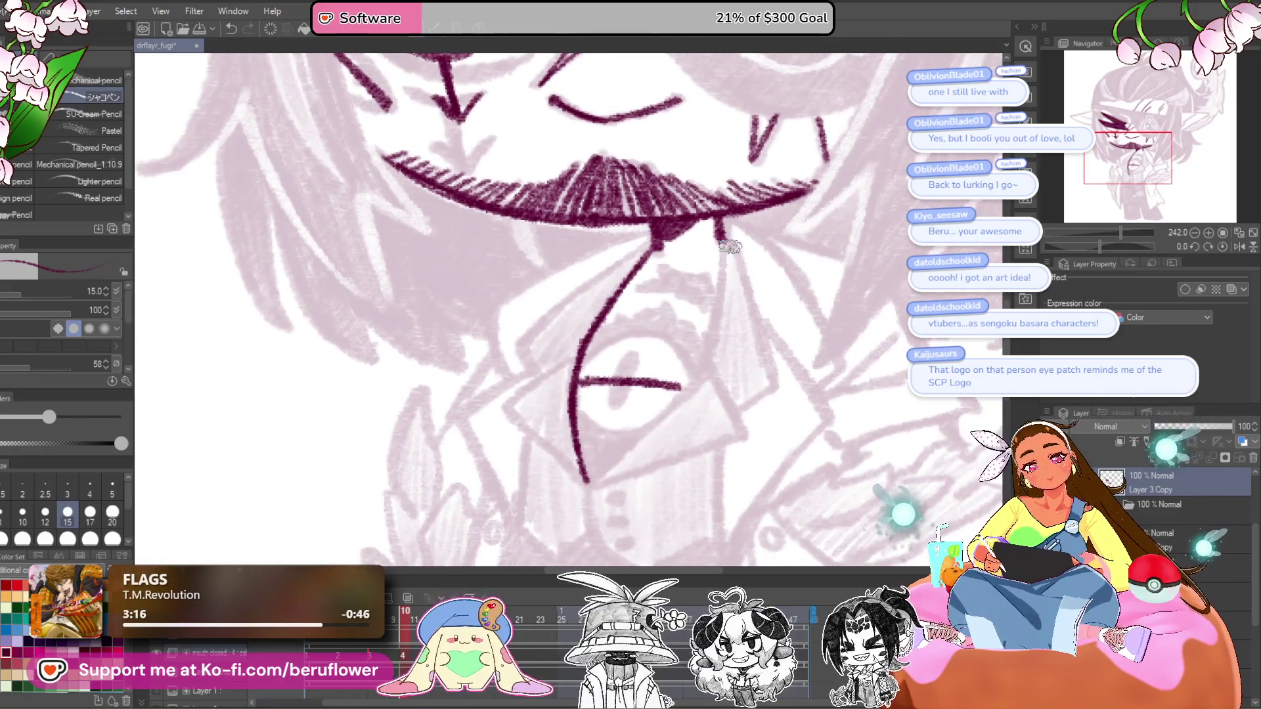
mouse_move(715, 296)
left_mouse_down()
mouse_move(707, 381)
mouse_move(654, 433)
left_mouse_up()
left_click_drag(713, 361, 594, 483)
- Thicken the tie's lower line and add a short dash and a diagonal stroke below the collar
scroll(593, 482, "down", 3)
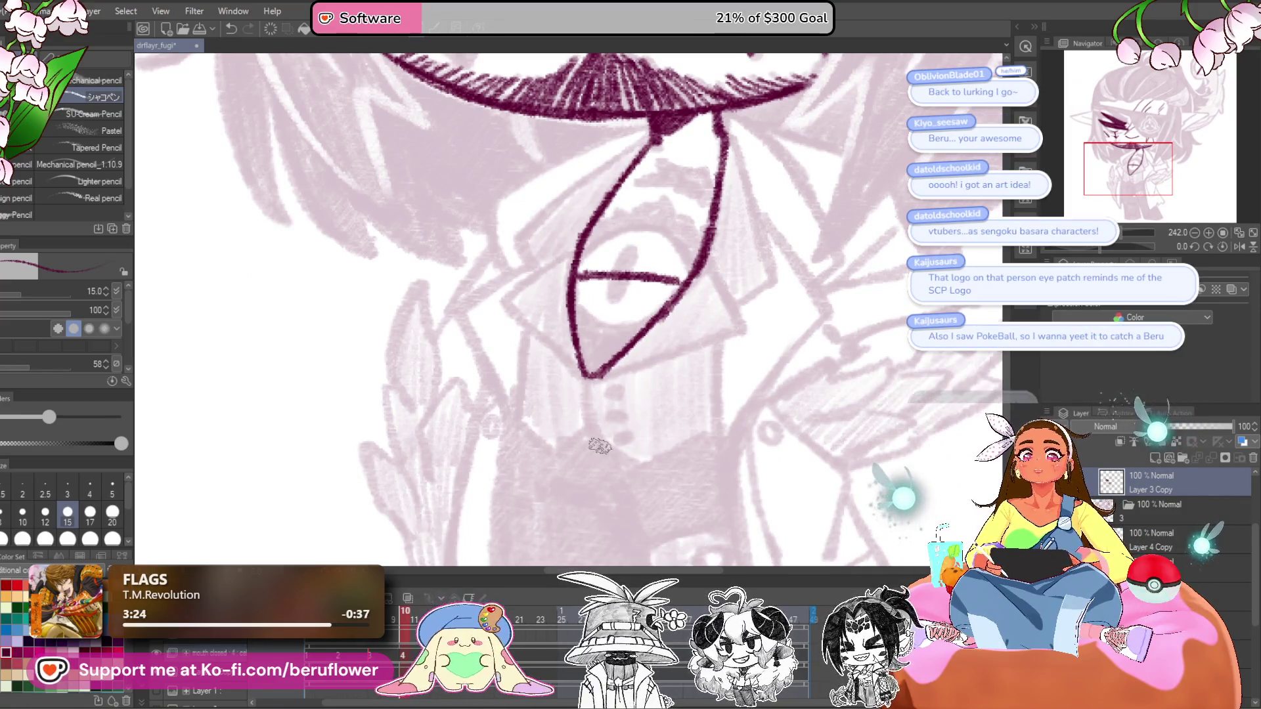
left_click_drag(603, 440, 619, 460)
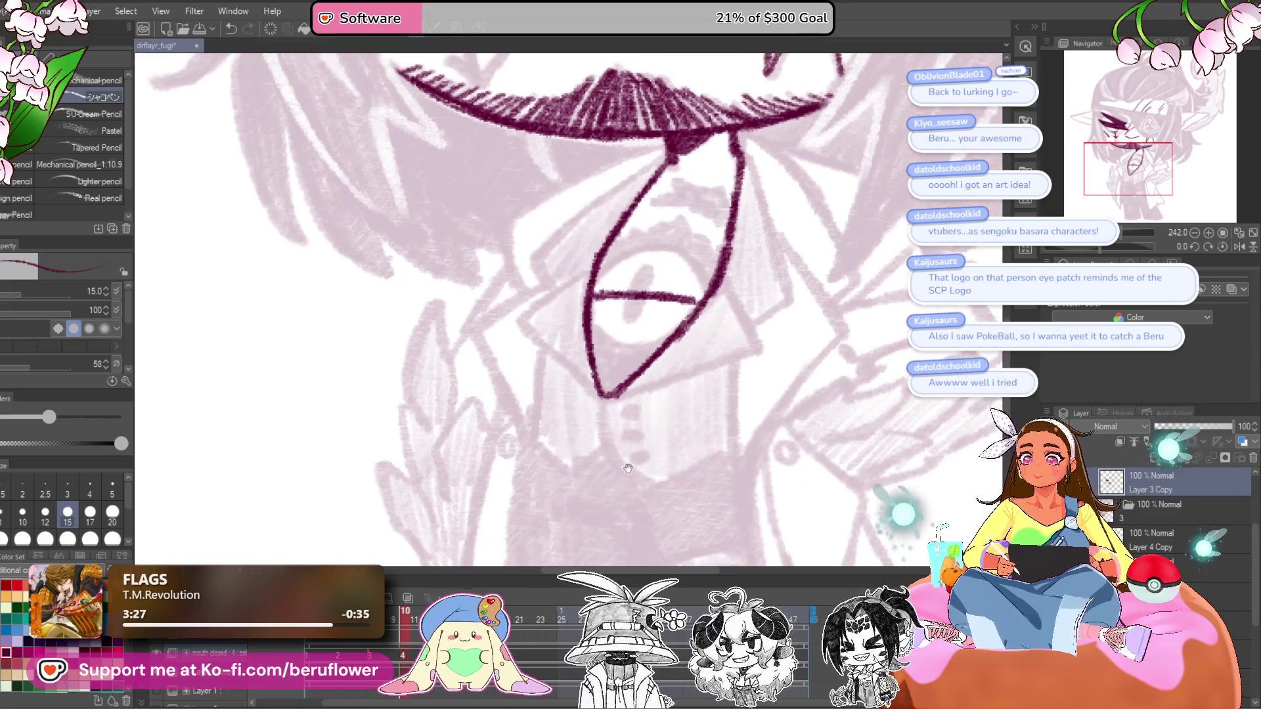
mouse_move(604, 407)
left_mouse_down()
mouse_move(608, 446)
mouse_move(636, 471)
mouse_move(764, 436)
left_mouse_up()
mouse_move(653, 431)
left_mouse_down()
mouse_move(622, 452)
mouse_move(649, 420)
mouse_move(635, 450)
left_mouse_up()
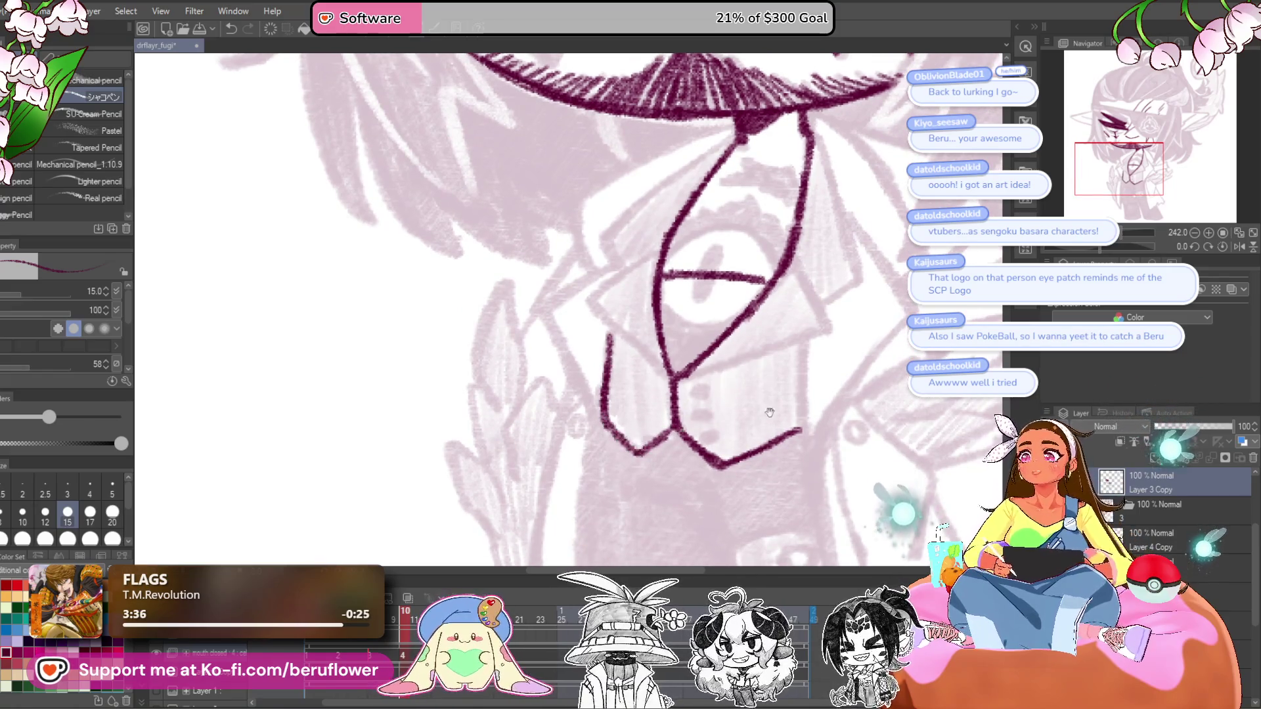
left_click_drag(770, 413, 729, 363)
left_click_drag(696, 416, 718, 429)
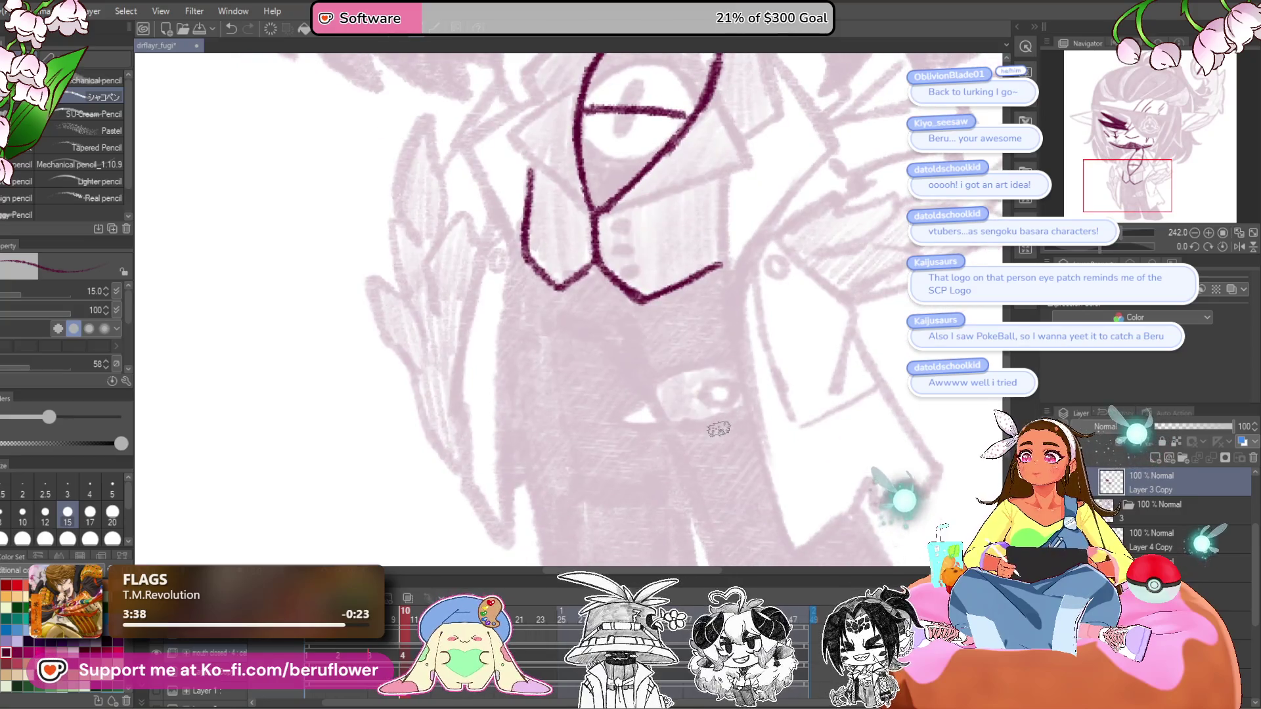
left_click_drag(688, 363, 699, 359)
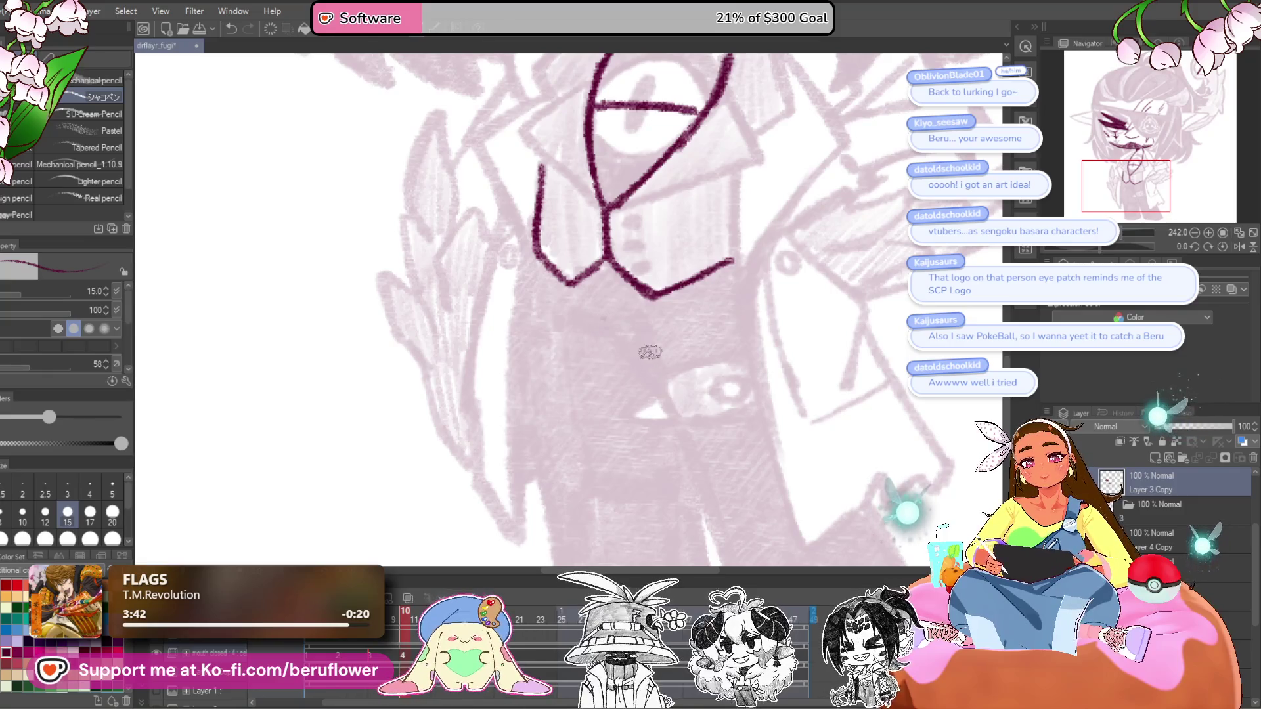
left_click_drag(593, 326, 627, 335)
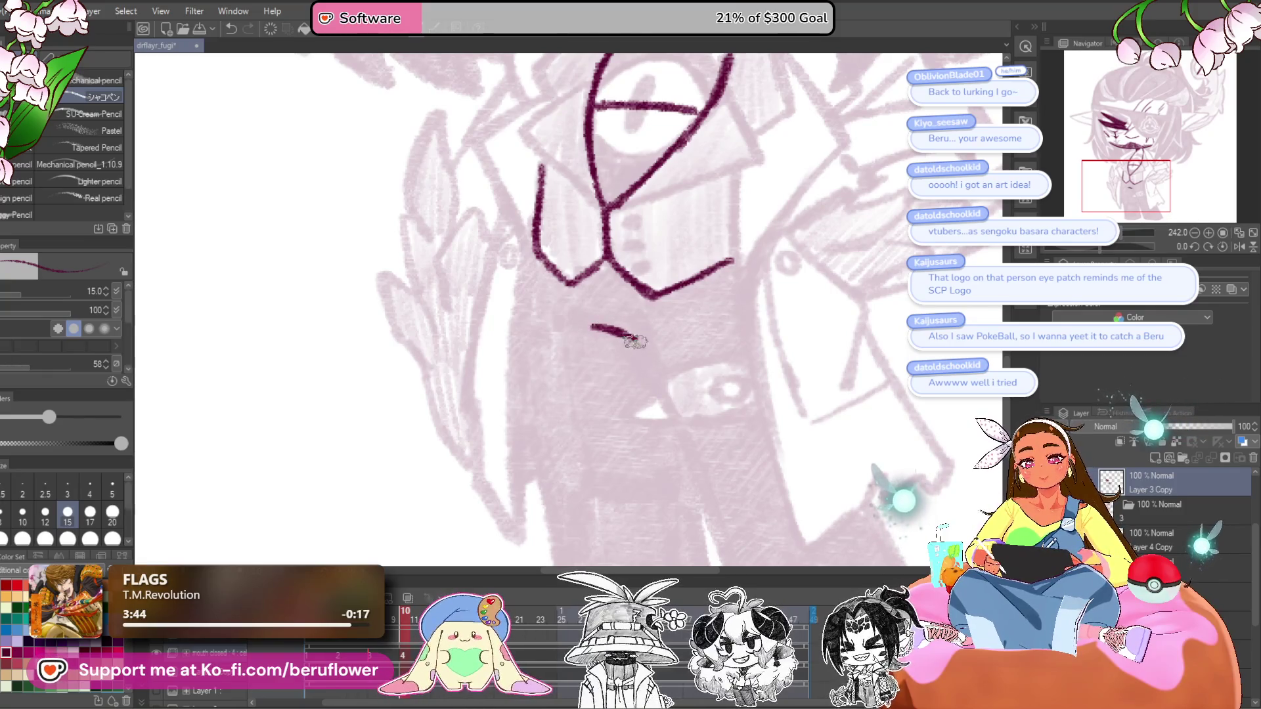
mouse_move(760, 348)
left_mouse_down()
mouse_move(691, 415)
mouse_move(659, 420)
left_mouse_up()
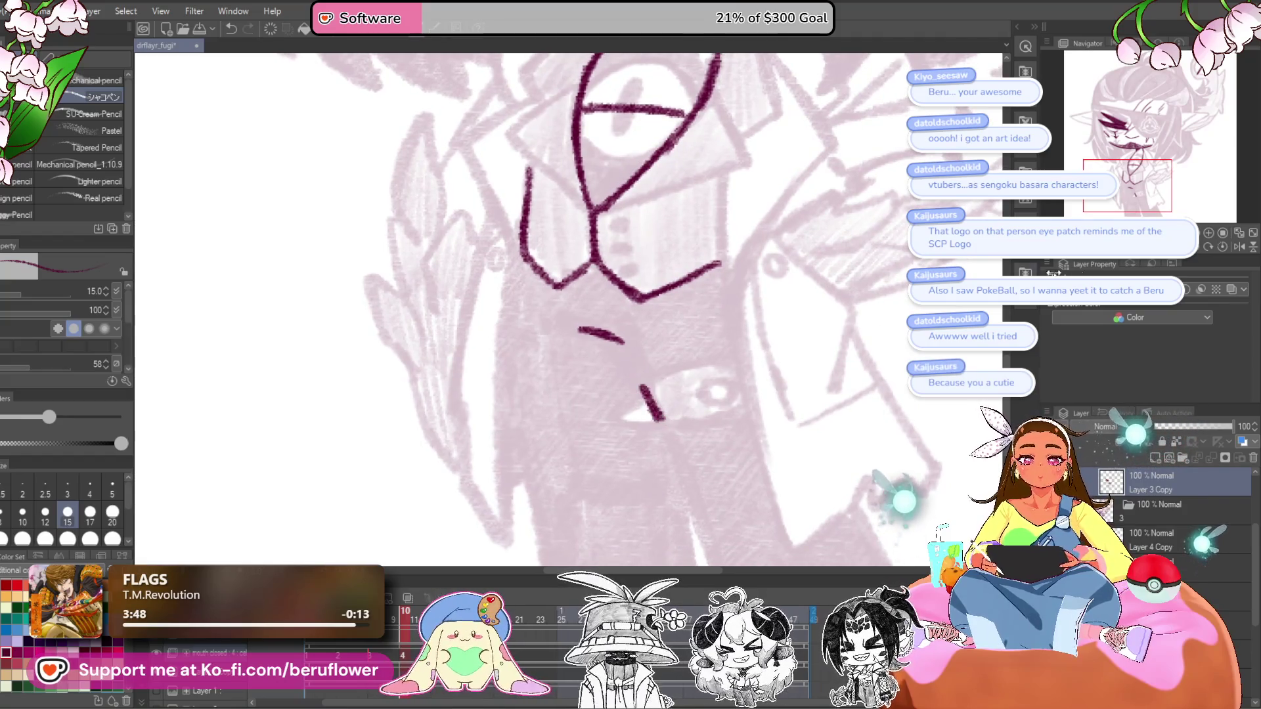
mouse_move(723, 338)
left_mouse_down()
mouse_move(696, 411)
mouse_move(721, 361)
mouse_move(734, 393)
mouse_move(720, 387)
left_mouse_up()
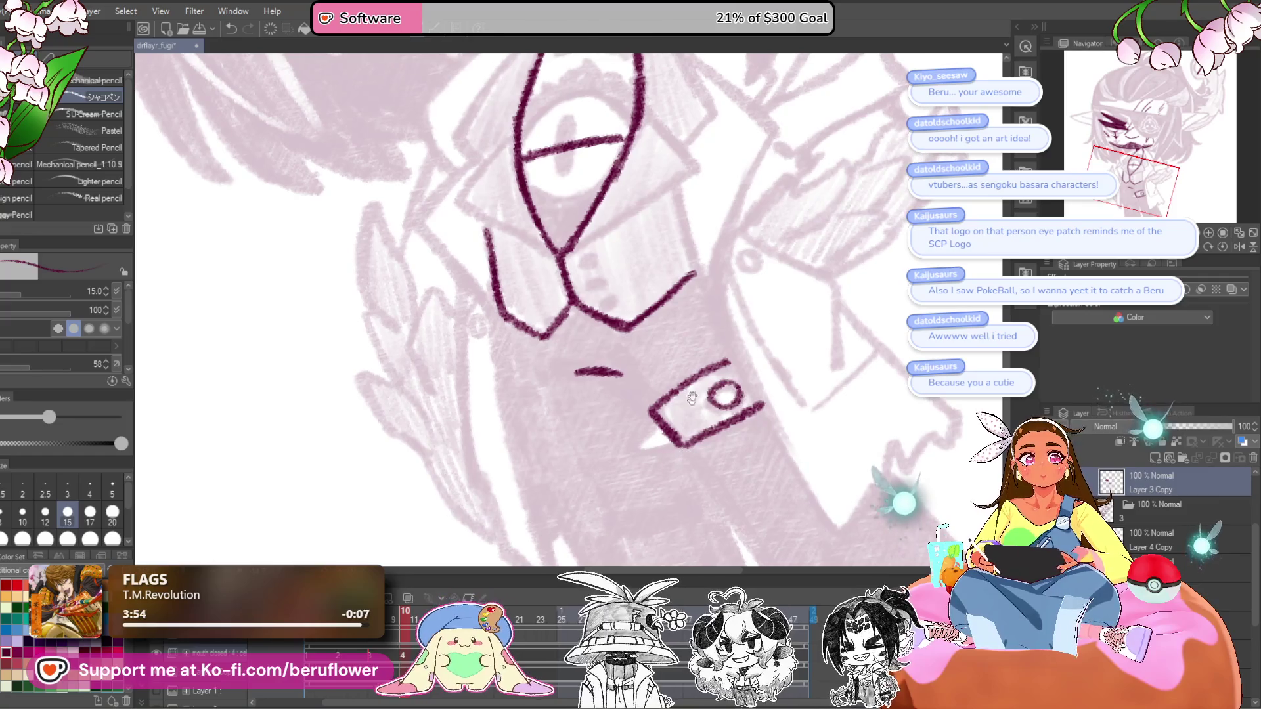
- Redraw the circle inside the rectangle and undo the stray strokes around it
key("ctrl+z")
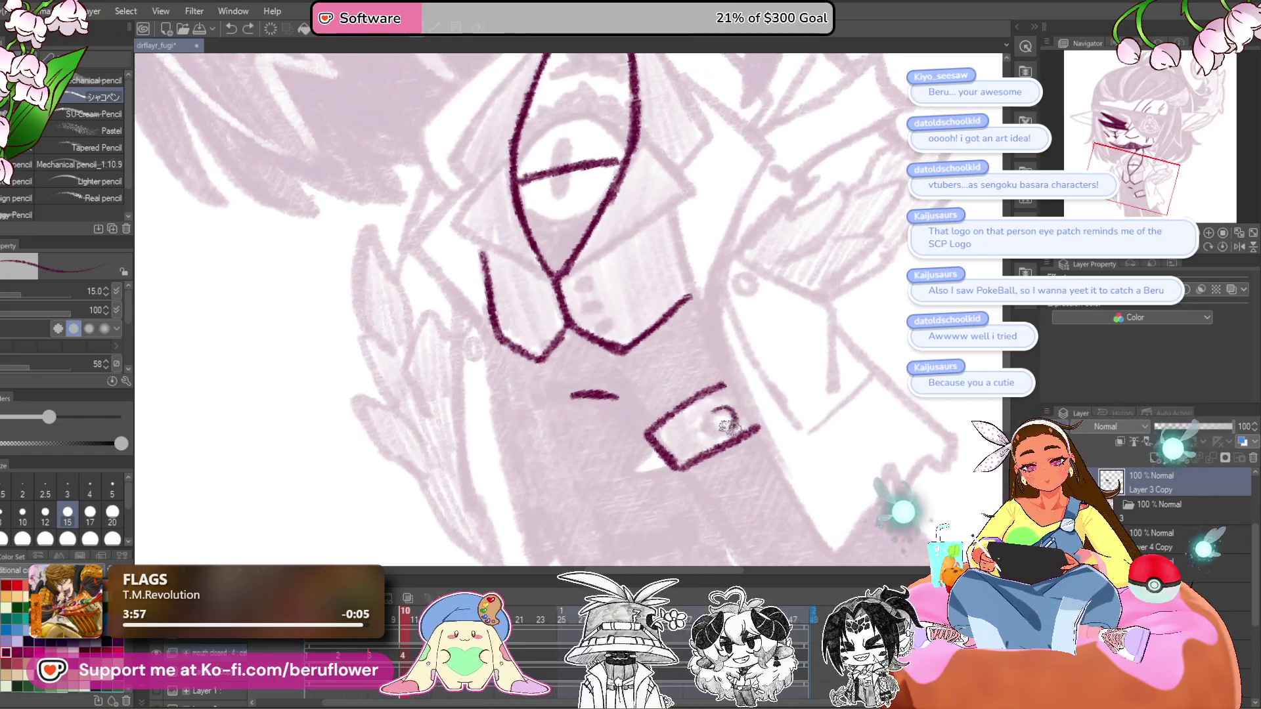
mouse_move(718, 409)
left_mouse_down()
mouse_move(663, 454)
mouse_move(697, 458)
left_mouse_up()
key("ctrl+z")
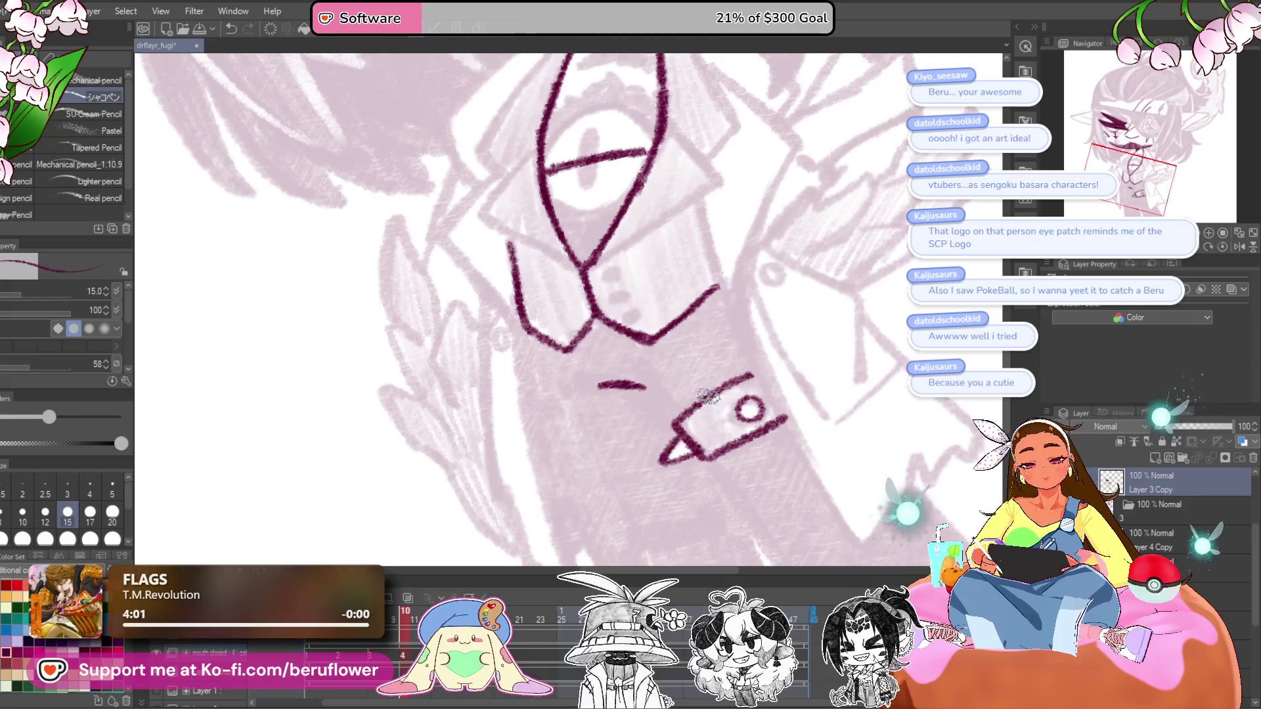
left_click_drag(853, 442, 885, 296)
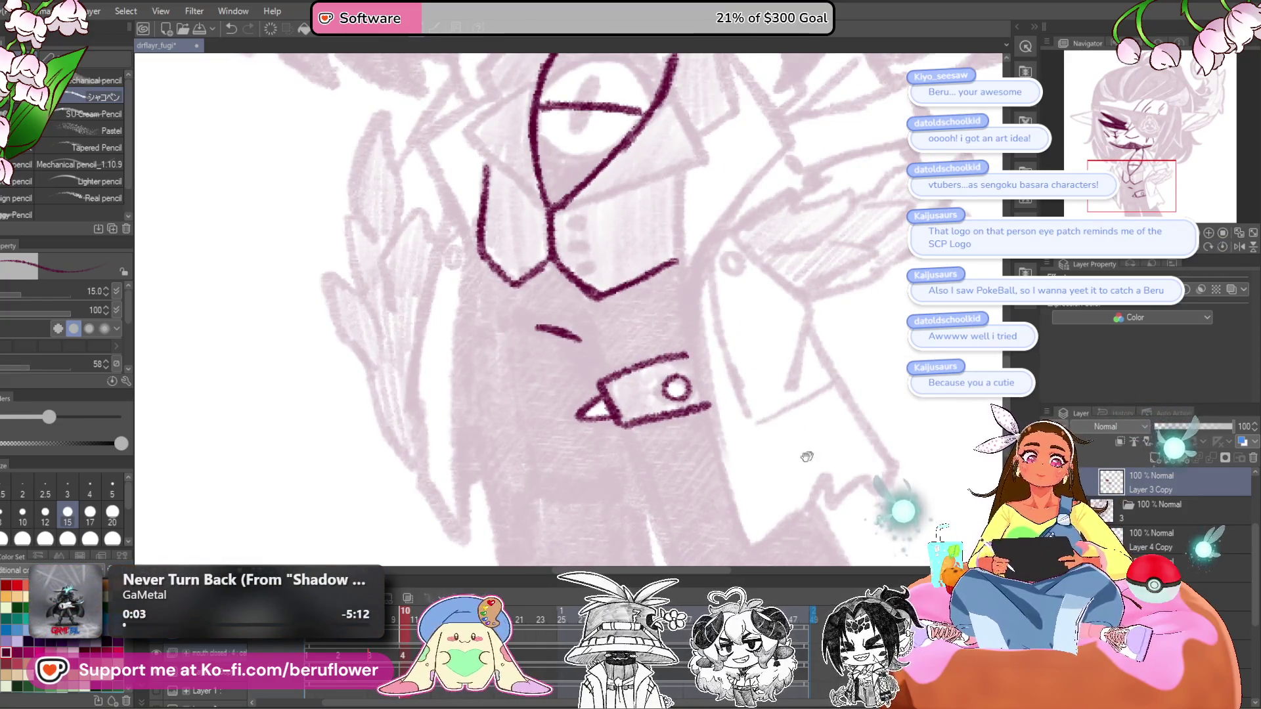
left_click_drag(642, 382, 627, 360)
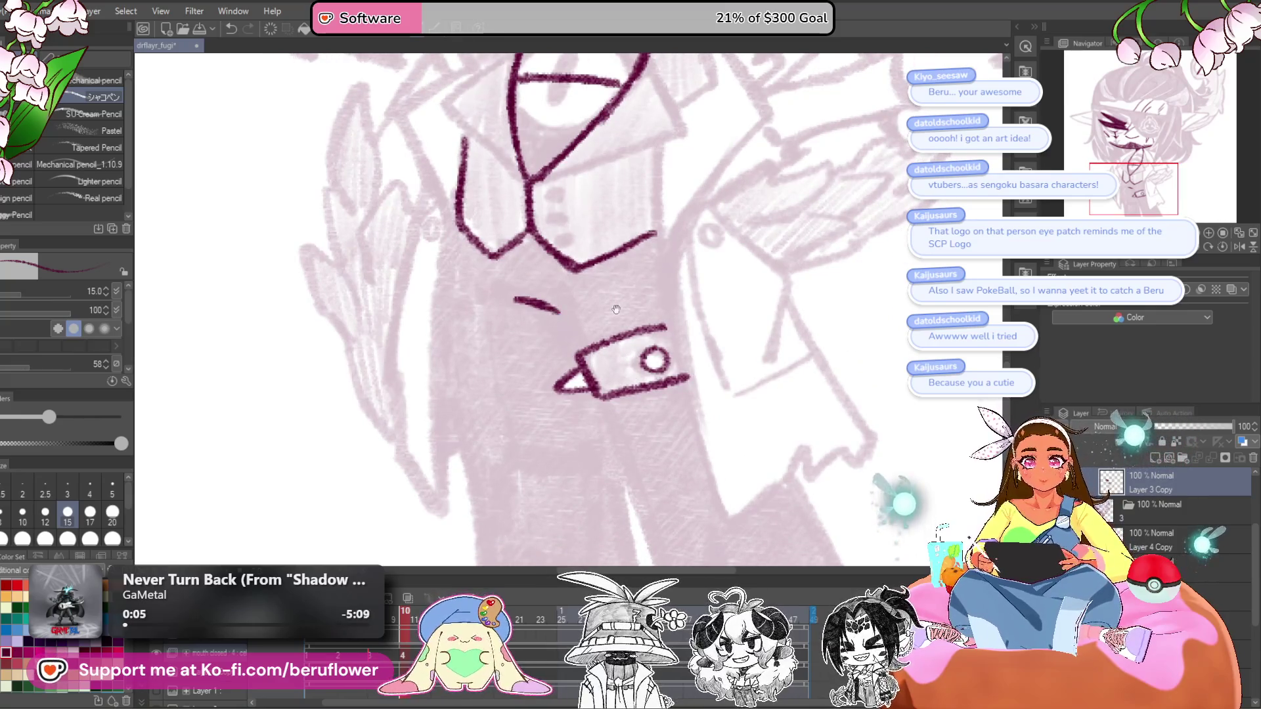
left_click_drag(559, 316, 574, 351)
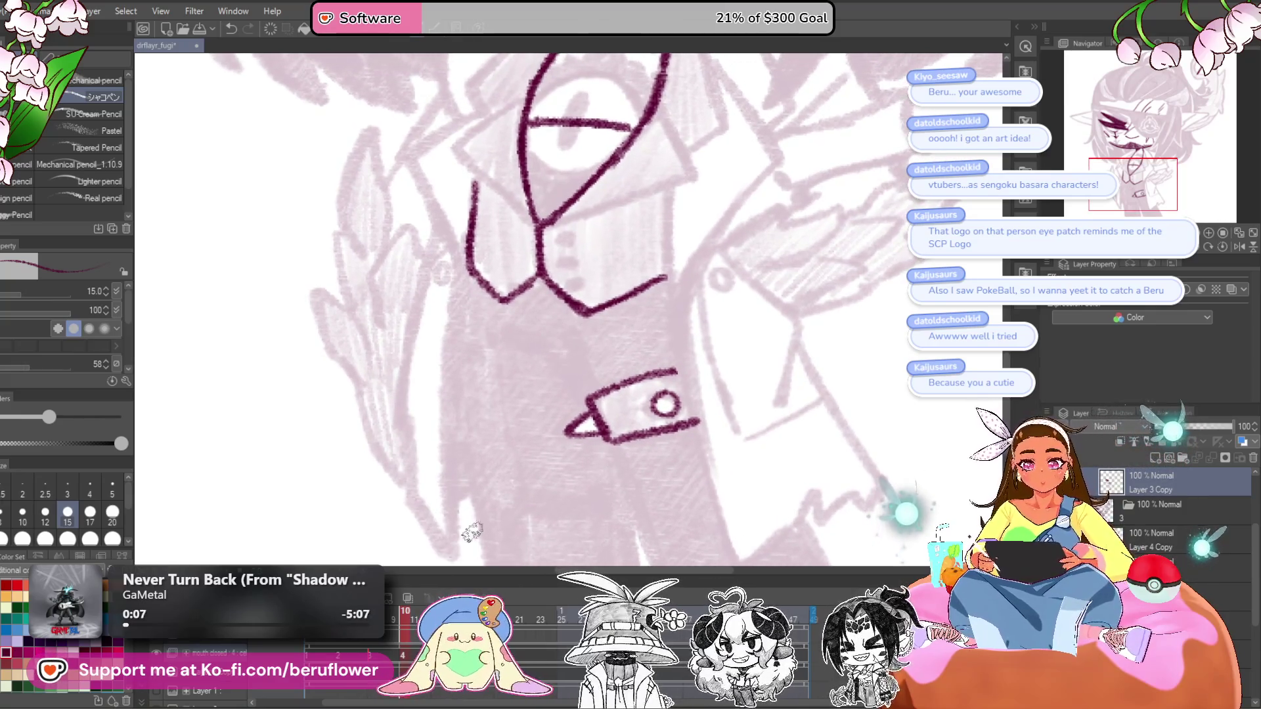
- Compare with the neighbouring frame, using it as an onion-skin guide to ink a short cuff line
left_click(392, 627)
left_click(402, 627)
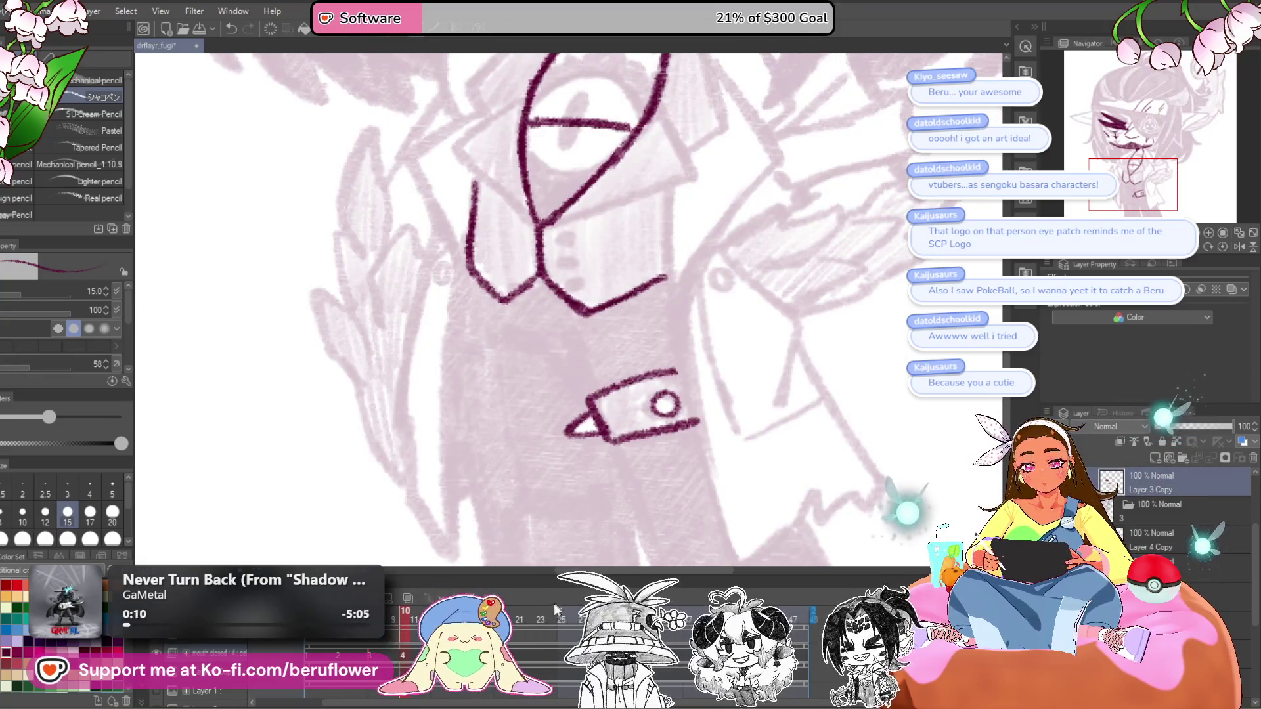
left_click(408, 596)
left_click_drag(519, 342, 591, 404)
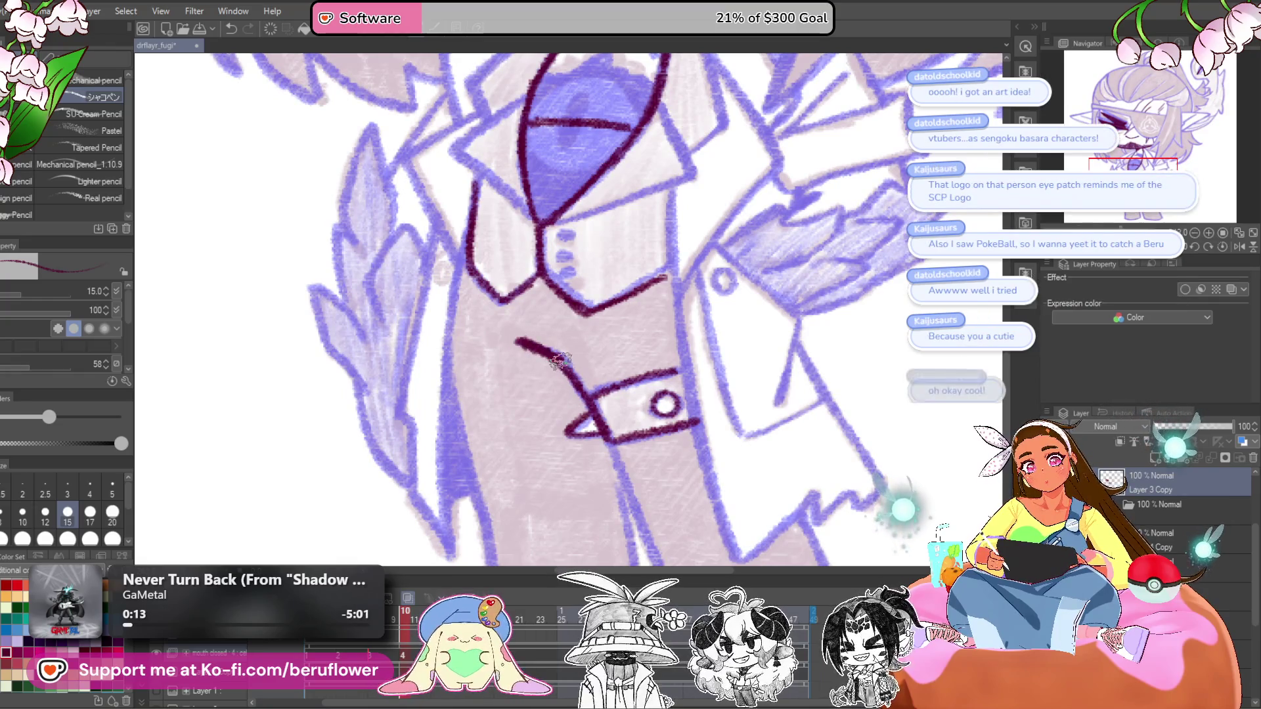
left_click(408, 597)
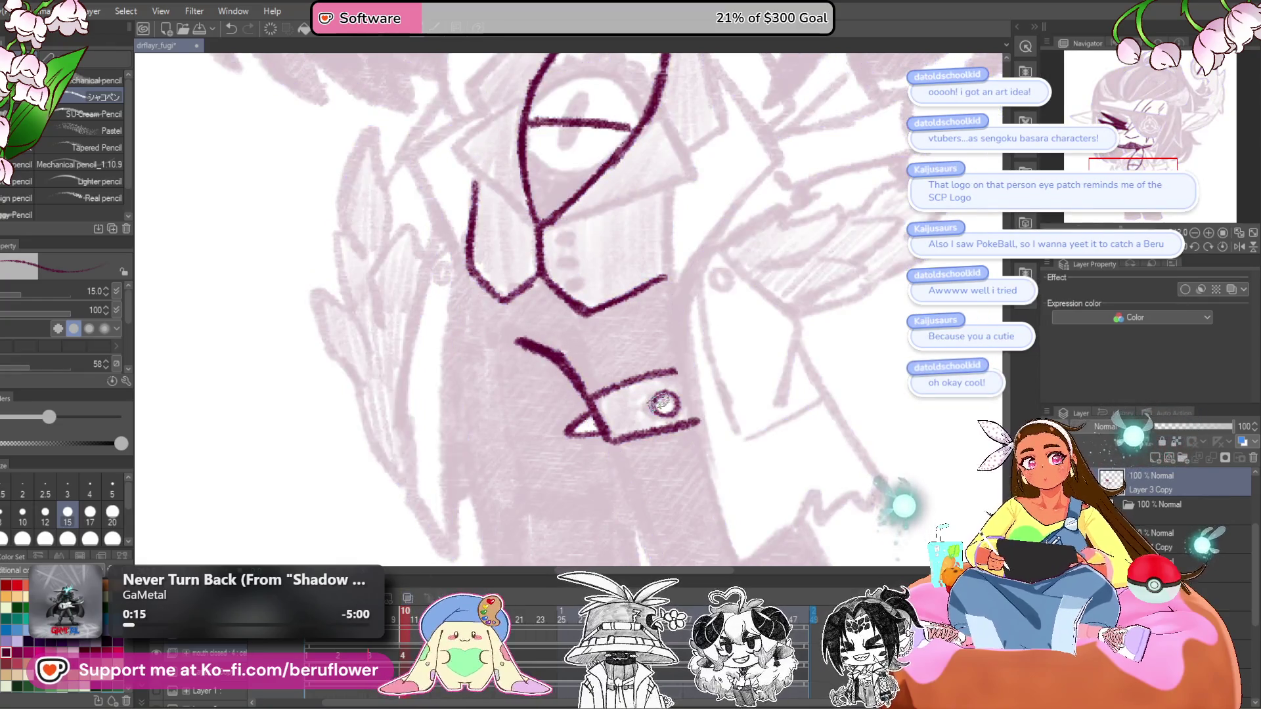
- Ink the sleeve's upper line, a stroke beside the cuff and the cuff's right edge
left_click_drag(755, 482, 702, 359)
left_click_drag(555, 299, 630, 507)
left_click_drag(808, 473, 736, 434)
left_click_drag(680, 337, 739, 459)
key("minus")
key("minus")
key("minus")
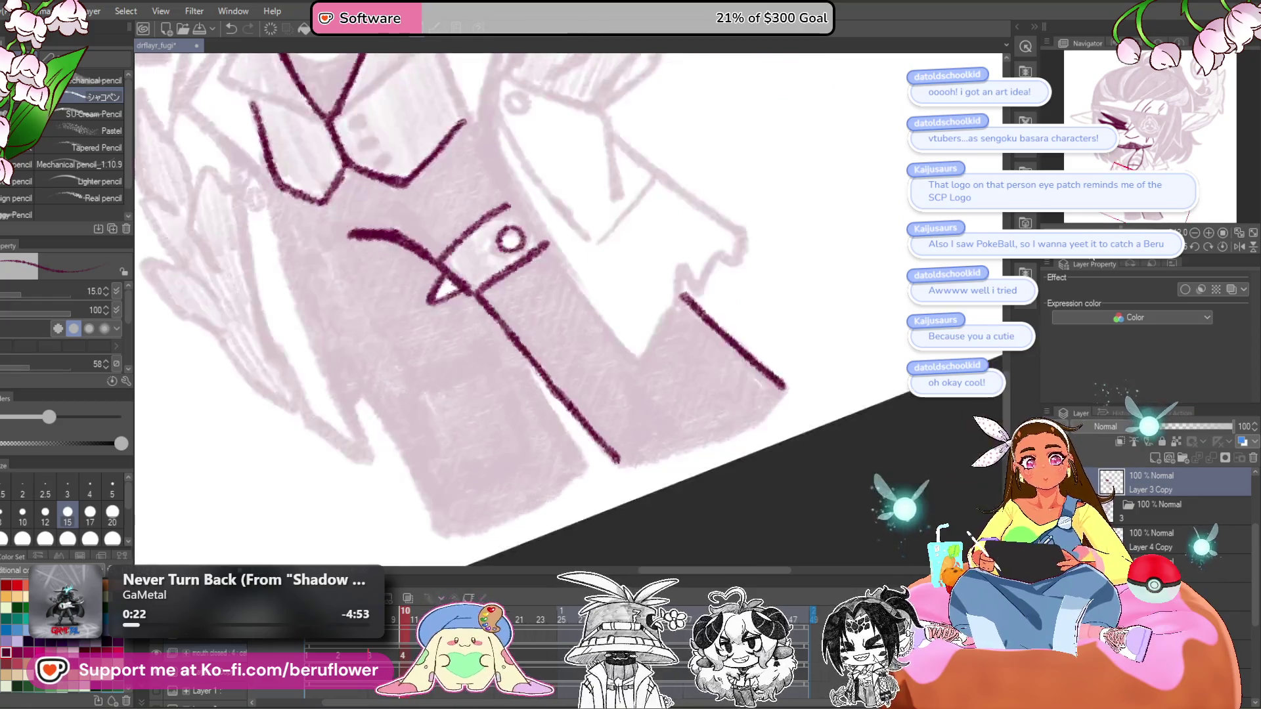
mouse_move(787, 308)
left_mouse_down()
mouse_move(781, 362)
mouse_move(677, 459)
left_mouse_up()
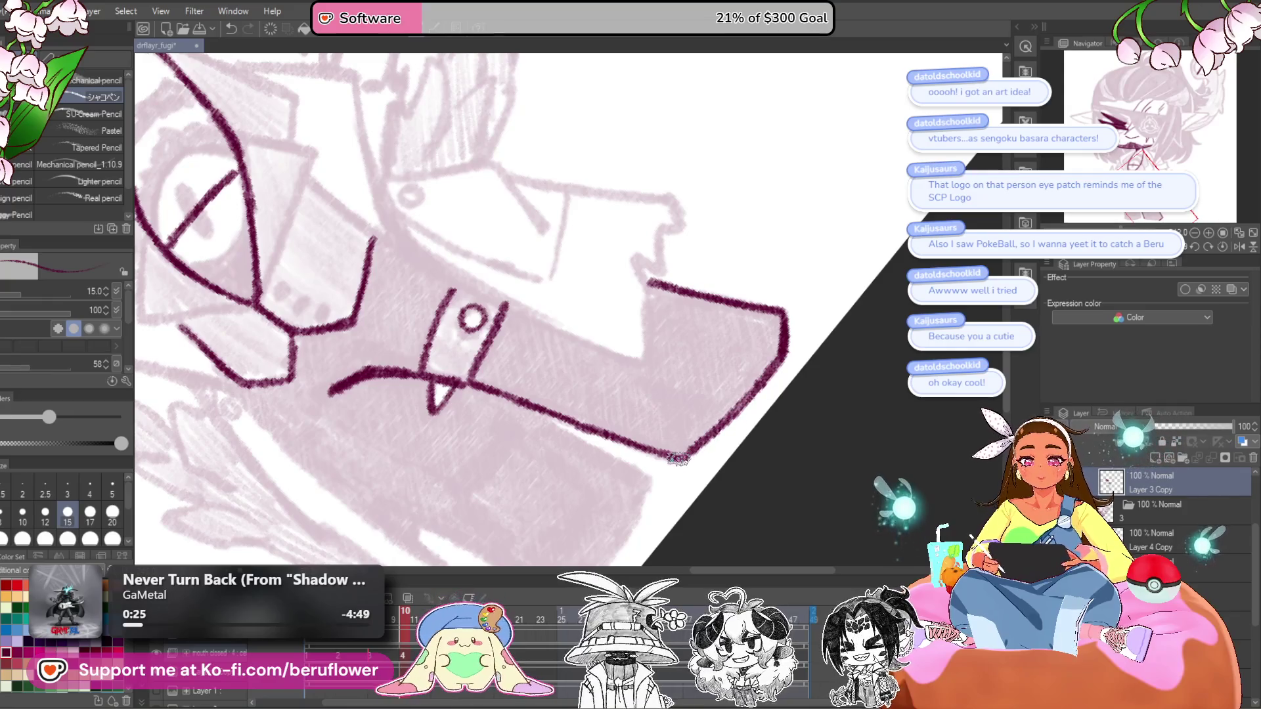
key("asciicircum")
key("asciicircum")
key("asciicircum")
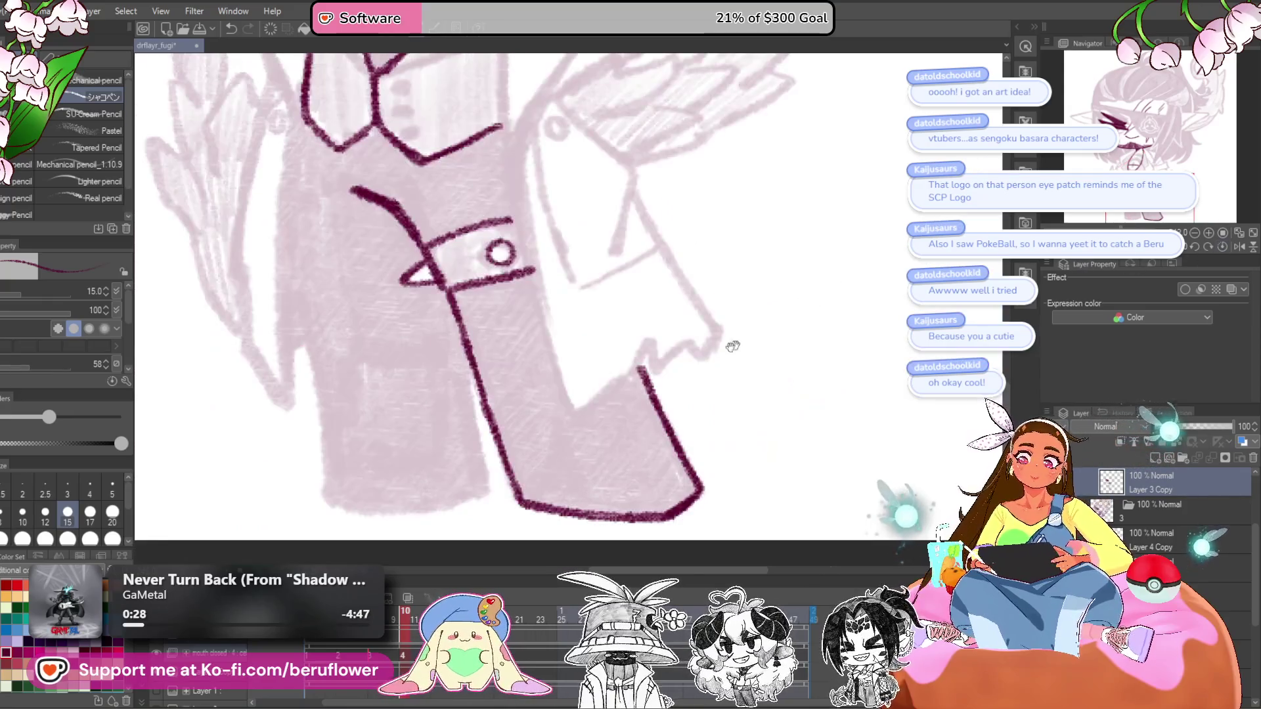
scroll(707, 228, "down", 2)
- Ink the coat's front edge and the vertical edge of the coat panel, then reset rotation upright
mouse_move(553, 279)
left_mouse_down()
mouse_move(583, 462)
mouse_move(622, 429)
mouse_move(631, 464)
left_mouse_up()
mouse_move(461, 195)
left_mouse_down()
mouse_move(494, 464)
mouse_move(525, 460)
mouse_move(591, 394)
left_mouse_up()
mouse_move(769, 380)
left_mouse_down()
mouse_move(757, 346)
mouse_move(672, 447)
left_mouse_up()
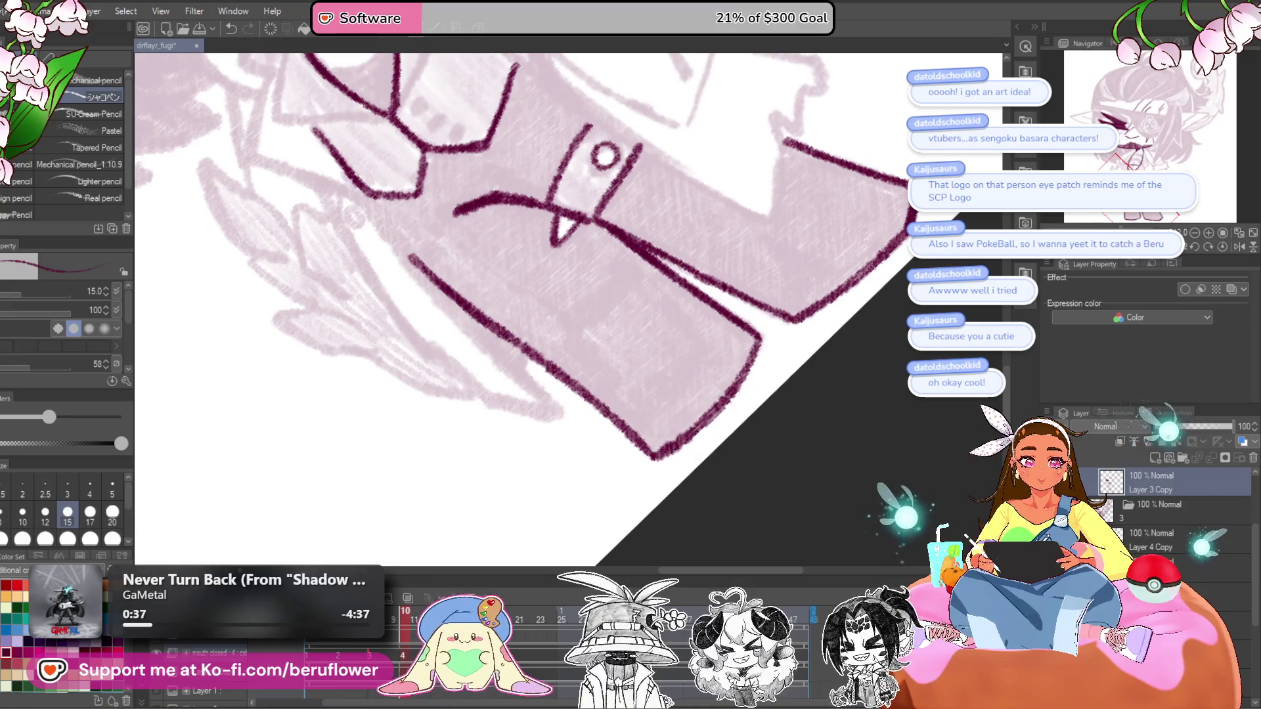
left_click(1226, 247)
scroll(585, 361, "down", 3)
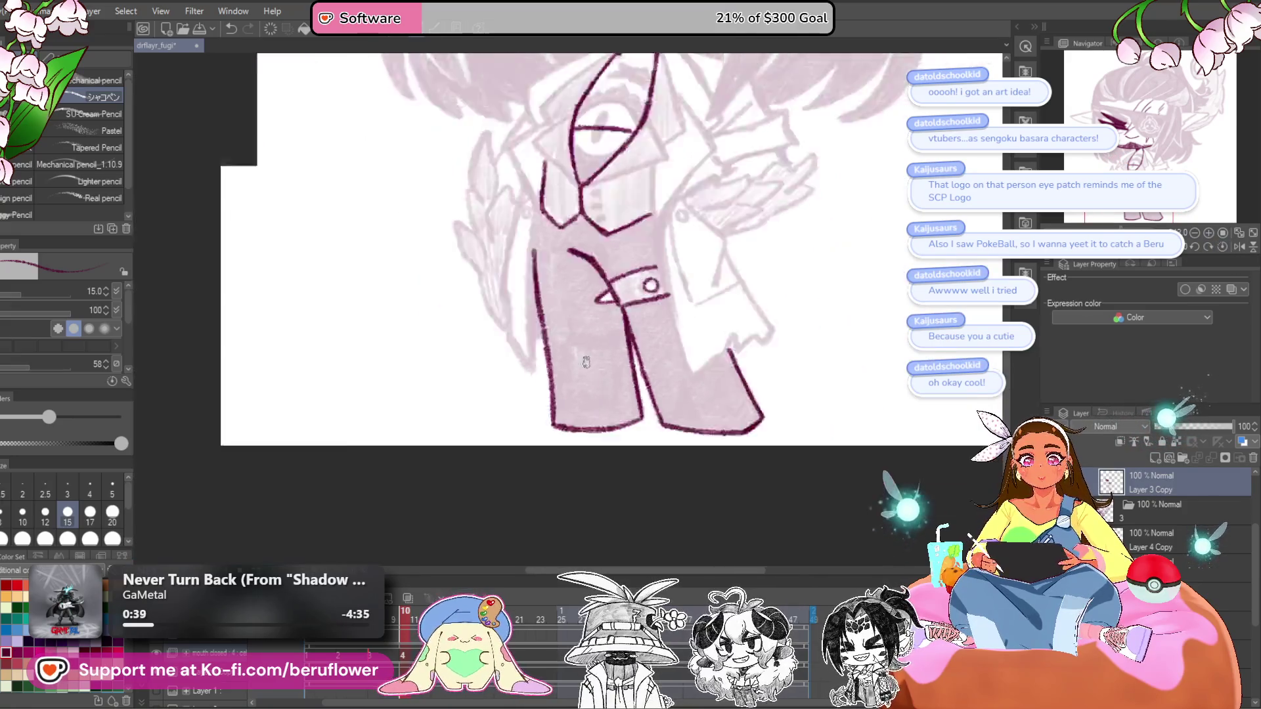
scroll(572, 297, "up", 2)
left_click_drag(770, 284, 711, 434)
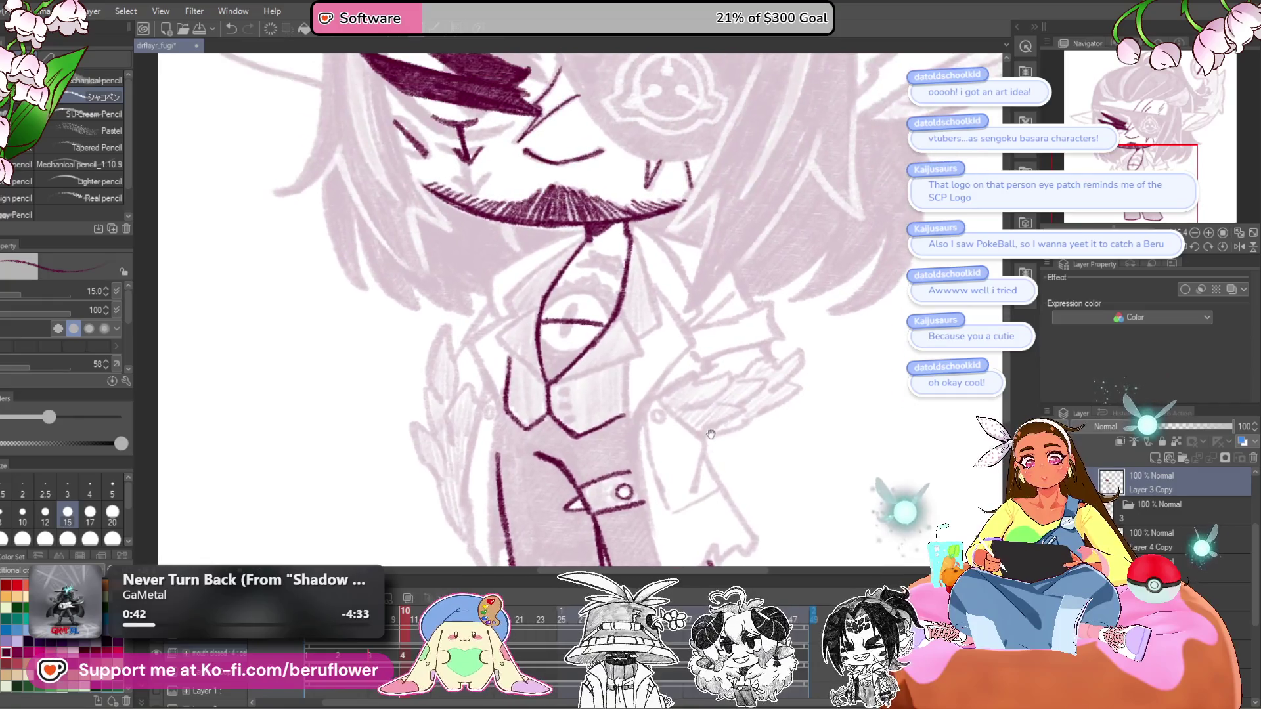
- Ink the cravat's lower edges, the collar line from the knot and the vest's right edge
scroll(676, 396, "up", 2)
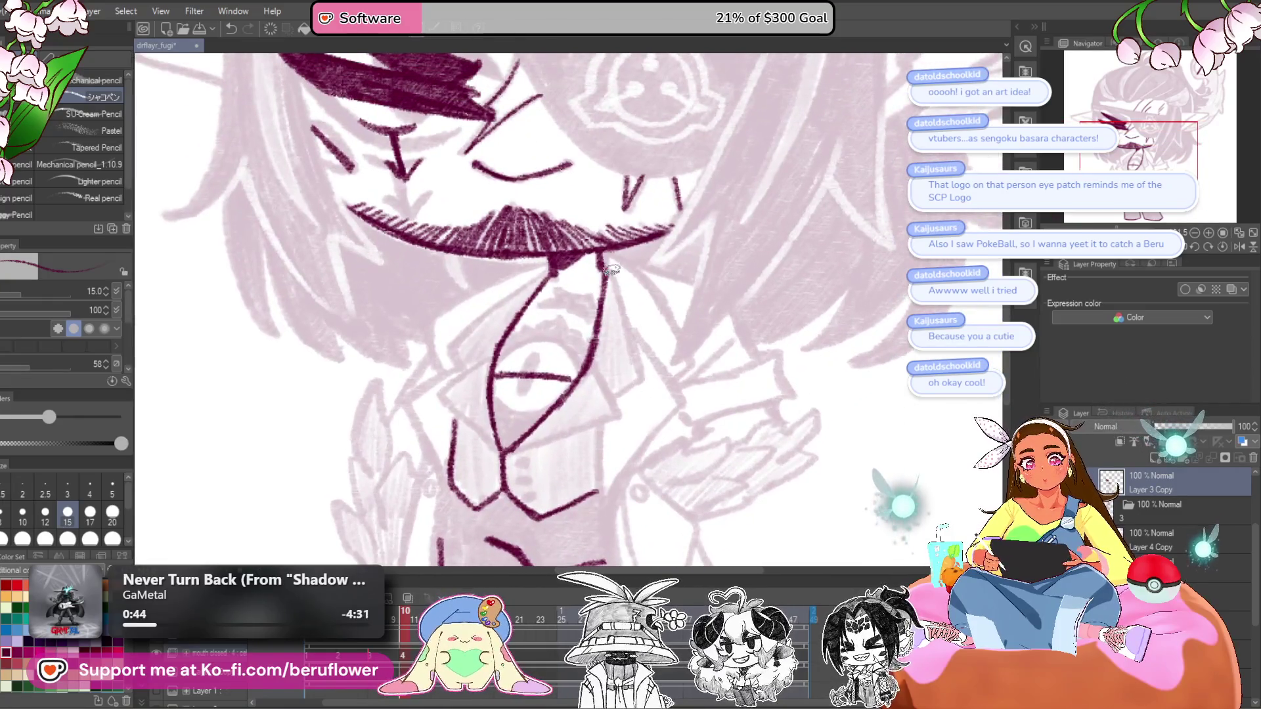
left_click_drag(639, 377, 506, 454)
left_click_drag(499, 453, 571, 493)
left_click_drag(623, 301, 550, 349)
left_click_drag(525, 394, 575, 354)
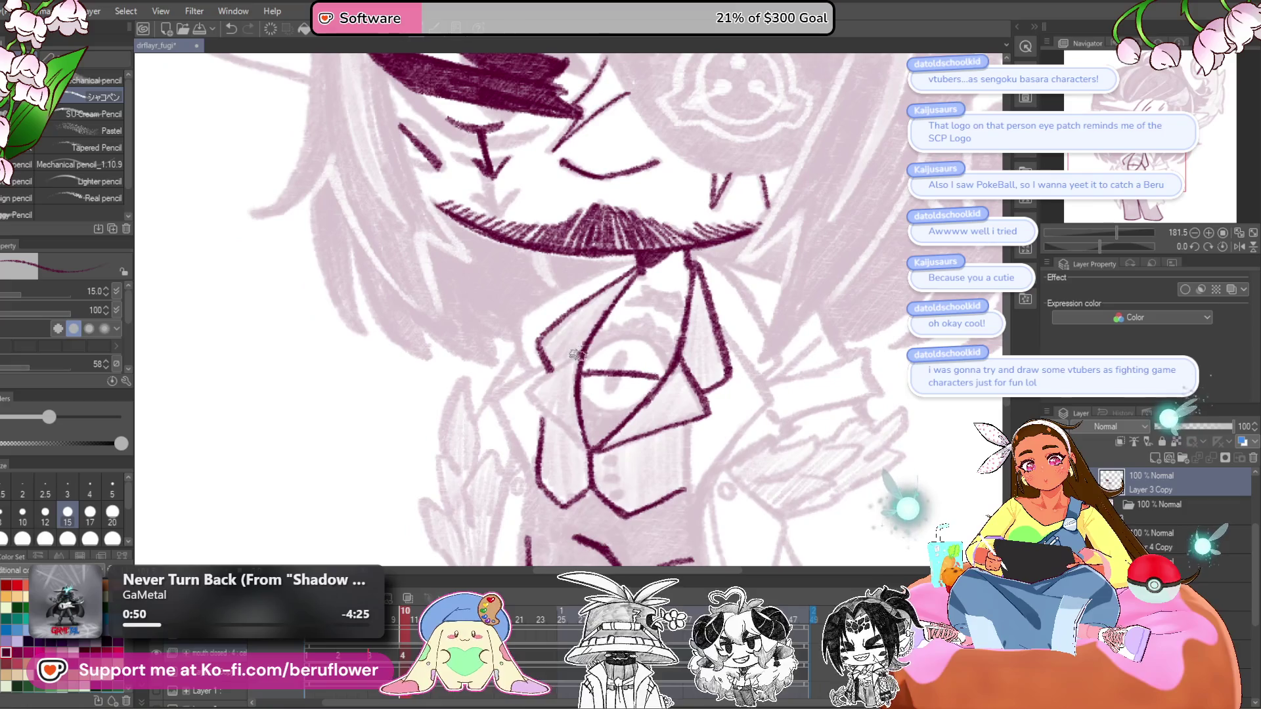
left_click_drag(588, 447, 600, 420)
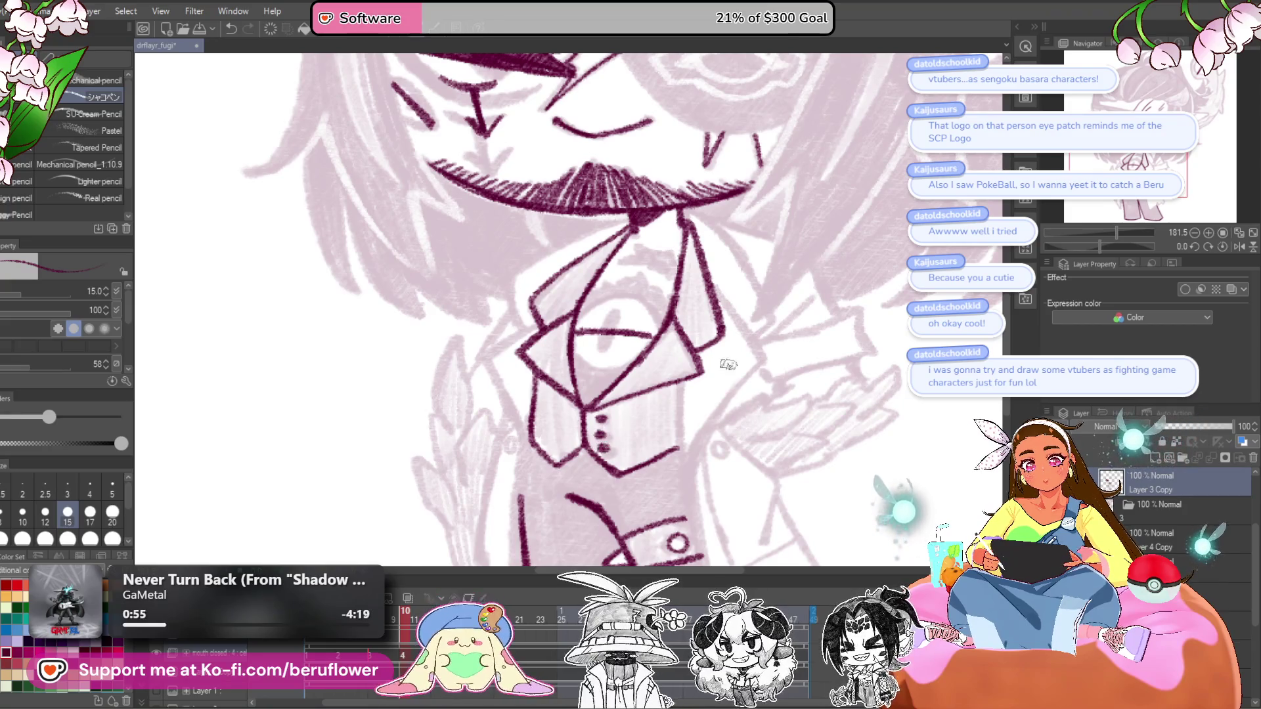
mouse_move(728, 365)
left_mouse_down()
mouse_move(739, 279)
mouse_move(659, 275)
mouse_move(612, 342)
mouse_move(613, 385)
left_mouse_up()
left_click_drag(645, 170, 609, 324)
mouse_move(655, 406)
left_mouse_down()
mouse_move(670, 279)
mouse_move(636, 322)
mouse_move(613, 404)
left_mouse_up()
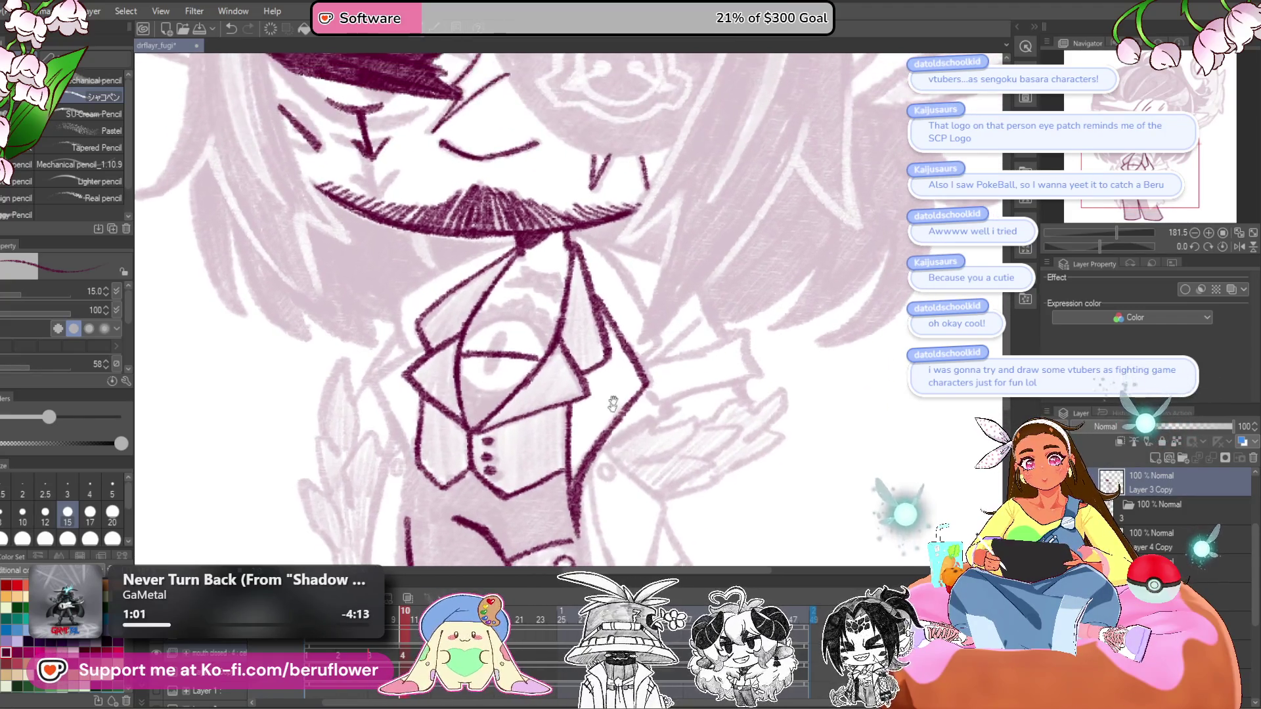
- Ink both sides of the collar and the left edge of the trousers
left_click_drag(617, 271, 650, 317)
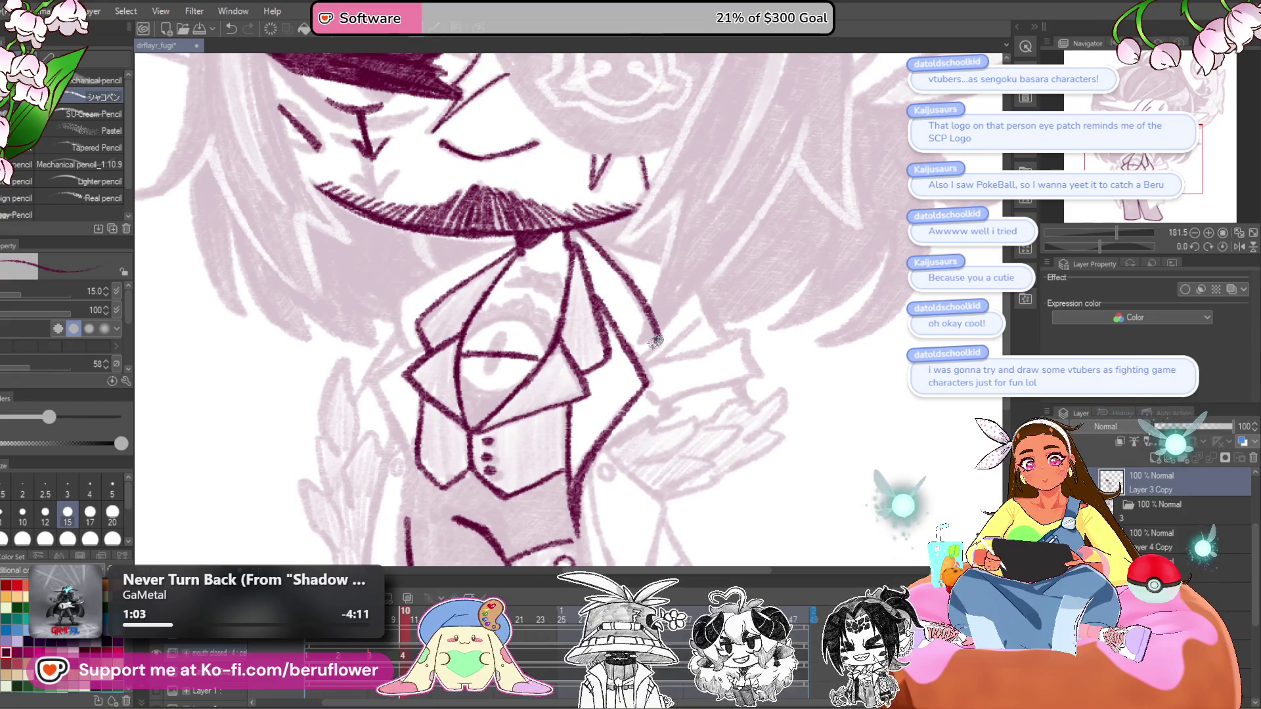
left_click_drag(511, 236, 698, 245)
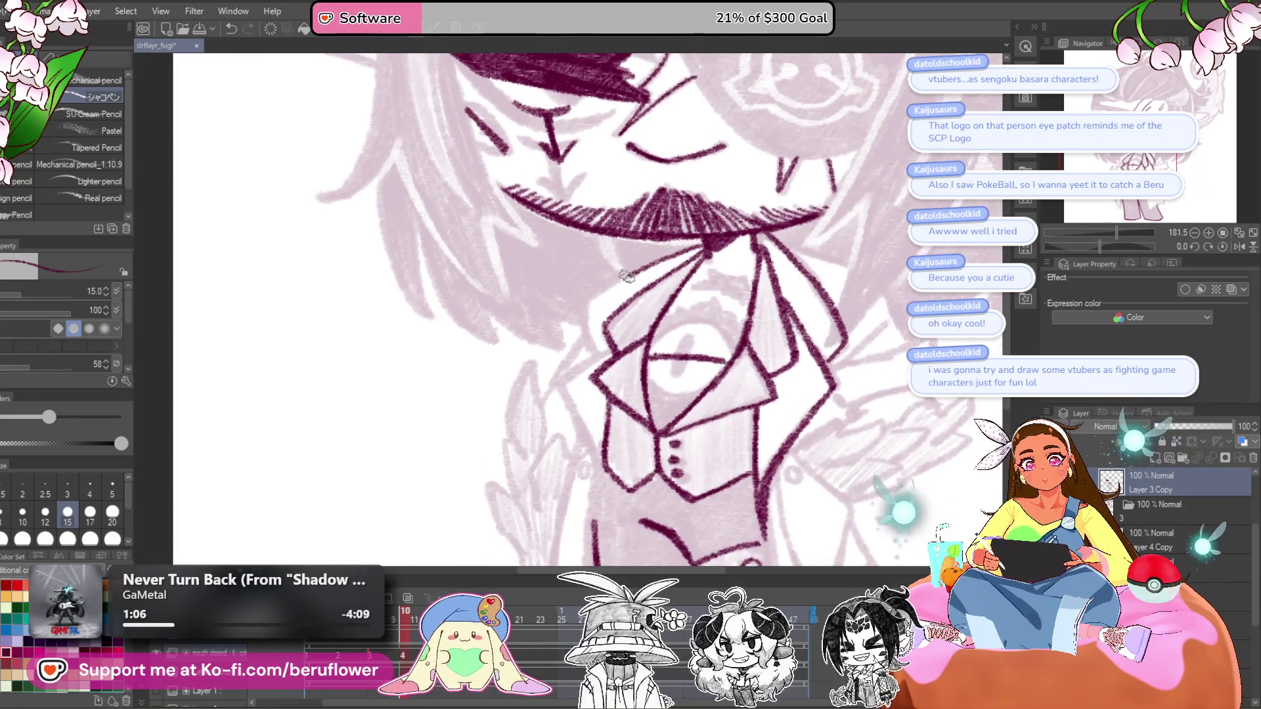
left_click_drag(568, 375, 587, 439)
left_click_drag(587, 439, 564, 340)
left_click_drag(575, 388, 575, 322)
left_click_drag(565, 283, 570, 367)
mouse_move(566, 322)
left_mouse_down()
mouse_move(572, 420)
mouse_move(569, 351)
left_mouse_up()
- Finish the trousers' left edge and add a thin line left of the collar
left_click_drag(563, 269, 552, 404)
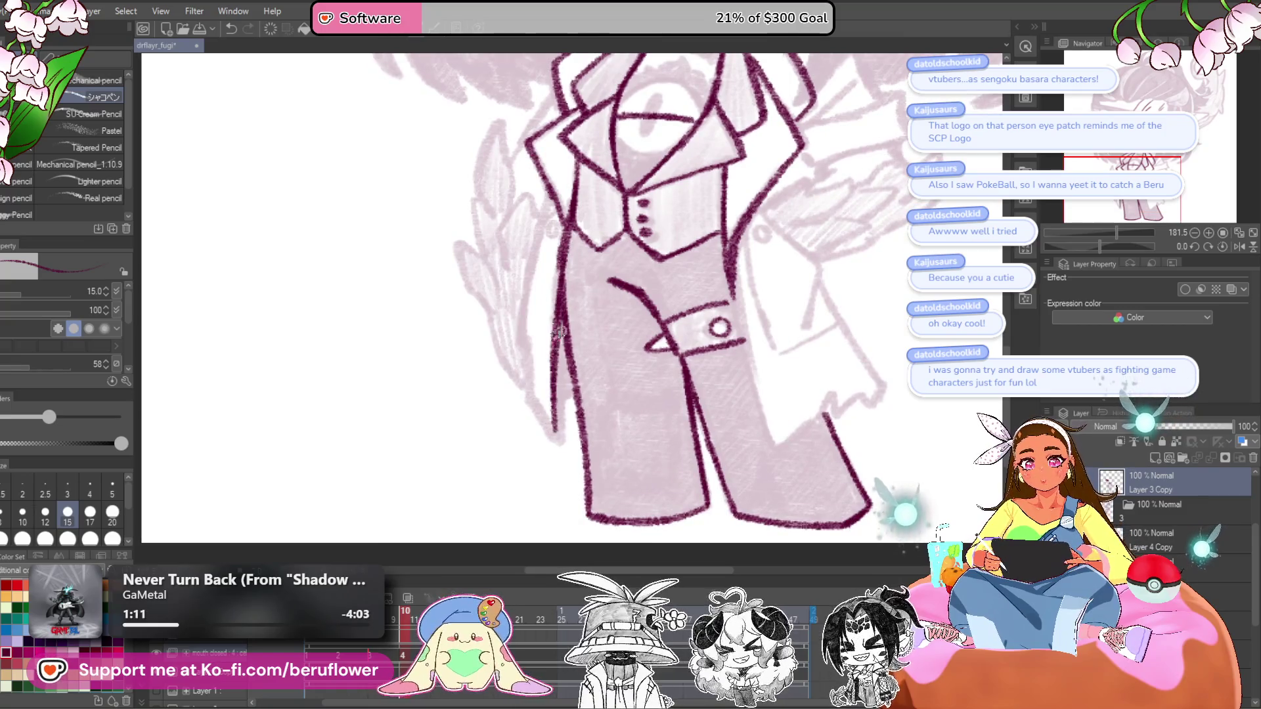
mouse_move(559, 276)
left_mouse_down()
mouse_move(559, 345)
mouse_move(536, 327)
left_mouse_up()
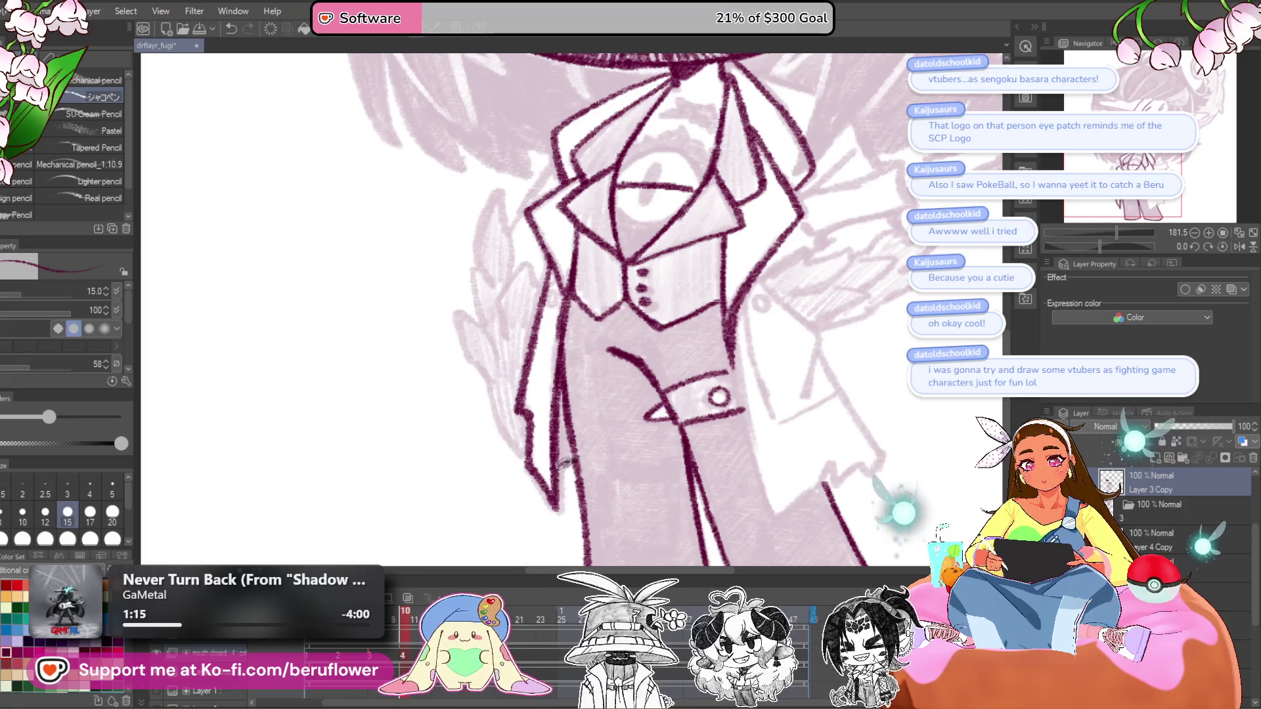
mouse_move(819, 280)
left_mouse_down()
mouse_move(834, 338)
mouse_move(792, 400)
left_mouse_up()
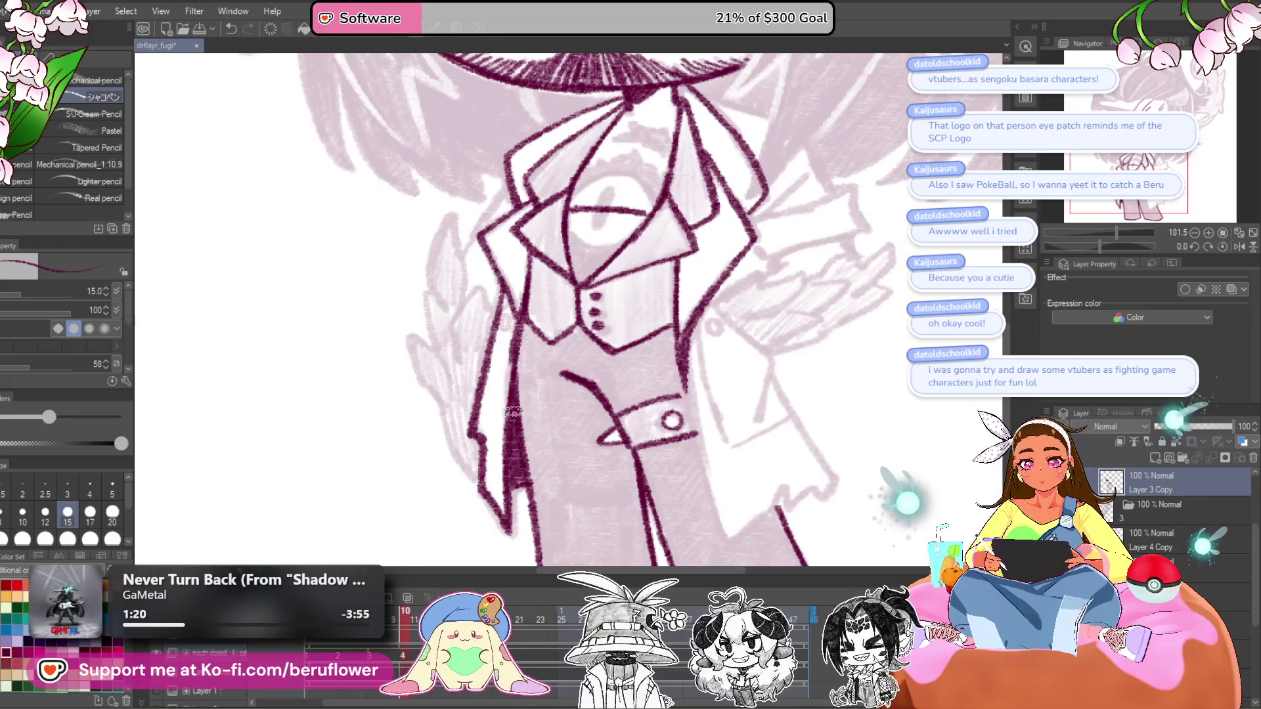
scroll(513, 412, "down", 5)
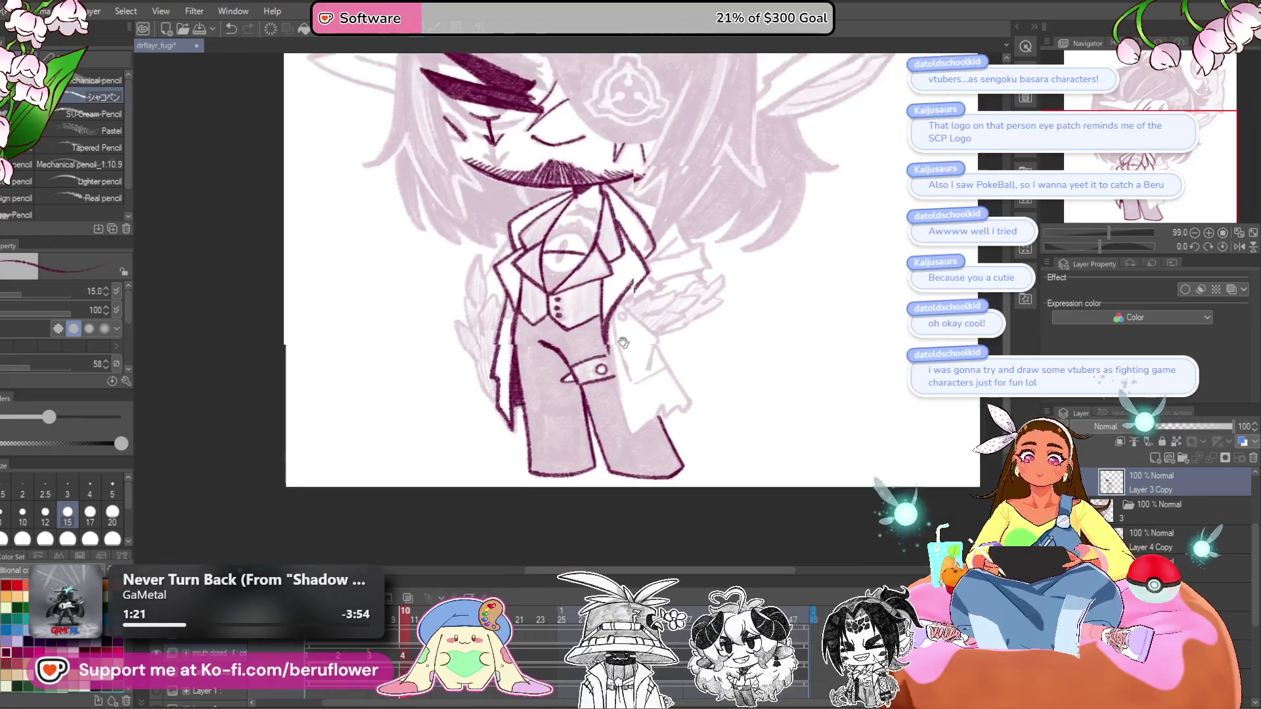
scroll(623, 342, "up", 5)
left_click_drag(623, 342, 715, 367)
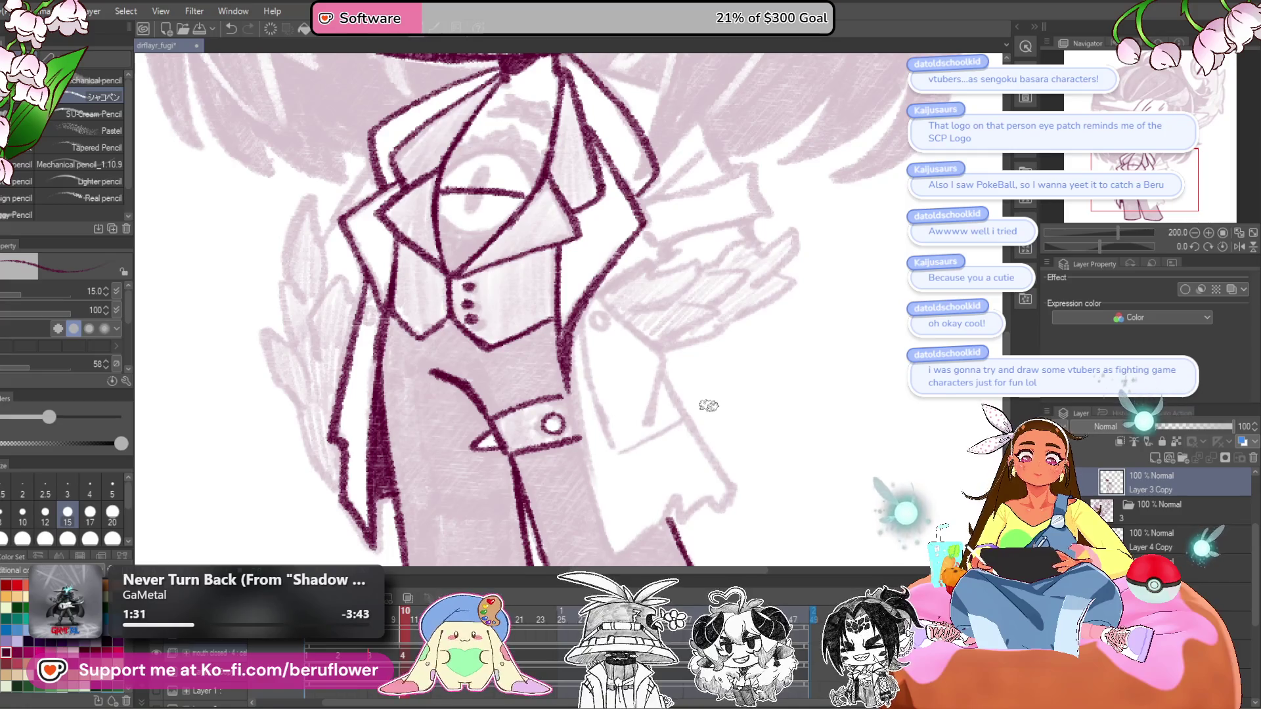
- Ink the coat's right front edge, a small button, and the coat's inner and lower edges
left_click_drag(709, 406, 688, 323)
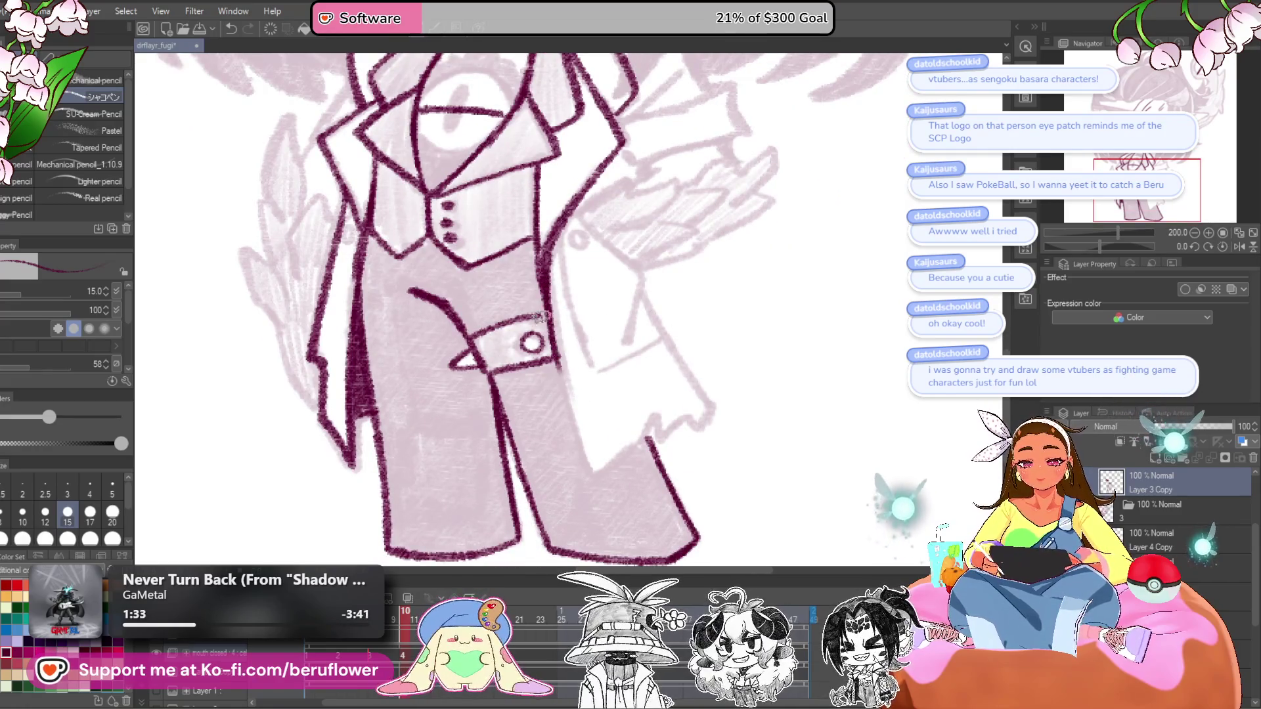
left_click_drag(544, 295, 591, 459)
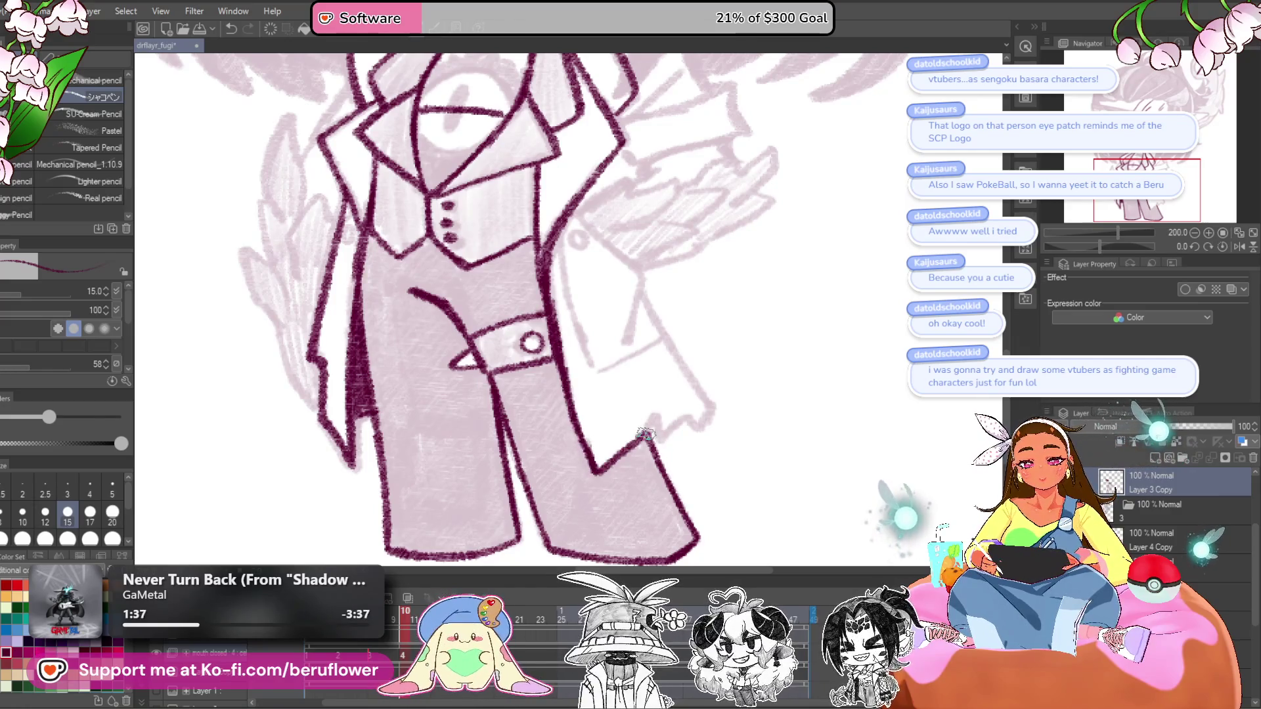
left_click_drag(709, 414, 701, 427)
left_click_drag(636, 312, 735, 474)
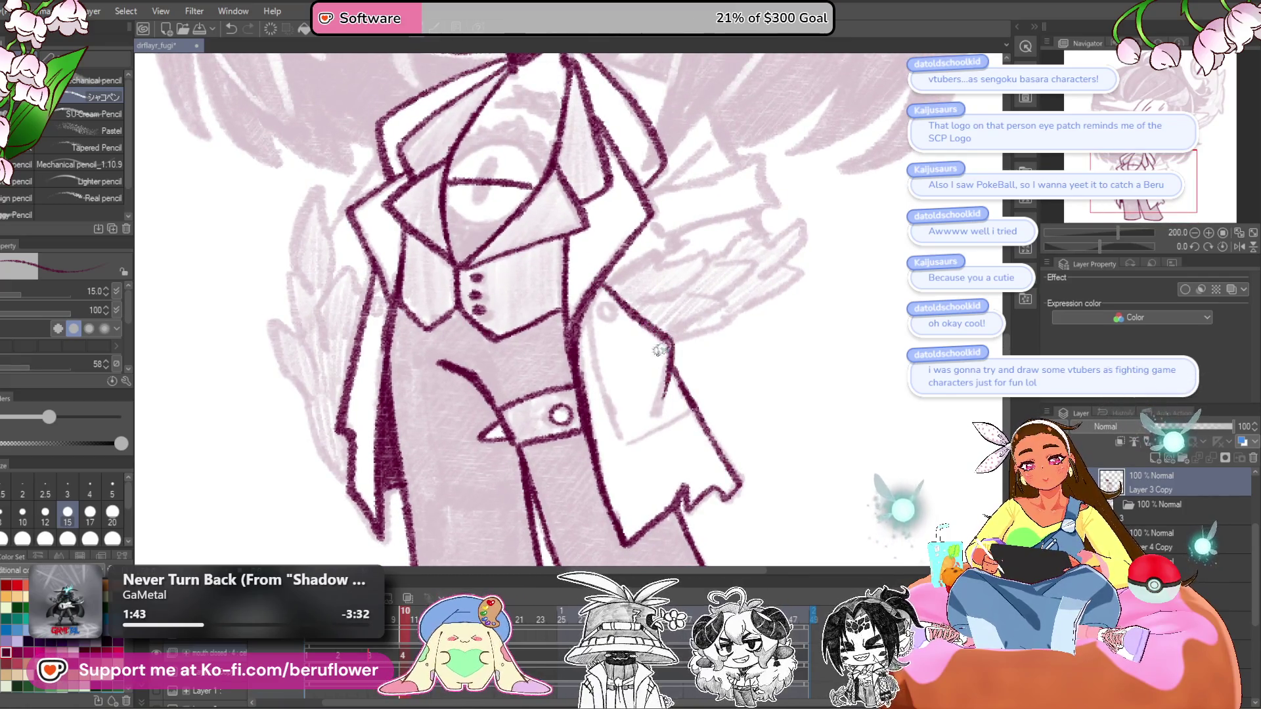
left_click_drag(661, 336, 673, 359)
mouse_move(614, 323)
left_mouse_down()
mouse_move(627, 345)
mouse_move(619, 321)
left_mouse_up()
left_click_drag(606, 367, 612, 392)
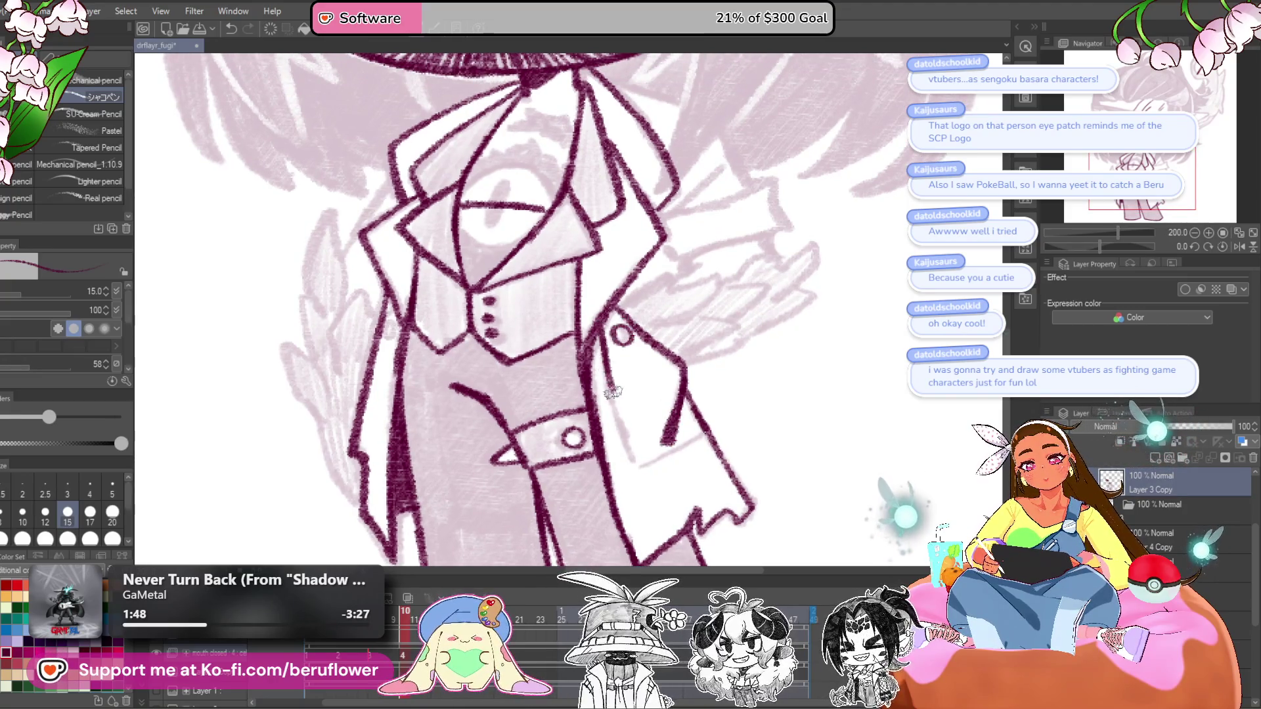
mouse_move(684, 476)
left_mouse_down()
mouse_move(689, 404)
mouse_move(699, 414)
mouse_move(672, 402)
mouse_move(713, 380)
left_mouse_up()
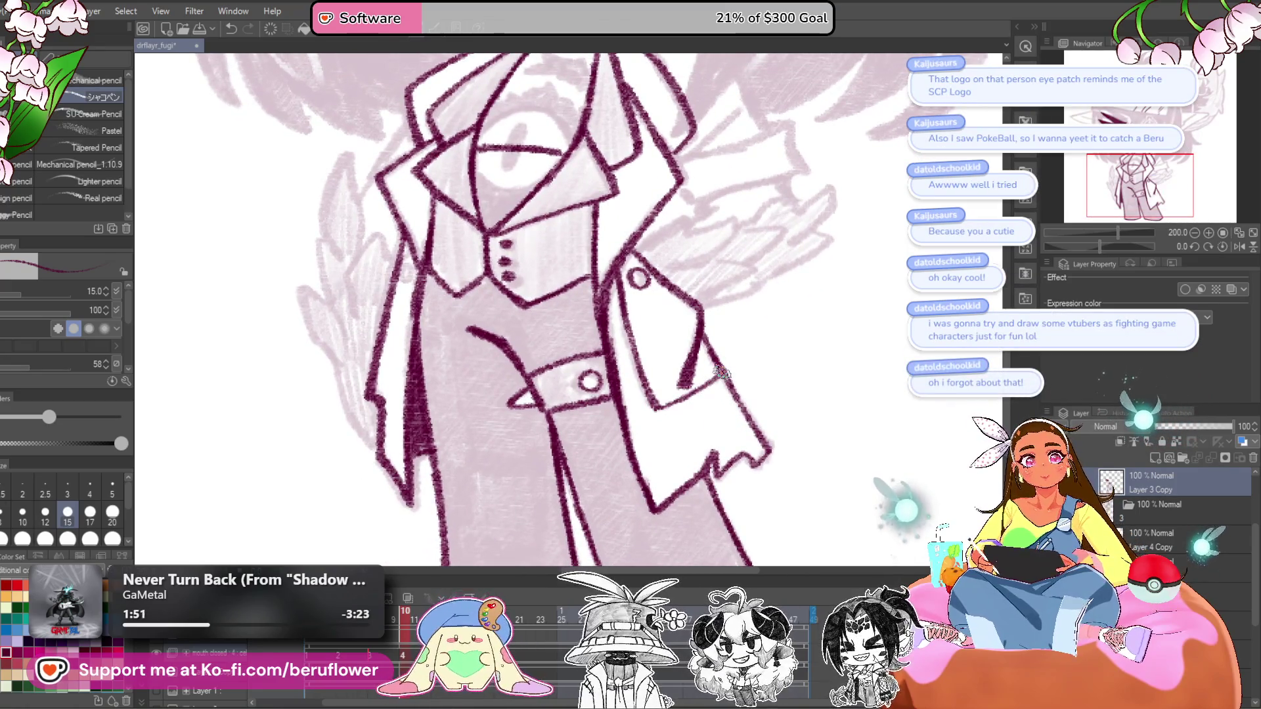
- Pan and zoom around the coat, vest and hat brim to check the new ink lines
left_click_drag(619, 413, 727, 462)
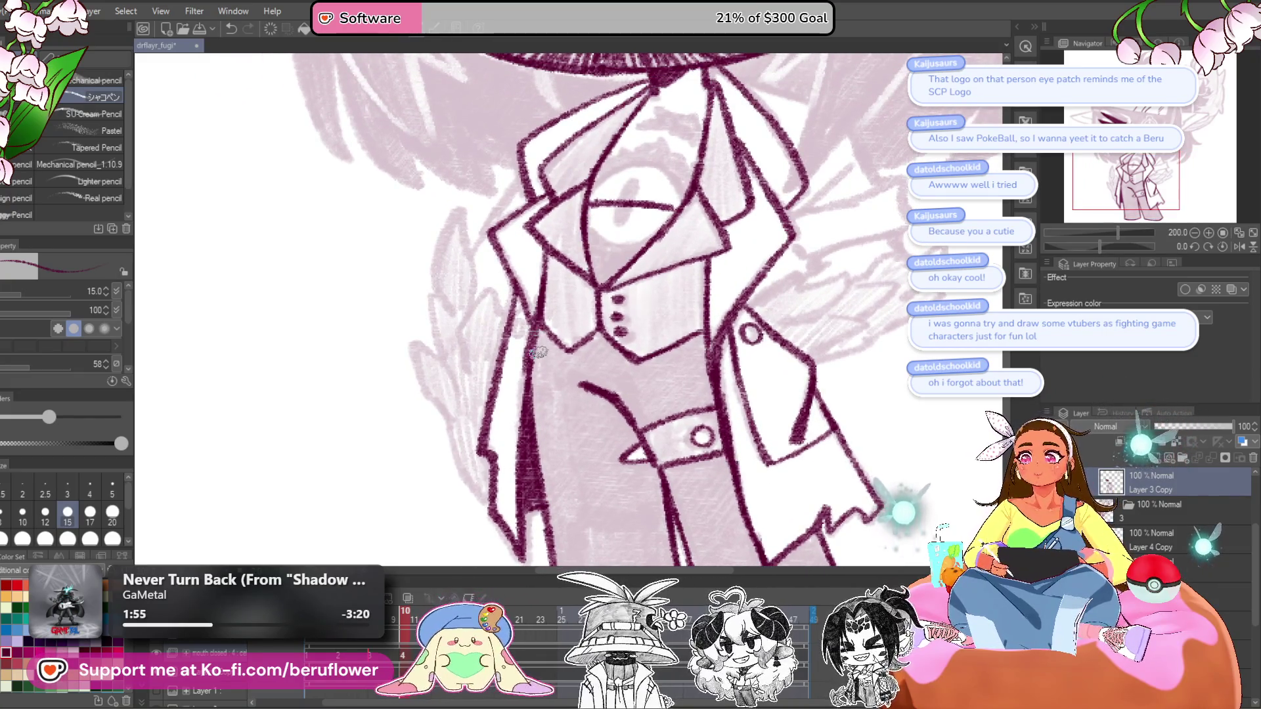
scroll(537, 352, "up", 4)
scroll(496, 377, "down", 2)
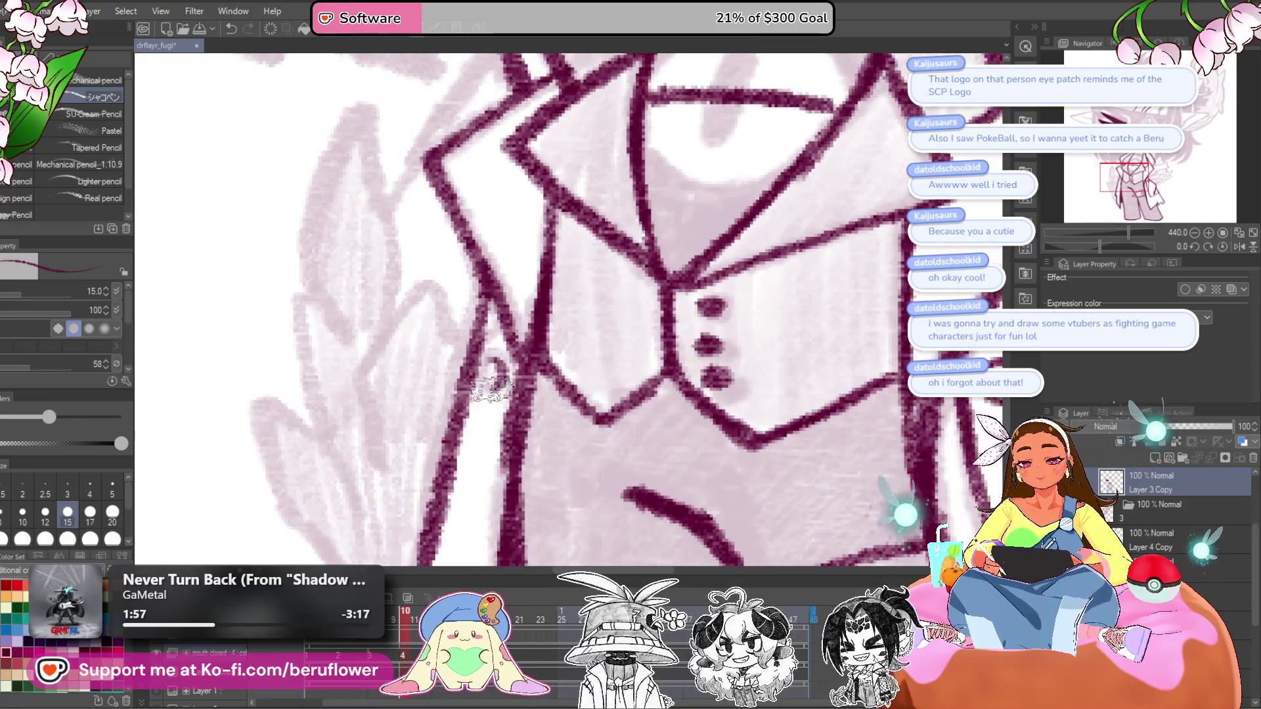
scroll(506, 363, "down", 2)
scroll(506, 363, "down", 1)
scroll(777, 407, "down", 1)
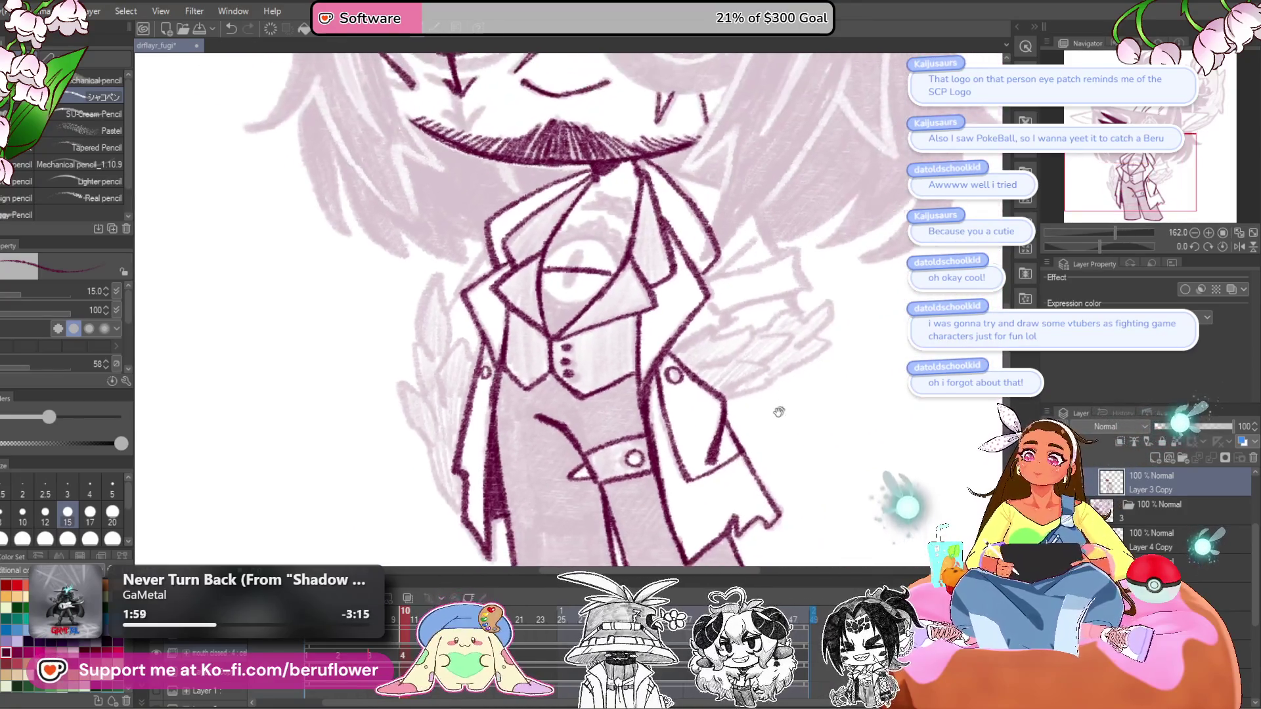
left_click_drag(783, 401, 654, 428)
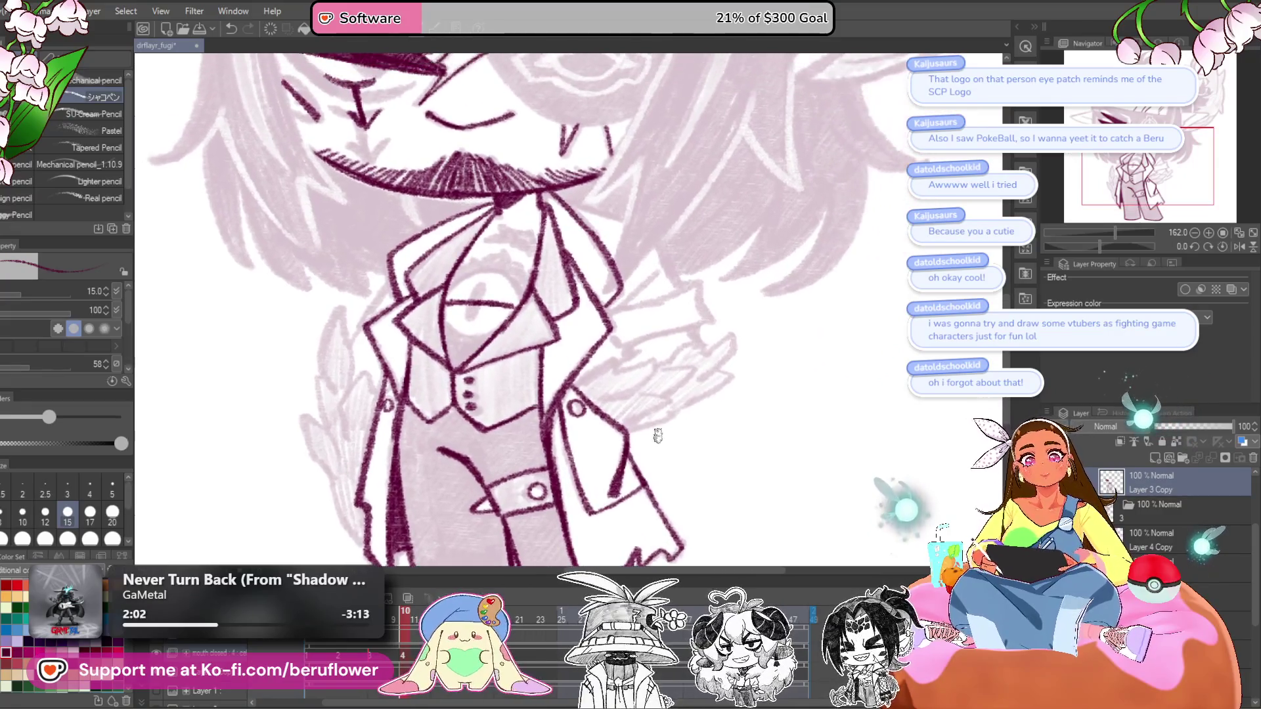
scroll(655, 429, "up", 3)
left_click_drag(734, 194, 710, 332)
scroll(710, 332, "down", 1)
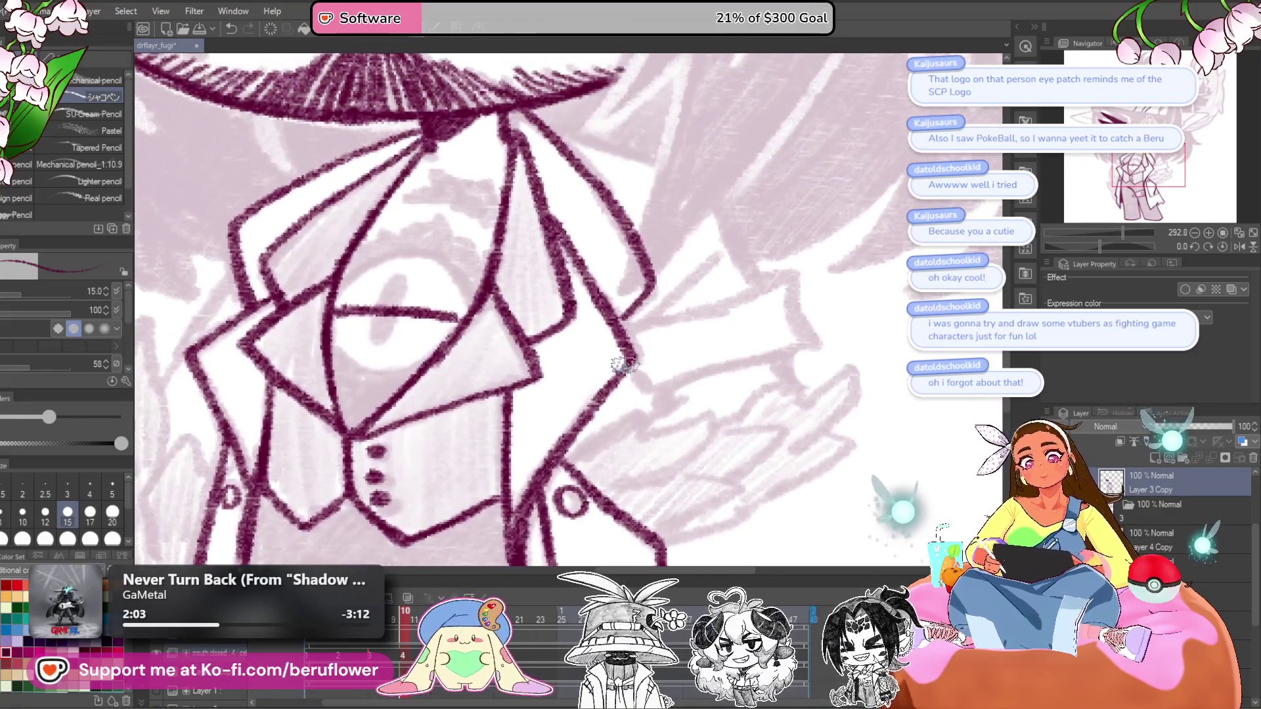
- Ink the sleeve line rising from the coat edge to the cuff, undoing a stray dark mark
scroll(685, 360, "up", 1)
left_click_drag(650, 376, 809, 325)
left_click_drag(811, 313, 825, 360)
mouse_move(634, 356)
left_mouse_down()
mouse_move(735, 329)
mouse_move(766, 338)
mouse_move(774, 376)
mouse_move(761, 322)
left_mouse_up()
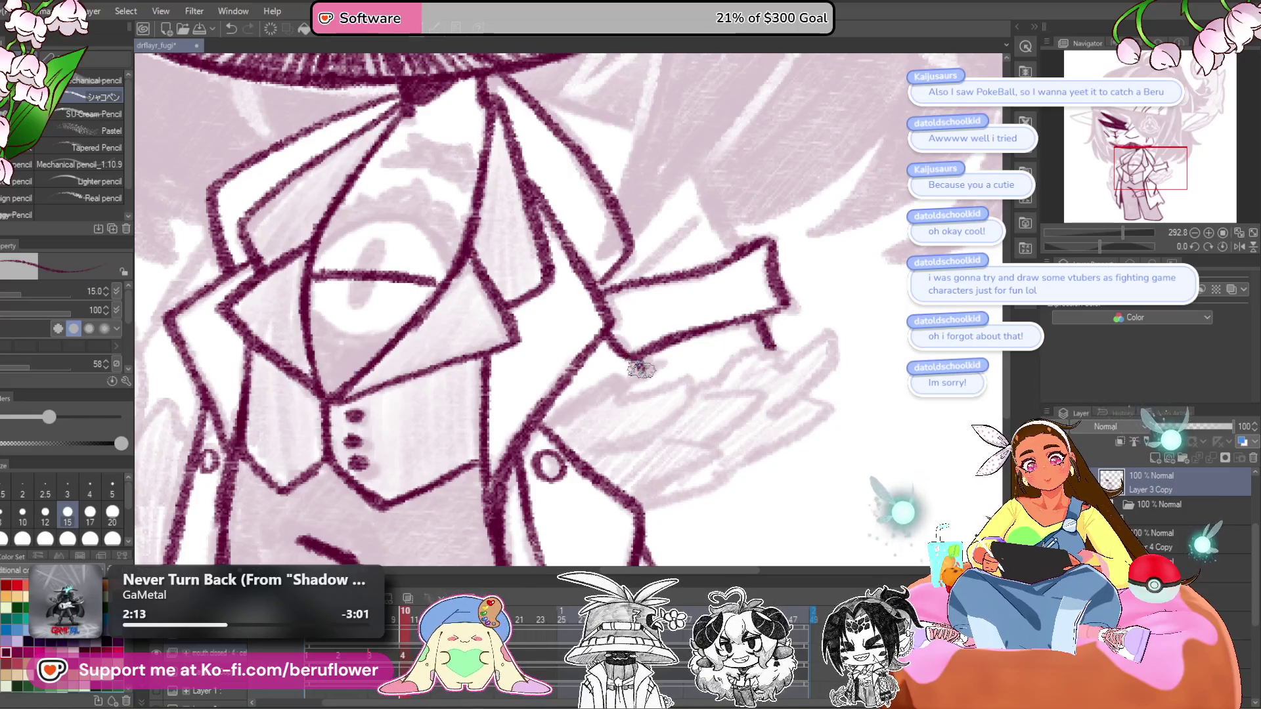
left_click_drag(651, 372, 817, 299)
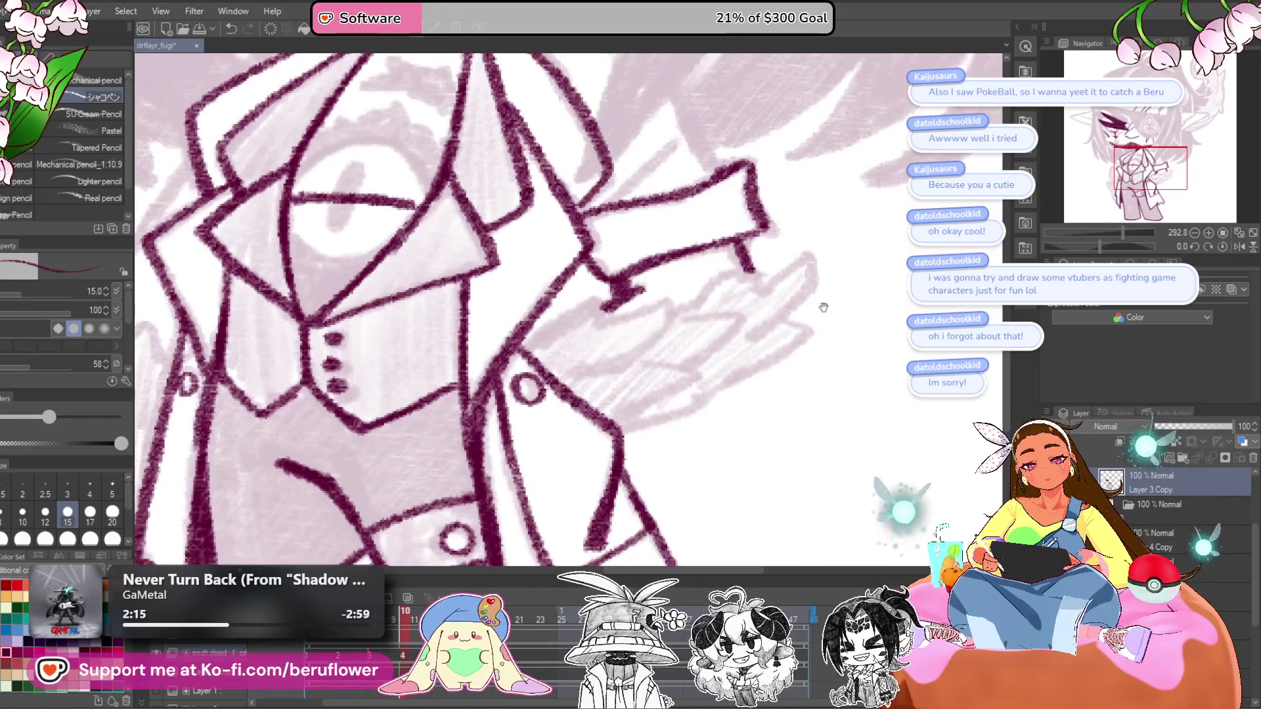
left_click_drag(756, 330, 779, 401)
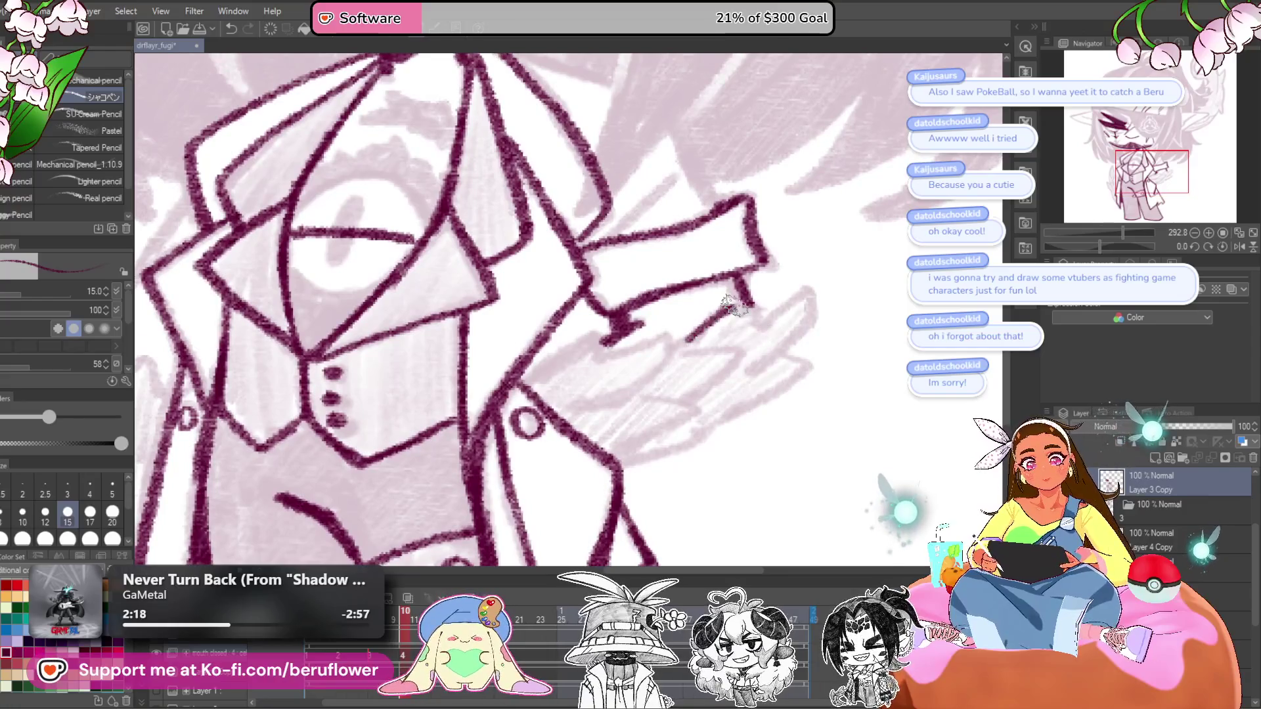
key("ctrl+z")
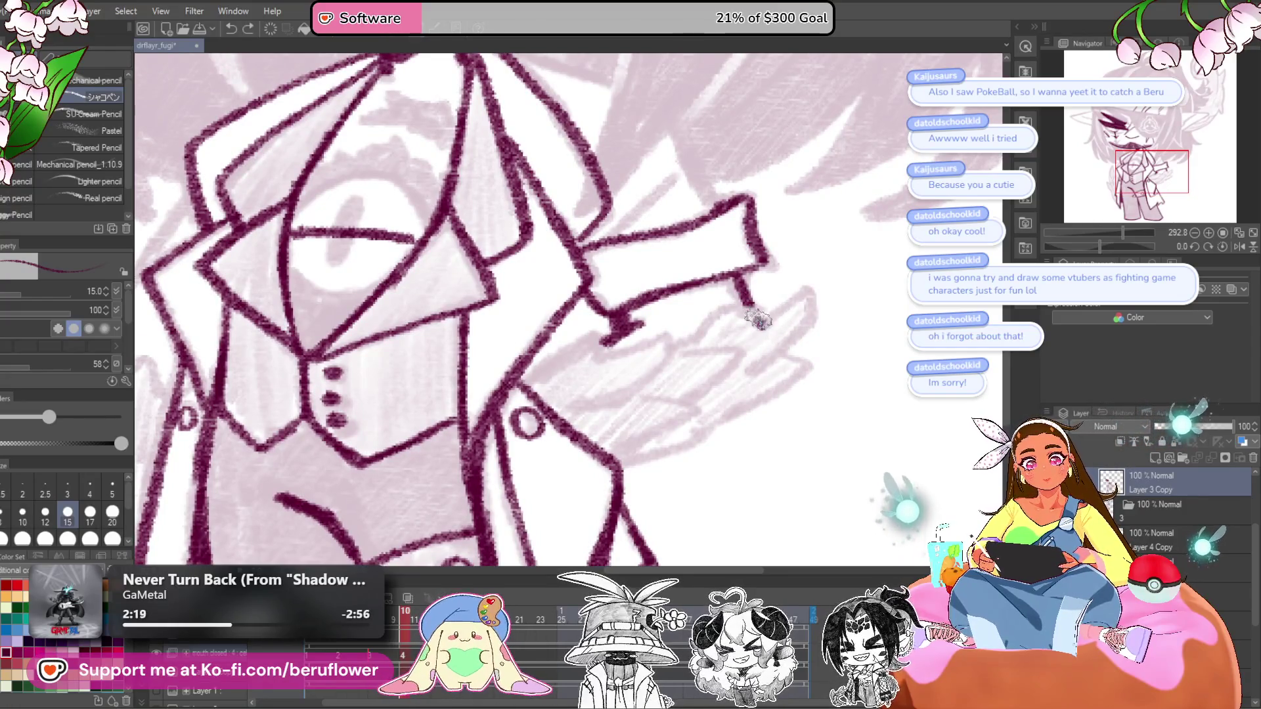
- Draw the cuff line and the zigzag feathered edge of the hand below the sleeve
left_click_drag(748, 311, 683, 345)
mouse_move(756, 329)
left_mouse_down()
mouse_move(812, 289)
mouse_move(806, 330)
mouse_move(735, 381)
mouse_move(760, 342)
mouse_move(811, 339)
mouse_move(627, 427)
left_mouse_up()
mouse_move(661, 360)
left_mouse_down()
mouse_move(712, 372)
mouse_move(657, 401)
mouse_move(795, 421)
left_mouse_up()
left_click_drag(608, 375, 670, 332)
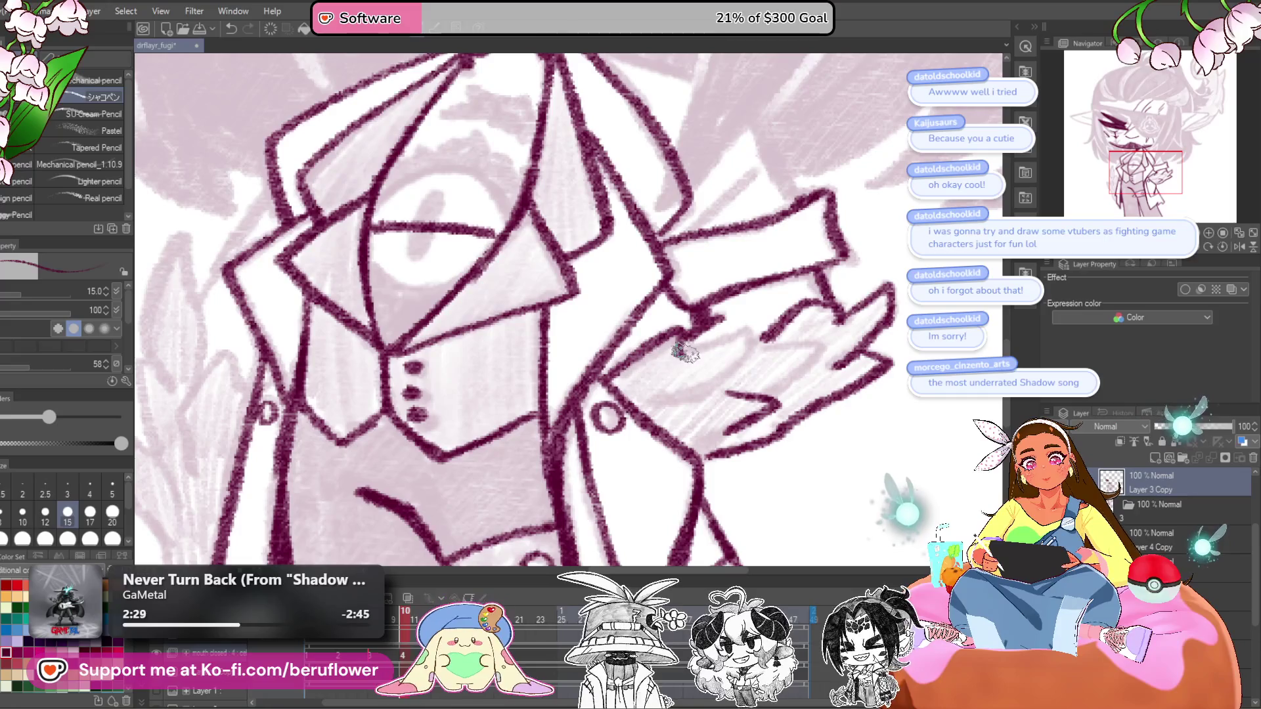
left_click_drag(746, 348, 816, 341)
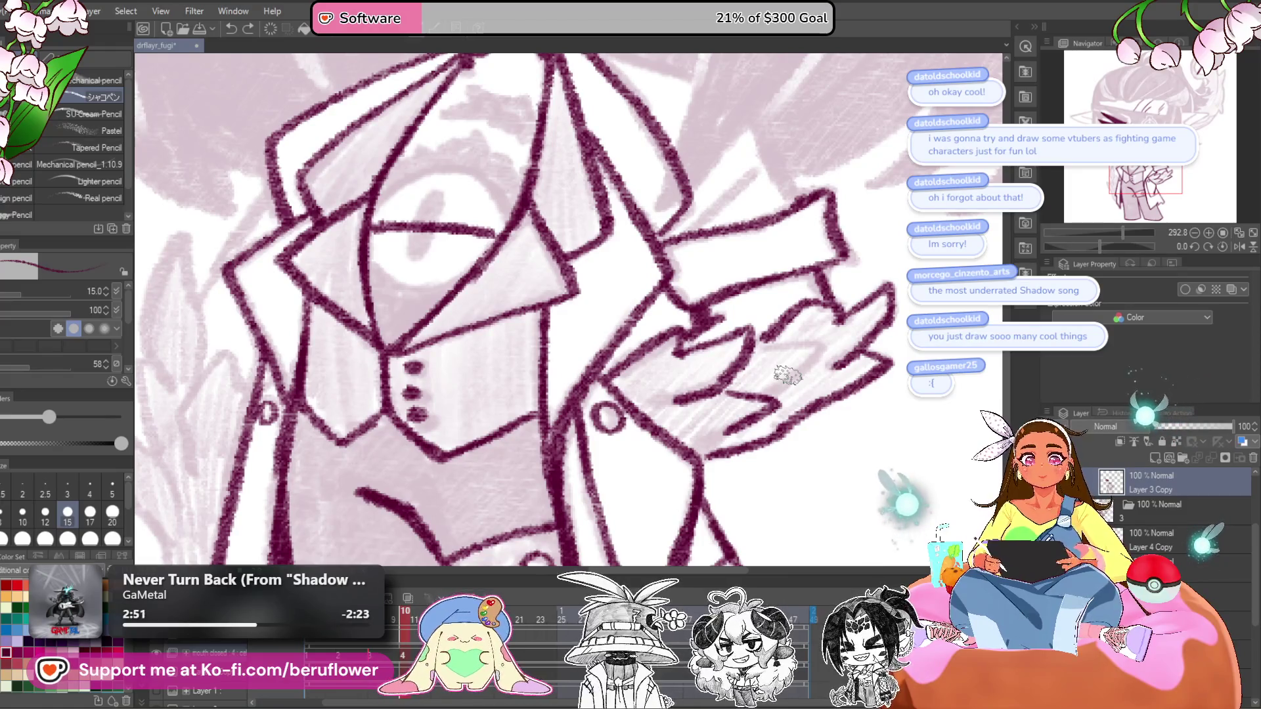
- Add short finishing strokes around the upper sleeve and beside the shoulder
left_click_drag(789, 291, 774, 410)
left_click_drag(667, 353, 755, 269)
scroll(749, 263, "down", 3)
scroll(788, 306, "up", 3)
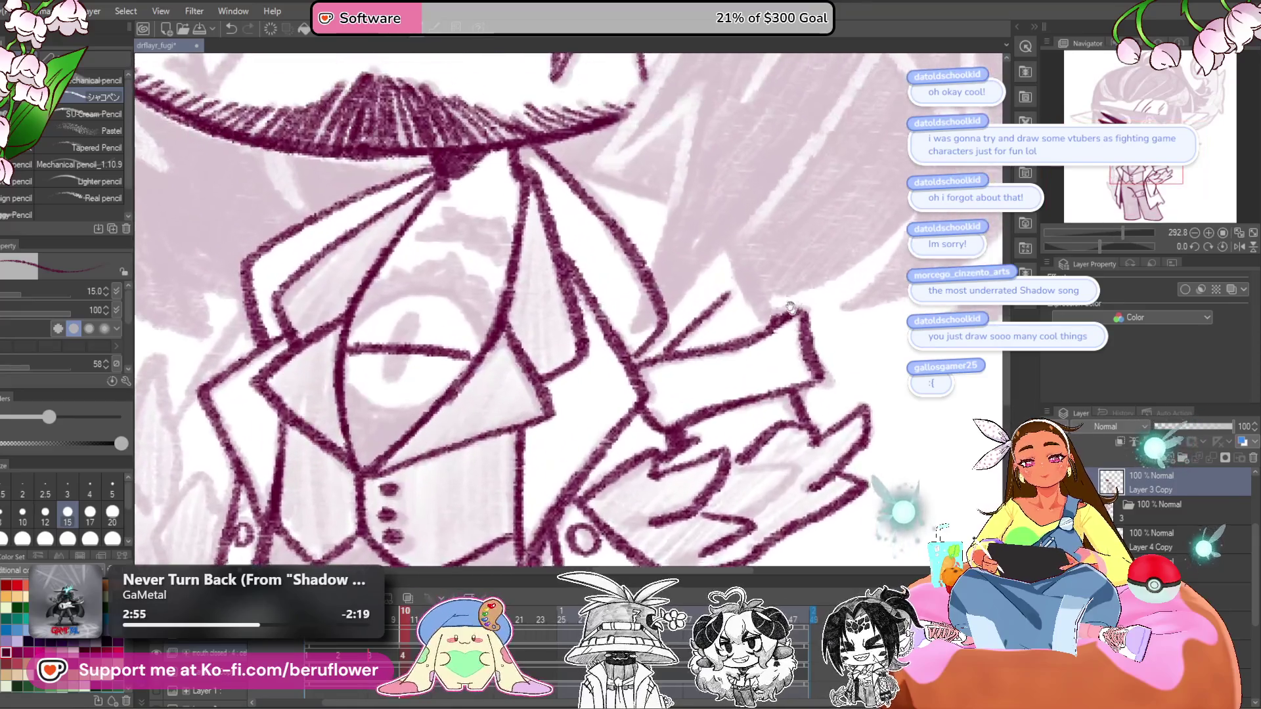
left_click_drag(790, 307, 770, 248)
left_click_drag(775, 407, 749, 454)
mouse_move(697, 362)
left_mouse_down()
mouse_move(689, 413)
mouse_move(701, 400)
left_mouse_up()
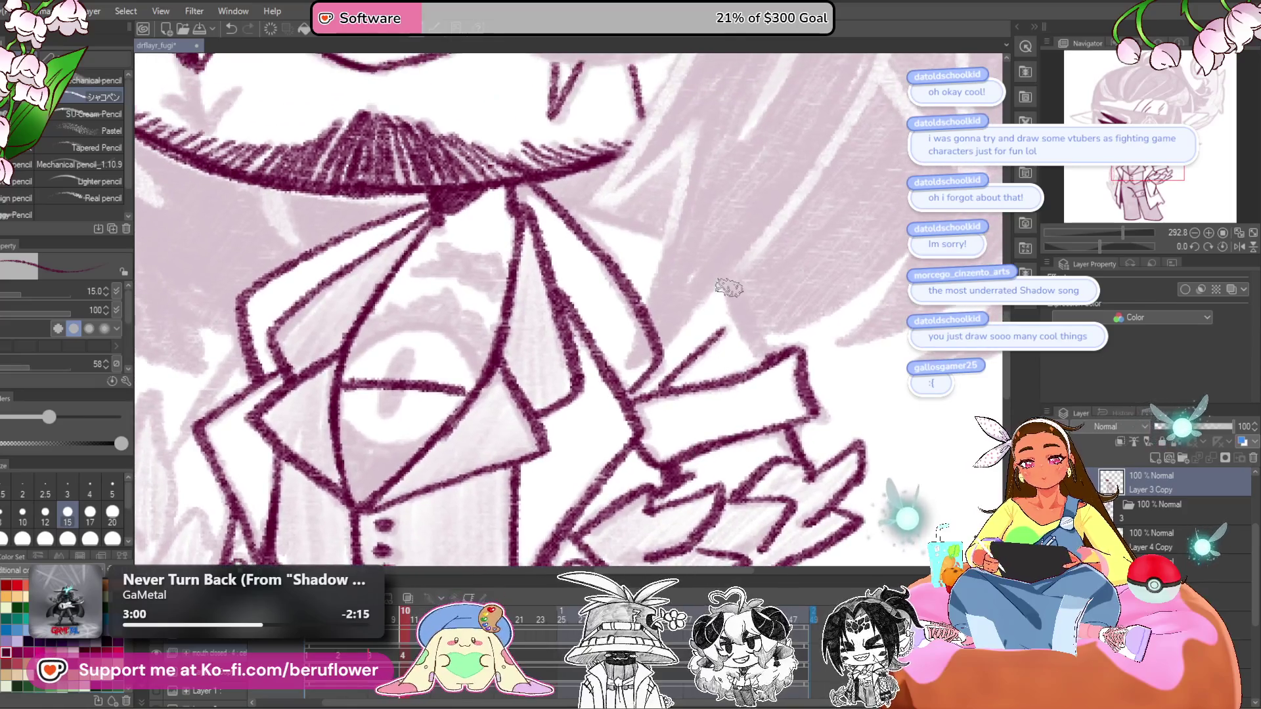
left_click_drag(727, 282, 759, 358)
scroll(724, 241, "down", 3)
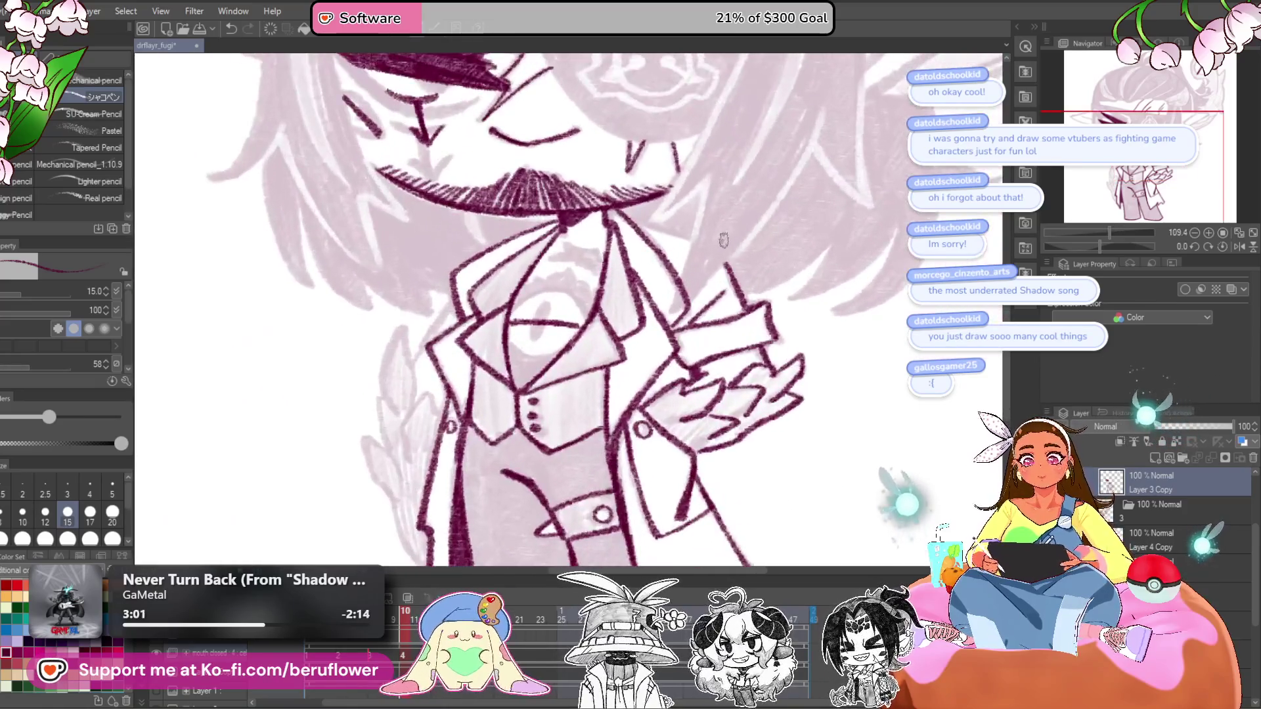
scroll(723, 241, "up", 5)
- Fill the tie knot below the collar with dark maroon shading down the lapel edge
mouse_move(690, 304)
left_mouse_down()
mouse_move(628, 289)
mouse_move(634, 314)
mouse_move(683, 341)
mouse_move(693, 324)
mouse_move(715, 365)
mouse_move(706, 224)
mouse_move(691, 340)
left_mouse_up()
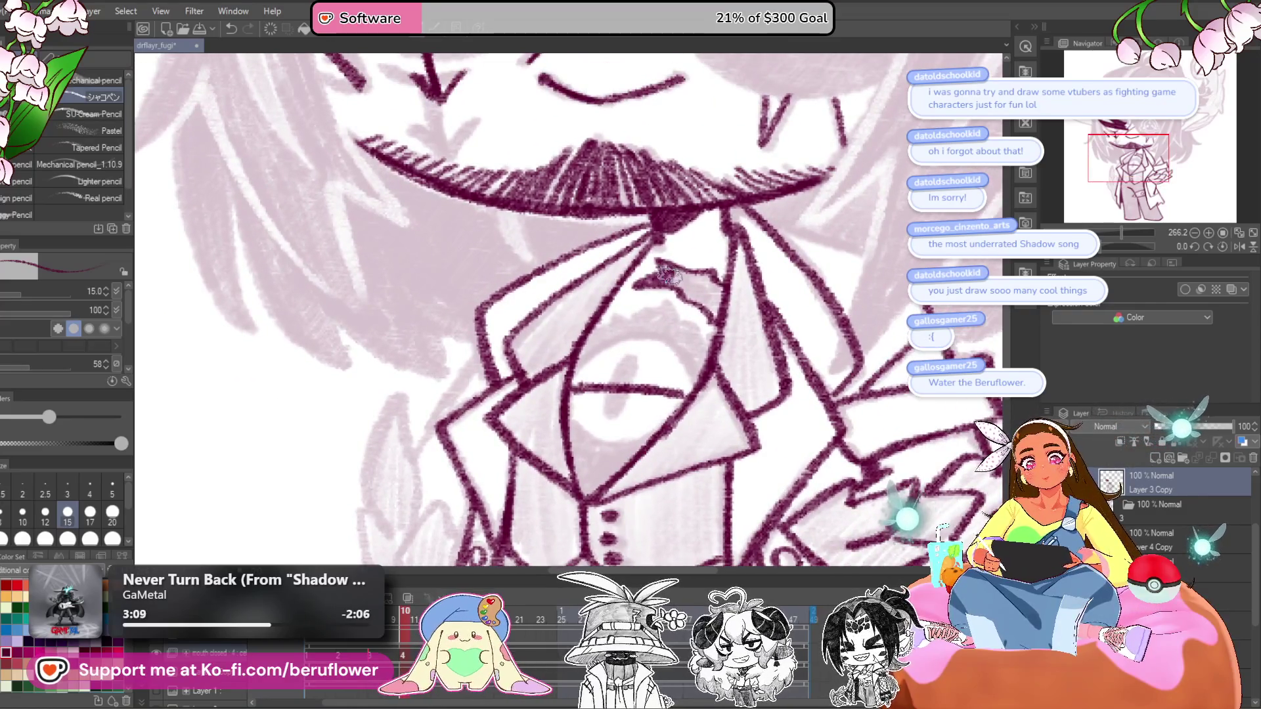
mouse_move(684, 284)
left_mouse_down()
mouse_move(719, 289)
mouse_move(703, 309)
mouse_move(690, 223)
mouse_move(667, 383)
mouse_move(662, 363)
mouse_move(657, 373)
left_mouse_up()
mouse_move(592, 328)
left_mouse_down()
mouse_move(681, 296)
mouse_move(735, 349)
left_mouse_up()
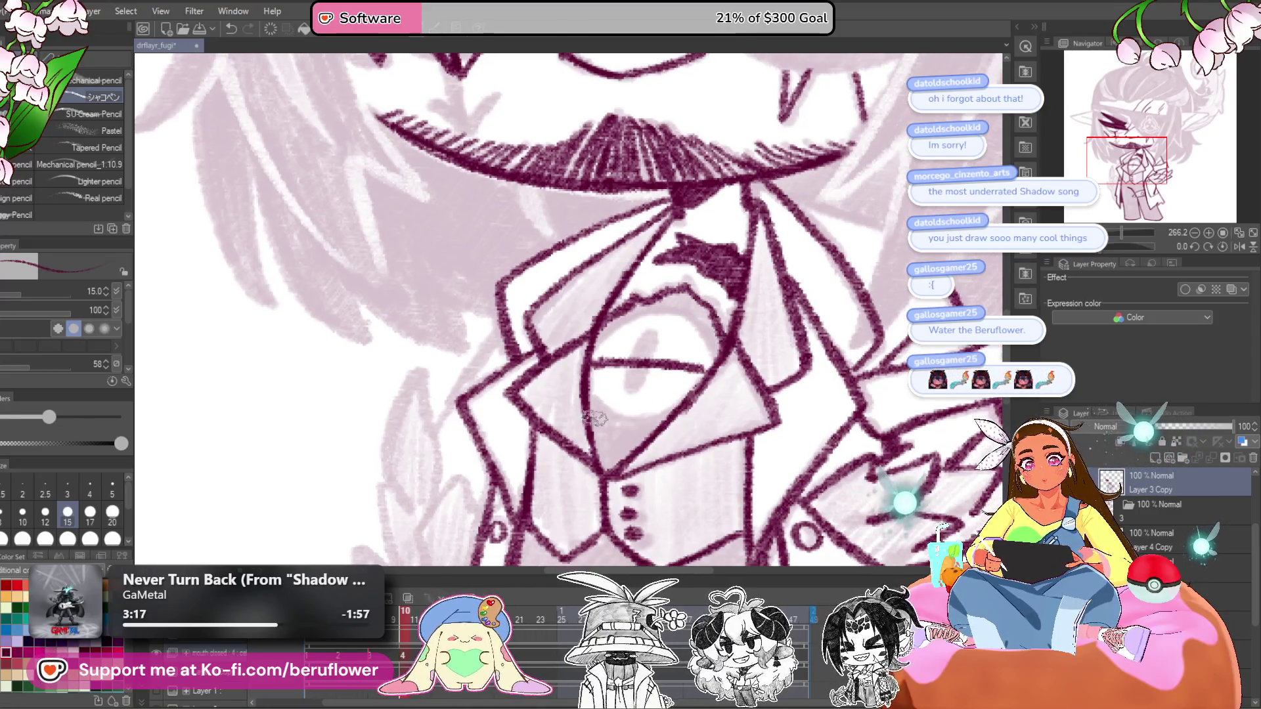
mouse_move(595, 361)
left_mouse_down()
mouse_move(601, 456)
mouse_move(670, 401)
mouse_move(605, 399)
mouse_move(594, 378)
mouse_move(688, 376)
mouse_move(641, 401)
left_mouse_up()
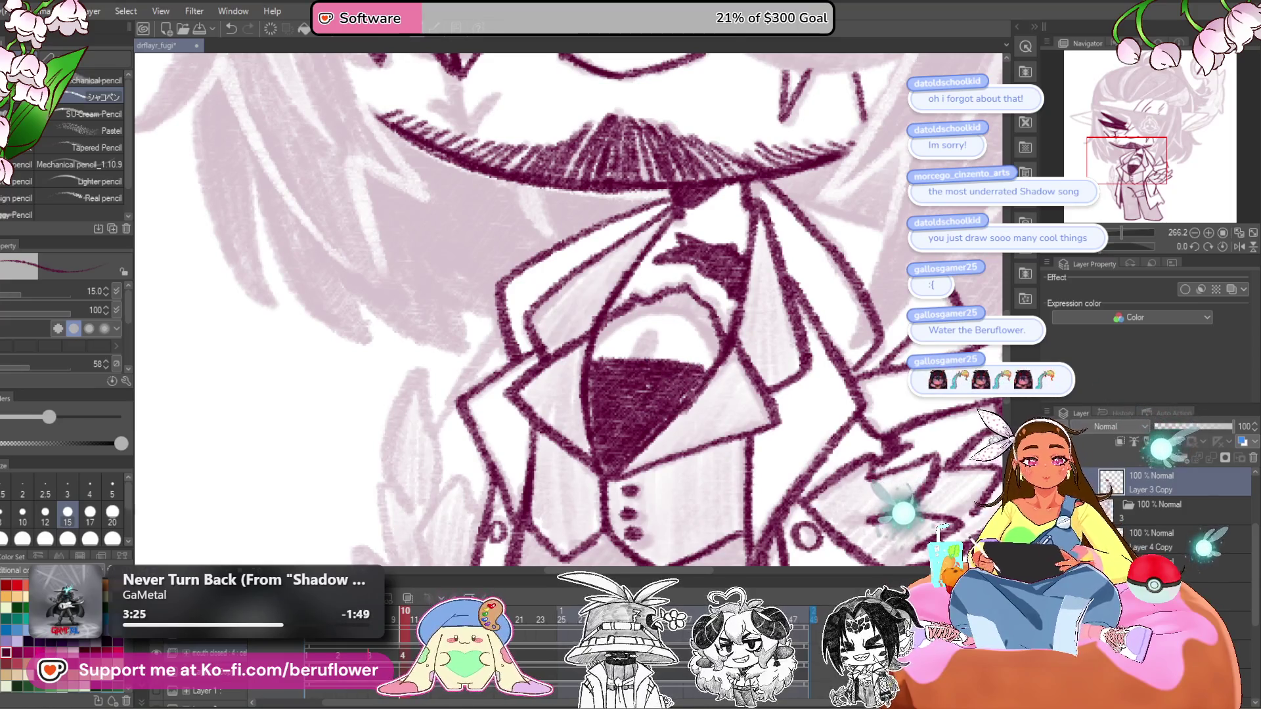
- Lay a lighter stroke across the tie on Layer 4 Copy, then ink the collar's left edge below
left_click(1150, 540)
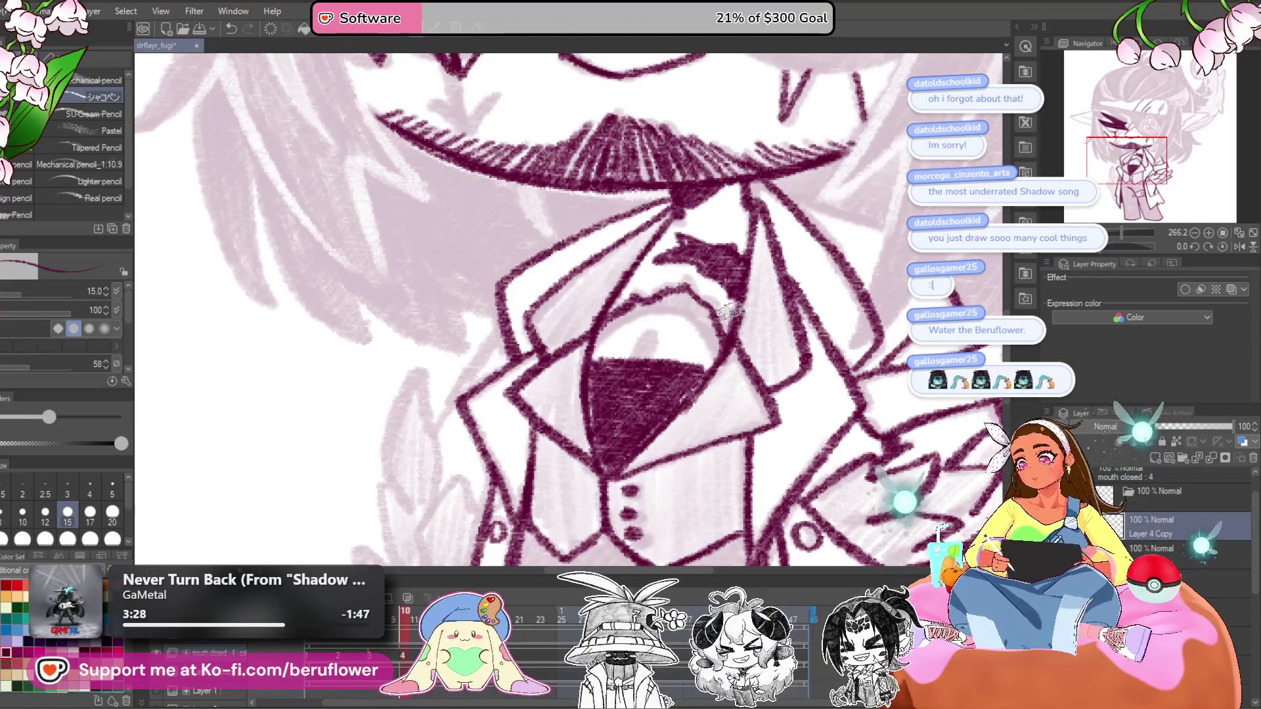
left_click_drag(581, 361, 724, 368)
key("alt+bracketleft")
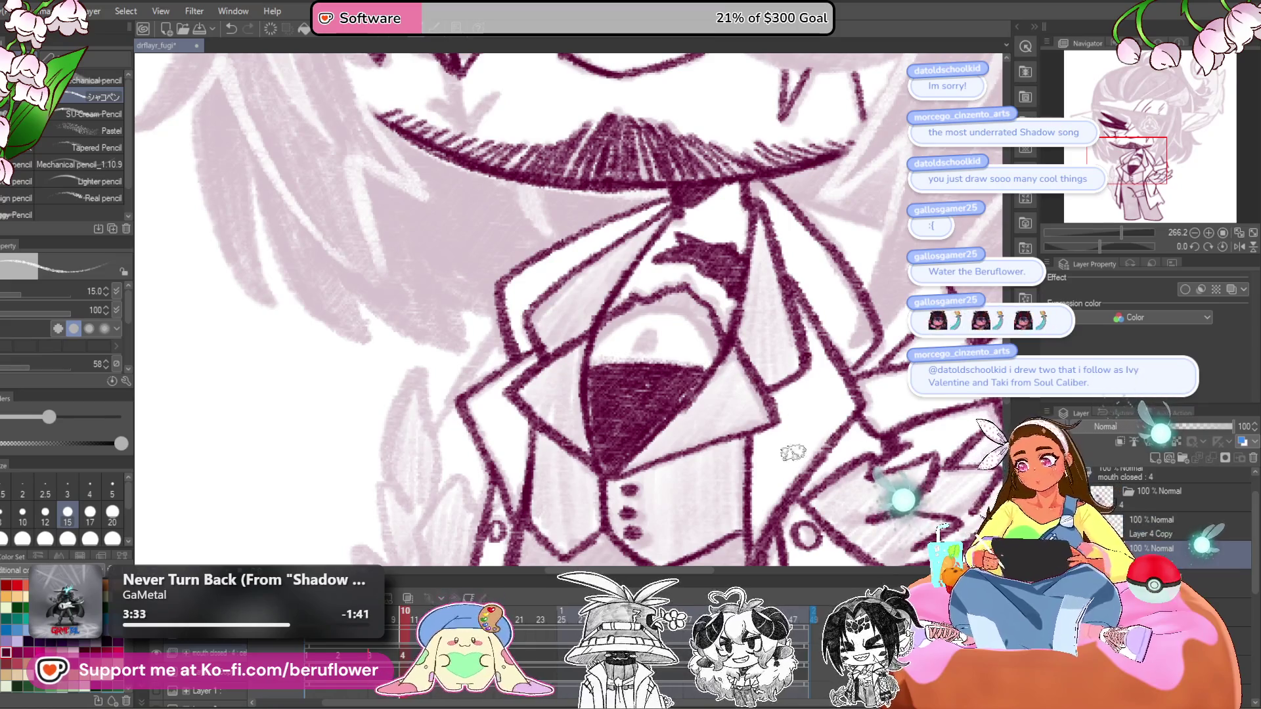
mouse_move(595, 377)
left_mouse_down()
mouse_move(620, 325)
mouse_move(598, 348)
mouse_move(667, 303)
mouse_move(700, 301)
mouse_move(709, 348)
mouse_move(624, 332)
left_mouse_up()
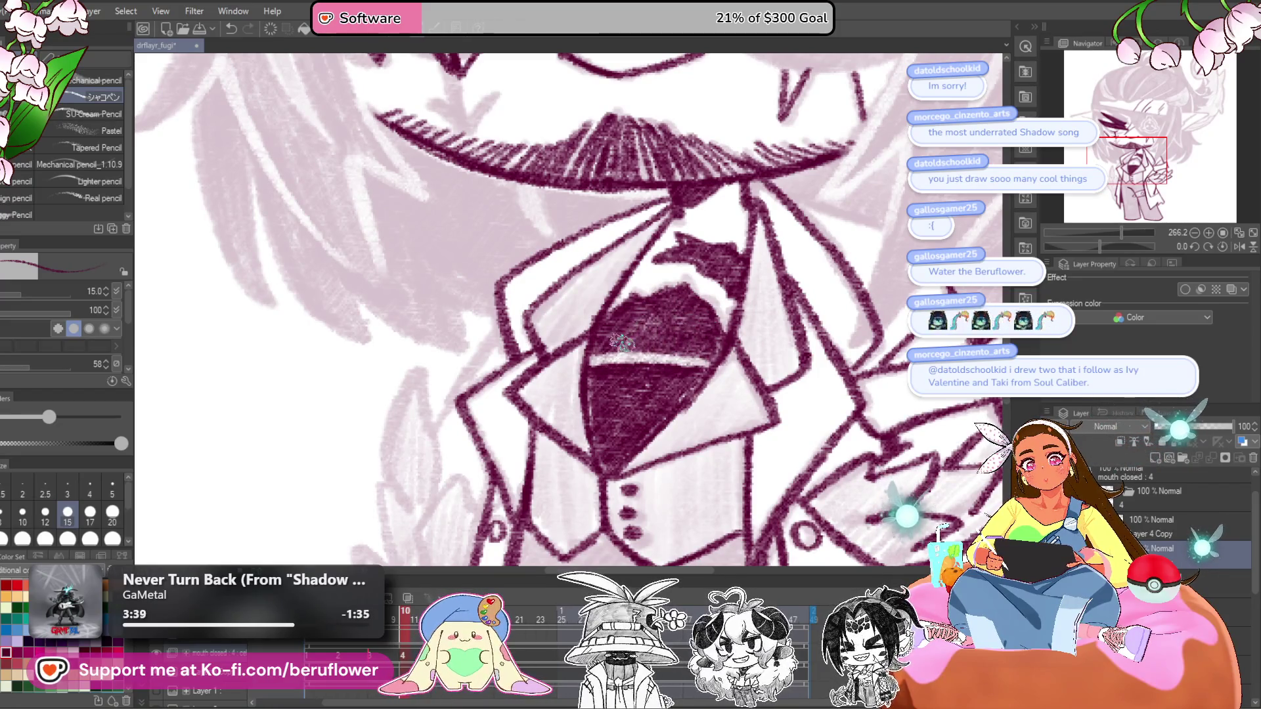
- Fit the whole character in view, then reframe on the face and coat
key("ctrl+0")
scroll(609, 380, "up", 3)
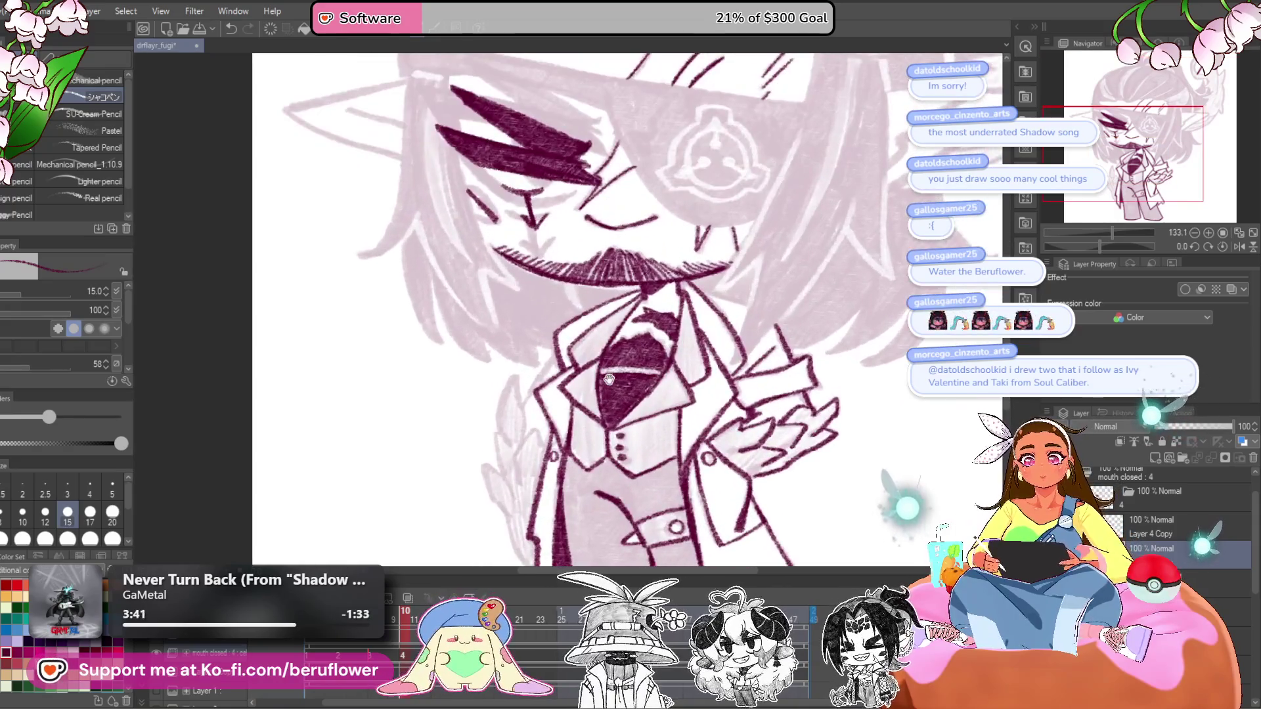
left_click_drag(651, 287, 654, 396)
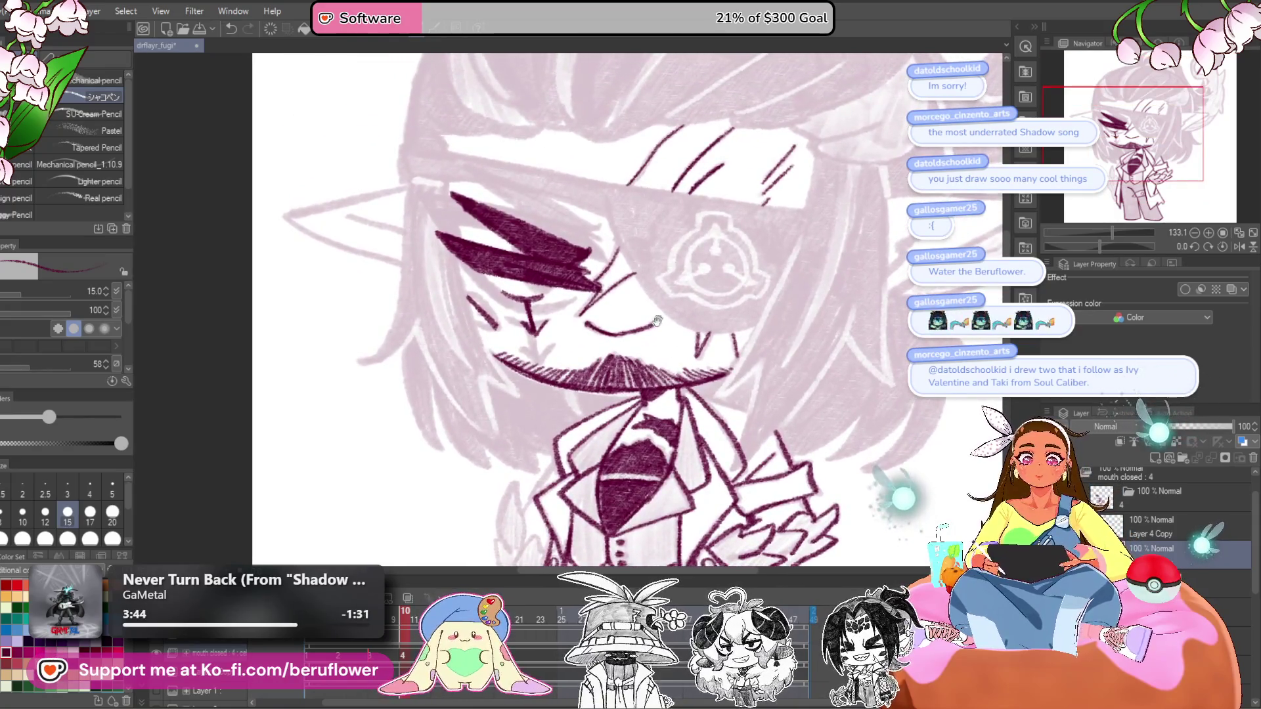
left_click_drag(657, 320, 663, 307)
left_click_drag(476, 409, 489, 389)
mouse_move(758, 440)
left_mouse_down()
mouse_move(745, 347)
mouse_move(711, 398)
left_mouse_up()
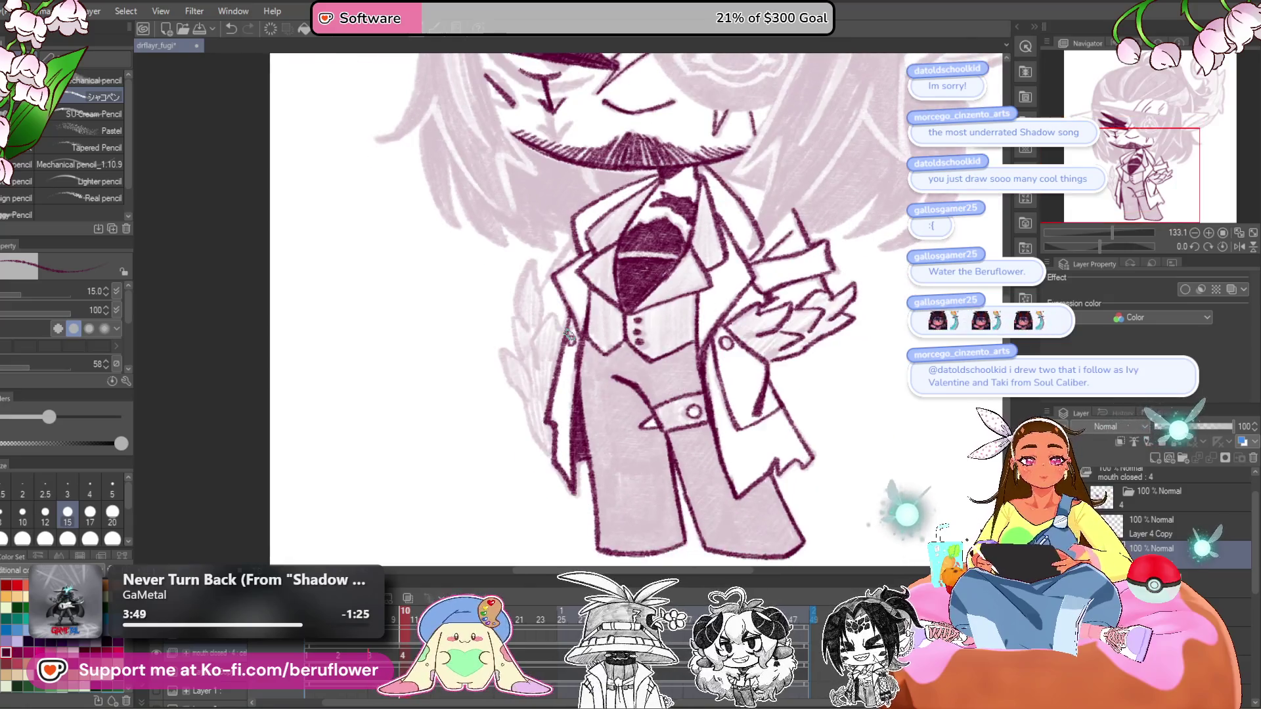
- Zoom into the coat's left edge and ink its spiky feathered strokes
scroll(569, 337, "up", 5)
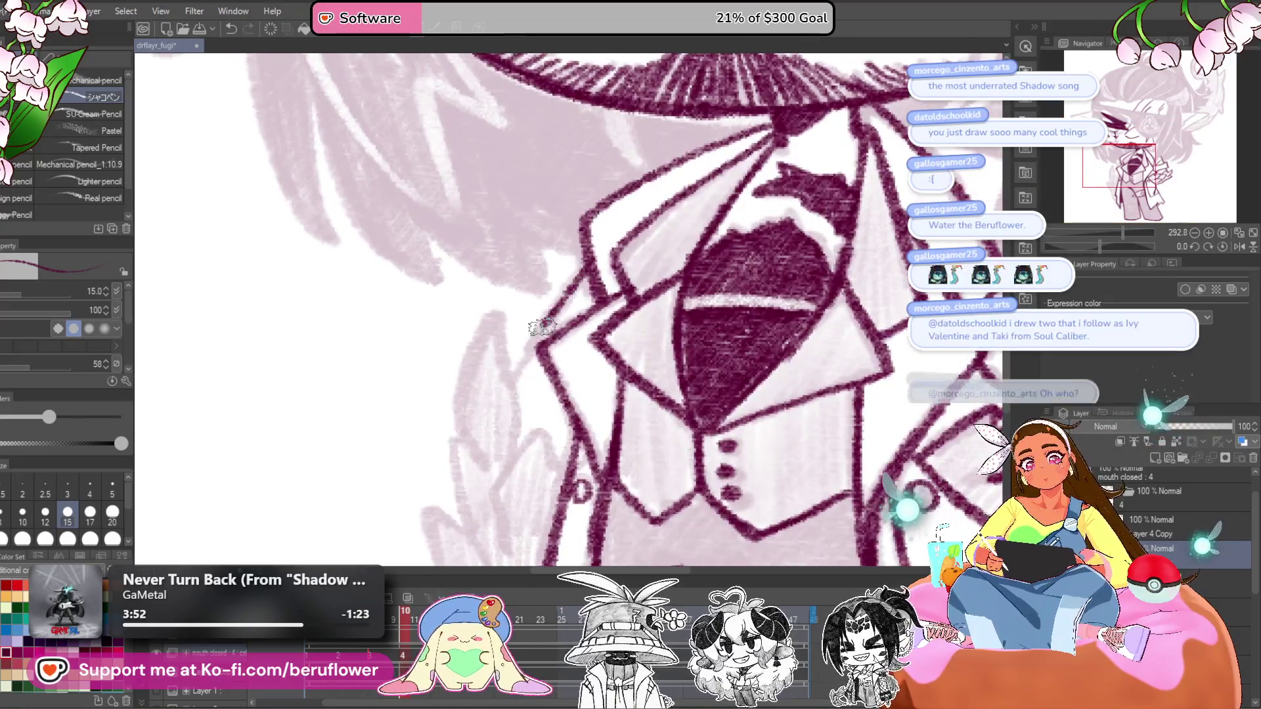
left_click_drag(581, 370, 592, 317)
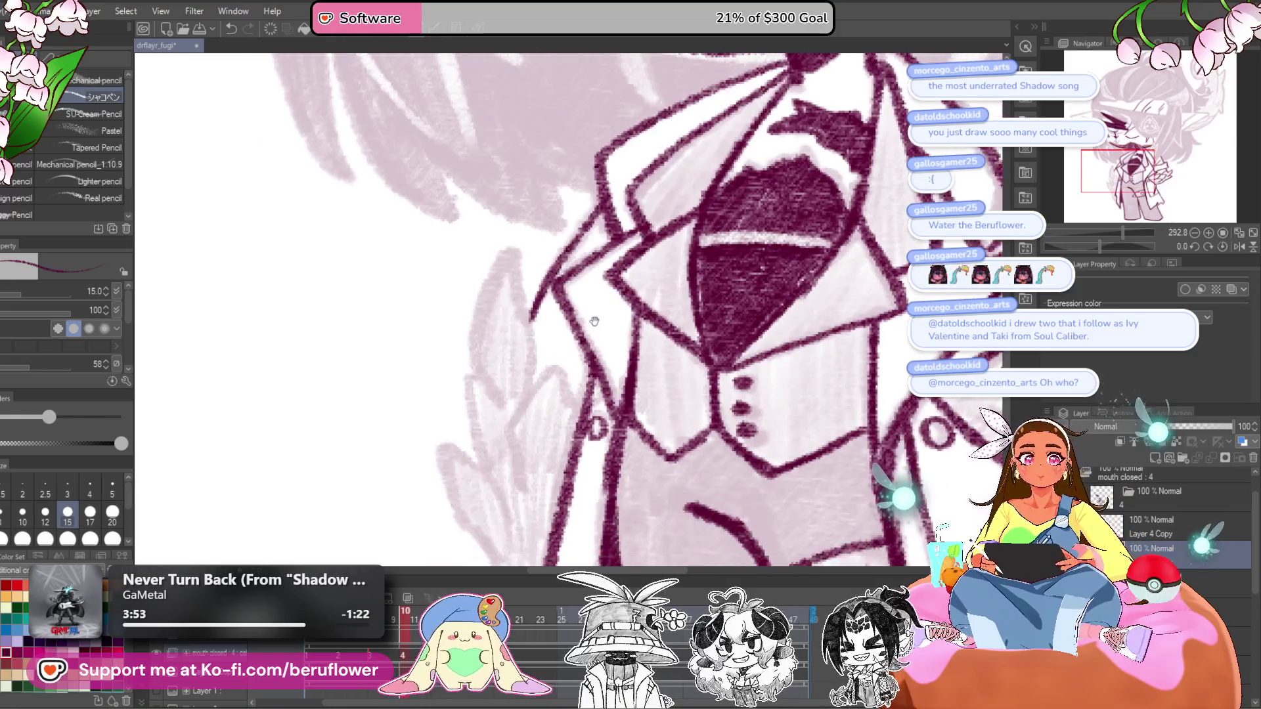
scroll(586, 341, "down", 5)
scroll(587, 332, "up", 4)
scroll(590, 323, "down", 2)
scroll(589, 323, "down", 2)
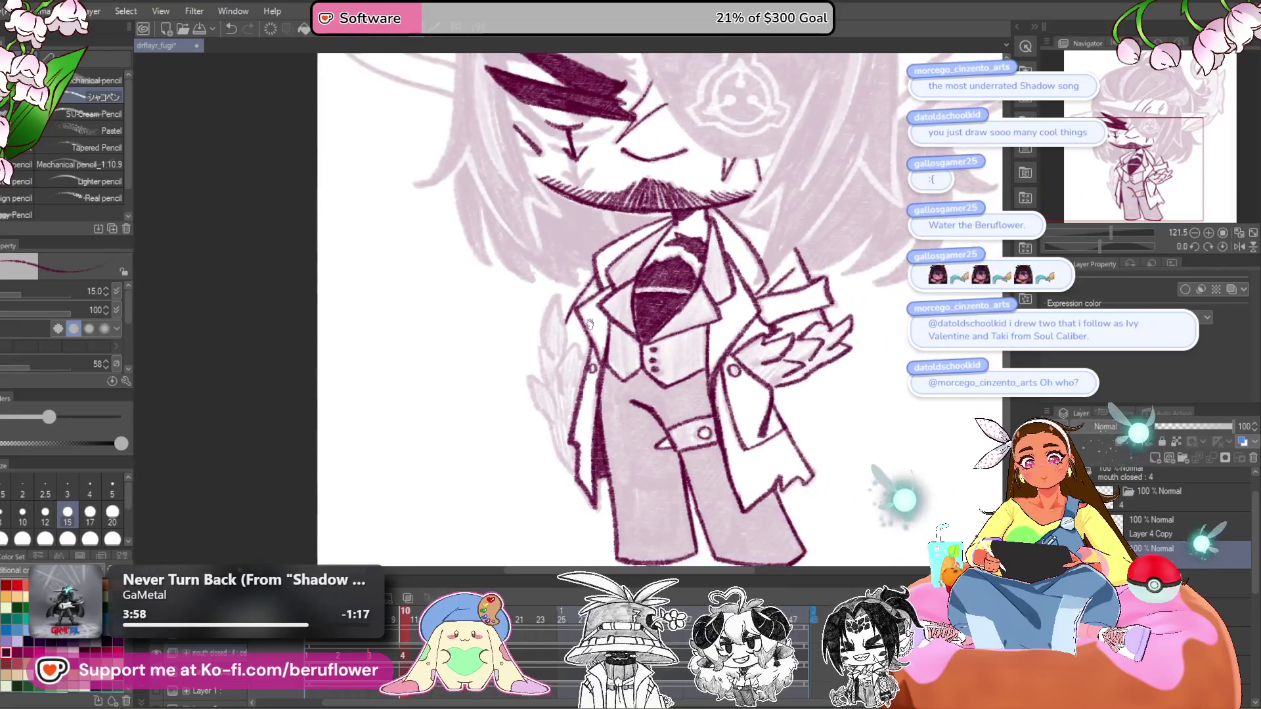
scroll(589, 323, "up", 3)
mouse_move(531, 349)
left_mouse_down()
mouse_move(551, 300)
mouse_move(560, 328)
left_mouse_up()
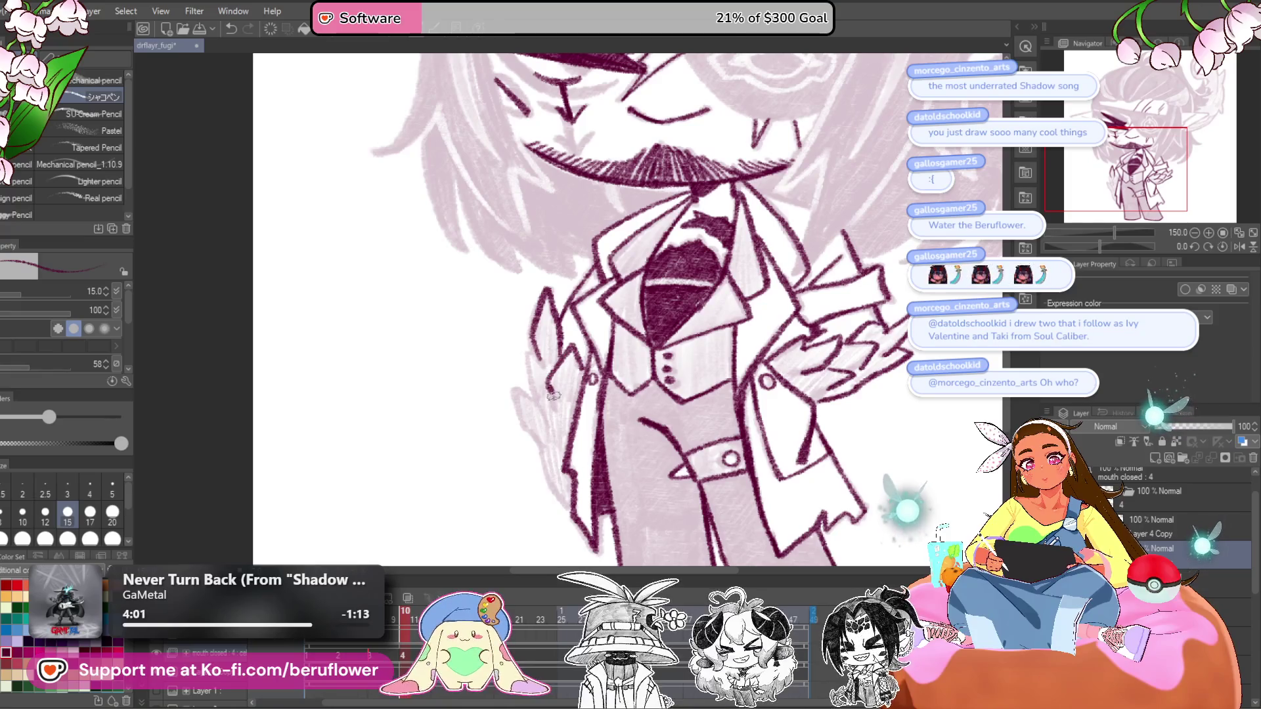
- Move the view to the lower coat and tilt the canvas to a comfortable angle
left_click_drag(533, 440, 553, 397)
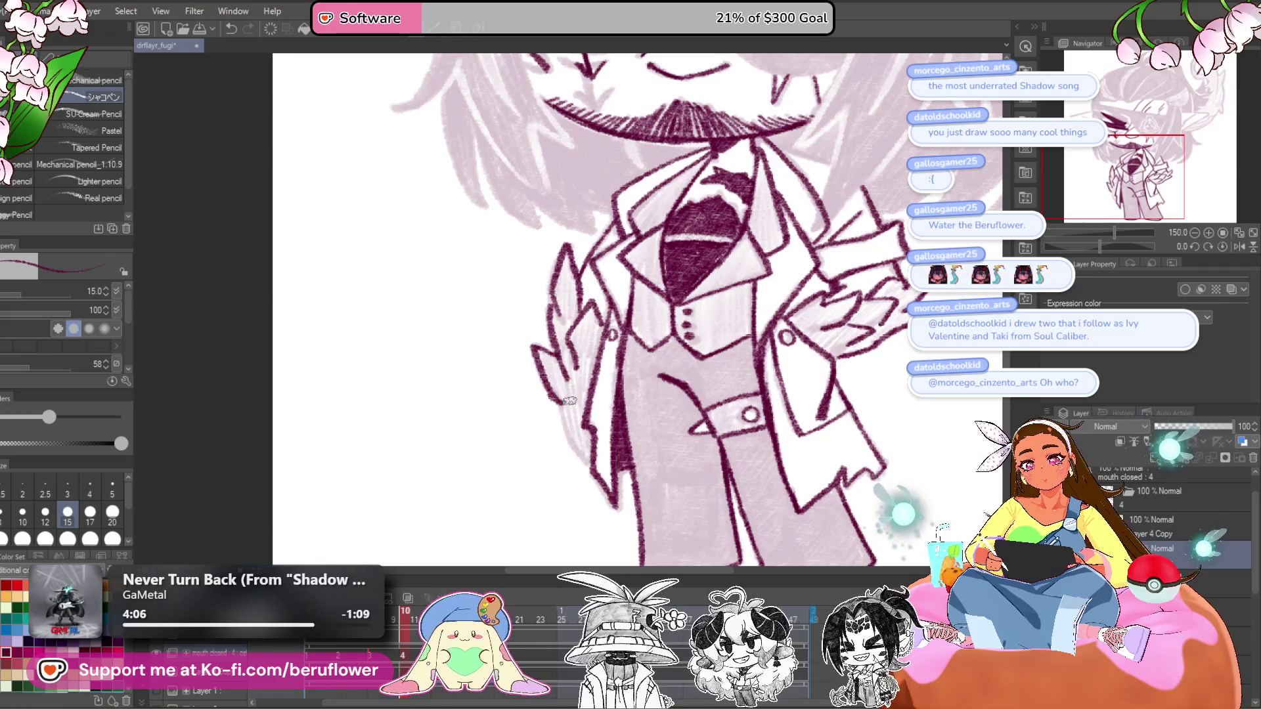
scroll(582, 355, "up", 2)
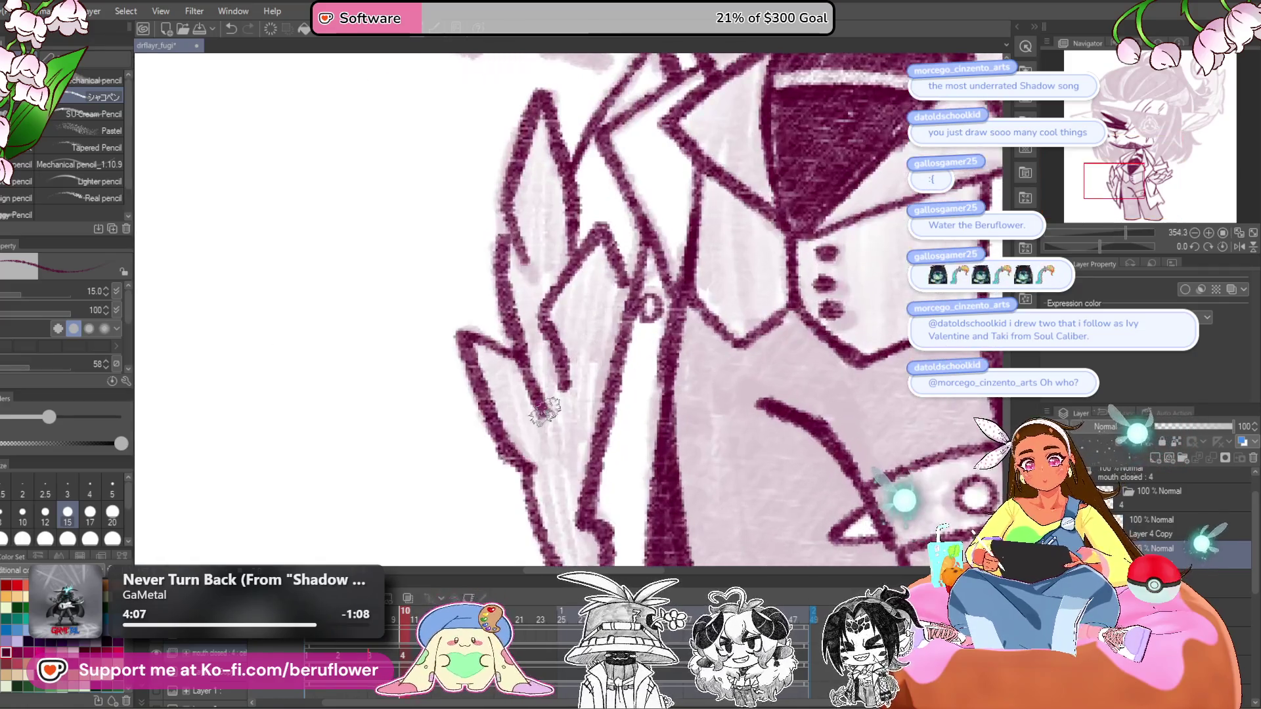
scroll(559, 355, "down", 4)
scroll(540, 353, "up", 2)
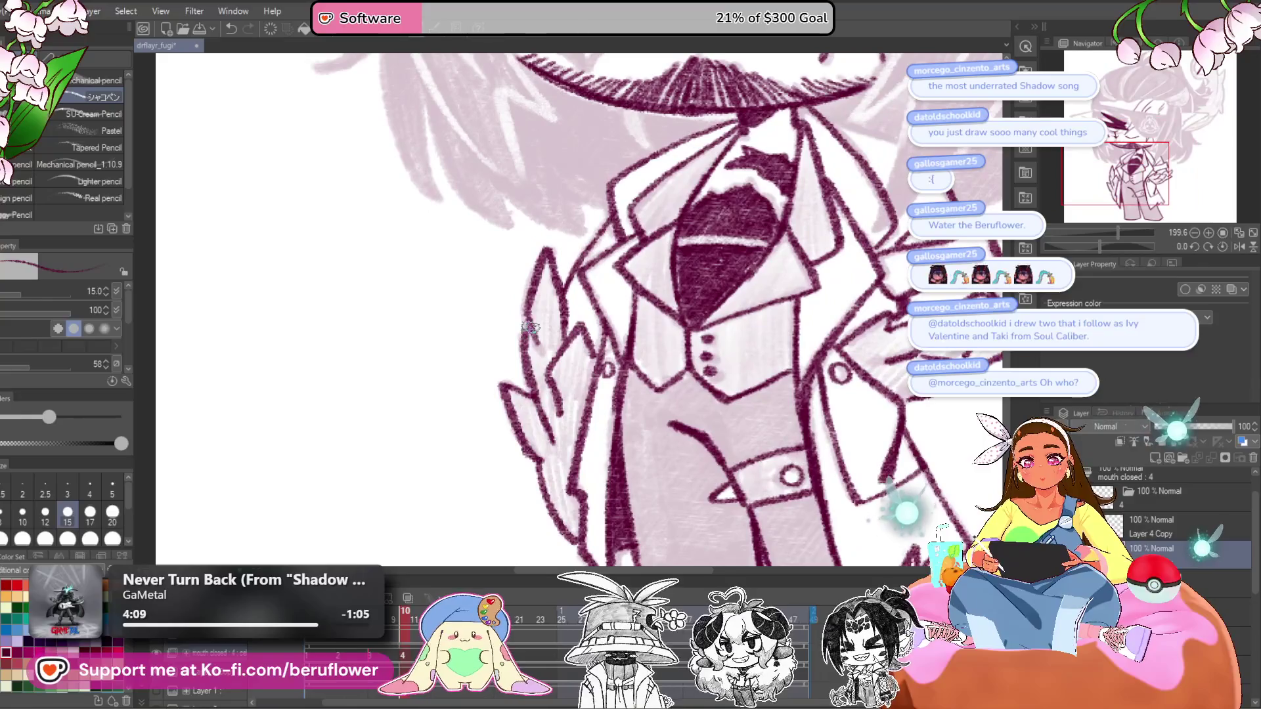
scroll(555, 395, "down", 3)
left_click_drag(1099, 245, 1079, 245)
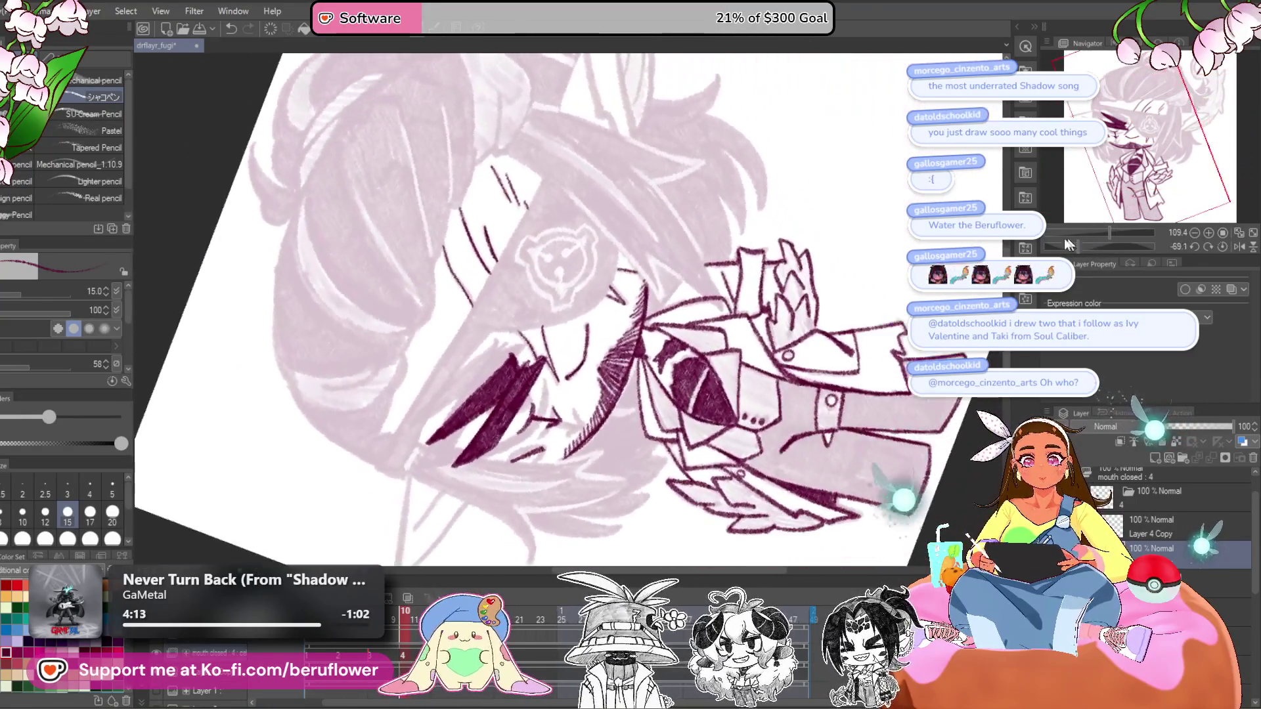
scroll(654, 302, "up", 5)
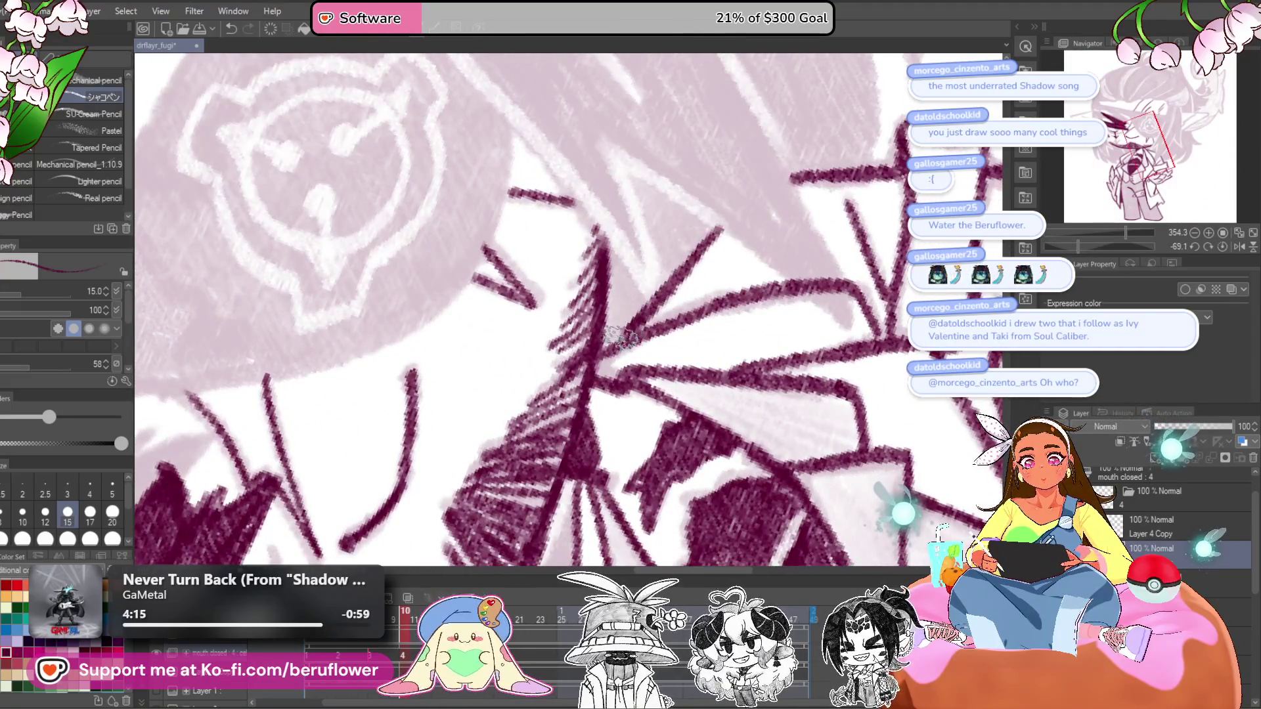
scroll(653, 302, "down", 5)
left_click(1222, 246)
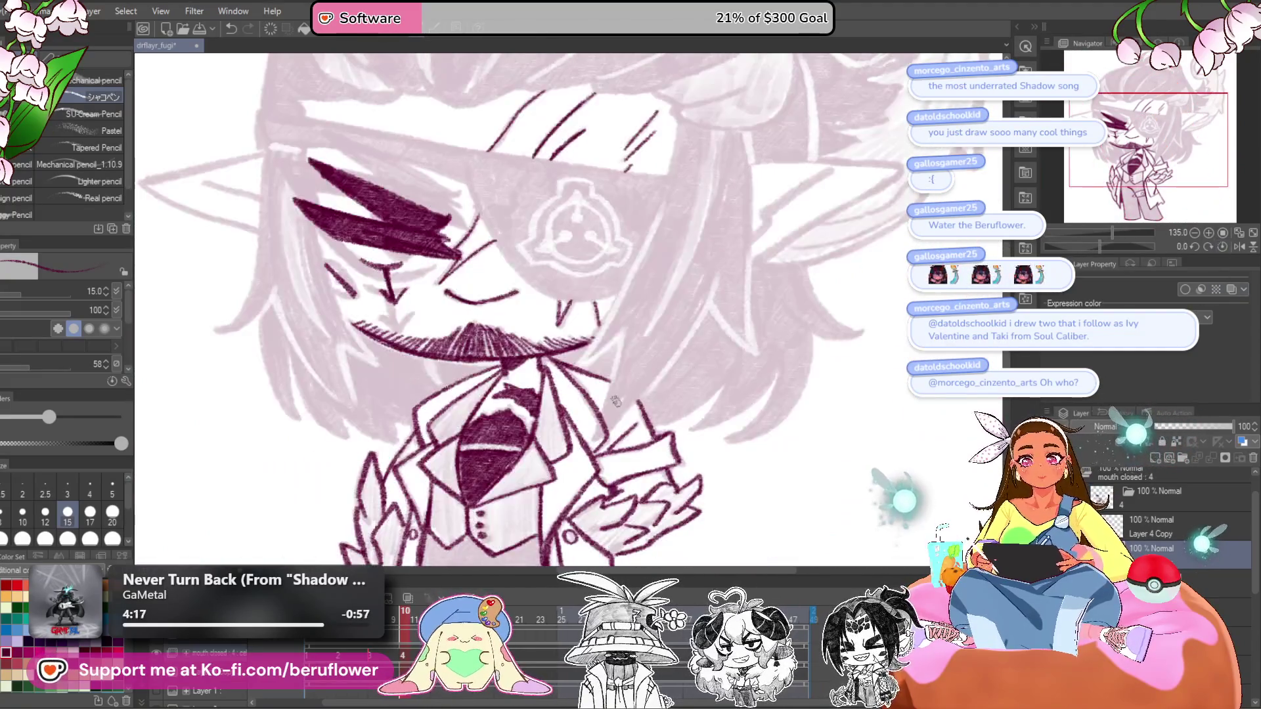
scroll(584, 418, "down", 3)
scroll(584, 418, "up", 3)
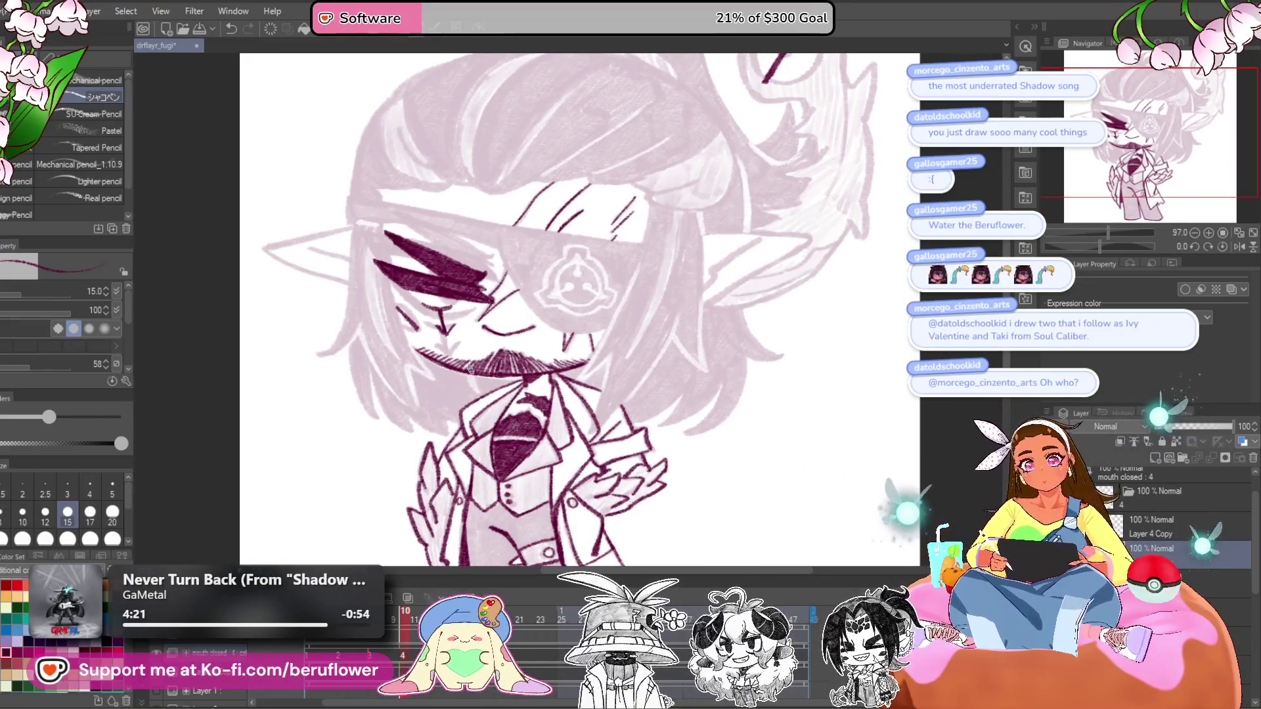
scroll(471, 367, "down", 3)
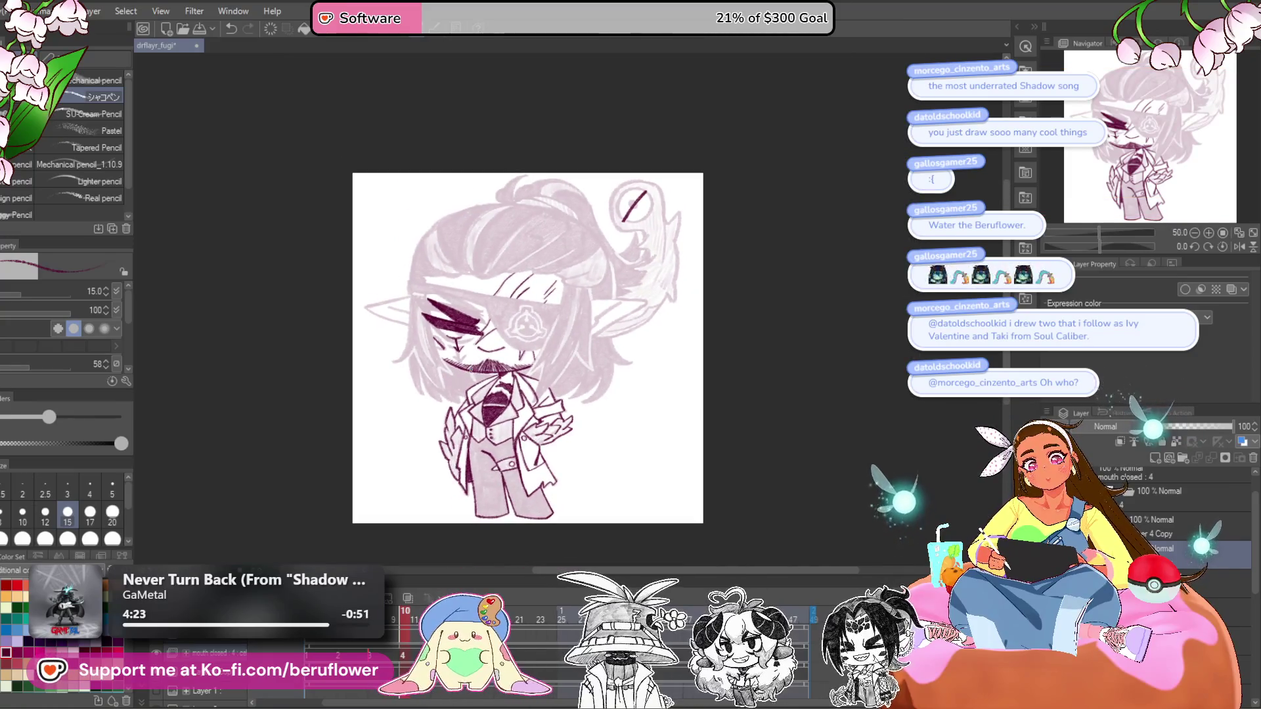
scroll(650, 340, "up", 4)
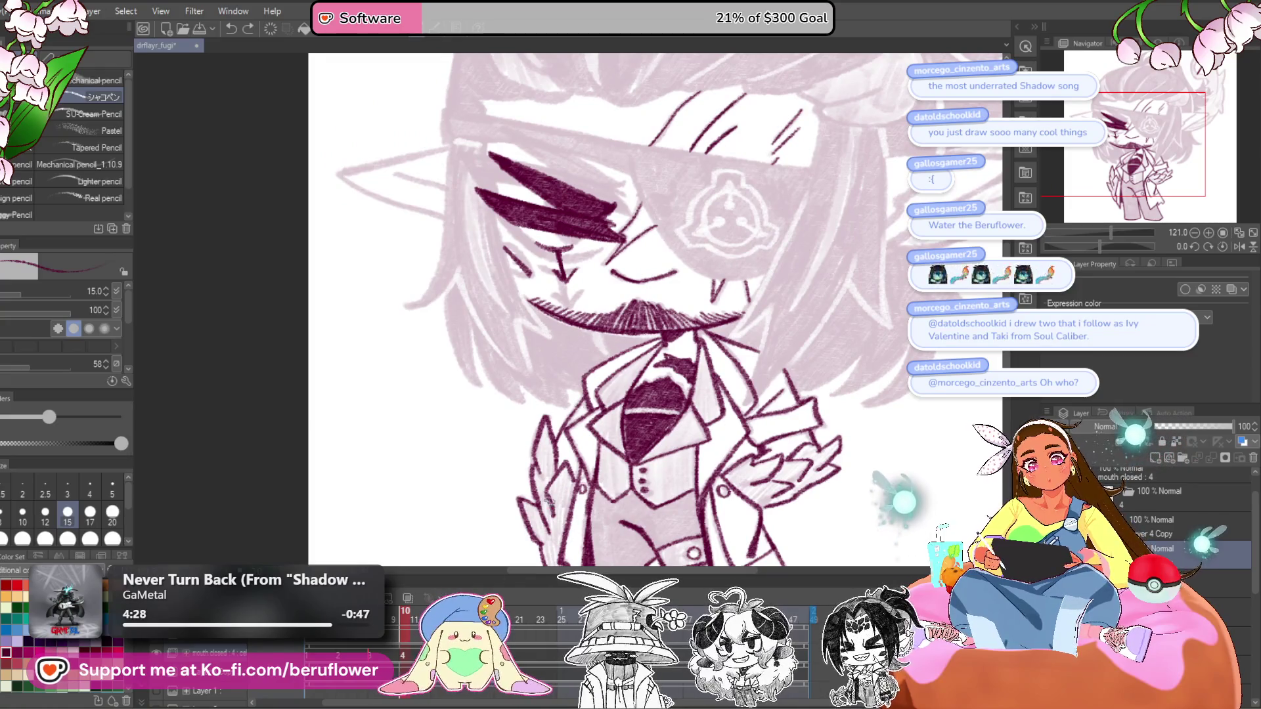
- Zoom in on the tilted face and ink both edges of the eyepatch band
left_click_drag(666, 450, 615, 384)
scroll(614, 384, "down", 3)
scroll(816, 428, "up", 4)
mouse_move(817, 428)
left_mouse_down()
mouse_move(844, 423)
mouse_move(849, 592)
left_mouse_up()
left_click_drag(1100, 247, 1084, 246)
scroll(790, 162, "up", 3)
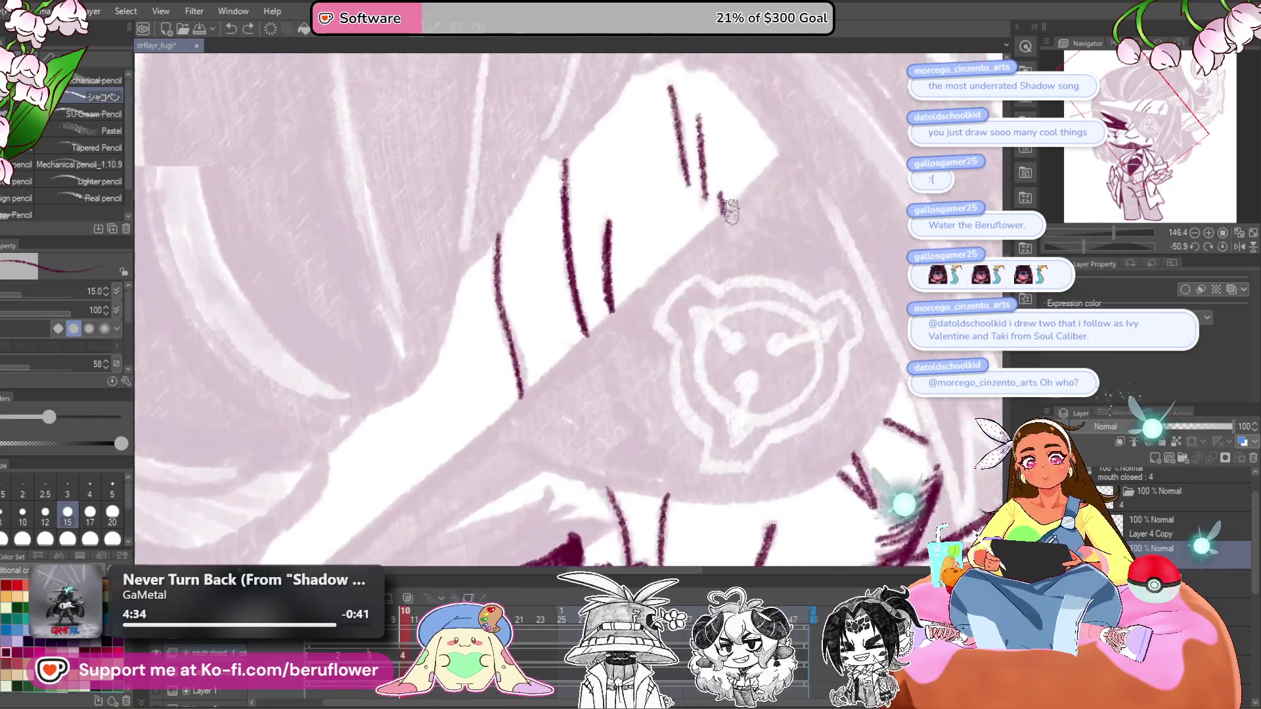
mouse_move(790, 162)
left_mouse_down()
mouse_move(578, 360)
mouse_move(657, 209)
mouse_move(561, 362)
mouse_move(674, 264)
left_mouse_up()
mouse_move(742, 201)
left_mouse_down()
mouse_move(417, 475)
mouse_move(404, 504)
left_mouse_up()
mouse_move(765, 276)
left_mouse_down()
mouse_move(807, 237)
mouse_move(470, 514)
left_mouse_up()
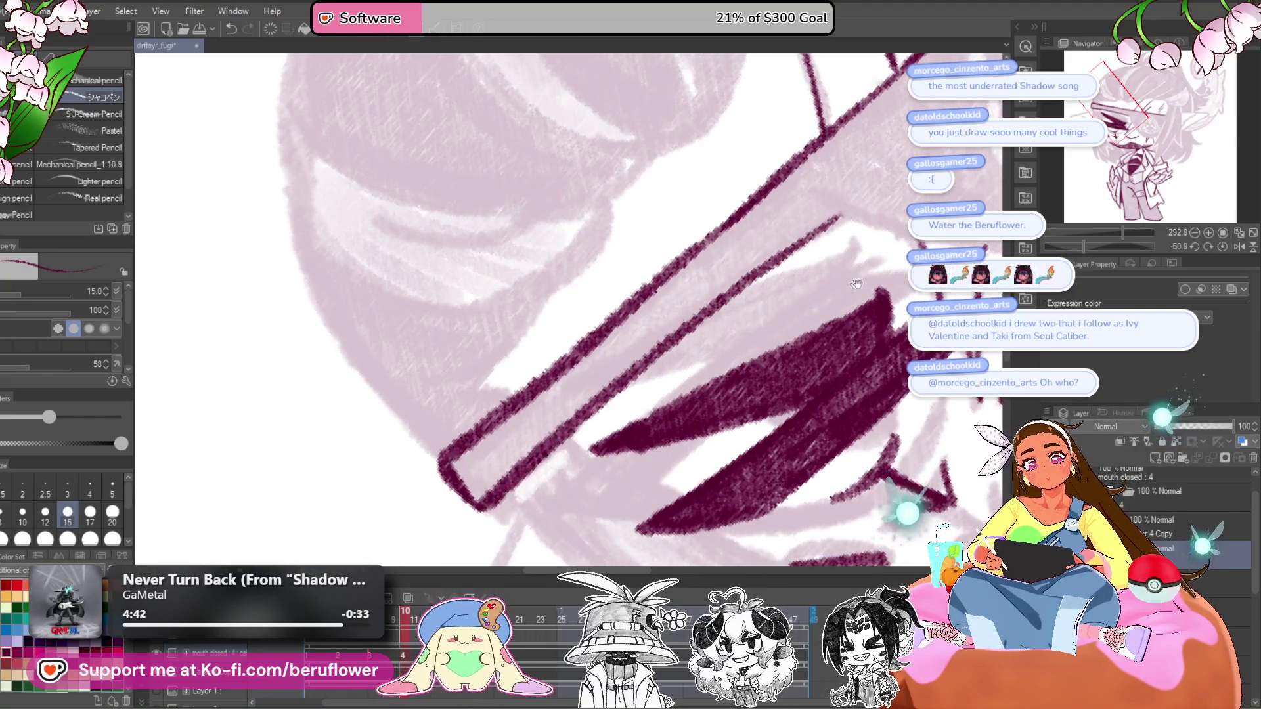
left_click_drag(618, 408, 487, 474)
- Straighten the view, redraw the patch's lower edge shorter, and raise the pencil size to 17
key("ctrl+0")
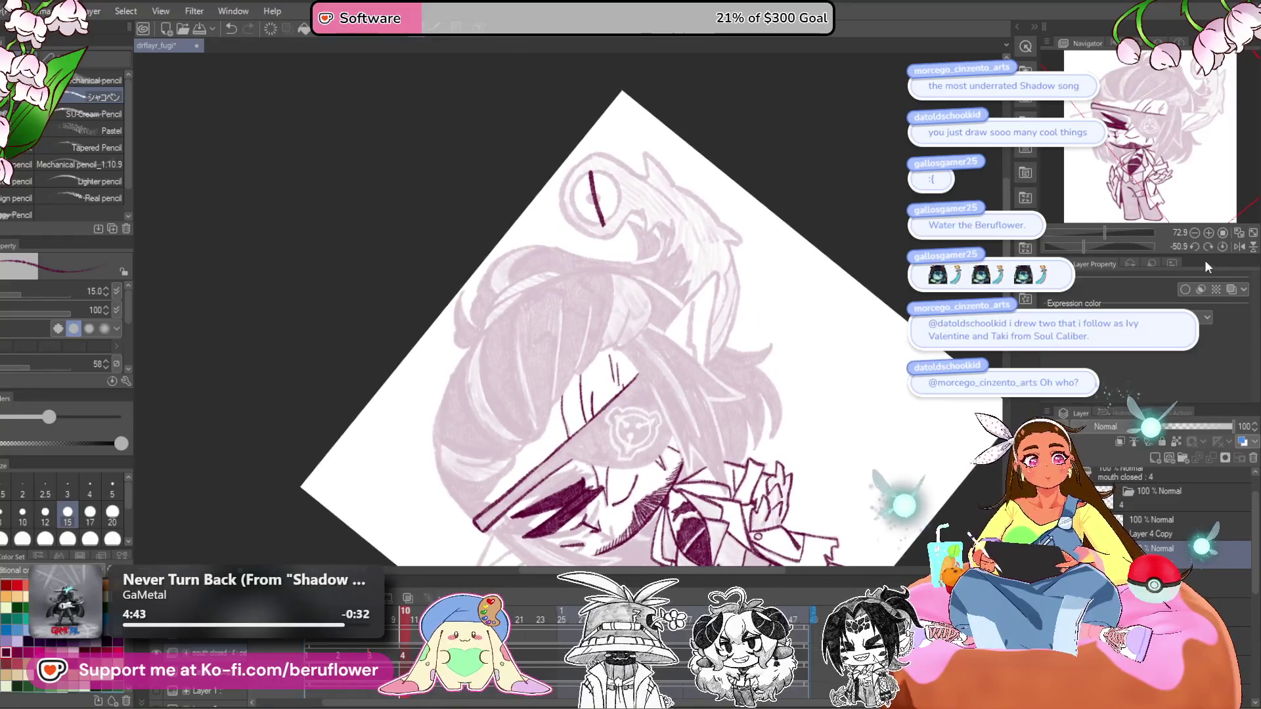
left_click(1221, 247)
scroll(379, 494, "up", 5)
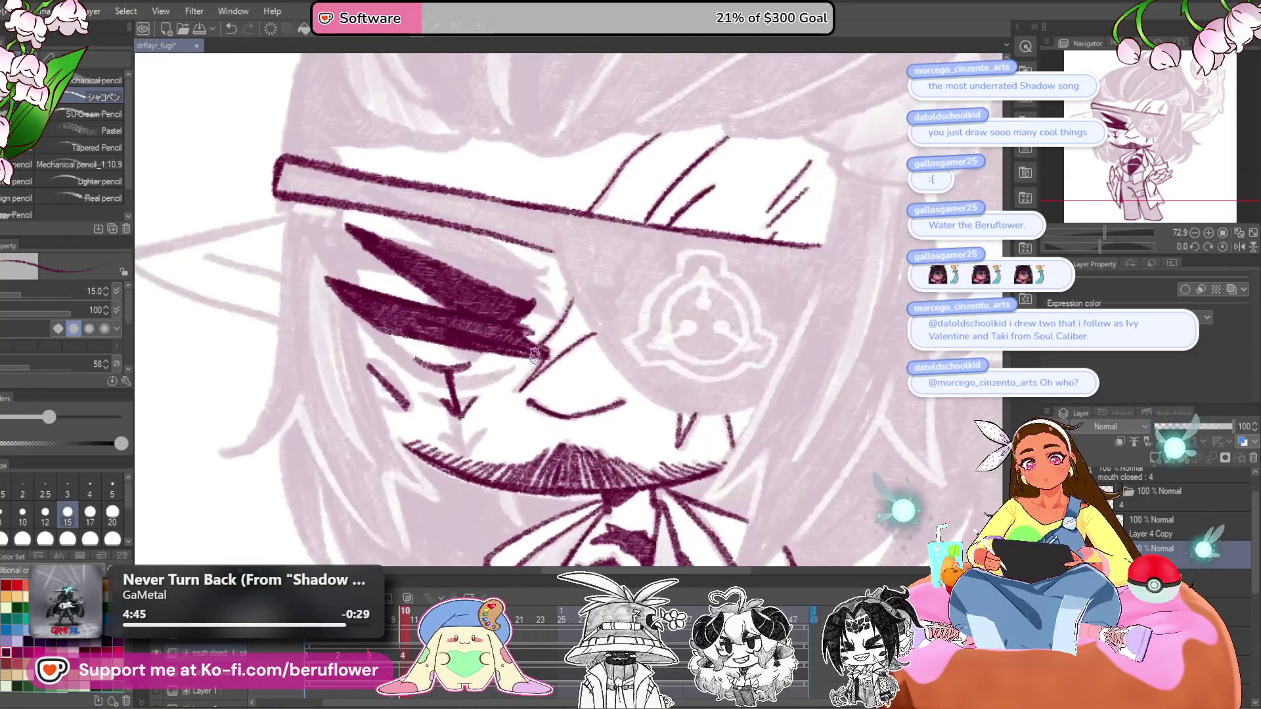
left_click_drag(564, 279, 637, 409)
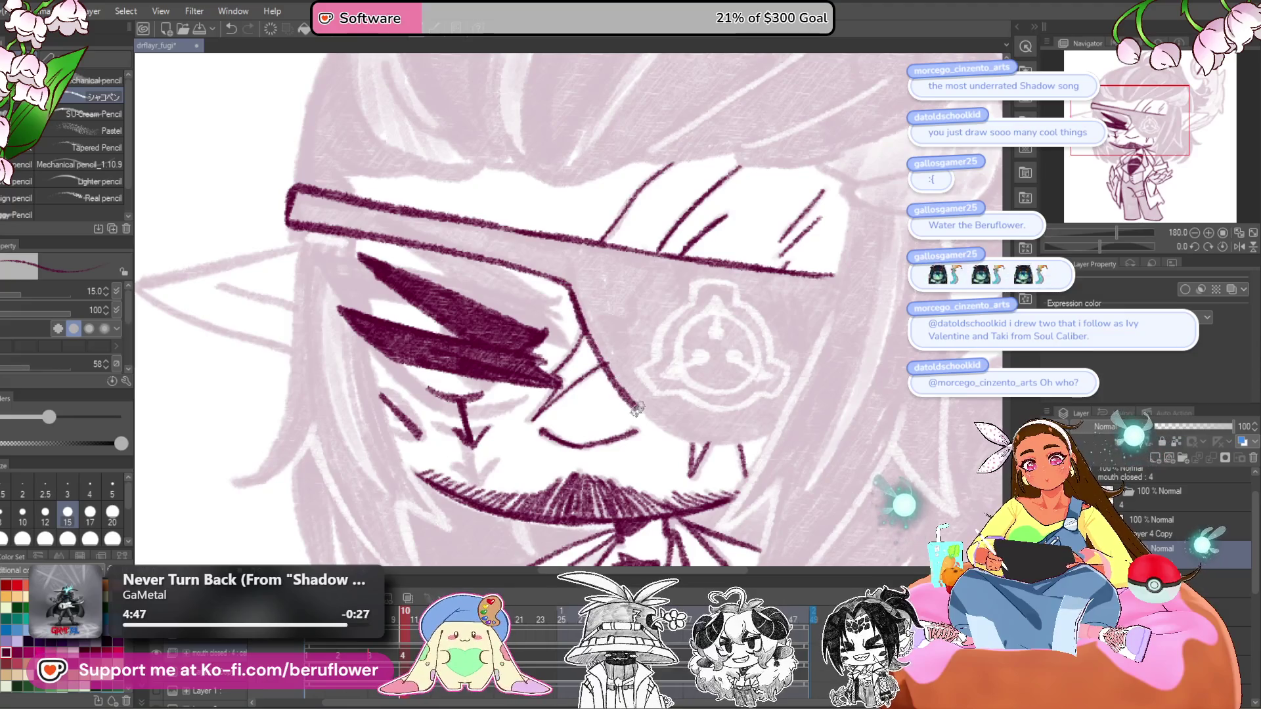
key("ctrl+z")
left_click_drag(567, 279, 605, 360)
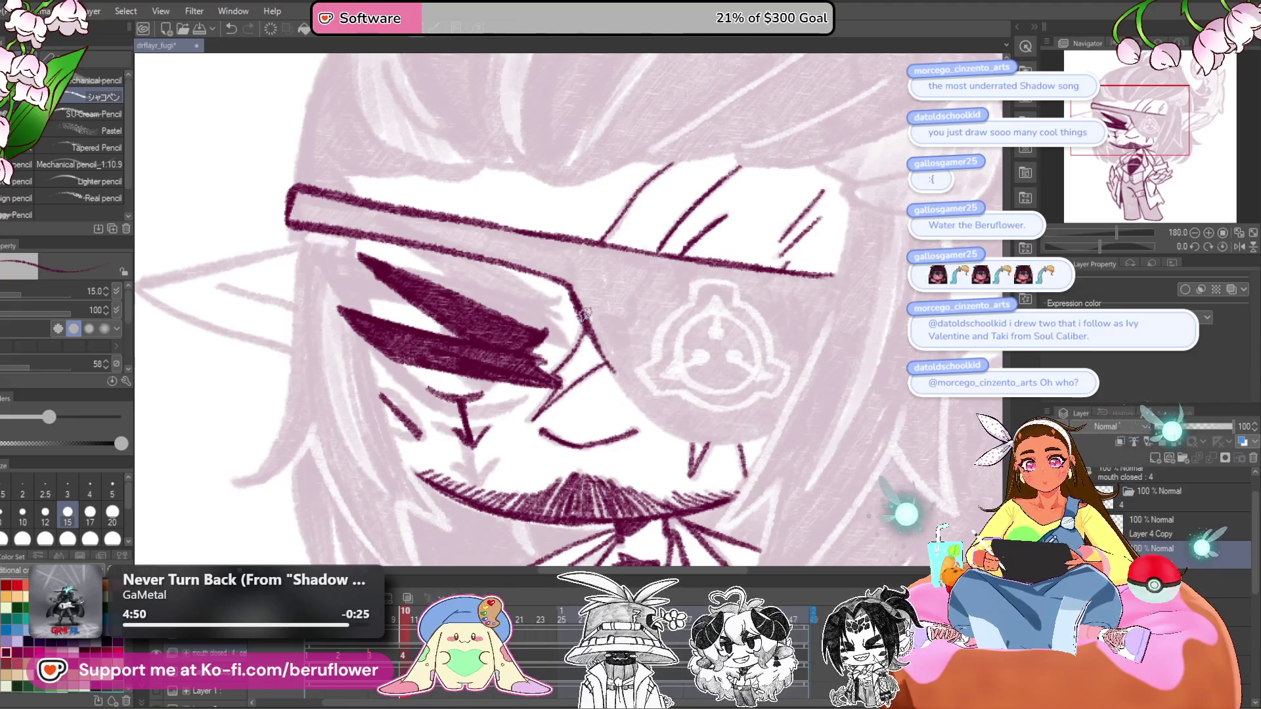
mouse_move(687, 433)
left_mouse_down()
mouse_move(655, 276)
mouse_move(595, 460)
mouse_move(647, 527)
left_mouse_up()
key("bracketright")
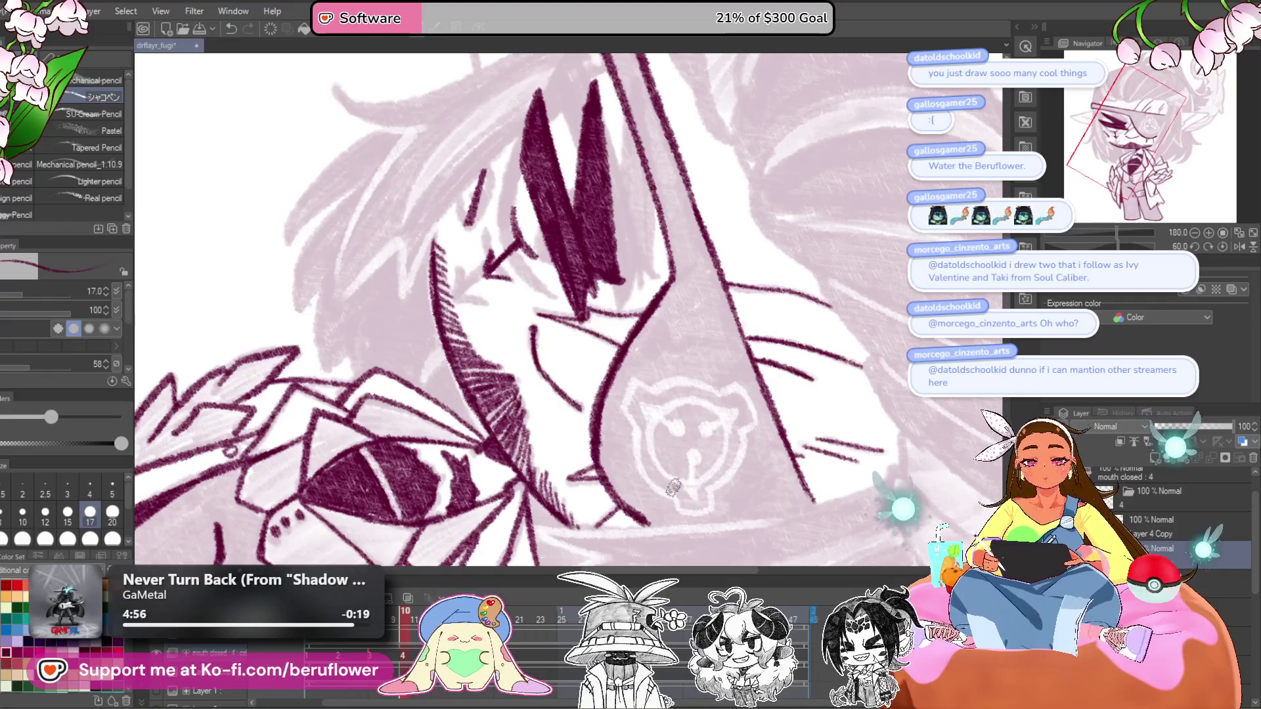
- Extend the cheek line, reset rotation, and ink the hair's top outline above the eyepatch band
scroll(847, 446, "down", 2)
left_click_drag(847, 446, 826, 469)
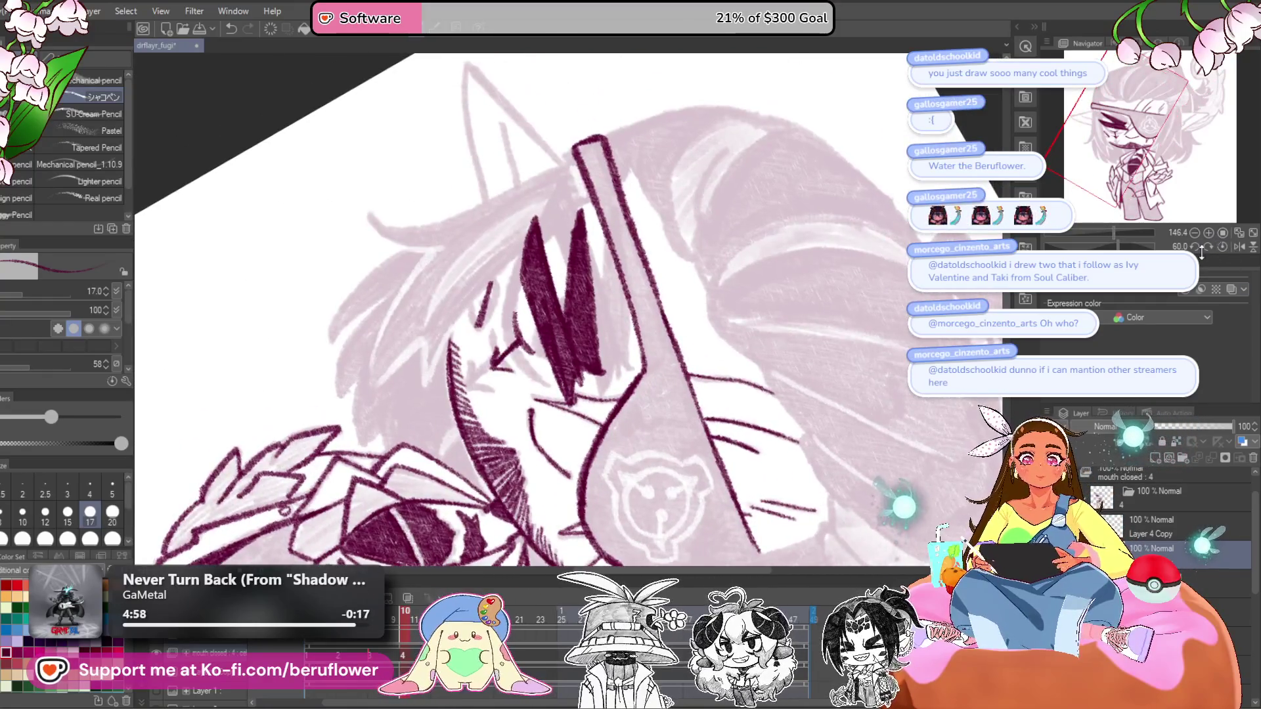
key("ctrl+shift+r")
mouse_move(892, 321)
left_mouse_down()
mouse_move(890, 538)
mouse_move(896, 523)
left_mouse_up()
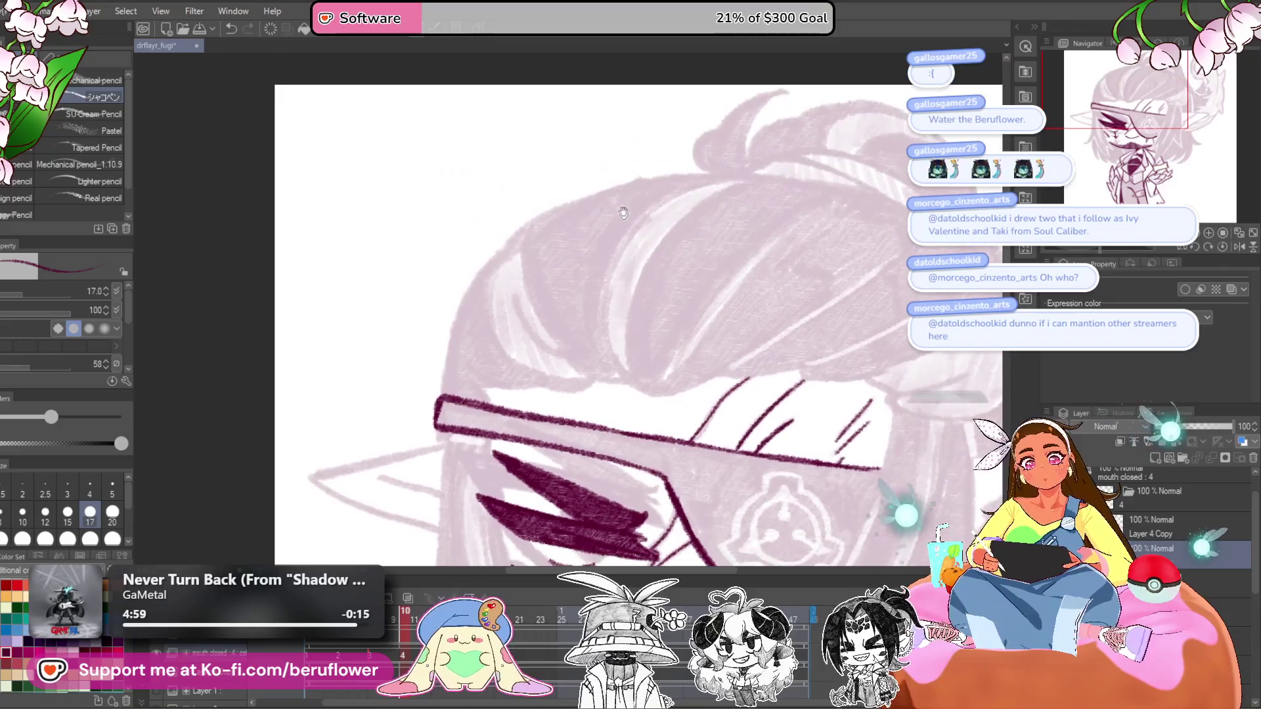
left_click_drag(634, 181, 551, 213)
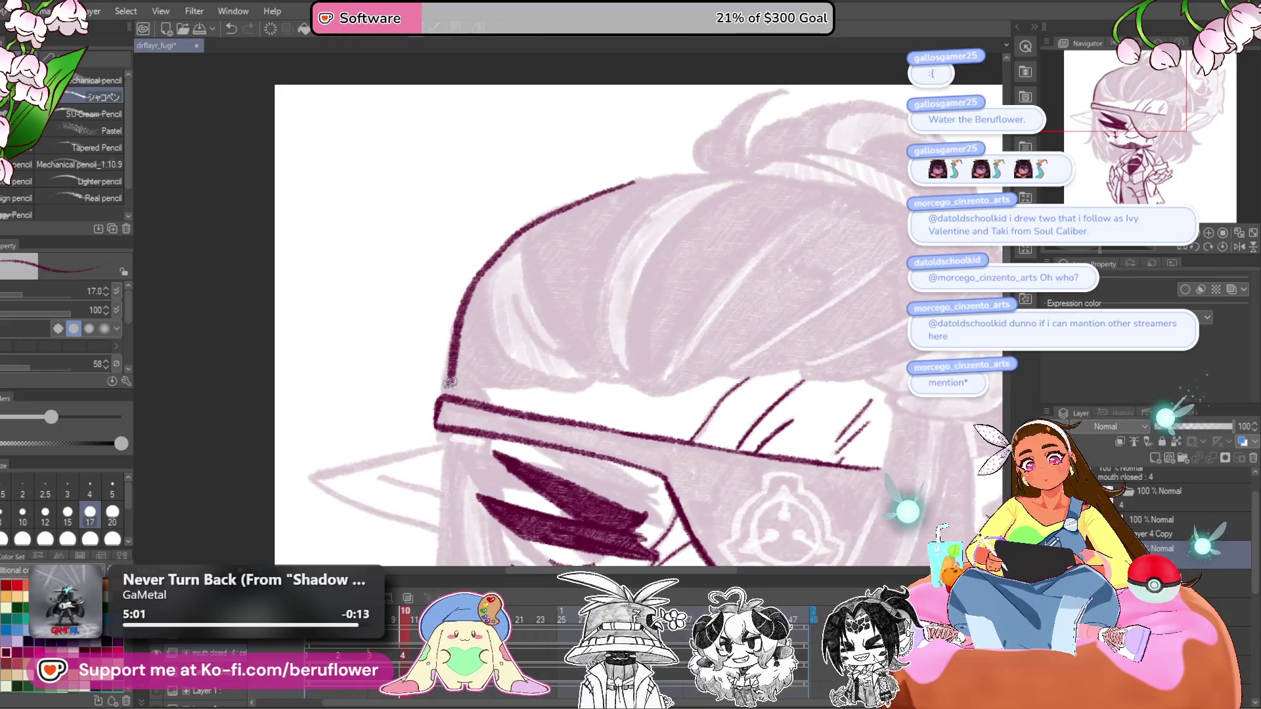
left_click_drag(666, 238, 665, 131)
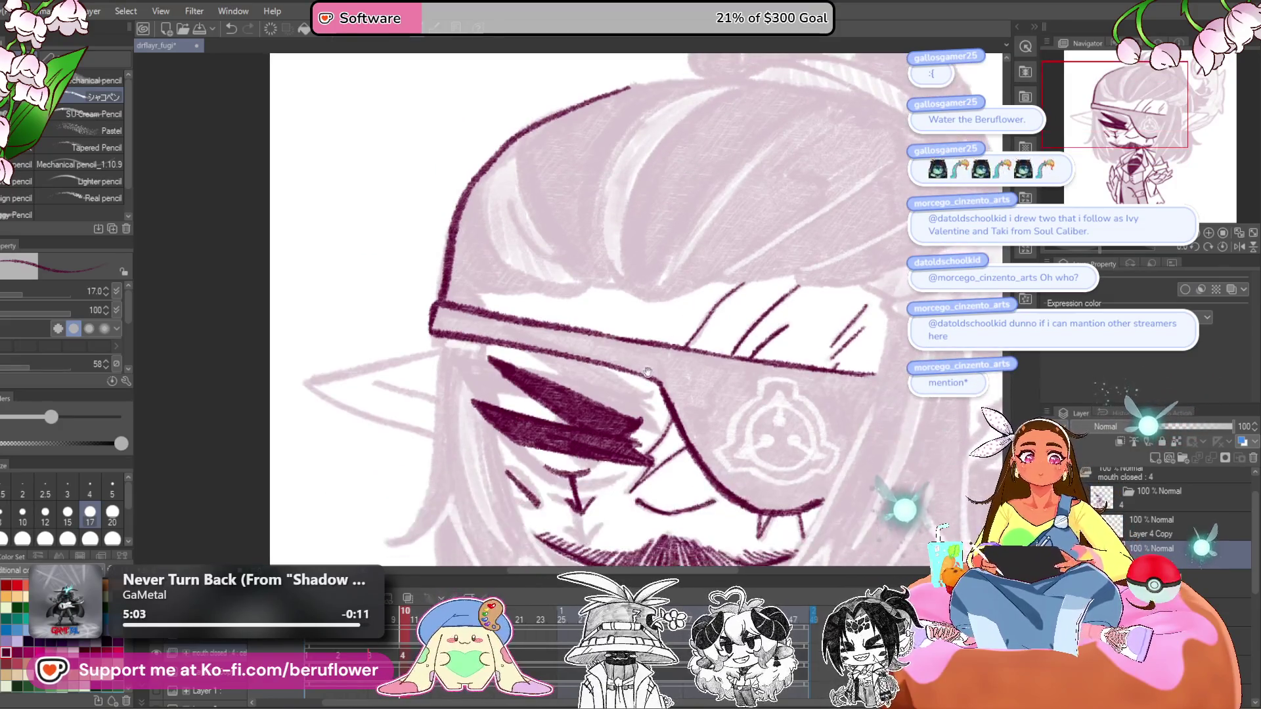
left_click_drag(678, 438, 694, 391)
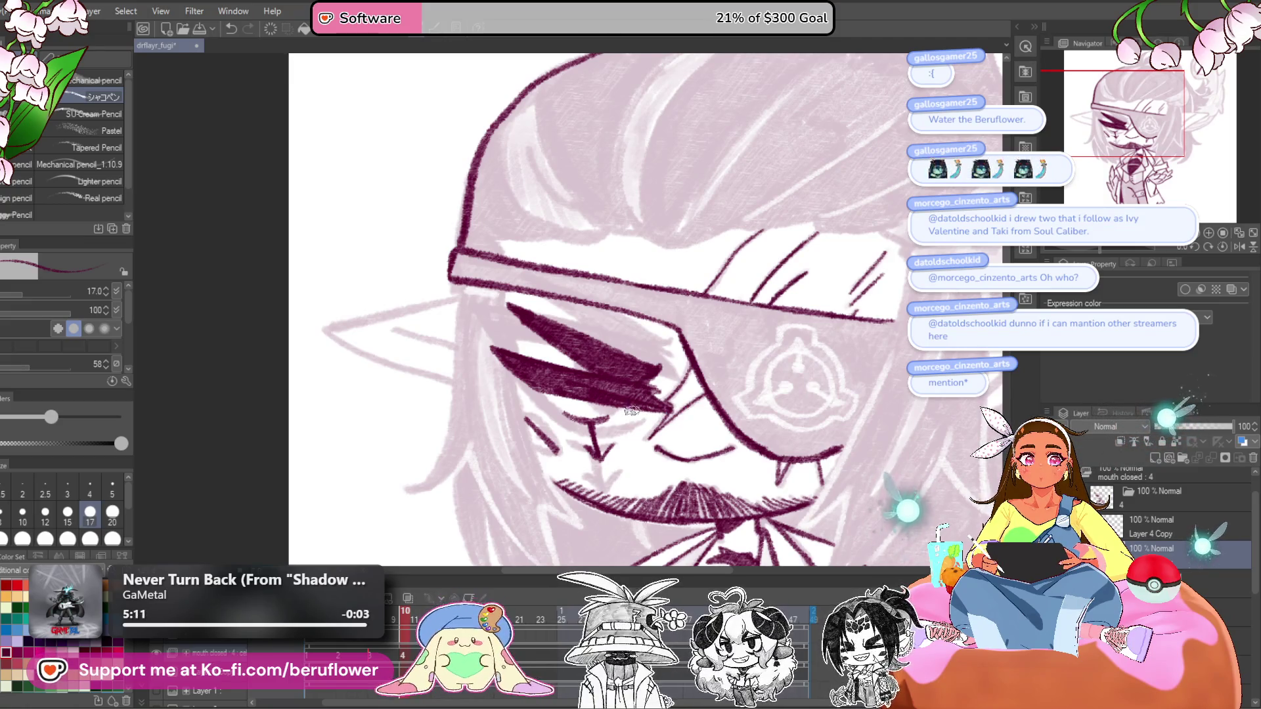
left_click_drag(634, 430, 642, 385)
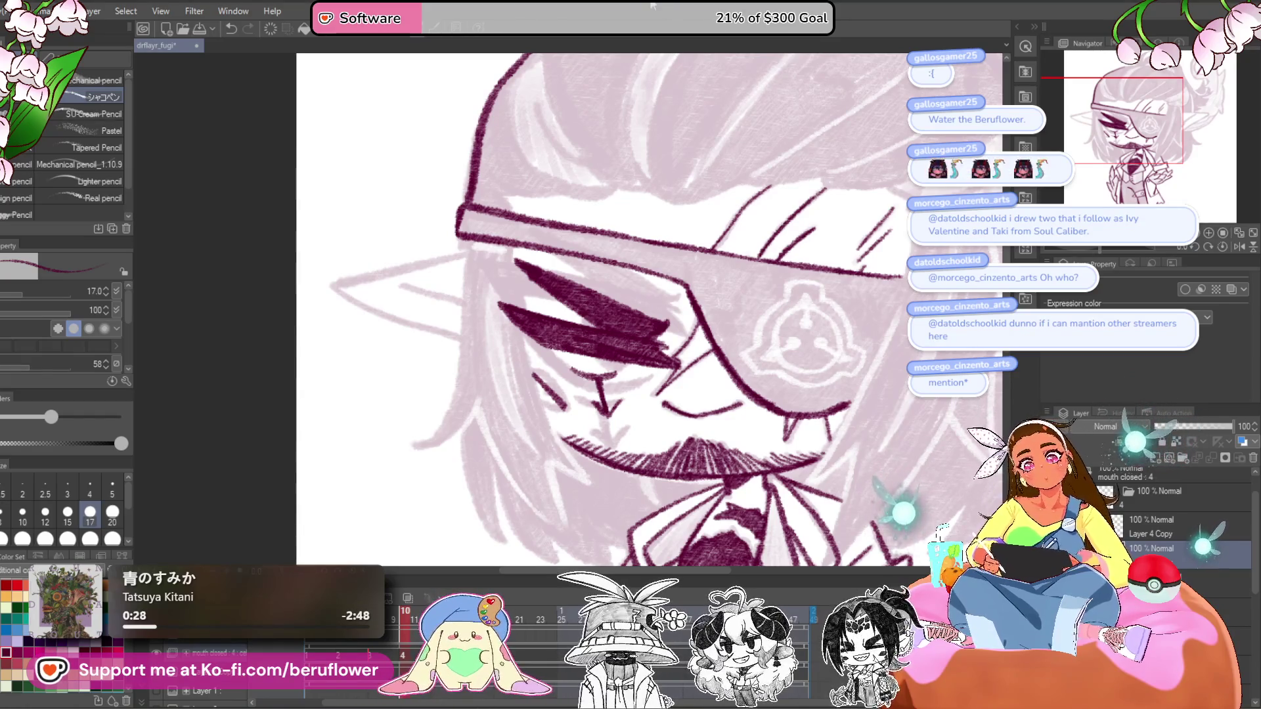
- Ink the hair edge beside the face, a strand tip near the ear, and a side strand
left_click_drag(596, 284, 487, 429)
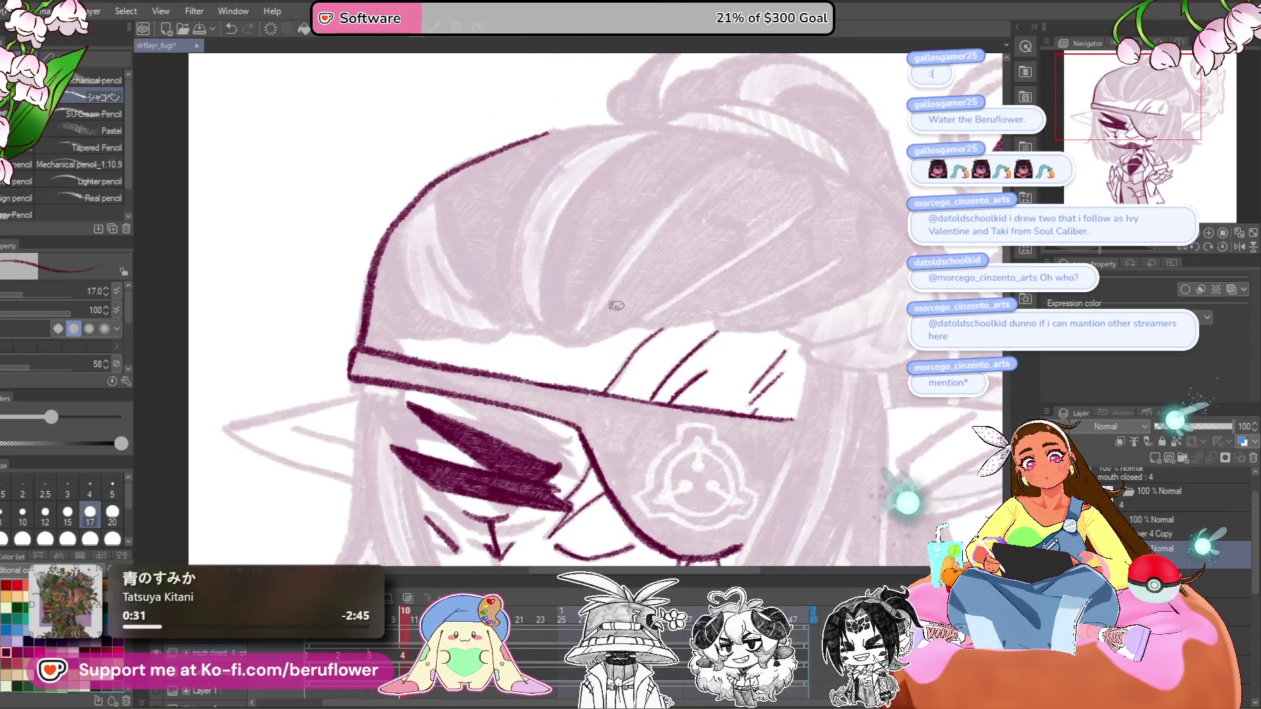
scroll(616, 305, "up", 2)
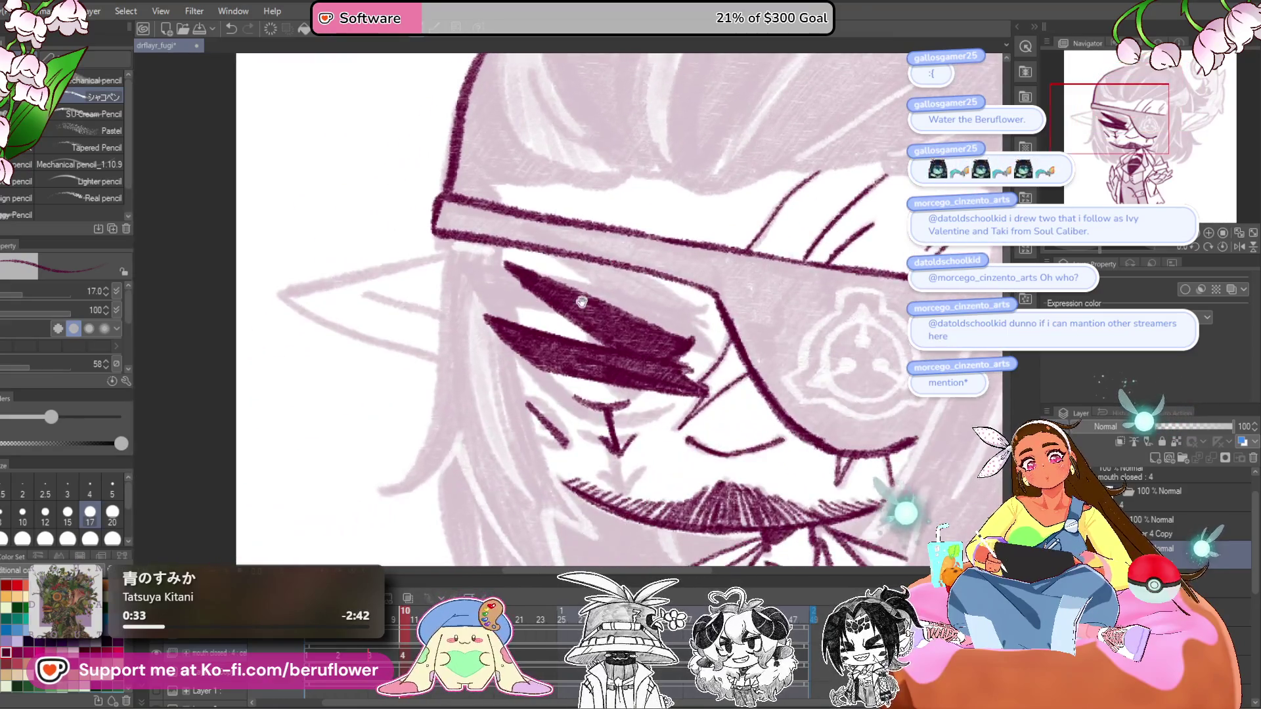
left_click_drag(582, 302, 613, 256)
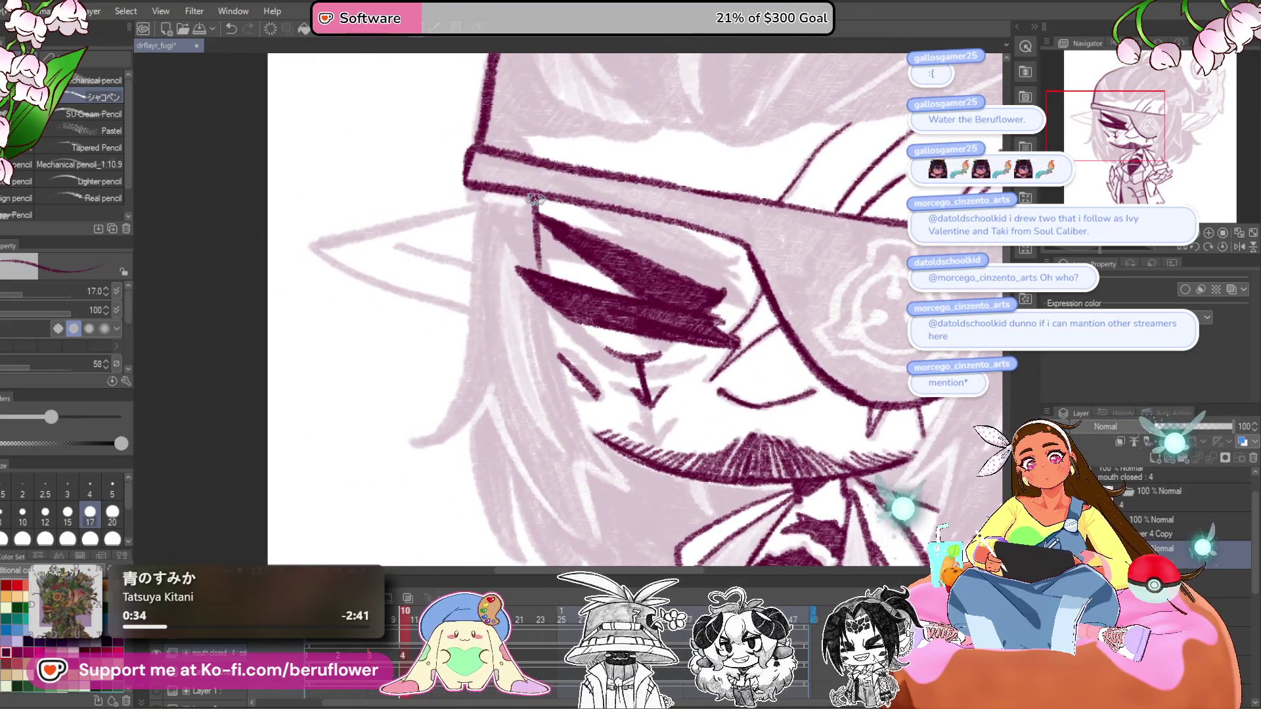
mouse_move(550, 336)
left_mouse_down()
mouse_move(552, 282)
mouse_move(553, 302)
left_mouse_up()
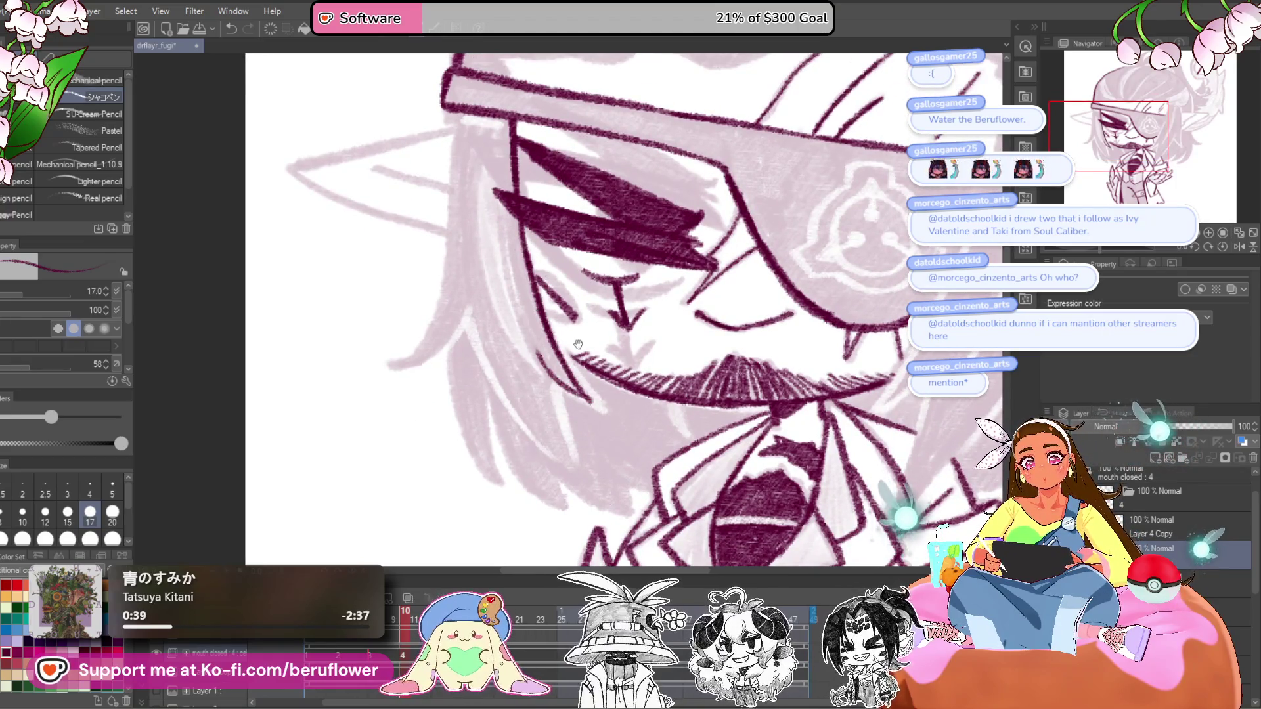
left_click_drag(578, 344, 616, 404)
left_click_drag(489, 238, 474, 365)
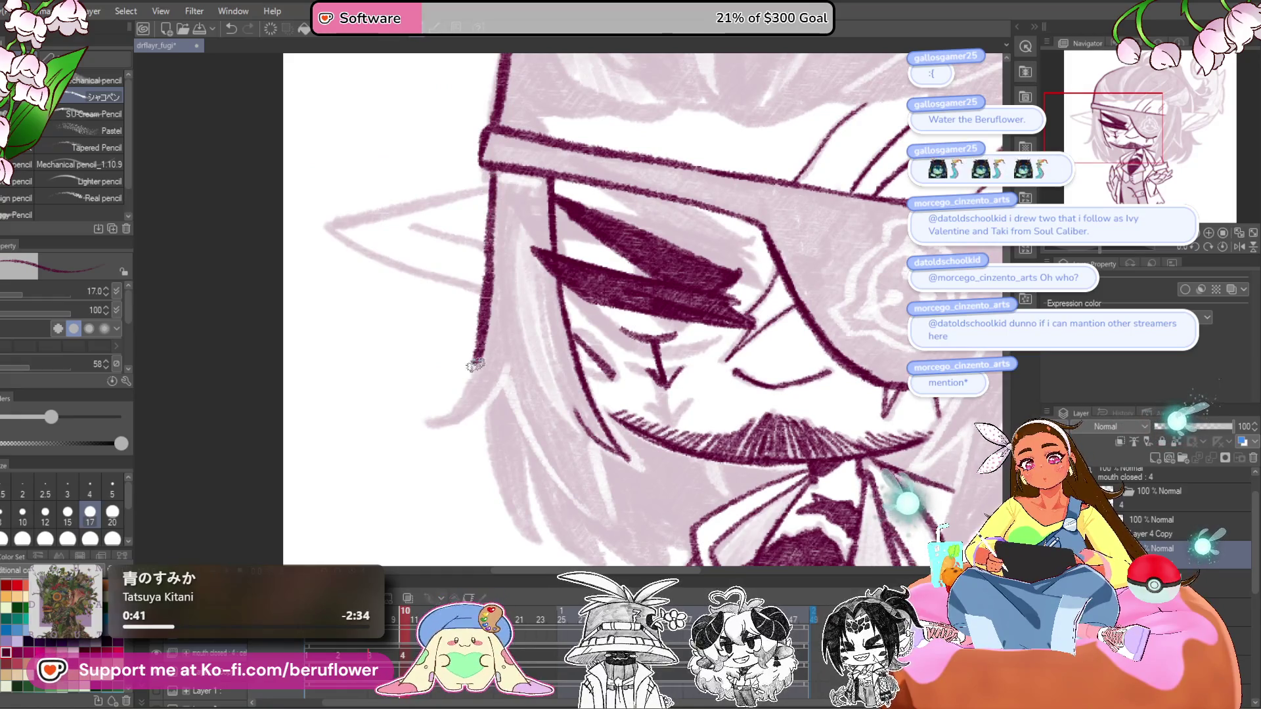
left_click_drag(1104, 250, 1126, 250)
left_click_drag(476, 203, 517, 278)
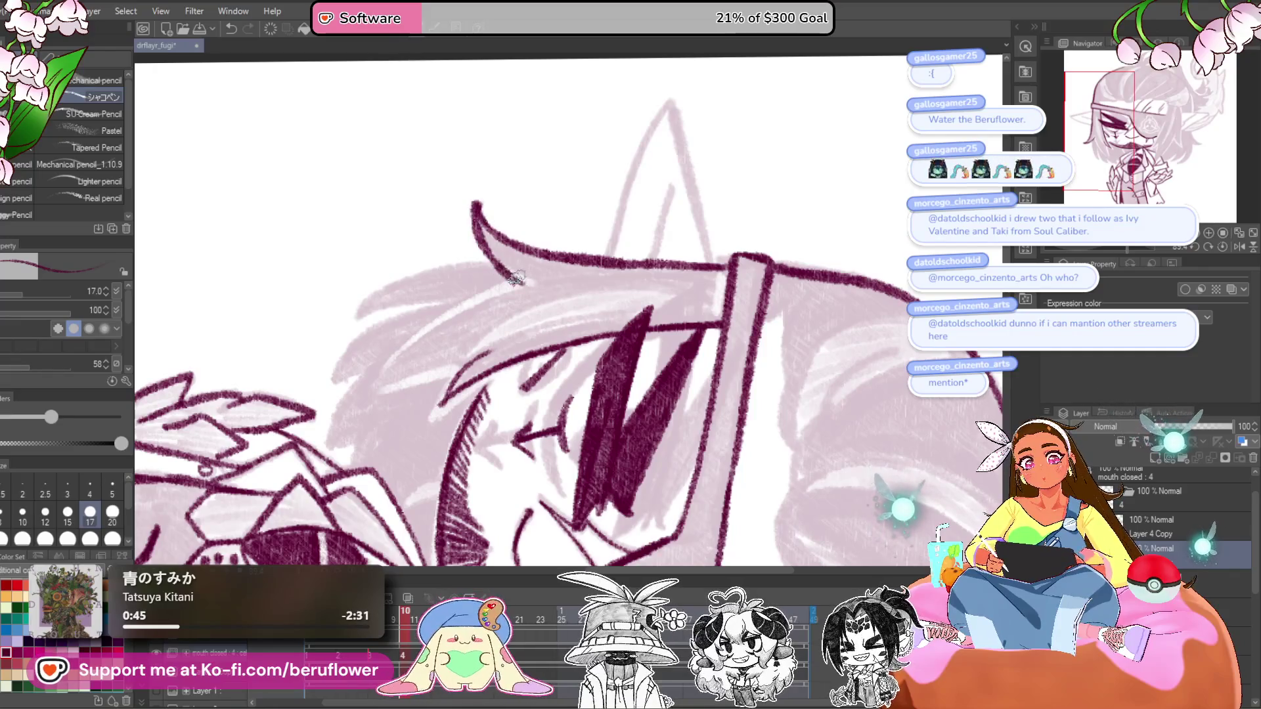
left_click(1223, 246)
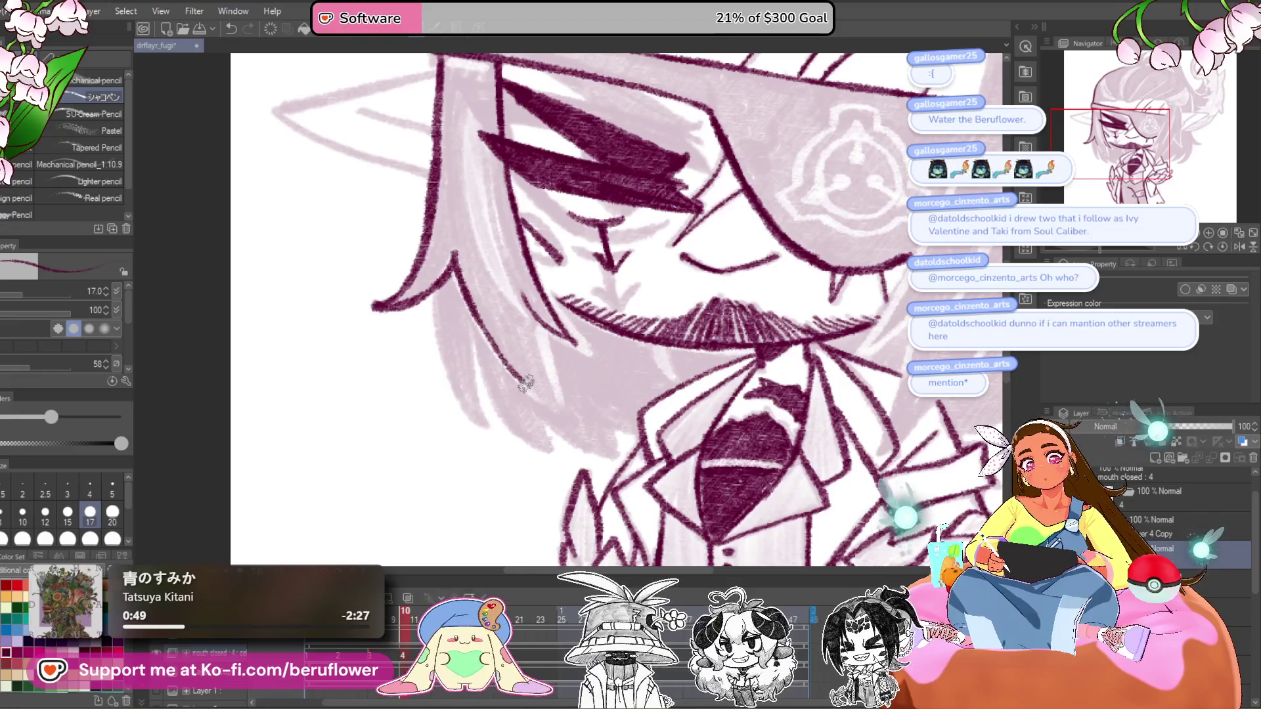
left_click_drag(534, 322, 565, 404)
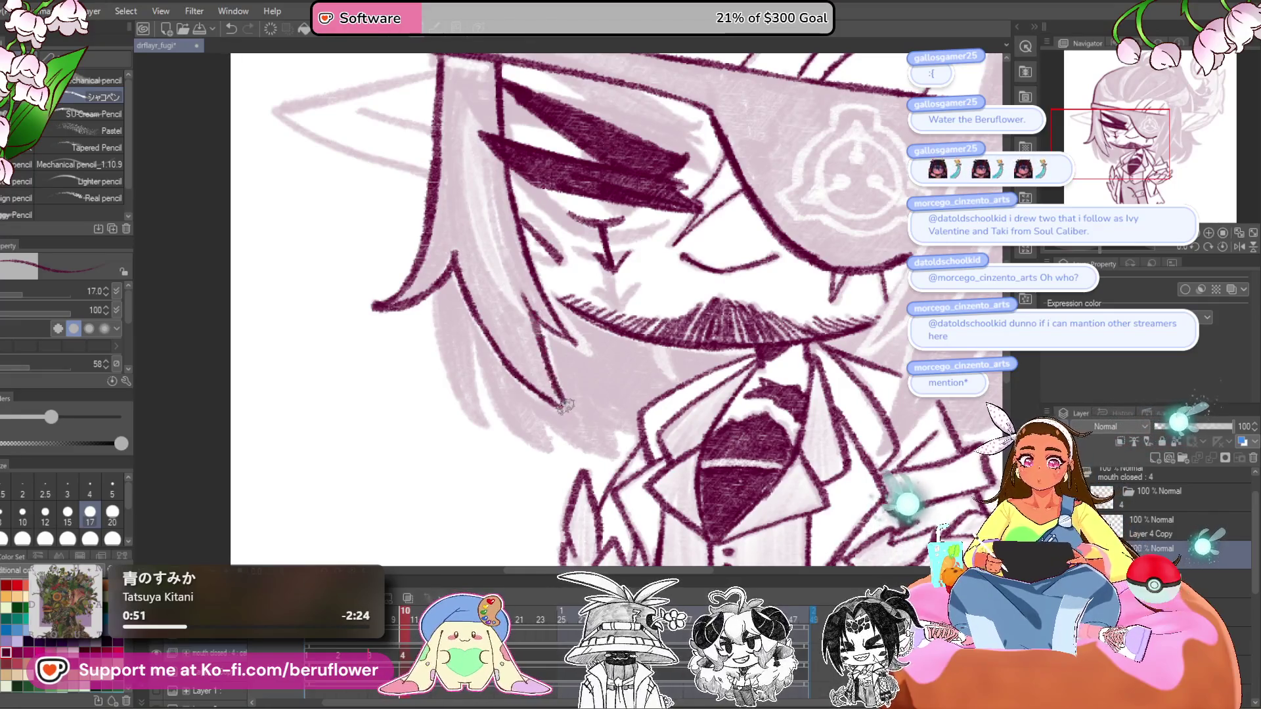
- Survey the hair strands in a tilted view, then draw a curved line below the mustache
scroll(556, 338, "up", 3)
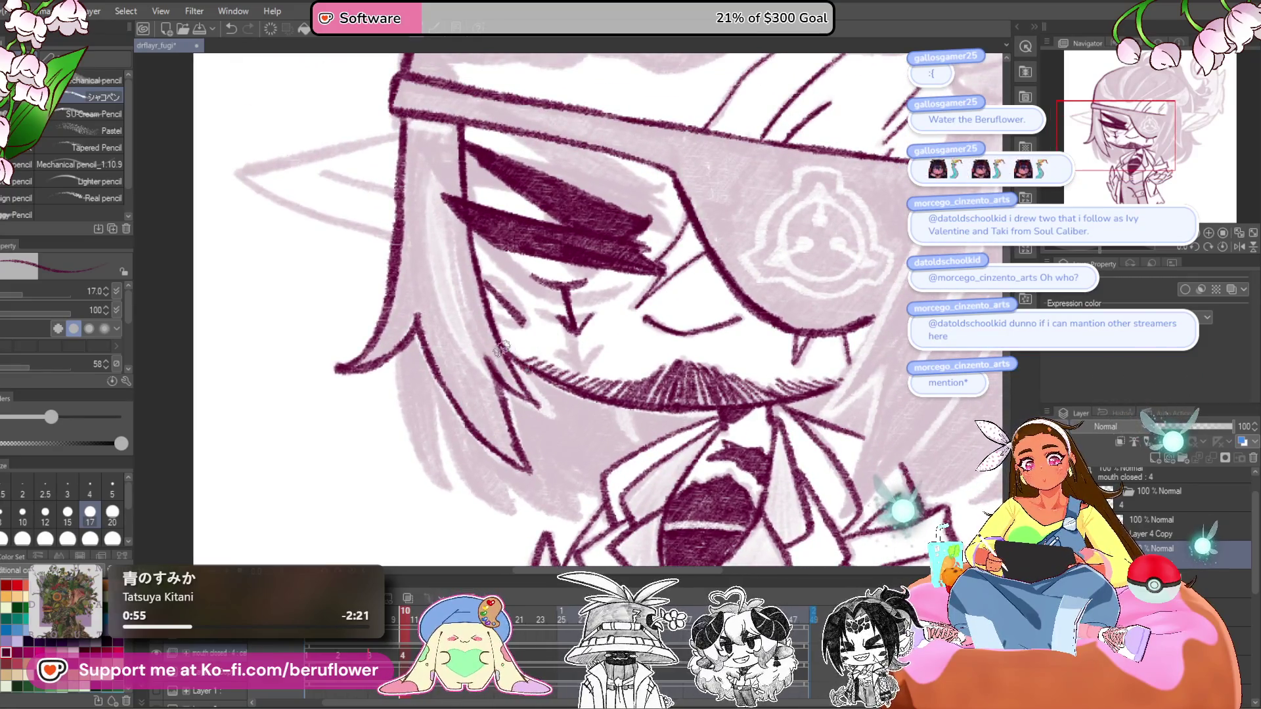
scroll(585, 398, "down", 2)
scroll(456, 301, "left", 2)
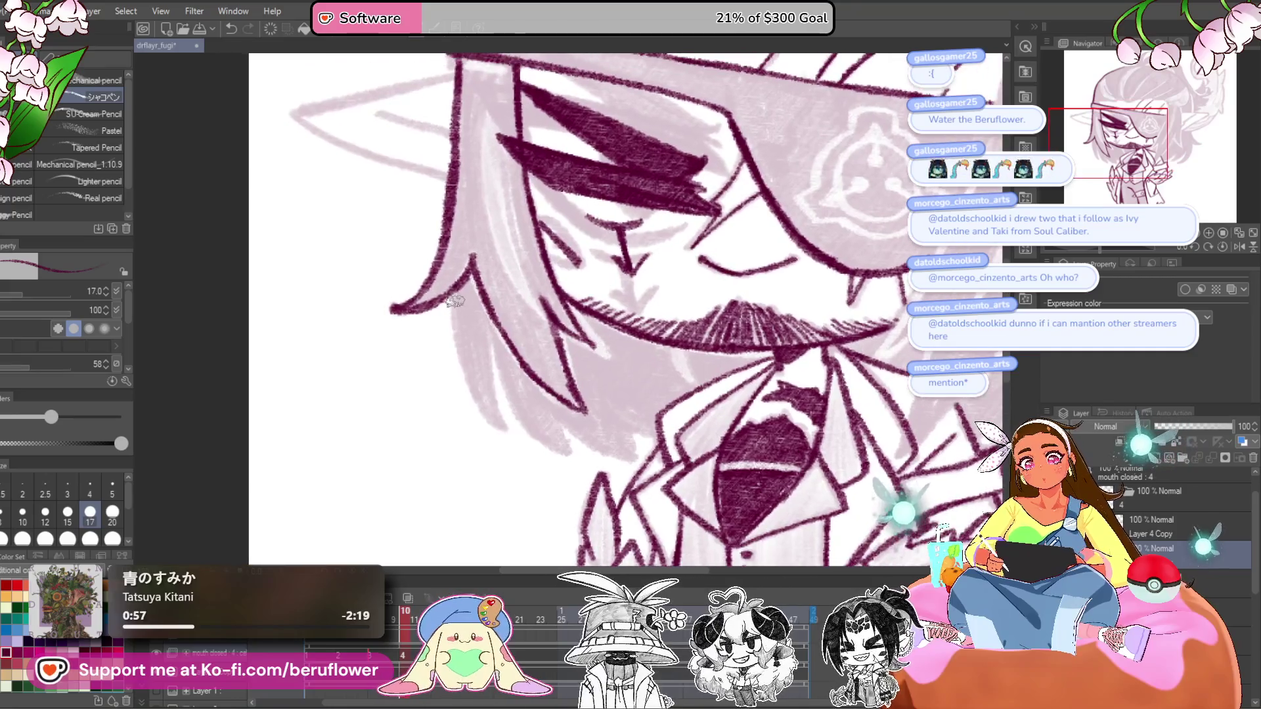
left_click_drag(756, 394, 819, 436)
scroll(599, 290, "up", 4)
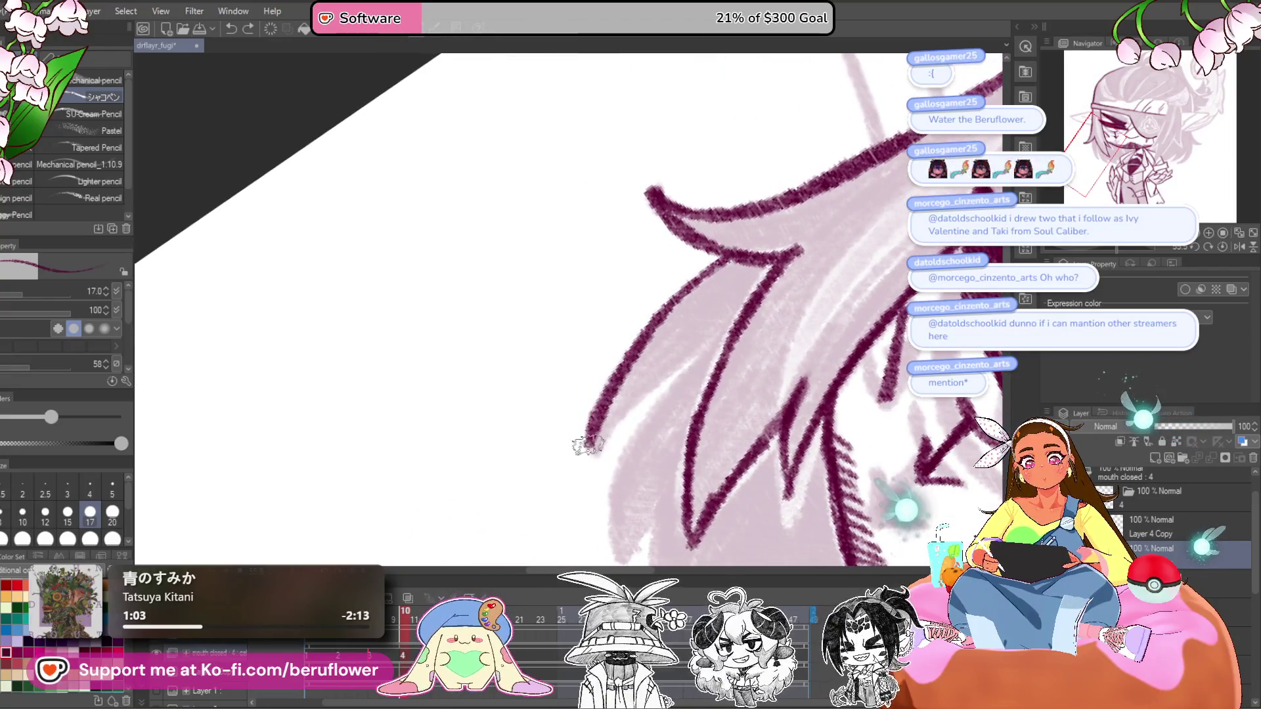
scroll(655, 279, "up", 3)
left_click_drag(655, 279, 715, 285)
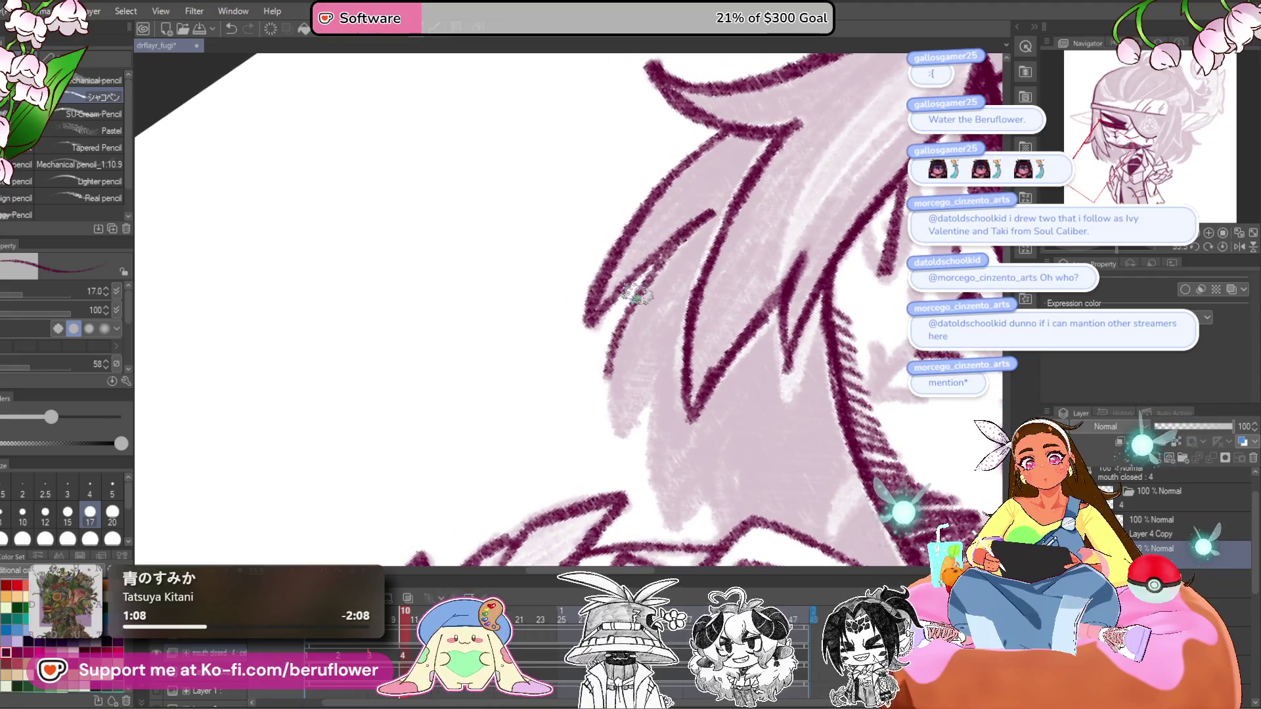
left_click_drag(650, 388, 634, 332)
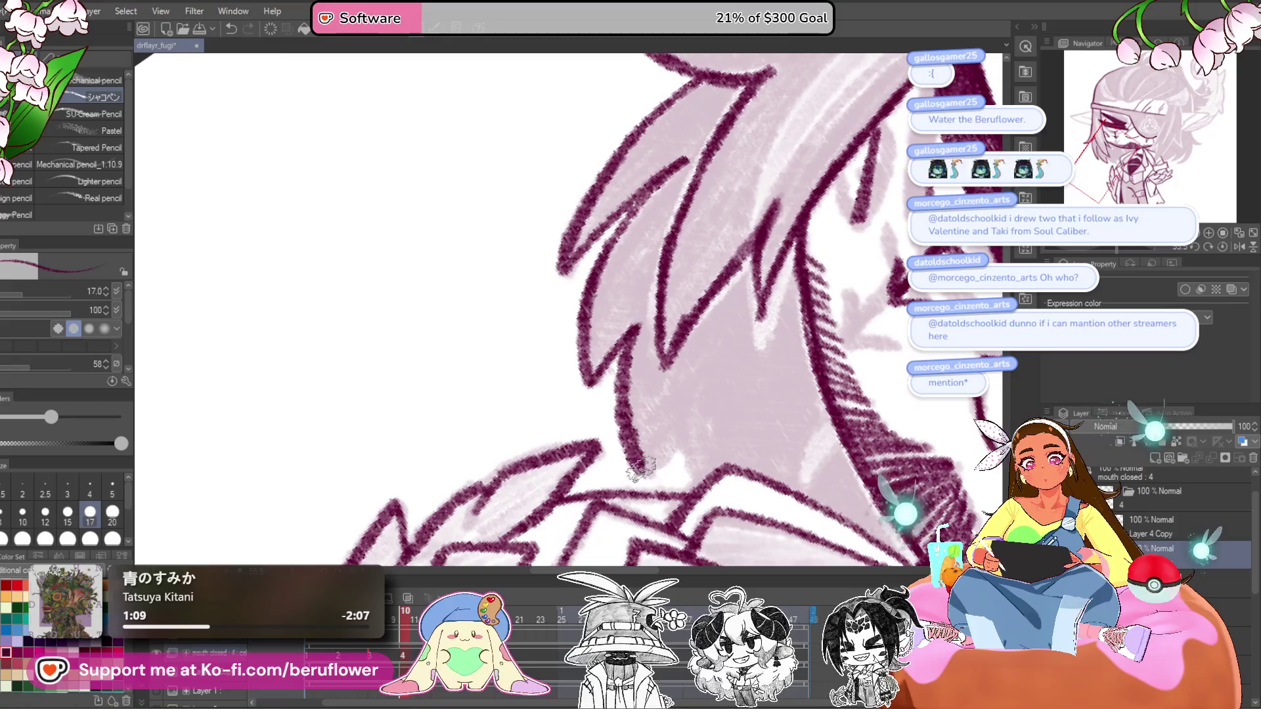
left_click_drag(695, 437, 679, 407)
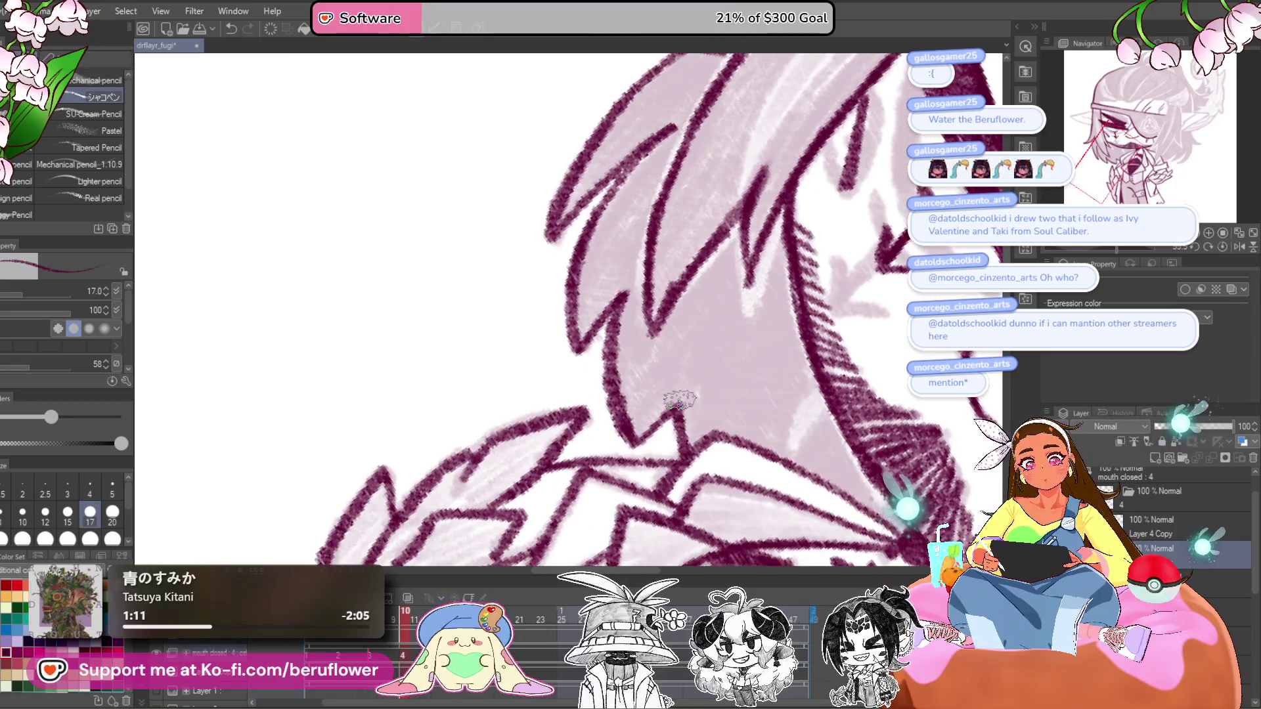
key("ctrl+minus")
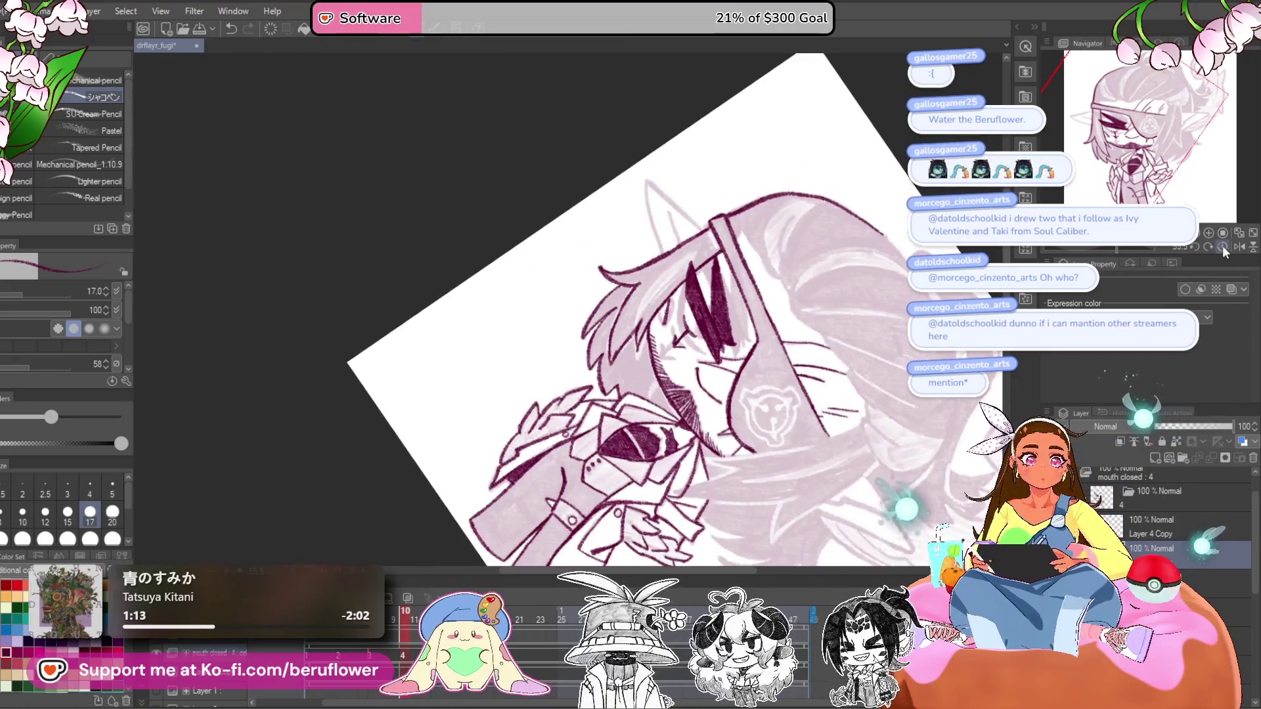
left_click(1223, 246)
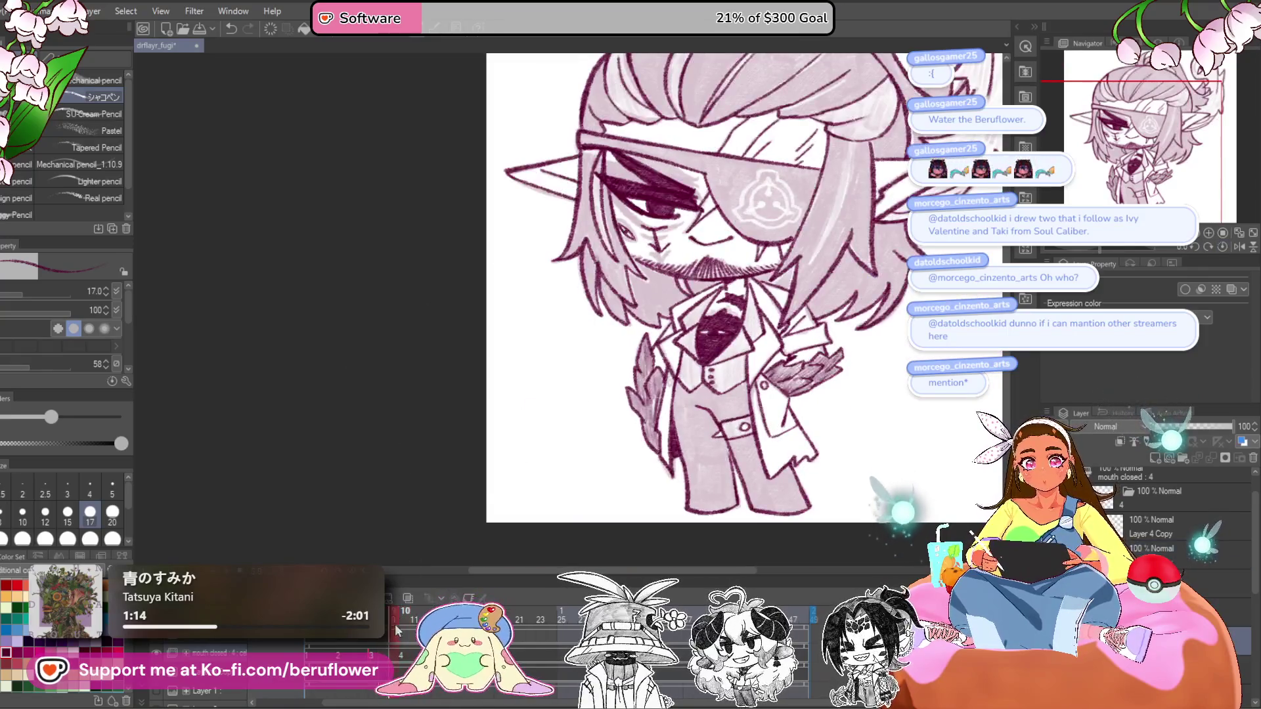
scroll(630, 335, "up", 5)
left_click_drag(614, 338, 667, 404)
- Rotate onto the eyepatch and ink a long diagonal stroke along its edge
scroll(663, 399, "down", 3)
left_click_drag(959, 240, 846, 238)
scroll(847, 238, "up", 1)
left_click_drag(1122, 250, 1038, 248)
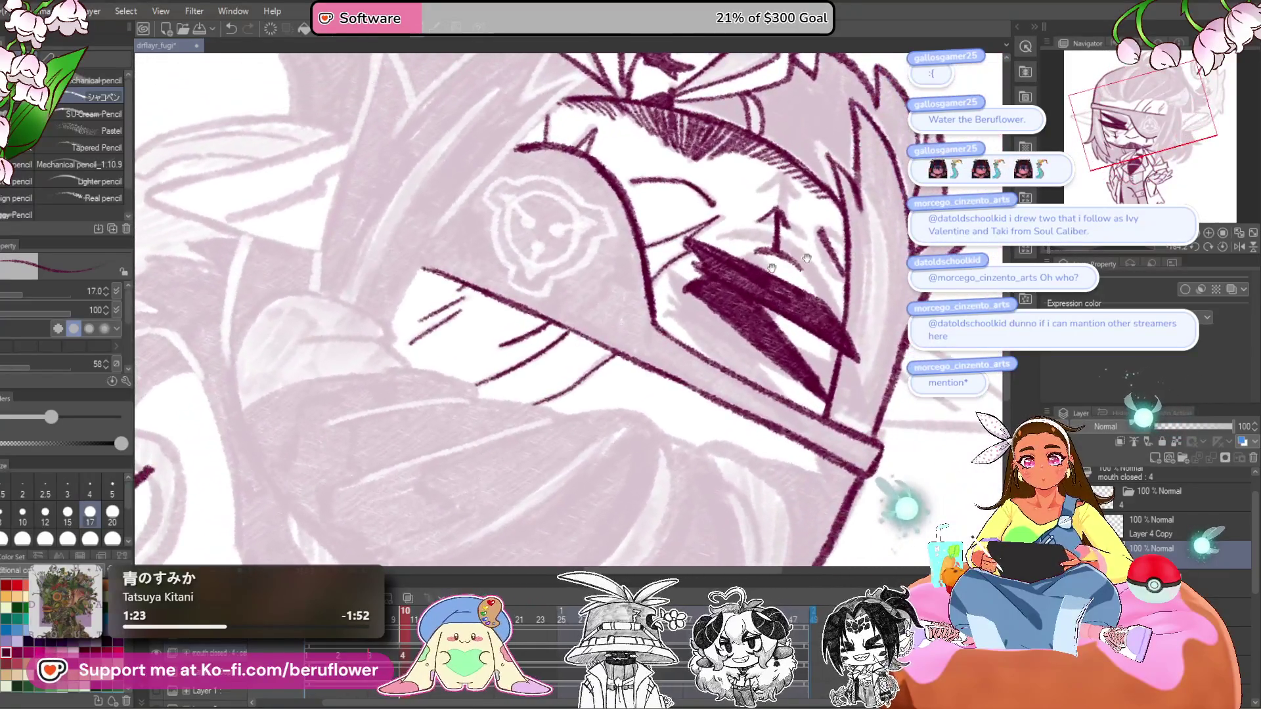
scroll(473, 386, "up", 2)
left_click_drag(473, 385, 448, 469)
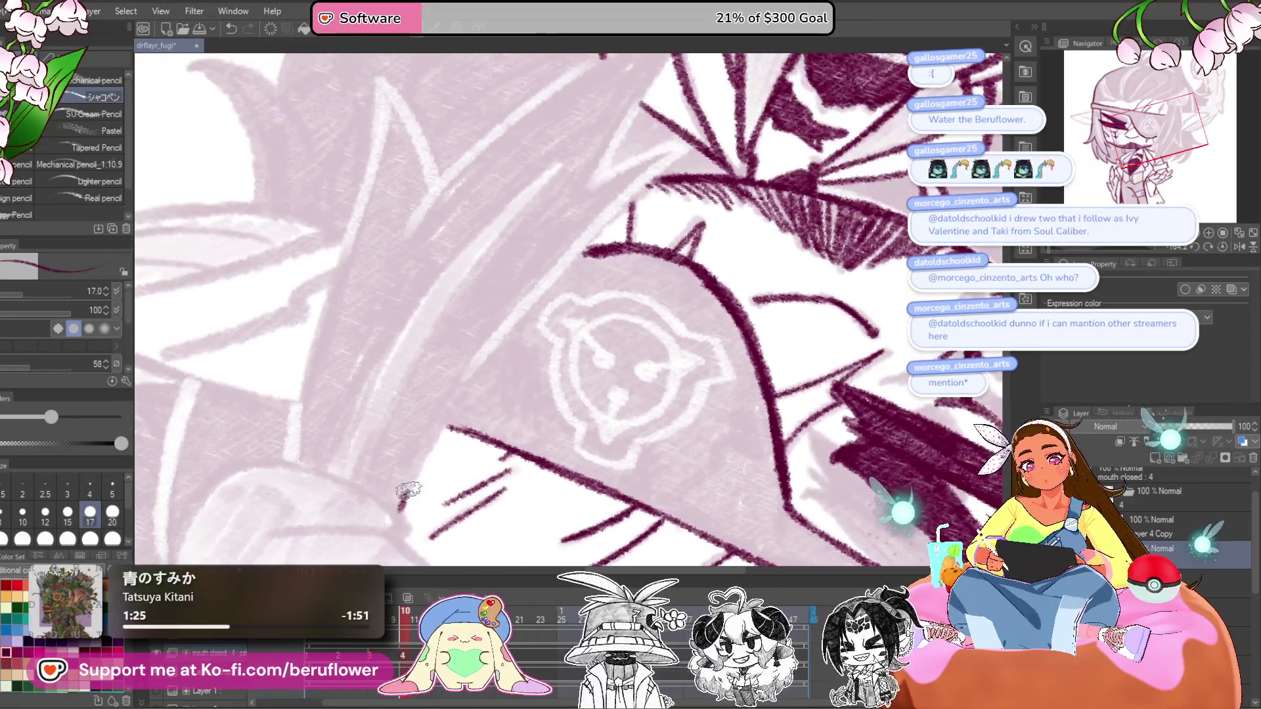
left_click_drag(697, 178, 730, 250)
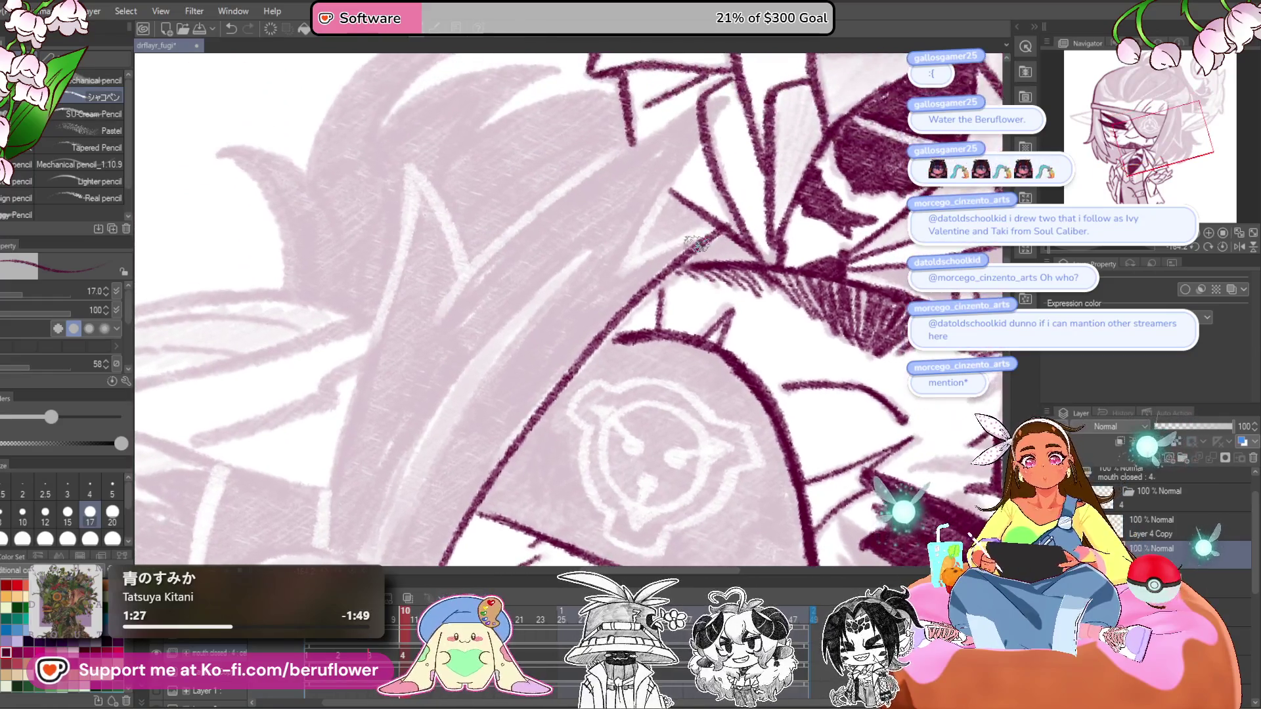
left_click_drag(604, 234, 650, 293)
mouse_move(484, 370)
left_mouse_down()
mouse_move(526, 309)
mouse_move(772, 156)
mouse_move(687, 297)
mouse_move(725, 310)
left_mouse_up()
- Ink a pointed hair strand rising to a peak, then reset the canvas rotation
left_click_drag(1050, 248, 1101, 248)
left_click_drag(893, 319, 918, 297)
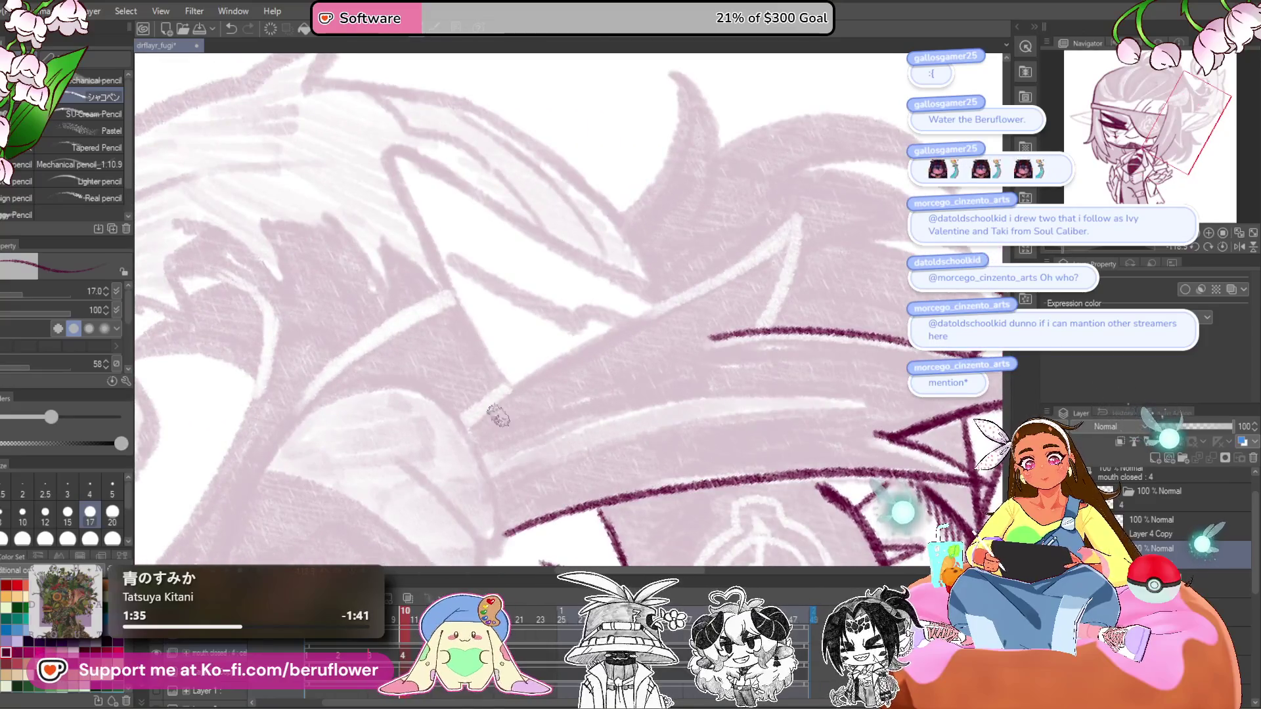
mouse_move(489, 404)
left_mouse_down()
mouse_move(799, 223)
mouse_move(777, 302)
mouse_move(750, 334)
left_mouse_up()
left_click(1223, 247)
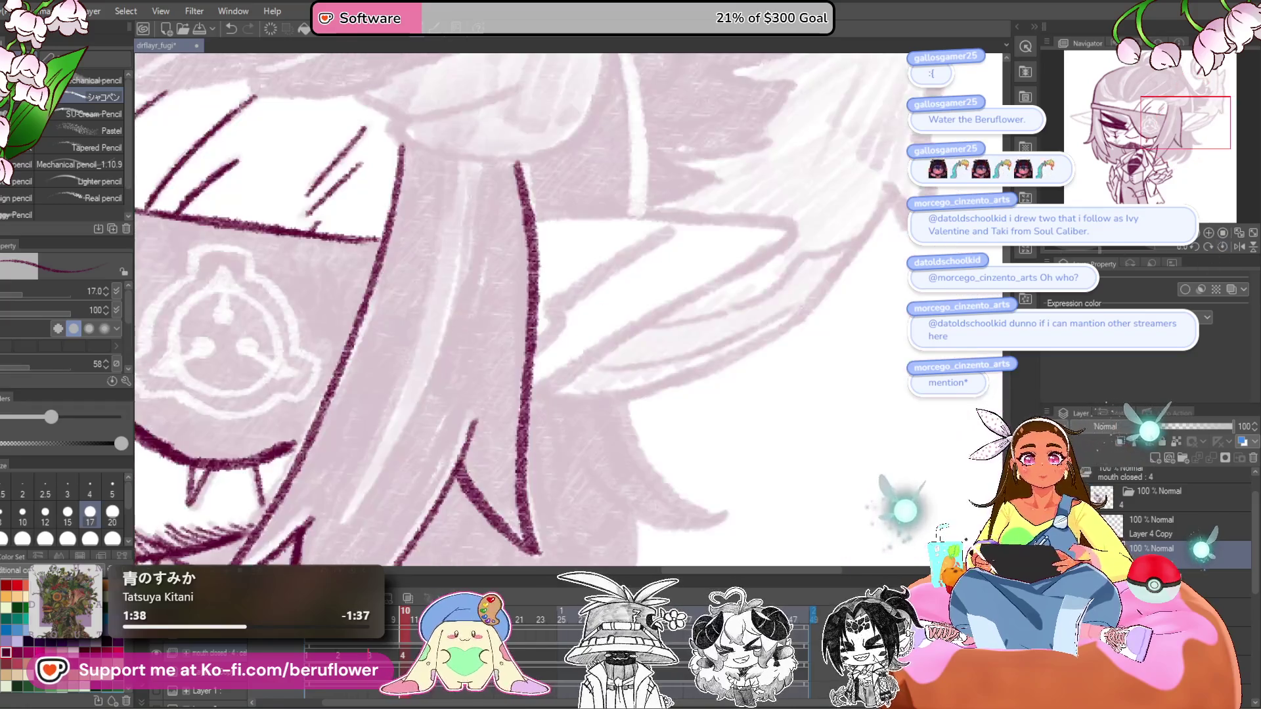
scroll(607, 321, "down", 5)
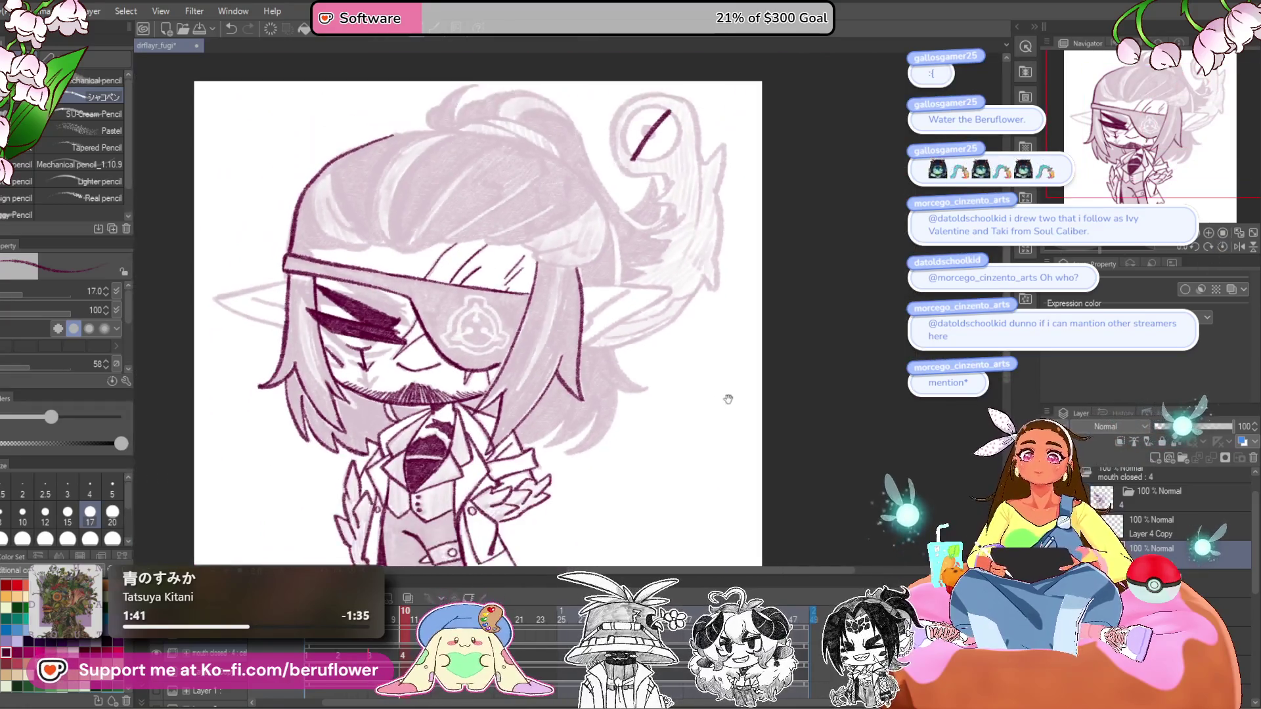
- Ink three hair strands beside the eyepatch, falling over the eye and down the face
left_click_drag(728, 399, 825, 380)
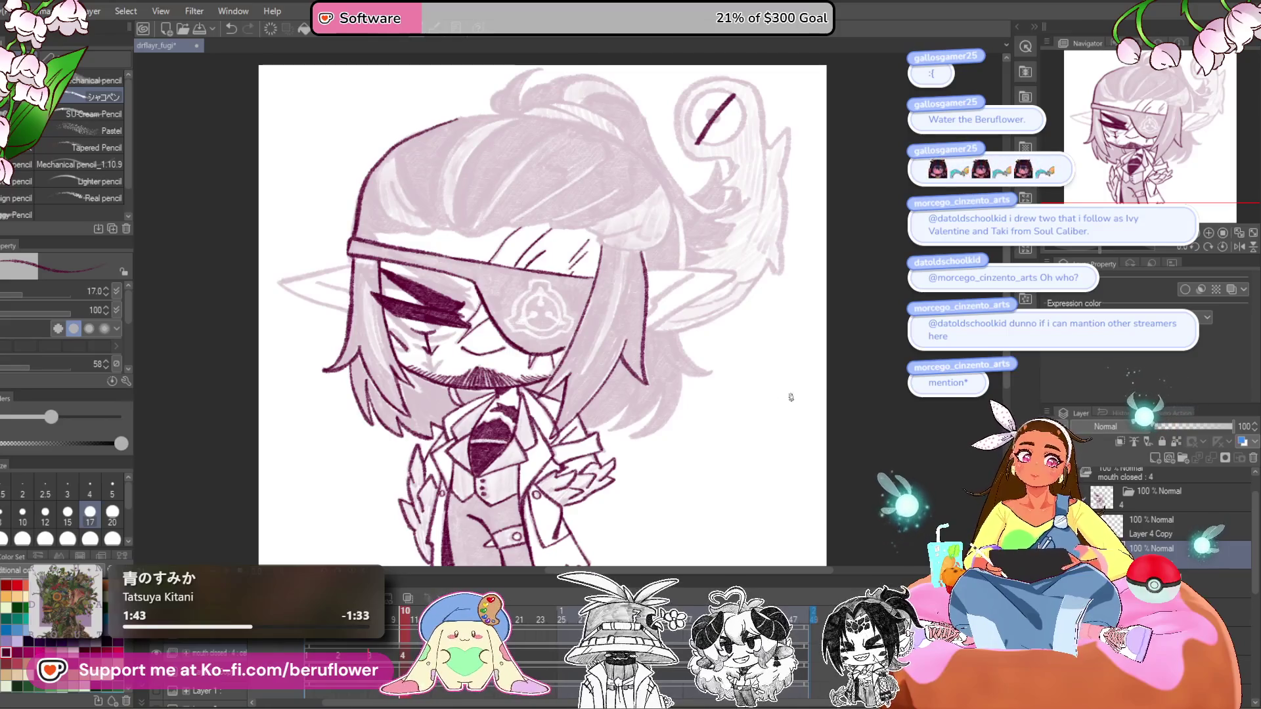
scroll(647, 278, "up", 5)
mouse_move(613, 135)
left_mouse_down()
mouse_move(581, 297)
mouse_move(514, 440)
left_mouse_up()
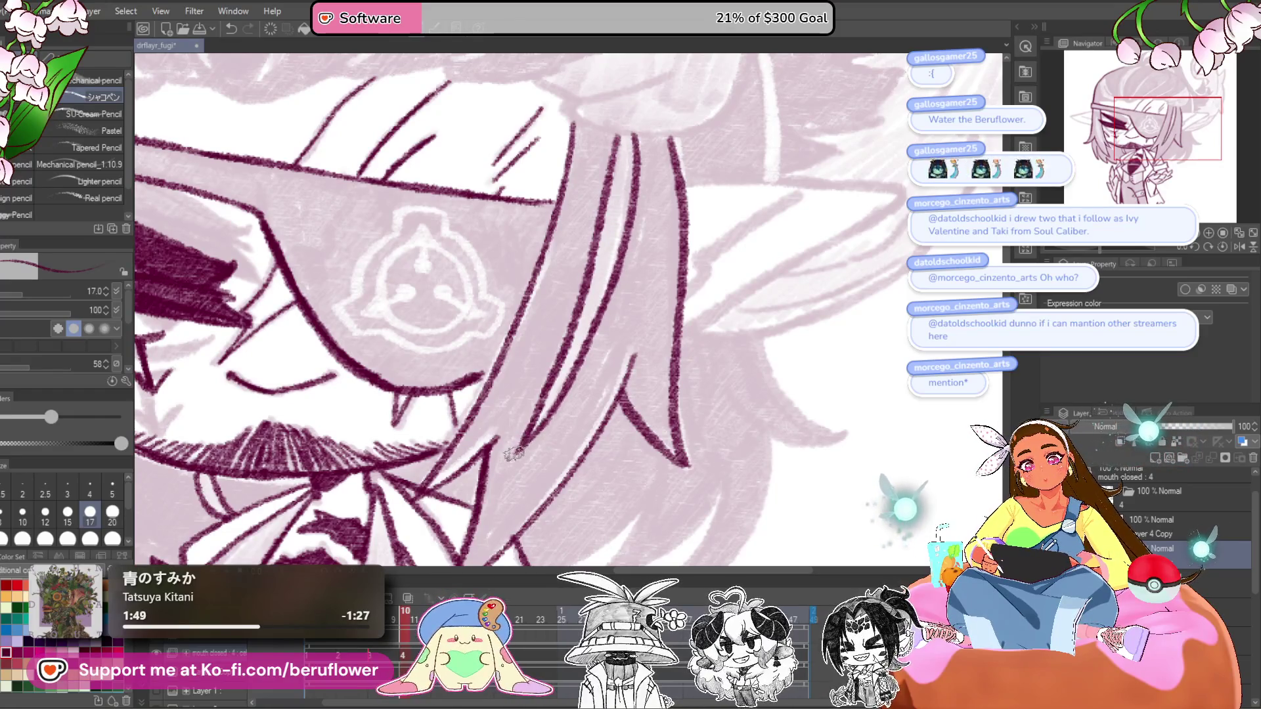
scroll(514, 454, "down", 4)
scroll(510, 446, "down", 2)
scroll(499, 368, "up", 5)
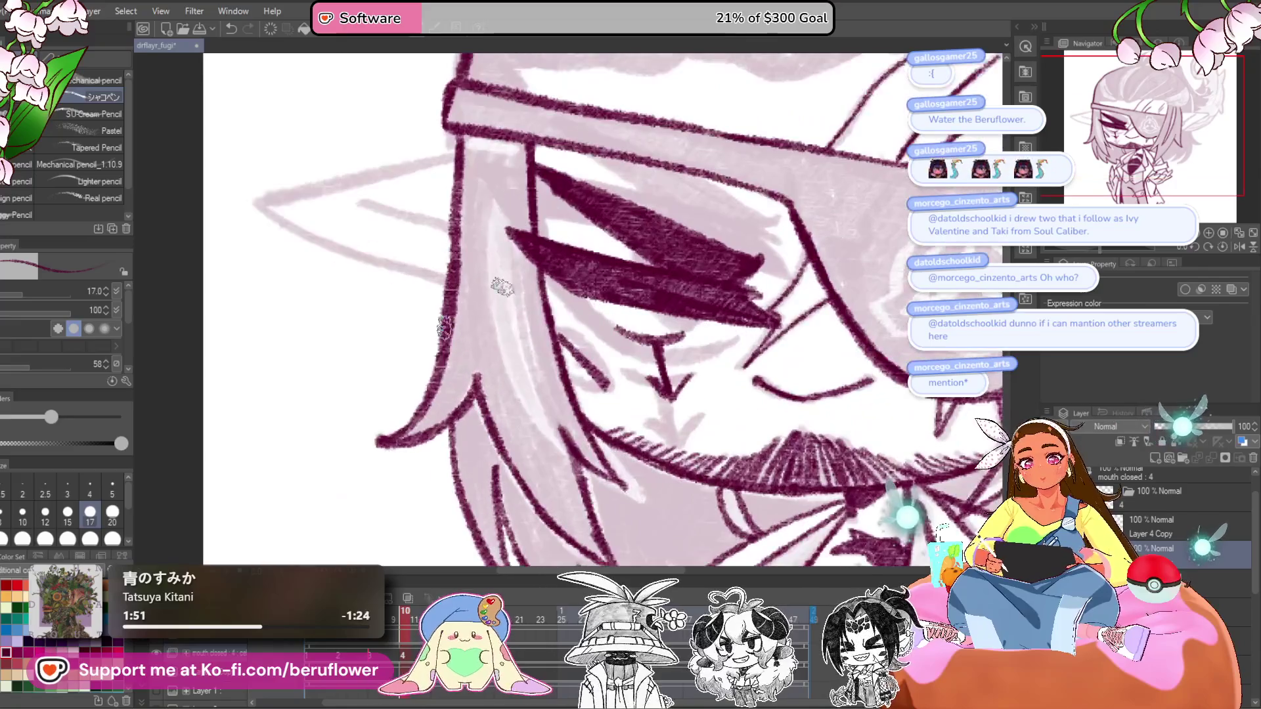
mouse_move(489, 197)
left_mouse_down()
mouse_move(486, 299)
mouse_move(564, 449)
left_mouse_up()
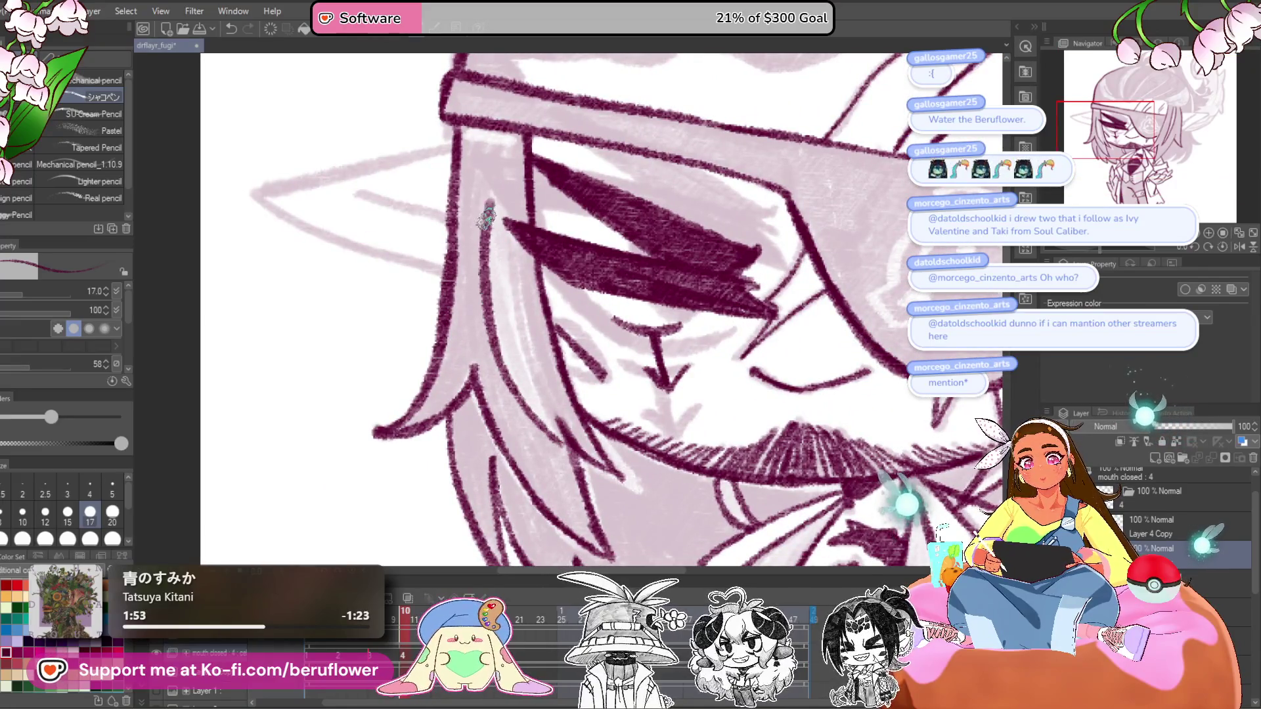
left_click_drag(498, 227, 528, 359)
- Rotate to the right ear and undo the stray strokes inside the ear triangle
scroll(558, 438, "down", 5)
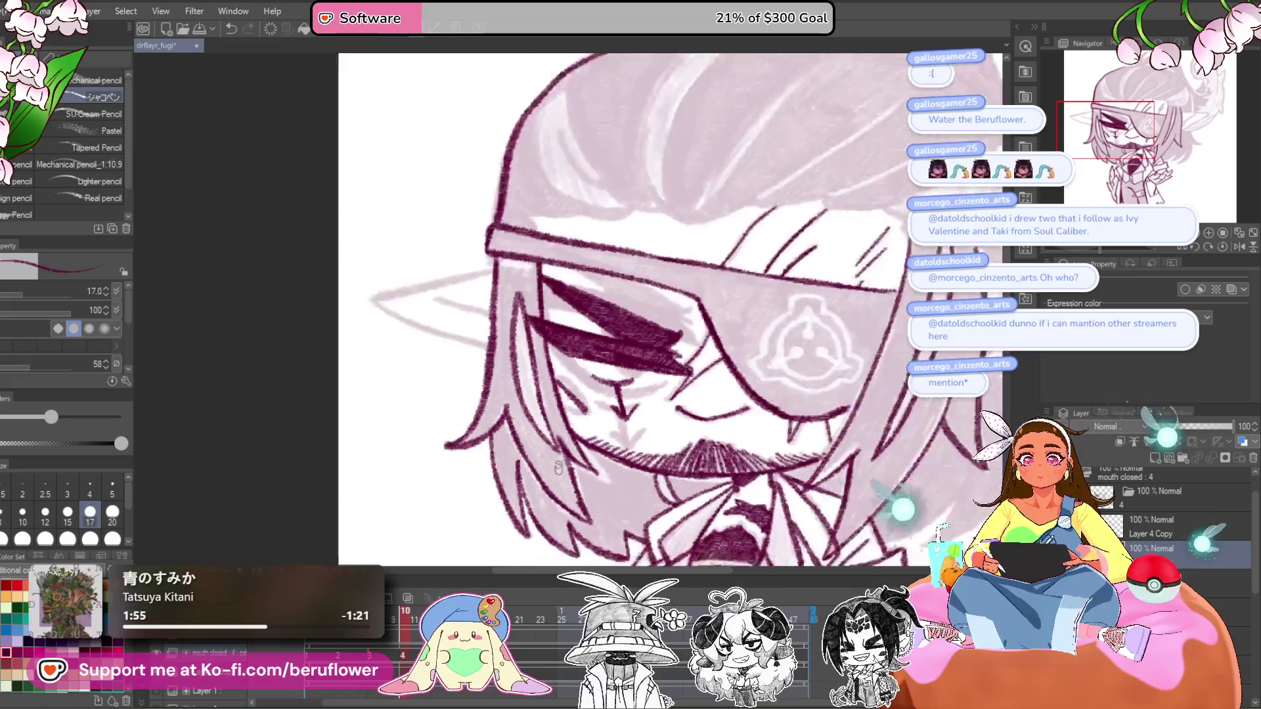
scroll(697, 368, "up", 3)
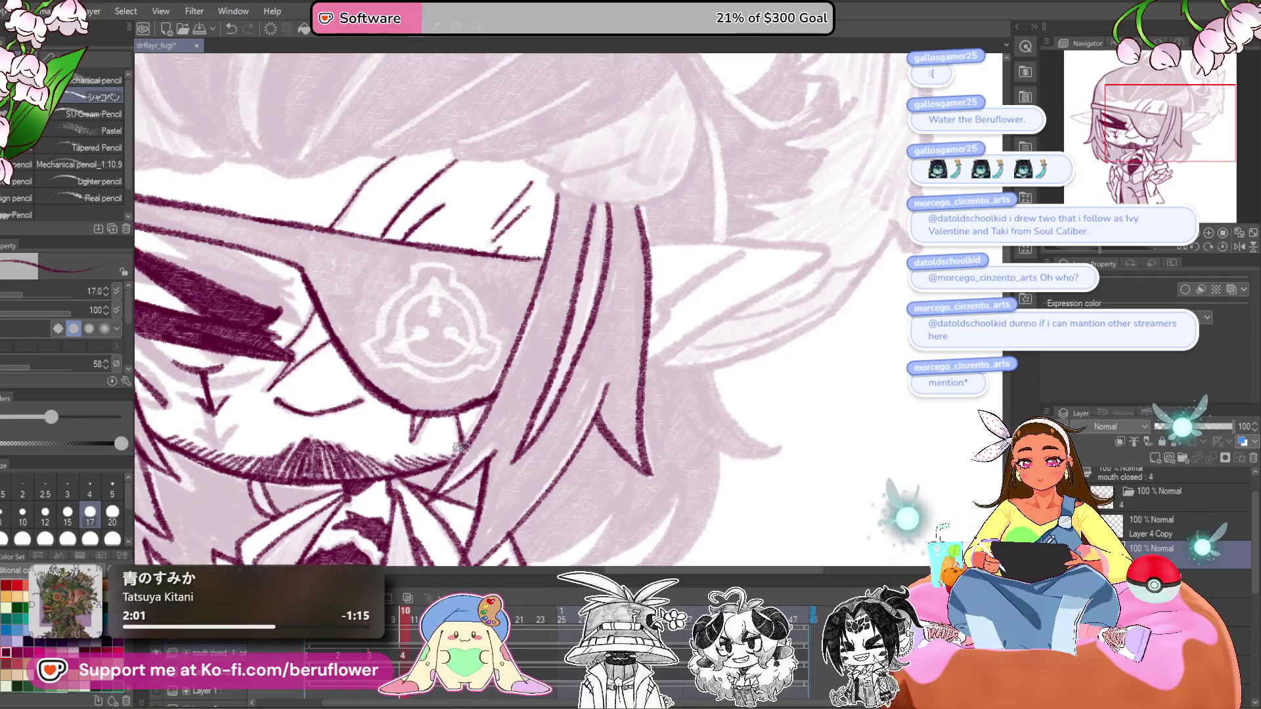
scroll(460, 446, "up", 2)
mouse_move(831, 351)
left_mouse_down()
mouse_move(581, 361)
mouse_move(693, 266)
left_mouse_up()
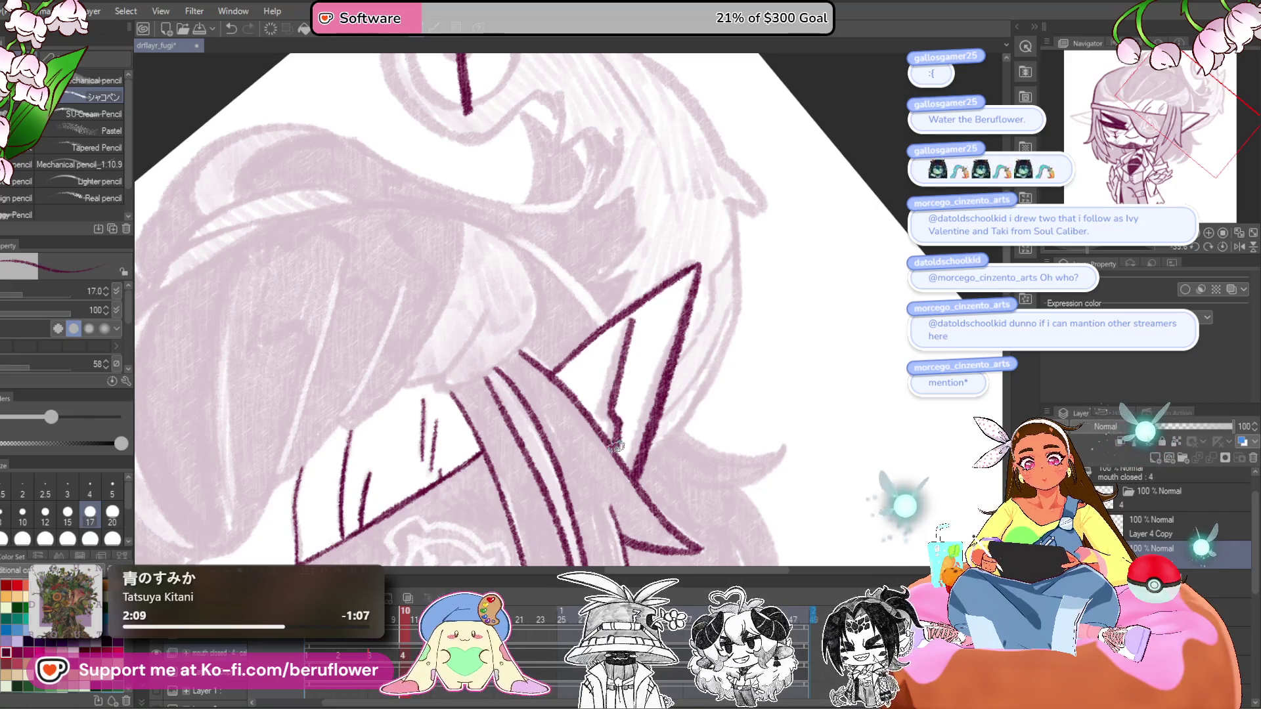
scroll(616, 447, "down", 5)
scroll(629, 298, "up", 6)
key("ctrl+z")
key("ctrl+z")
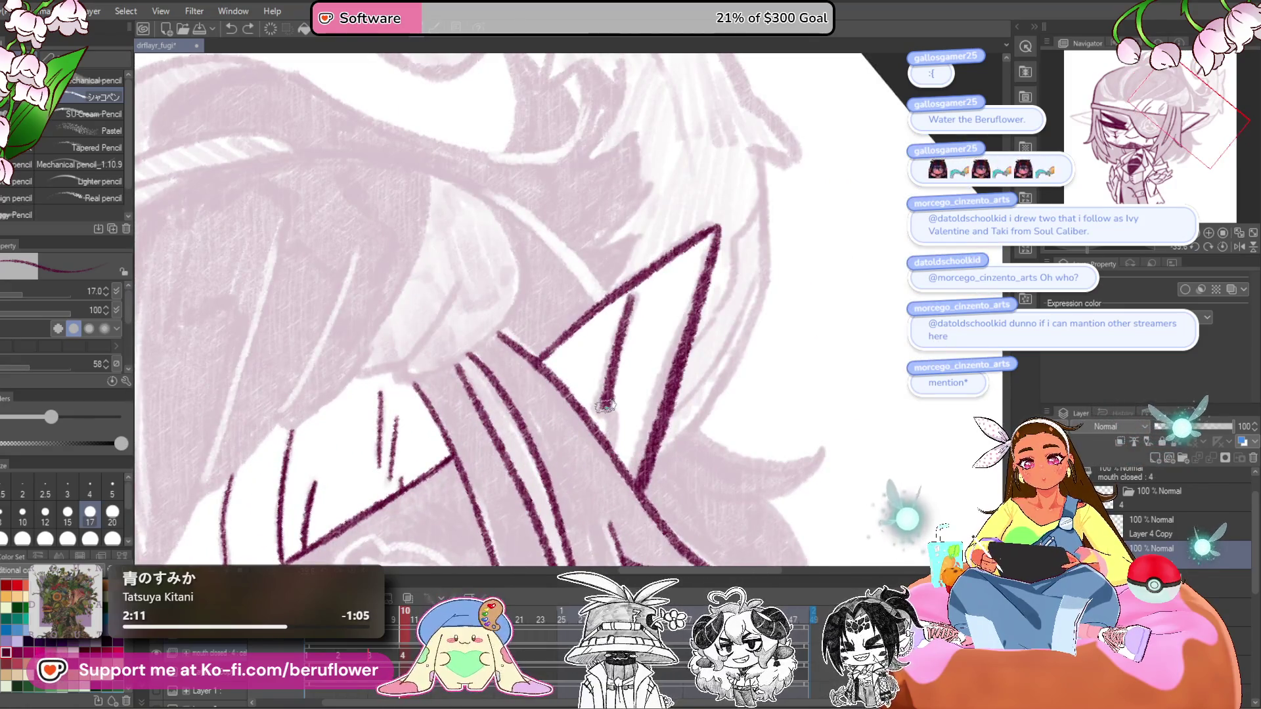
scroll(615, 453, "down", 5)
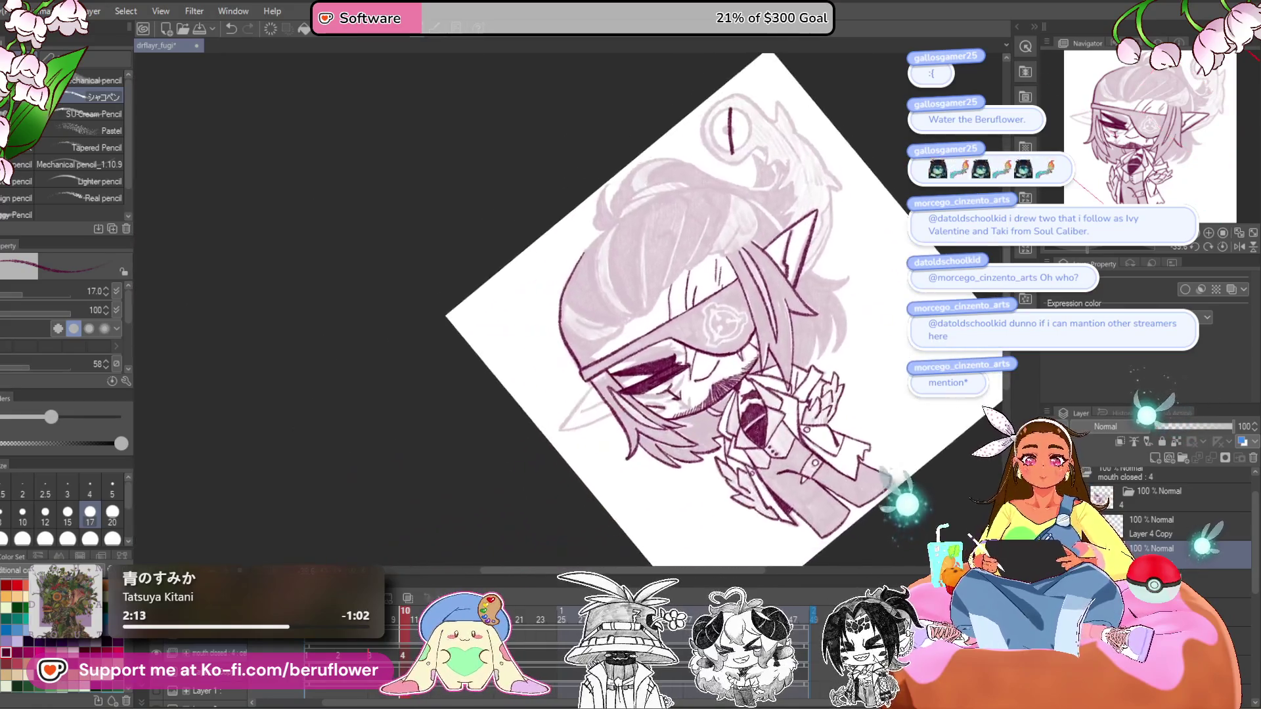
- Ink the left ear's edge in dark maroon, rotating the canvas to extend the line
scroll(600, 437, "up", 5)
mouse_move(618, 312)
left_mouse_down()
mouse_move(502, 458)
mouse_move(614, 397)
left_mouse_up()
left_click_drag(1096, 248, 1121, 249)
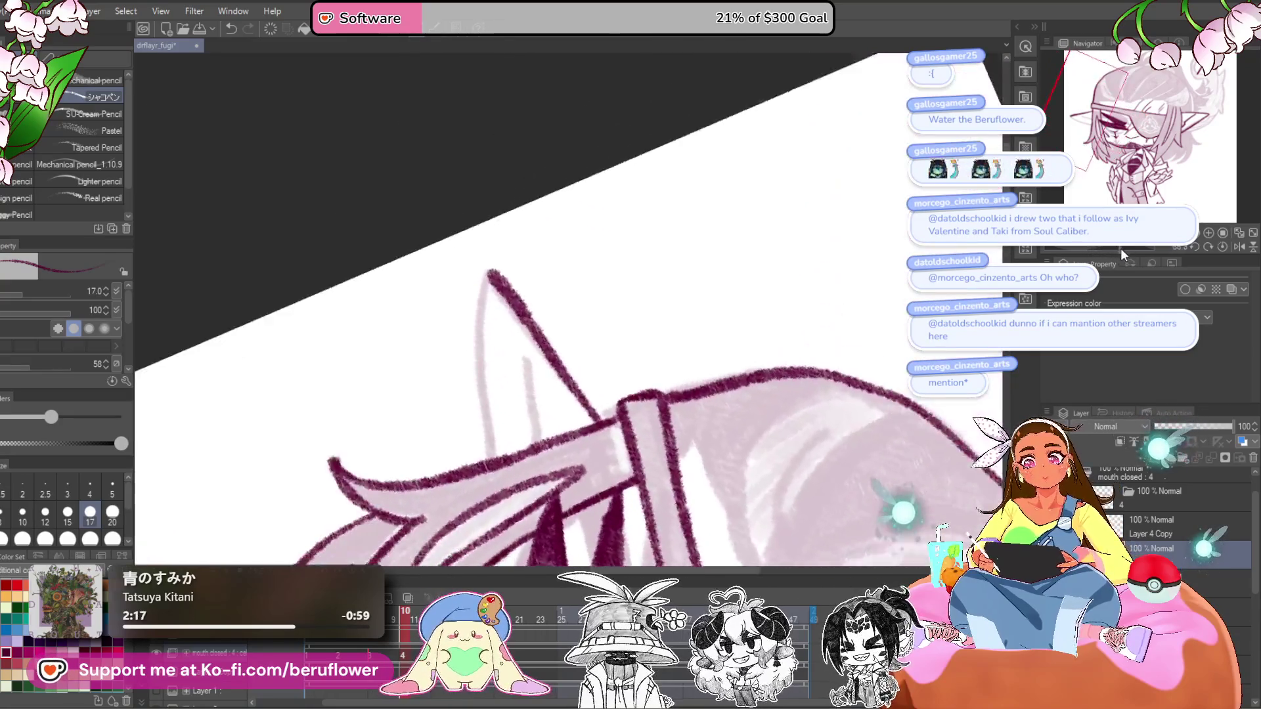
left_click_drag(484, 339, 486, 450)
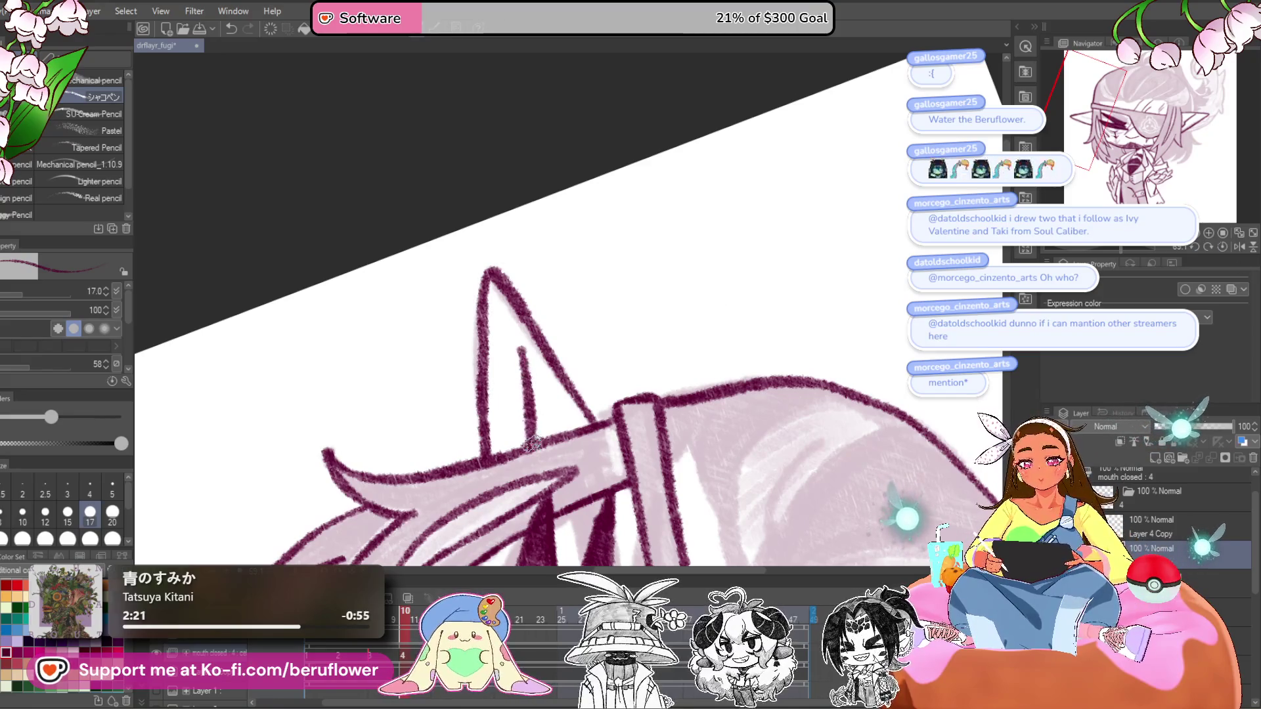
left_click(1223, 247)
- Ink the long curved hair outline across the top of the head
mouse_move(980, 383)
left_mouse_down()
mouse_move(803, 398)
mouse_move(675, 425)
left_mouse_up()
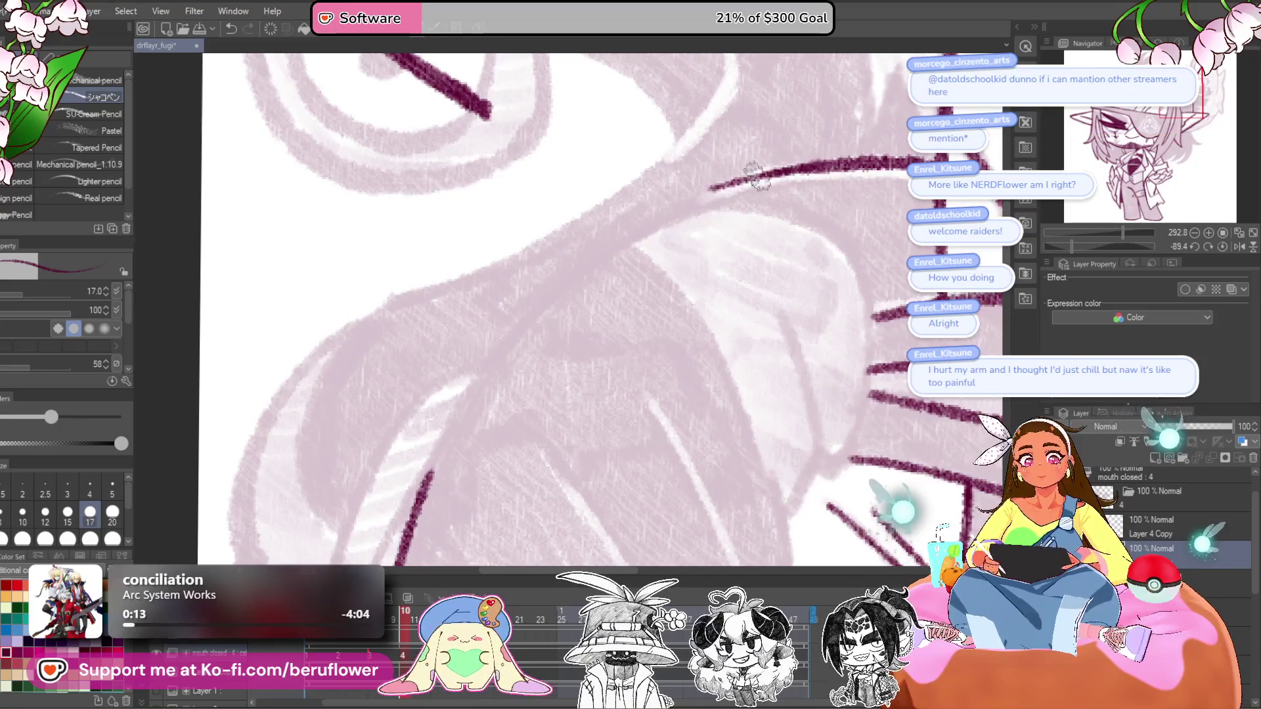
mouse_move(776, 172)
left_mouse_down()
mouse_move(595, 260)
mouse_move(489, 360)
mouse_move(397, 494)
left_mouse_up()
scroll(397, 494, "down", 3)
scroll(754, 279, "up", 2)
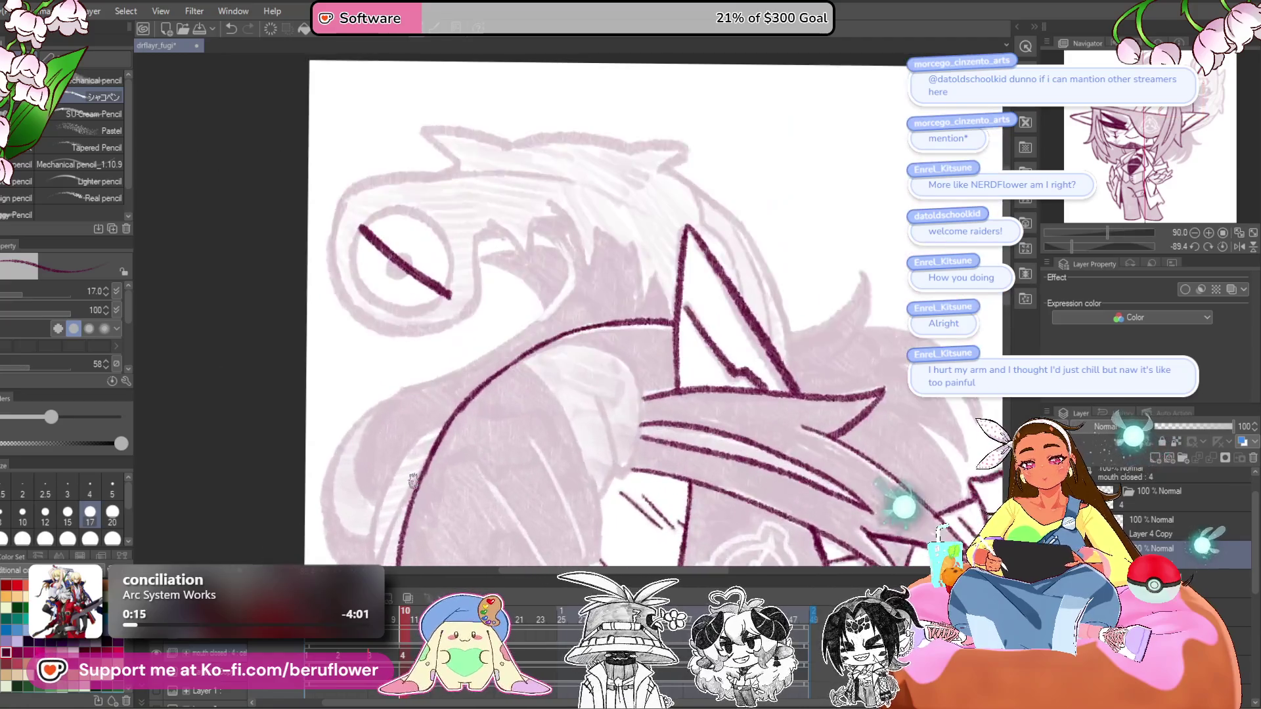
left_click(1223, 247)
scroll(638, 321, "down", 3)
scroll(750, 282, "up", 6)
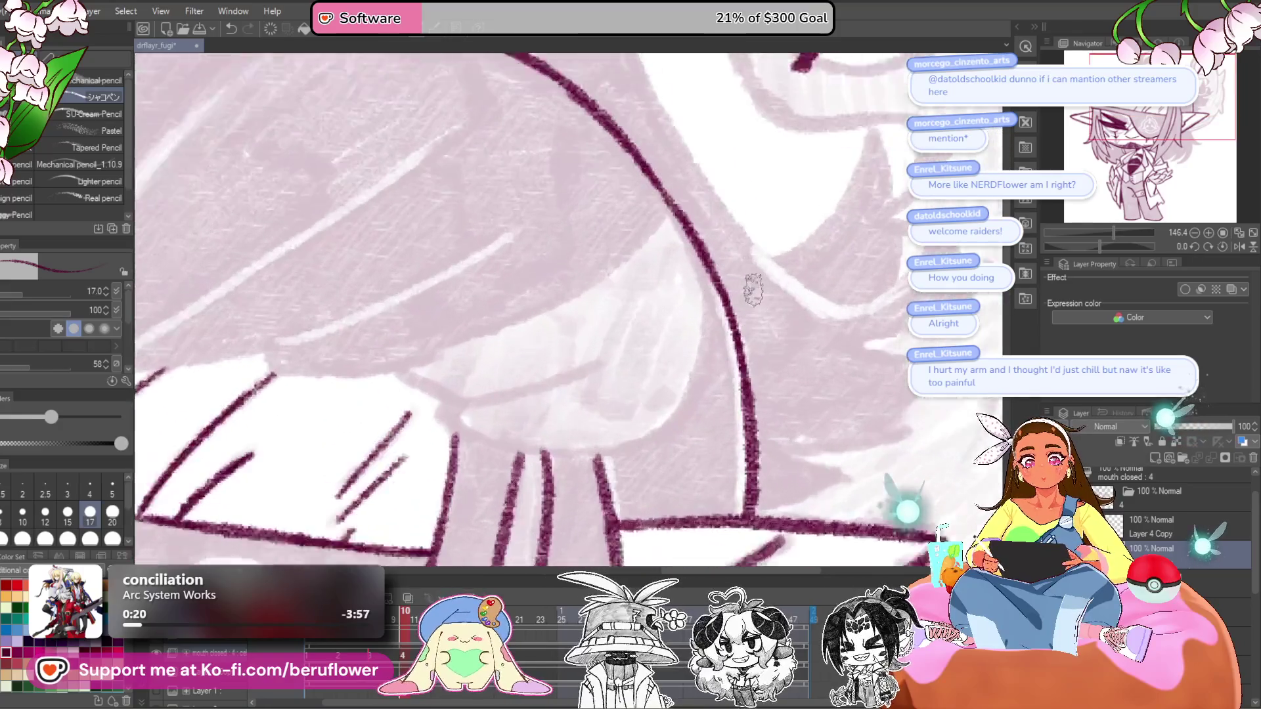
- Ink the hair fold at the lower hair curve where it meets the ear
left_click_drag(793, 216, 642, 333)
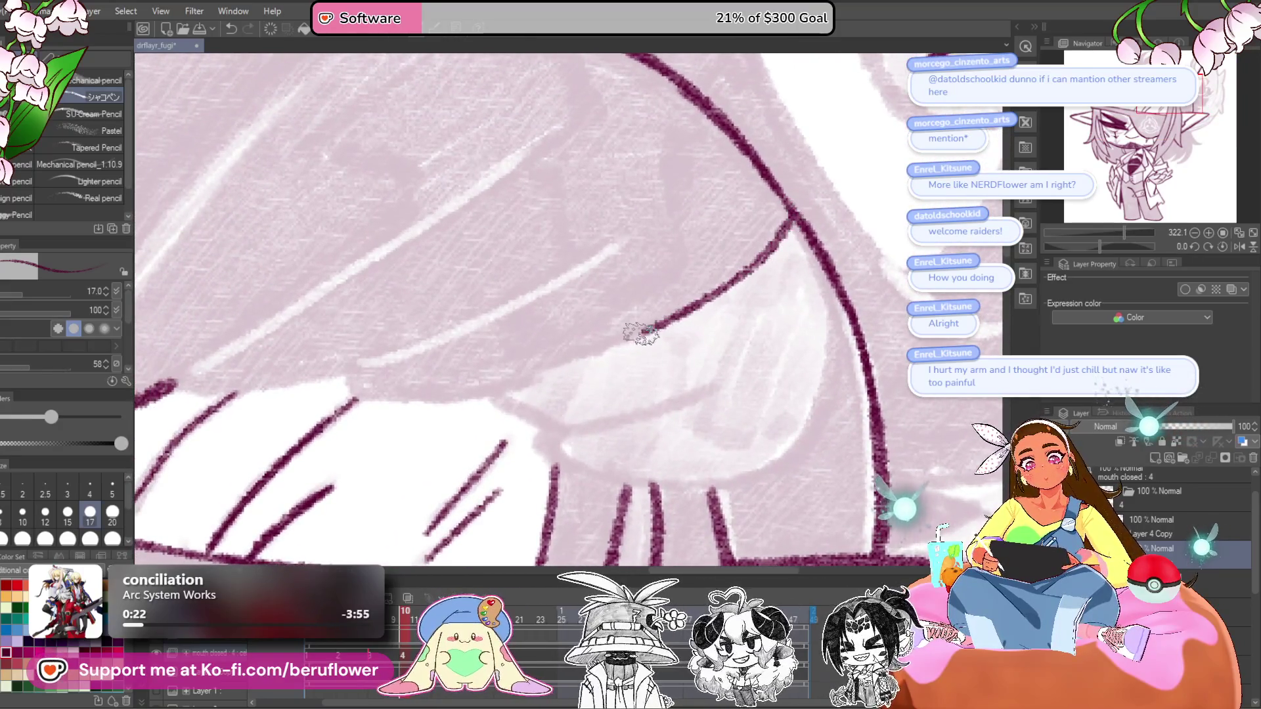
mouse_move(491, 395)
left_mouse_down()
mouse_move(558, 429)
mouse_move(585, 470)
left_mouse_up()
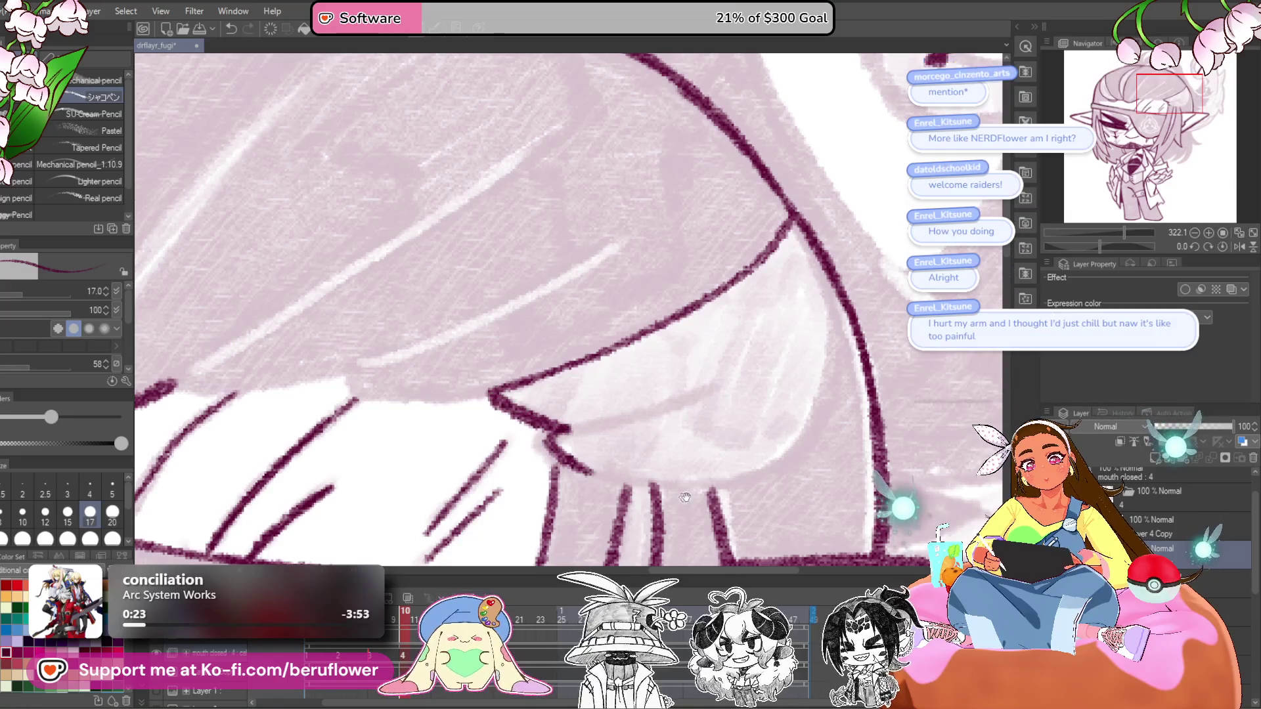
scroll(585, 460, "down", 1)
left_click_drag(557, 411, 712, 361)
scroll(642, 374, "down", 3)
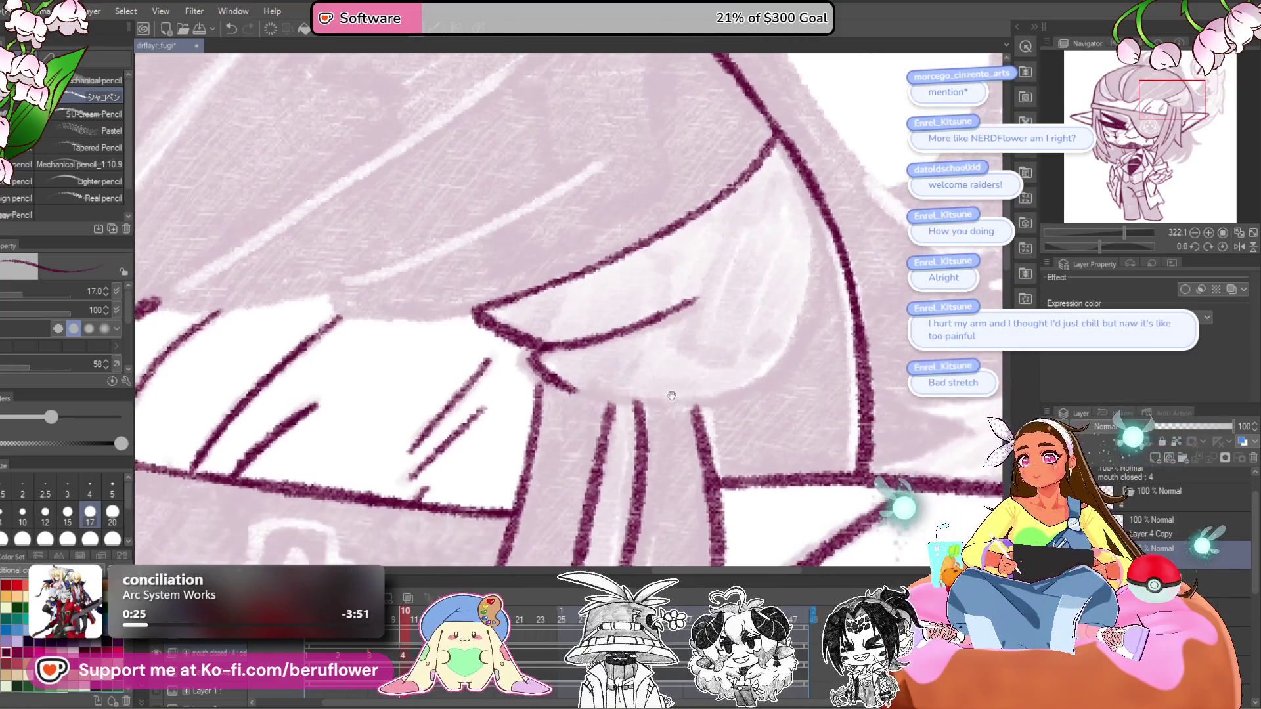
mouse_move(555, 341)
left_mouse_down()
mouse_move(524, 355)
mouse_move(550, 379)
left_mouse_up()
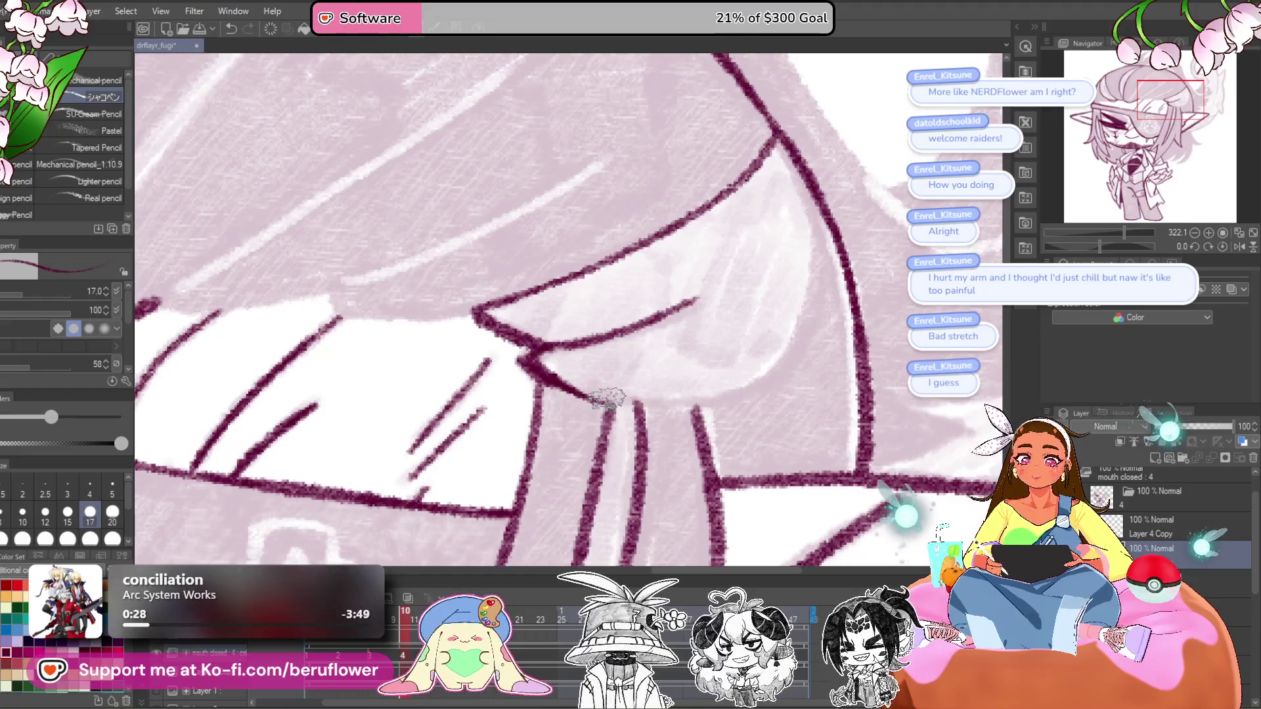
left_click_drag(721, 392, 736, 396)
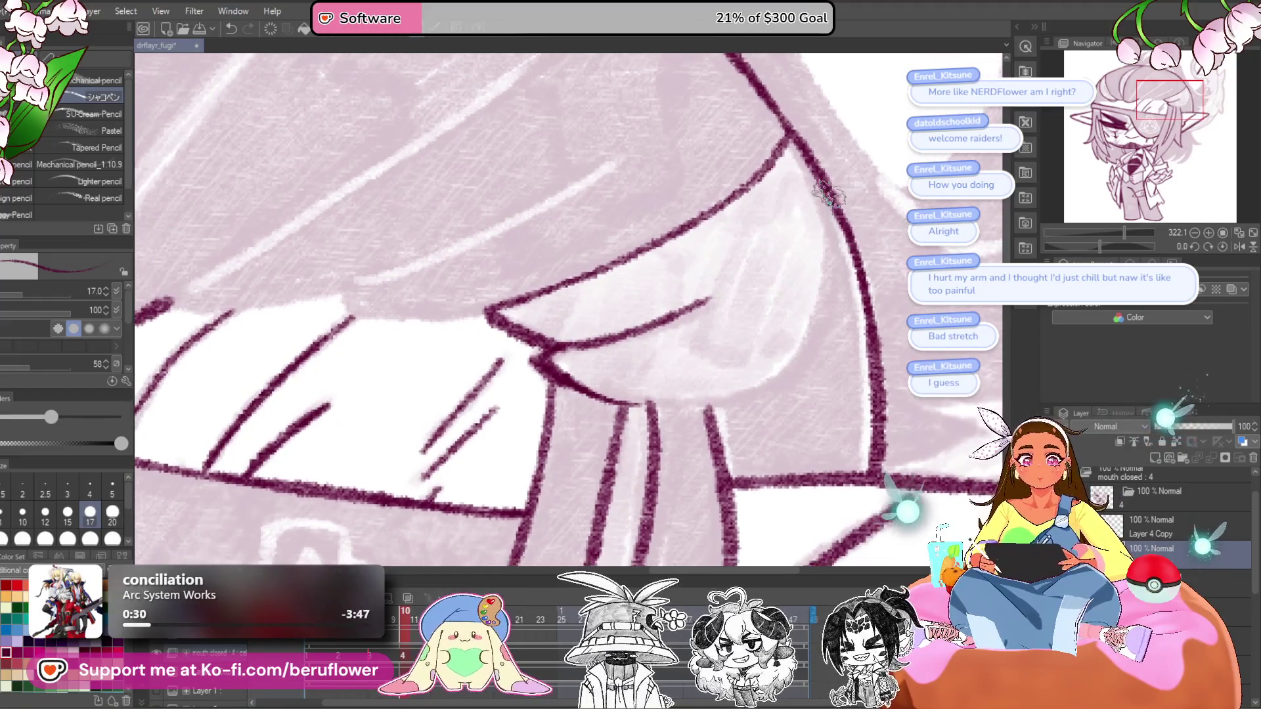
scroll(582, 361, "down", 5)
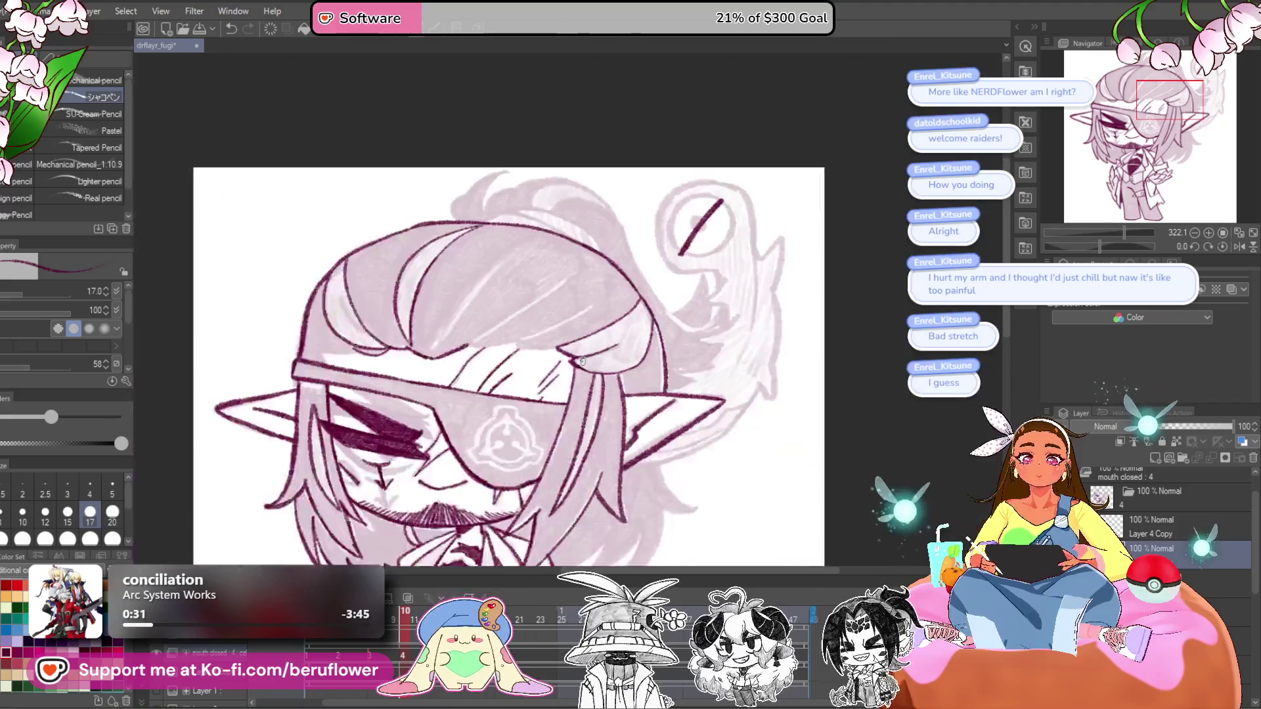
- Ink the first up-right hair strokes and a long curved strand at the back of the head
scroll(582, 361, "up", 2)
scroll(582, 361, "up", 2)
scroll(502, 399, "up", 3)
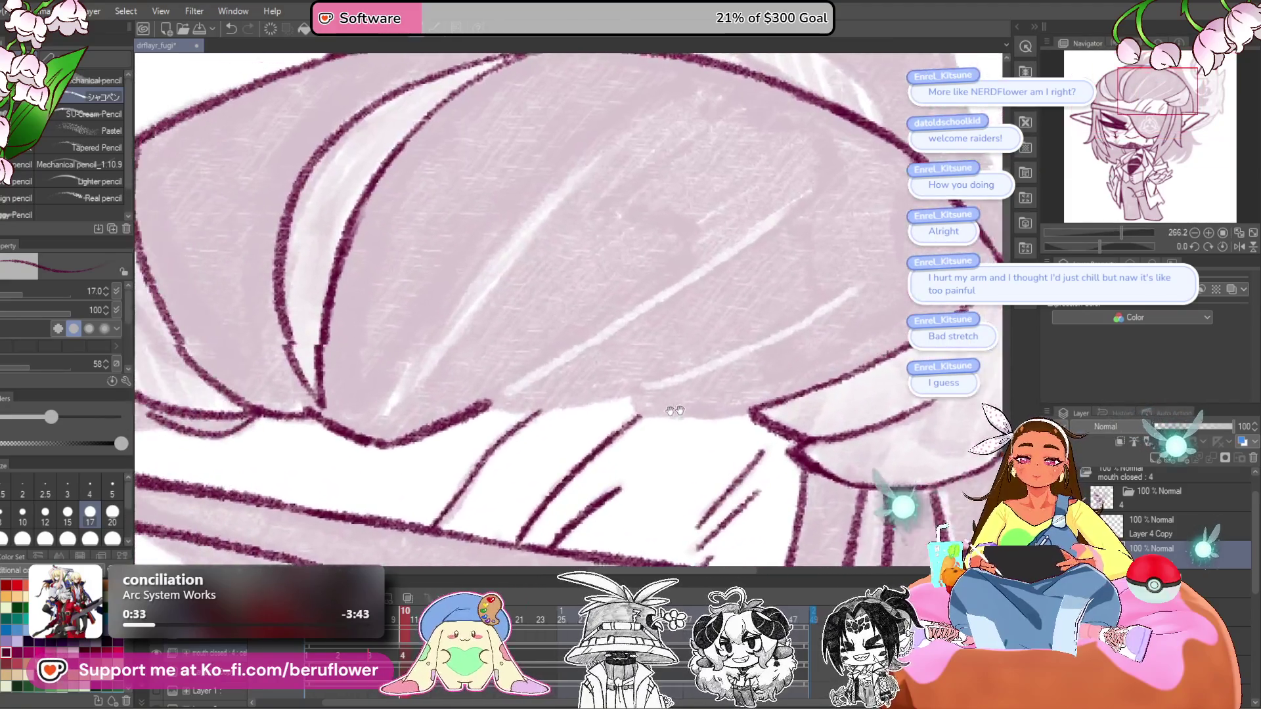
left_click_drag(502, 399, 736, 237)
left_click_drag(641, 254, 674, 333)
mouse_move(722, 154)
left_mouse_down()
mouse_move(515, 324)
mouse_move(446, 452)
mouse_move(585, 270)
mouse_move(706, 164)
left_mouse_up()
scroll(786, 273, "down", 3)
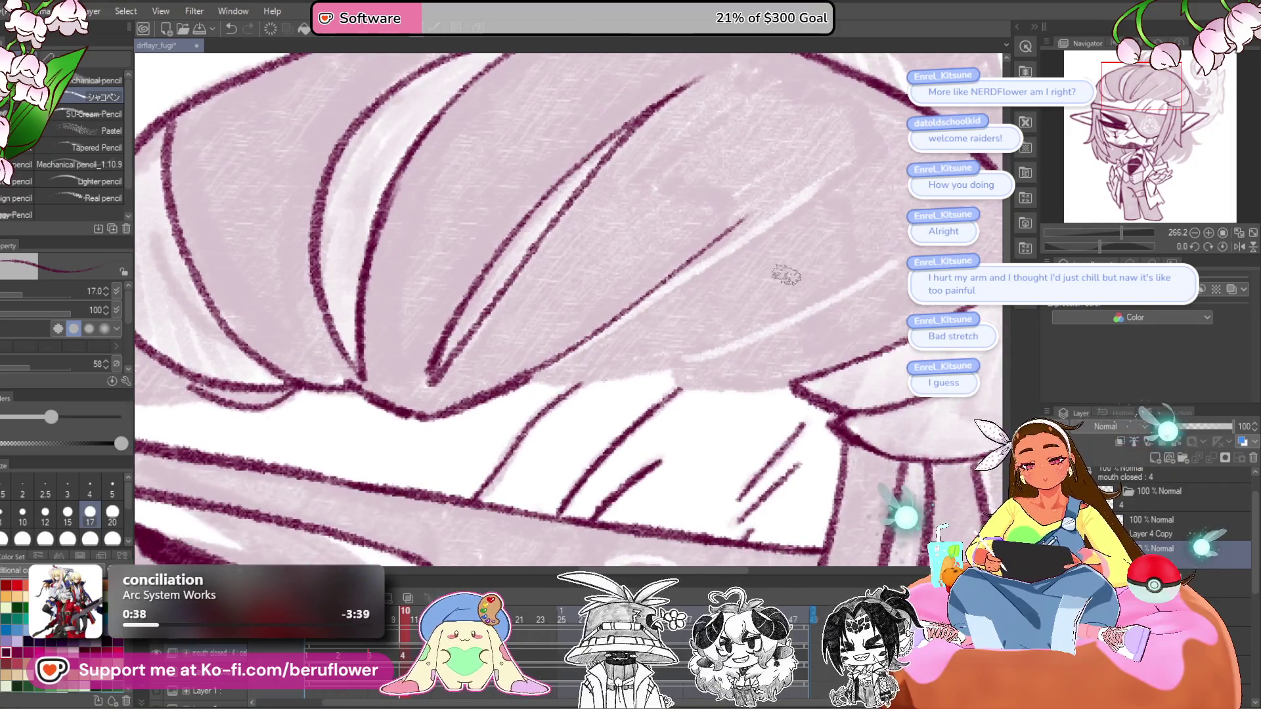
left_click_drag(1112, 252, 1093, 246)
mouse_move(525, 422)
left_mouse_down()
mouse_move(723, 301)
mouse_move(831, 173)
left_mouse_up()
mouse_move(714, 353)
left_mouse_down()
mouse_move(798, 308)
mouse_move(828, 269)
left_mouse_up()
scroll(665, 297, "down", 5)
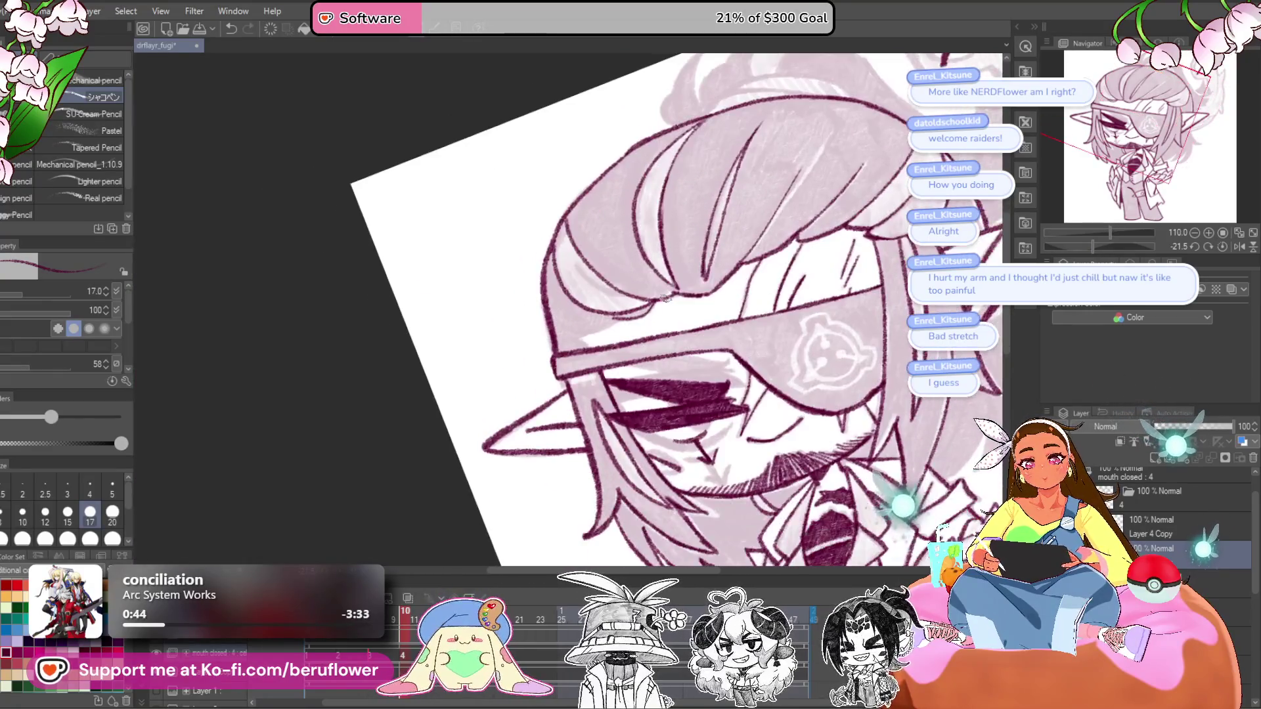
scroll(665, 297, "up", 5)
- Add more dark maroon lines across the back hair on a zoomed, tilted canvas
left_click_drag(722, 289, 607, 341)
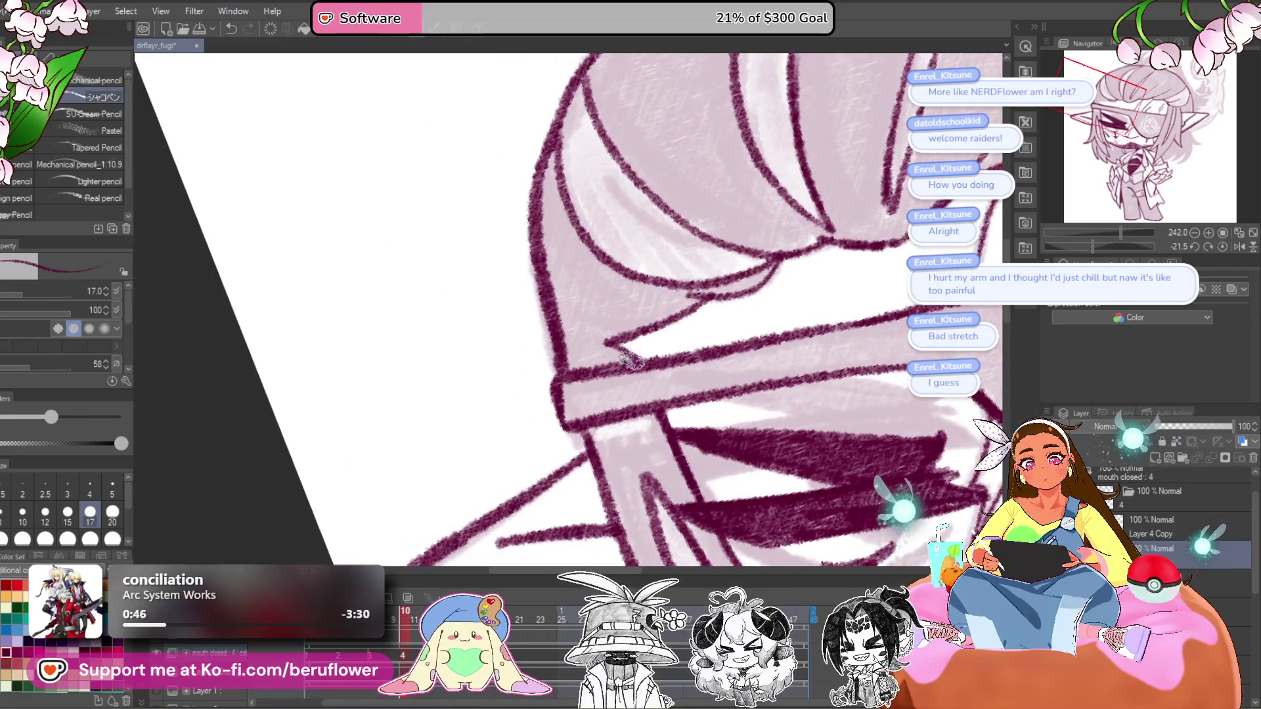
scroll(630, 360, "down", 5)
scroll(614, 336, "up", 5)
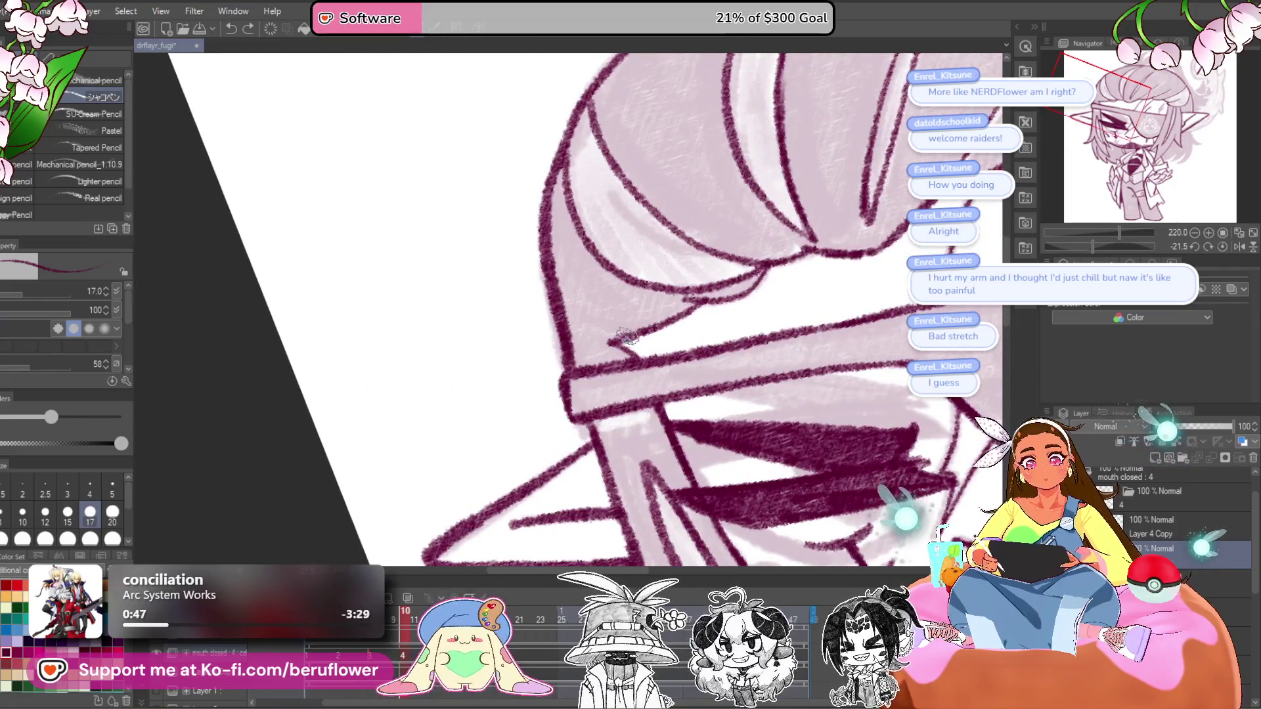
scroll(576, 281, "down", 5)
scroll(818, 333, "up", 2)
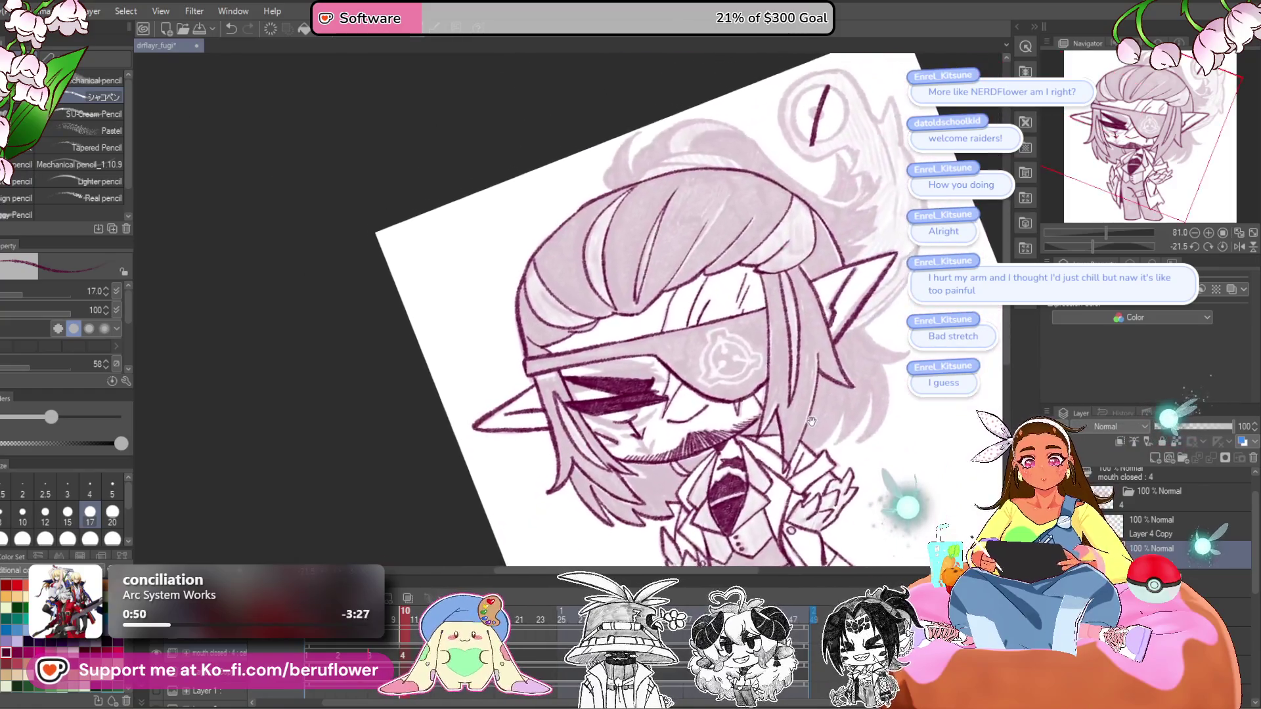
scroll(733, 329, "up", 2)
mouse_move(852, 414)
left_mouse_down()
mouse_move(851, 360)
mouse_move(826, 319)
mouse_move(746, 393)
left_mouse_up()
mouse_move(1106, 232)
left_mouse_down()
mouse_move(1119, 232)
mouse_move(1088, 250)
left_mouse_up()
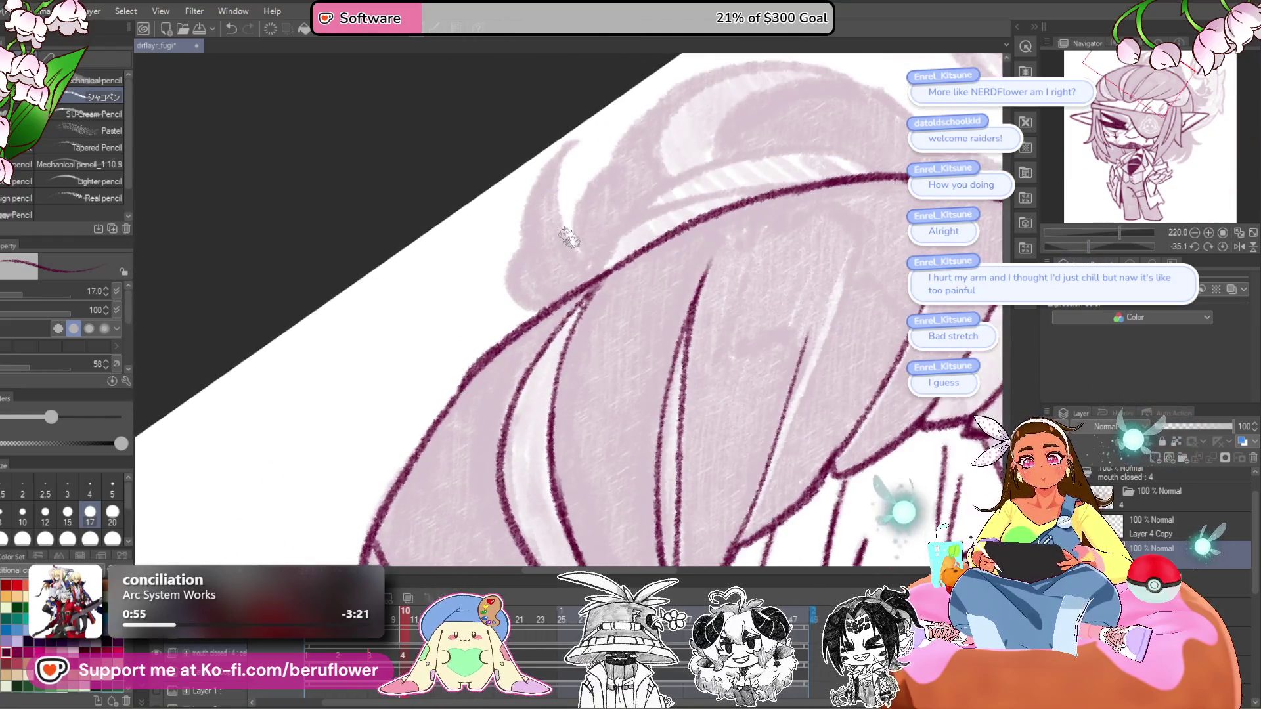
scroll(569, 237, "up", 2)
mouse_move(565, 381)
left_mouse_down()
mouse_move(595, 339)
mouse_move(808, 210)
mouse_move(933, 187)
left_mouse_up()
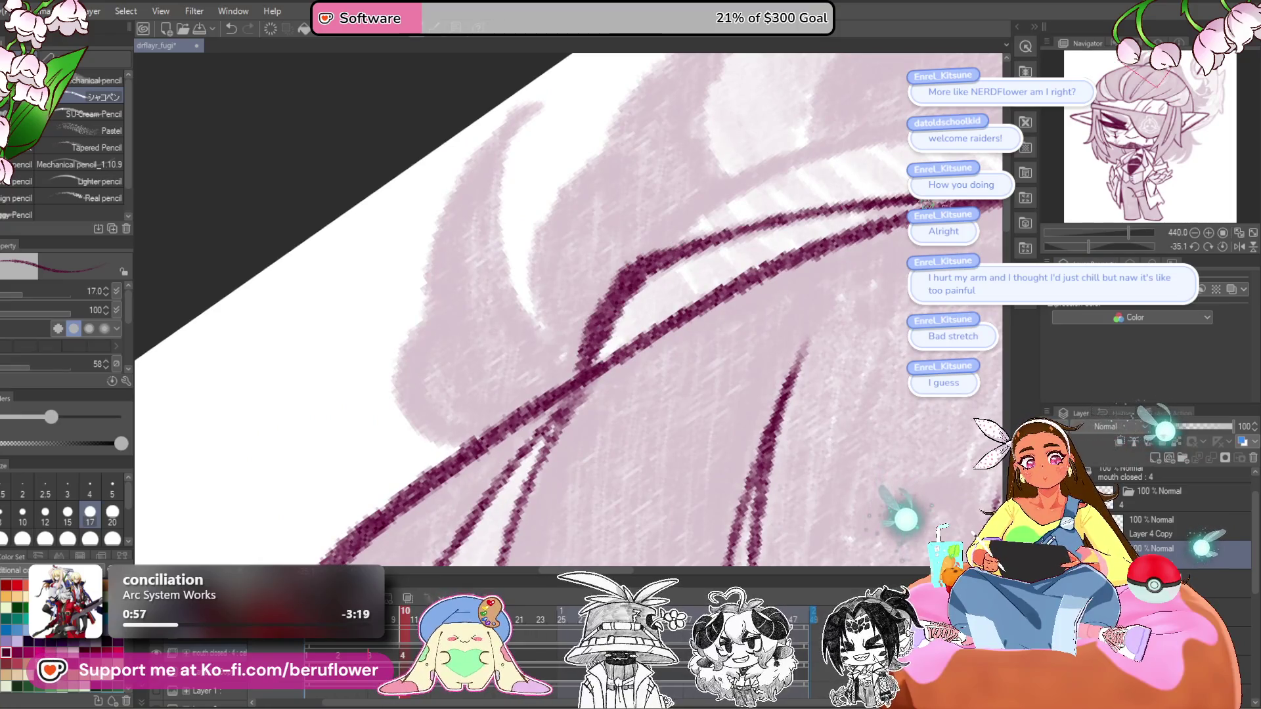
- Ink the long rising hair line and the curved strands running down the hair
left_click_drag(887, 238, 762, 324)
left_click_drag(1125, 243, 1081, 245)
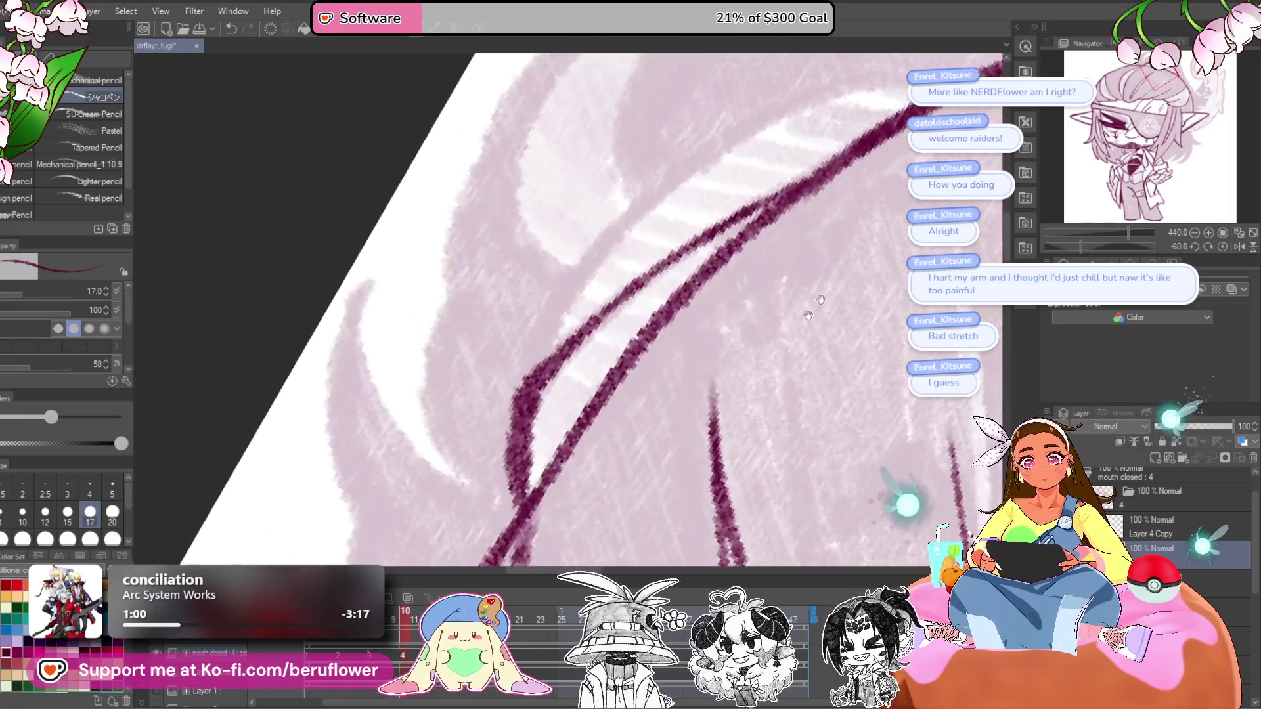
mouse_move(515, 453)
left_mouse_down()
mouse_move(739, 240)
mouse_move(920, 189)
left_mouse_up()
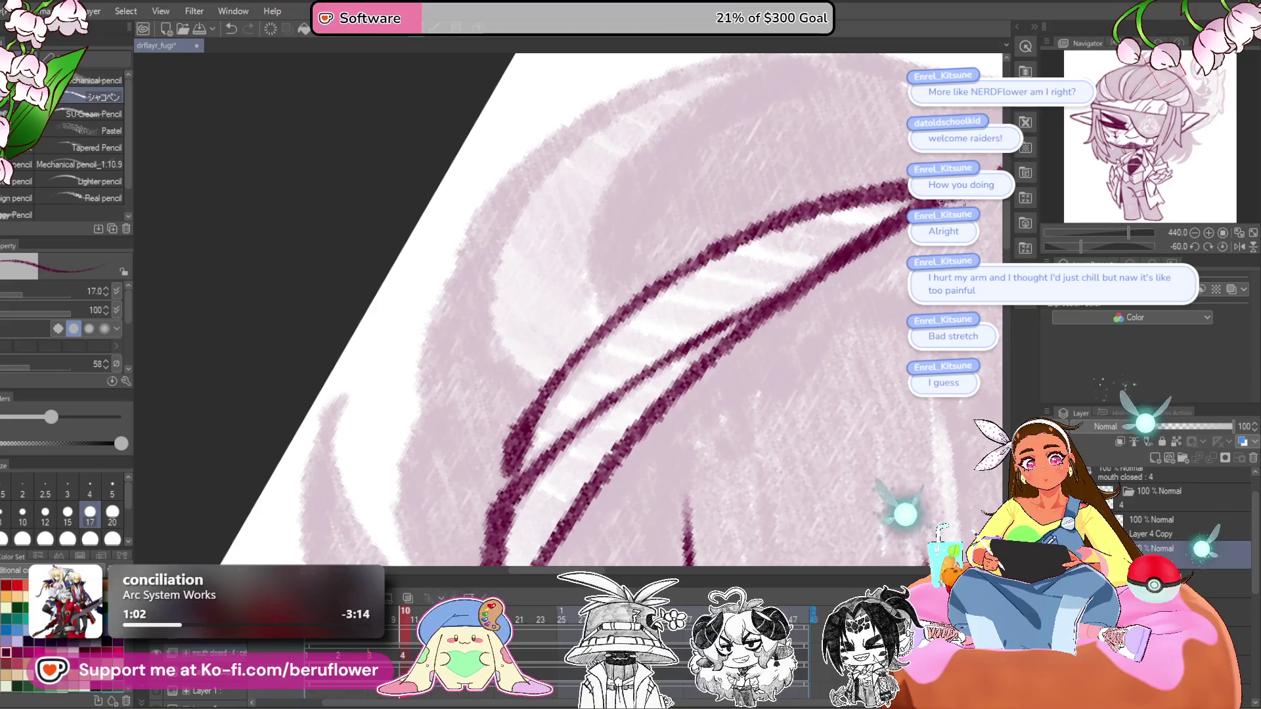
left_click_drag(509, 480, 549, 572)
mouse_move(575, 483)
left_mouse_down()
mouse_move(661, 191)
mouse_move(805, 164)
mouse_move(613, 358)
mouse_move(630, 440)
left_mouse_up()
left_click_drag(631, 440, 694, 381)
mouse_move(746, 108)
left_mouse_down()
mouse_move(552, 334)
mouse_move(546, 460)
mouse_move(591, 328)
mouse_move(552, 263)
mouse_move(666, 407)
left_mouse_up()
- Outline the leaf-shaped hair tuft at the top of the hair
left_click(1215, 241)
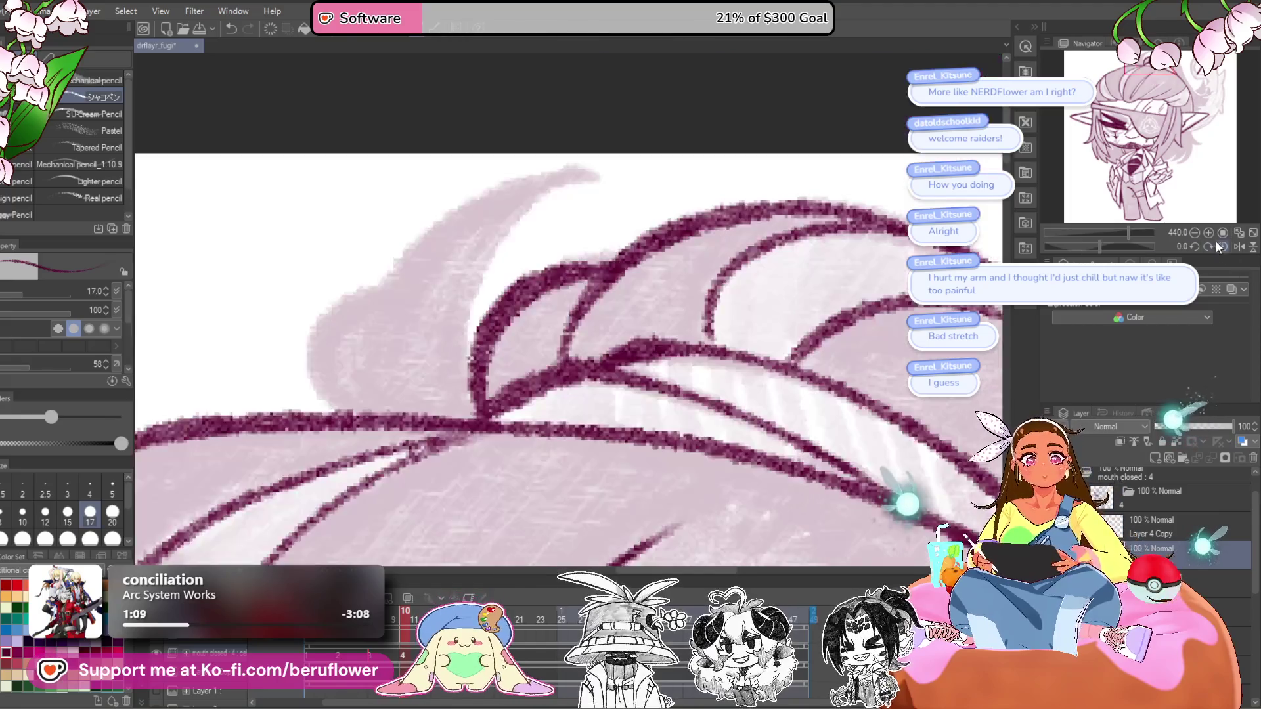
left_click_drag(817, 329, 817, 394)
mouse_move(503, 483)
left_mouse_down()
mouse_move(676, 234)
mouse_move(701, 240)
mouse_move(608, 463)
left_mouse_up()
left_click_drag(480, 484, 535, 324)
scroll(535, 324, "down", 5)
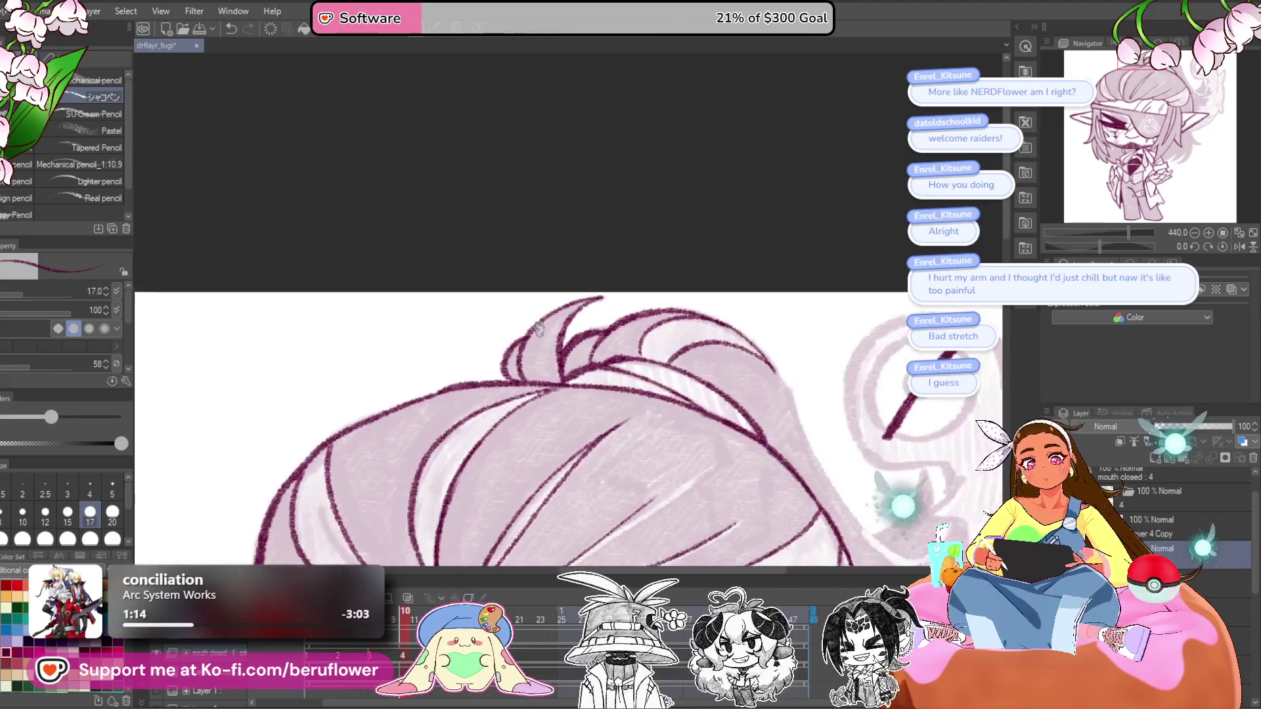
- Extend the hair line toward the creature beside the head
left_click_drag(725, 425, 568, 250)
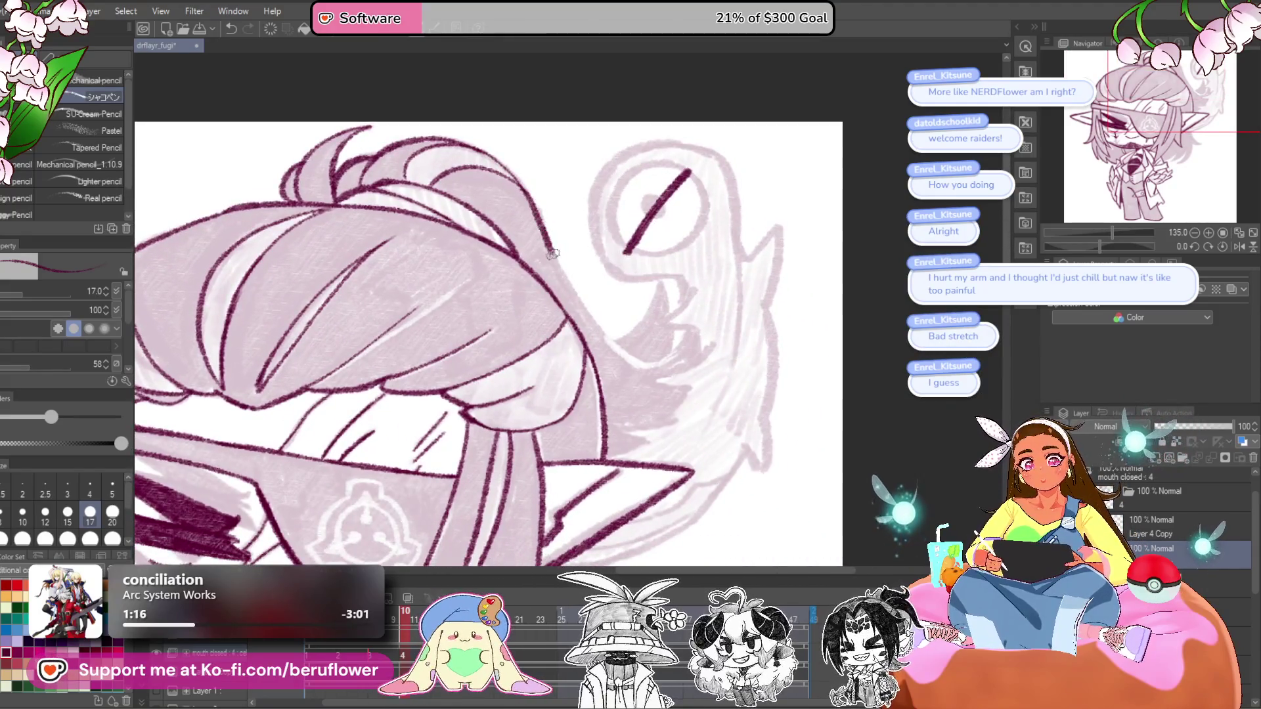
scroll(676, 339, "up", 4)
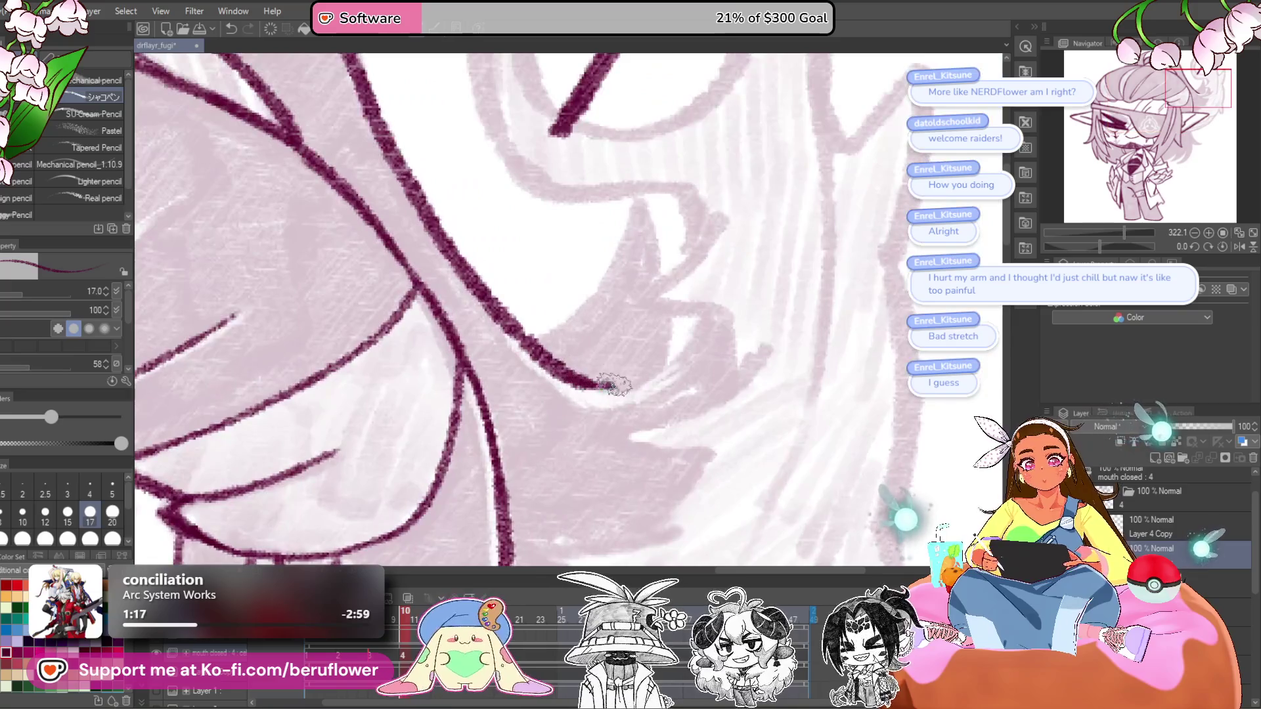
left_click_drag(614, 384, 716, 317)
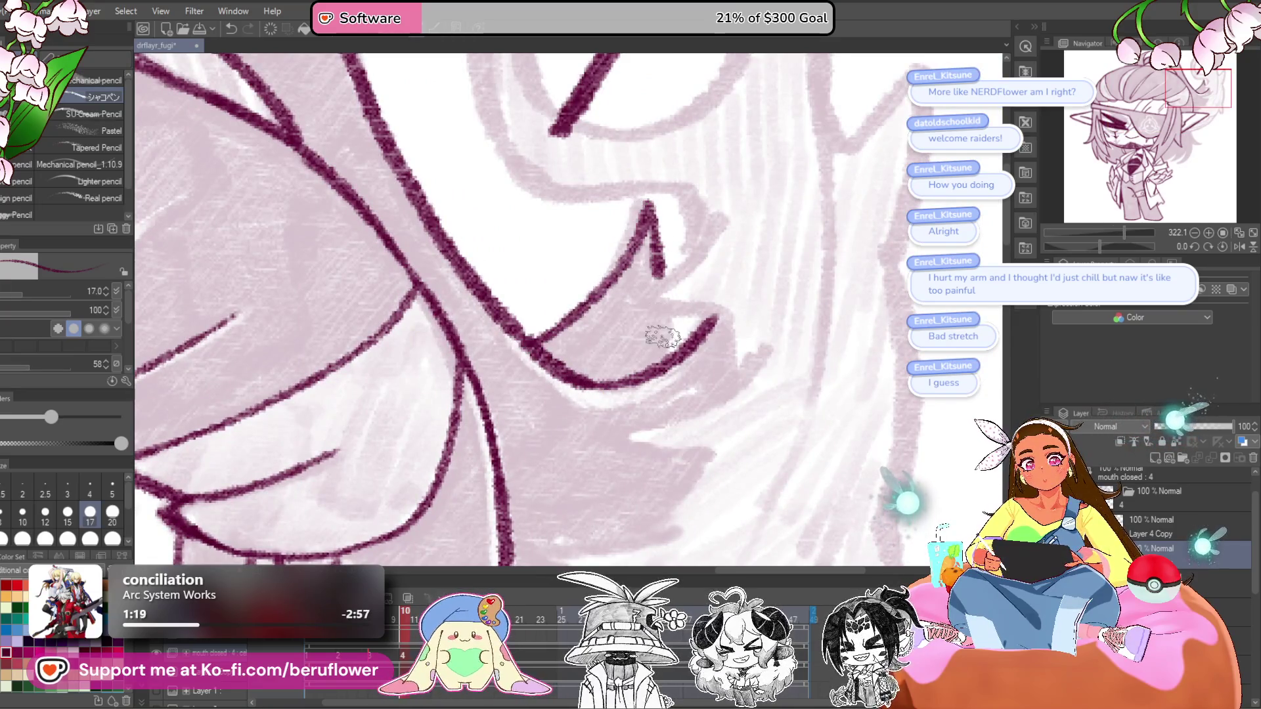
left_click_drag(660, 361, 712, 245)
scroll(633, 344, "down", 5)
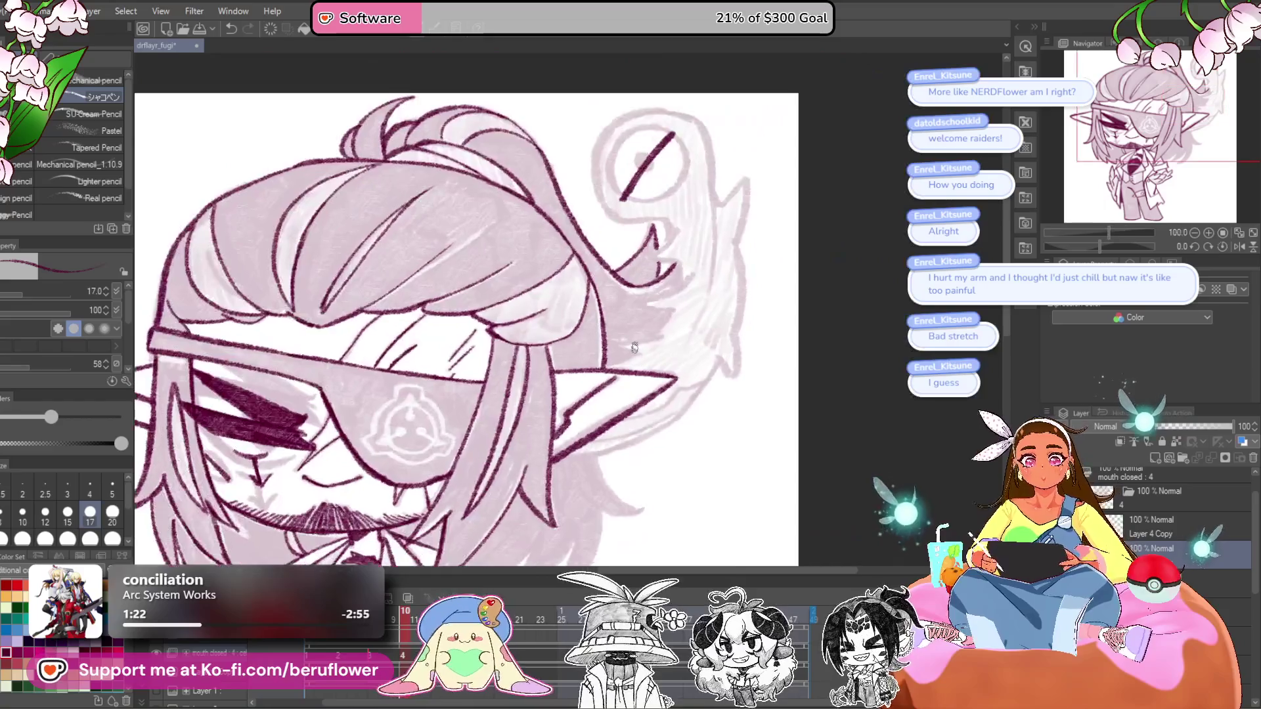
mouse_move(766, 369)
left_mouse_down()
mouse_move(779, 470)
mouse_move(751, 450)
left_mouse_up()
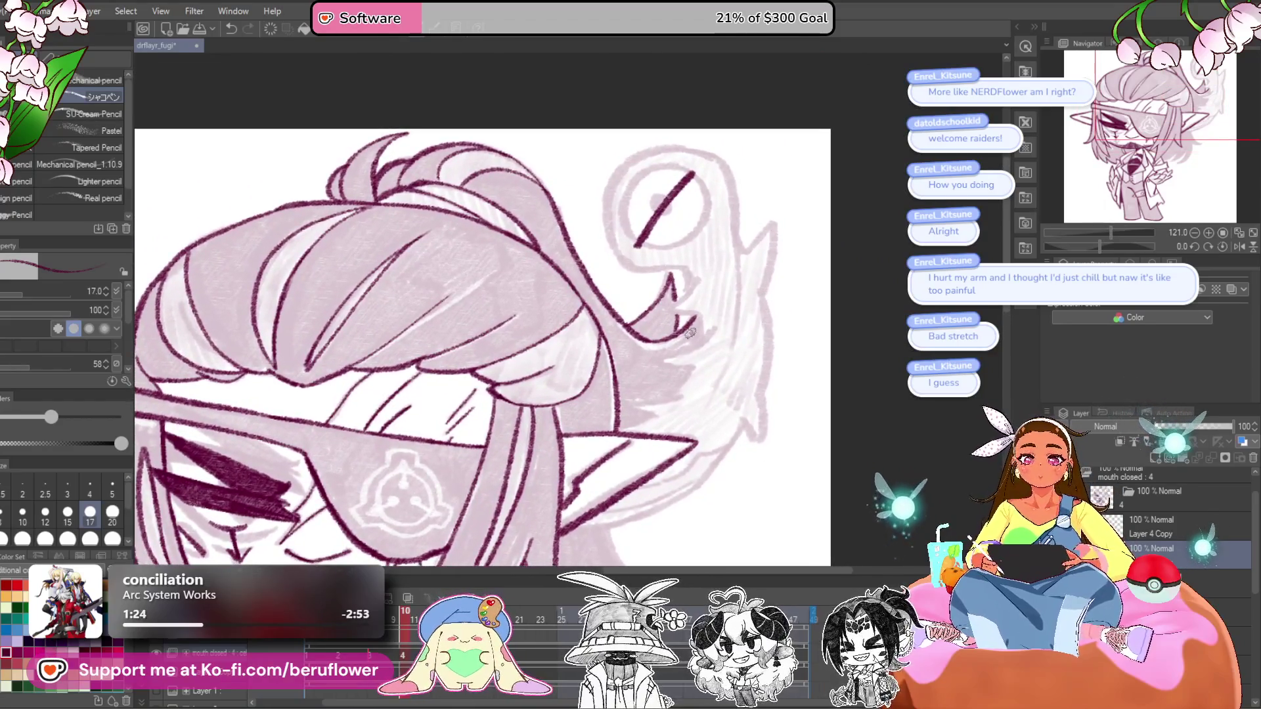
scroll(690, 333, "up", 2)
- Outline the creature's eye and mouth corner, comparing the other frame before returning to frame 10
mouse_move(591, 197)
left_mouse_down()
mouse_move(624, 254)
mouse_move(638, 220)
left_mouse_up()
left_click_drag(627, 200, 617, 343)
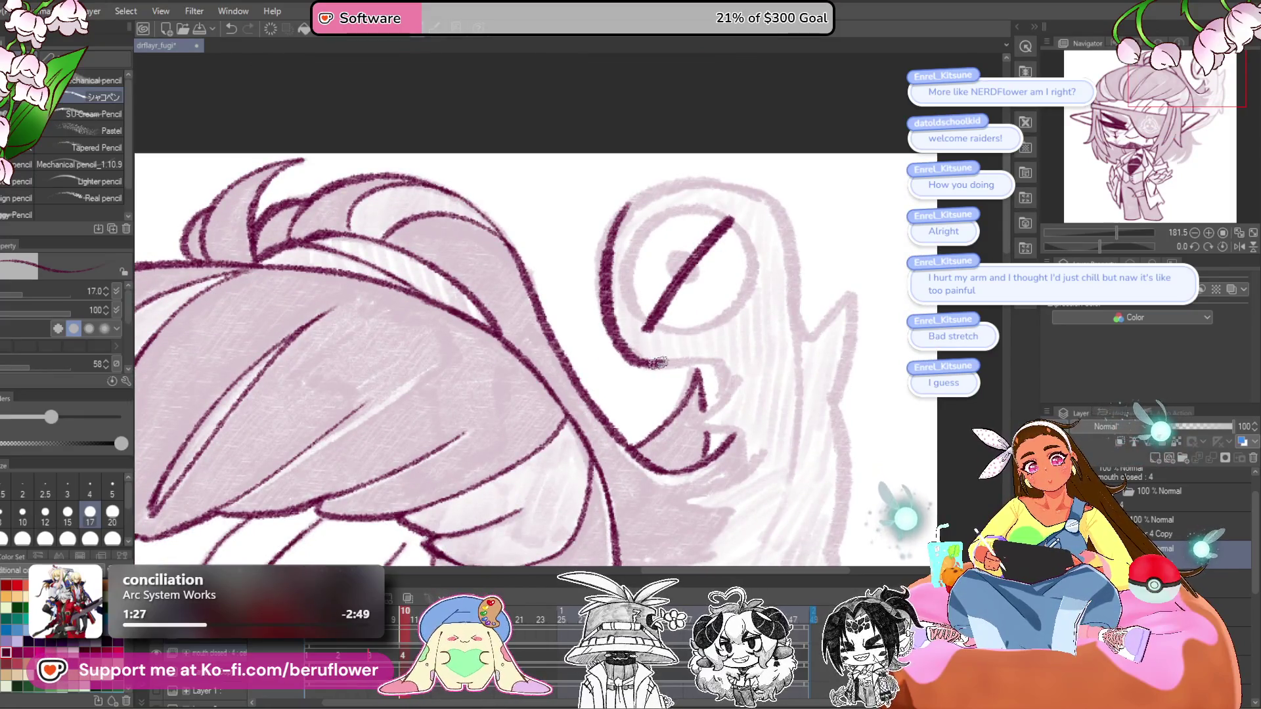
left_click_drag(713, 367, 722, 380)
mouse_move(731, 430)
left_mouse_down()
mouse_move(737, 309)
mouse_move(734, 338)
left_mouse_up()
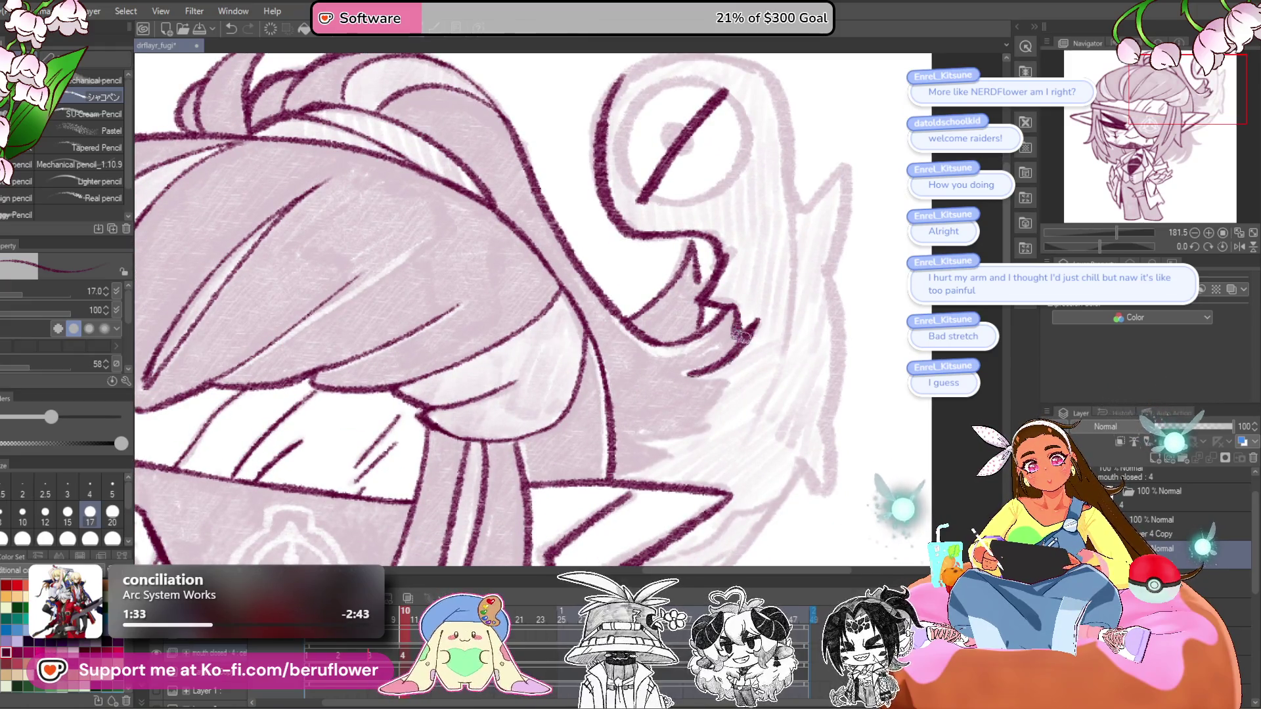
left_click_drag(406, 627, 434, 627)
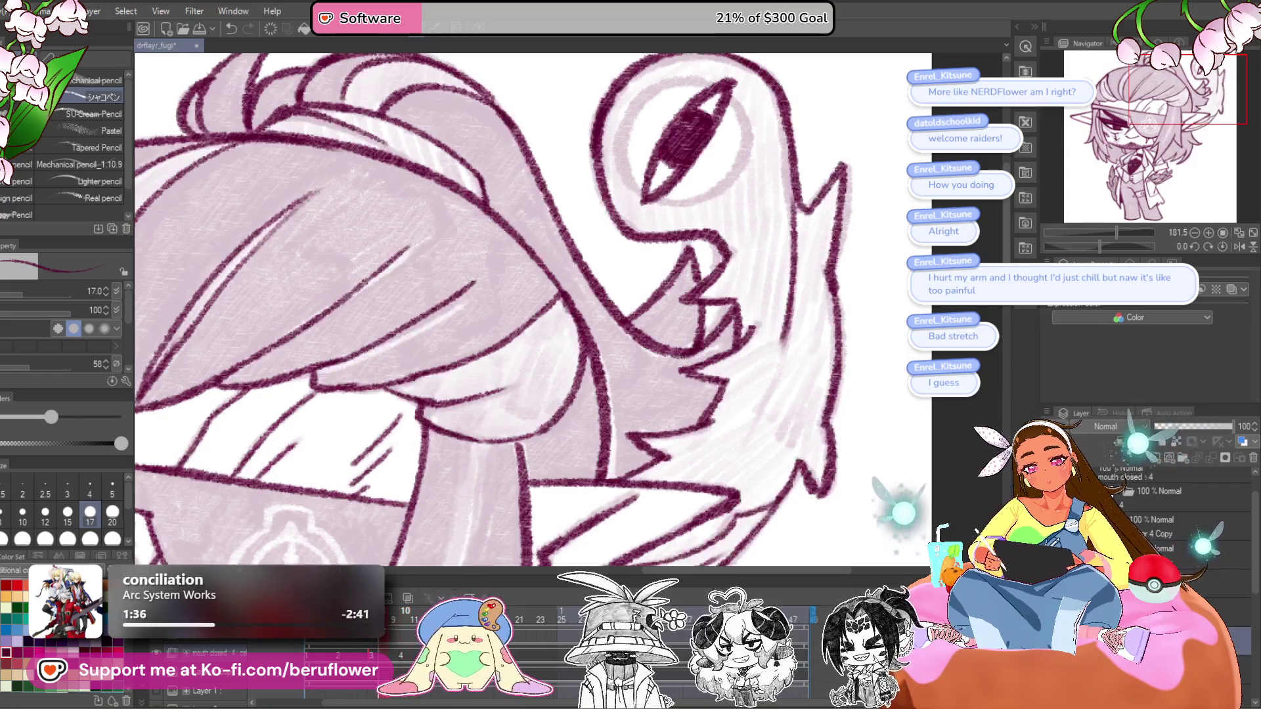
left_click(405, 630)
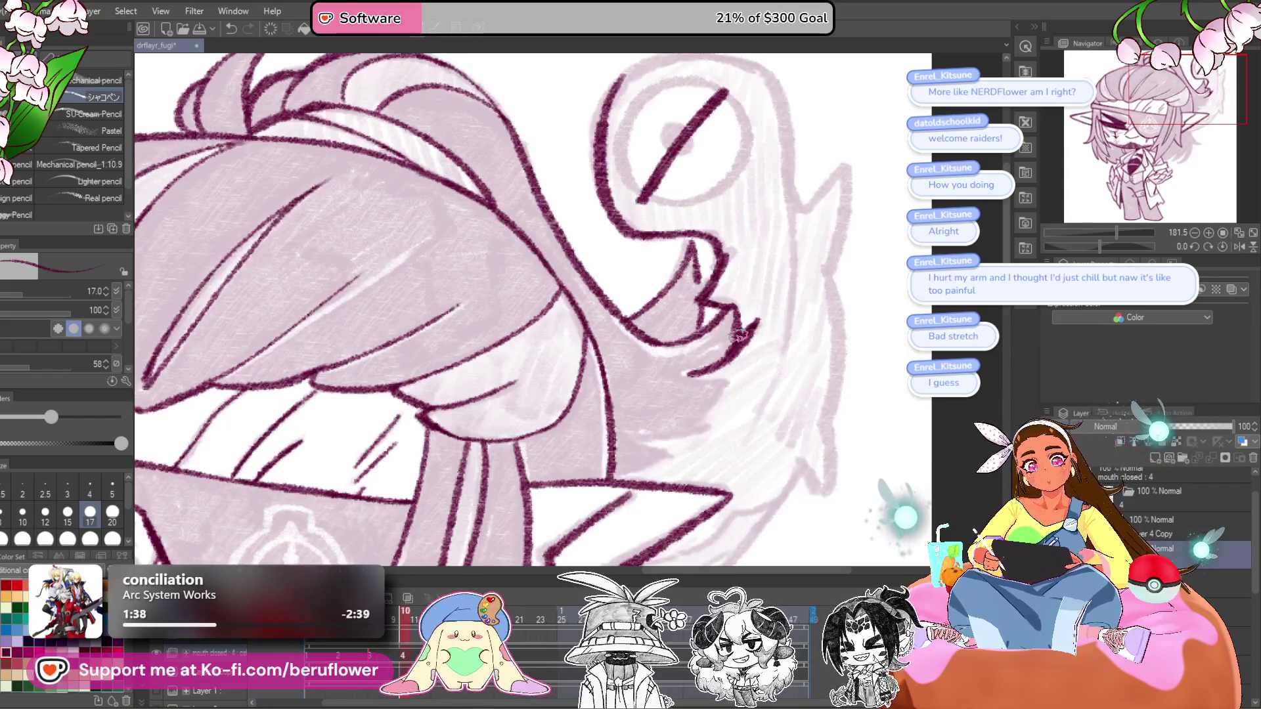
- Ink the line under the creature's mouth, its lower jaw, and a jagged edge near the ear
left_click_drag(686, 373, 723, 381)
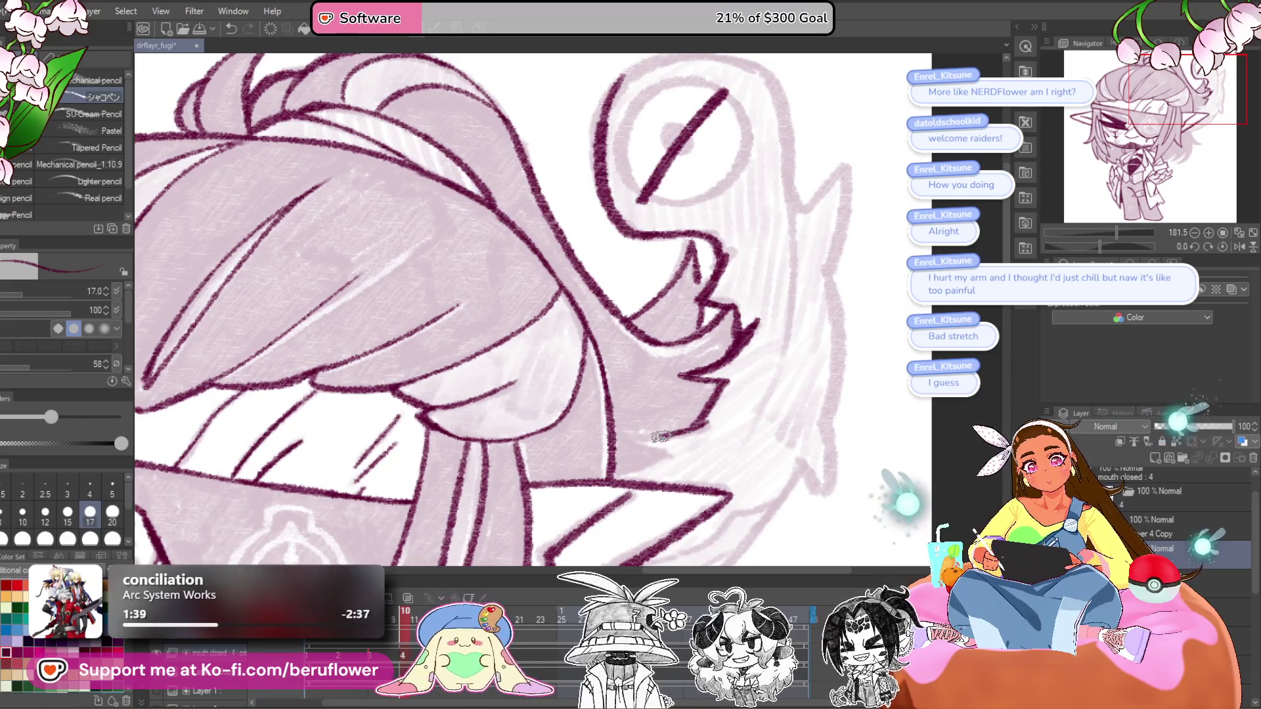
left_click_drag(677, 455, 709, 387)
mouse_move(850, 343)
left_mouse_down()
mouse_move(749, 329)
mouse_move(657, 380)
left_mouse_up()
mouse_move(753, 334)
left_mouse_down()
mouse_move(775, 322)
mouse_move(683, 388)
left_mouse_up()
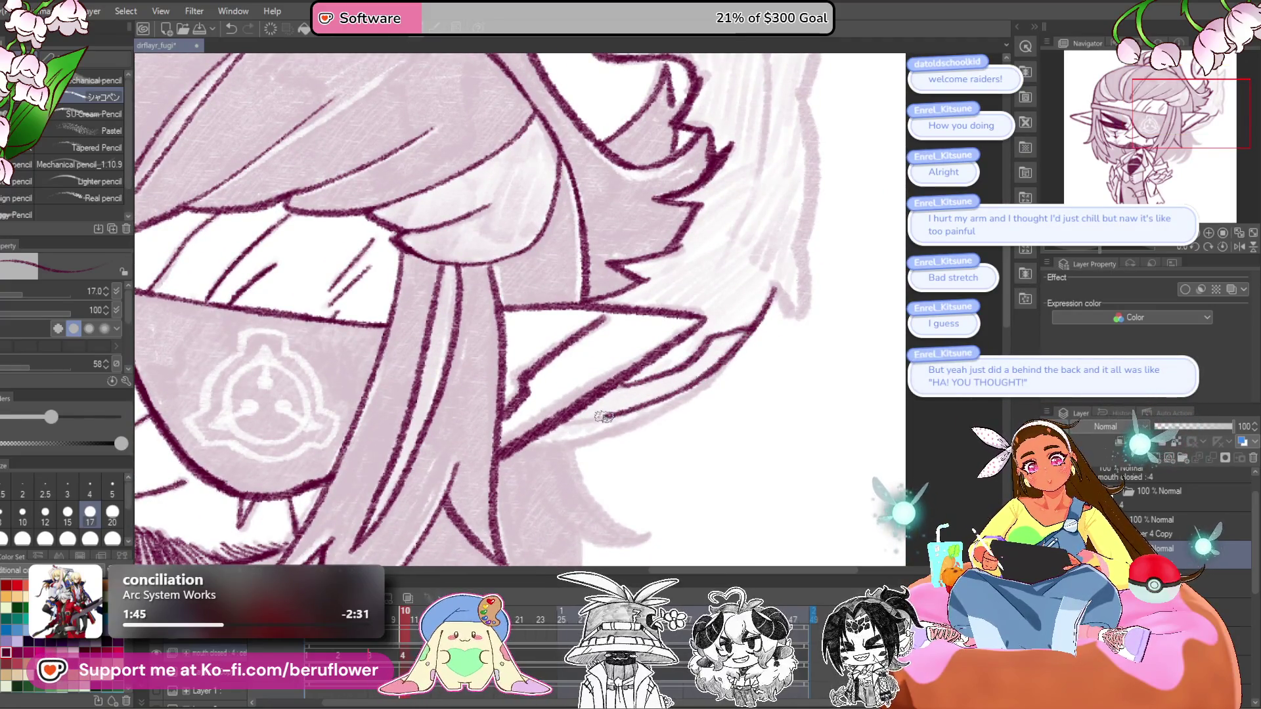
mouse_move(526, 404)
left_mouse_down()
mouse_move(797, 381)
mouse_move(704, 383)
mouse_move(697, 446)
mouse_move(677, 433)
left_mouse_up()
- Ink along the creature's spiky right edge
left_click_drag(690, 427, 703, 422)
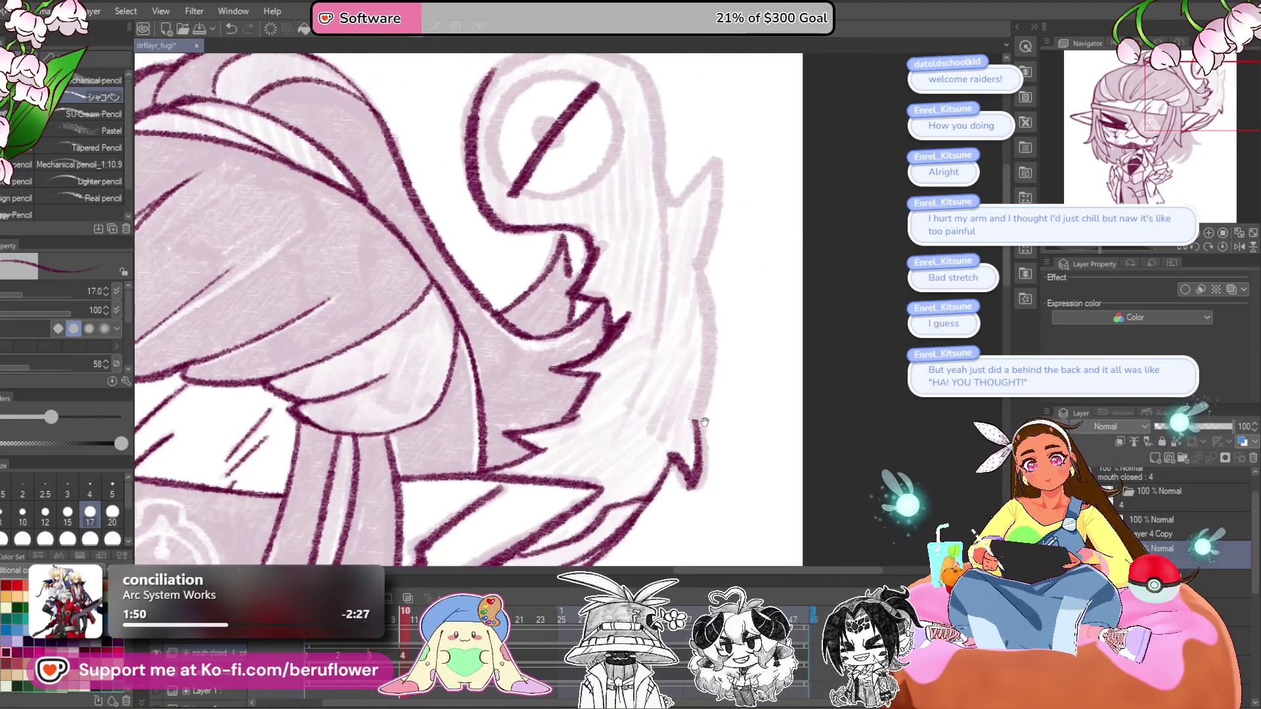
left_click_drag(702, 294, 692, 427)
left_click_drag(705, 175, 695, 315)
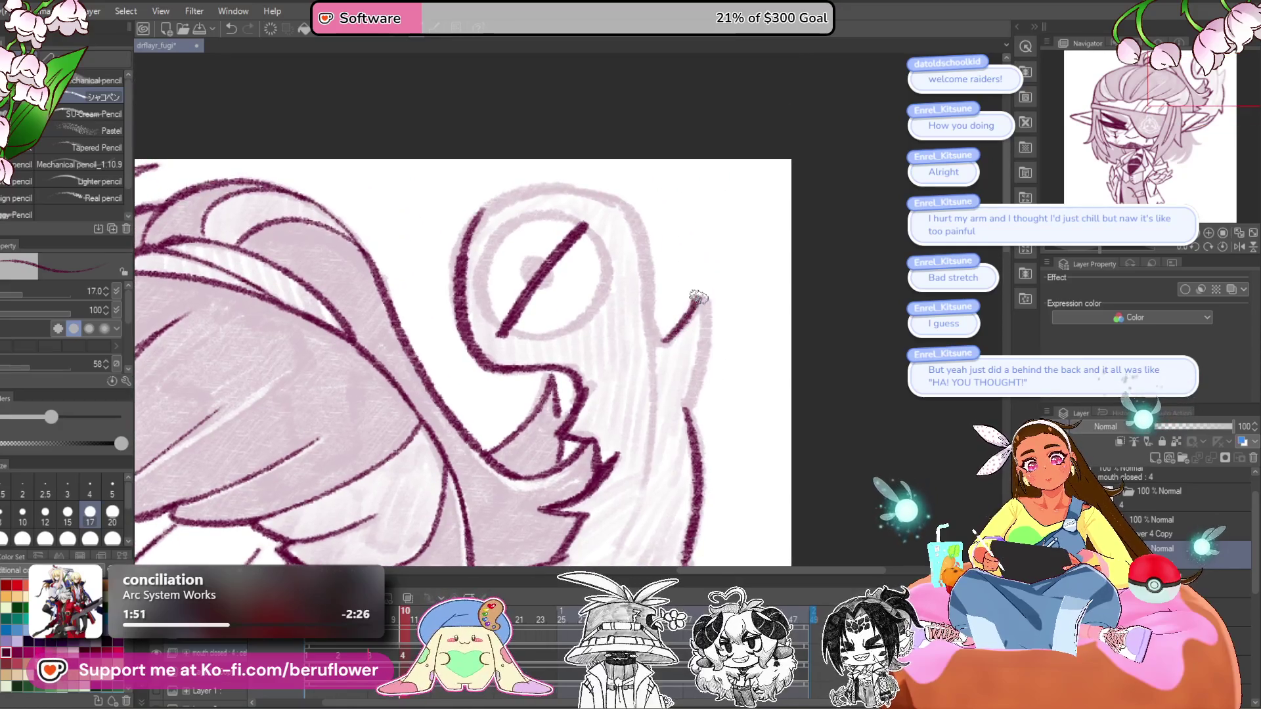
left_click_drag(697, 397, 727, 451)
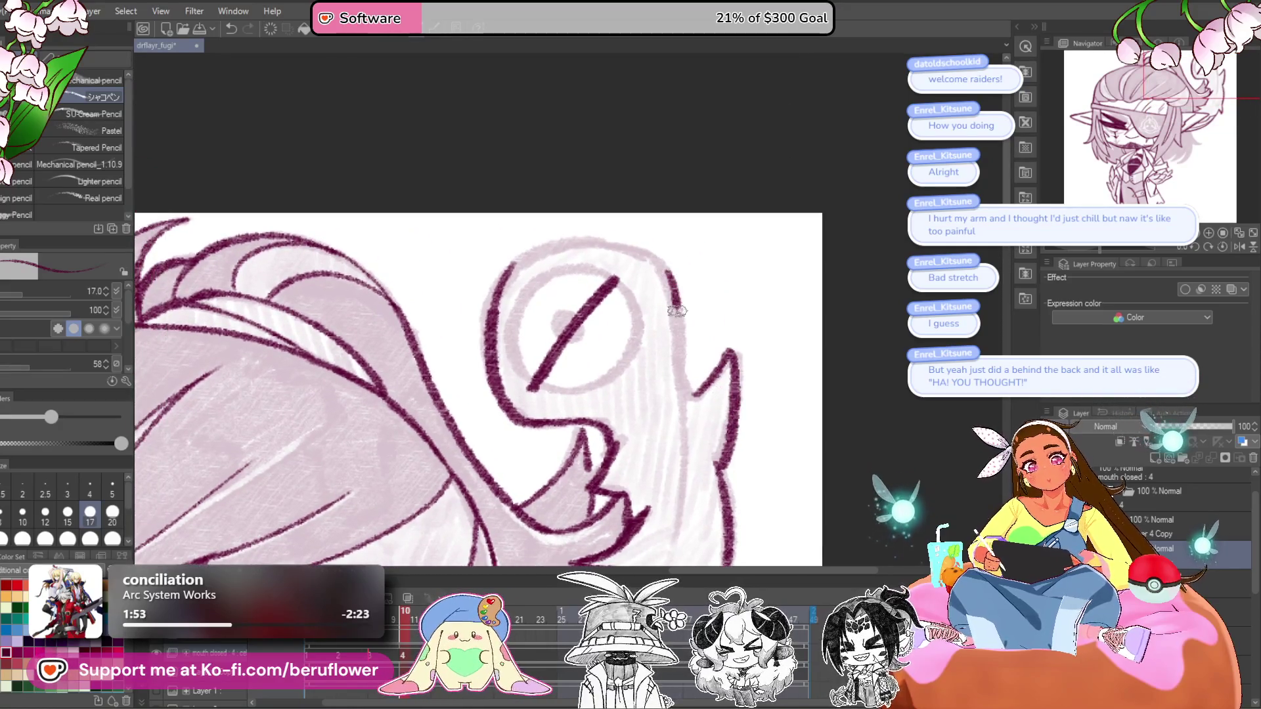
mouse_move(695, 357)
left_mouse_down()
mouse_move(726, 391)
mouse_move(726, 239)
left_mouse_up()
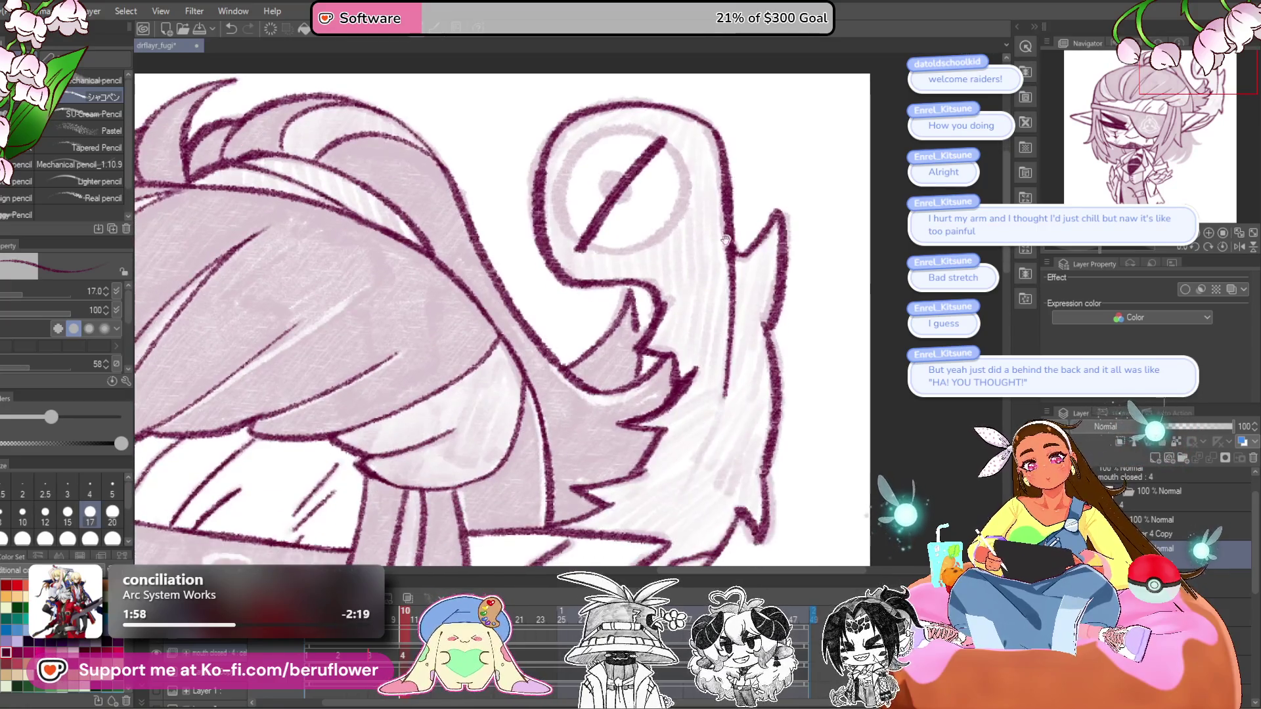
scroll(698, 249, "down", 5)
- Ink two extra hair strands beside the face, one extending down past the pointed ear
scroll(809, 450, "up", 3)
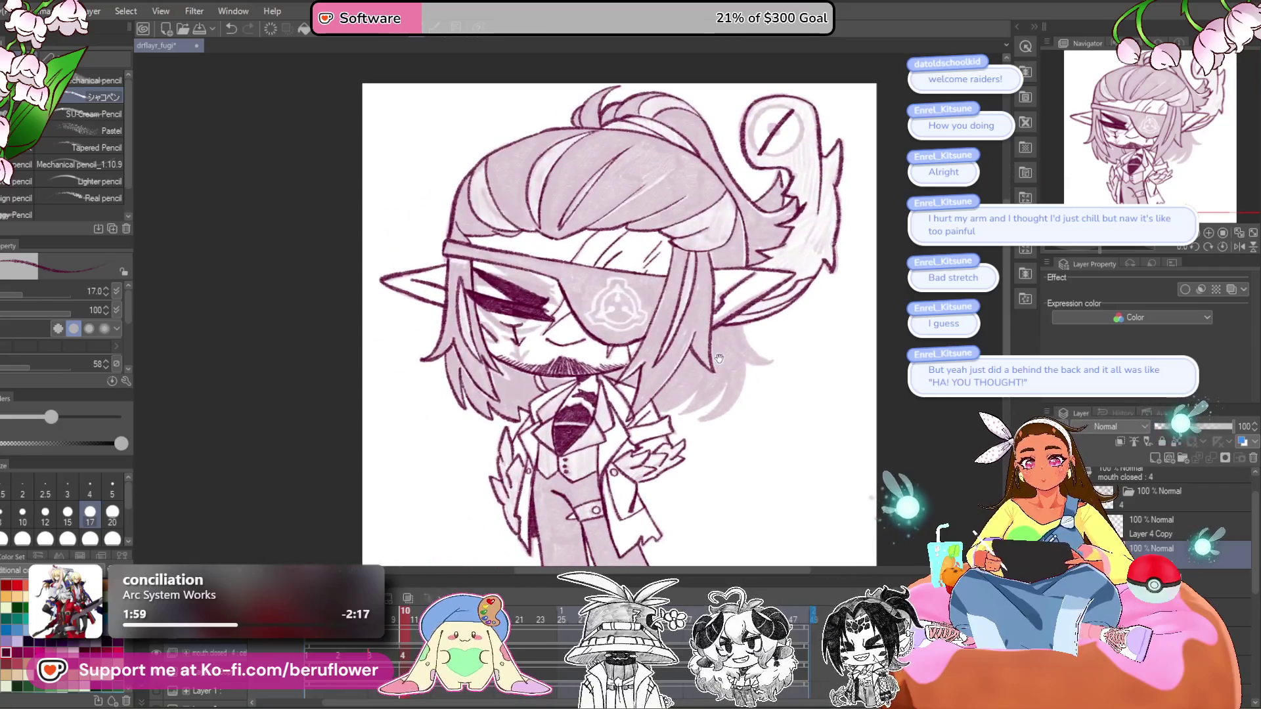
scroll(715, 300, "up", 5)
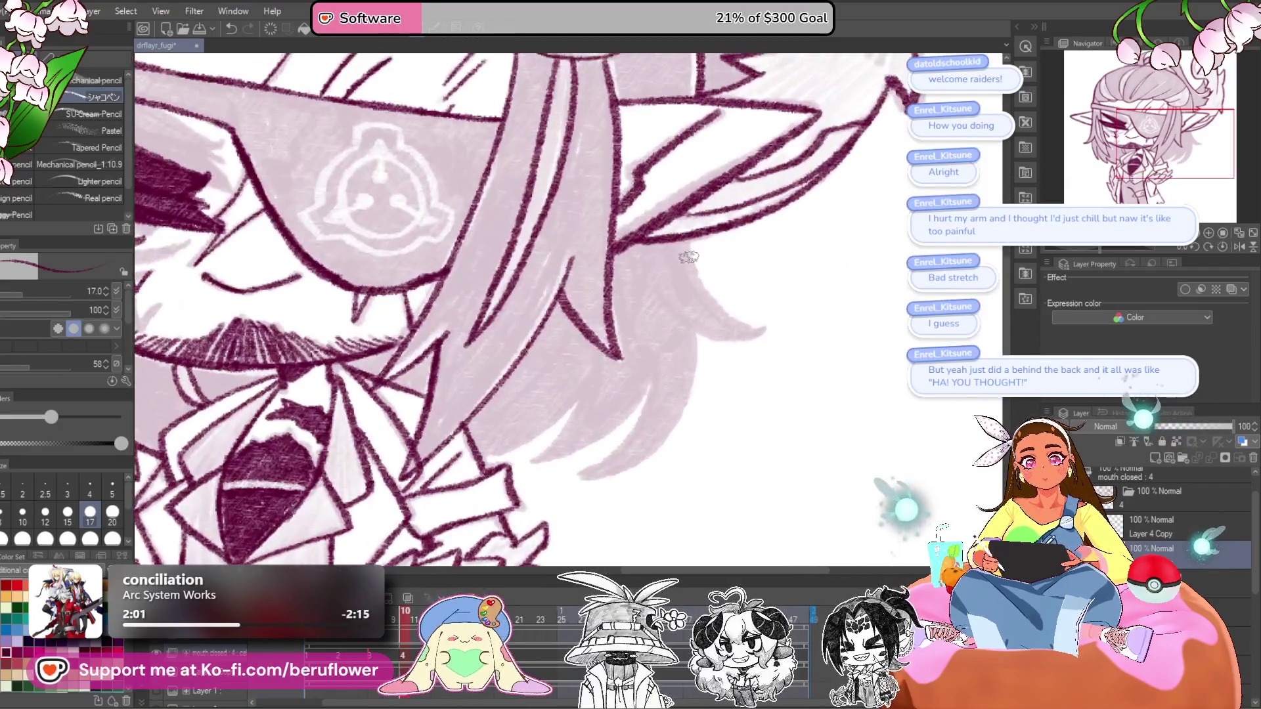
mouse_move(715, 300)
left_mouse_down()
mouse_move(766, 333)
mouse_move(716, 315)
left_mouse_up()
left_click_drag(652, 395, 686, 365)
left_click_drag(610, 399, 665, 322)
left_click_drag(555, 396, 569, 412)
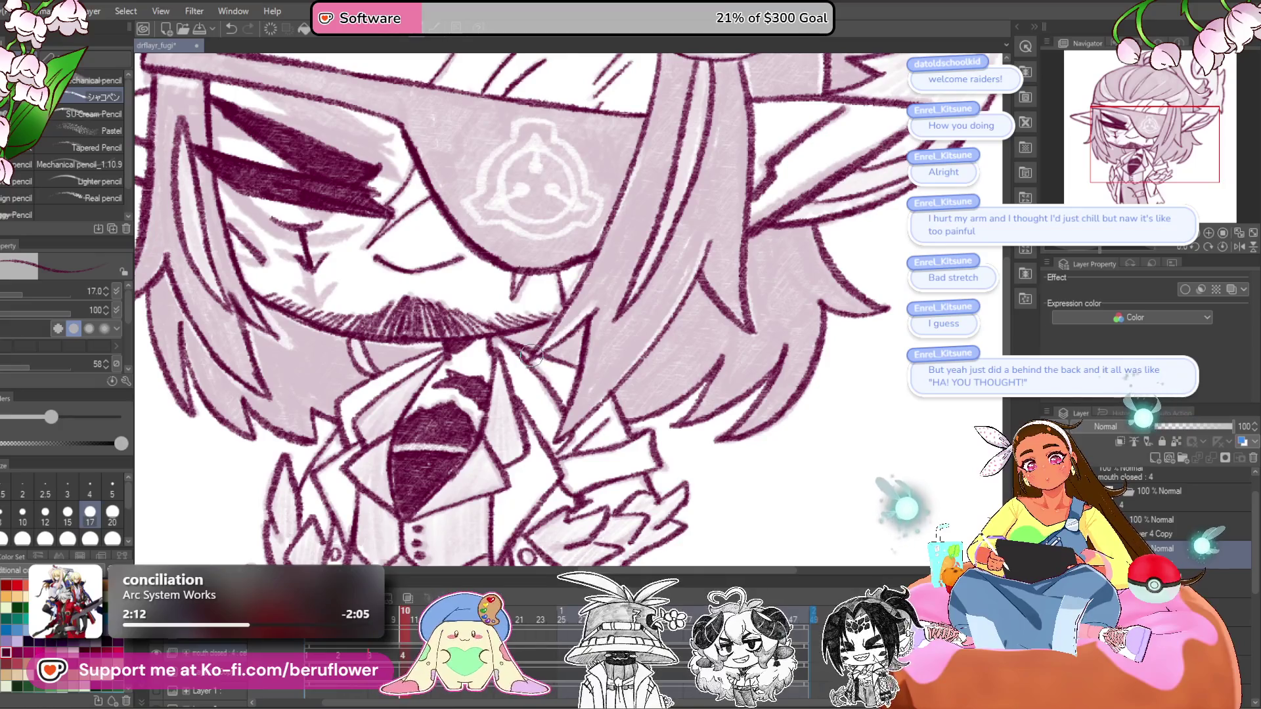
- Fit the whole drawing in view, save it, and step through the animation frames
key("ctrl+0")
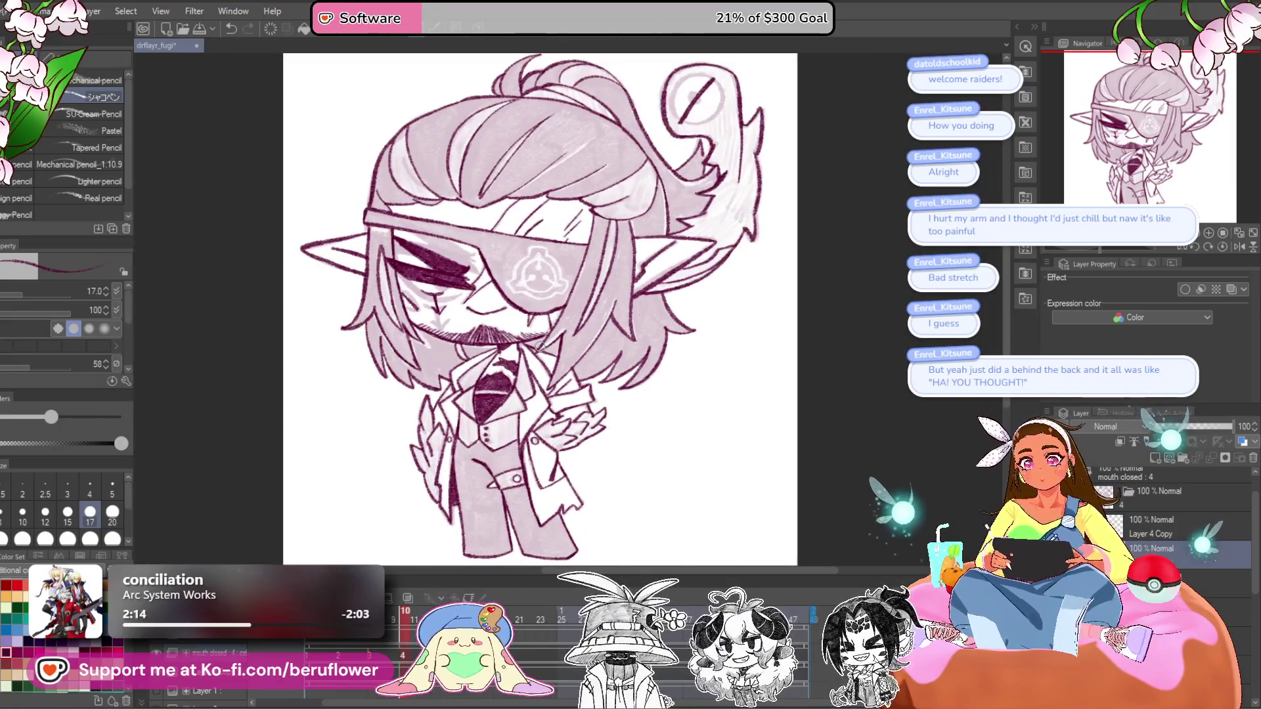
left_click_drag(517, 433, 530, 452)
key("ctrl+s")
left_click_drag(794, 369, 834, 377)
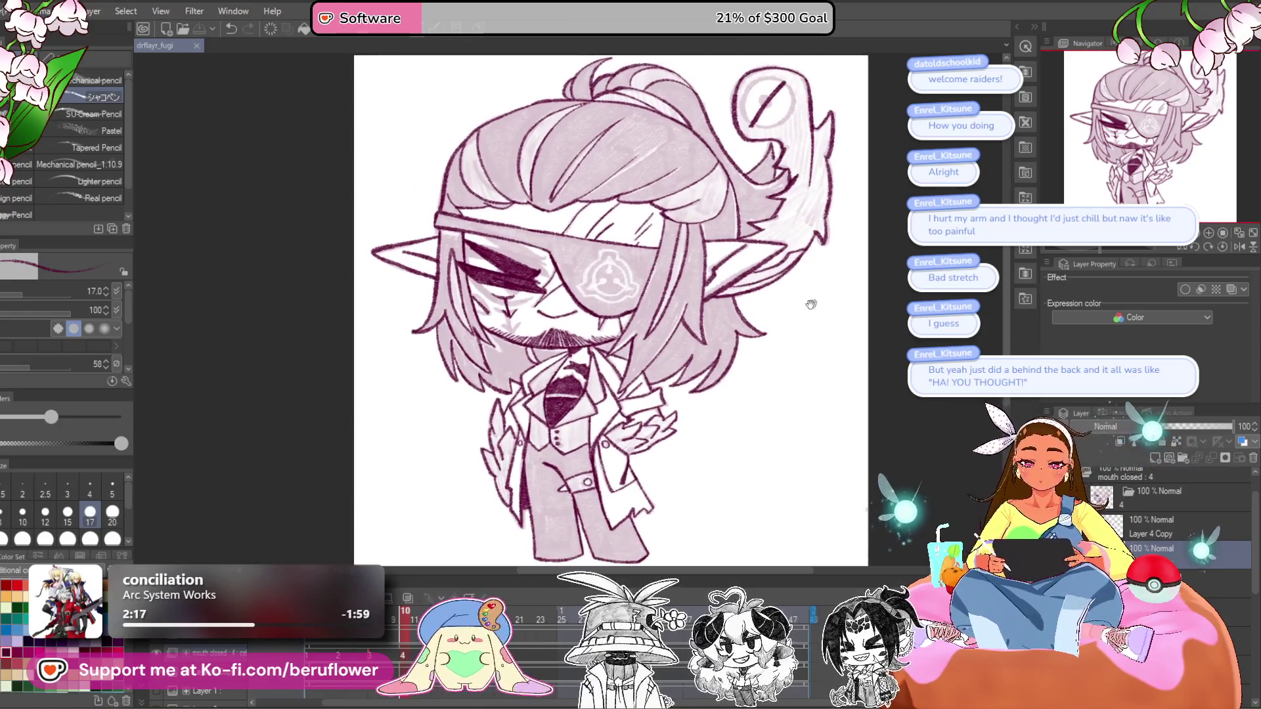
key("Right")
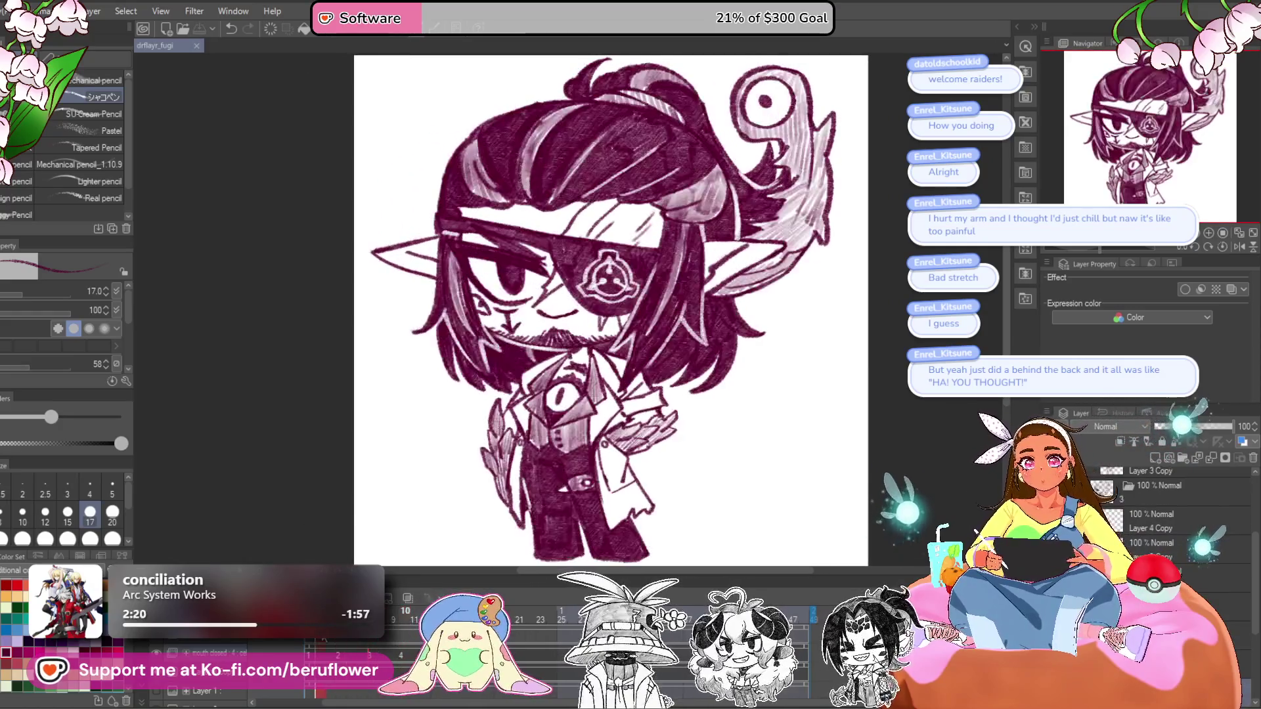
key("Right")
key("Right")
key("Right")
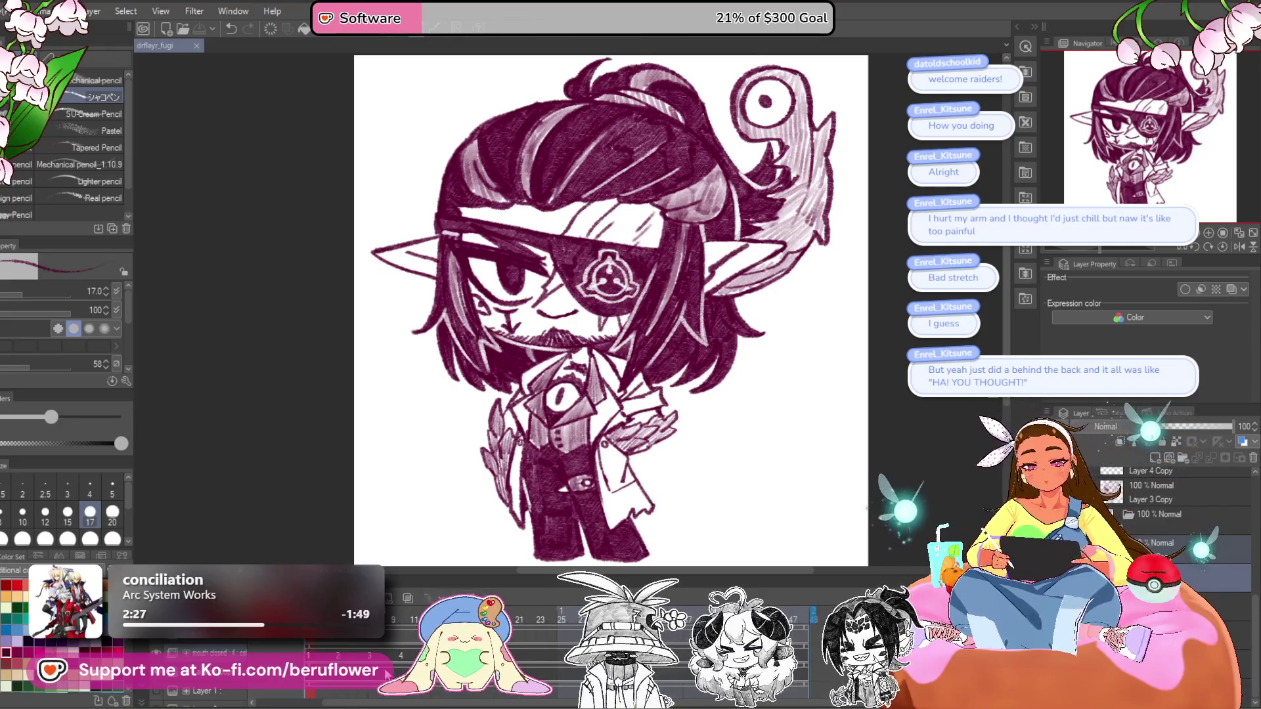
key("Right")
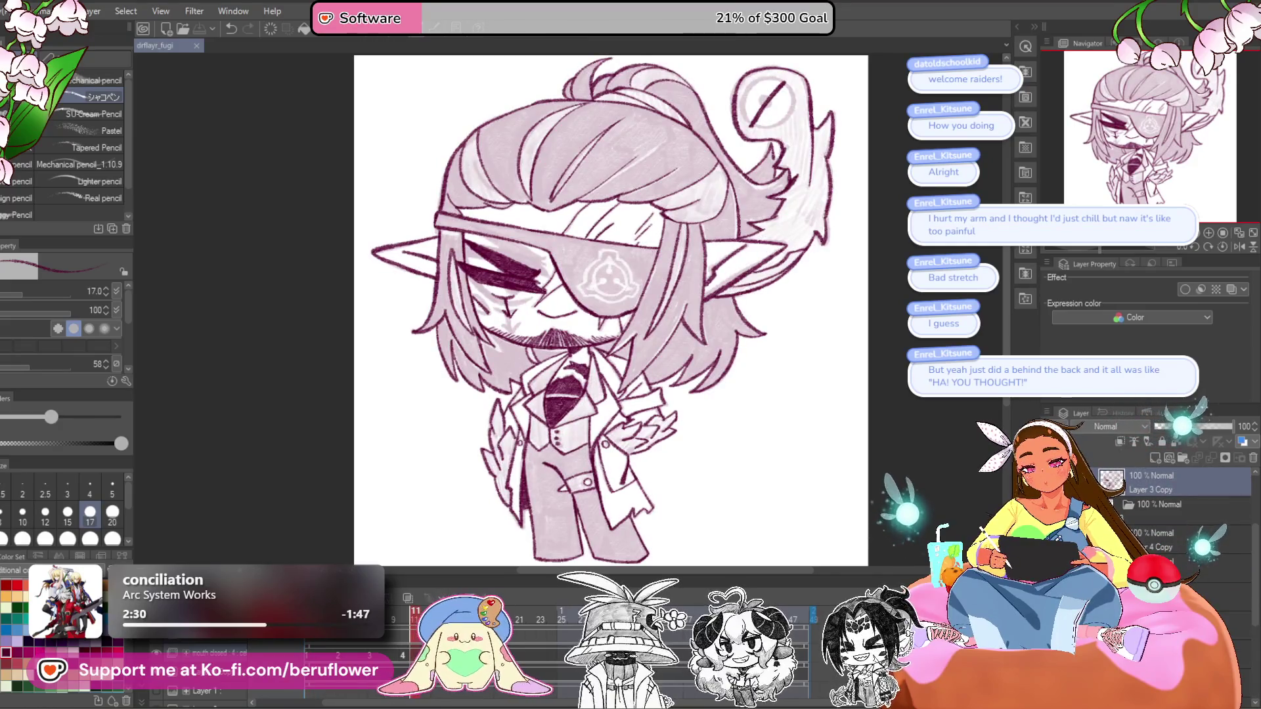
key("Right")
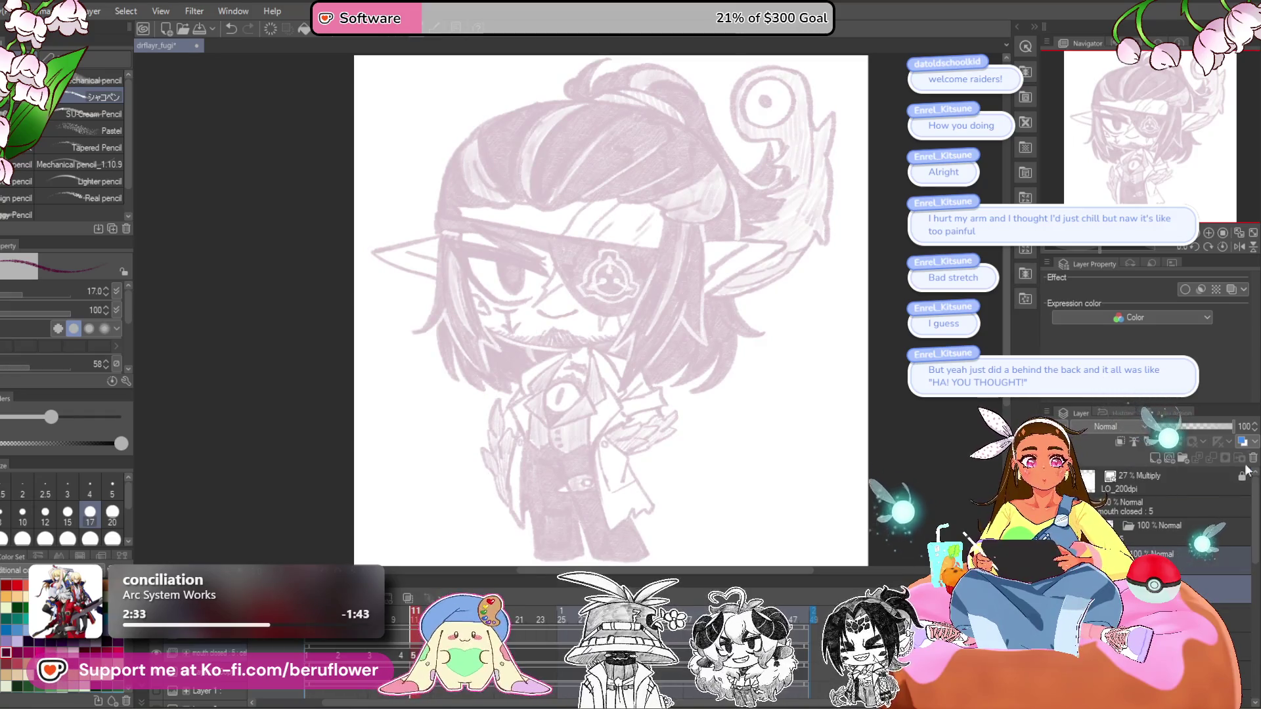
- Select the inked line-art layer in the expression folder and duplicate it as Layer 3 Copy 4
left_click(1199, 527)
left_click(1176, 553)
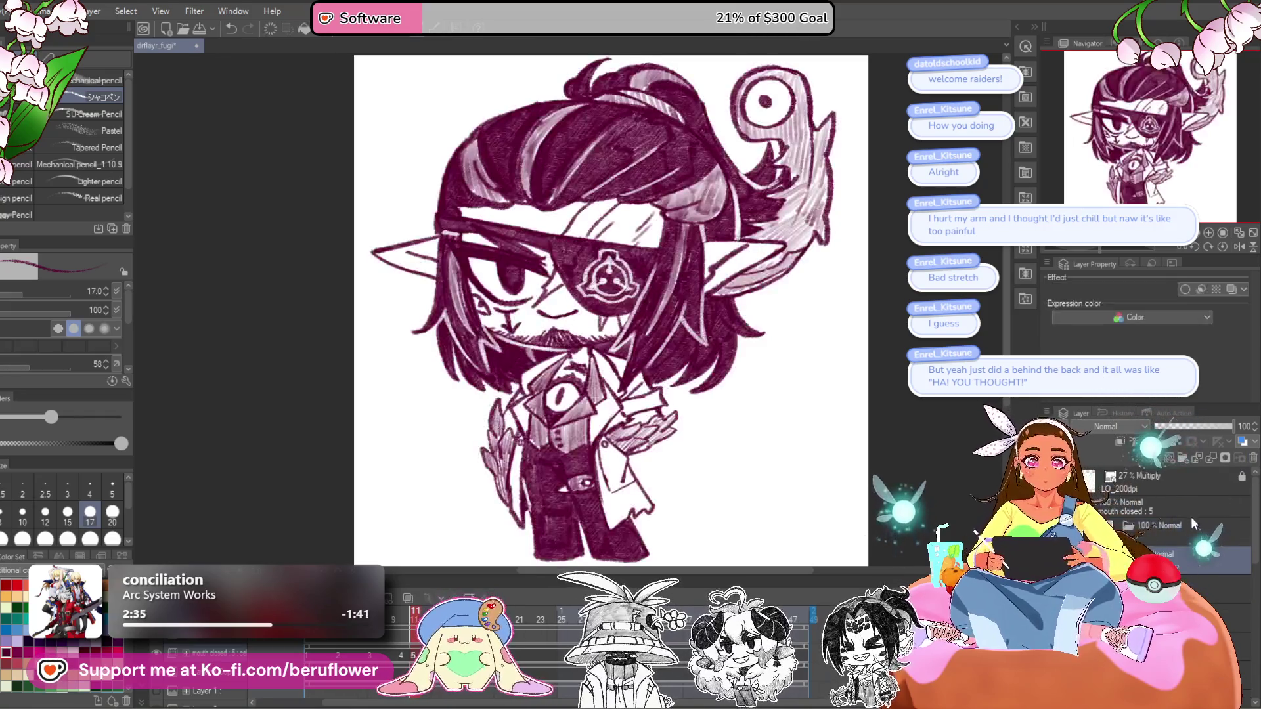
left_click_drag(823, 509, 815, 503)
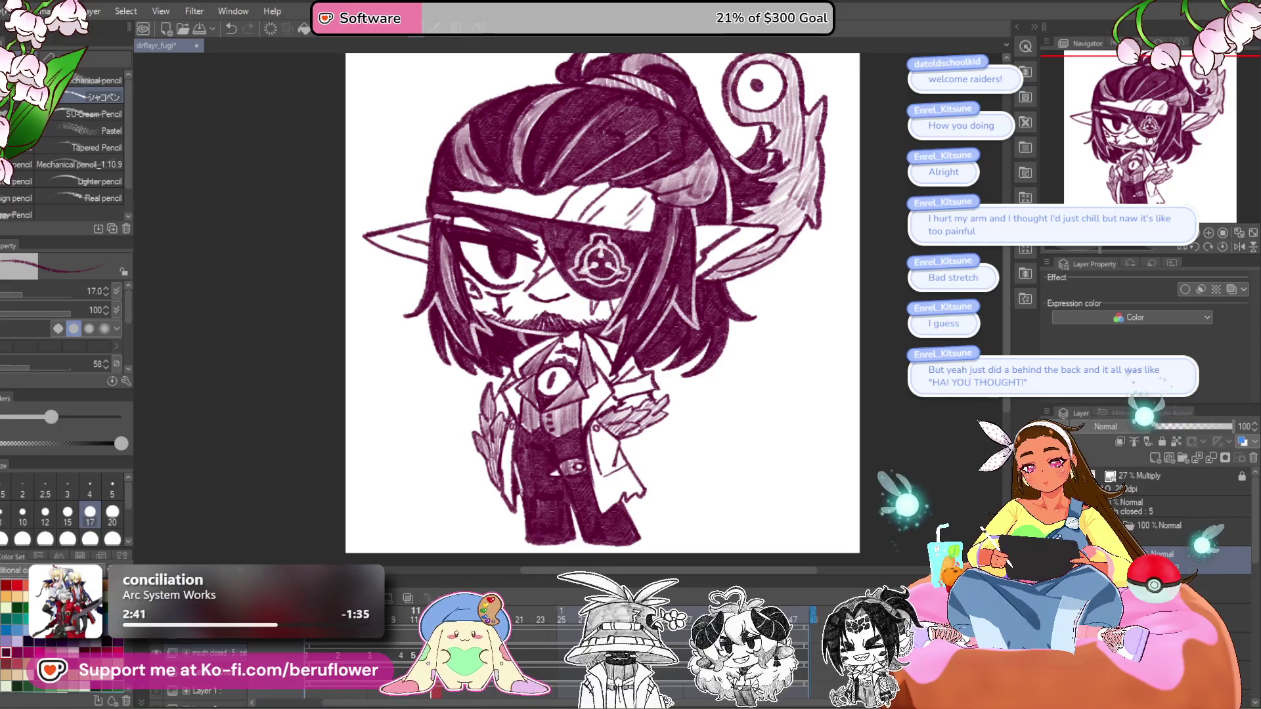
left_click(401, 629)
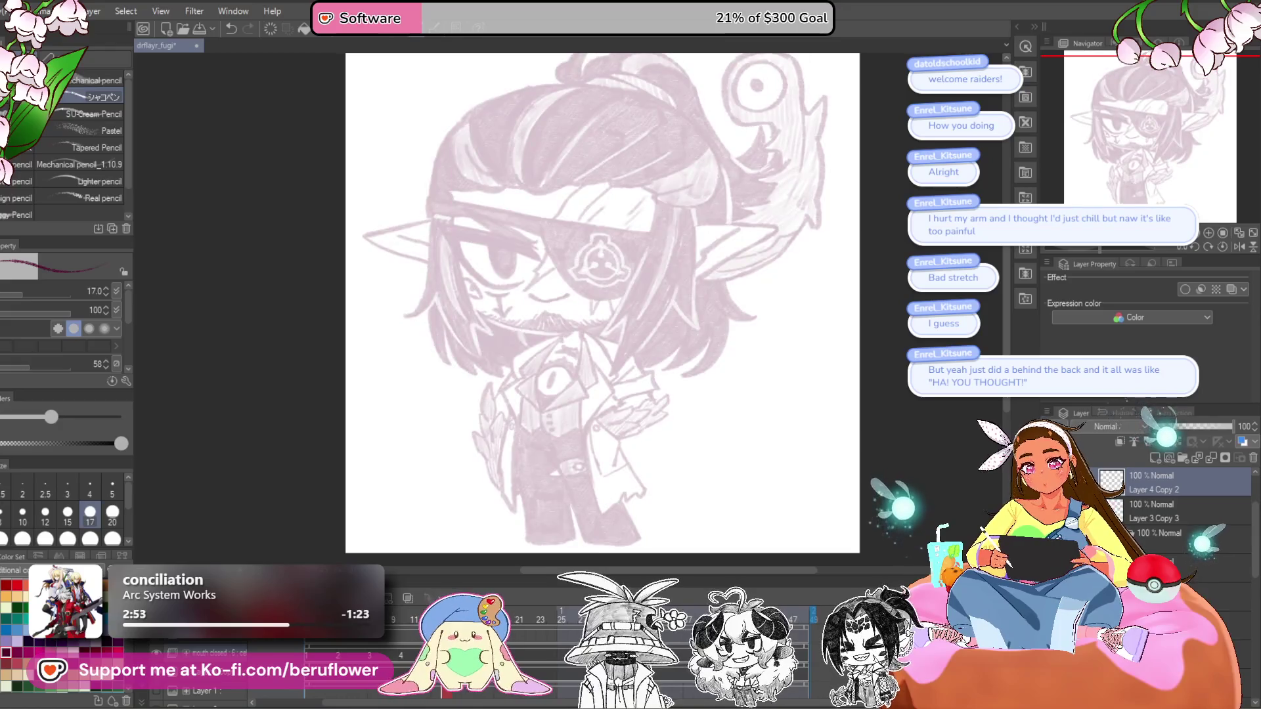
key("ctrl+z")
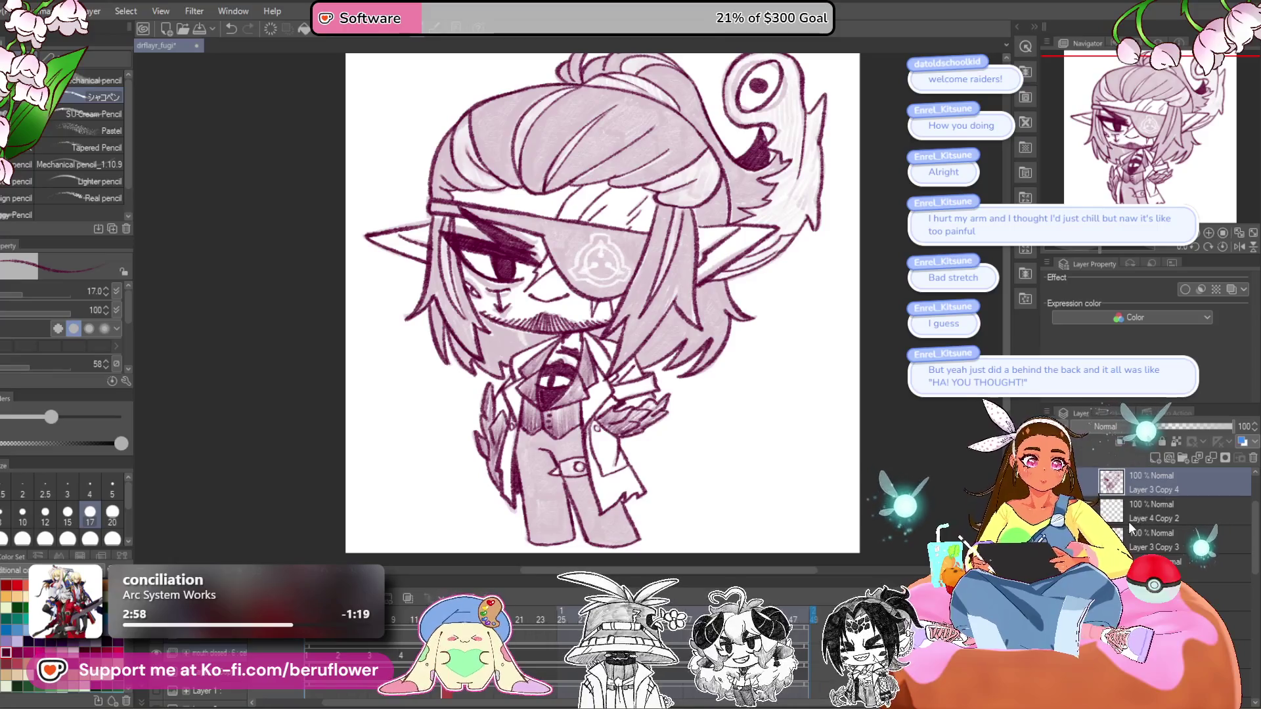
- Move Layer 3 Copy 4 below Layer 4 Copy 2 and erase the old eyelid, nose mark and lashes
scroll(1128, 522, "up", 1)
mouse_move(1129, 522)
left_mouse_down()
mouse_move(1165, 521)
mouse_move(1176, 554)
left_mouse_up()
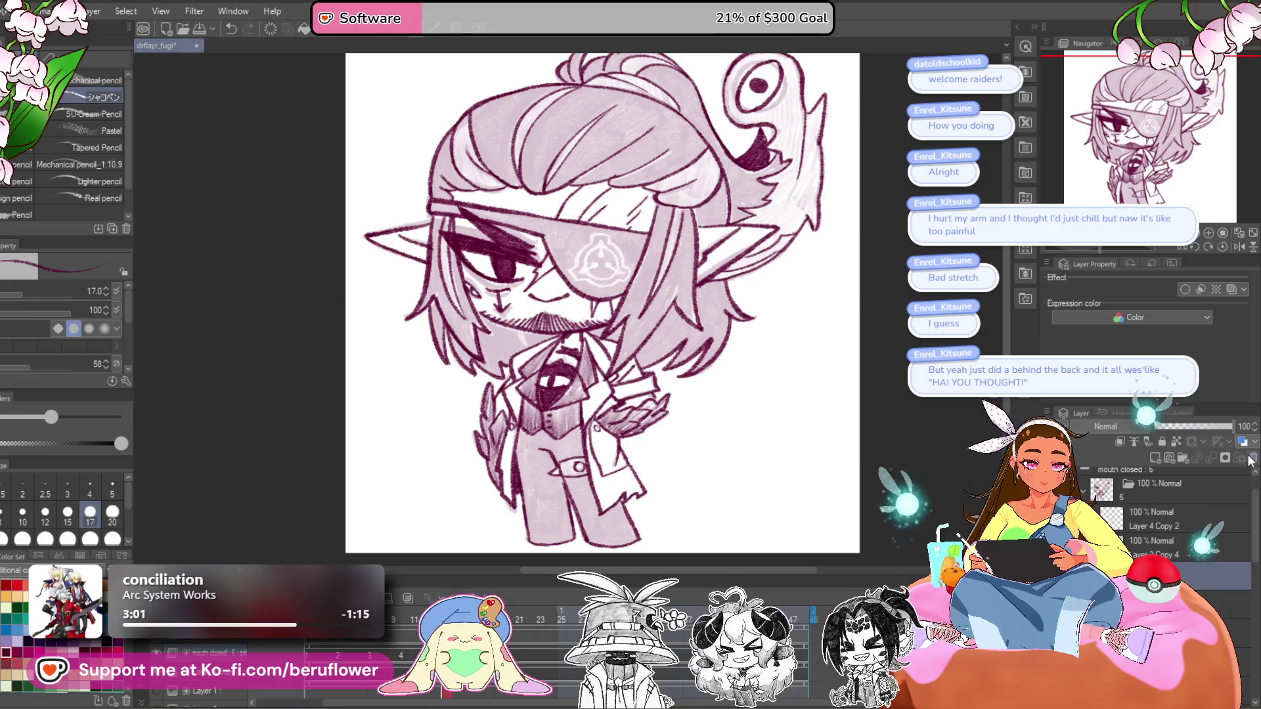
scroll(473, 259, "up", 2)
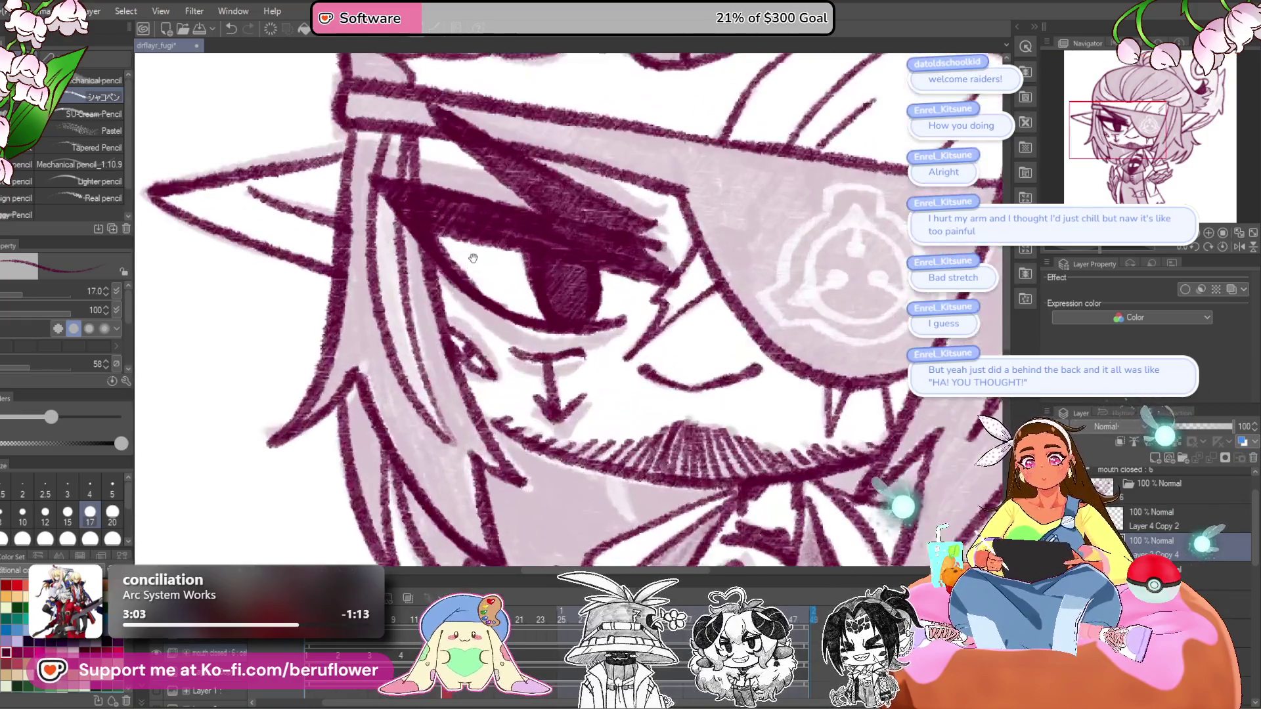
mouse_move(662, 302)
left_mouse_down()
mouse_move(631, 263)
mouse_move(604, 259)
left_mouse_up()
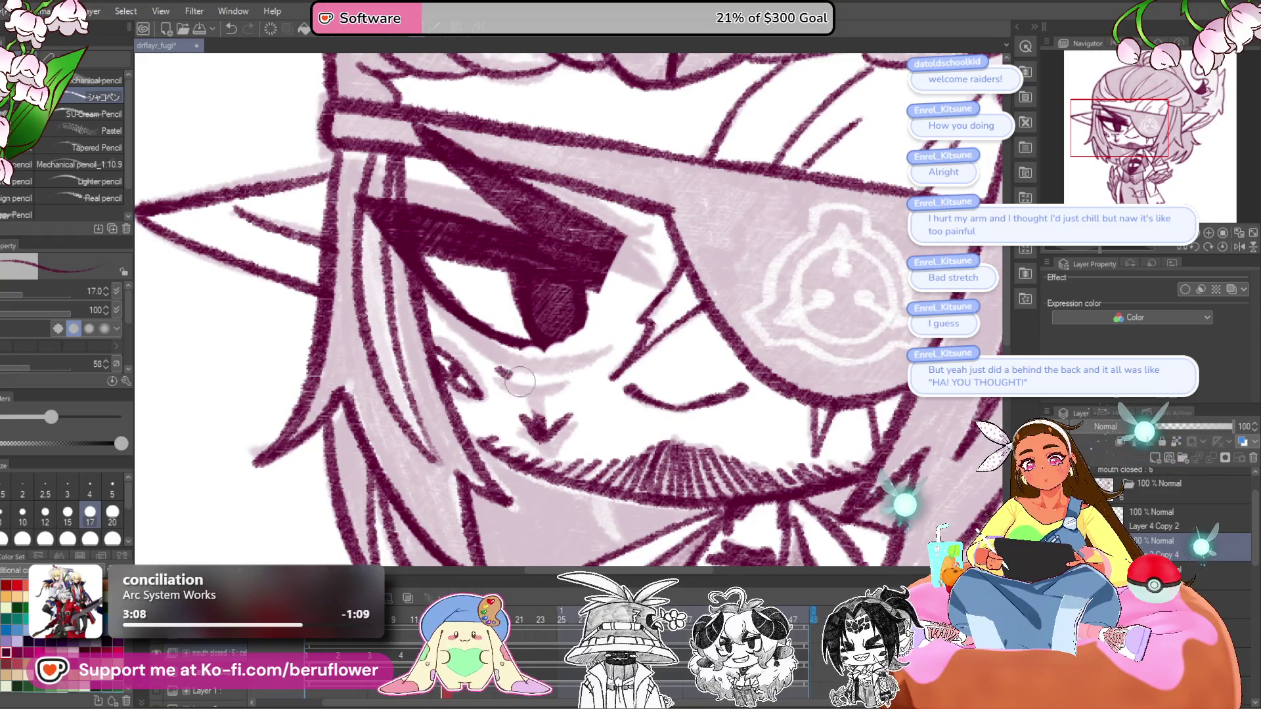
left_click_drag(564, 371, 538, 427)
mouse_move(469, 316)
left_mouse_down()
mouse_move(434, 216)
mouse_move(453, 329)
mouse_move(486, 224)
mouse_move(538, 276)
mouse_move(598, 250)
mouse_move(499, 197)
left_mouse_up()
- Lighten the remaining dark strokes around the eye on a tilted canvas
scroll(525, 263, "up", 3)
left_click_drag(1094, 255, 1081, 255)
left_click_drag(651, 243, 581, 308)
mouse_move(545, 355)
left_mouse_down()
mouse_move(591, 289)
mouse_move(519, 349)
mouse_move(545, 316)
left_mouse_up()
left_click_drag(531, 452, 540, 444)
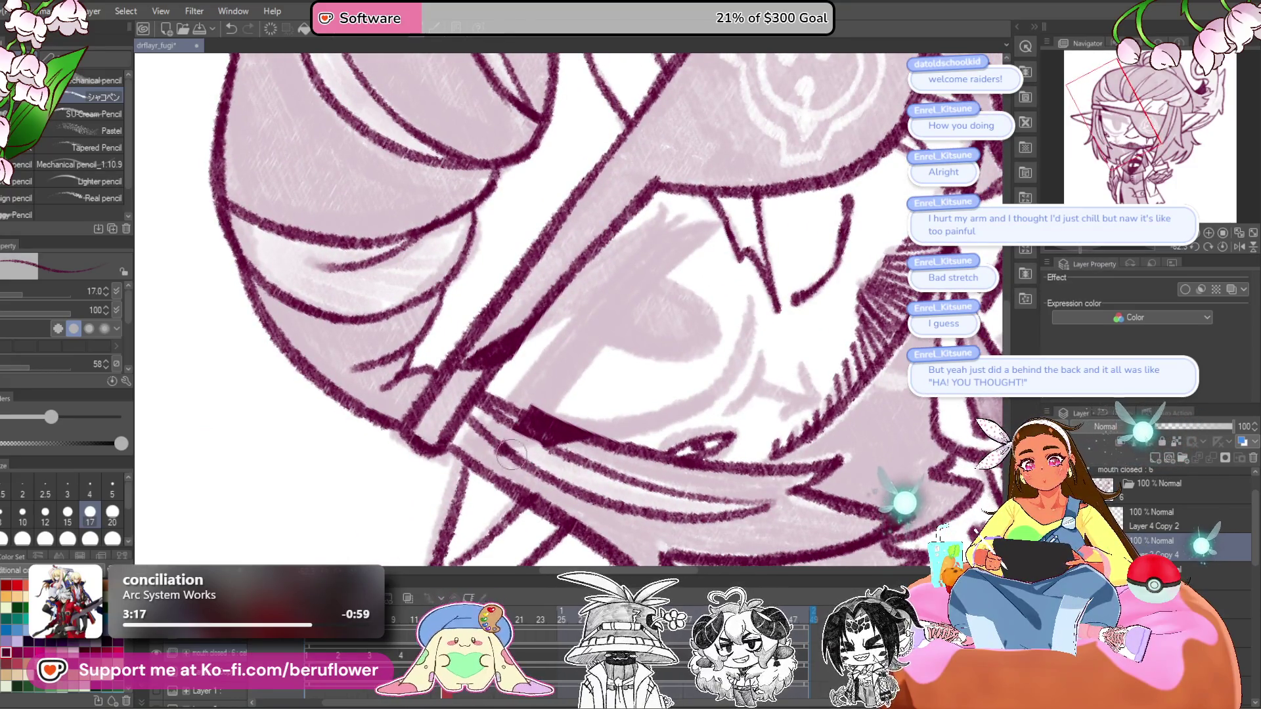
left_click(1223, 247)
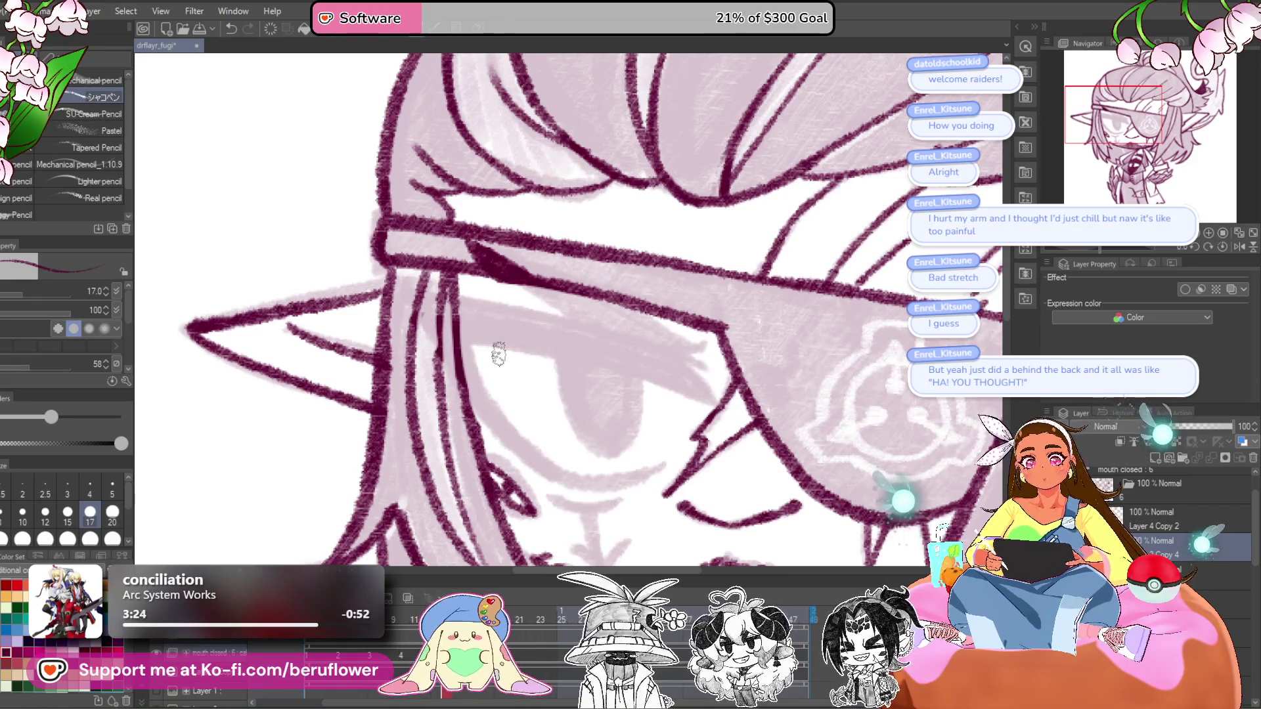
- Ink a new dark diagonal eyelid with thicker shading and hatching, canvas rotated about 53°
left_click_drag(498, 355, 882, 315)
left_click_drag(1113, 249, 1082, 248)
left_click_drag(594, 304, 666, 304)
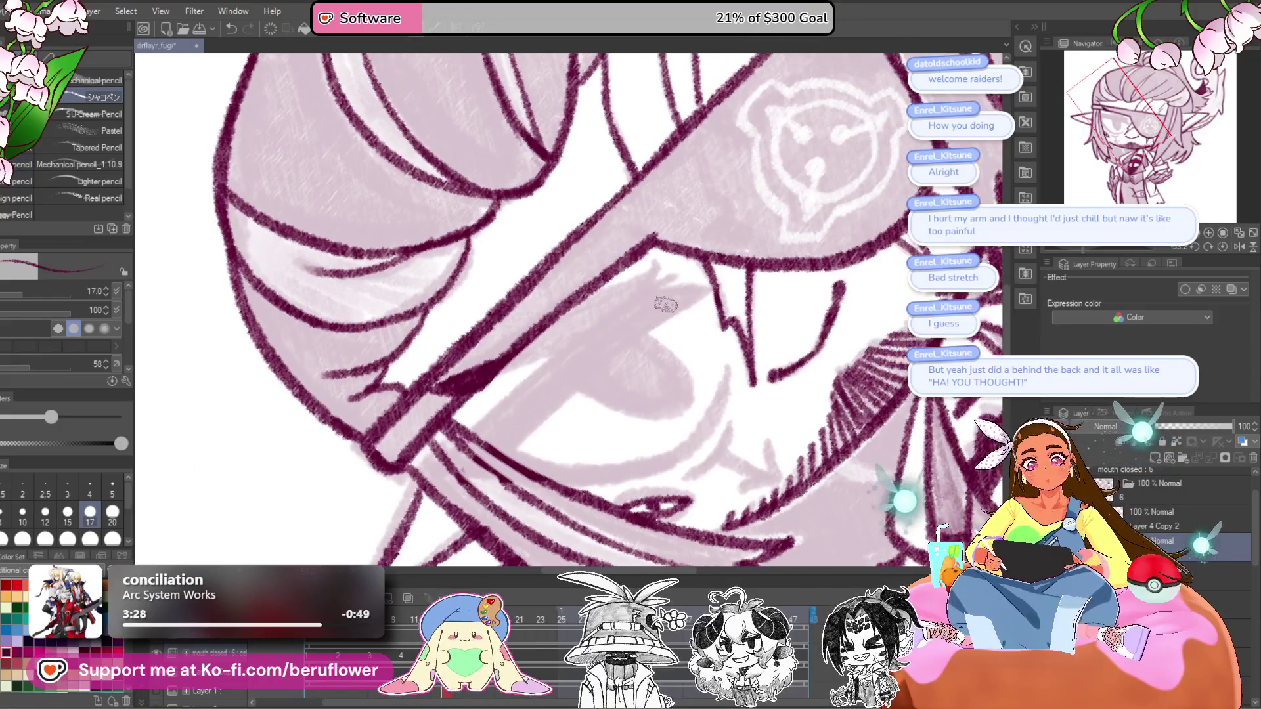
mouse_move(521, 430)
left_mouse_down()
mouse_move(627, 342)
mouse_move(476, 425)
left_mouse_up()
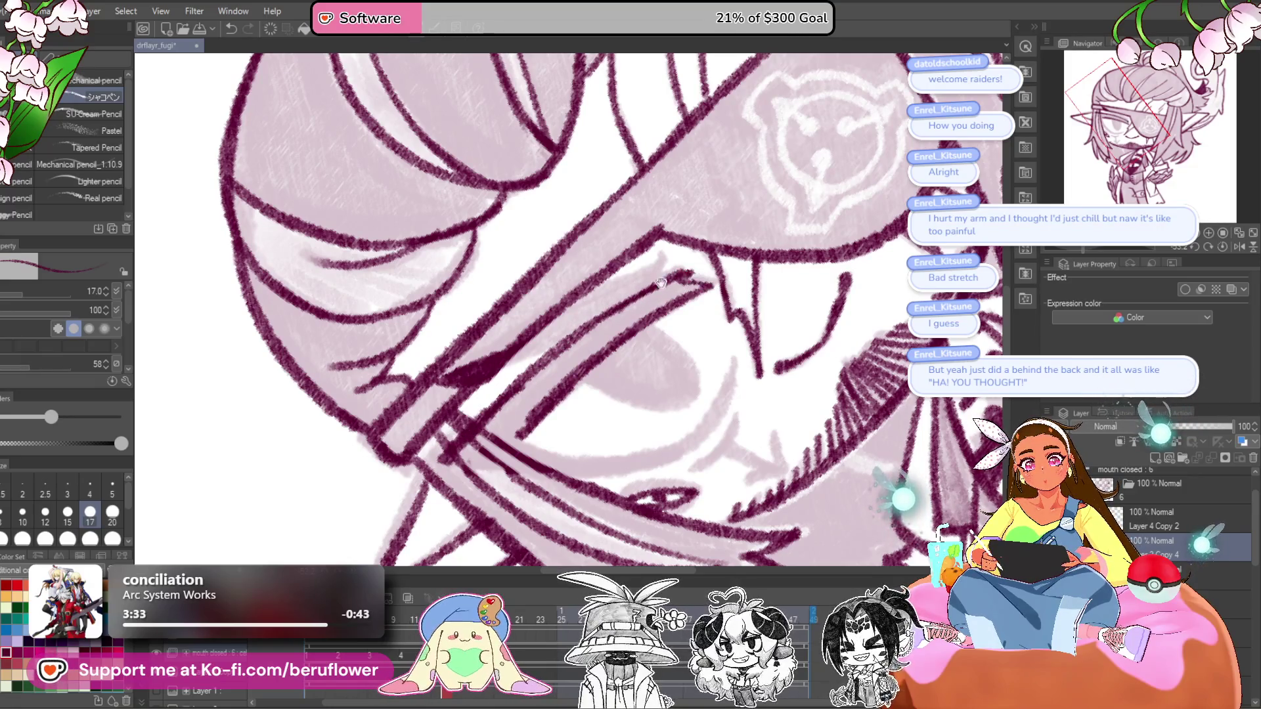
left_click_drag(641, 300, 686, 259)
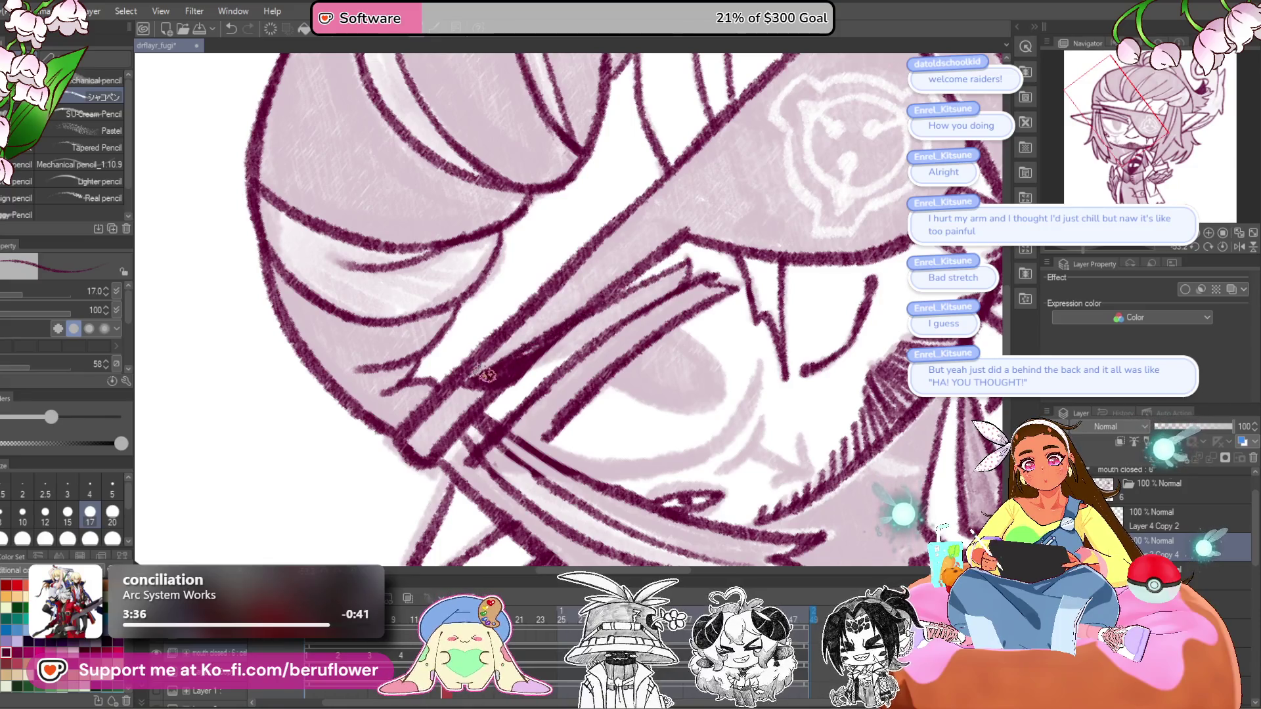
left_click_drag(557, 358, 578, 353)
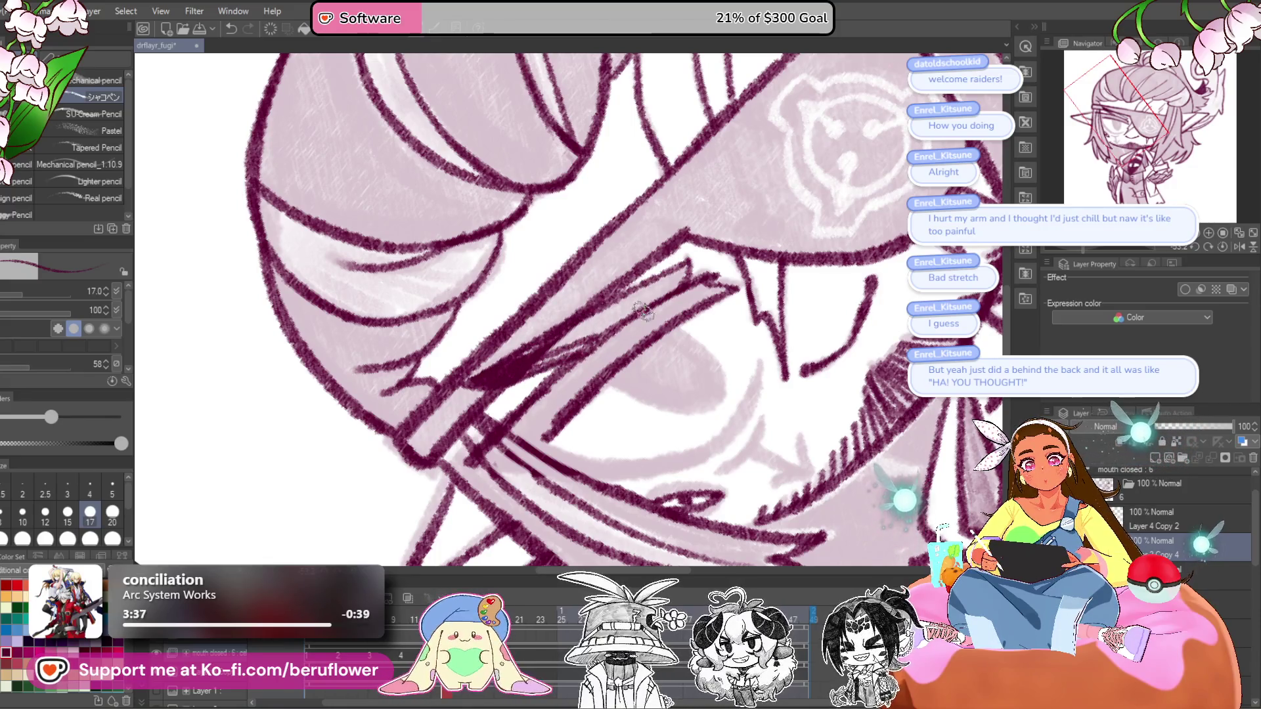
left_click_drag(668, 286, 604, 315)
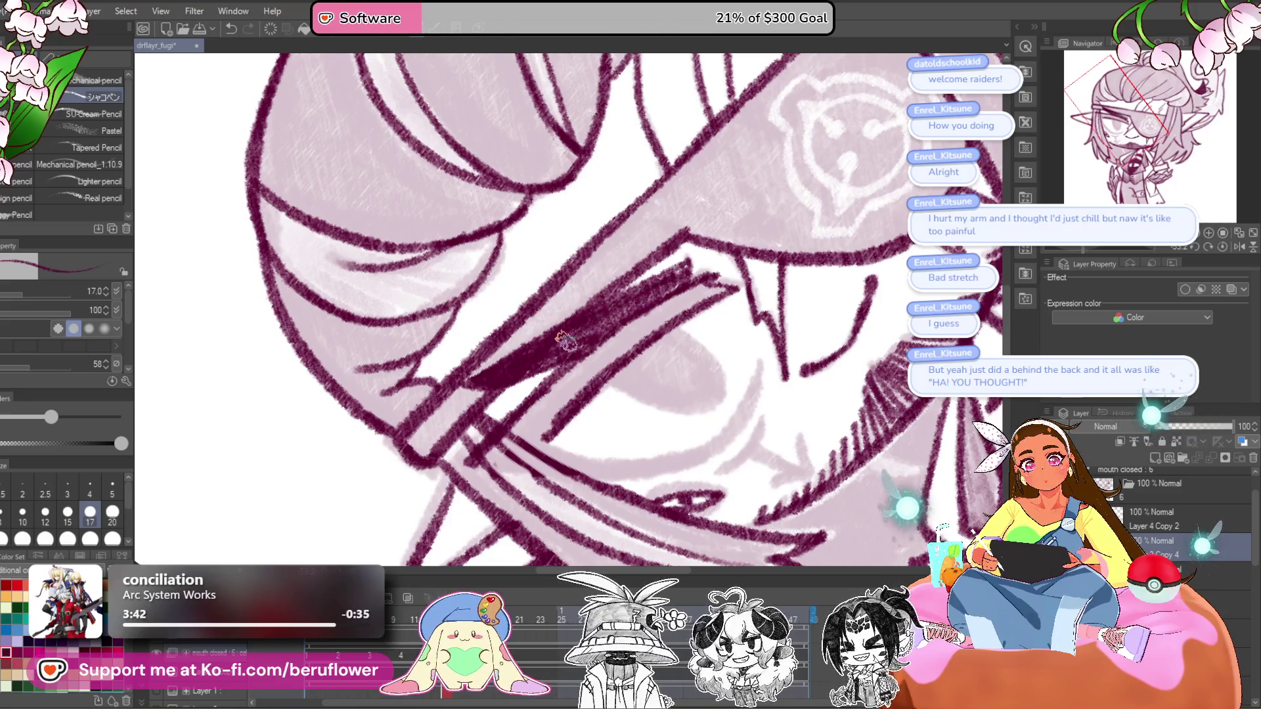
left_click(1078, 250)
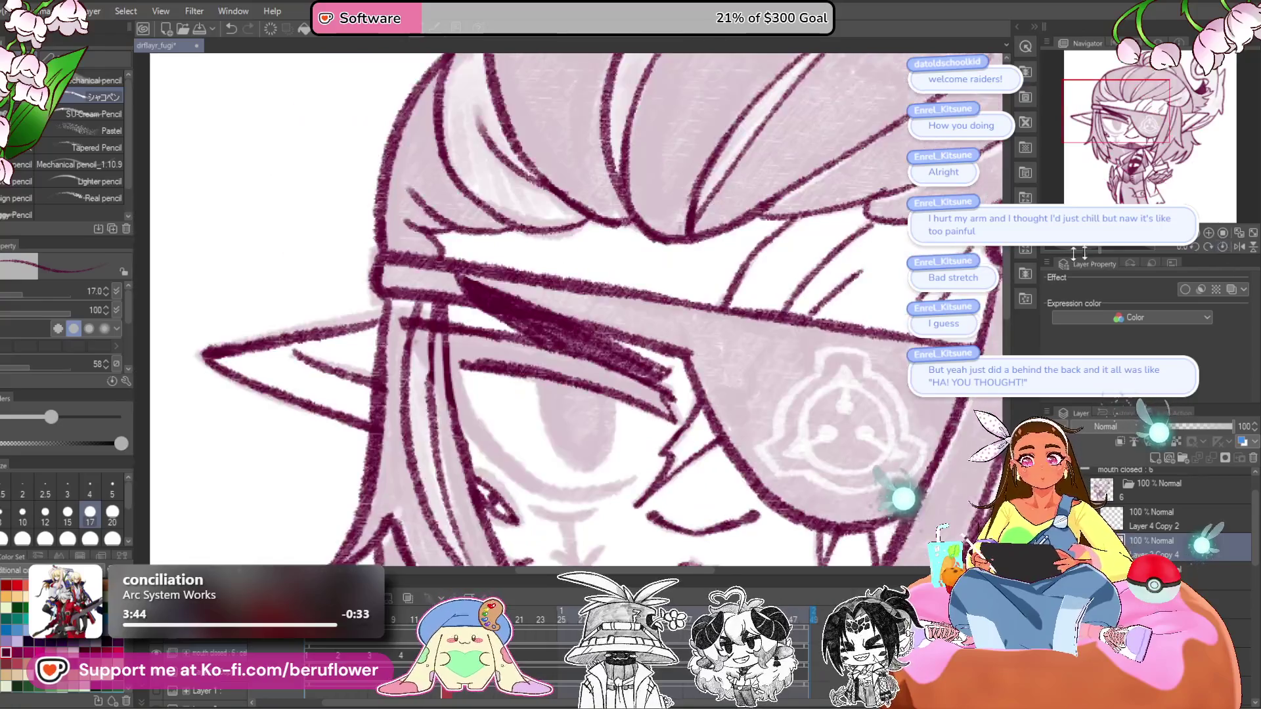
left_click_drag(1077, 250, 1081, 250)
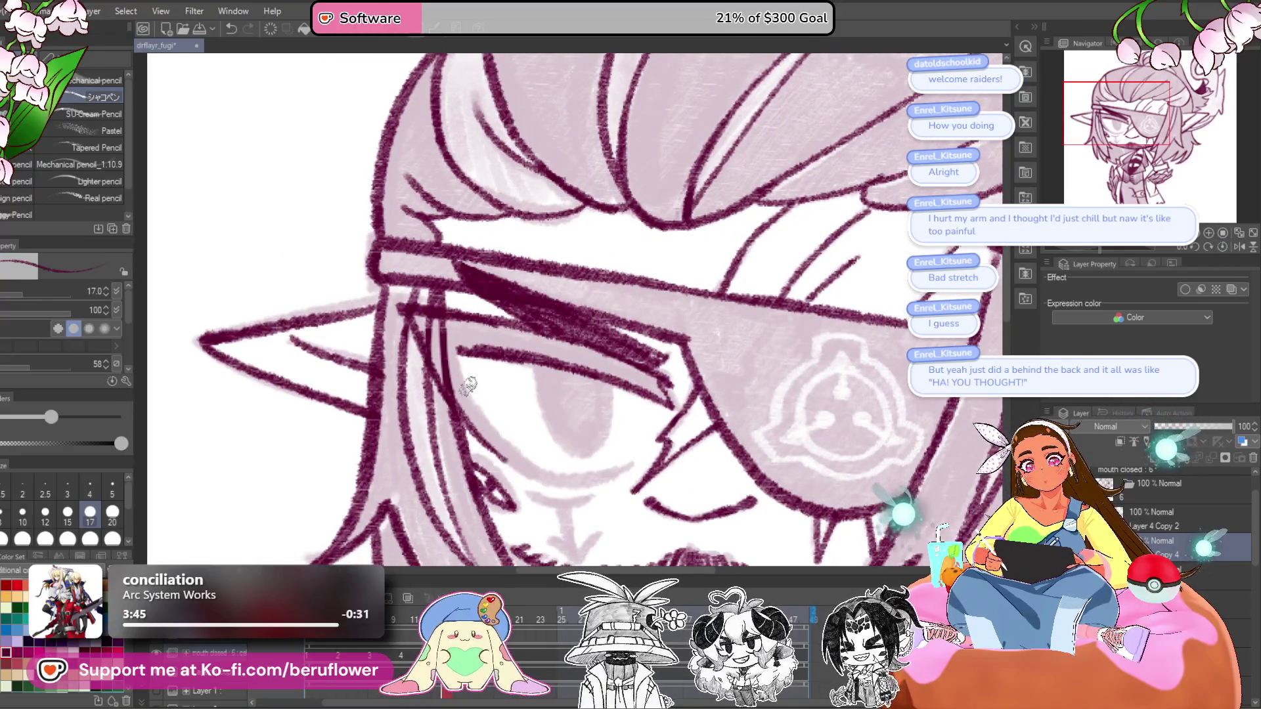
- At brush size 20, darken the iris edge and eye outline and fill the pupil solid
scroll(681, 296, "up", 3)
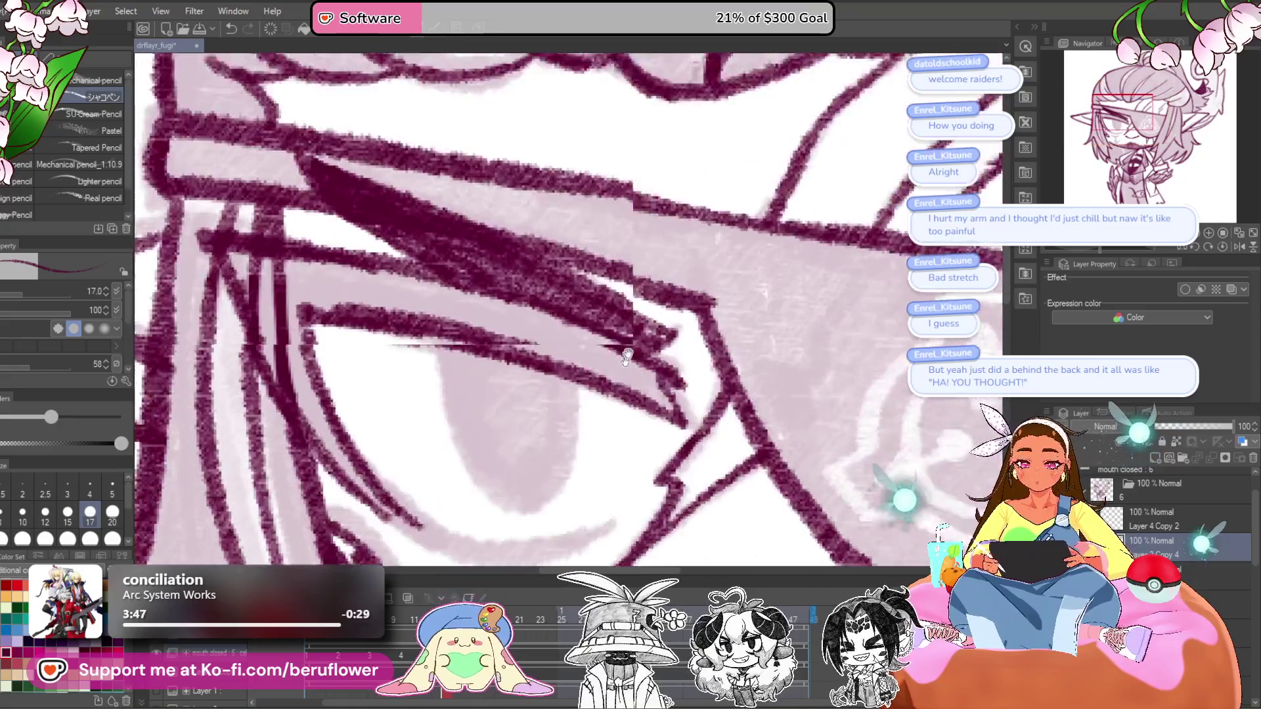
key("bracketright")
mouse_move(614, 260)
left_mouse_down()
mouse_move(589, 372)
mouse_move(493, 274)
mouse_move(486, 243)
mouse_move(617, 355)
mouse_move(594, 208)
left_mouse_up()
mouse_move(1143, 248)
left_mouse_down()
mouse_move(1101, 249)
mouse_move(1124, 247)
left_mouse_up()
left_click_drag(565, 217, 529, 342)
left_click_drag(559, 246, 525, 361)
left_click_drag(552, 315, 526, 375)
mouse_move(591, 204)
left_mouse_down()
mouse_move(564, 238)
mouse_move(696, 155)
mouse_move(651, 227)
mouse_move(647, 308)
mouse_move(650, 256)
mouse_move(612, 427)
left_mouse_up()
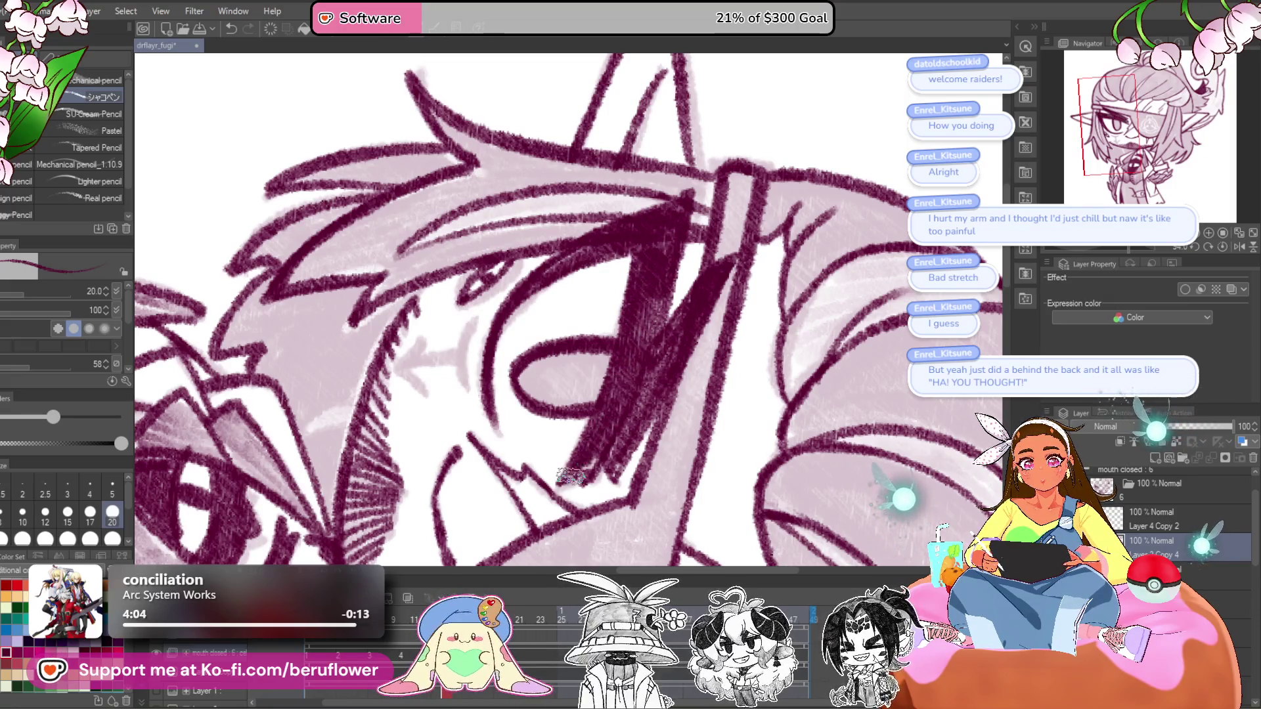
left_click(1223, 247)
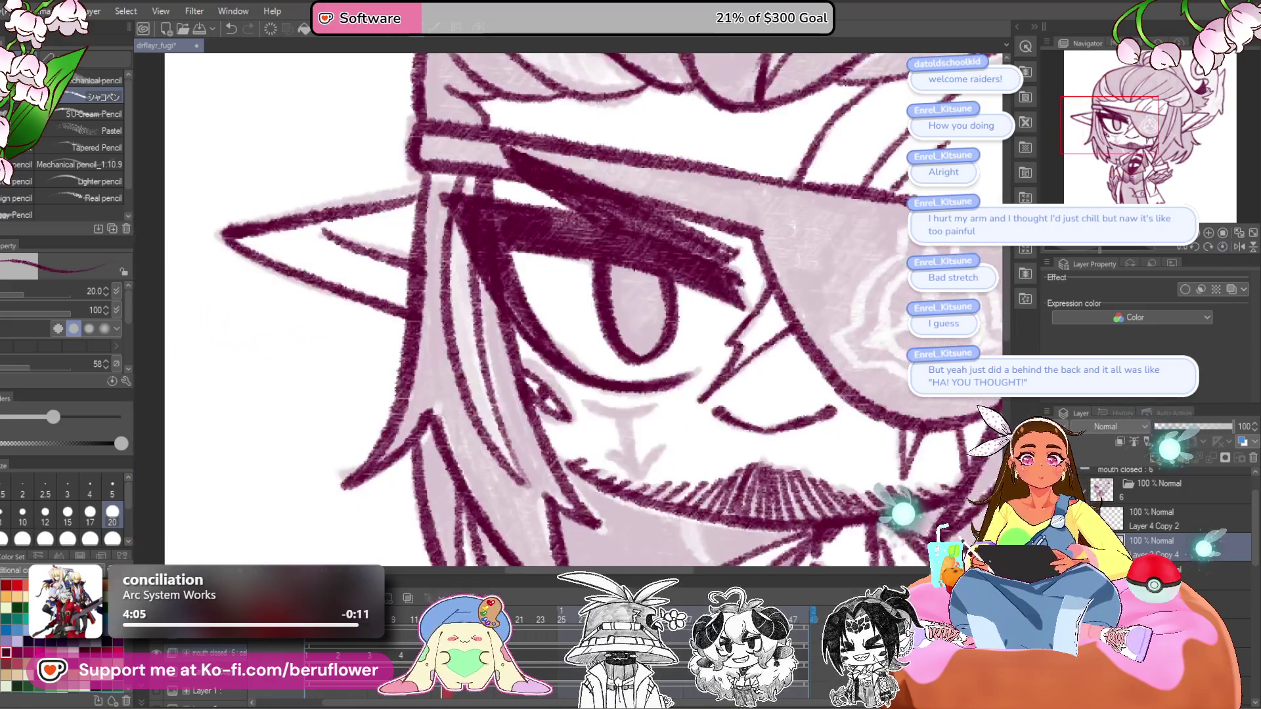
mouse_move(621, 277)
left_mouse_down()
mouse_move(657, 329)
mouse_move(631, 342)
mouse_move(640, 294)
left_mouse_up()
scroll(641, 293, "down", 2)
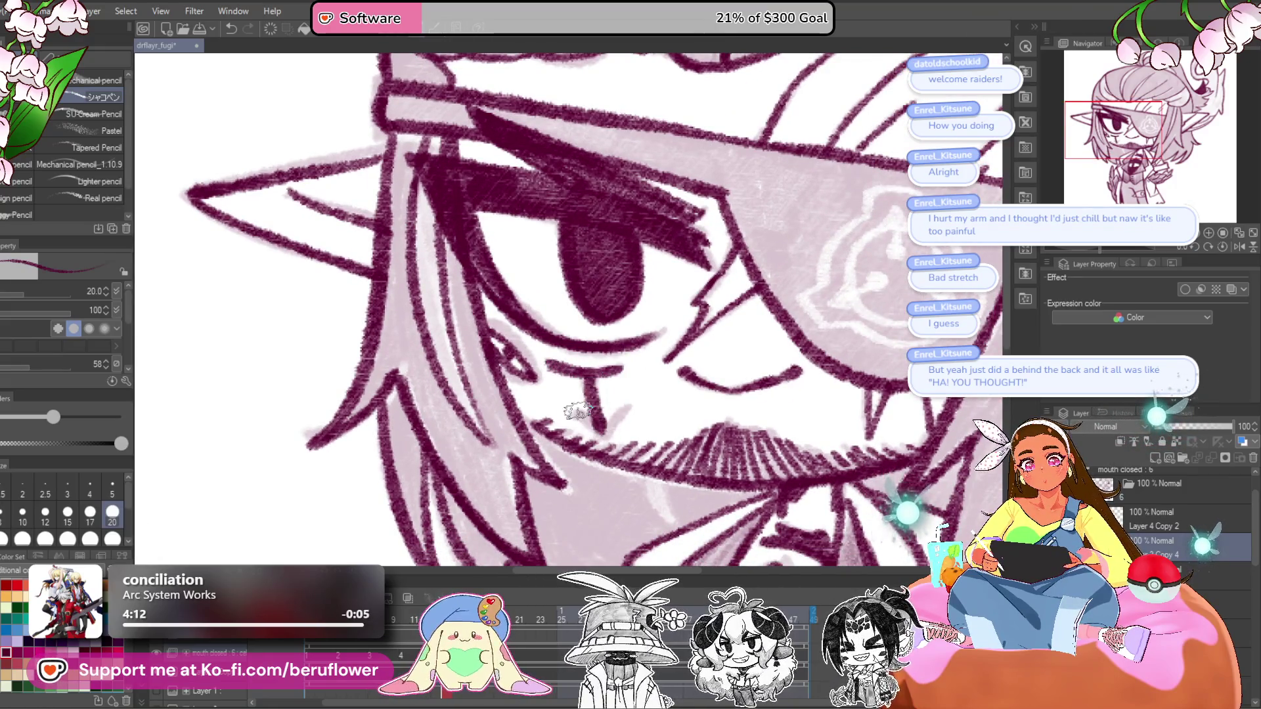
- Erase the dark strokes inside the collar mark to open it up as an eye
scroll(619, 413, "down", 5)
scroll(670, 390, "up", 1)
scroll(670, 390, "up", 2)
scroll(561, 357, "up", 1)
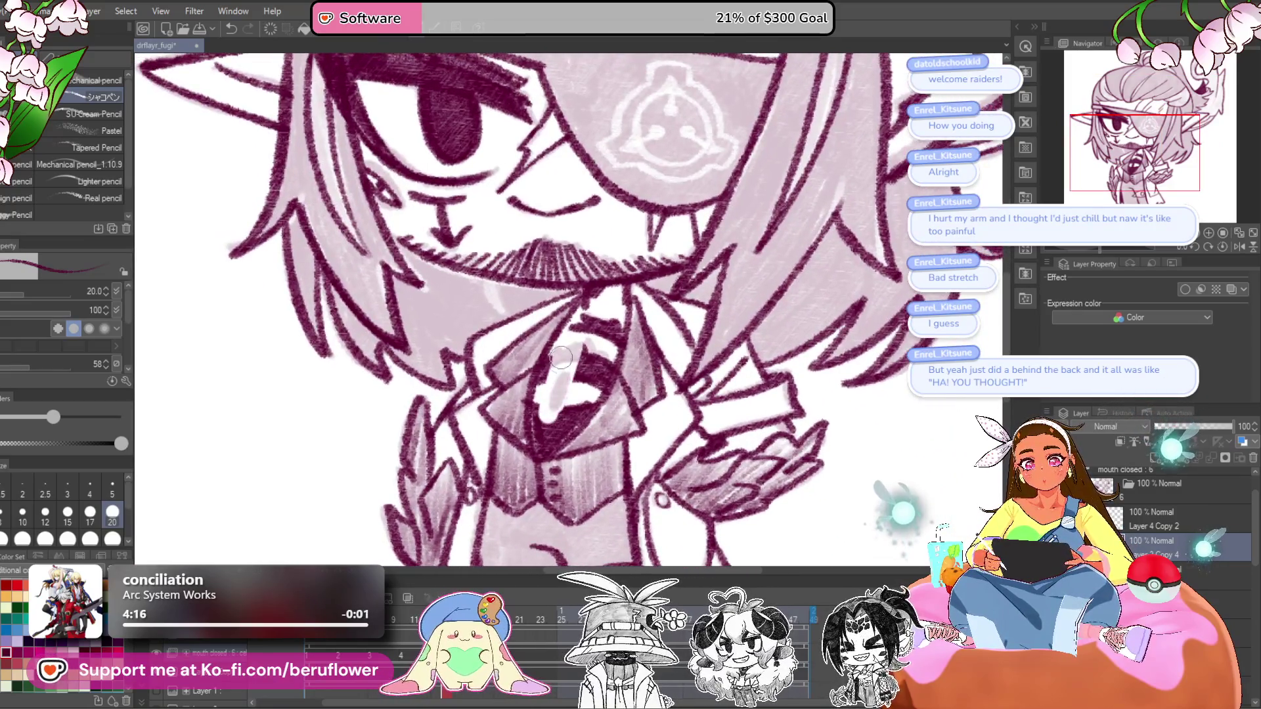
left_click_drag(554, 428, 589, 366)
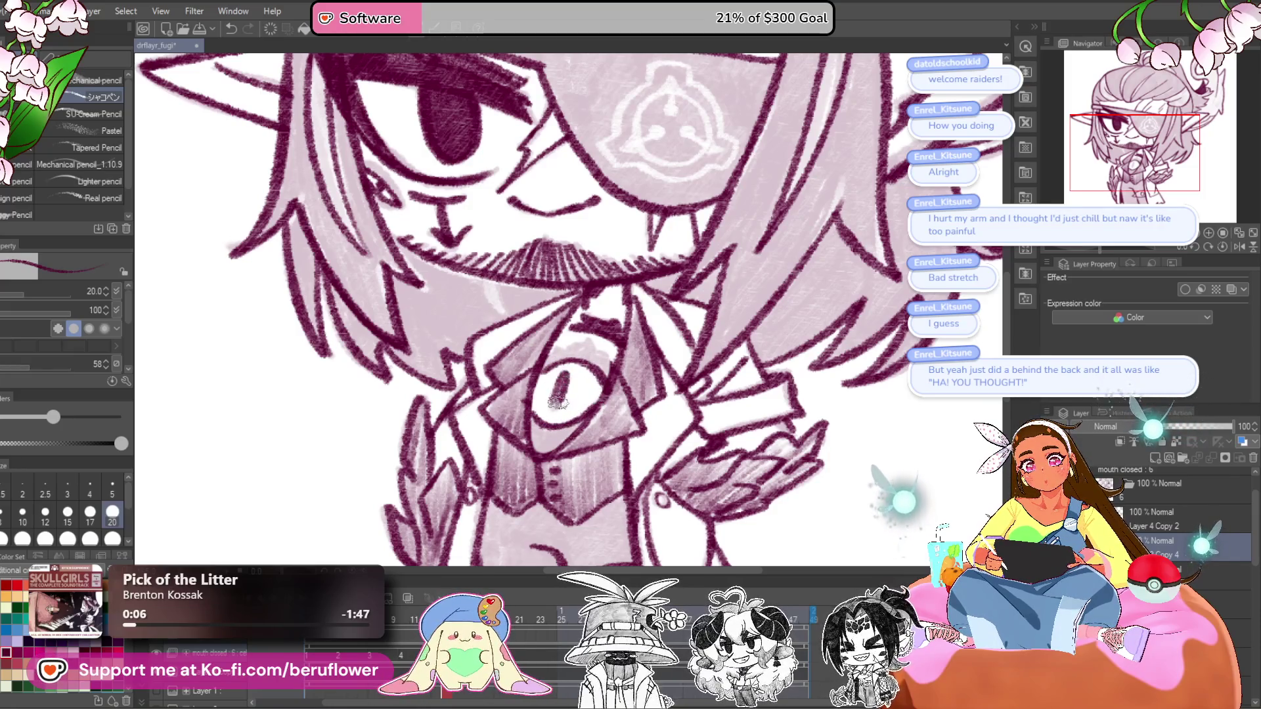
left_click_drag(580, 340, 582, 351)
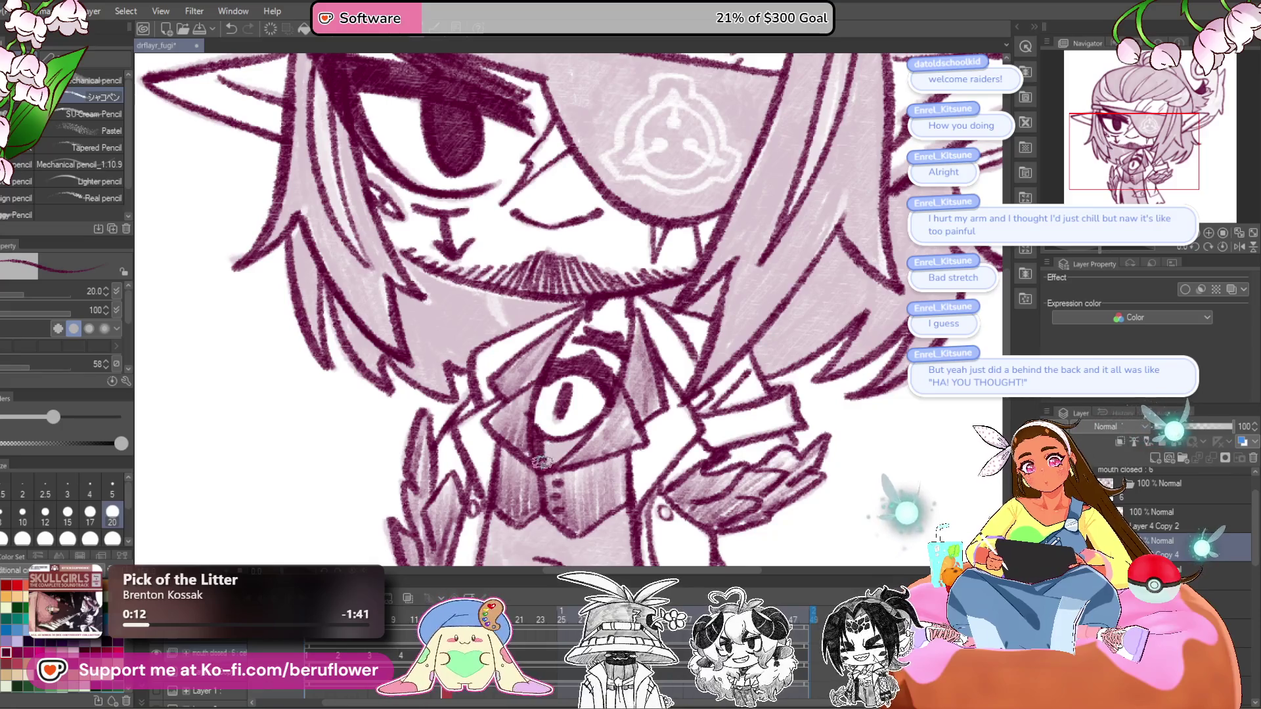
left_click_drag(578, 368, 604, 460)
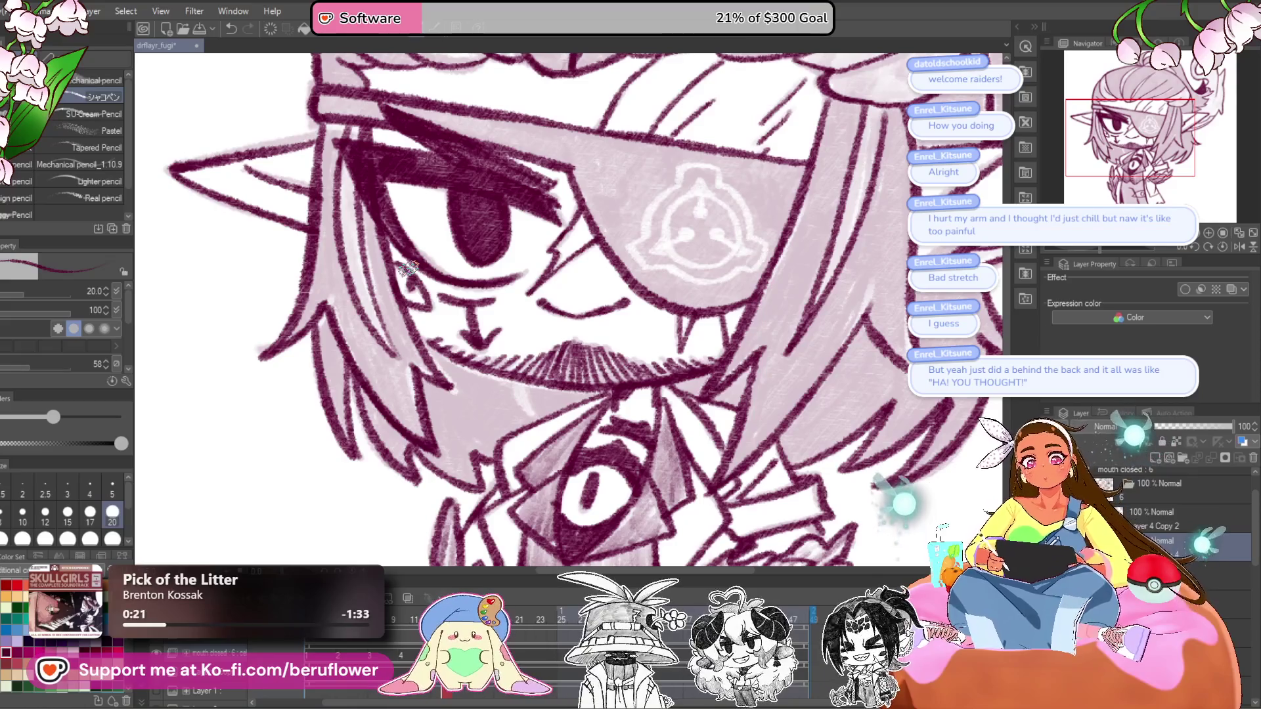
- Erase the creature's dark pupil, draw a round pupil, and trace an inner ring at brush size 25
scroll(409, 267, "down", 5)
scroll(747, 216, "up", 3)
scroll(747, 216, "up", 5)
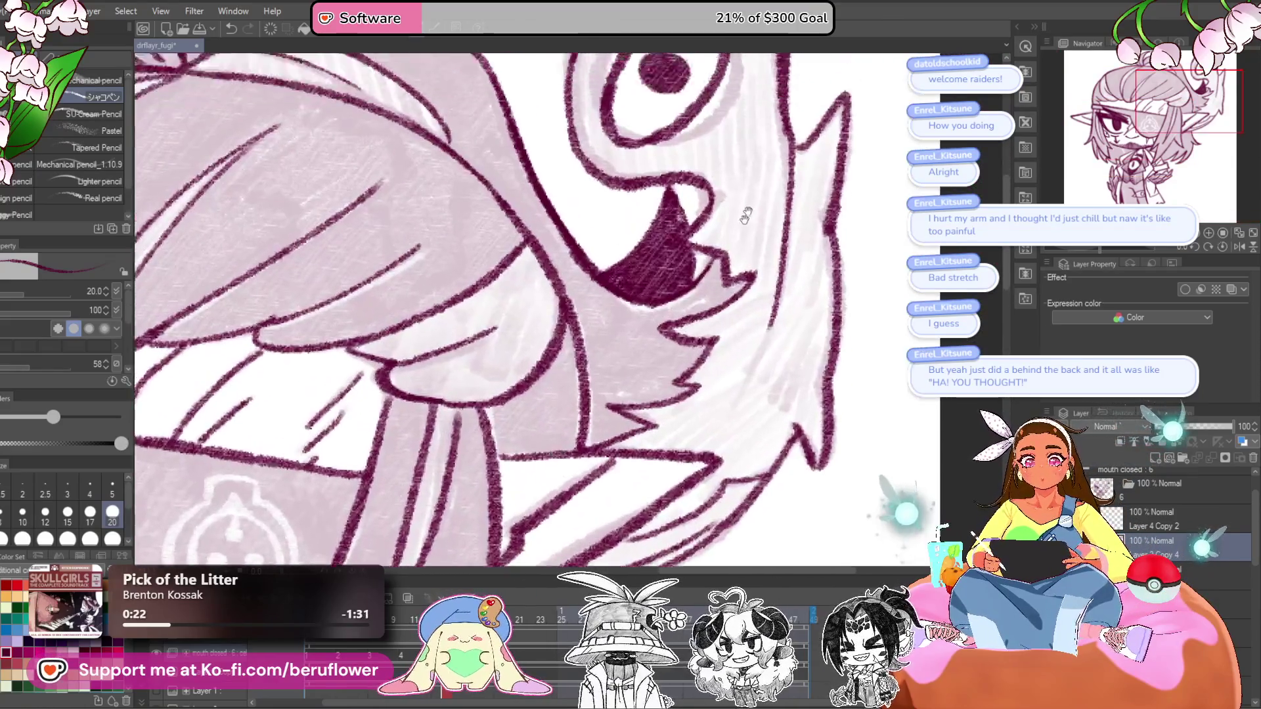
left_click_drag(746, 216, 674, 442)
mouse_move(592, 276)
left_mouse_down()
mouse_move(552, 368)
mouse_move(597, 289)
mouse_move(657, 251)
left_mouse_up()
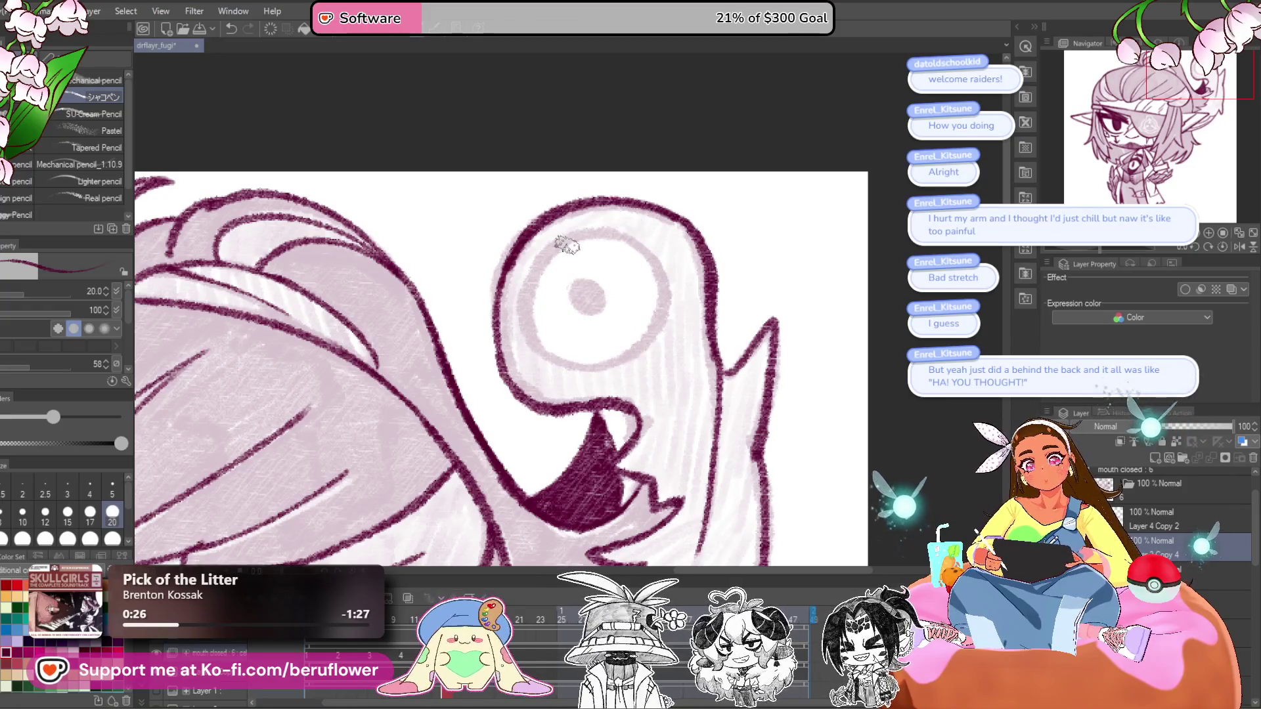
left_click_drag(591, 289, 573, 308)
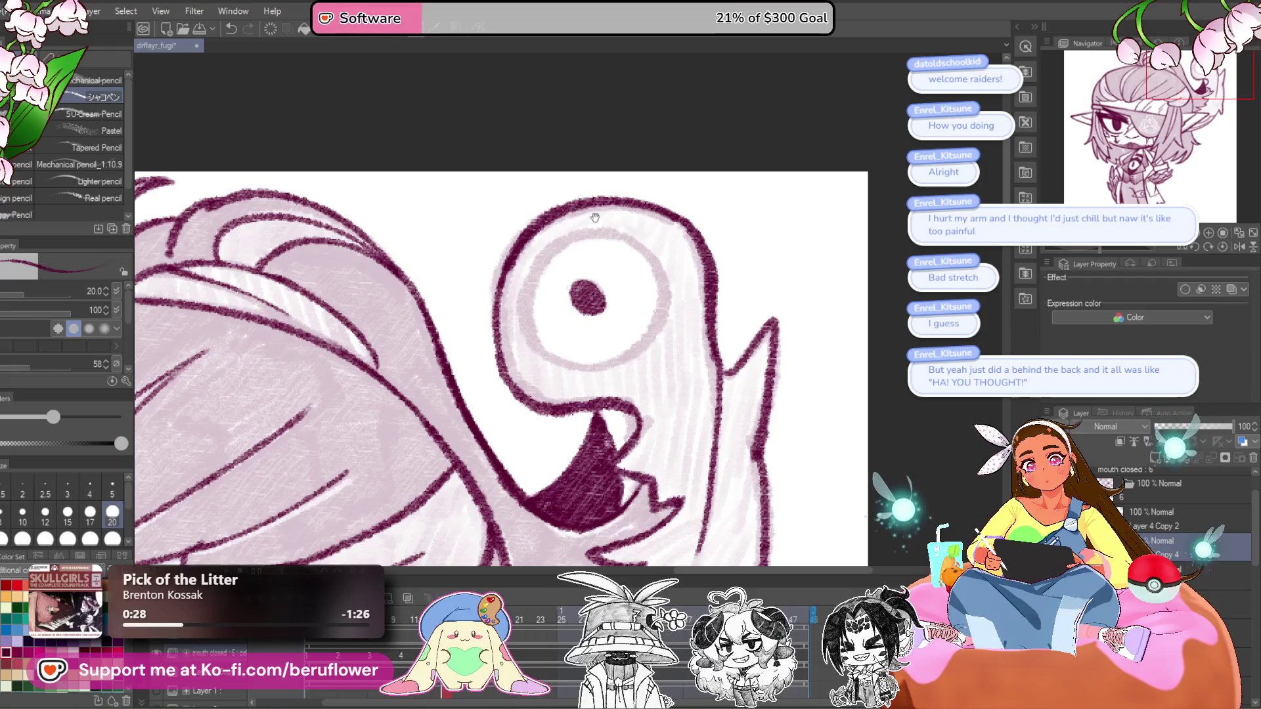
left_click_drag(595, 217, 600, 219)
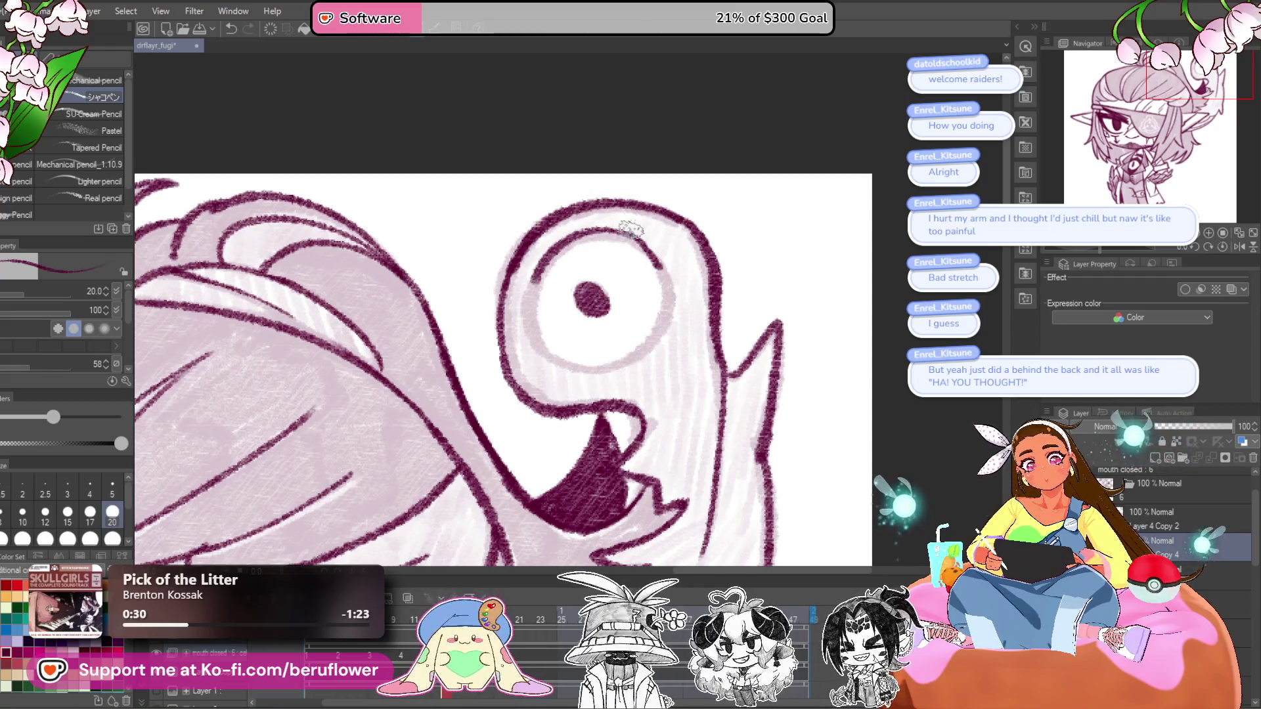
key("ctrl+z")
key("bracketright")
mouse_move(568, 243)
left_mouse_down()
mouse_move(637, 250)
mouse_move(670, 282)
mouse_move(624, 355)
mouse_move(557, 362)
left_mouse_up()
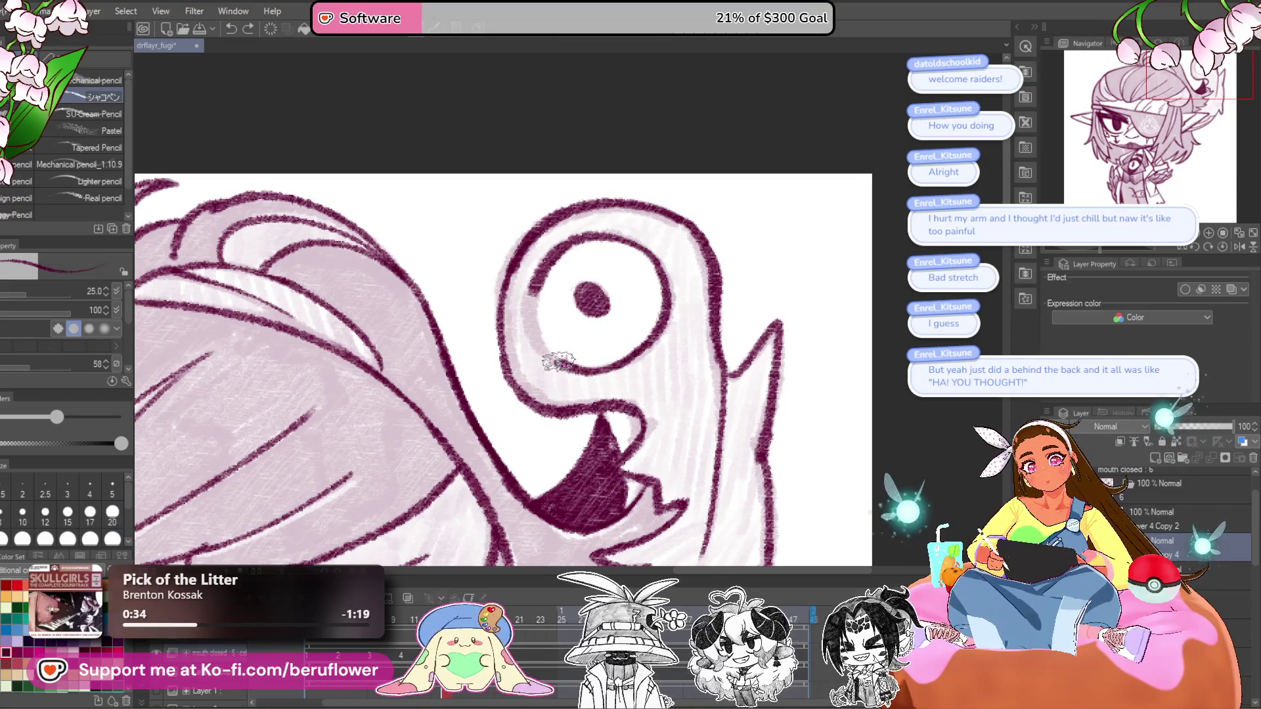
key("ctrl+0")
scroll(753, 437, "up", 3)
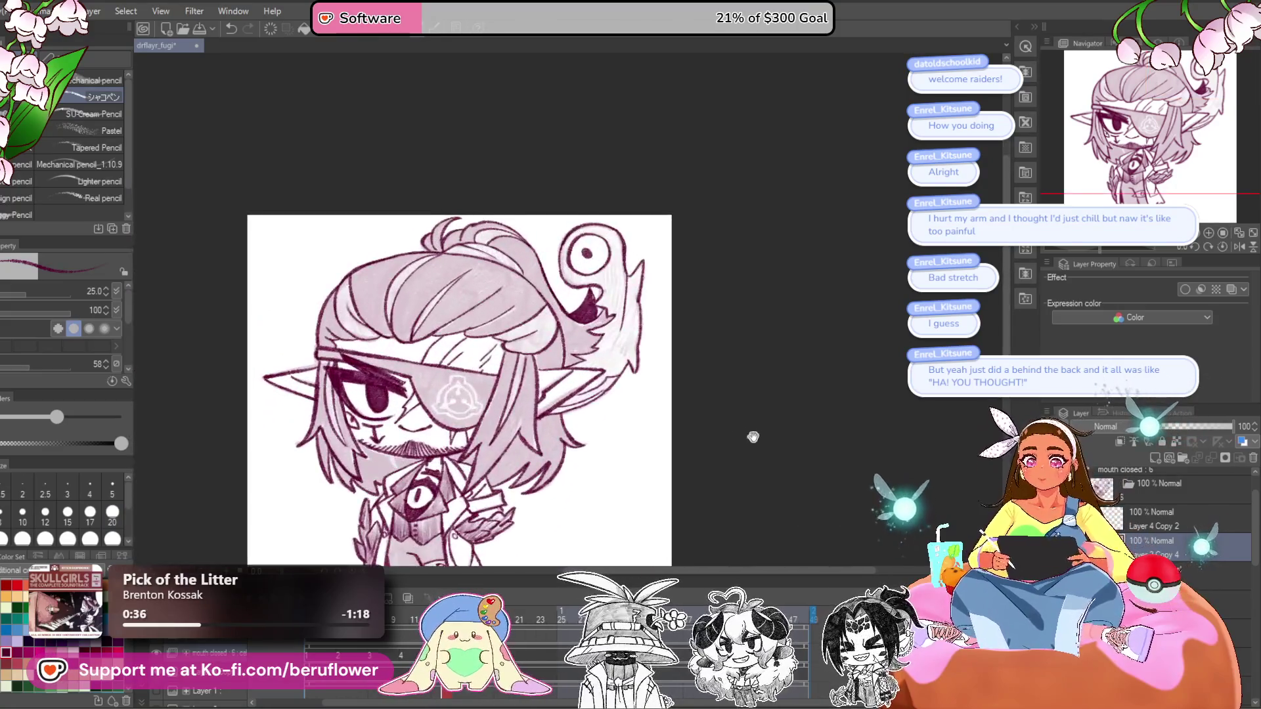
- Save the drawing with Ctrl+S
left_click_drag(753, 437, 871, 345)
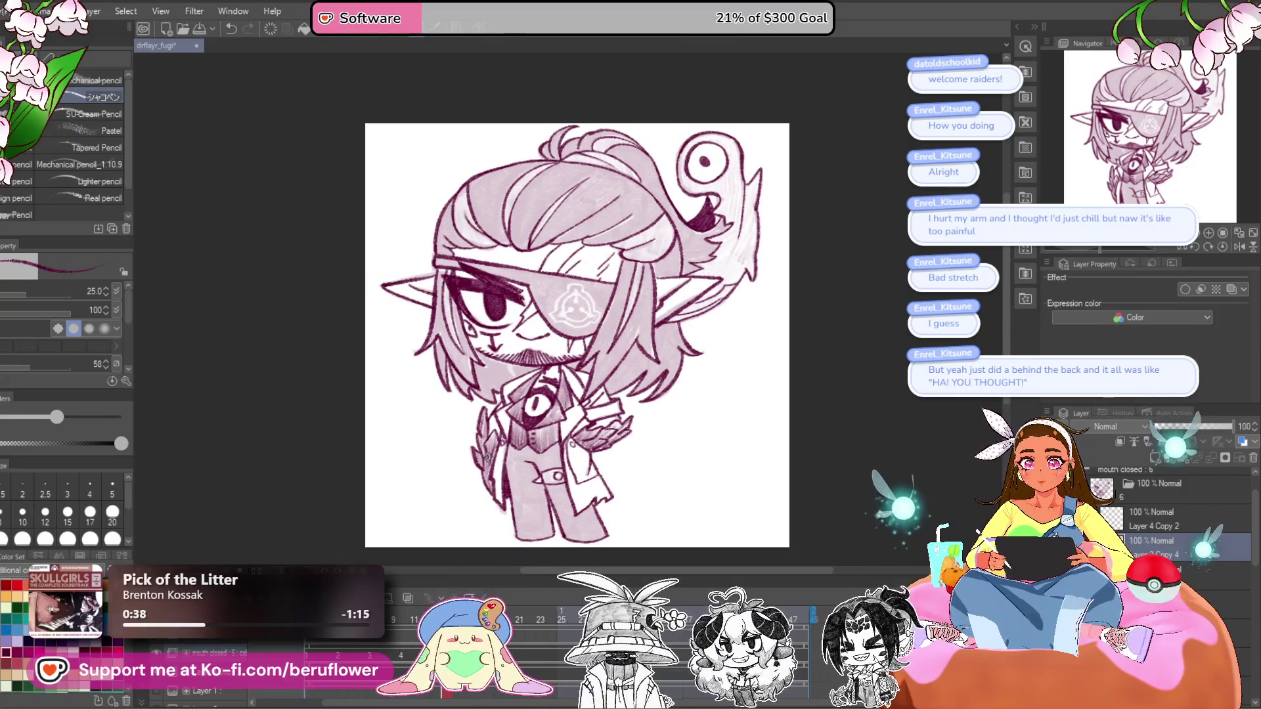
left_click_drag(659, 425, 580, 451)
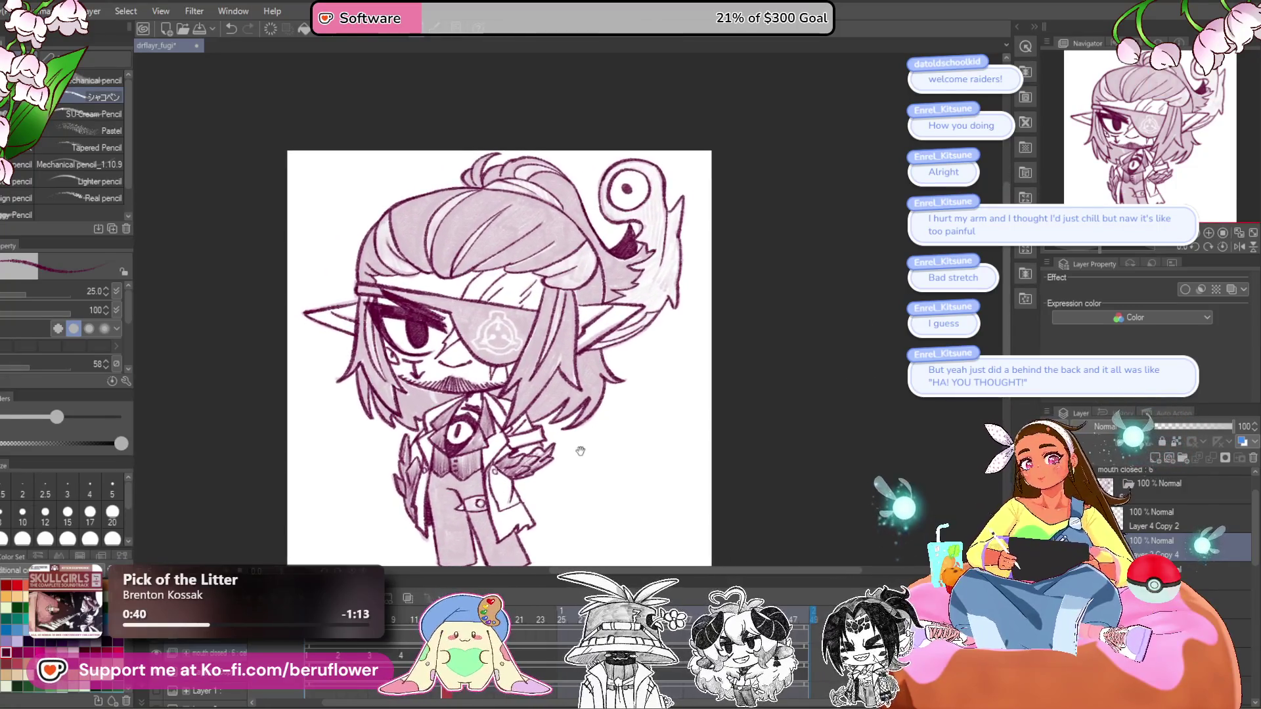
key("ctrl+s")
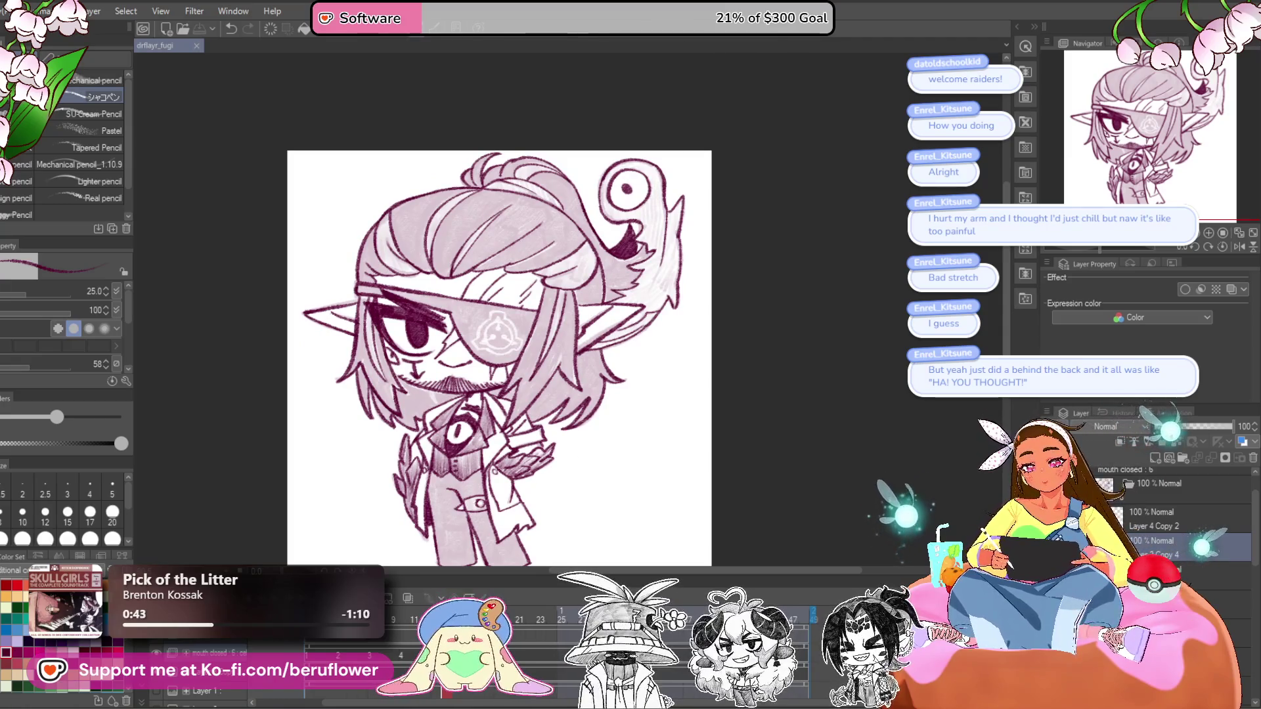
- Review the expression frames and duplicate the open-eyed eye layer as Layer 3 Copy 4
key("ctrl+Left")
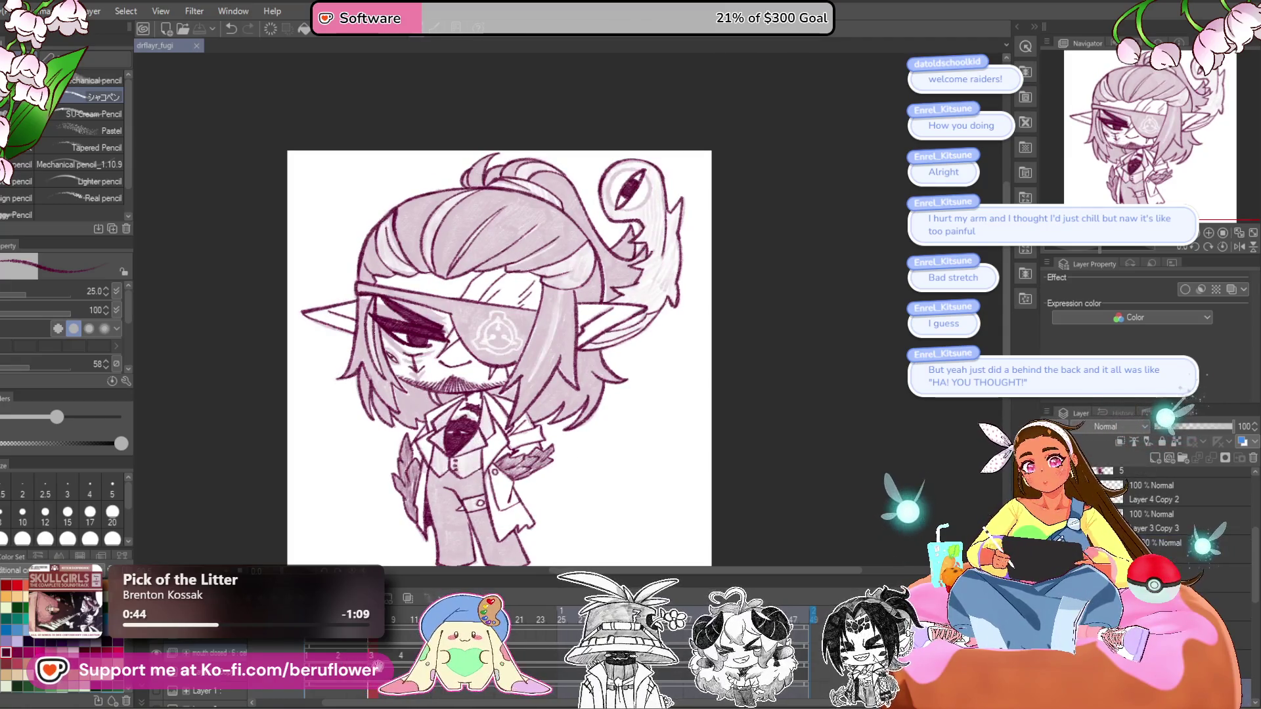
left_click_drag(611, 486, 563, 495)
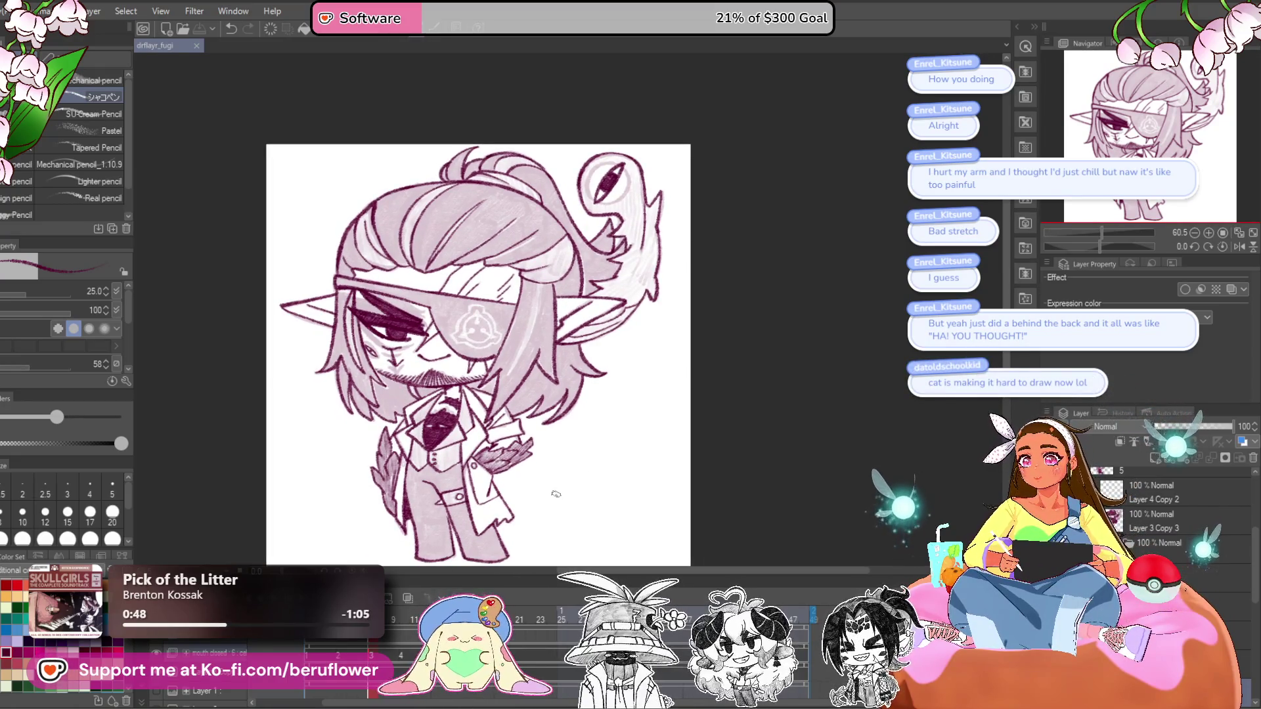
key("ctrl+Right")
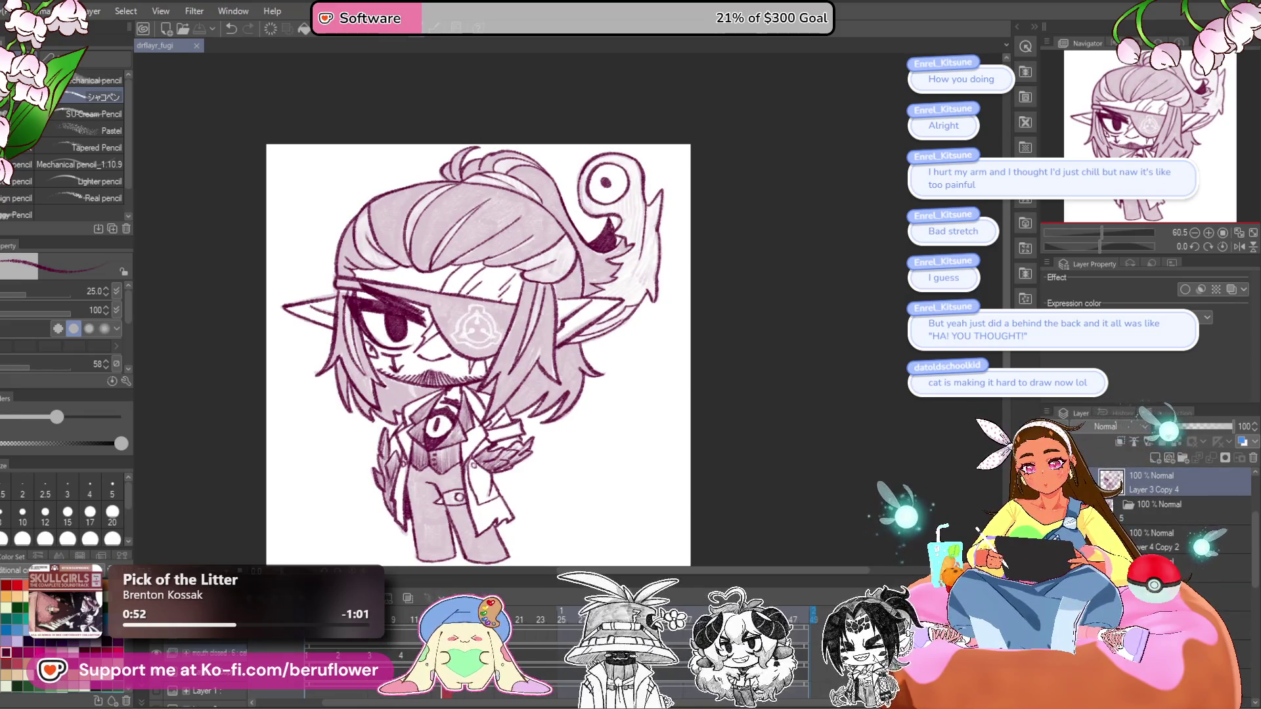
key("ctrl+Left")
key("ctrl+Right")
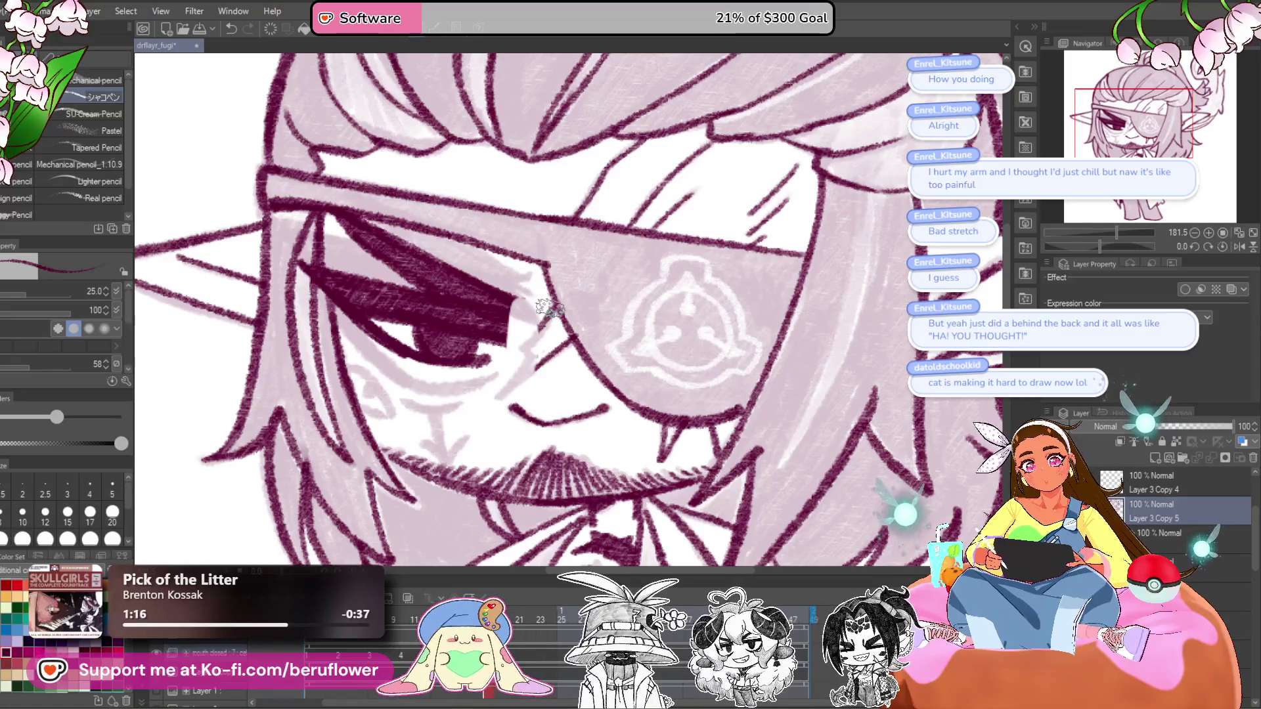
- On a rotated canvas, ink a thick dark upper-lid band with two parallel eyelid lines
mouse_move(542, 307)
left_mouse_down()
mouse_move(492, 404)
mouse_move(575, 337)
mouse_move(571, 355)
mouse_move(502, 401)
mouse_move(488, 342)
mouse_move(473, 368)
mouse_move(424, 347)
mouse_move(398, 397)
left_mouse_up()
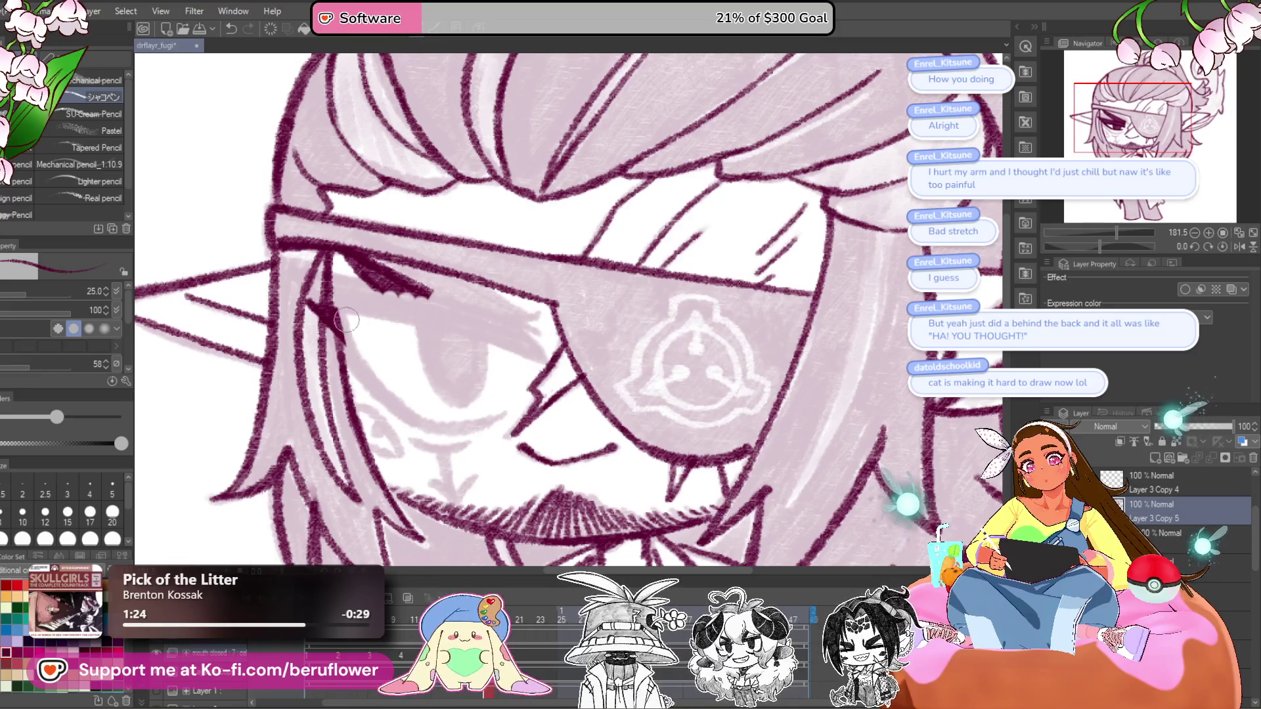
left_click_drag(353, 275, 377, 308)
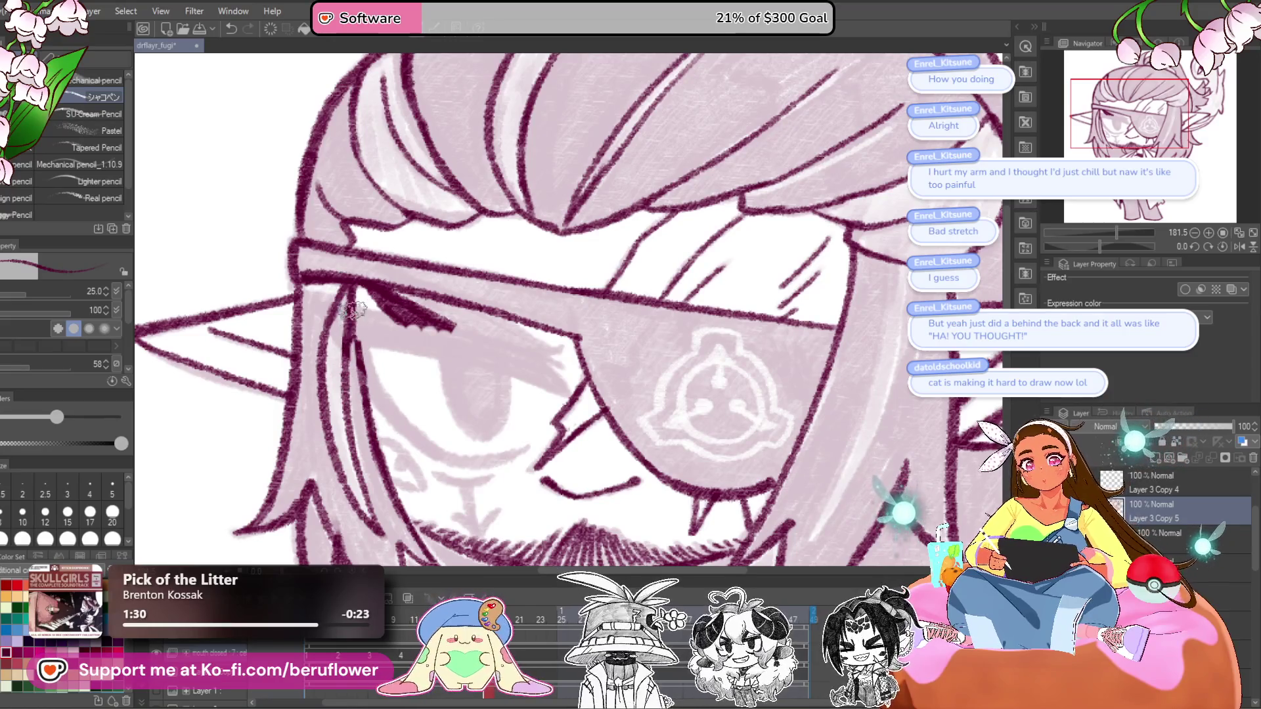
left_click_drag(1099, 243, 1078, 246)
left_click_drag(533, 444, 515, 464)
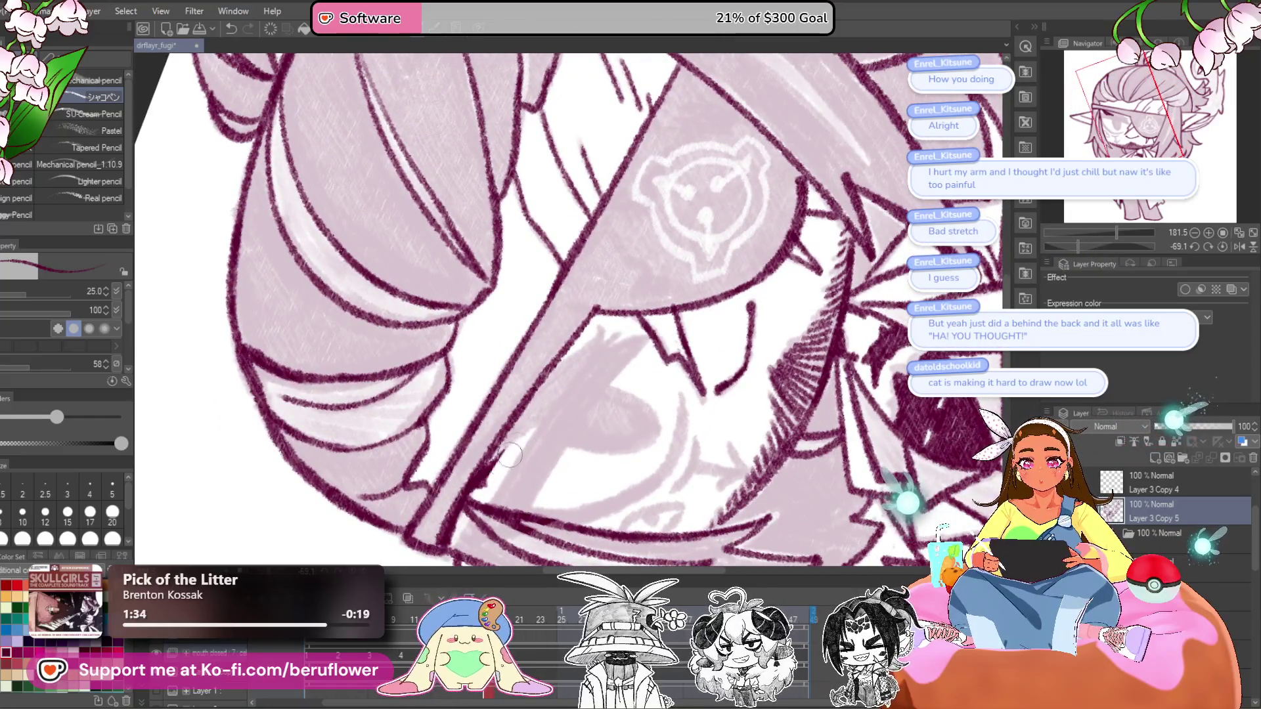
left_click_drag(639, 421, 623, 417)
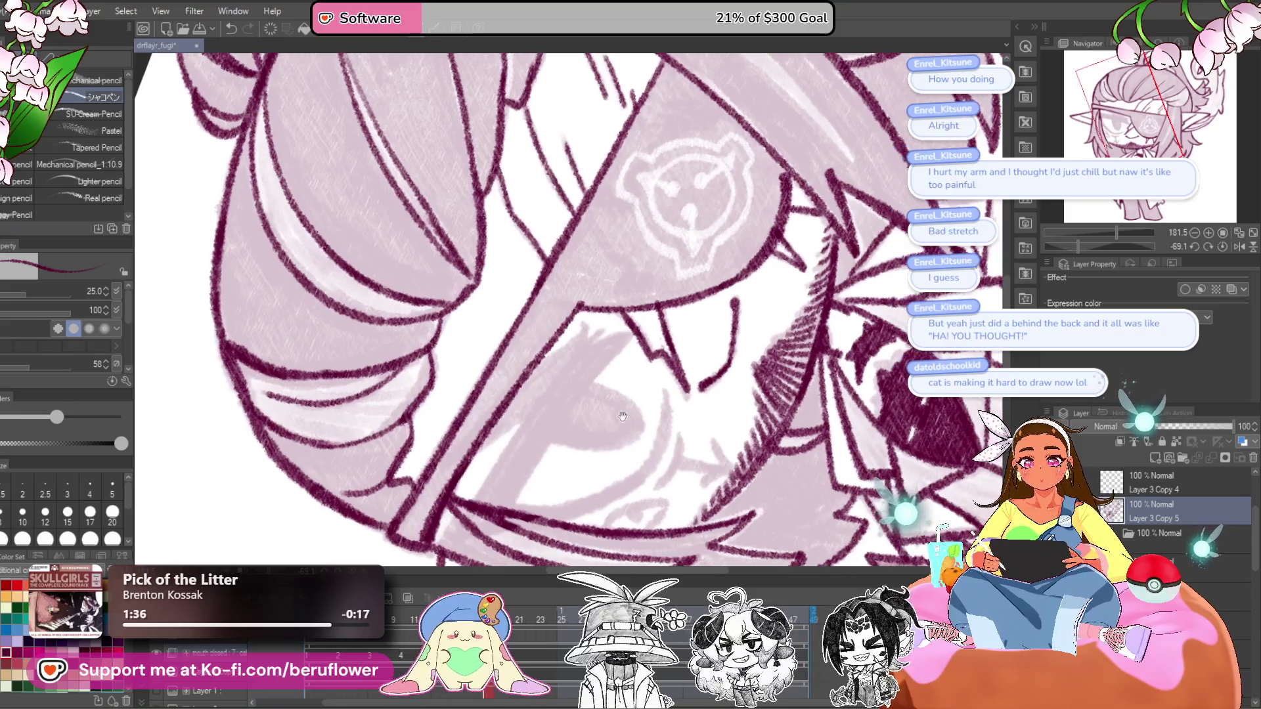
left_click_drag(550, 384, 476, 490)
left_click_drag(532, 423, 453, 519)
left_click_drag(516, 457, 453, 533)
left_click_drag(584, 355, 490, 469)
mouse_move(535, 412)
left_mouse_down()
mouse_move(594, 333)
mouse_move(559, 421)
left_mouse_up()
left_click_drag(634, 335, 525, 483)
left_click_drag(610, 348, 496, 487)
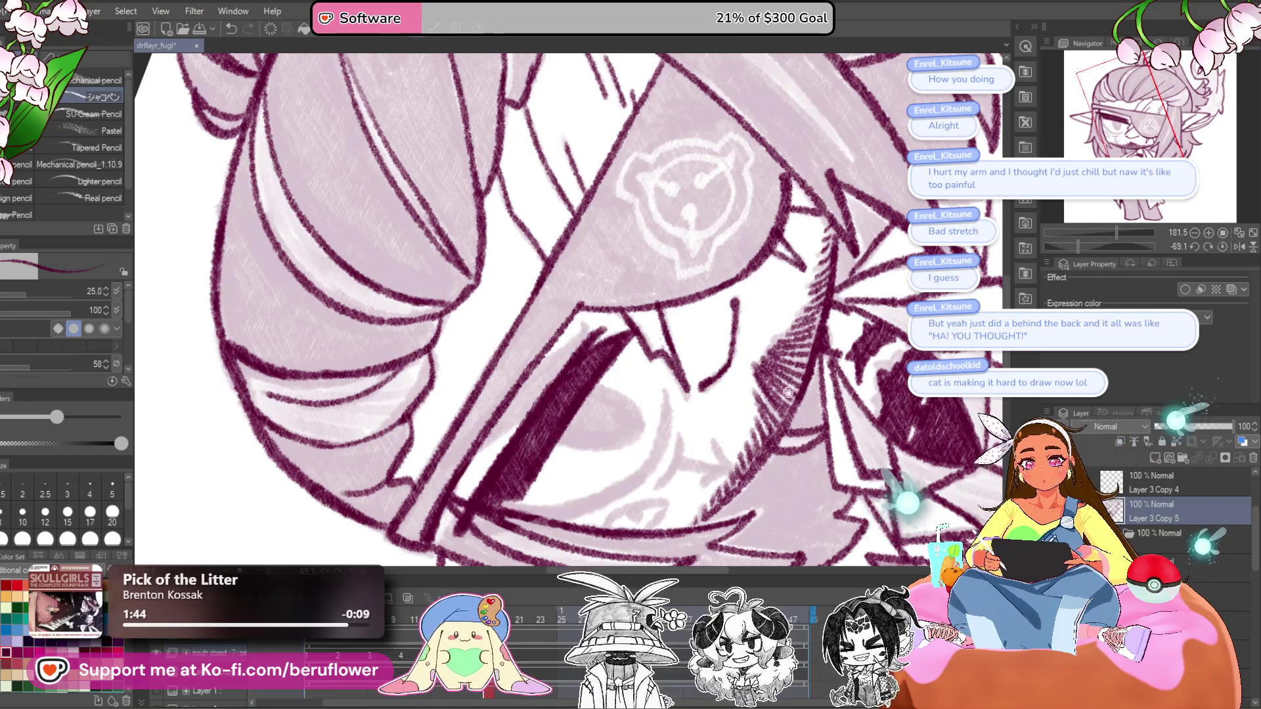
- With the canvas upright again, draw the iris outline and hatch the eye's upper-left edge
left_click_drag(789, 392, 745, 370)
left_click(1222, 246)
left_click_drag(603, 290, 696, 304)
mouse_move(479, 299)
left_mouse_down()
mouse_move(490, 374)
mouse_move(535, 322)
left_mouse_up()
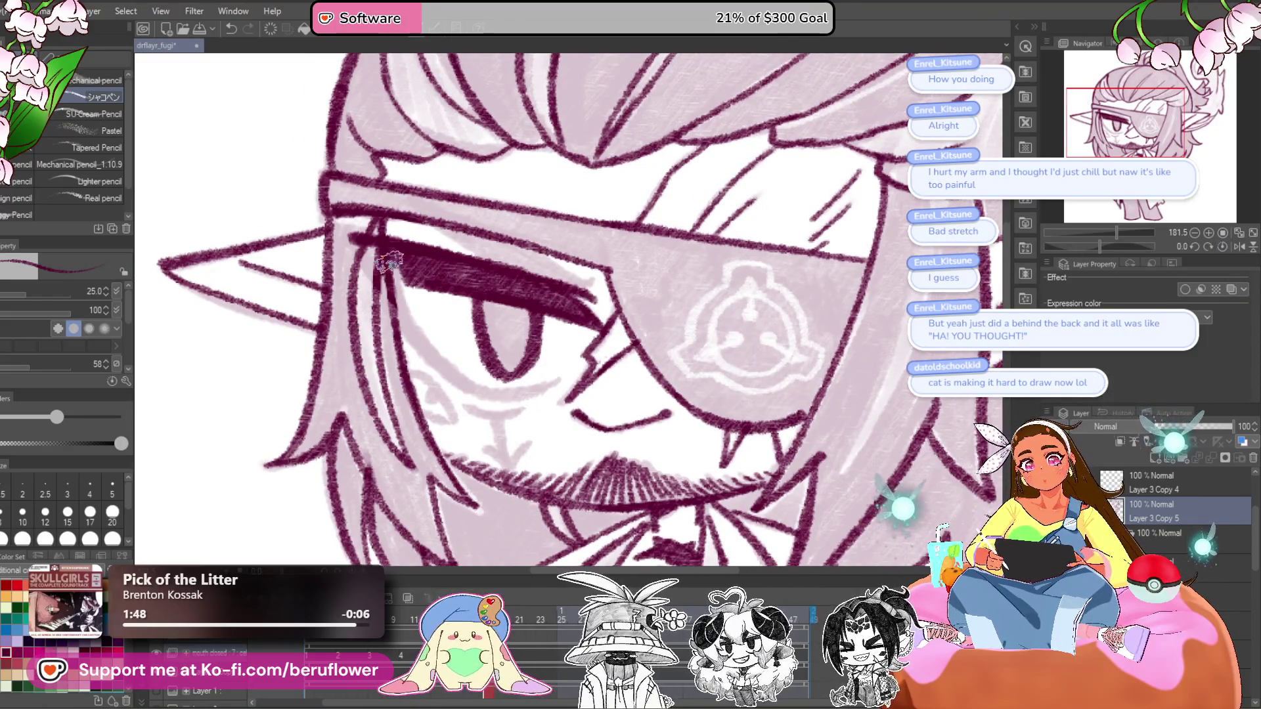
mouse_move(402, 265)
left_mouse_down()
mouse_move(407, 309)
mouse_move(446, 374)
mouse_move(442, 355)
mouse_move(420, 349)
left_mouse_up()
scroll(479, 374, "down", 5)
scroll(480, 376, "up", 4)
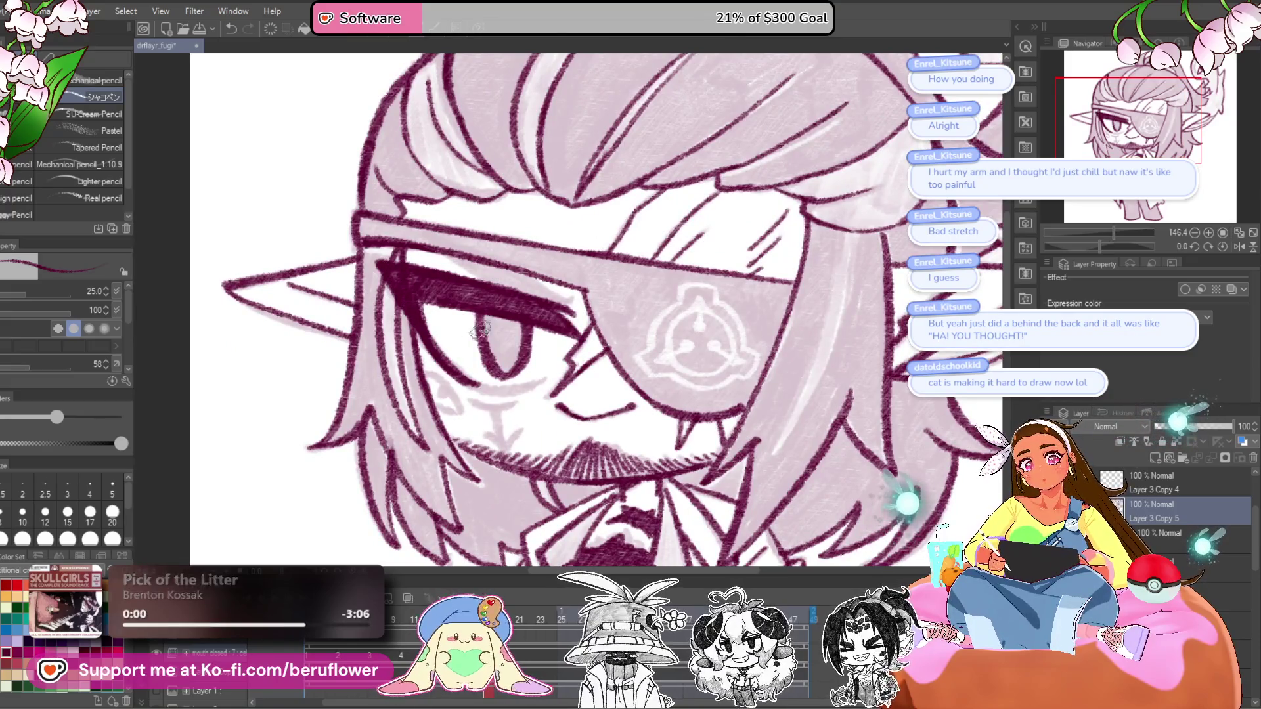
- Draw the nose line under the eye and add a cheek stroke
left_click_drag(1098, 246, 1117, 248)
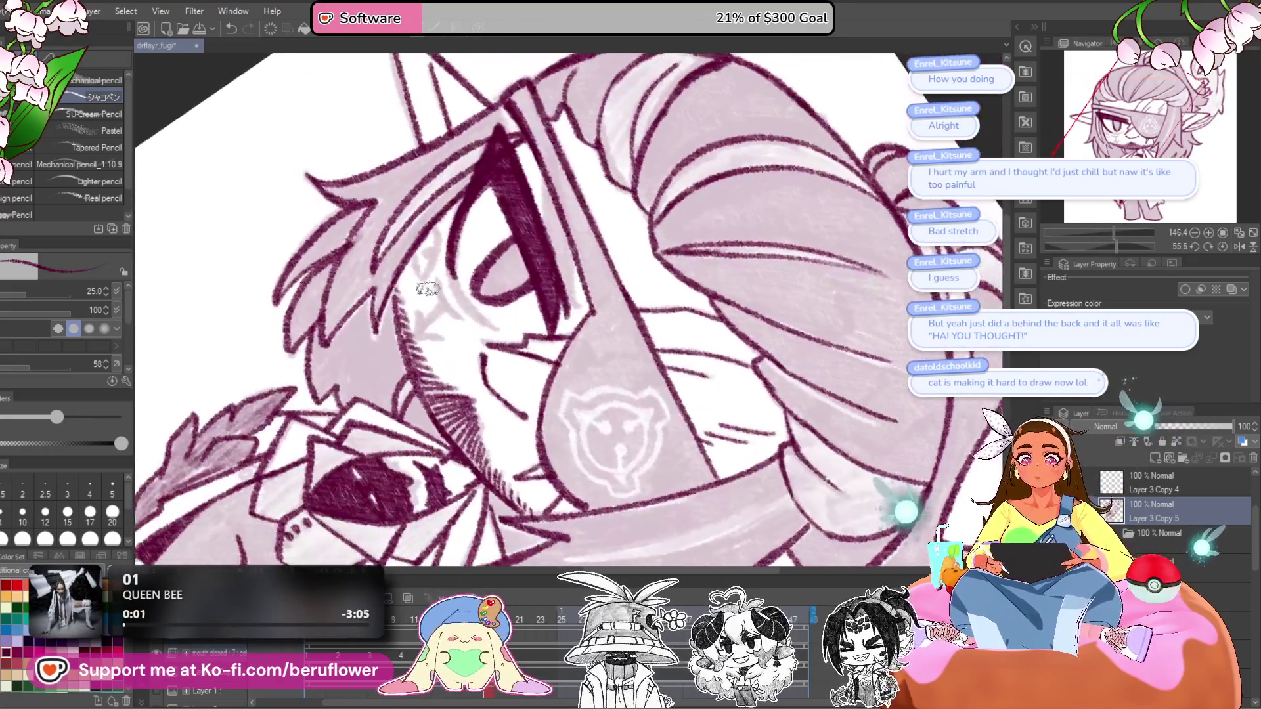
scroll(499, 315, "up", 4)
mouse_move(506, 330)
left_mouse_down()
mouse_move(449, 304)
mouse_move(532, 367)
mouse_move(507, 287)
mouse_move(563, 259)
mouse_move(552, 187)
mouse_move(625, 254)
mouse_move(619, 197)
left_mouse_up()
scroll(611, 230, "down", 5)
scroll(980, 255, "up", 1)
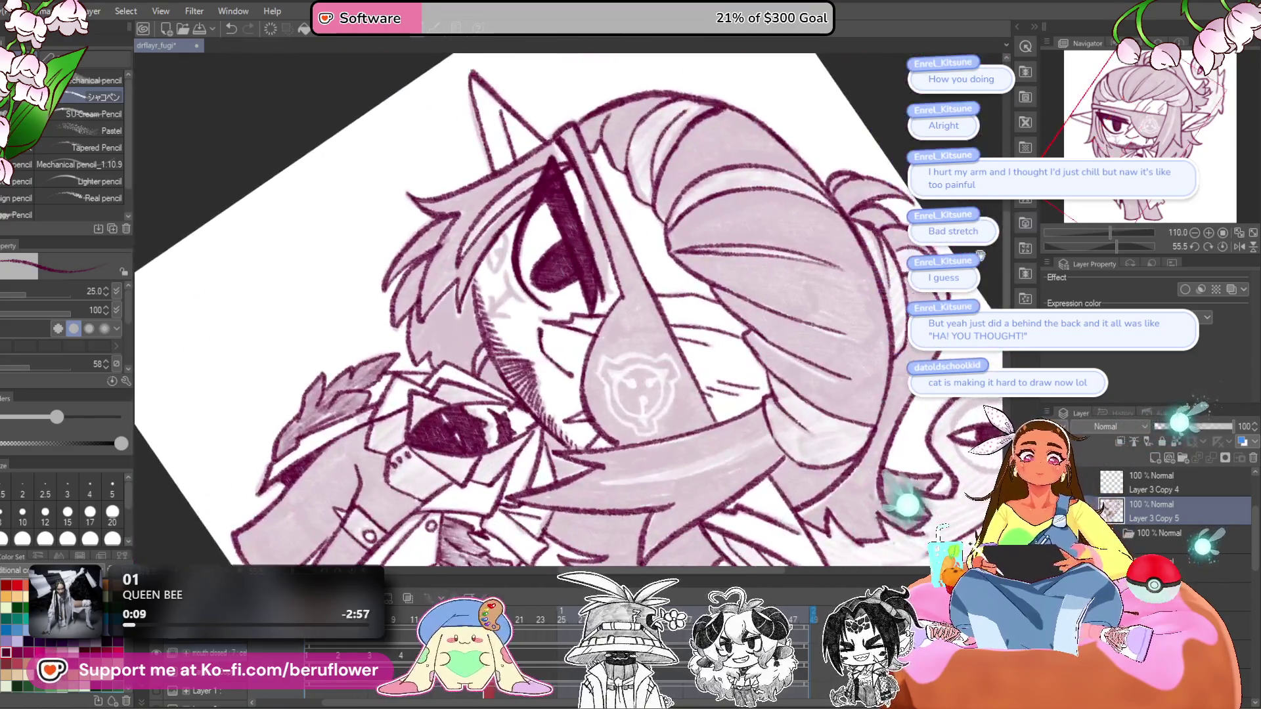
left_click(1223, 247)
scroll(507, 348, "up", 5)
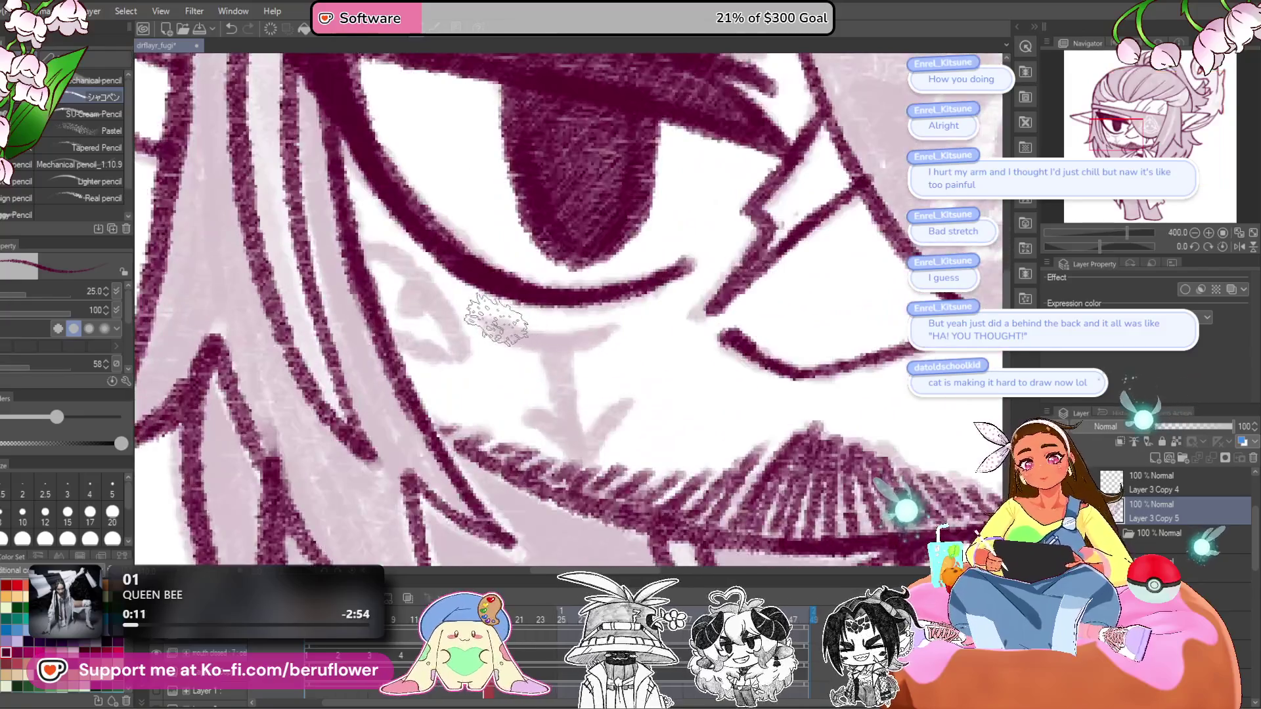
mouse_move(483, 320)
left_mouse_down()
mouse_move(566, 338)
mouse_move(555, 398)
mouse_move(581, 453)
mouse_move(631, 404)
left_mouse_up()
left_click_drag(367, 244, 494, 381)
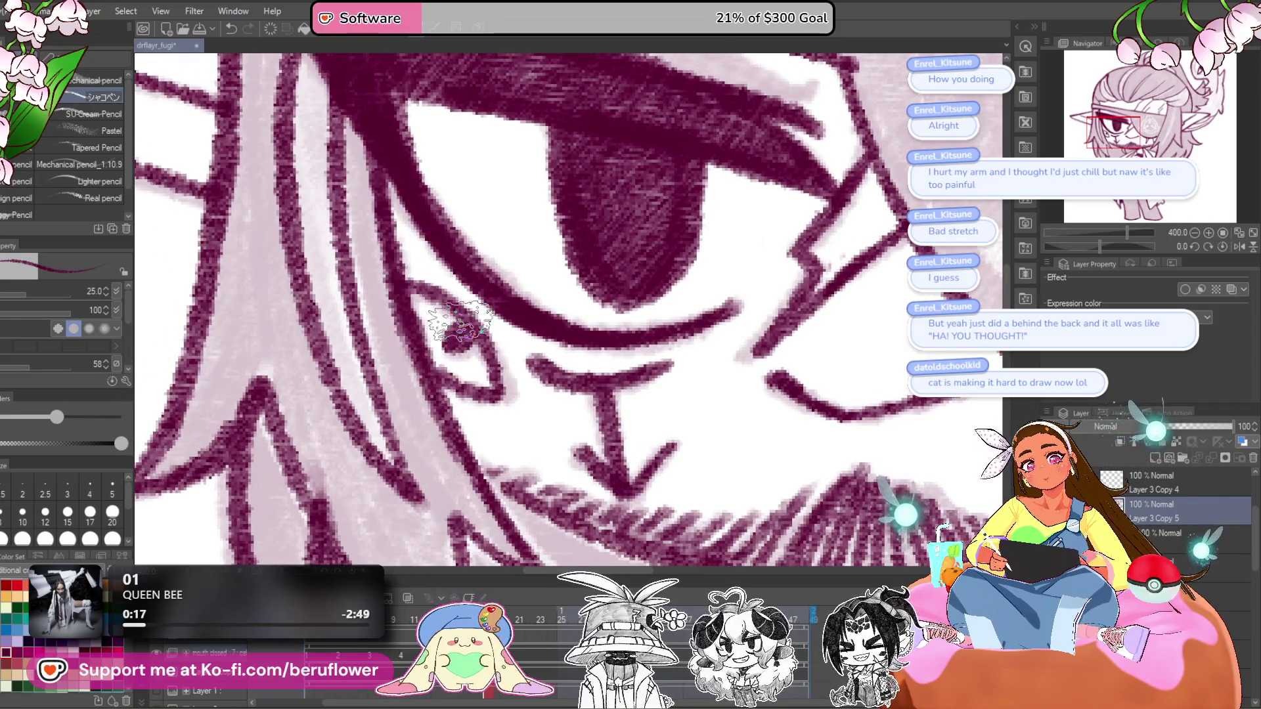
key("ctrl+0")
scroll(762, 355, "up", 5)
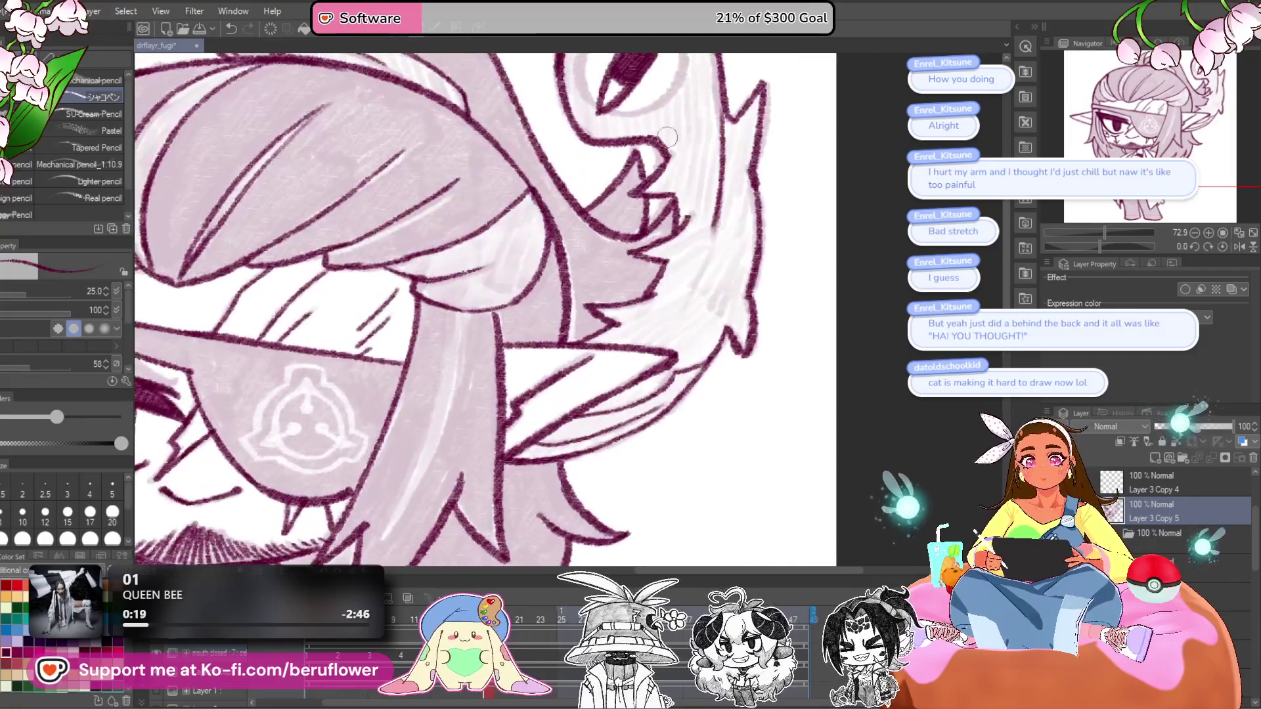
- Undo the dark filled pupil and redraw the collar eye's outline along its bottom and right
scroll(667, 136, "down", 3)
key("ctrl+z")
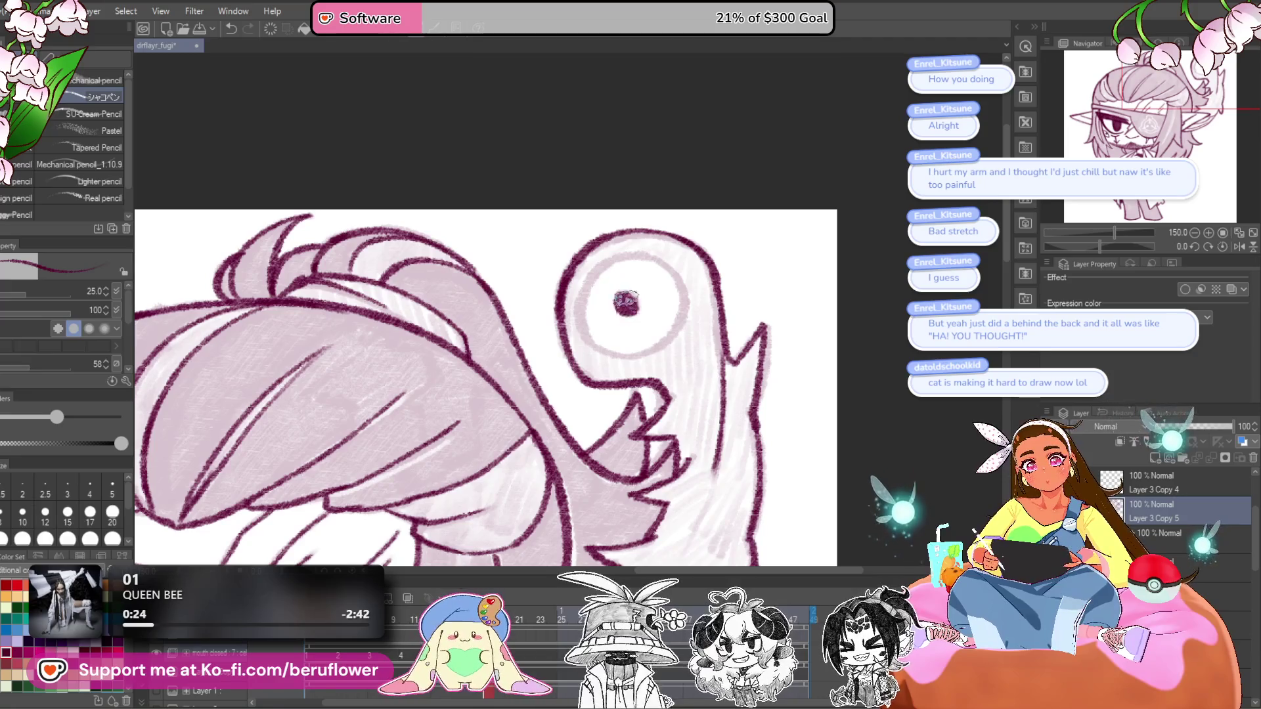
scroll(626, 301, "up", 5)
mouse_move(573, 226)
left_mouse_down()
mouse_move(515, 297)
mouse_move(595, 457)
mouse_move(762, 394)
left_mouse_up()
key("ctrl+z")
mouse_move(627, 463)
left_mouse_down()
mouse_move(746, 414)
mouse_move(774, 267)
mouse_move(693, 191)
mouse_move(577, 211)
mouse_move(515, 282)
left_mouse_up()
scroll(515, 282, "down", 5)
scroll(606, 487, "up", 3)
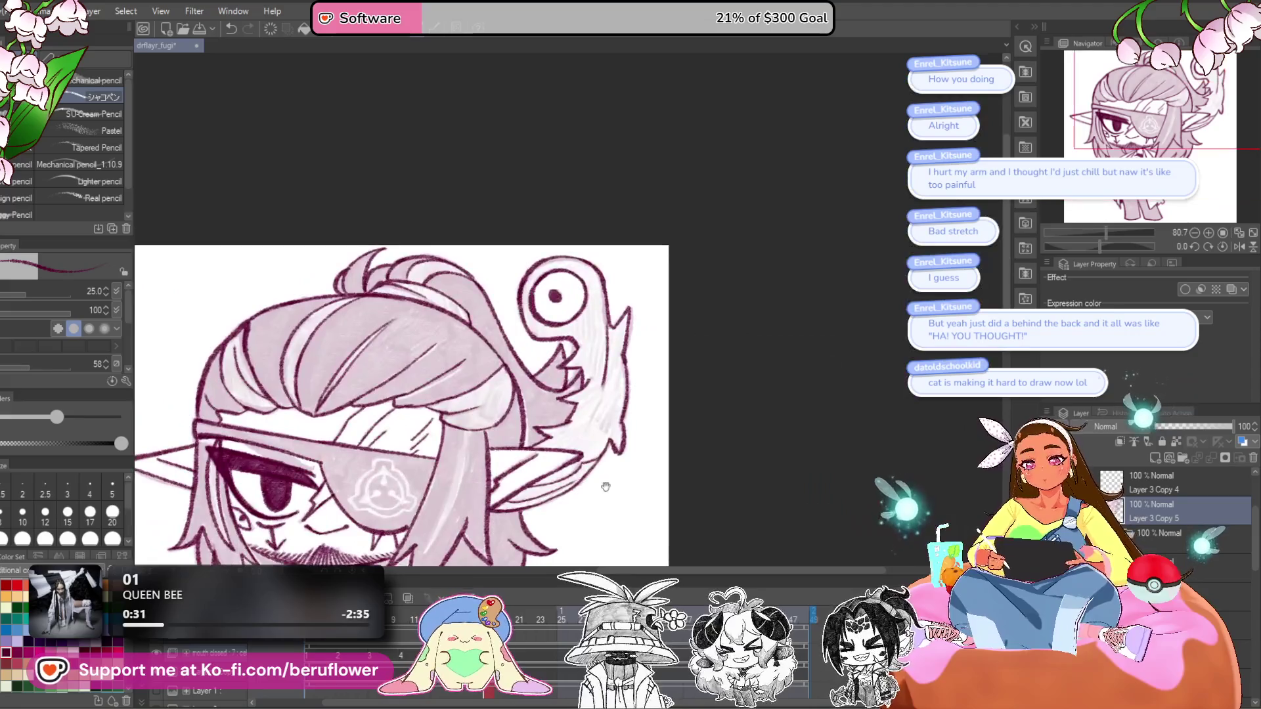
scroll(605, 487, "down", 2)
scroll(633, 459, "up", 2)
scroll(531, 509, "up", 4)
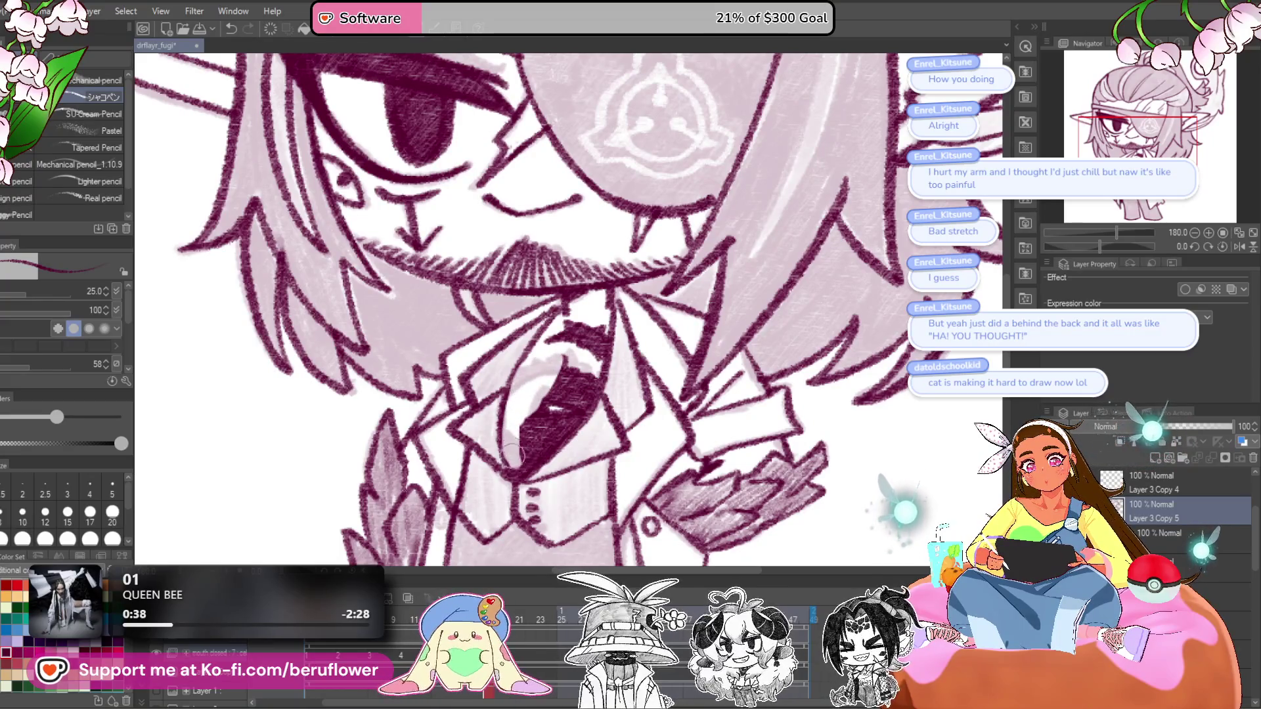
- Erase the collar eye's hatching and repaint a slim, shorter hatched pupil
left_click_drag(560, 428, 540, 423)
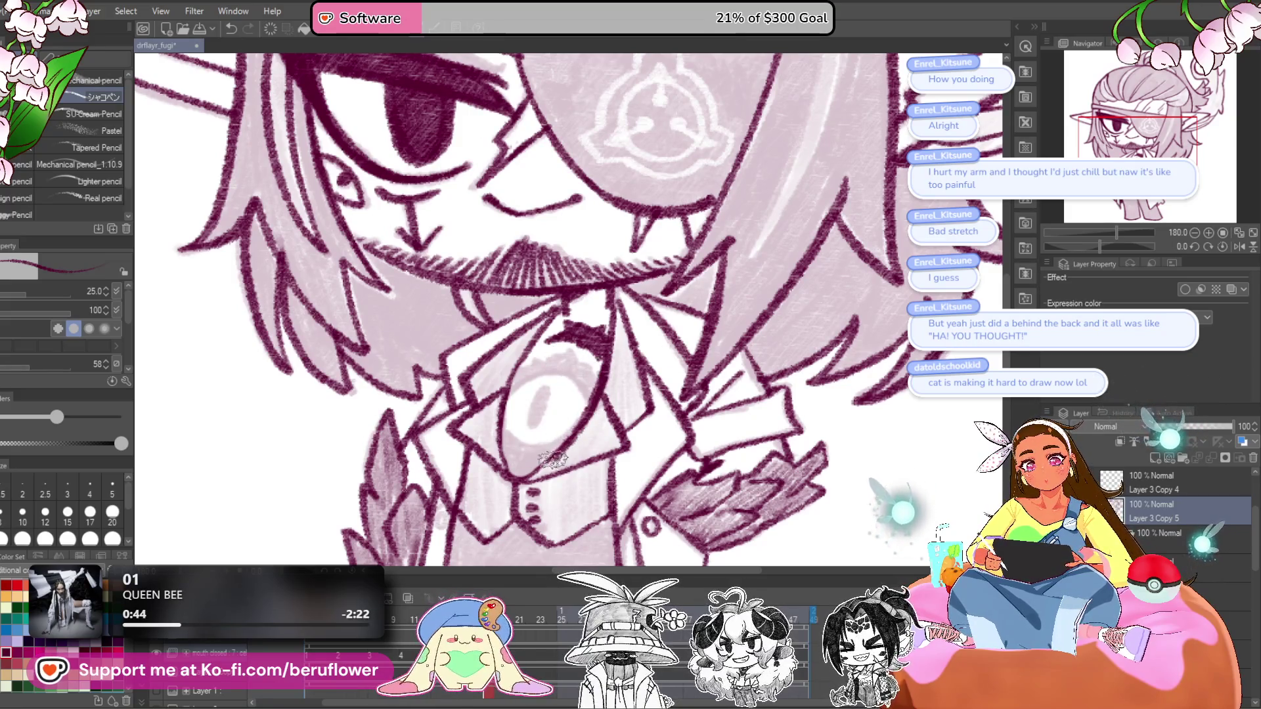
scroll(521, 466, "up", 2)
left_click_drag(521, 438, 564, 338)
key("ctrl+z")
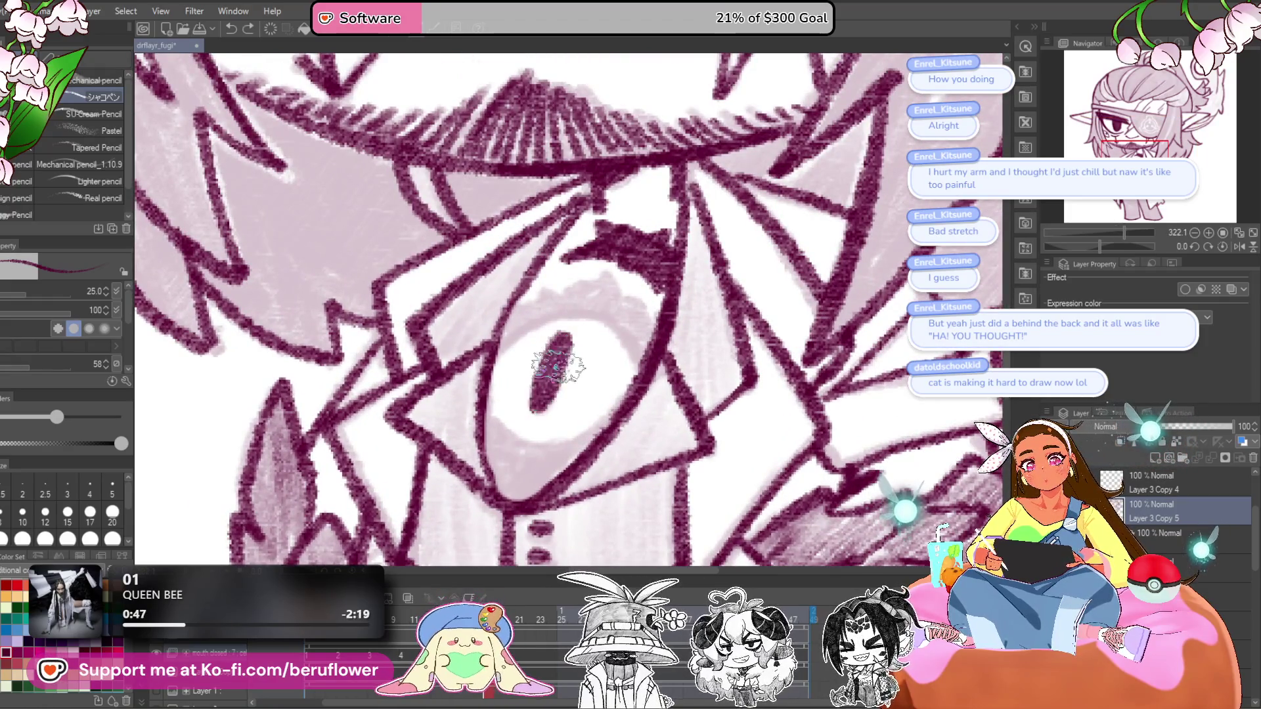
key("ctrl+z")
mouse_move(535, 411)
left_mouse_down()
mouse_move(560, 357)
mouse_move(553, 368)
left_mouse_up()
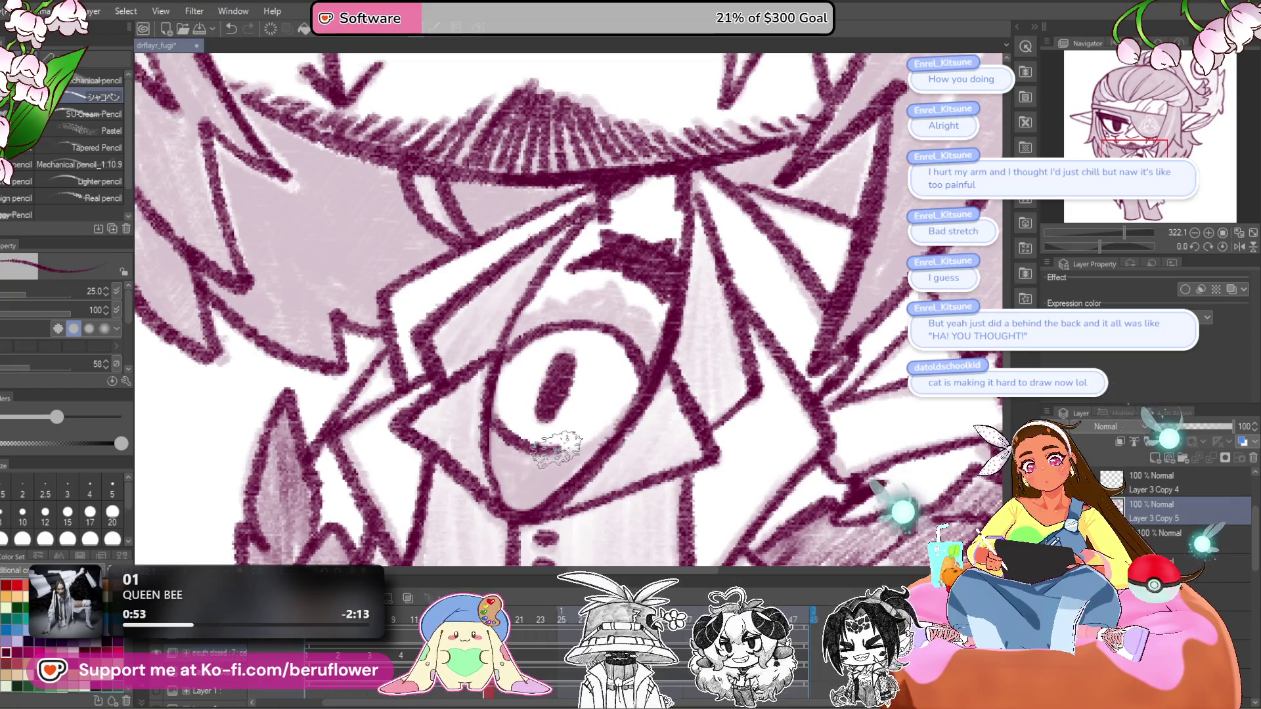
- Paint dark maroon shading along the collar eye's lower rim
left_click_drag(655, 361, 658, 398)
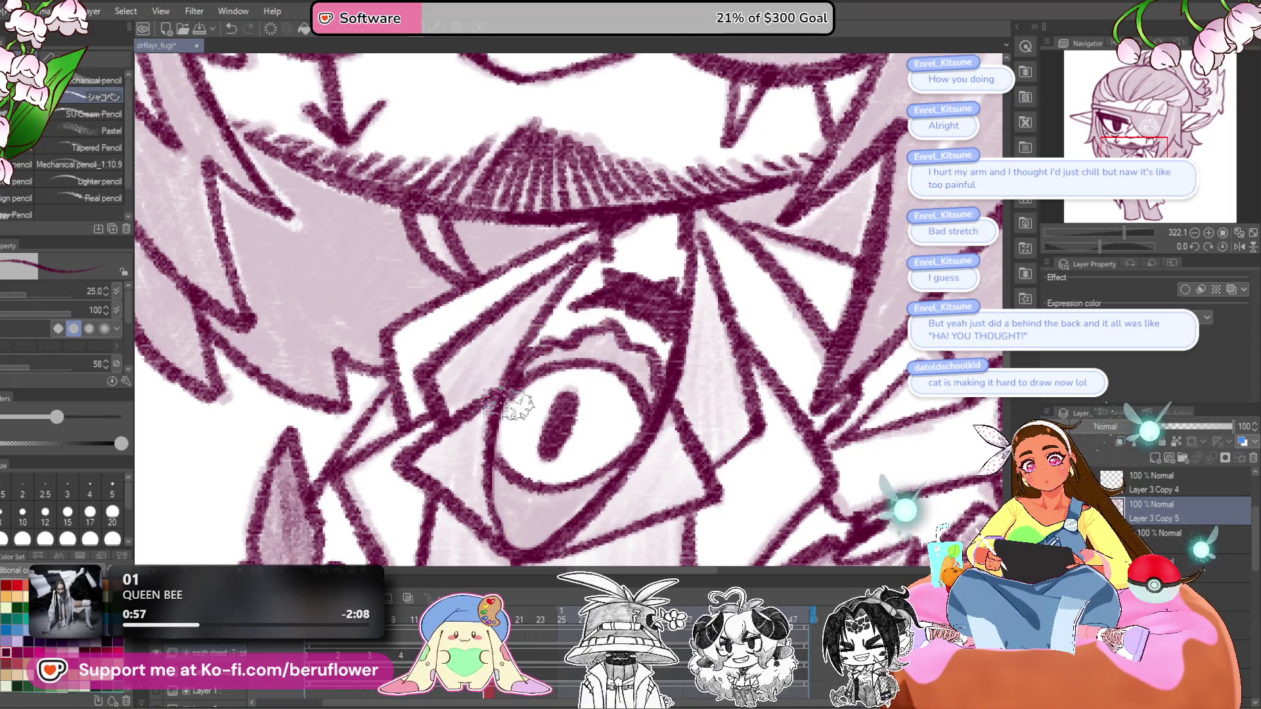
left_click_drag(508, 404, 506, 392)
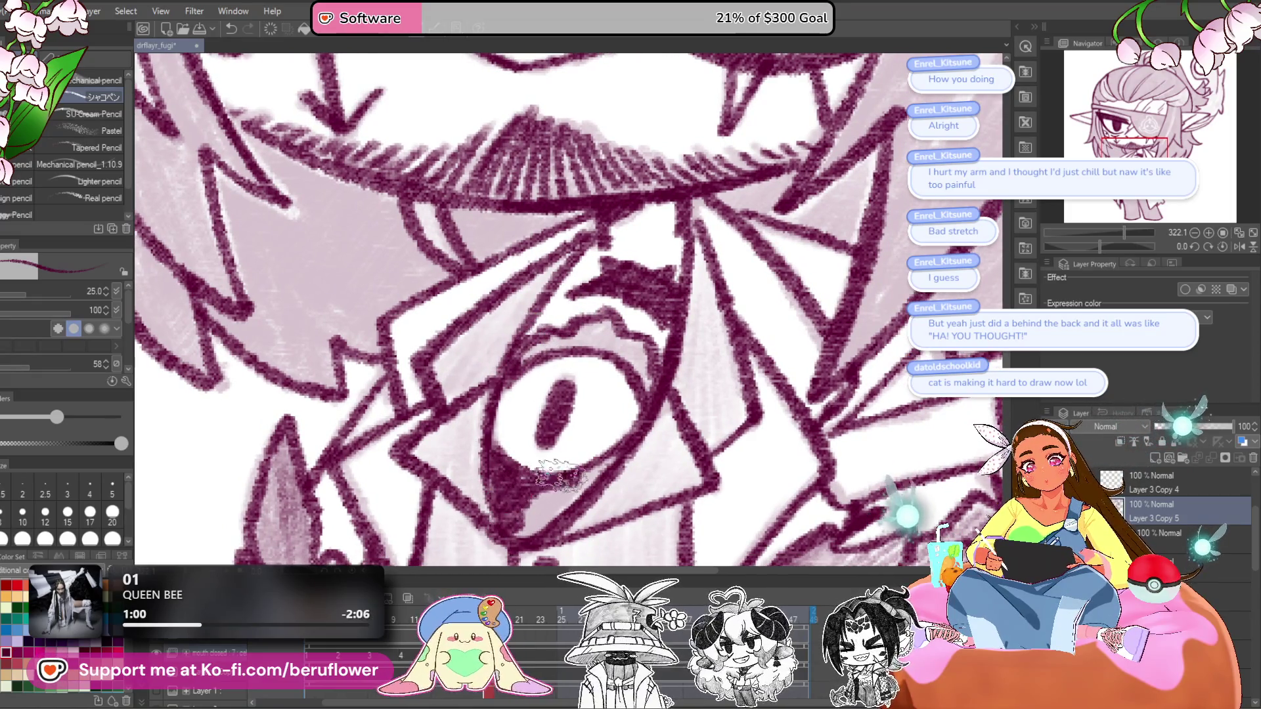
left_click_drag(594, 462, 591, 483)
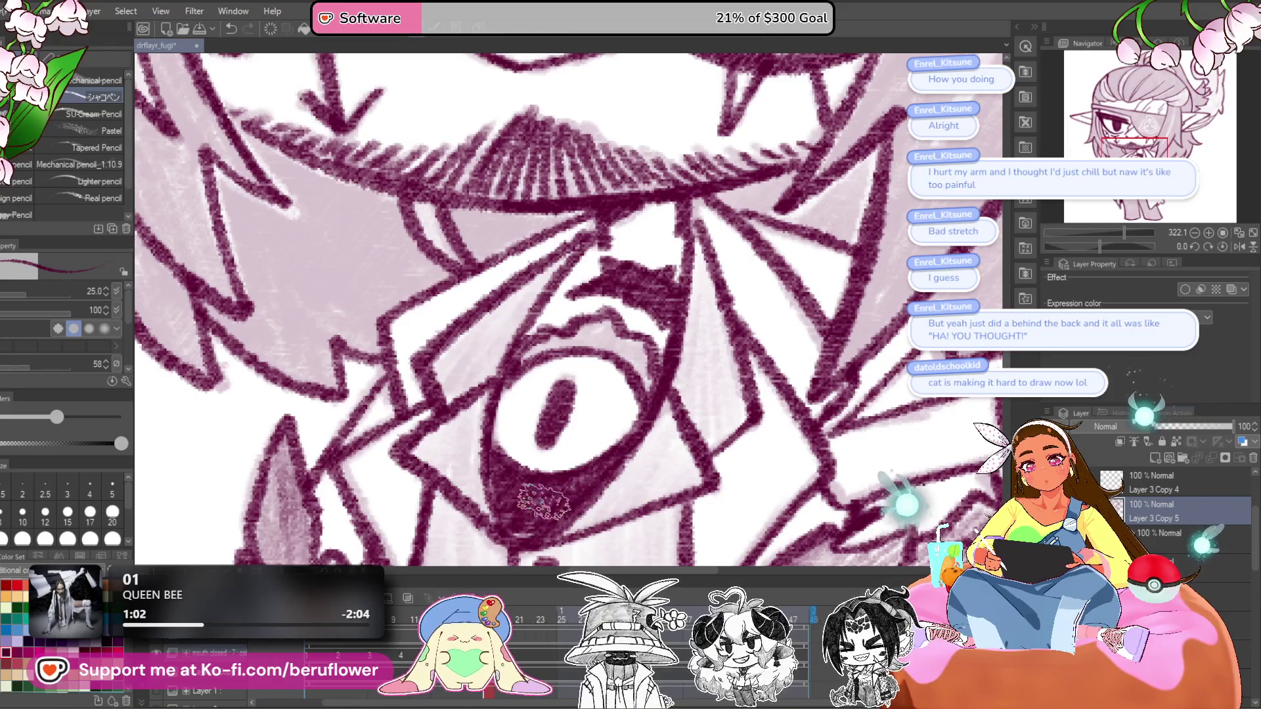
left_click_drag(515, 534, 640, 453)
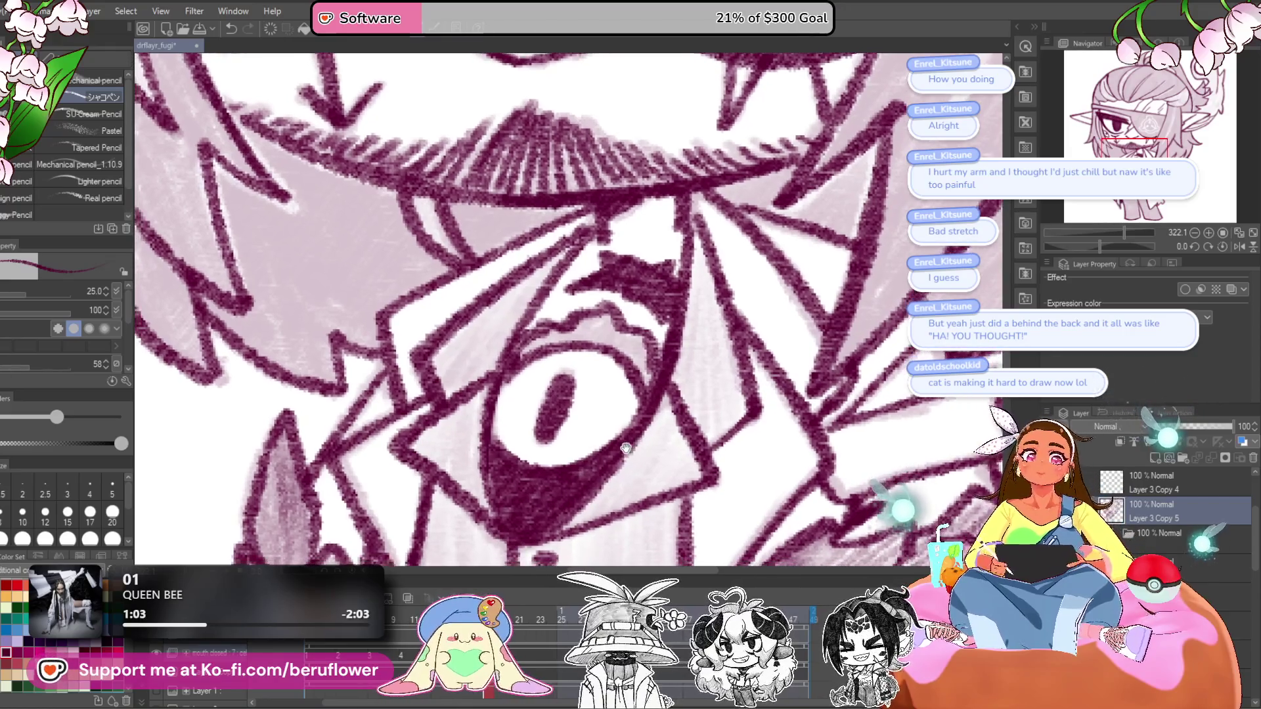
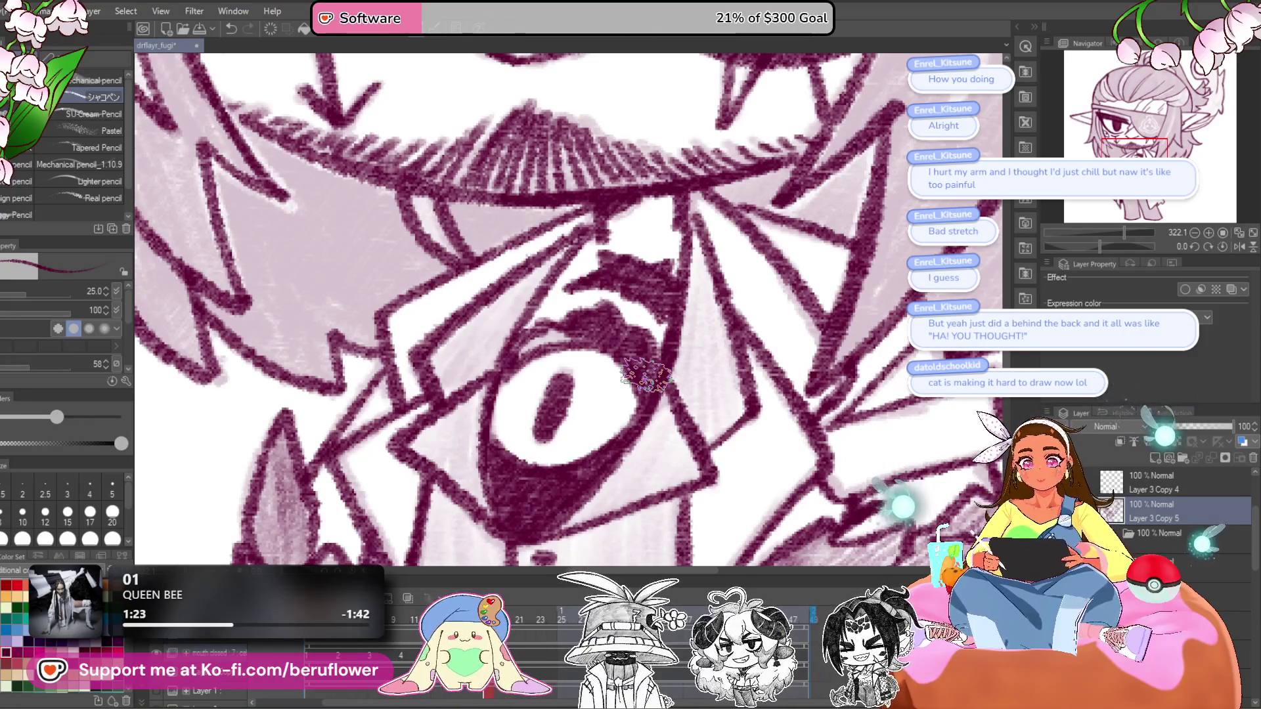
- Darken the upper-left edge shading of the tie's eye emblem, then fit the canvas to the window
left_click_drag(568, 328, 550, 335)
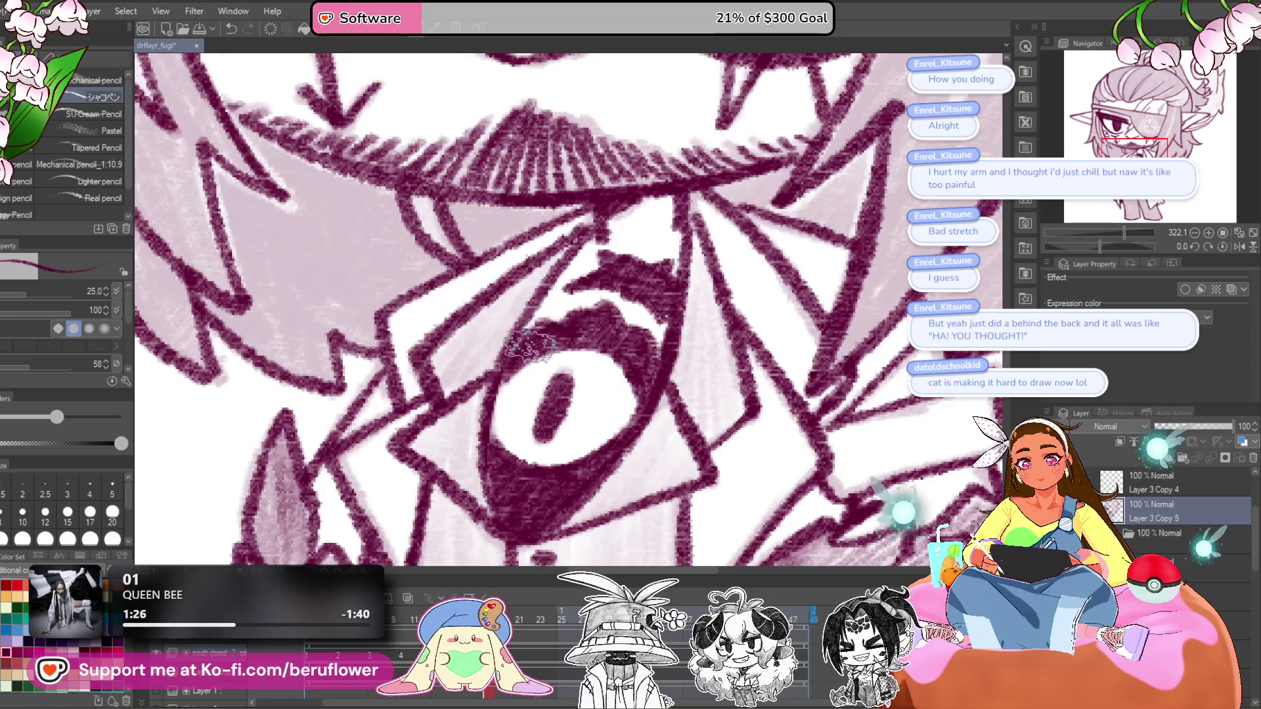
key("ctrl+0")
scroll(575, 337, "up", 3)
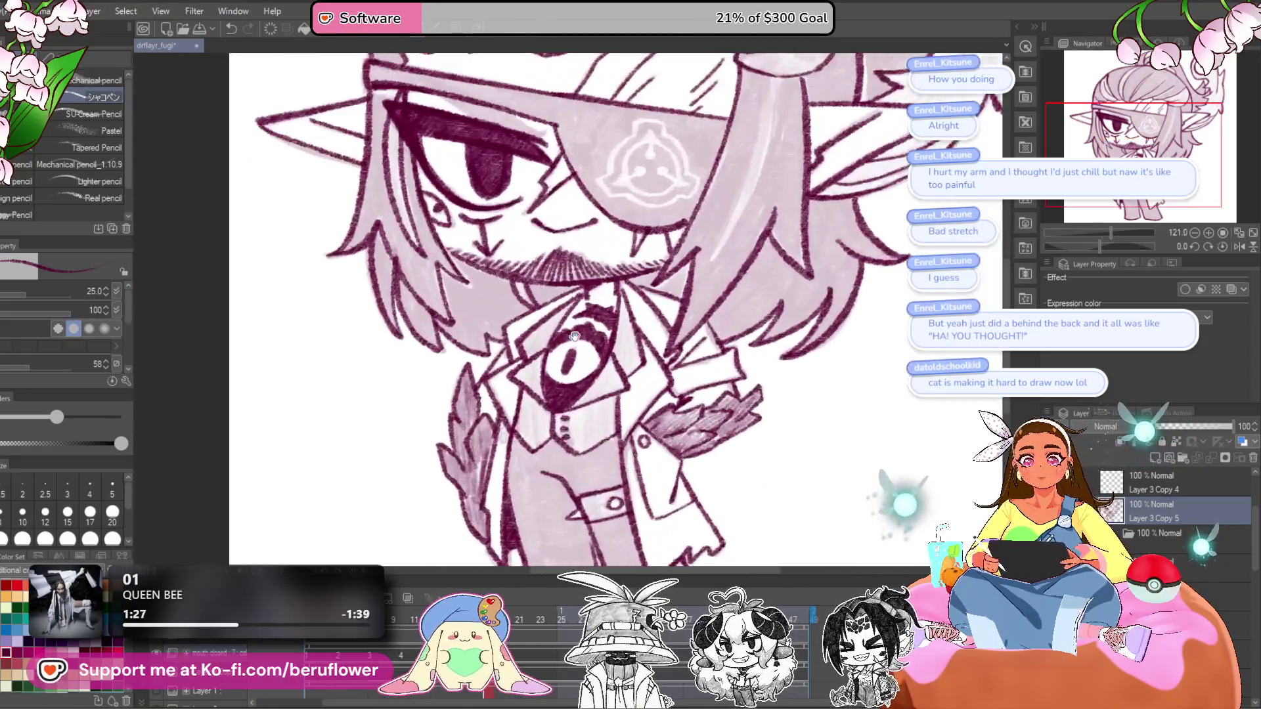
key("ctrl+0")
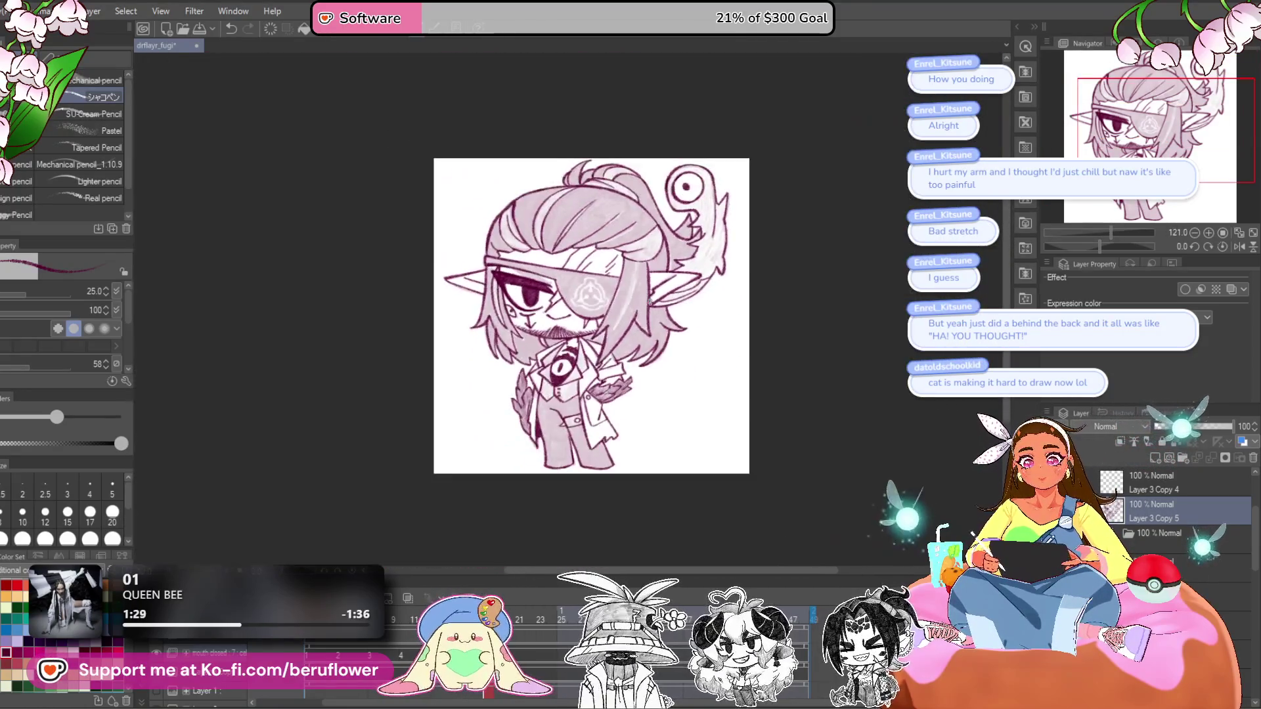
- Save the animation and step through the timeline to frame 22
key("ctrl+s")
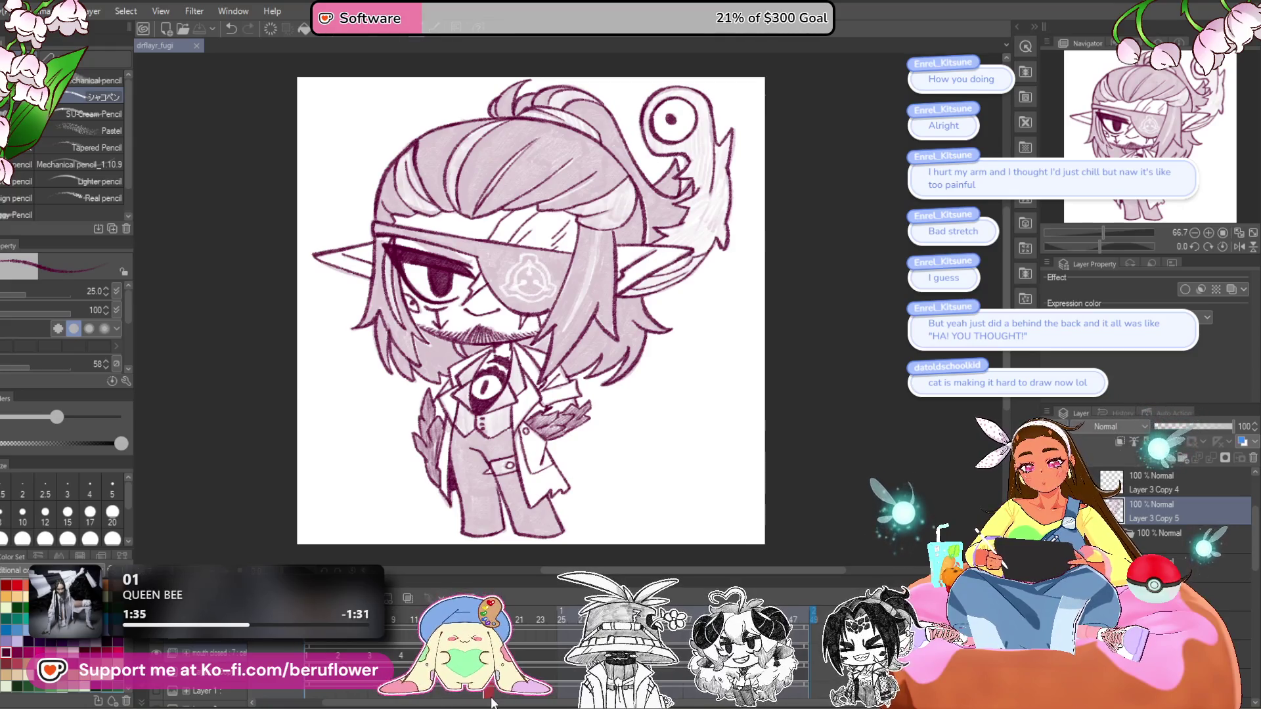
key("Right")
left_click(490, 691)
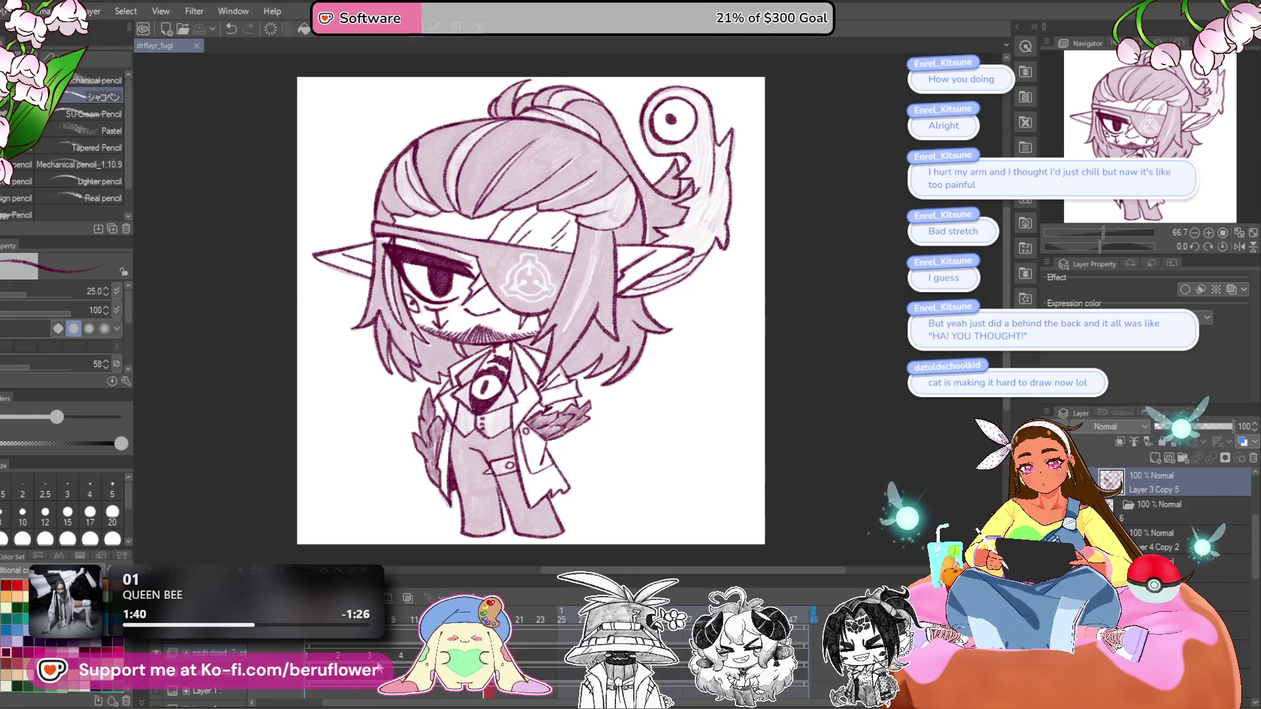
key("Right")
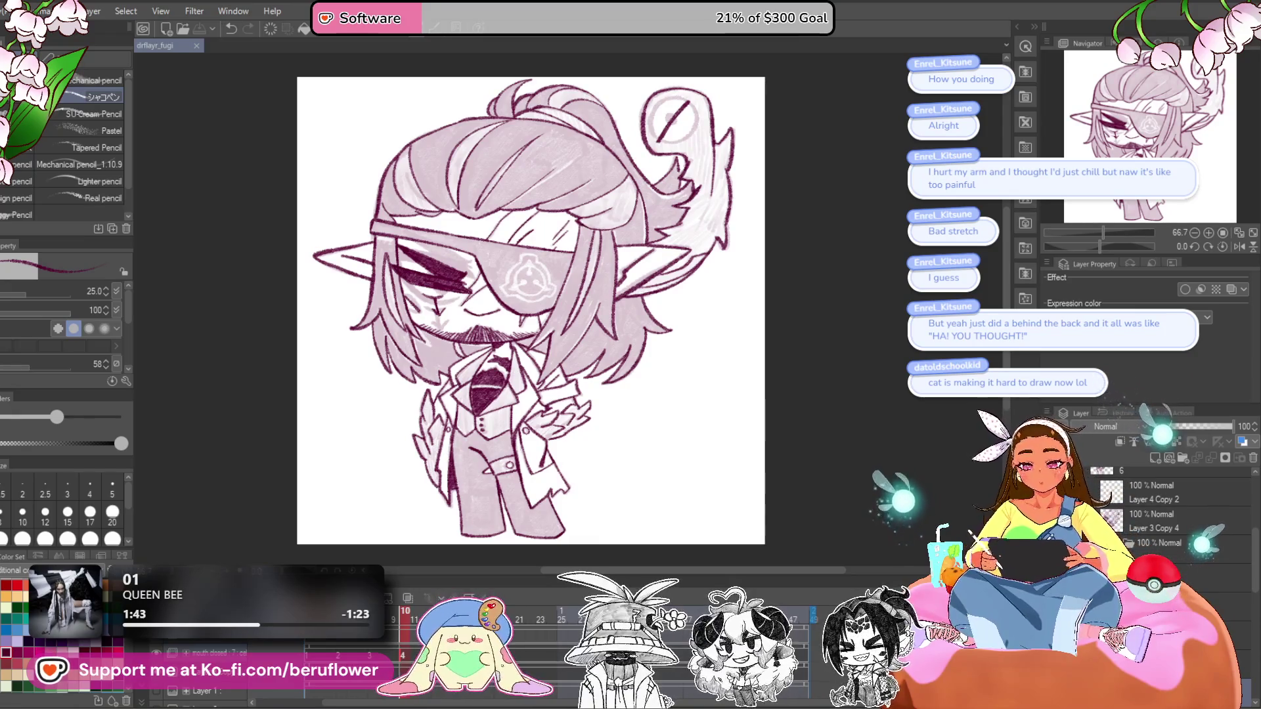
left_click(530, 658)
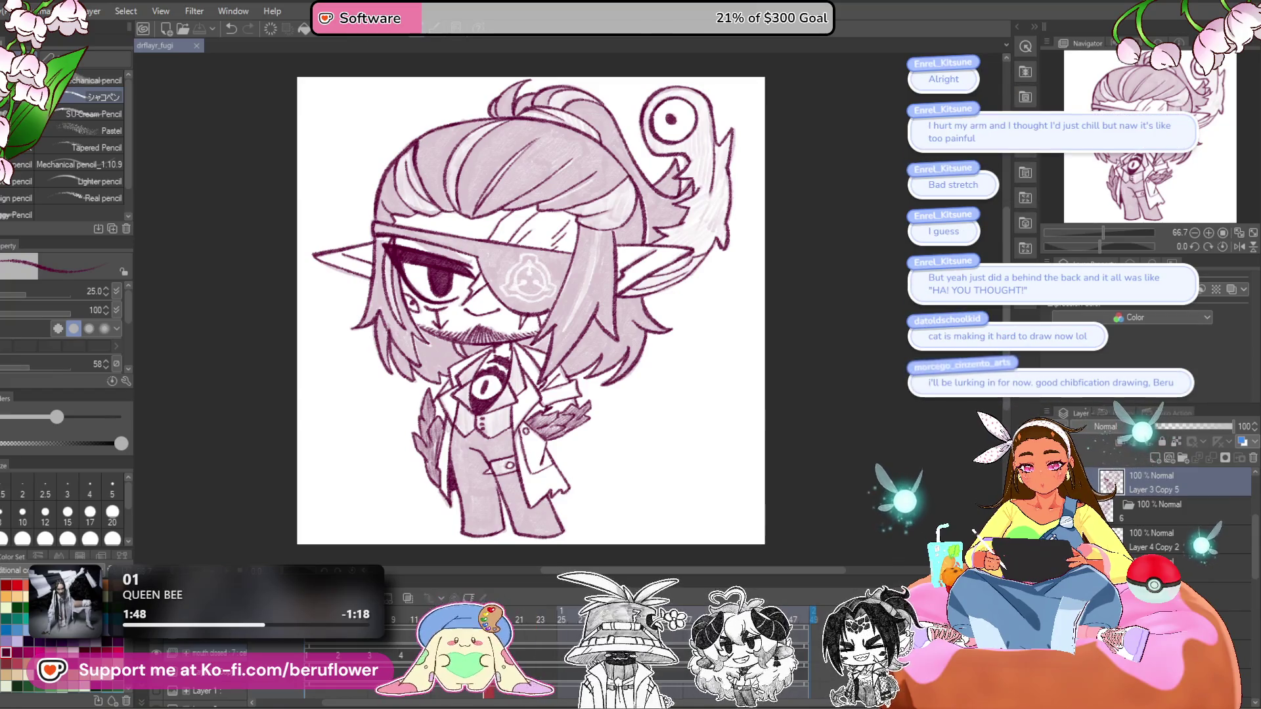
left_click(525, 662)
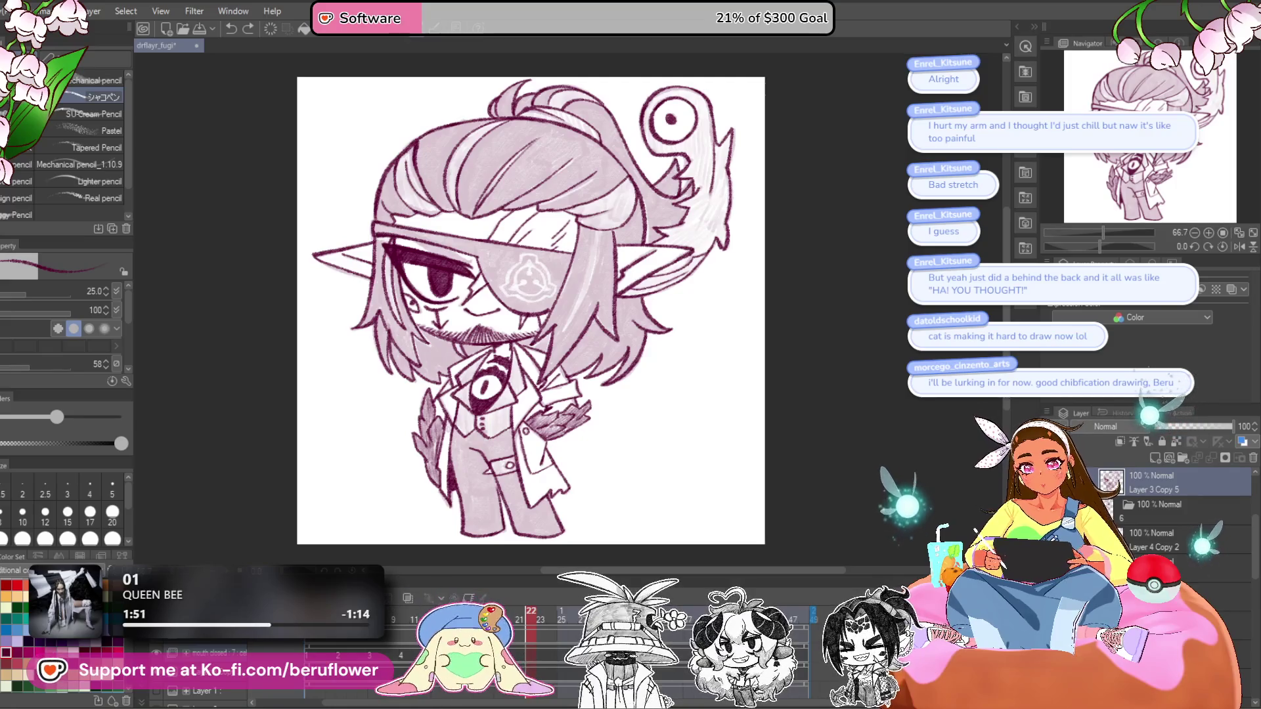
- Add a new cel at frame 22, paste the lineart as a layer, and delete Layer 3 Copy 5
left_click(453, 594)
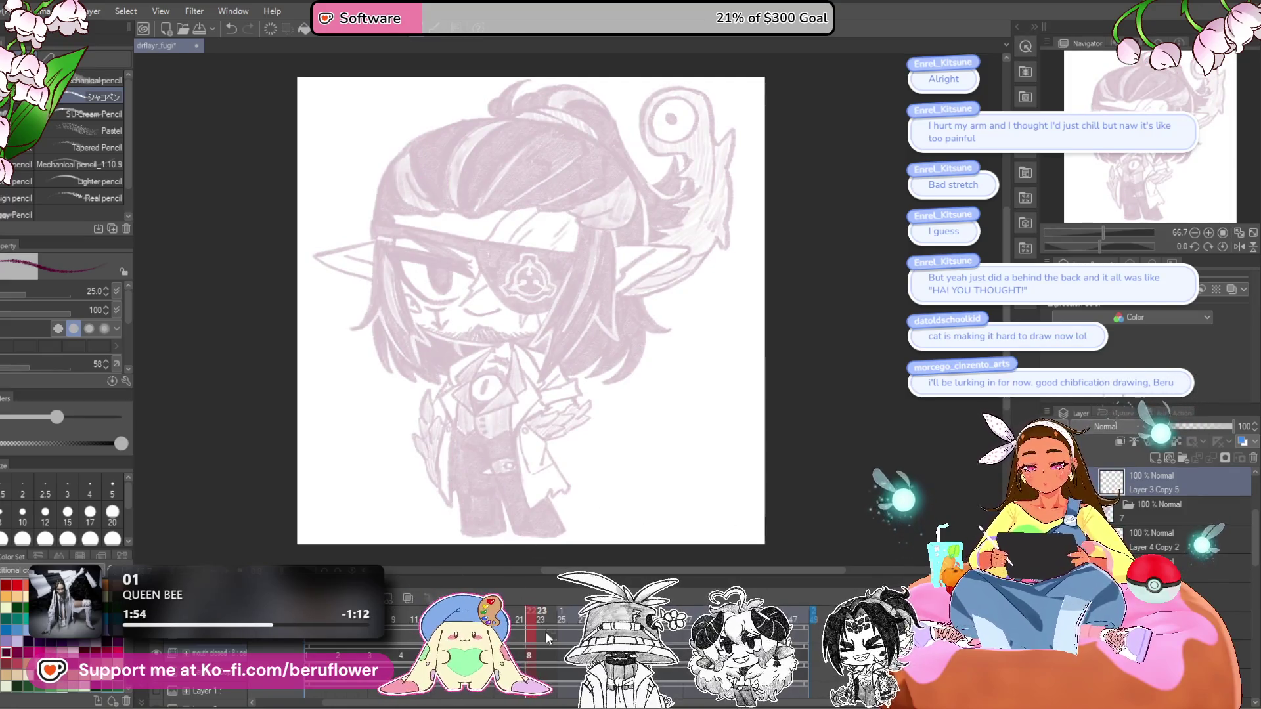
key("ctrl+z")
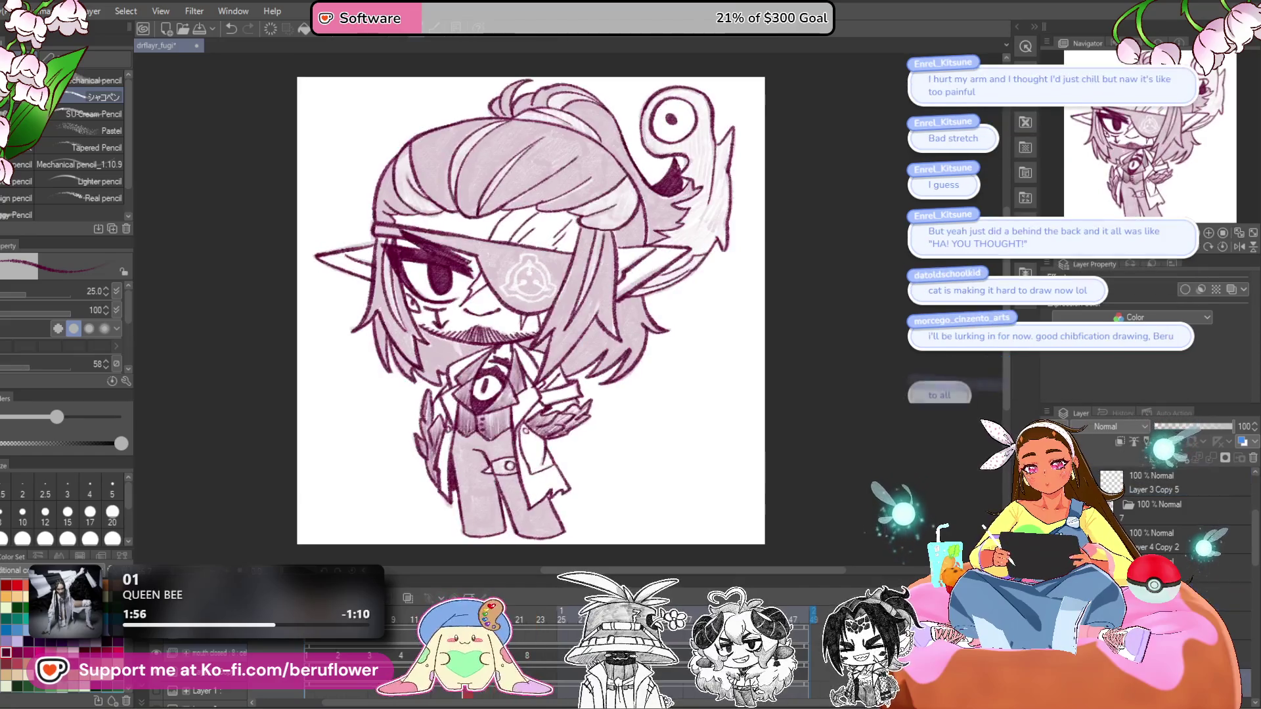
left_click(530, 659)
left_click(530, 658)
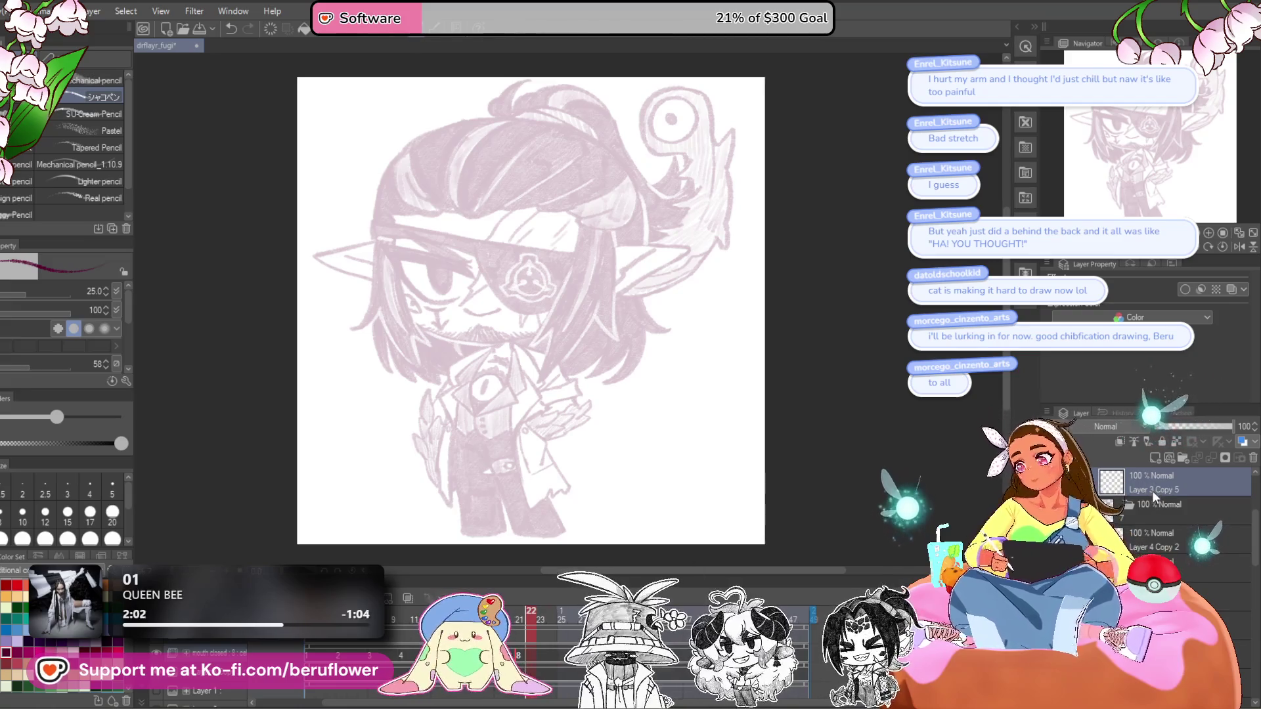
key("ctrl+v")
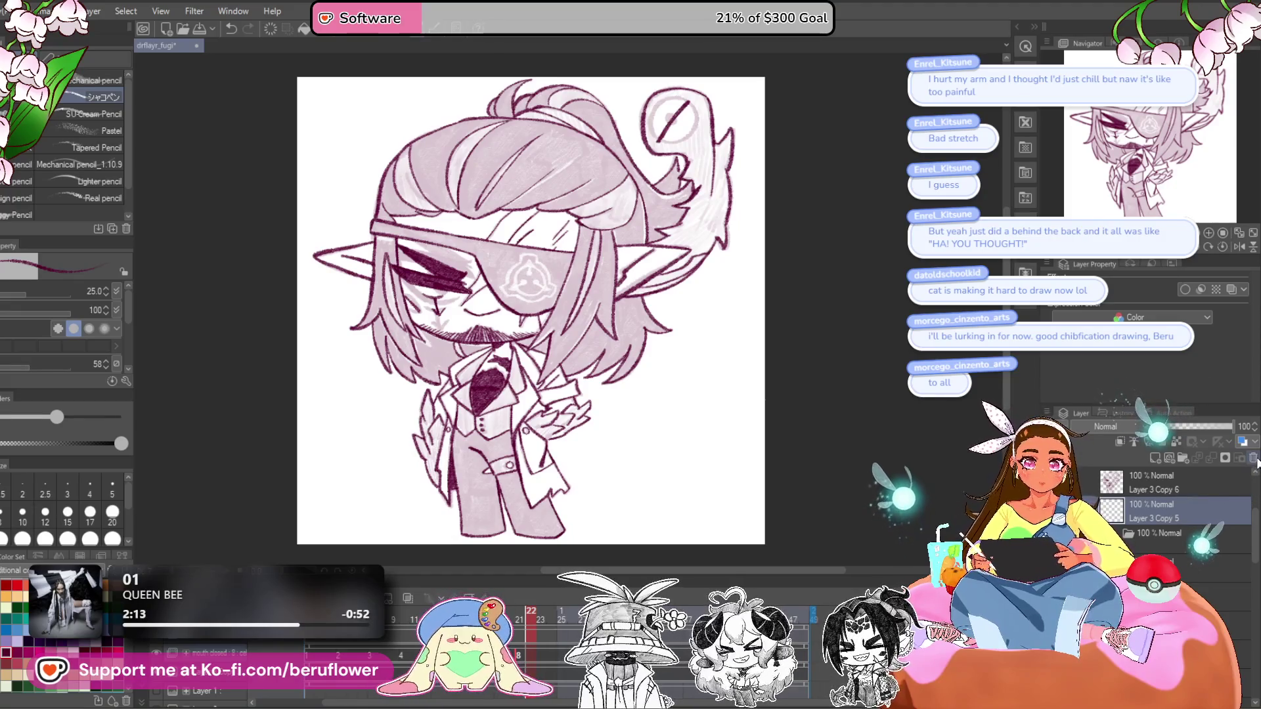
left_click(1255, 459)
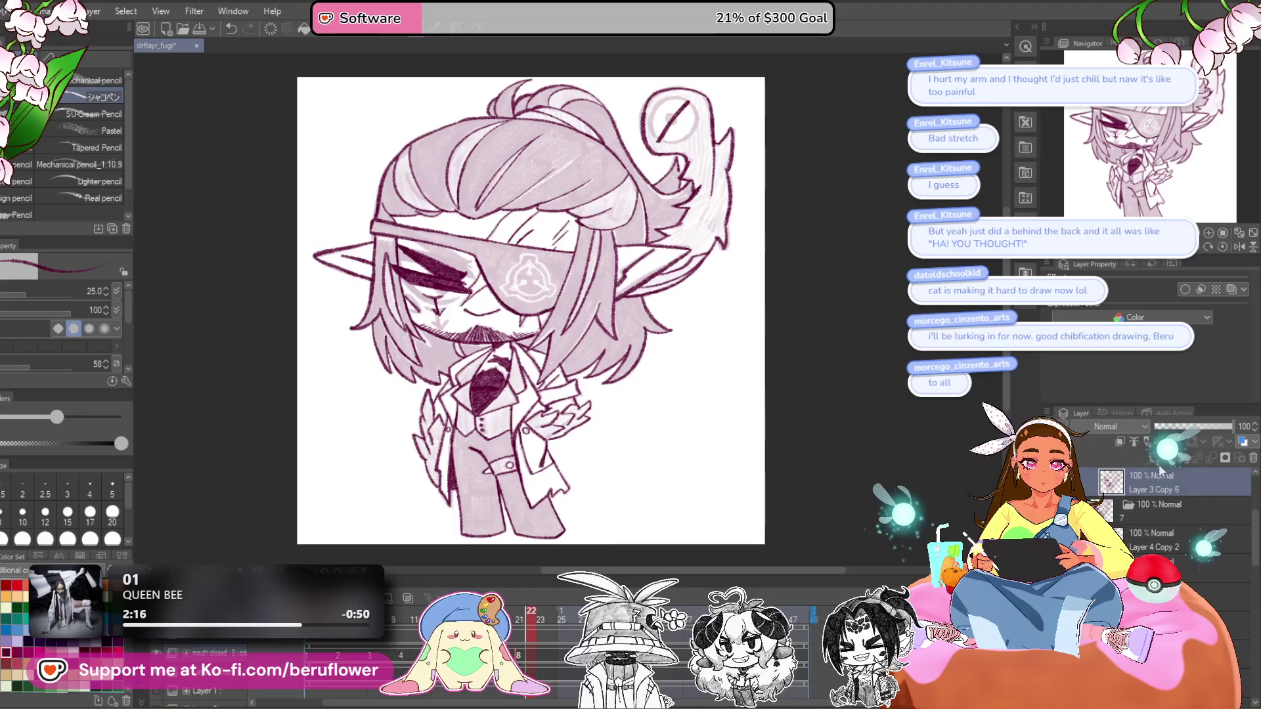
- Paint a light oval into the dark tie shape and lighten the shading above it
scroll(1163, 500, "up", 1)
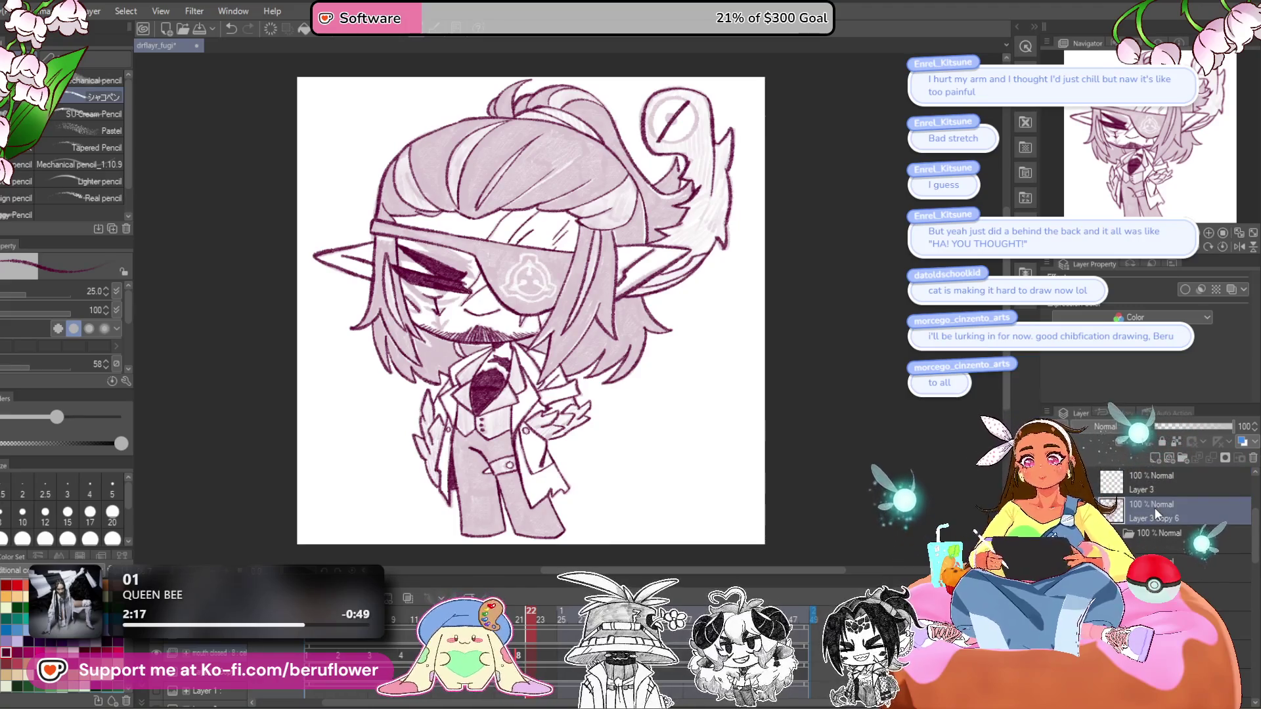
scroll(445, 301, "up", 3)
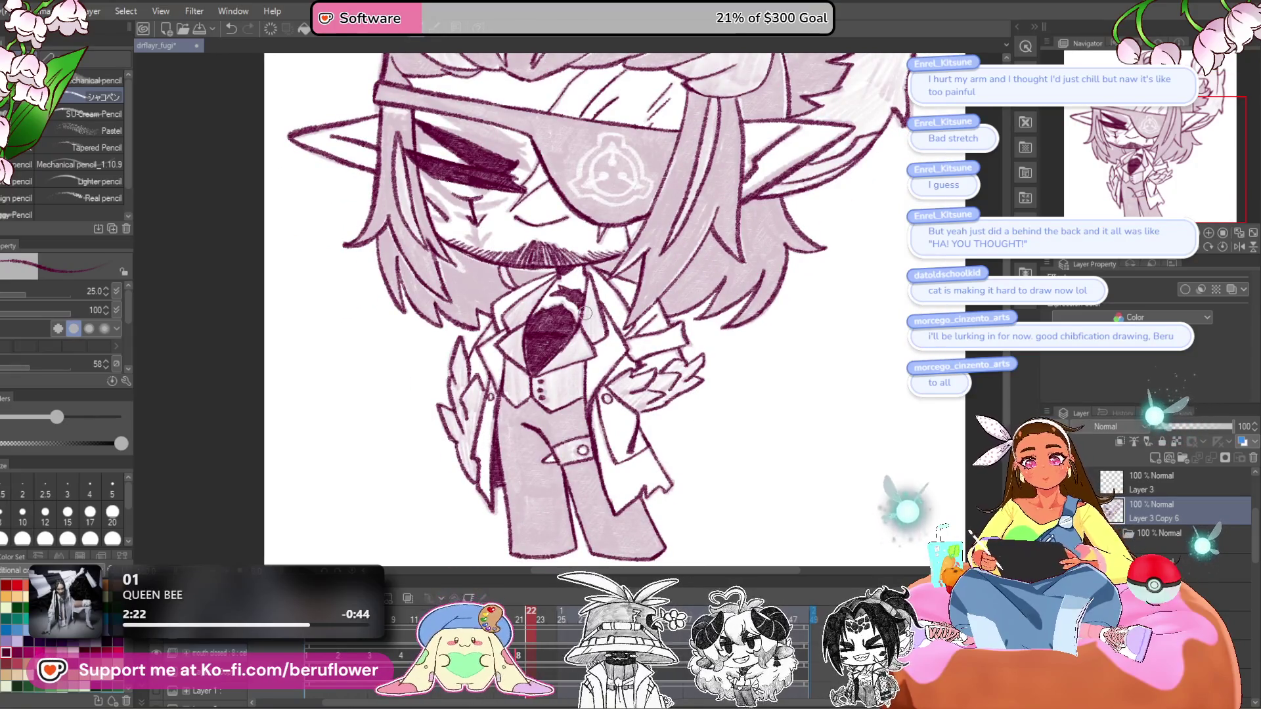
scroll(547, 360, "up", 3)
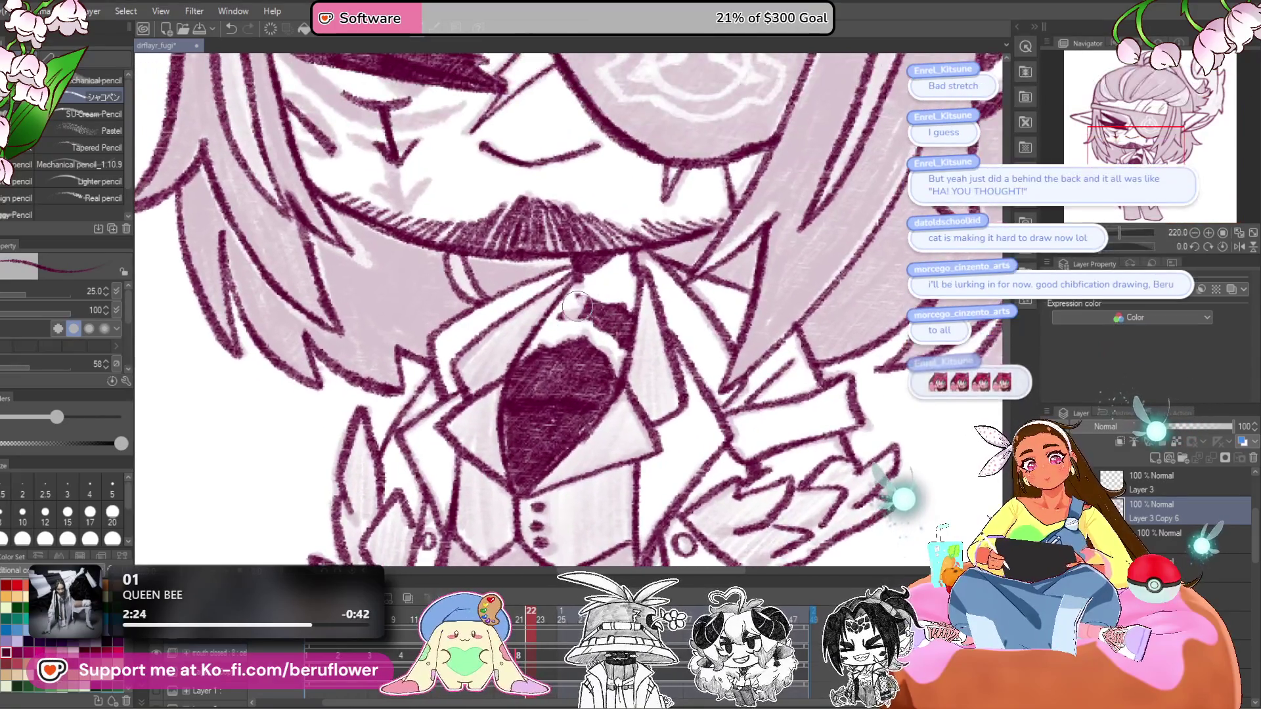
mouse_move(549, 378)
left_mouse_down()
mouse_move(535, 427)
mouse_move(569, 380)
left_mouse_up()
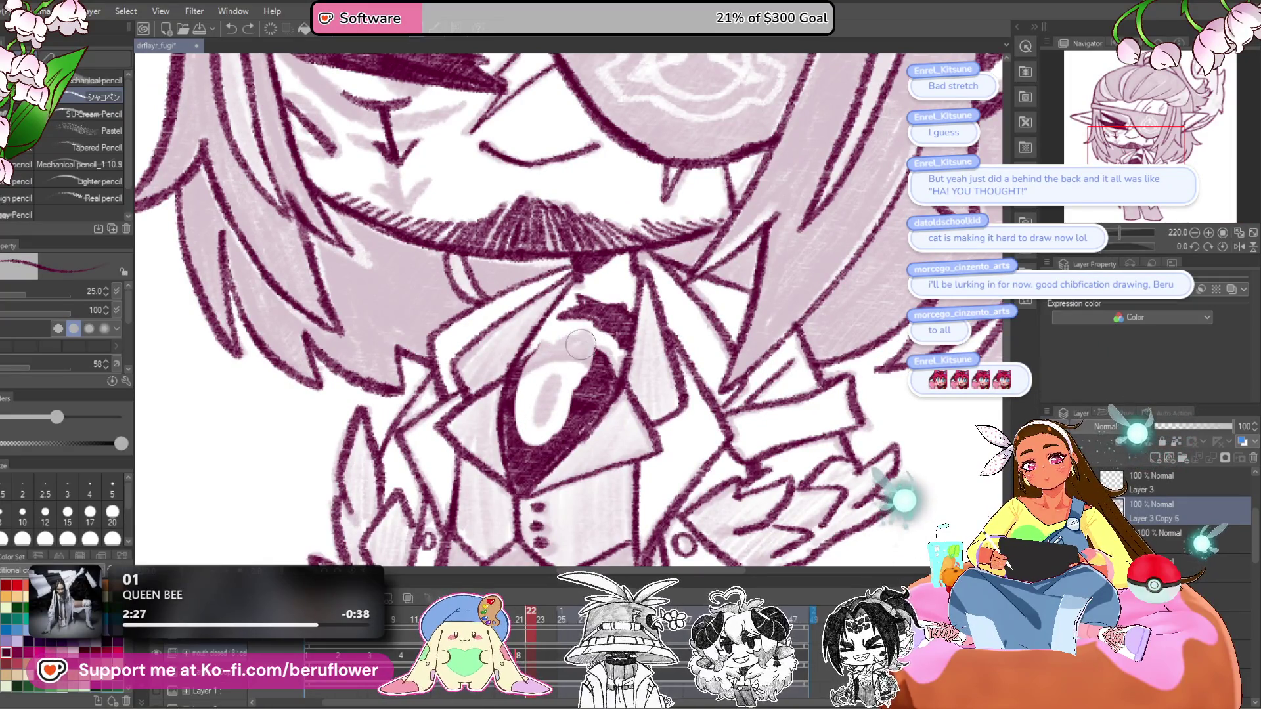
scroll(581, 343, "down", 2)
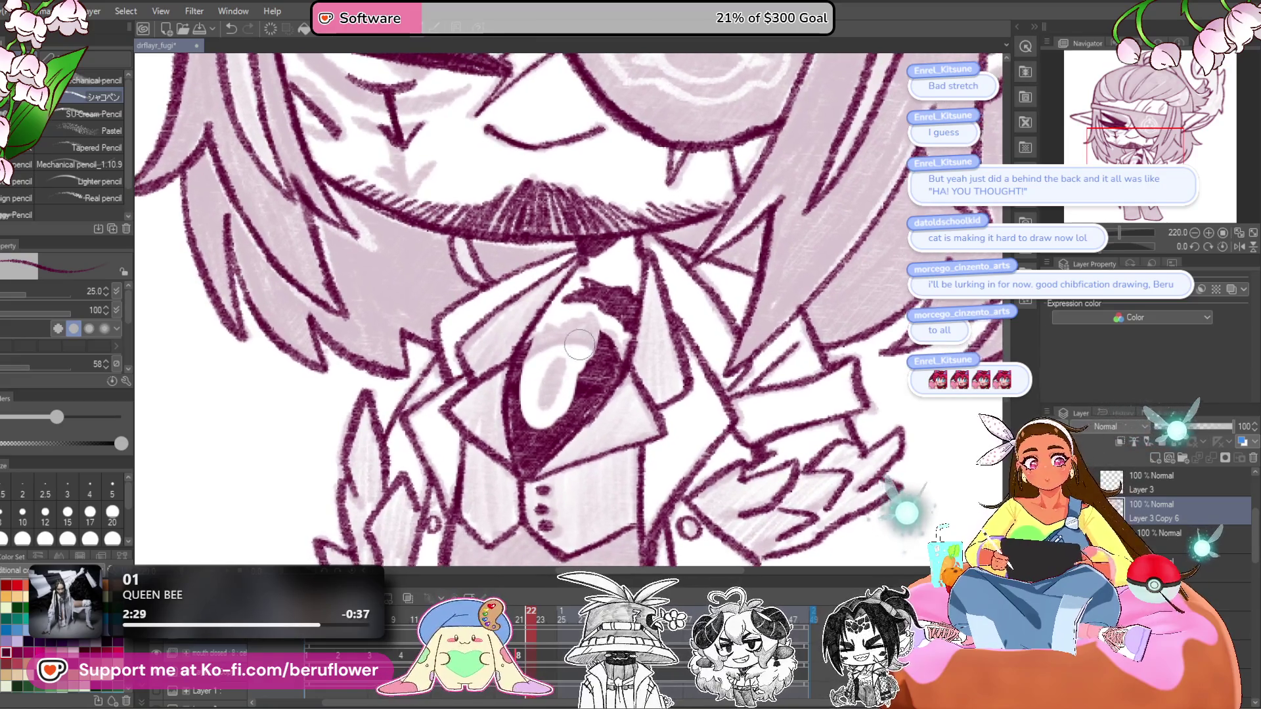
mouse_move(584, 328)
left_mouse_down()
mouse_move(598, 381)
mouse_move(554, 427)
mouse_move(530, 376)
left_mouse_up()
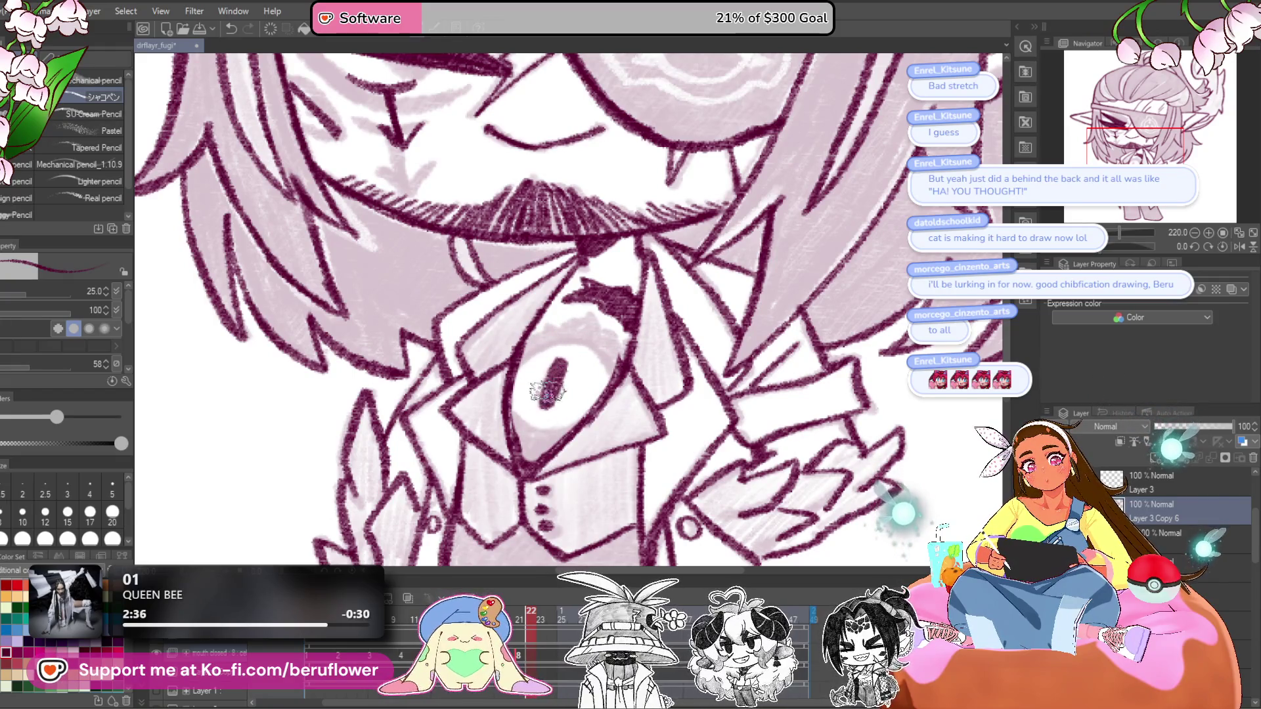
left_click_drag(1092, 253, 965, 212)
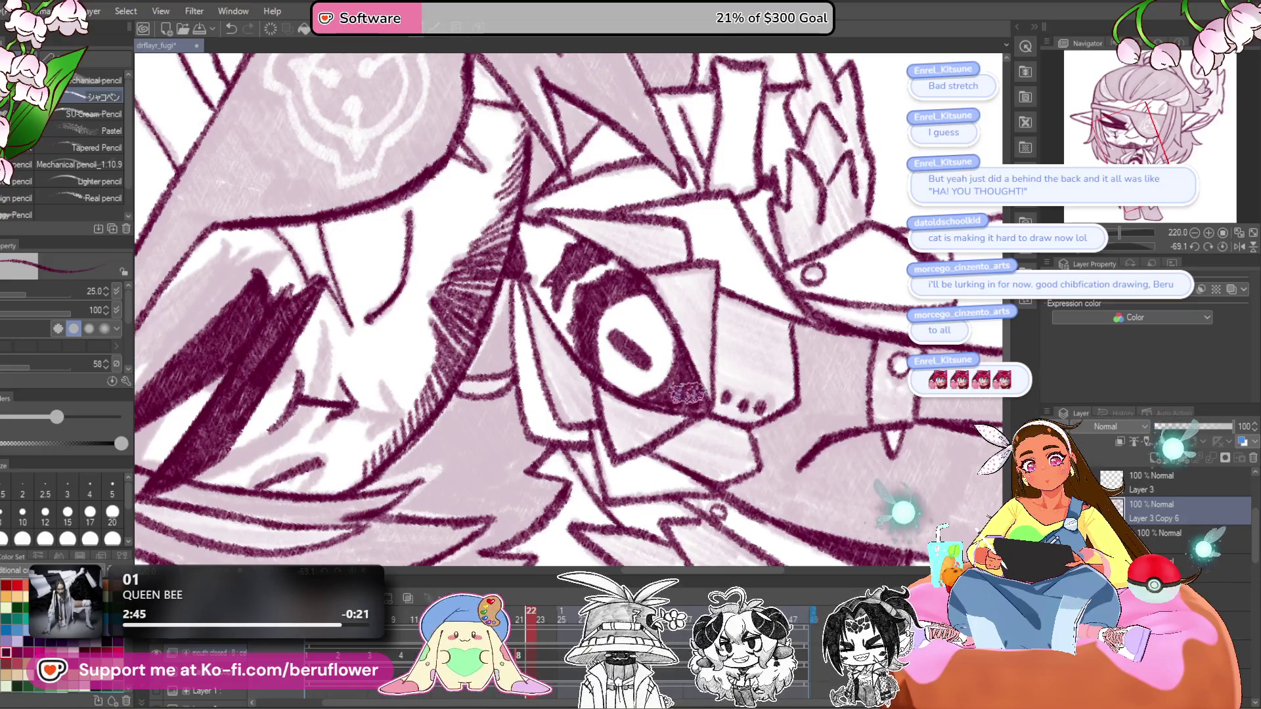
left_click(1223, 246)
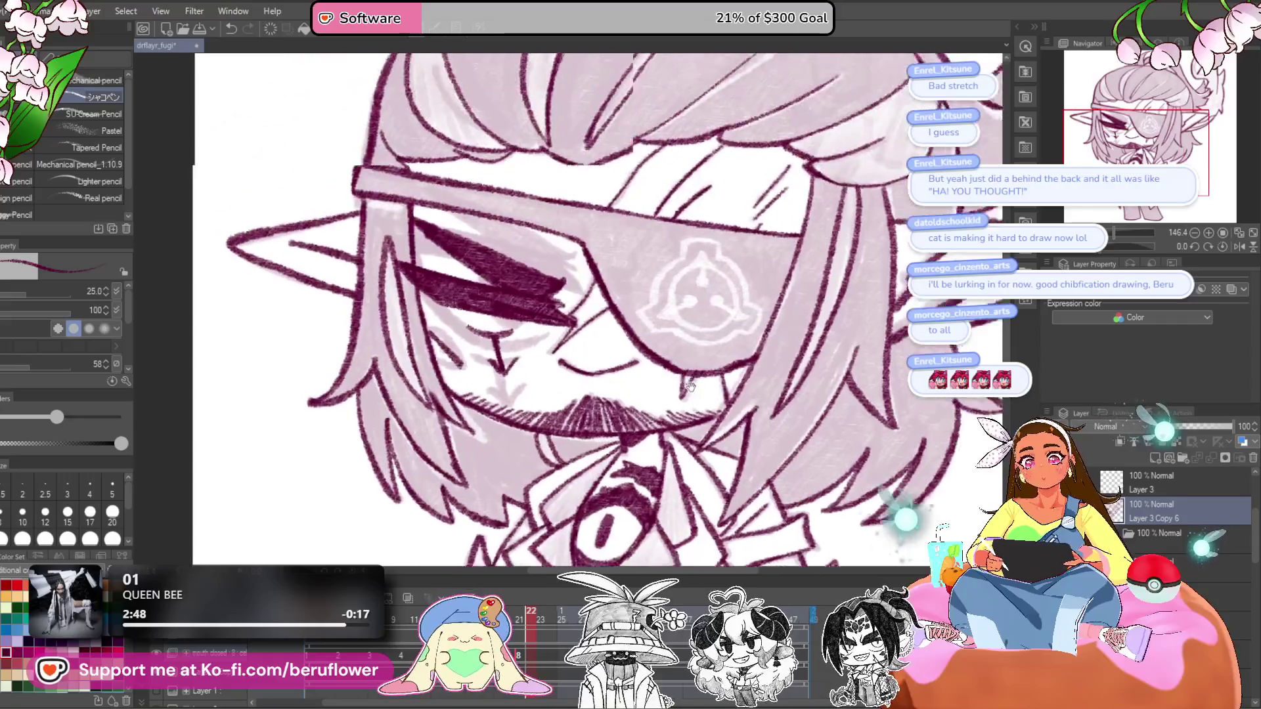
left_click_drag(689, 387, 700, 400)
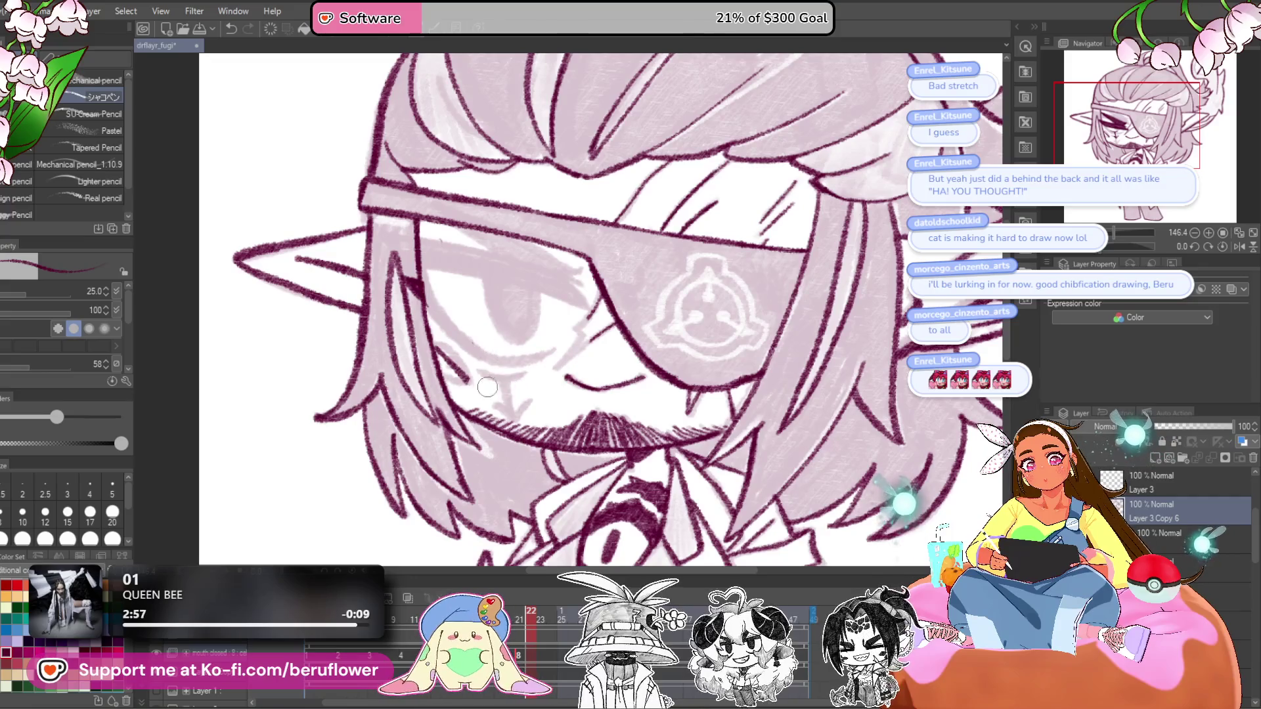
- Zoom in on the visible eye and erase its lower outline strokes
scroll(442, 332, "up", 2)
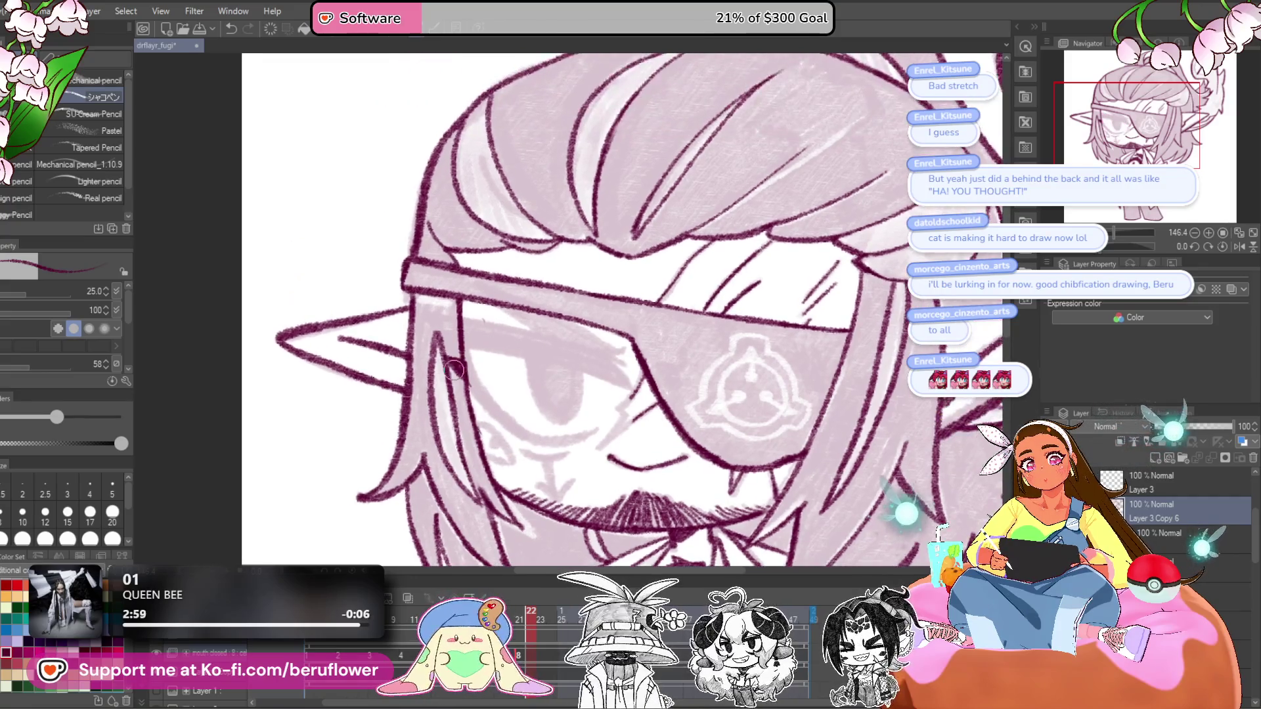
key("ctrl+0")
scroll(691, 374, "up", 5)
scroll(575, 381, "up", 5)
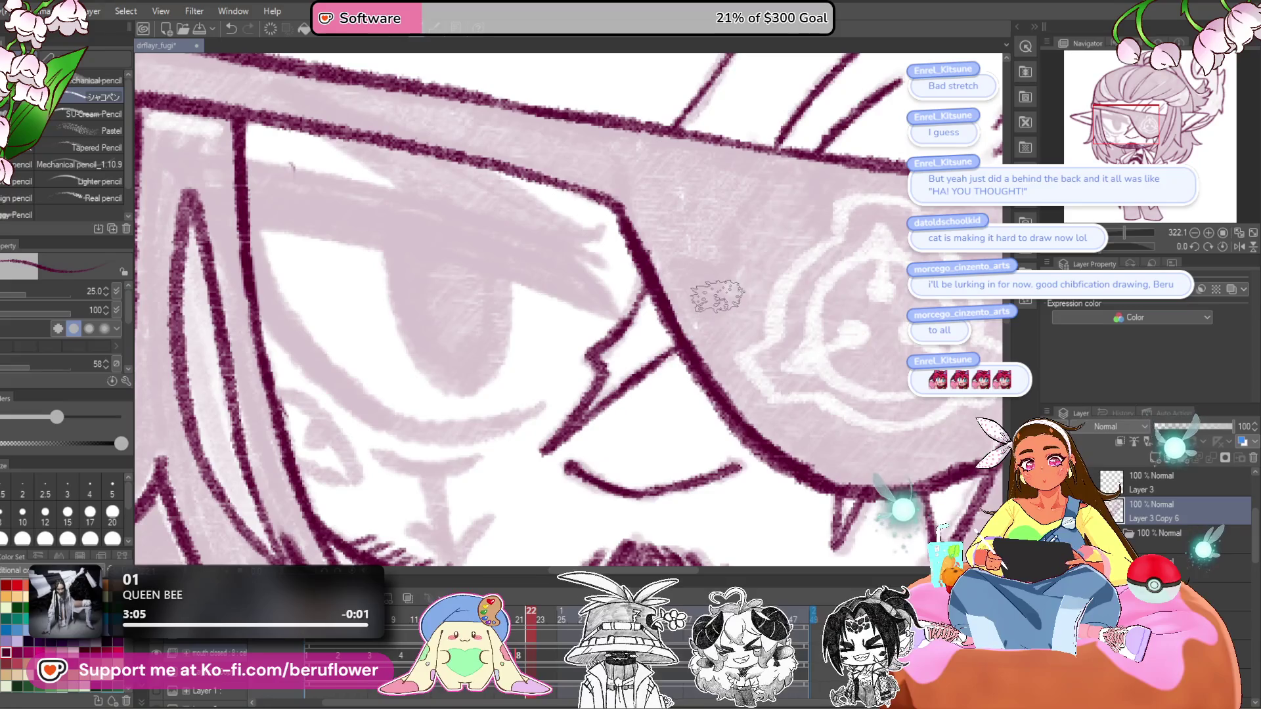
scroll(718, 296, "down", 5)
scroll(626, 329, "up", 5)
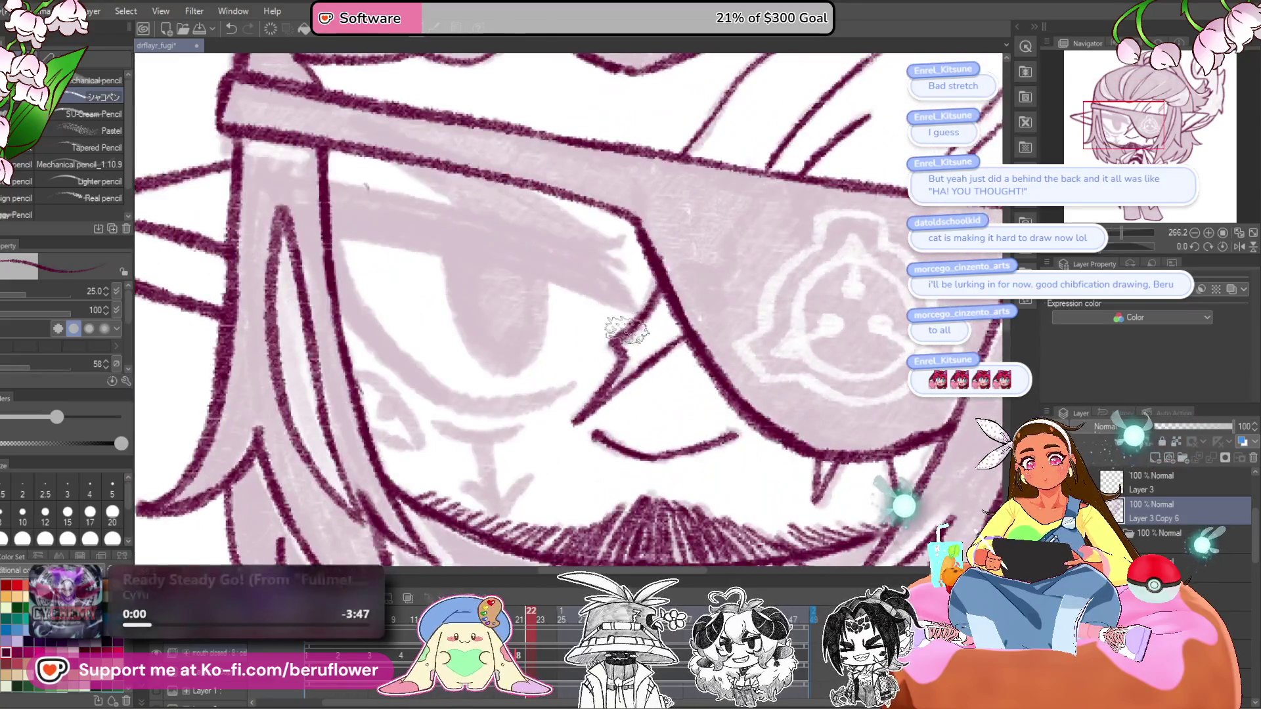
scroll(626, 328, "down", 4)
left_click_drag(1106, 253, 1085, 252)
scroll(508, 434, "up", 5)
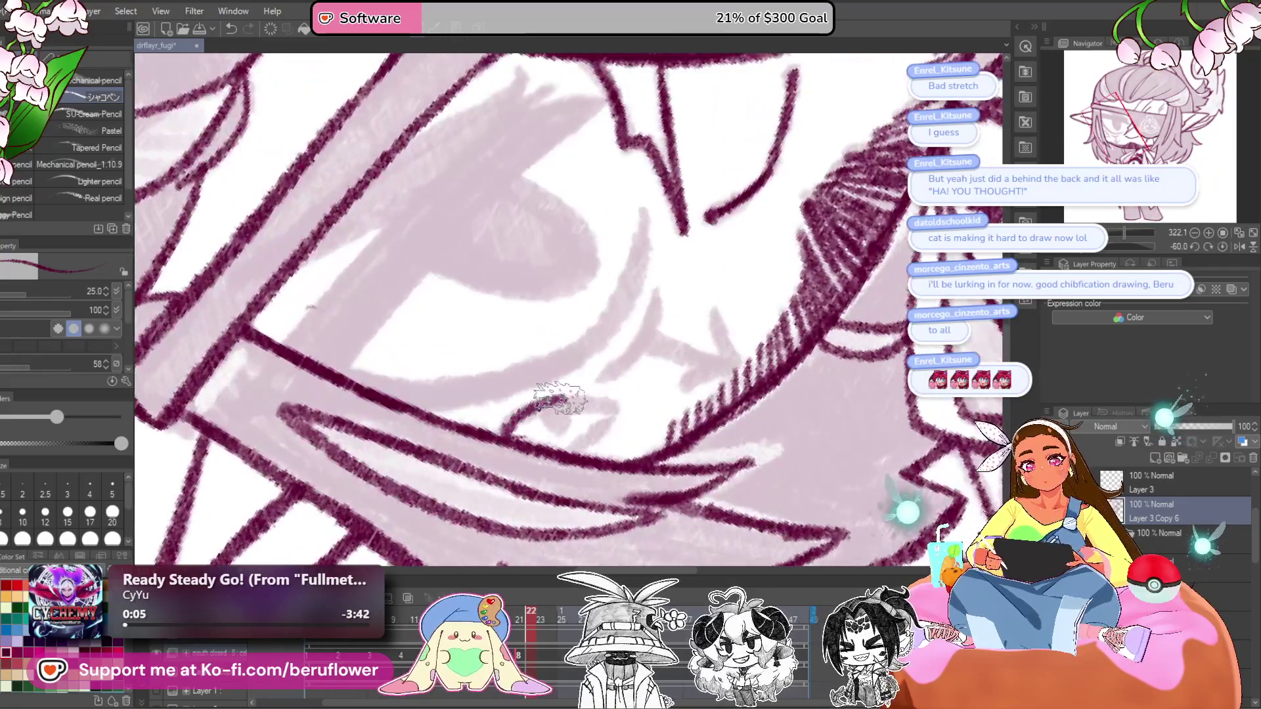
mouse_move(582, 424)
left_mouse_down()
mouse_move(518, 432)
mouse_move(627, 412)
mouse_move(549, 428)
left_mouse_up()
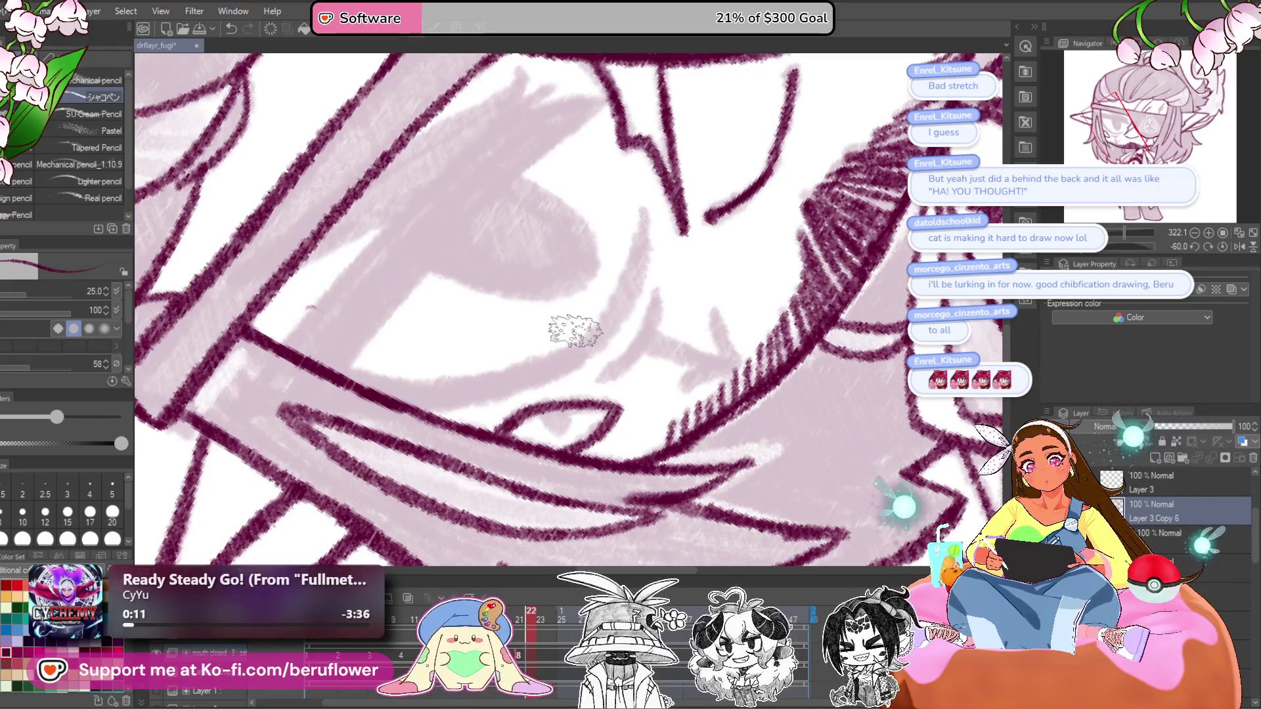
- Hatch dense dark pink diagonal strokes across the eye and band, then straighten the view
scroll(557, 426, "up", 3)
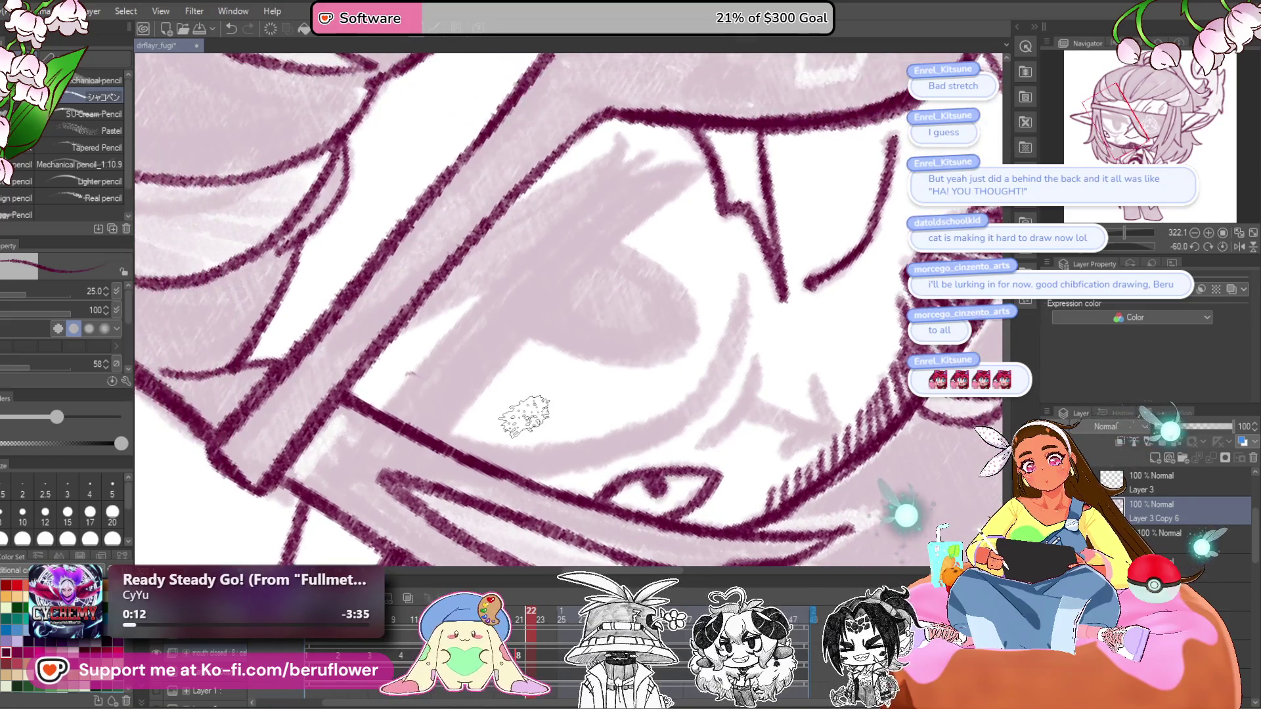
left_click_drag(446, 352, 560, 417)
left_click_drag(424, 454, 665, 217)
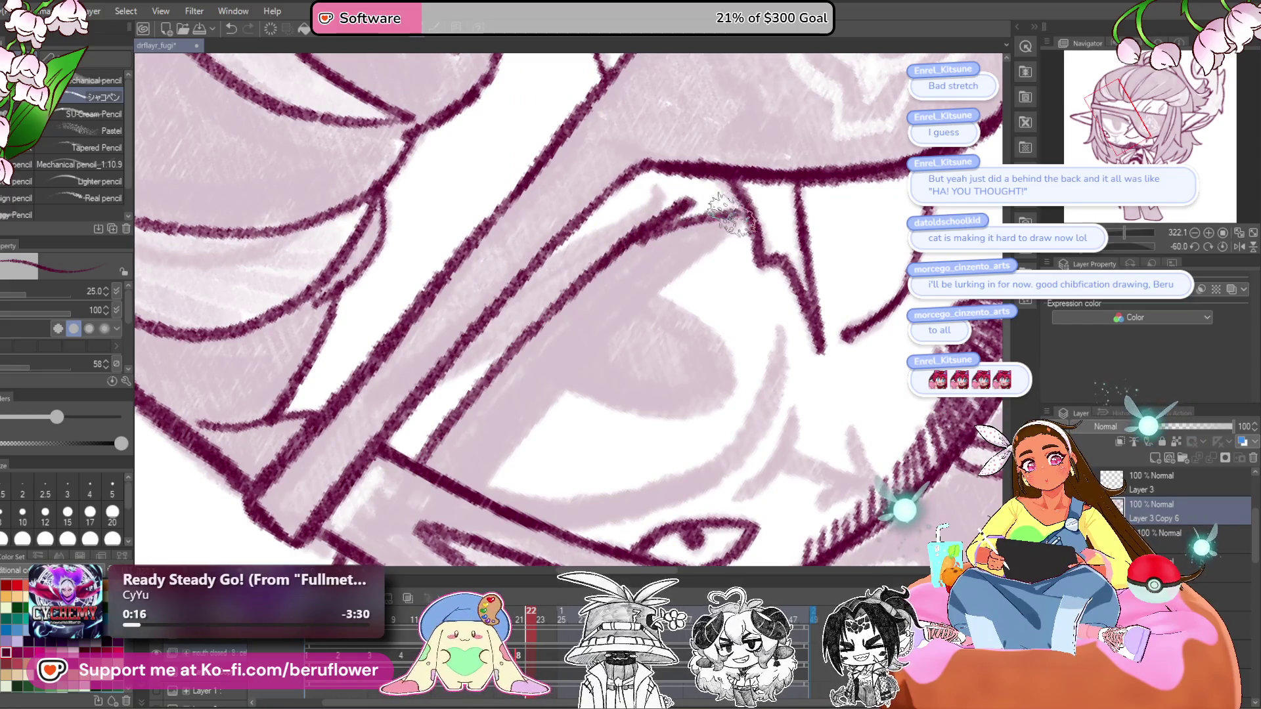
left_click_drag(683, 279, 463, 503)
left_click_drag(646, 205, 659, 276)
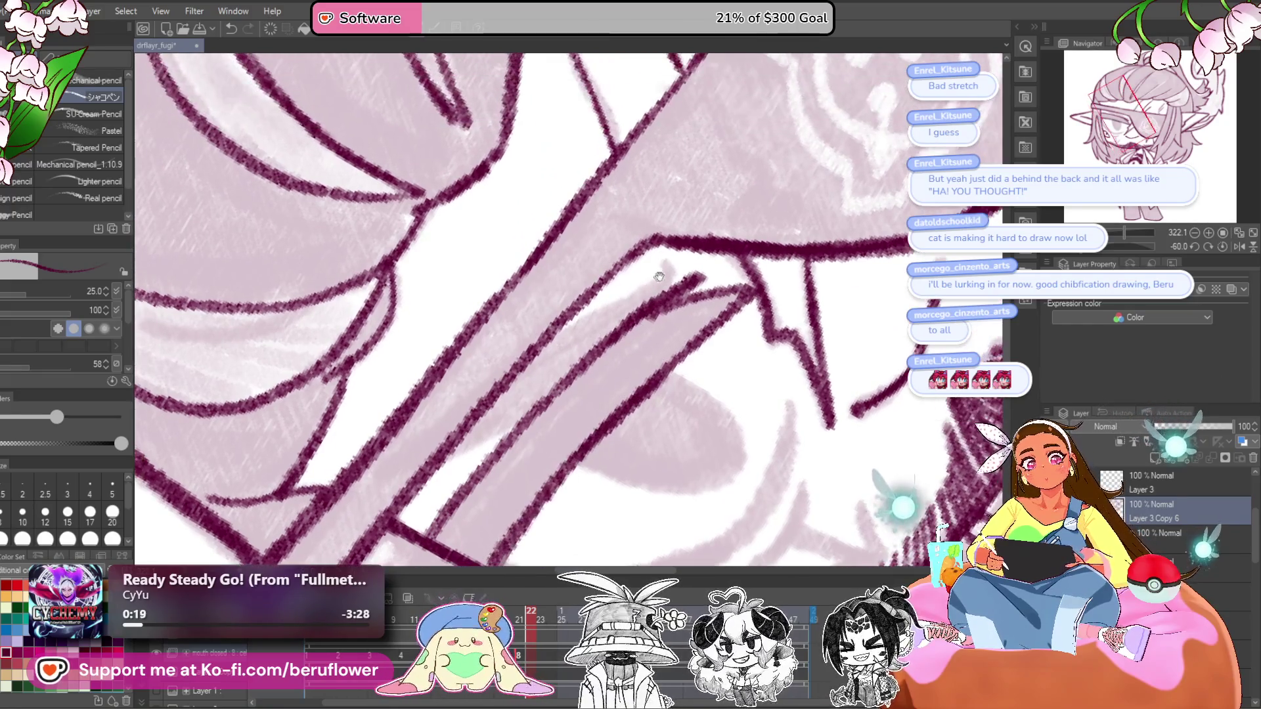
left_click_drag(620, 353, 664, 328)
left_click_drag(729, 244, 526, 368)
mouse_move(670, 268)
left_mouse_down()
mouse_move(453, 423)
mouse_move(576, 386)
left_mouse_up()
left_click_drag(706, 250, 552, 358)
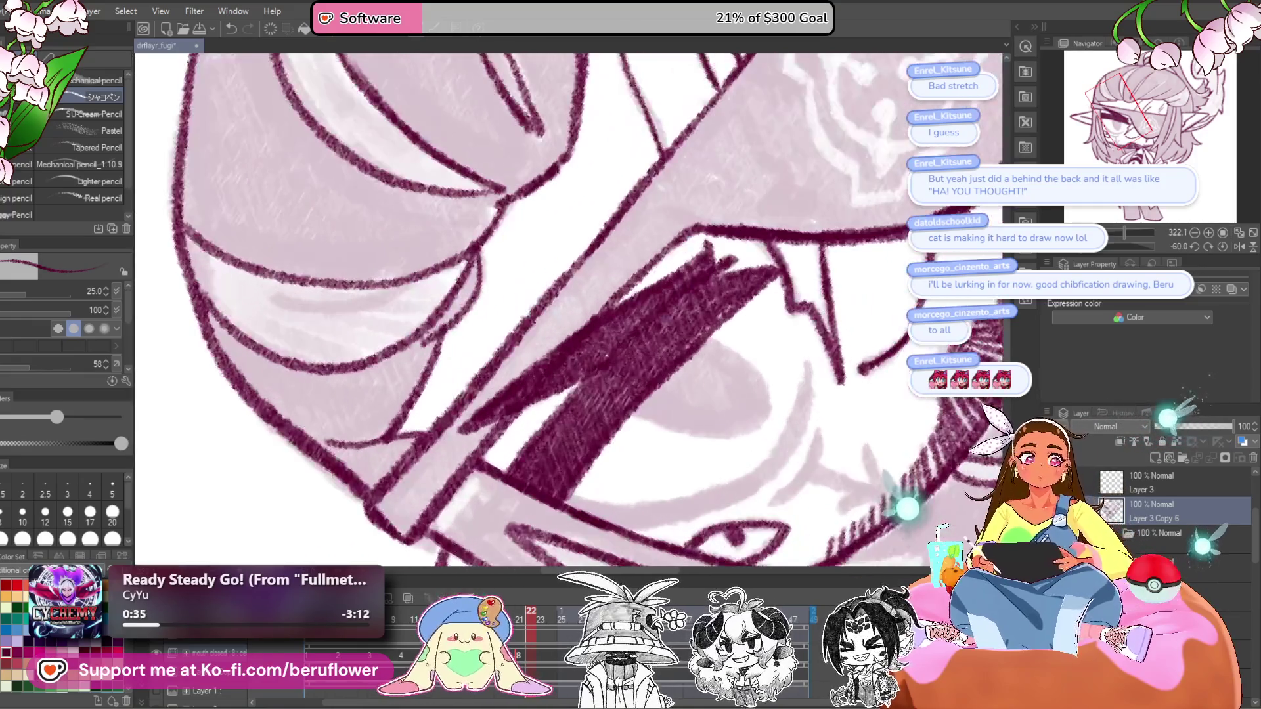
left_click(1224, 247)
left_click_drag(650, 410, 643, 240)
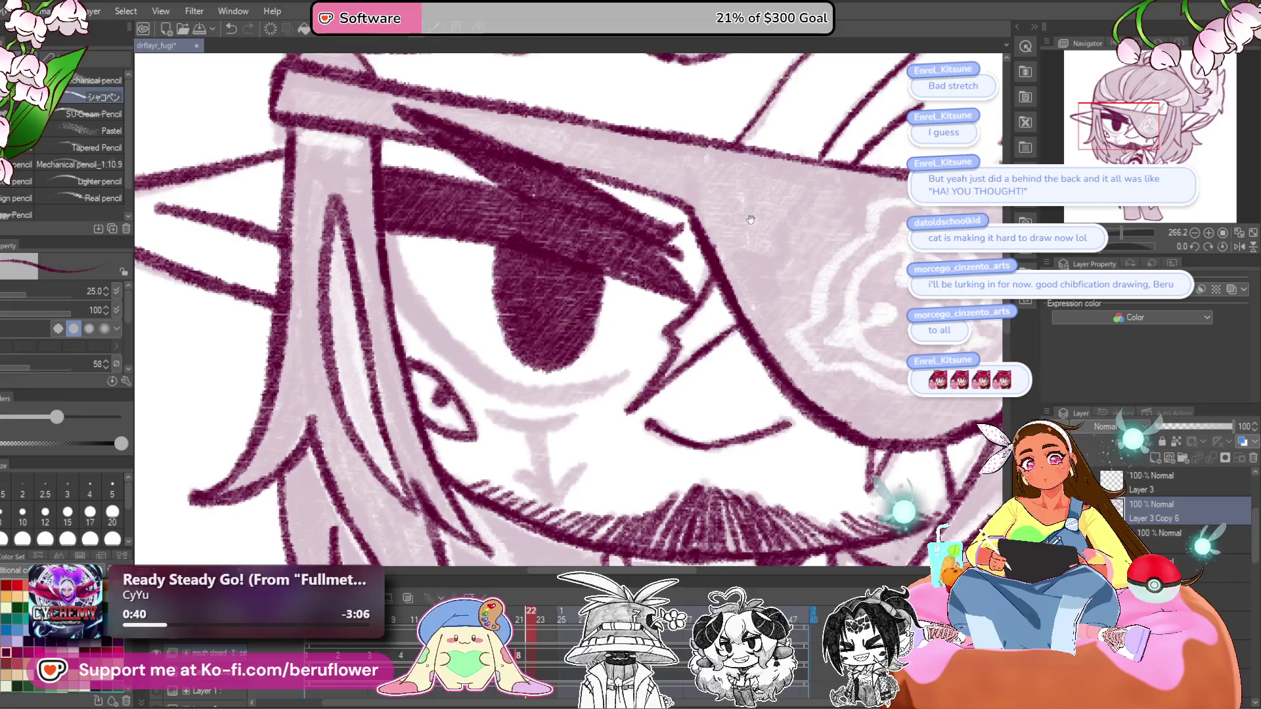
left_click_drag(751, 220, 767, 327)
mouse_move(1103, 251)
left_mouse_down()
mouse_move(722, 276)
mouse_move(684, 247)
mouse_move(566, 327)
left_mouse_up()
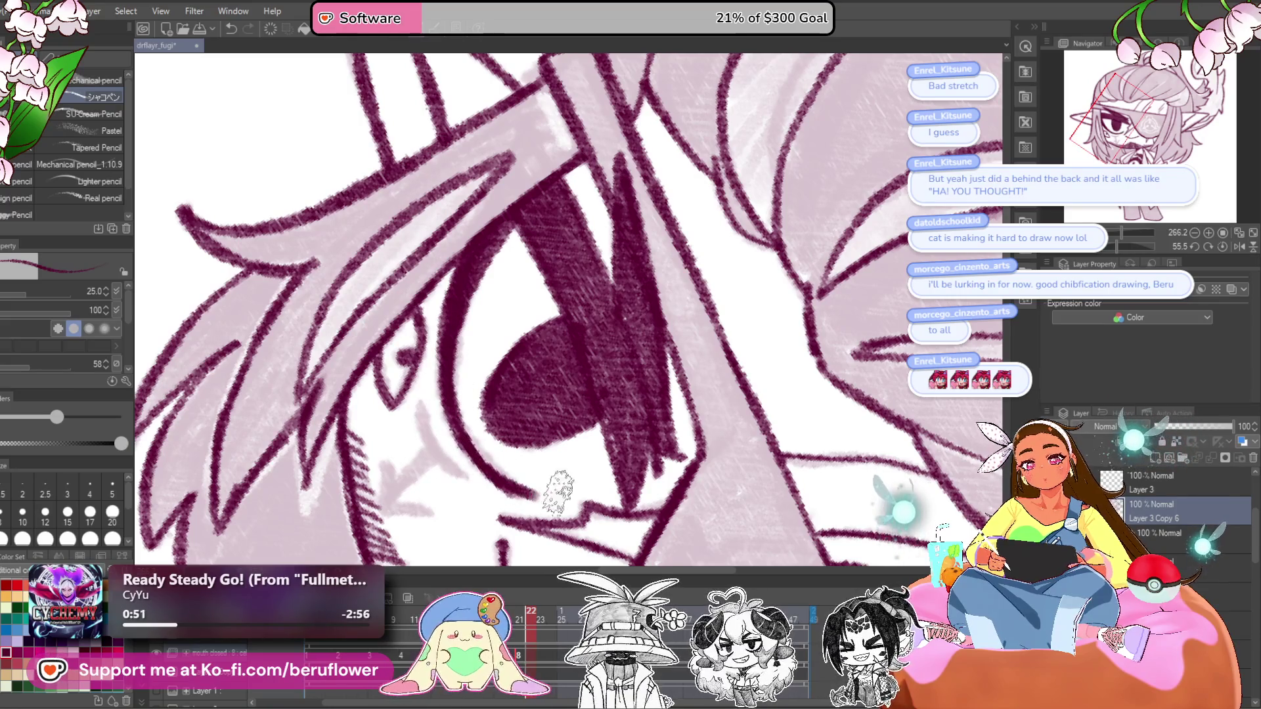
left_click(1222, 246)
left_click_drag(716, 453, 707, 368)
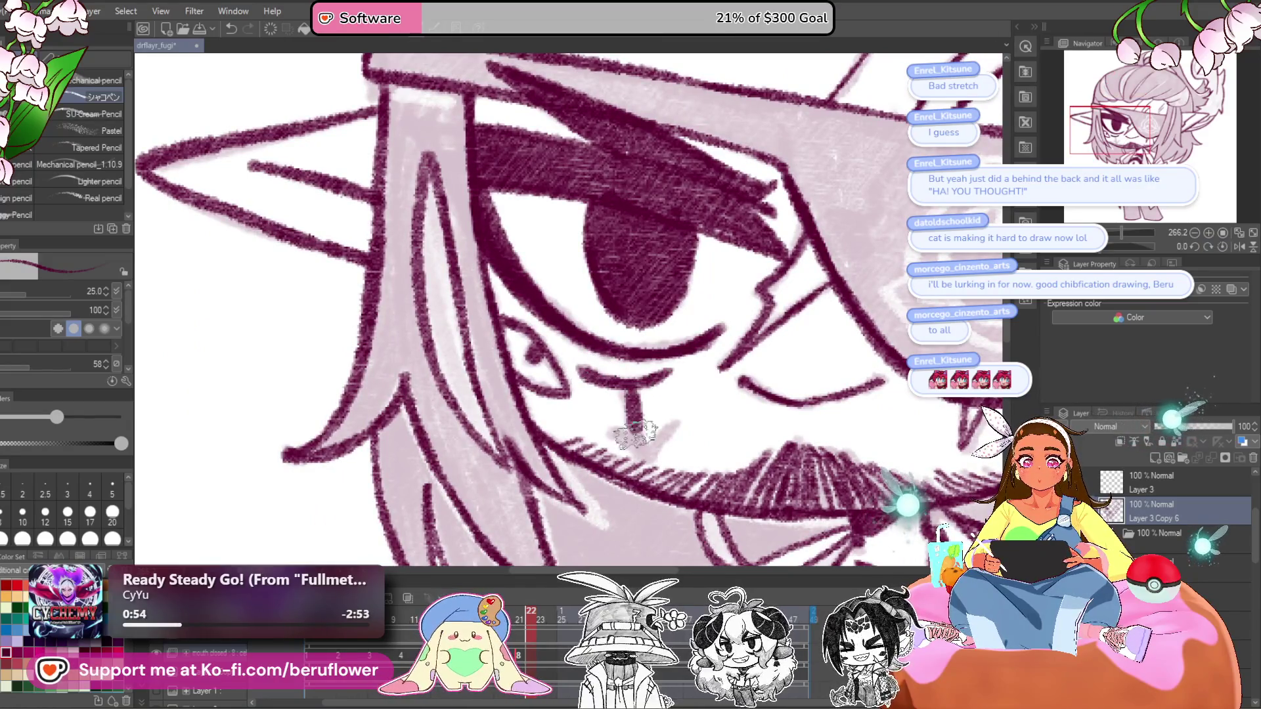
scroll(679, 417, "down", 5)
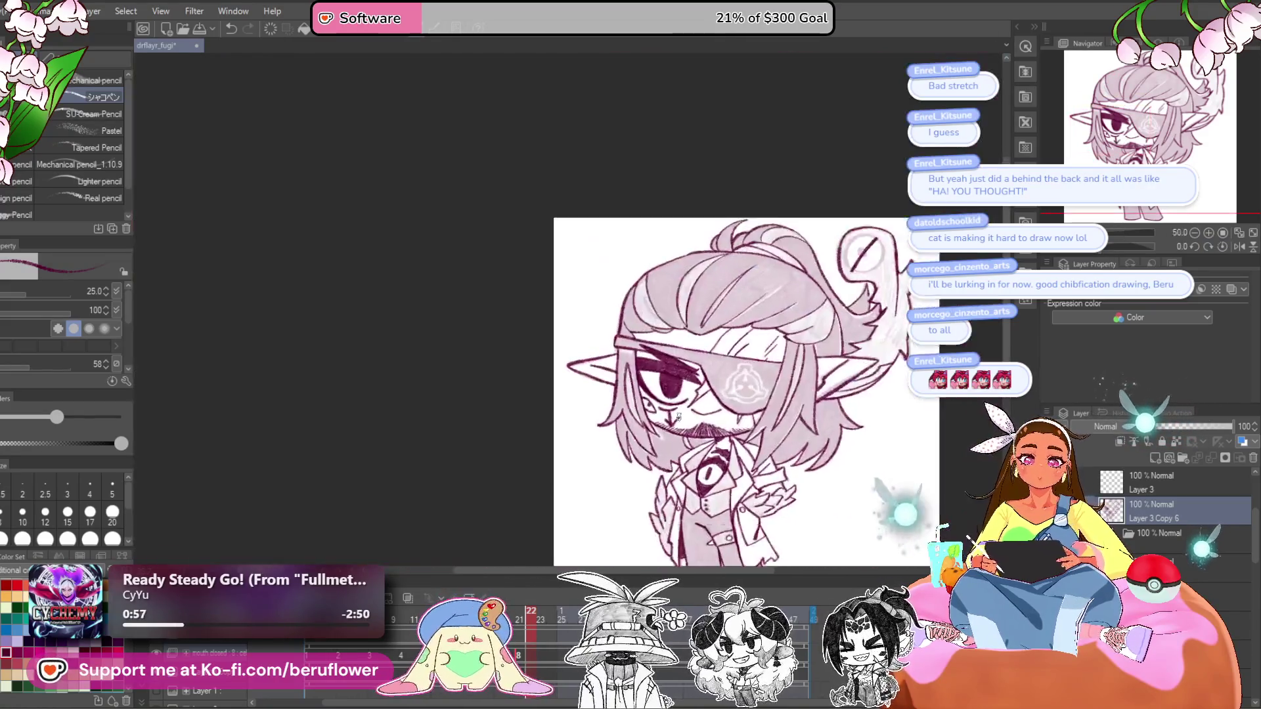
- Undo the creature eye's stray stroke, draw a dark pupil, and thicken its lower-left outline
left_click_drag(767, 419, 587, 540)
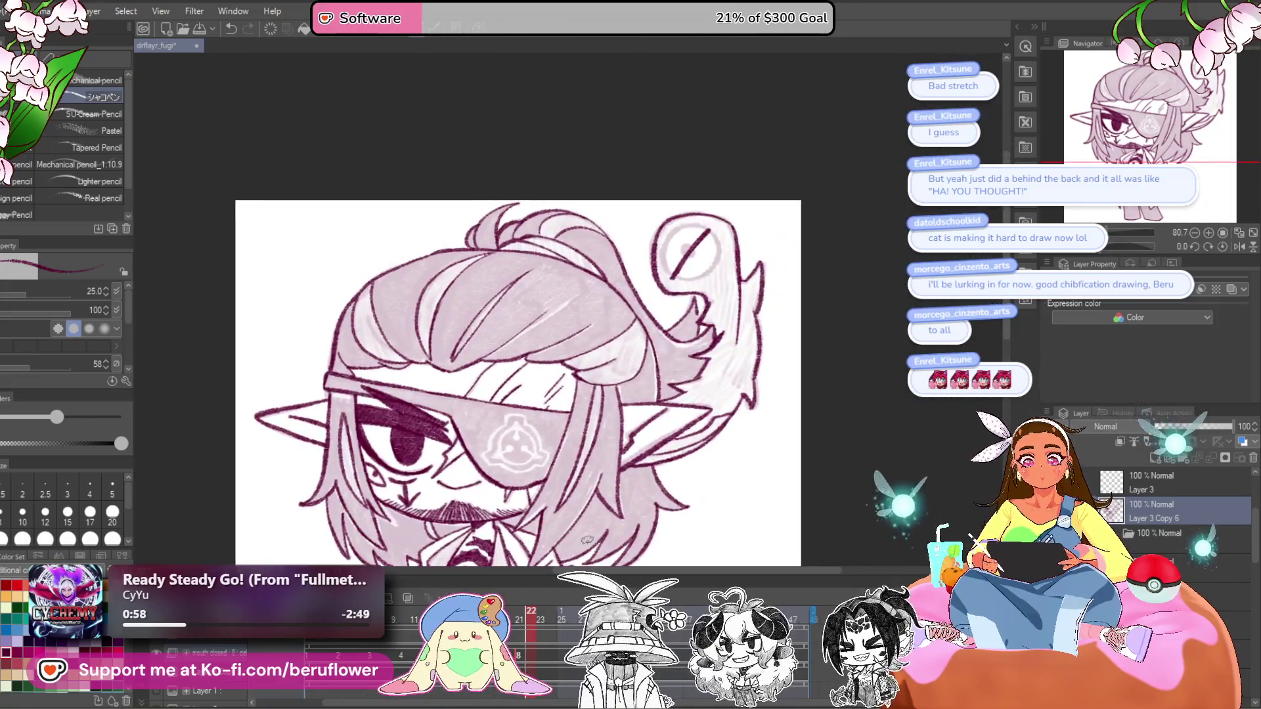
scroll(587, 540, "up", 5)
left_click_drag(723, 164, 591, 525)
left_click_drag(821, 132, 709, 460)
key("ctrl+z")
mouse_move(650, 282)
left_mouse_down()
mouse_move(670, 289)
mouse_move(665, 308)
mouse_move(599, 262)
mouse_move(647, 219)
mouse_move(718, 219)
mouse_move(755, 282)
mouse_move(722, 369)
left_mouse_up()
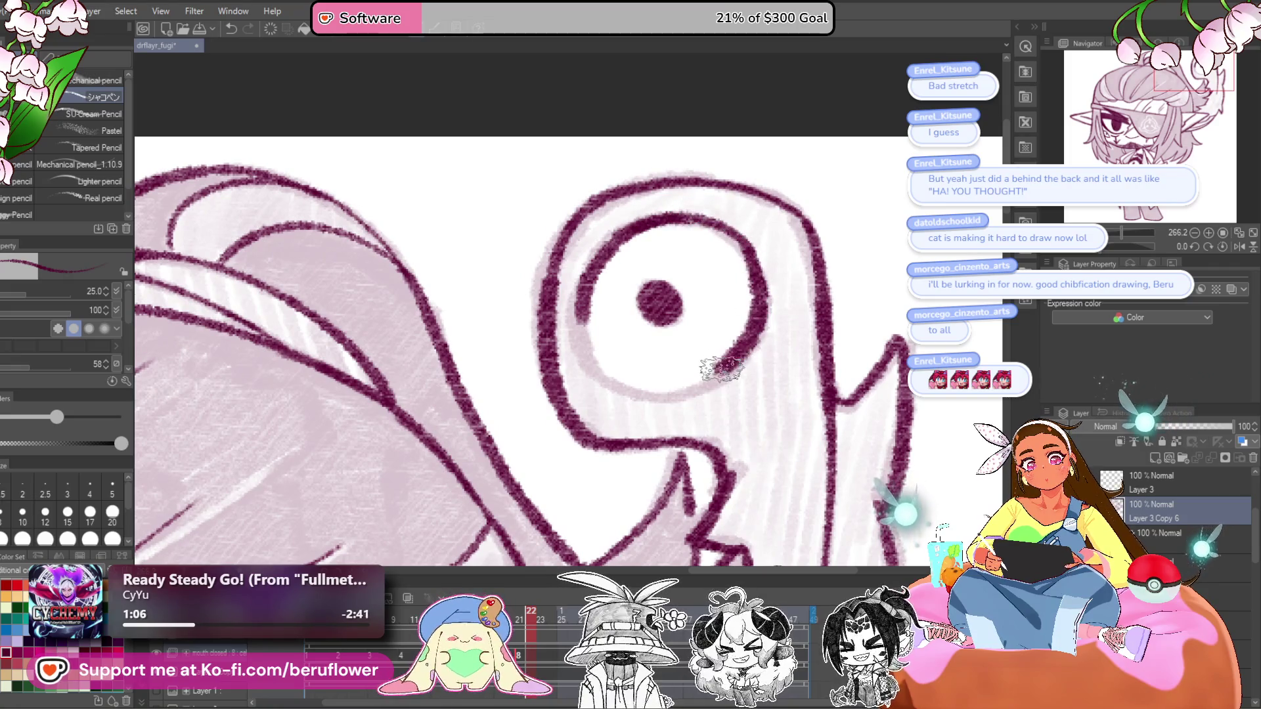
left_click_drag(633, 395, 575, 312)
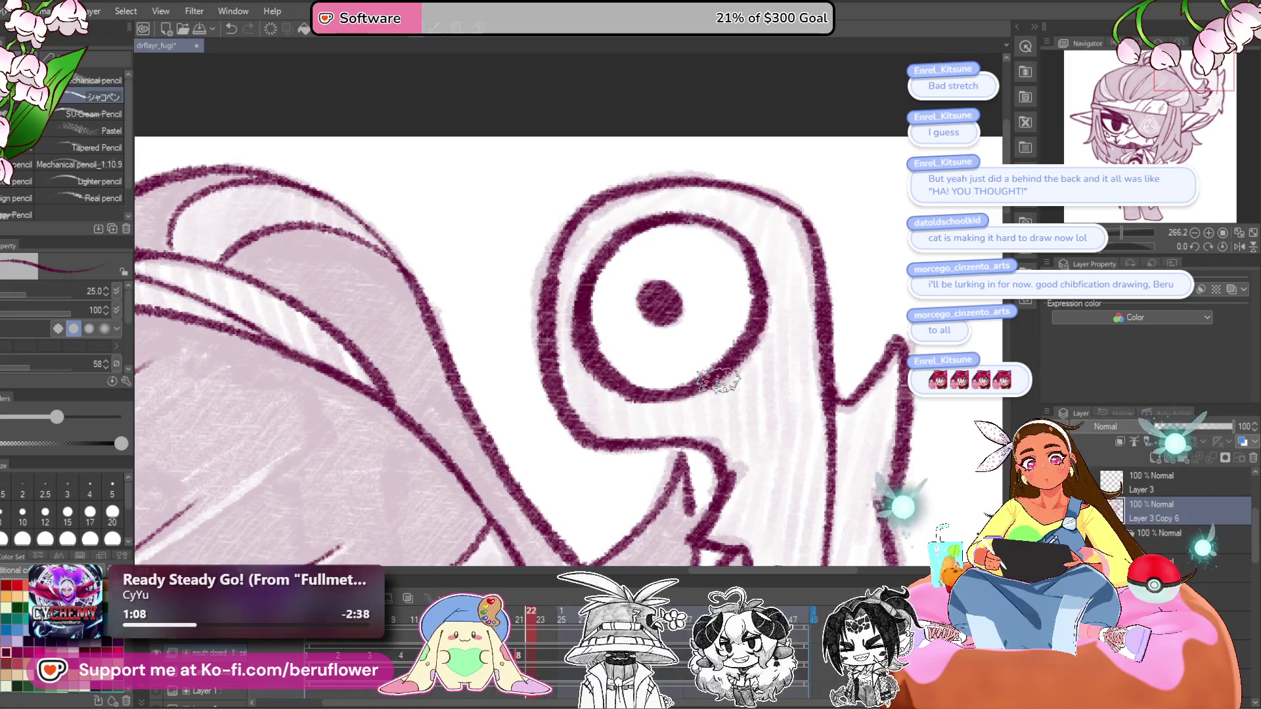
- Compare against frame 21, then darken the shading across the character's lower eye
scroll(718, 380, "down", 6)
scroll(789, 421, "up", 2)
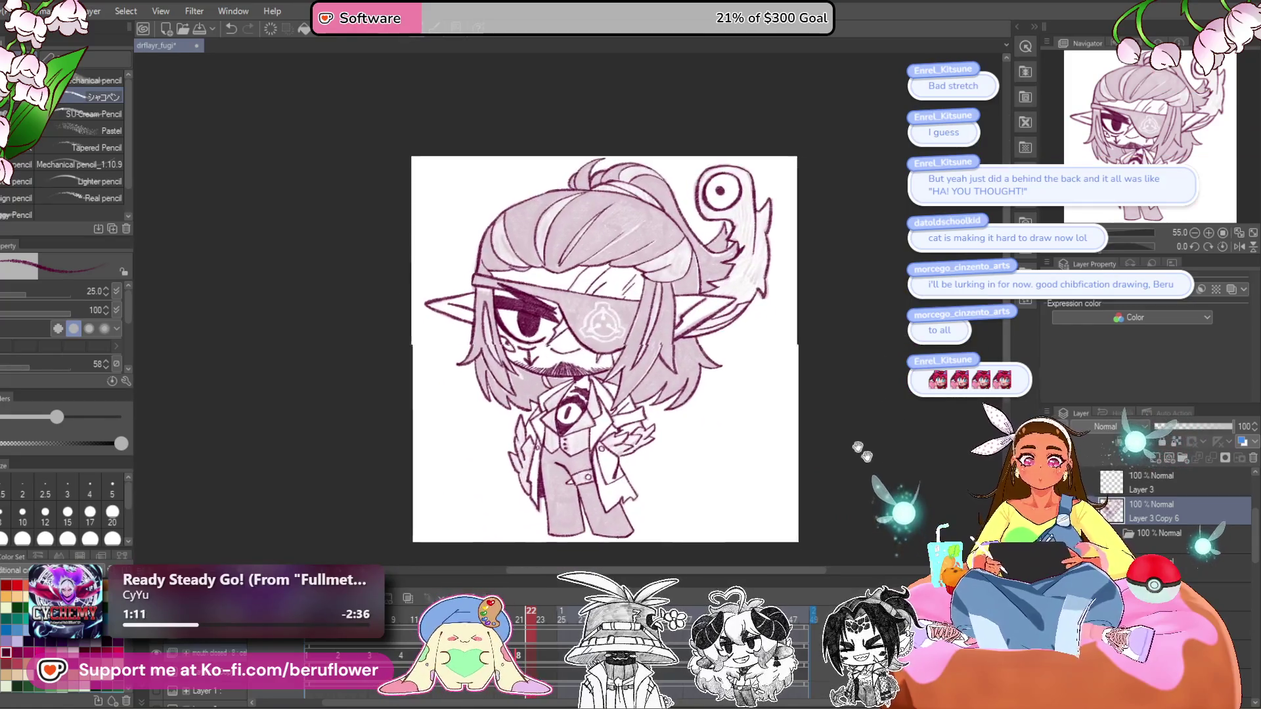
left_click_drag(862, 452, 850, 450)
left_click_drag(778, 564, 775, 549)
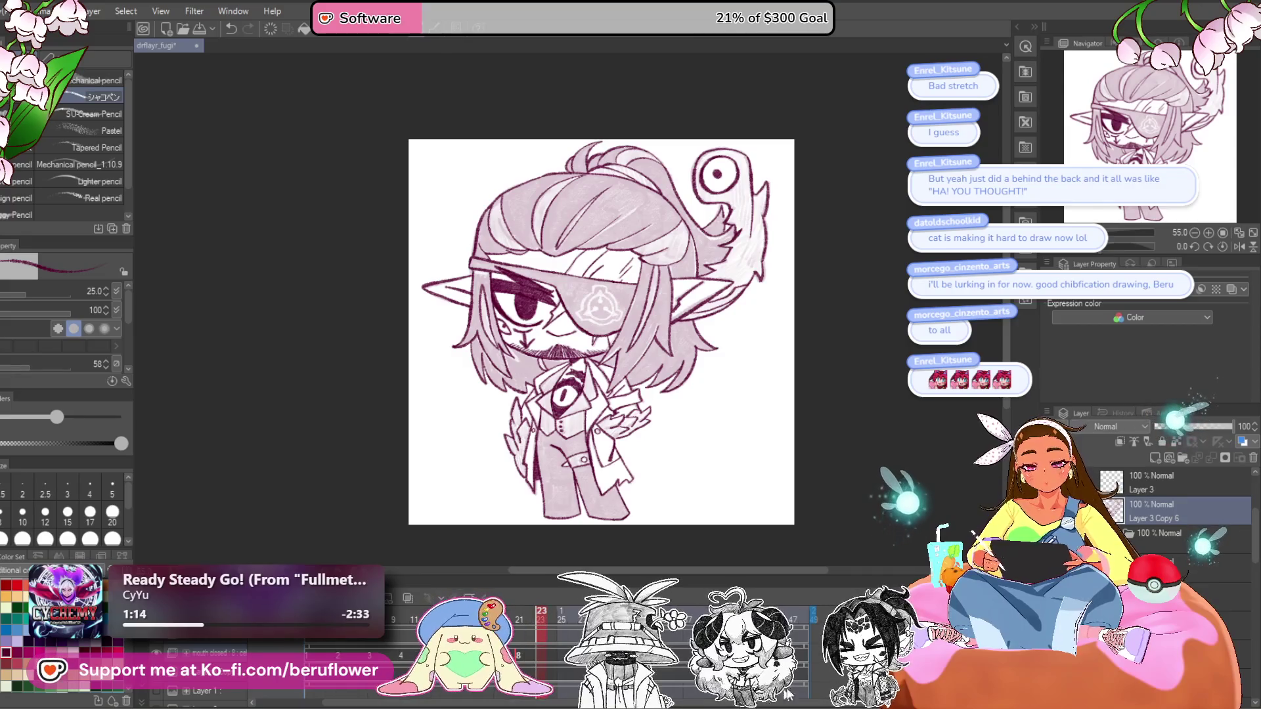
left_click(528, 664)
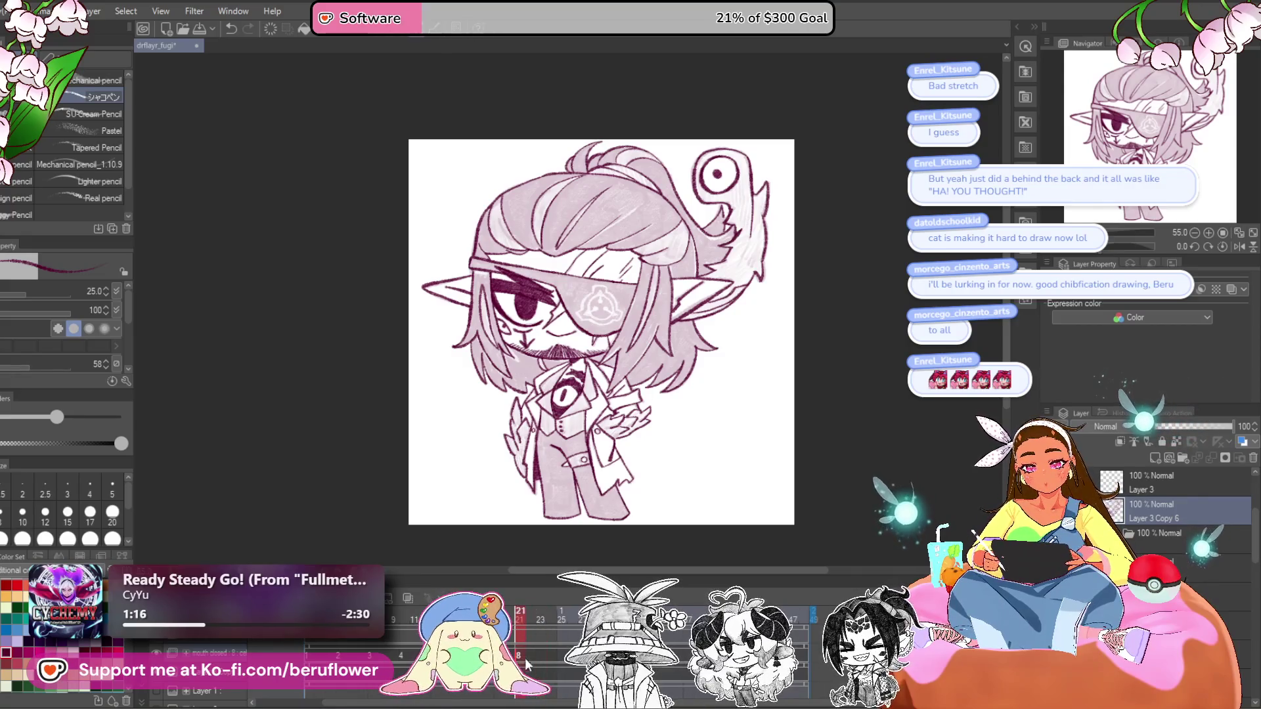
mouse_move(543, 703)
left_mouse_down()
mouse_move(560, 704)
mouse_move(537, 705)
left_mouse_up()
left_click_drag(519, 613, 509, 613)
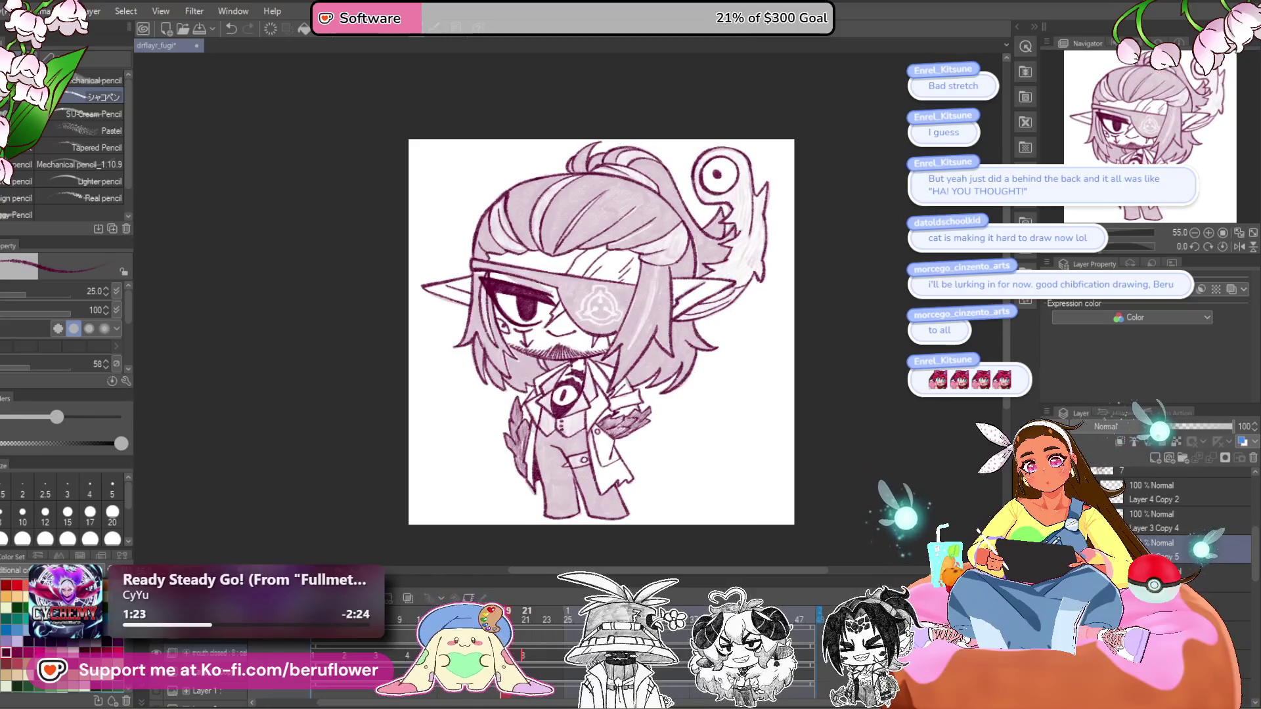
left_click_drag(1131, 247, 1078, 253)
scroll(687, 300, "up", 5)
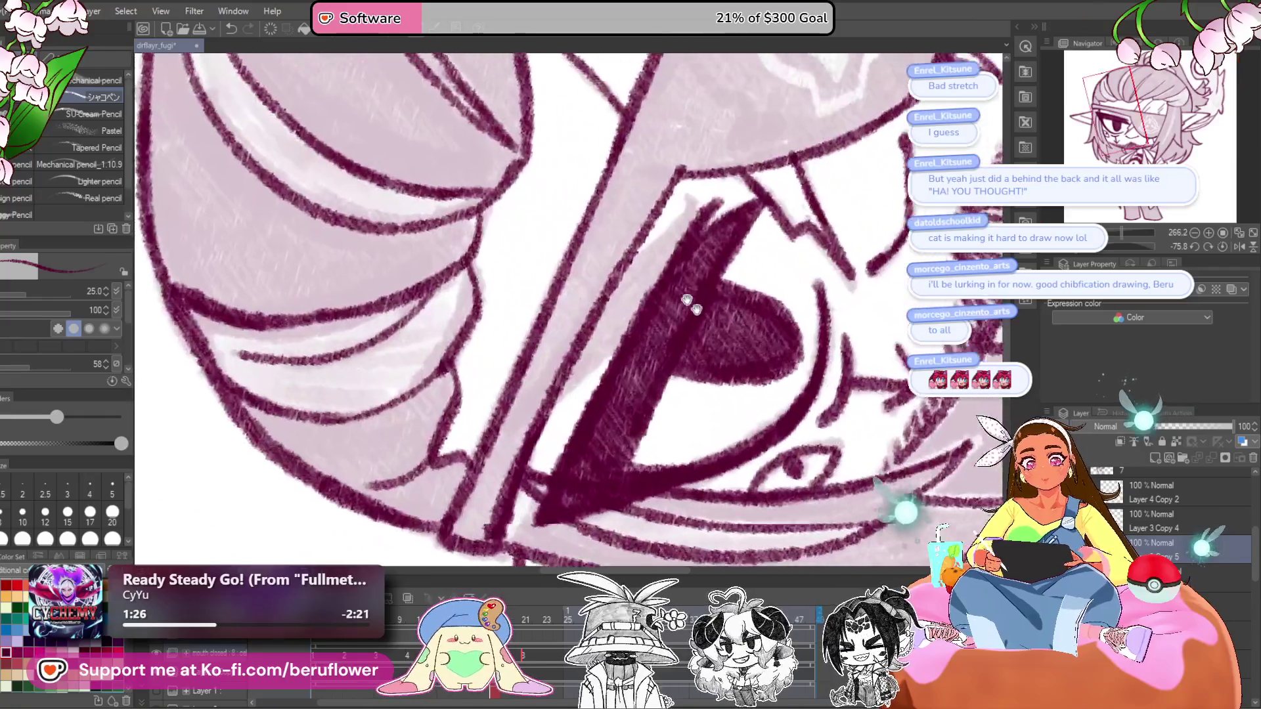
left_click_drag(687, 300, 707, 320)
mouse_move(525, 430)
left_mouse_down()
mouse_move(684, 263)
mouse_move(631, 348)
left_mouse_up()
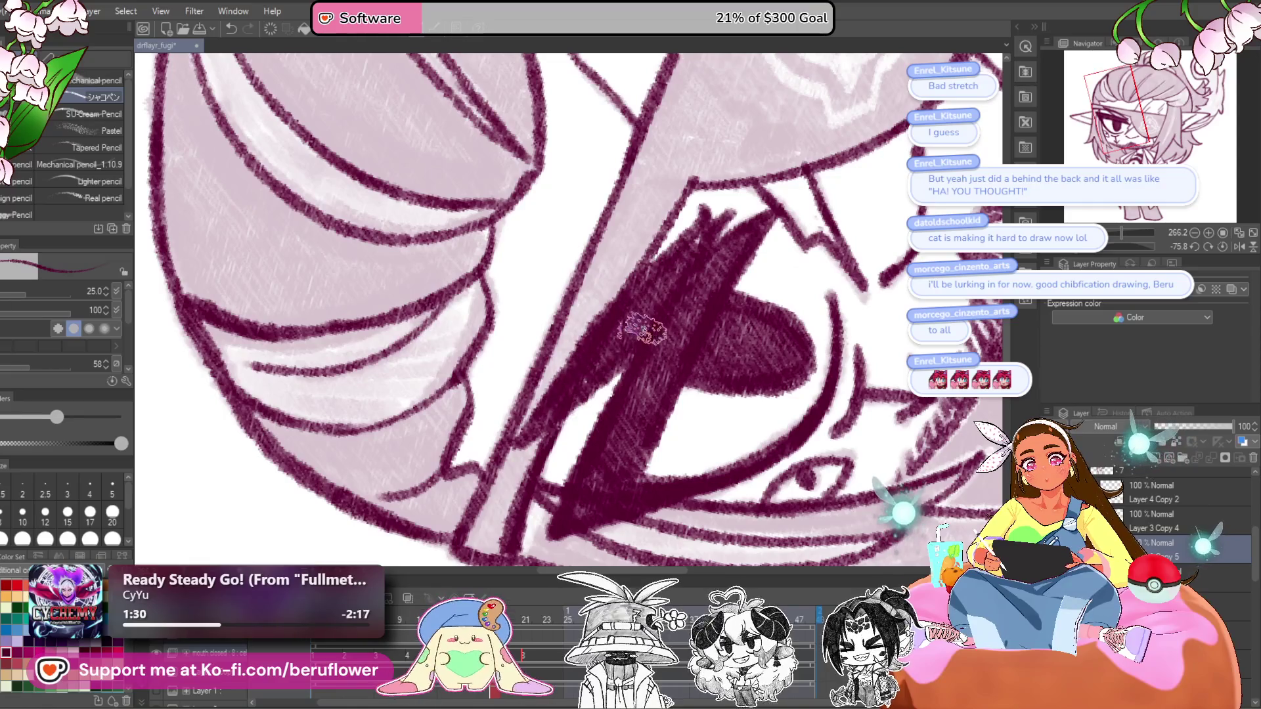
- Flip back and forth between frames to check the blink, ending zoomed in on frame 21
key("ctrl+alt+0")
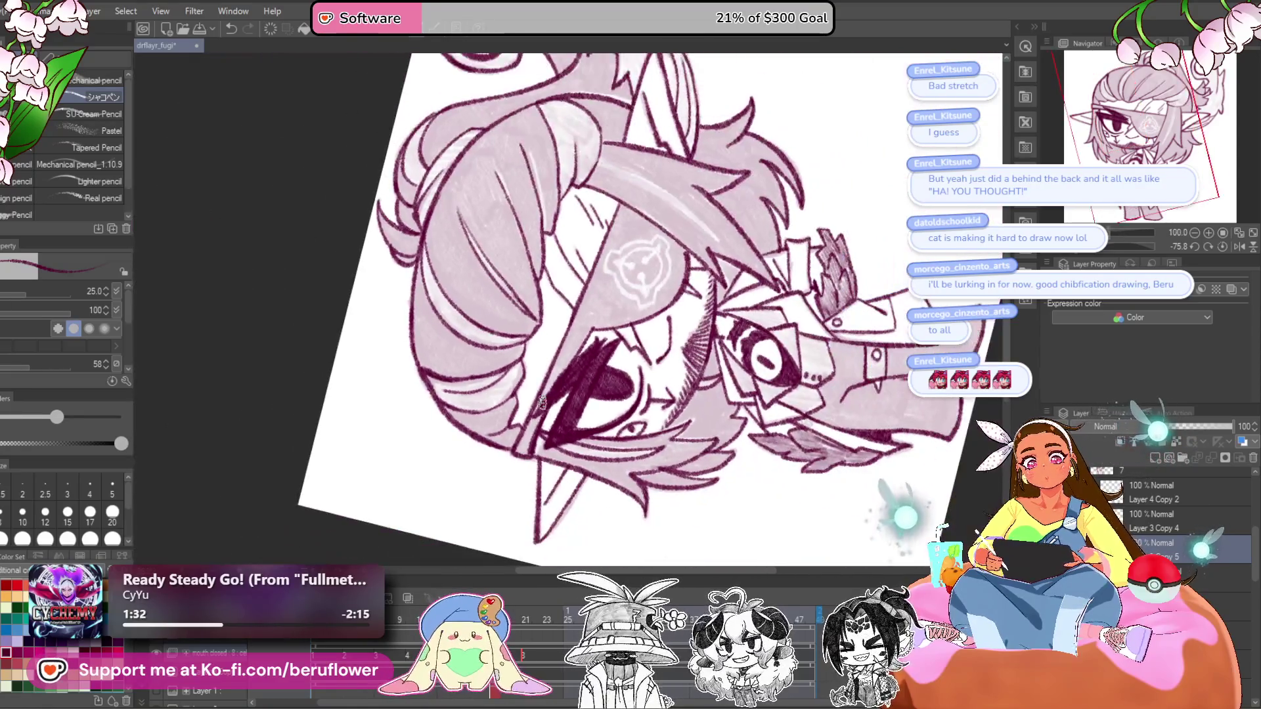
key("Left")
key("Left")
key("Right")
key("Left")
key("Right")
key("Left")
key("Right")
key("Right")
key("Right")
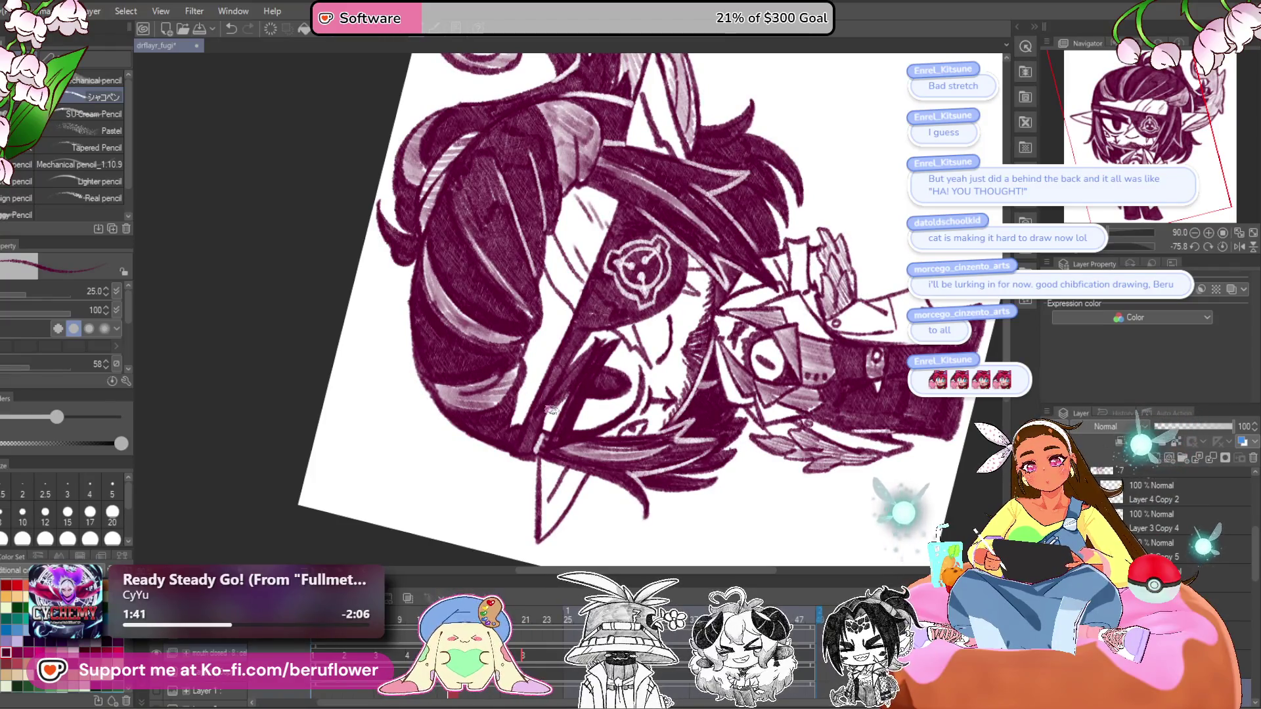
left_click(509, 614)
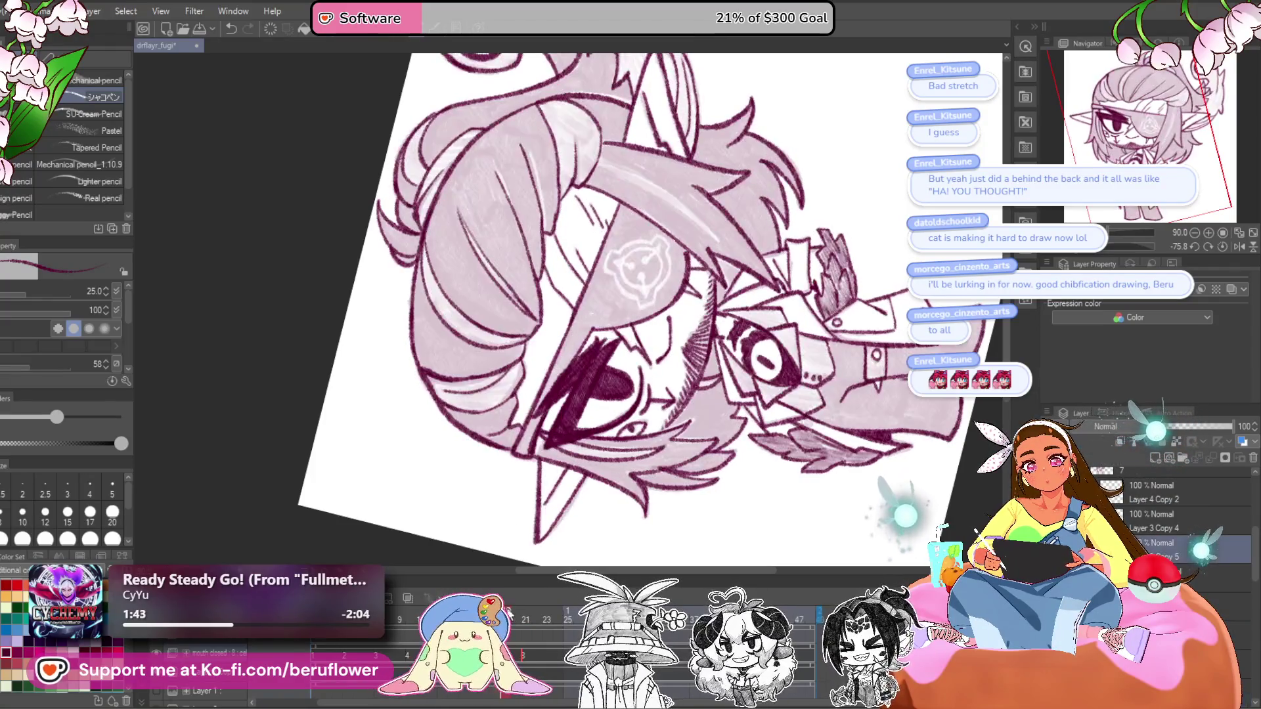
left_click(525, 614)
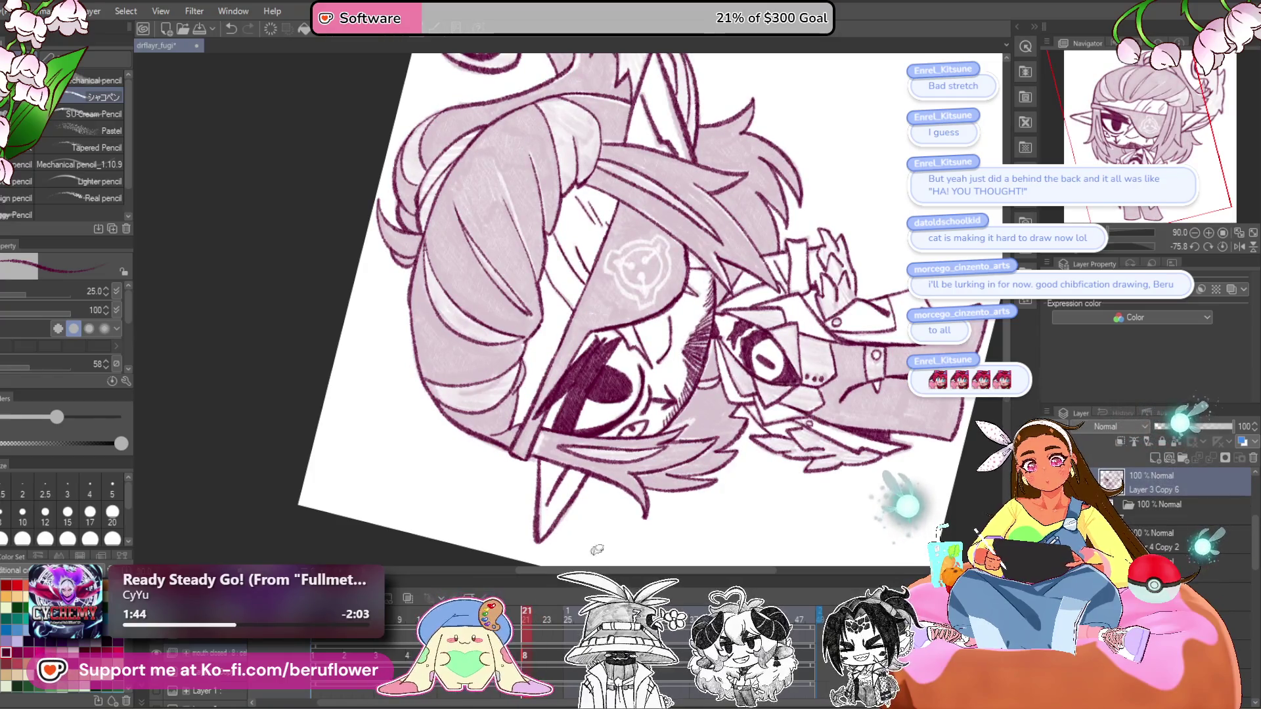
key("ctrl+alt+0")
key("ctrl+minus")
key("ctrl+plus")
key("ctrl+plus")
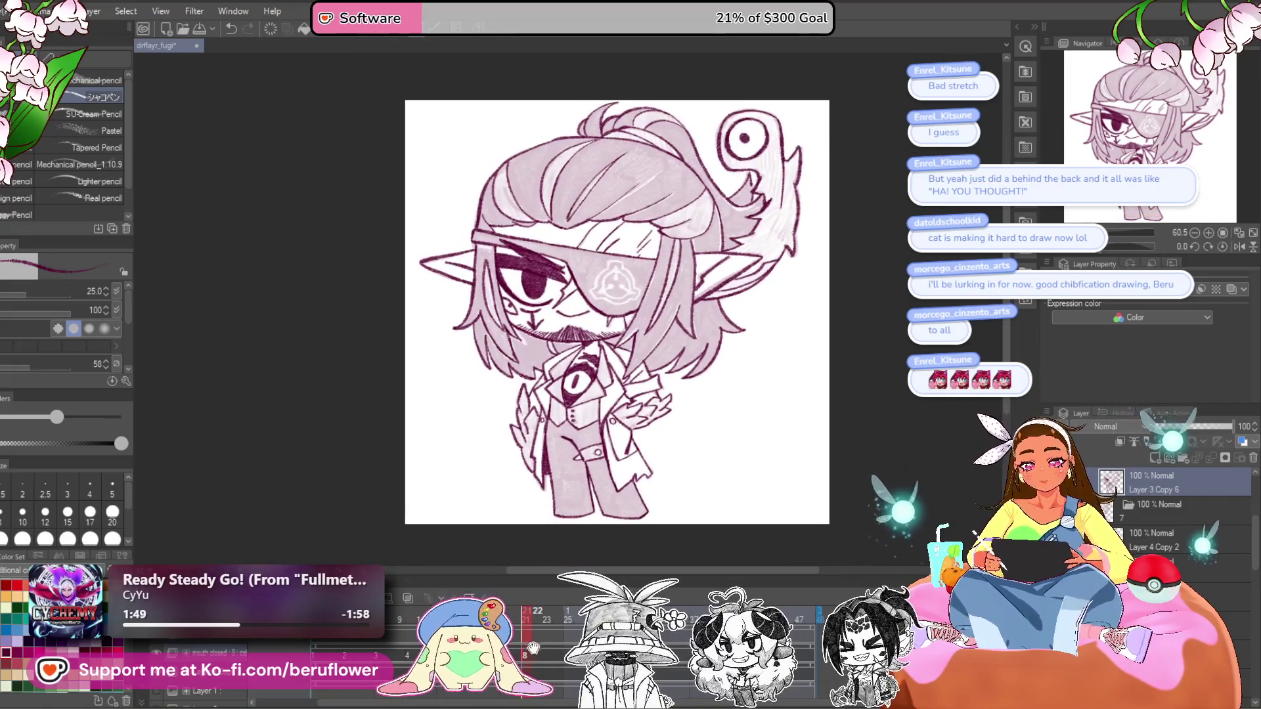
- Assign cel 5 to frame 24 in the timeline
left_click(525, 614)
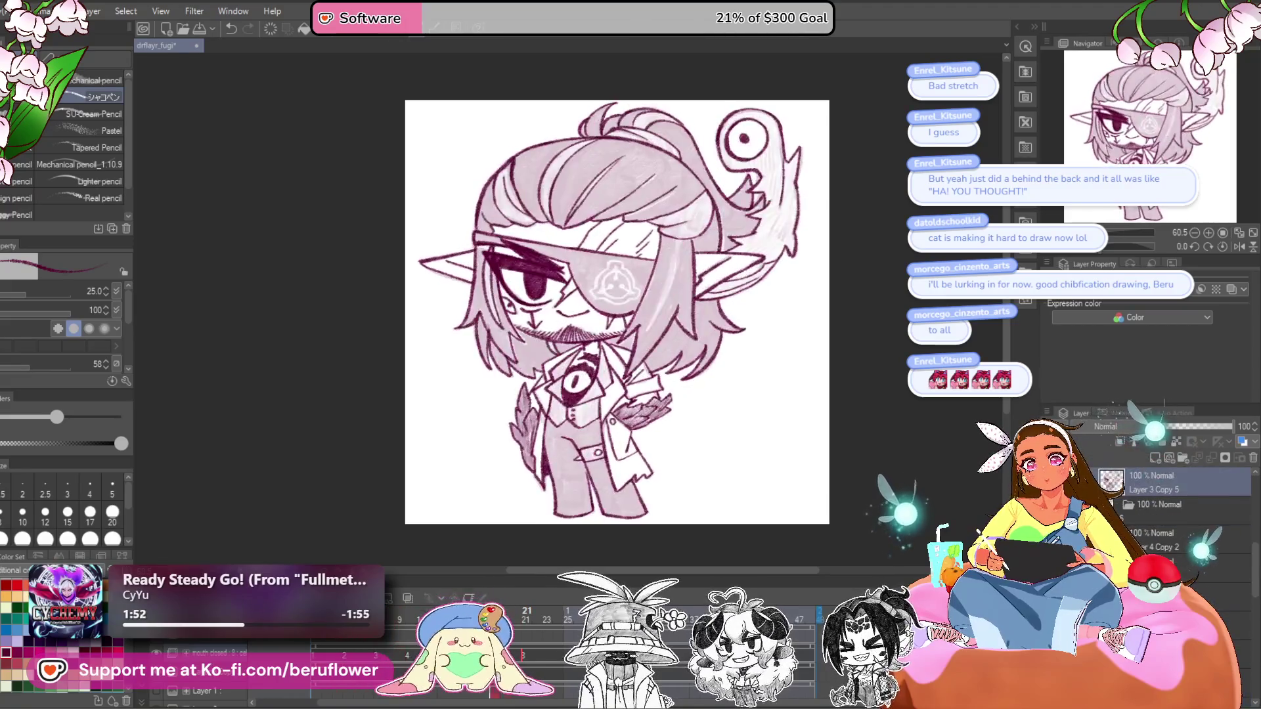
left_click(526, 636)
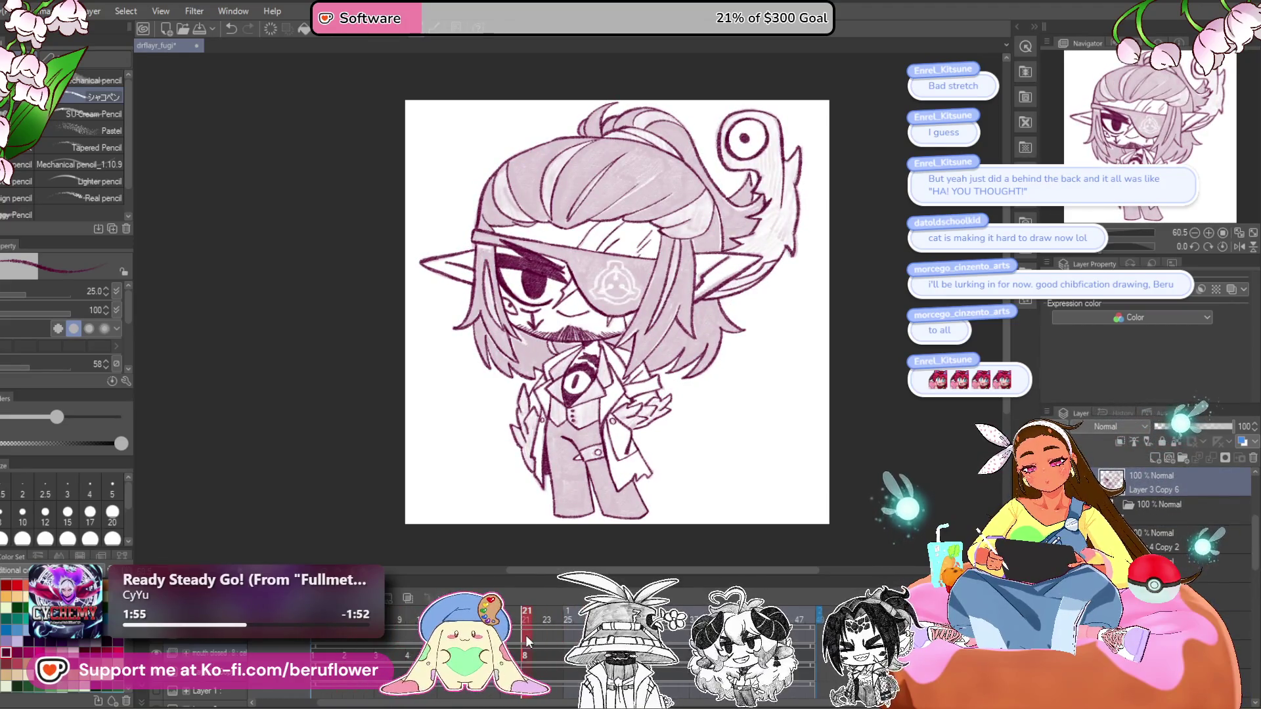
left_click(421, 617)
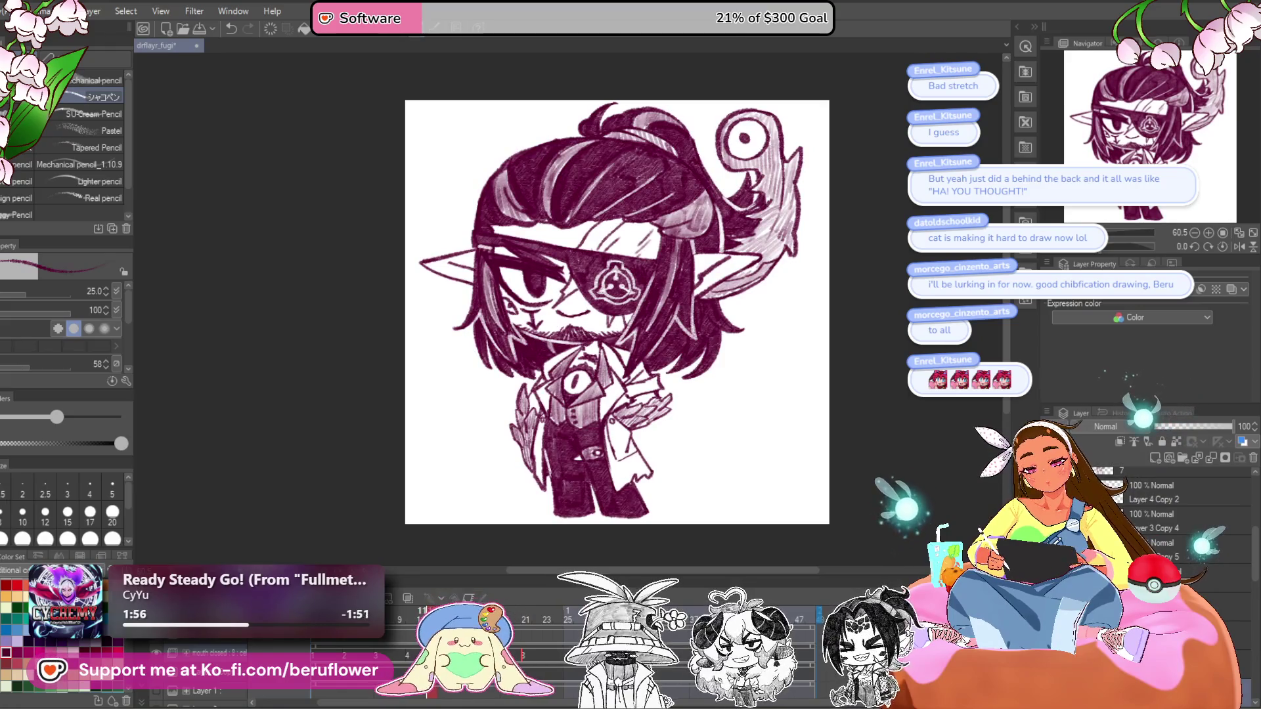
right_click(428, 653)
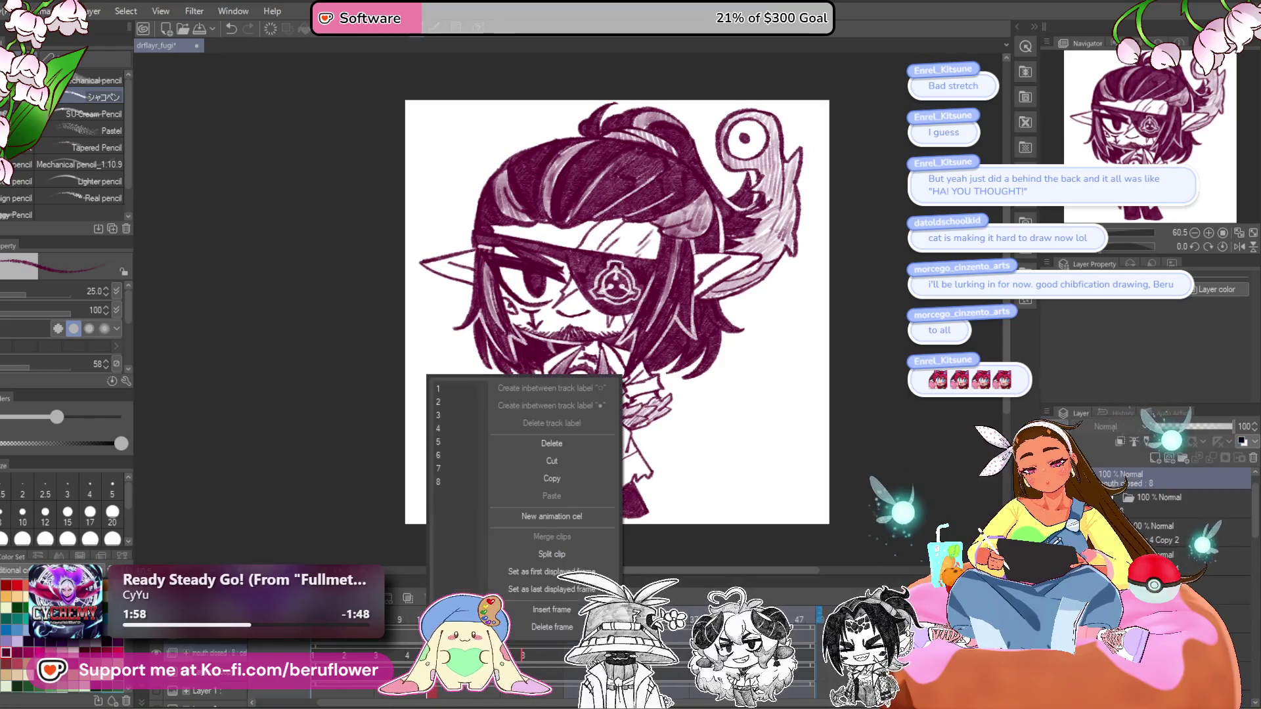
left_click(552, 478)
left_click(557, 617)
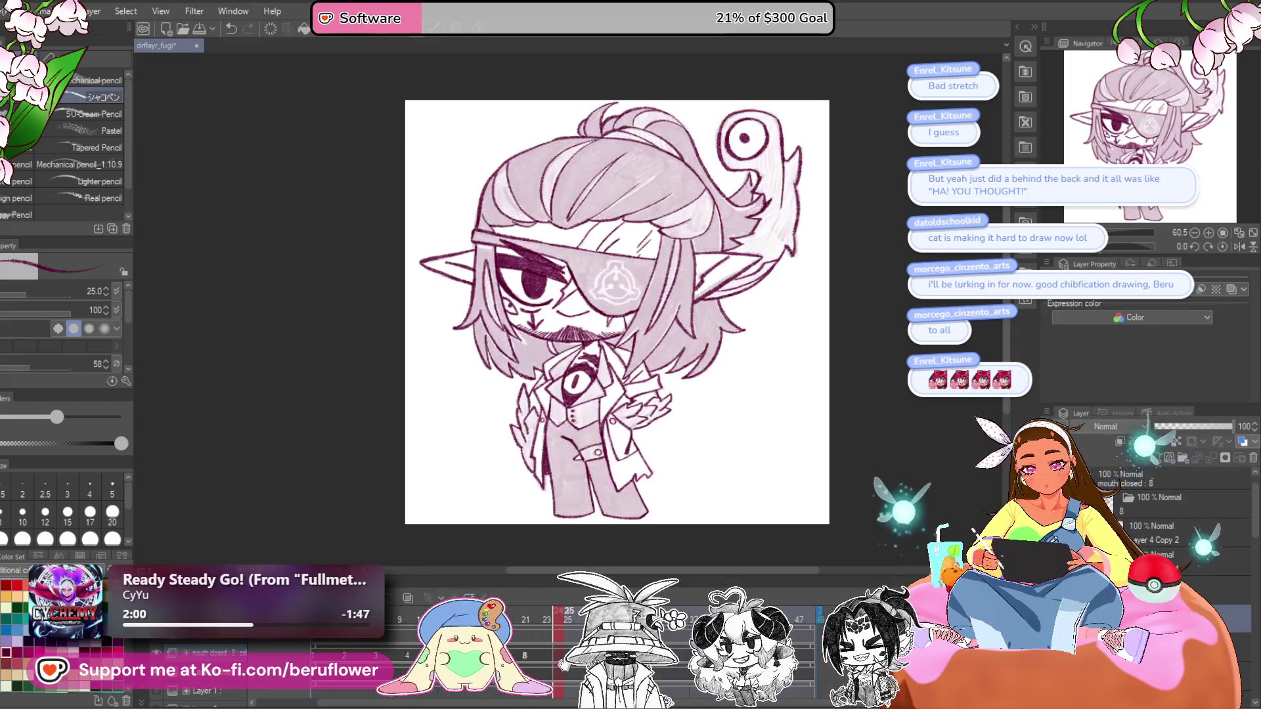
right_click(557, 654)
left_click(693, 494)
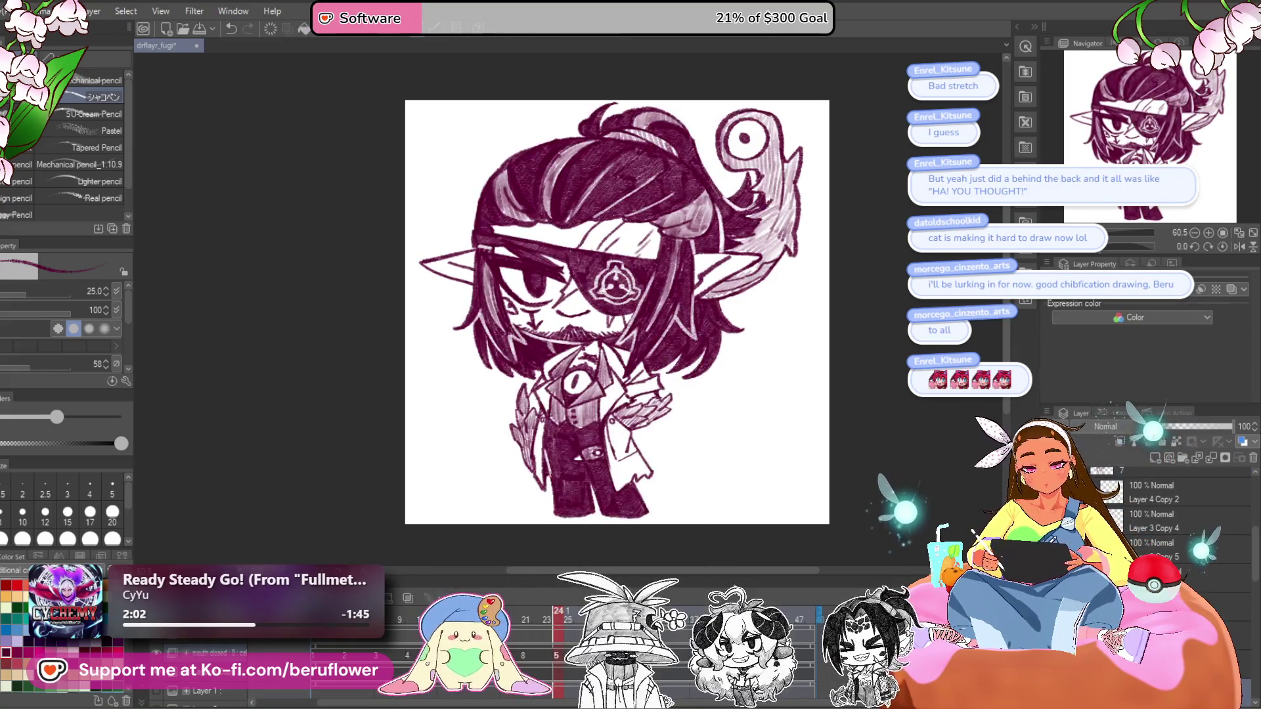
- Assign the shaded cel to the following frame, then play the animation to preview it
left_click(671, 654)
right_click(671, 653)
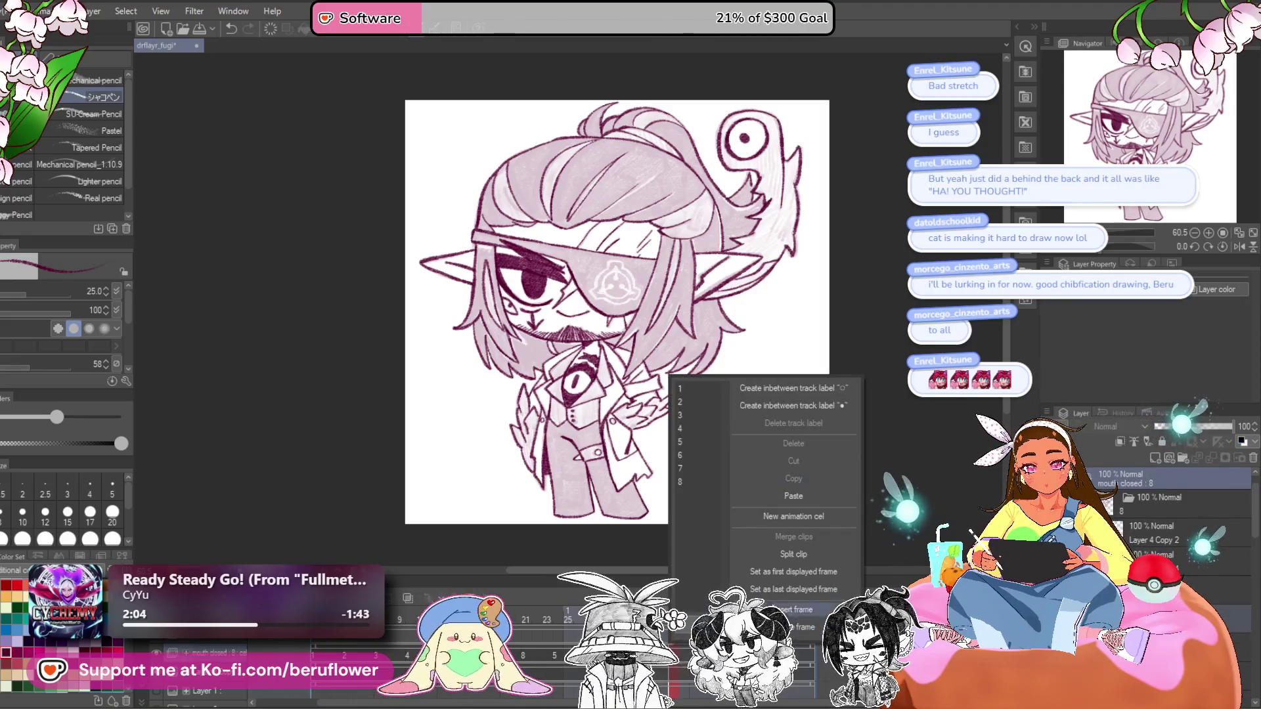
left_click(688, 657)
right_click(687, 657)
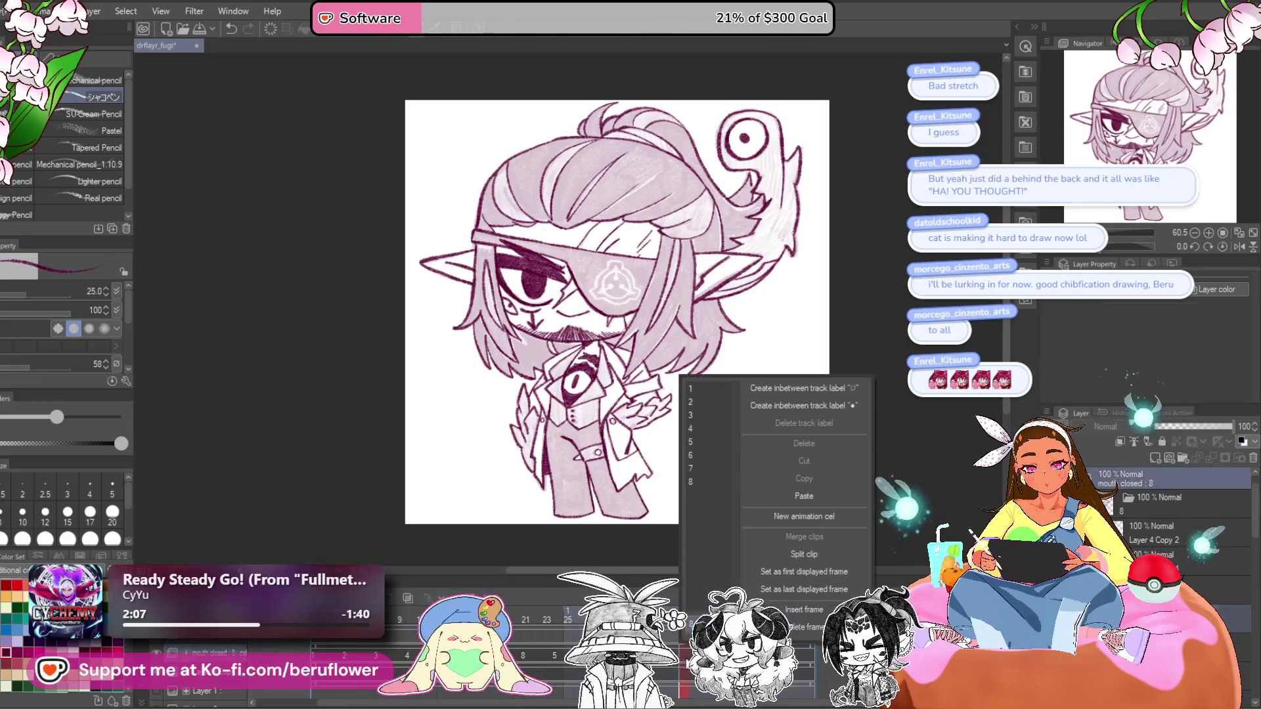
left_click(824, 454)
left_click(741, 578)
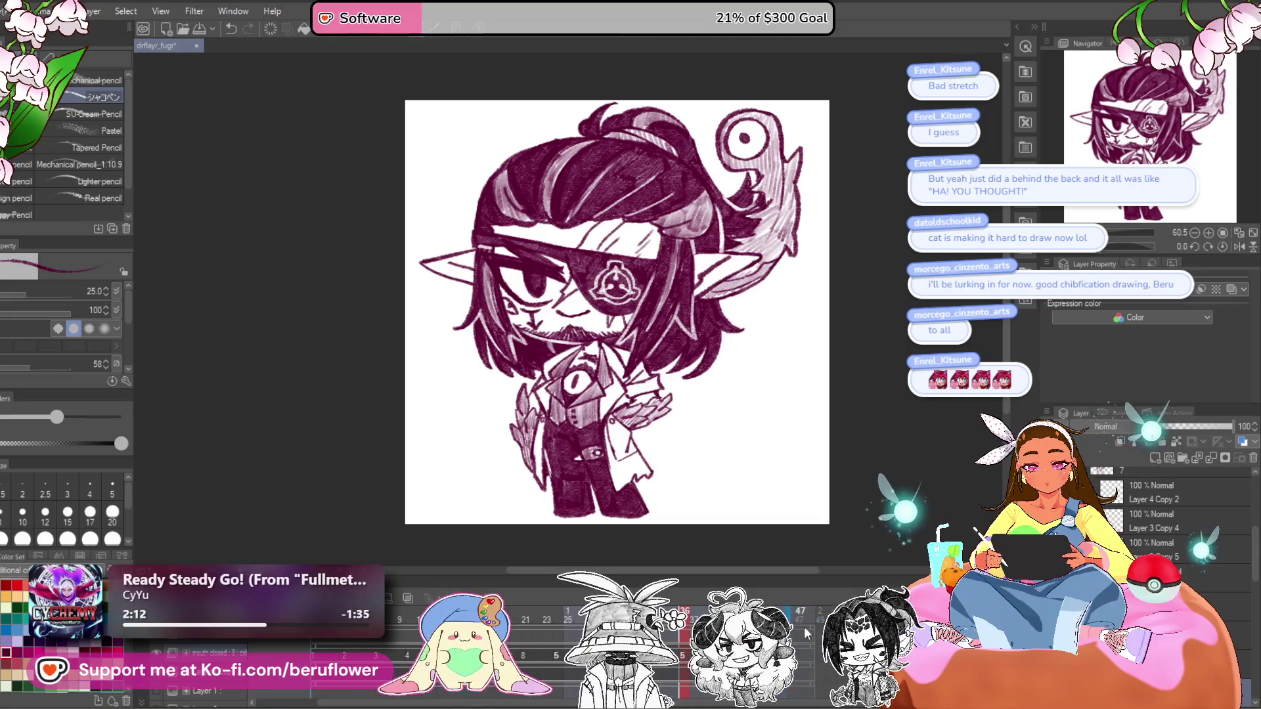
left_click(279, 640)
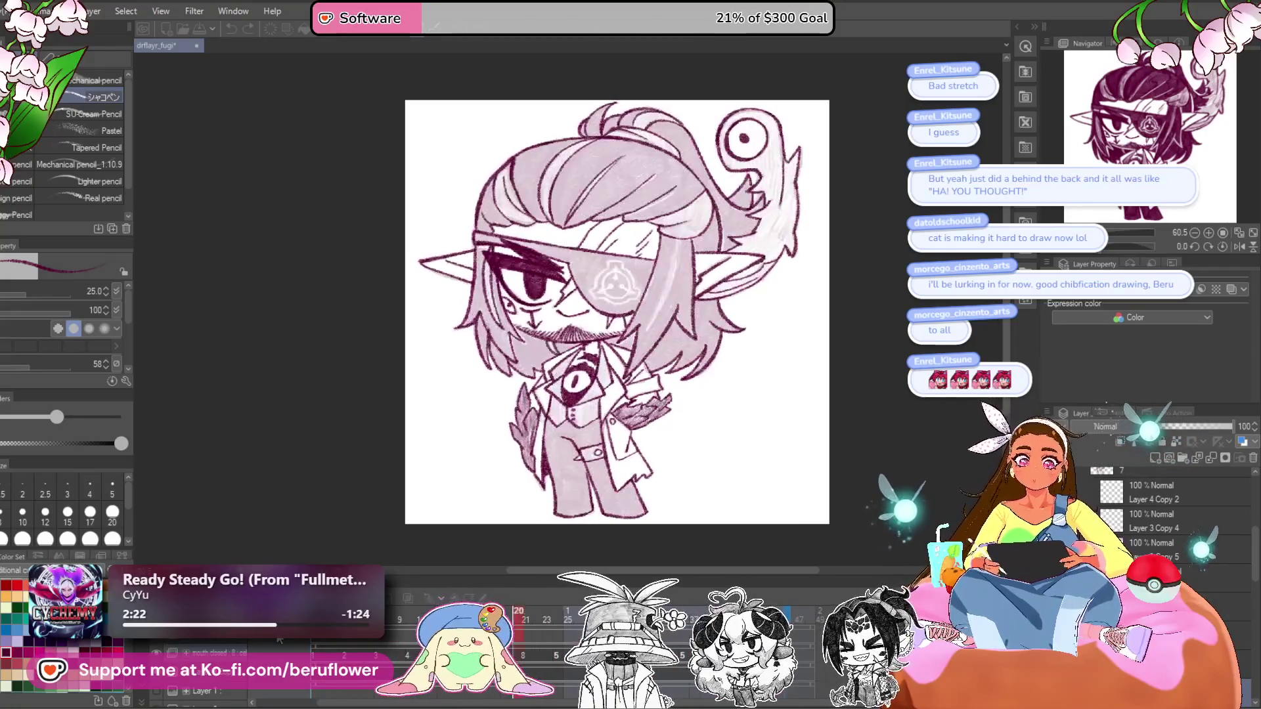
key("Return")
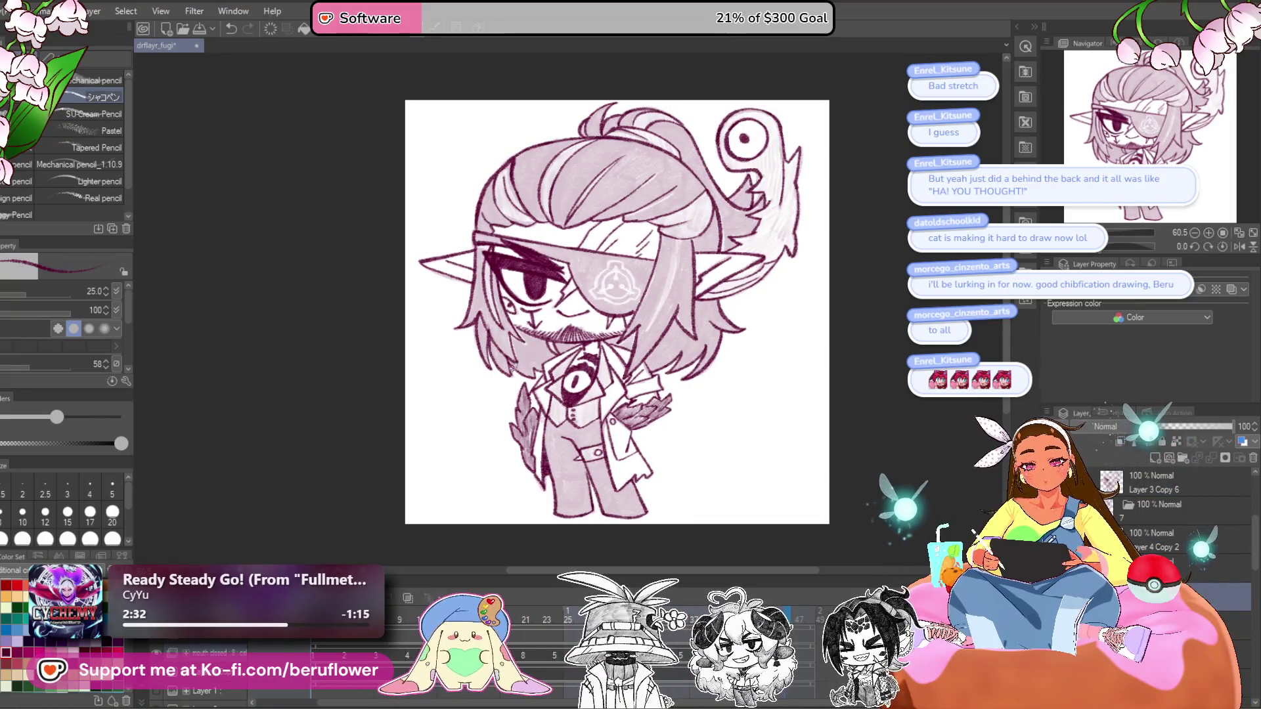
scroll(530, 264, "up", 6)
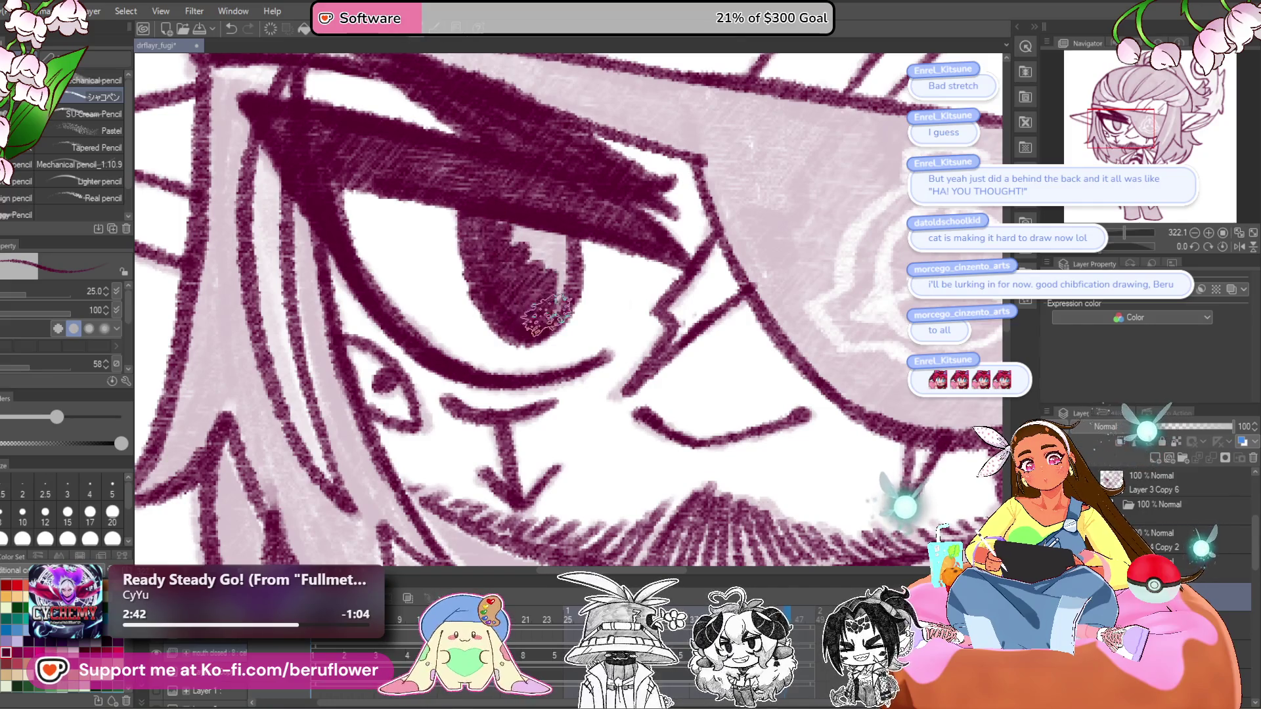
- On the darker inked frame, paint over the highlight in the pupil
scroll(491, 255, "down", 5)
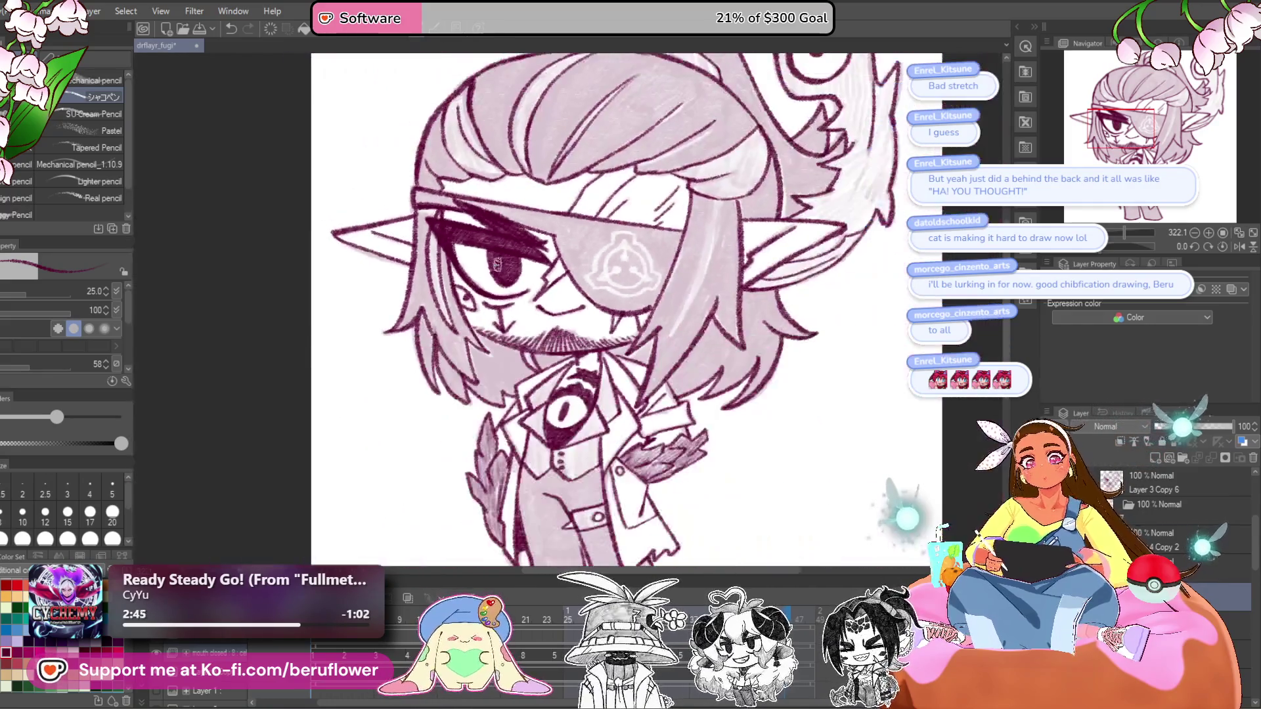
left_click(1154, 483)
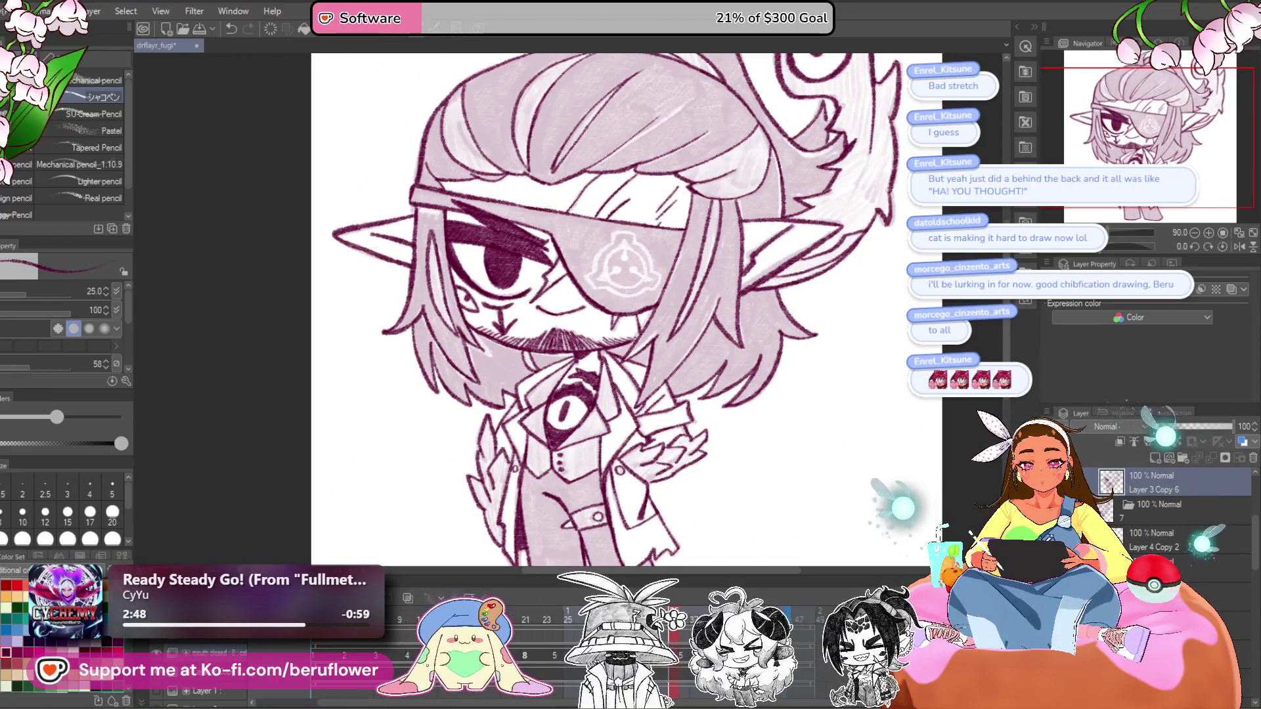
left_click(677, 608)
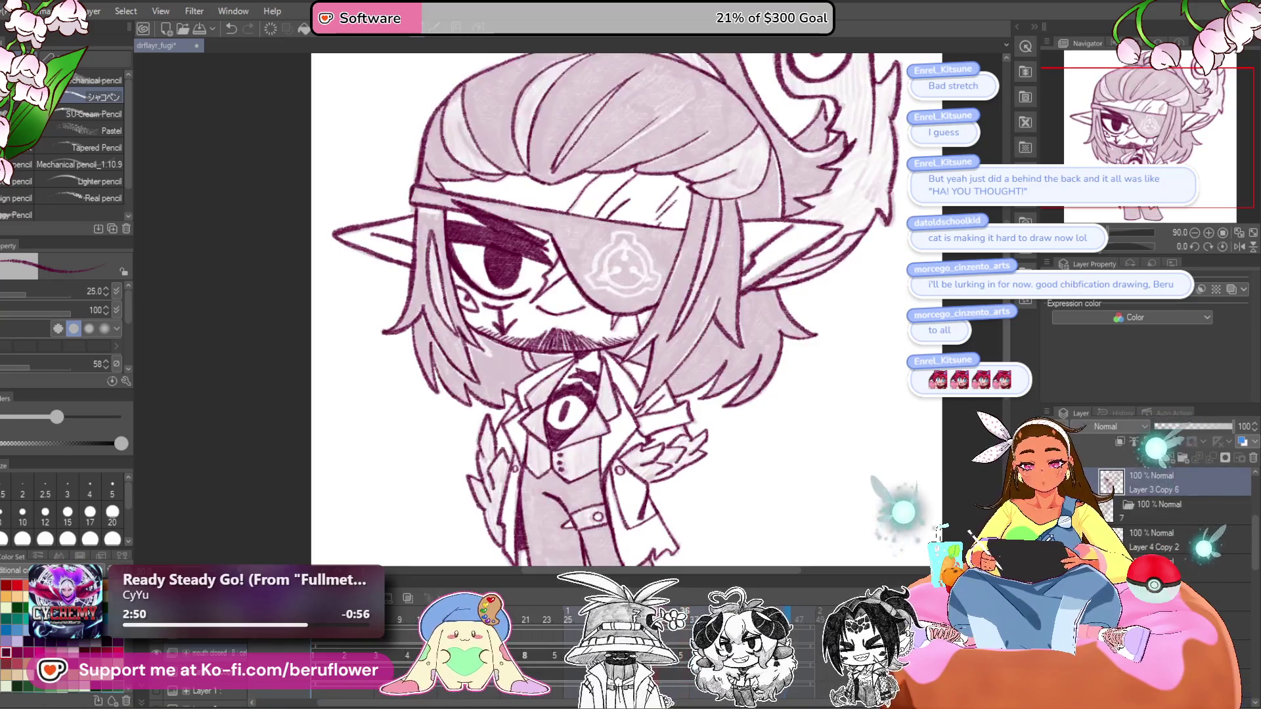
left_click_drag(504, 276, 509, 282)
scroll(512, 289, "up", 5)
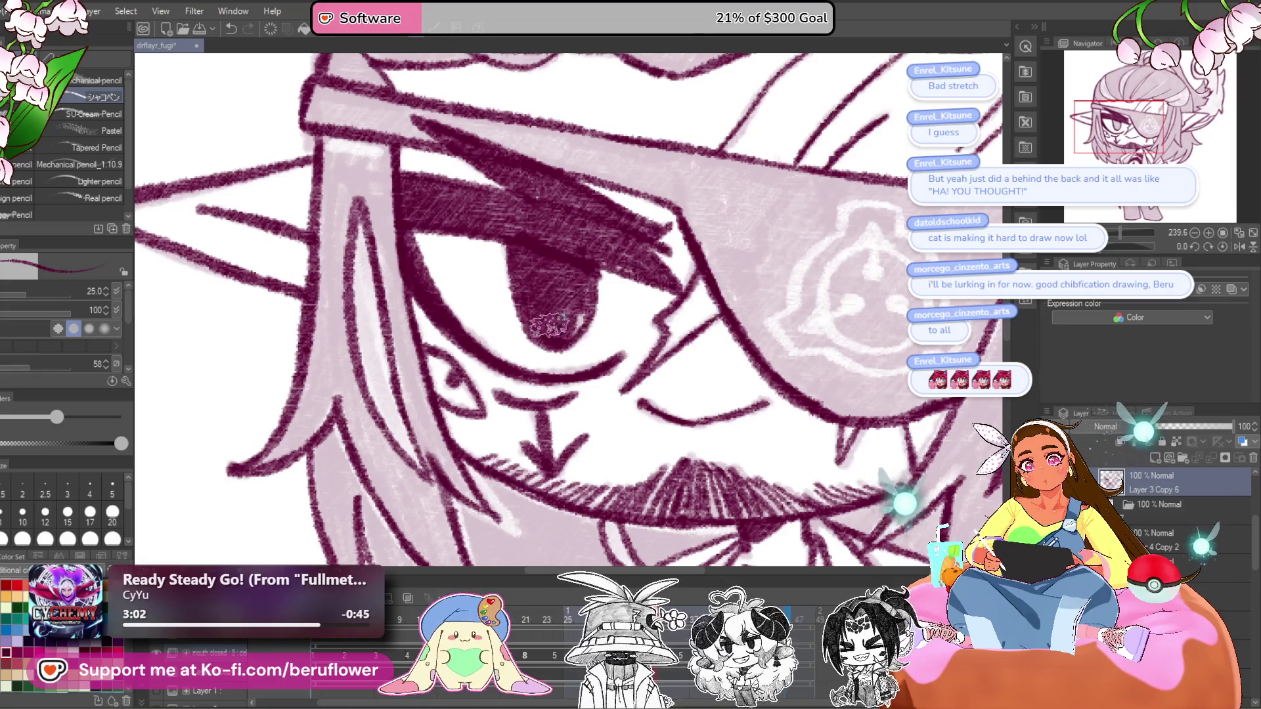
scroll(546, 260, "down", 6)
scroll(554, 220, "up", 2)
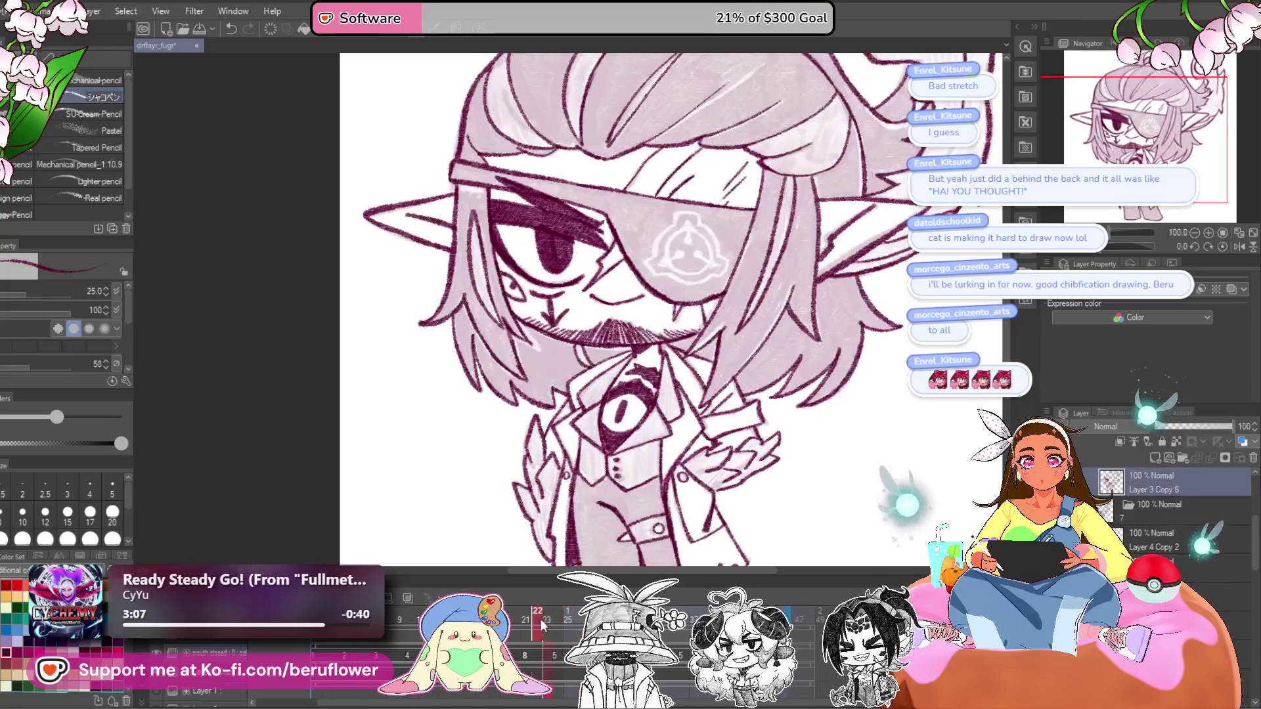
- Scrub the frames and delete the cels from two timeline frames
left_click_drag(492, 653, 337, 650)
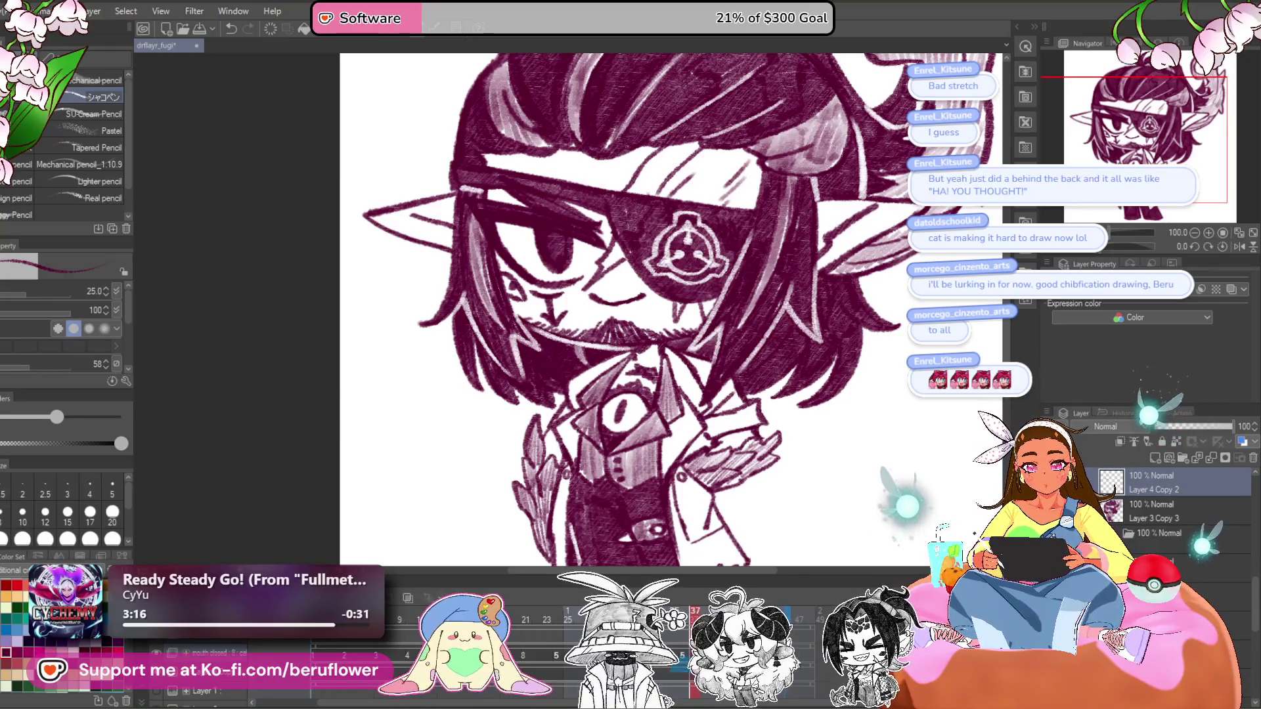
right_click(685, 656)
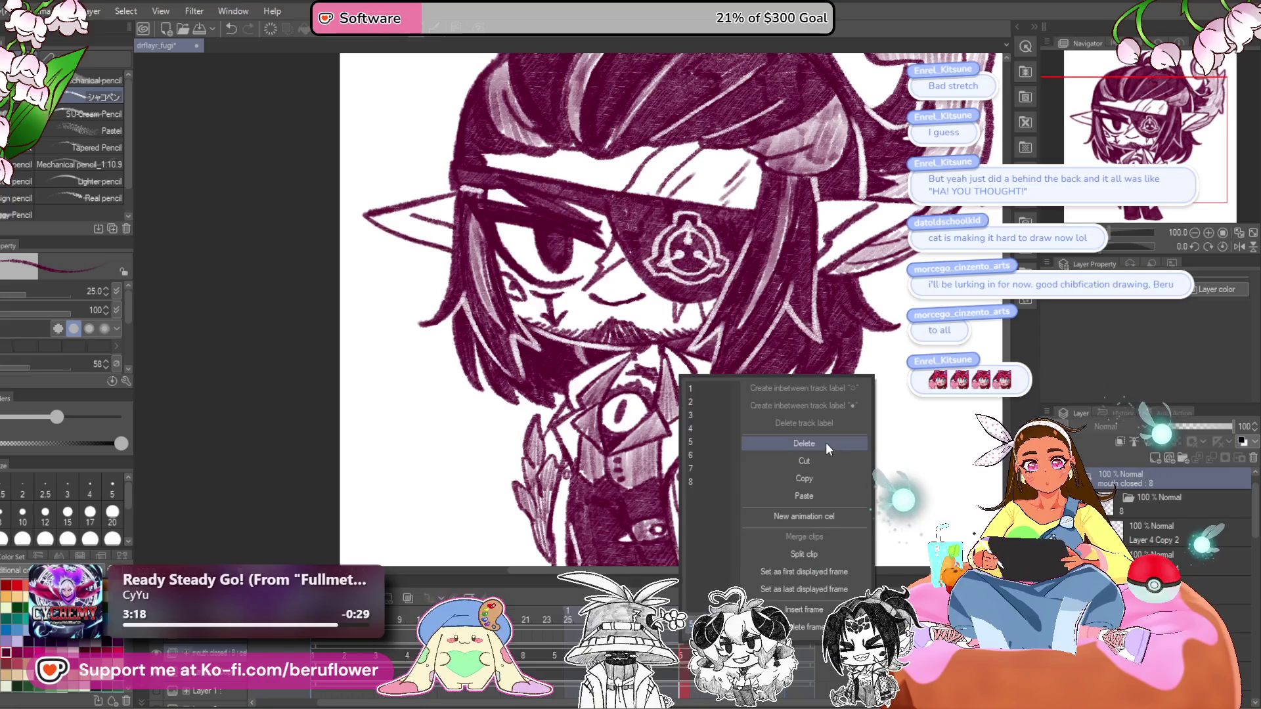
left_click(825, 443)
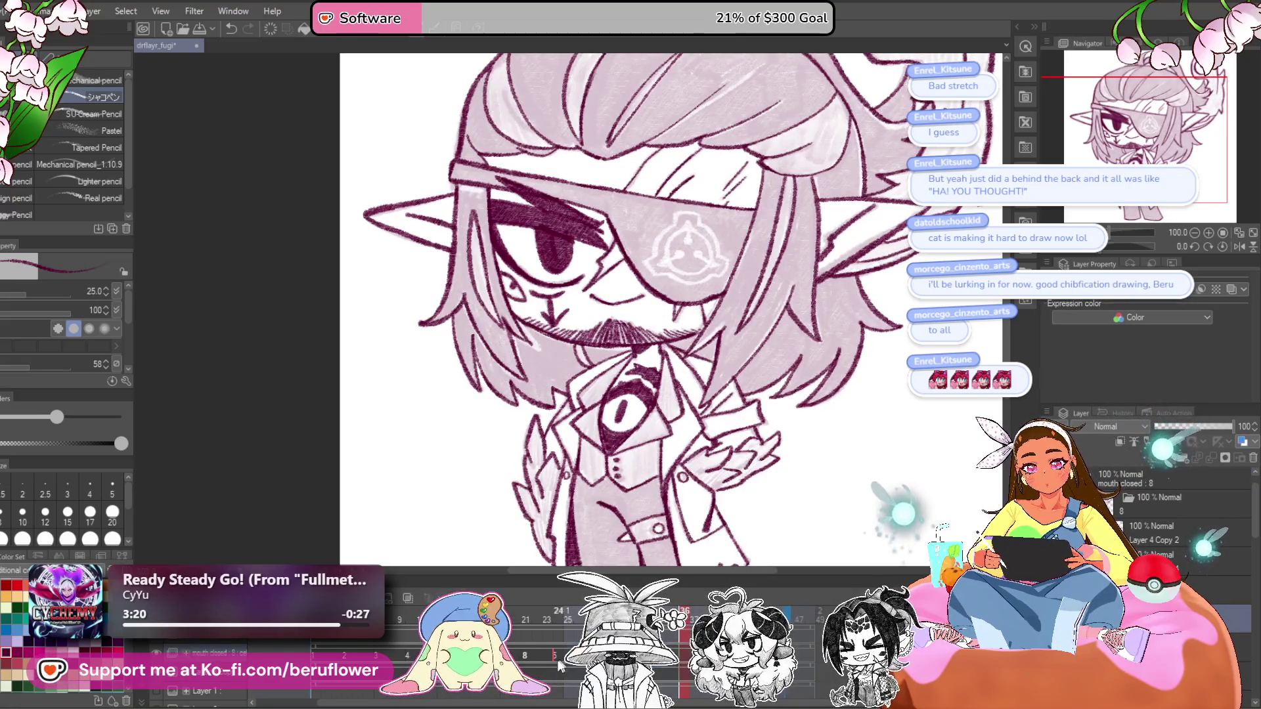
right_click(559, 667)
left_click(678, 444)
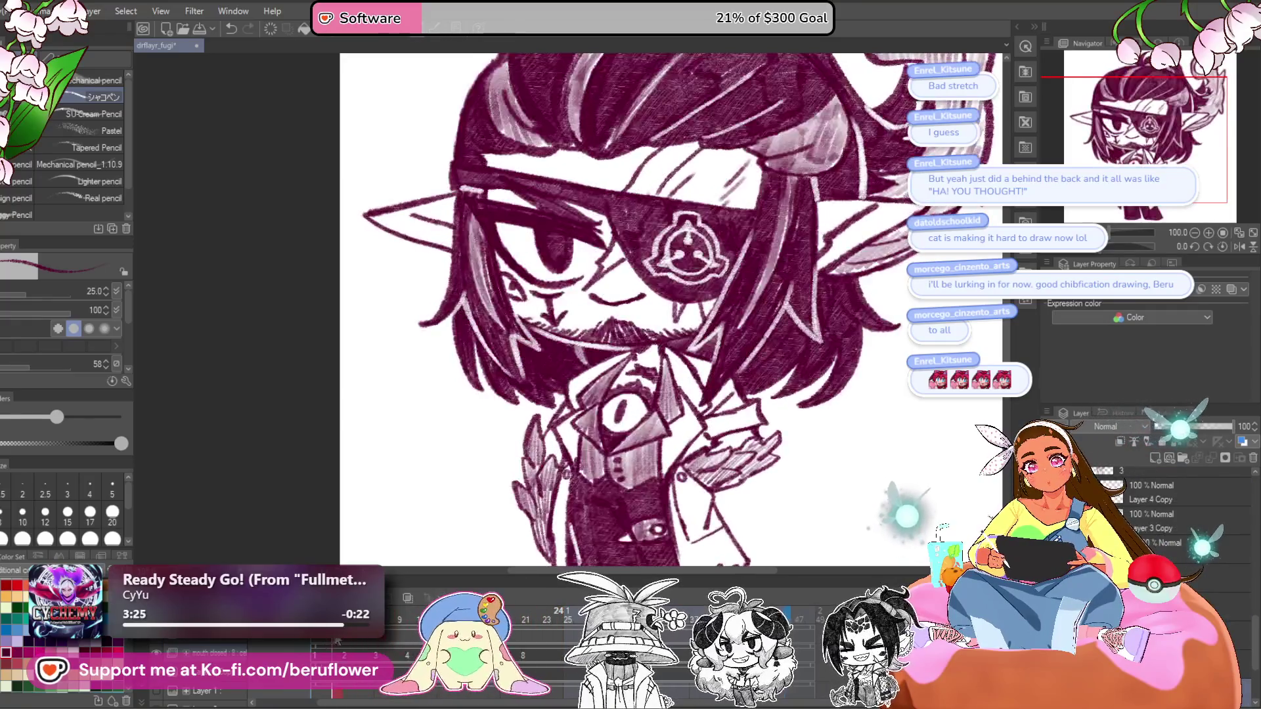
- On frame 24, erase most of the dark pupil fill, then undo the stray paint
left_click(562, 620)
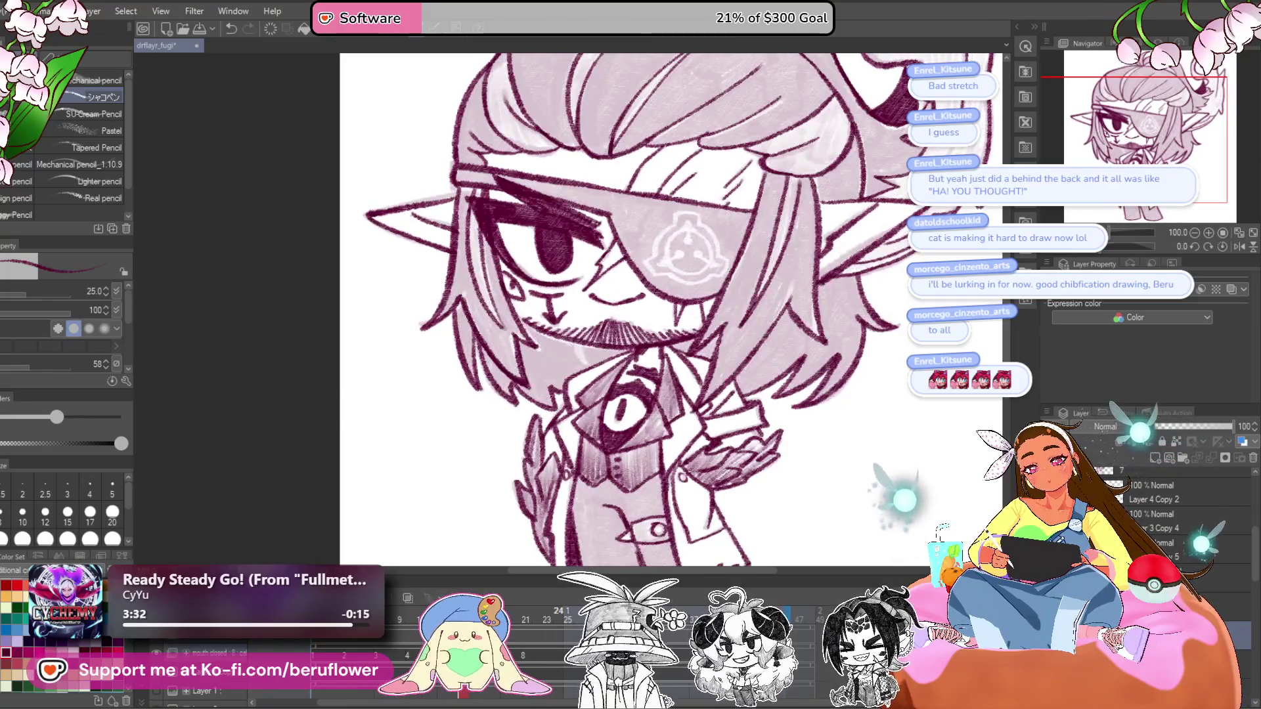
scroll(517, 324, "up", 5)
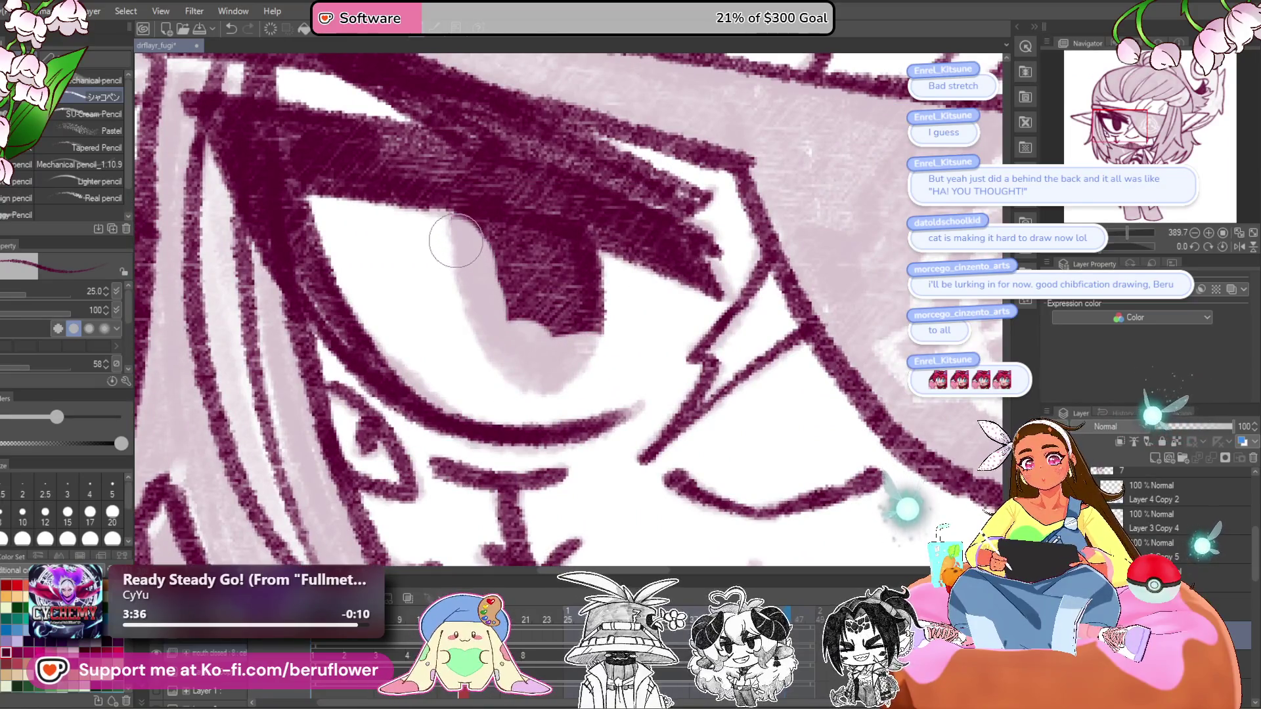
left_click_drag(456, 241, 495, 279)
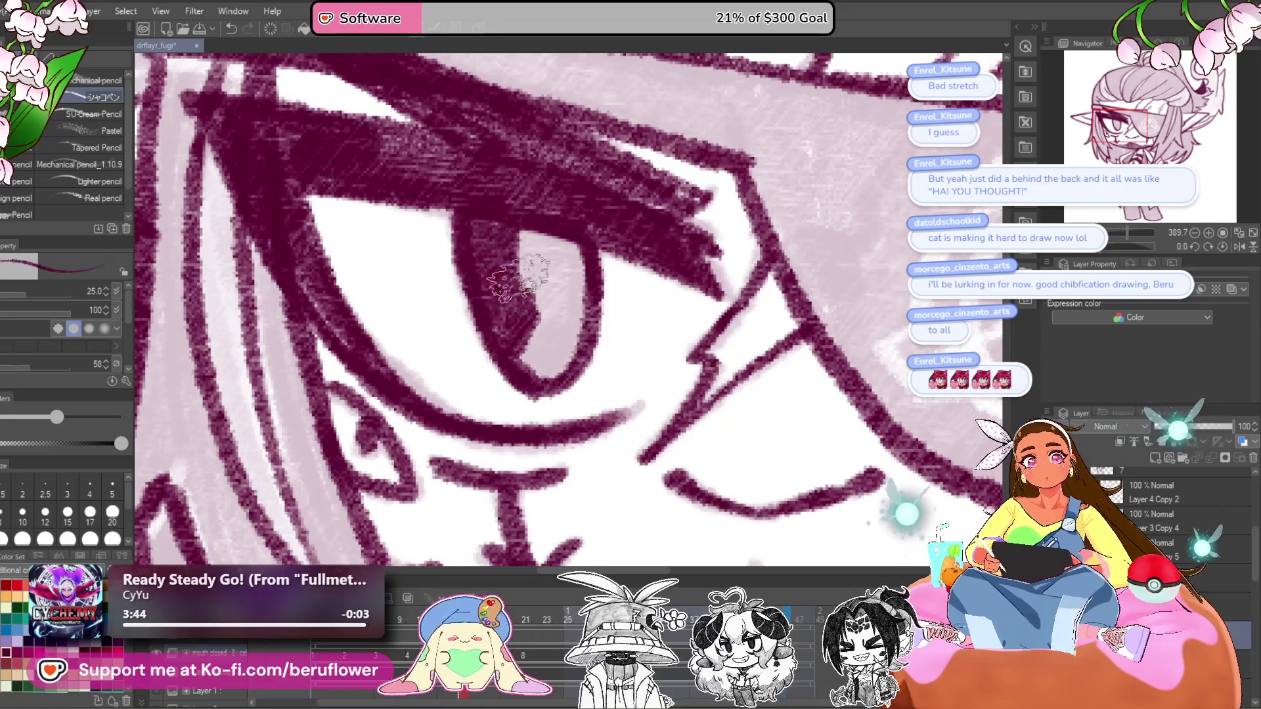
left_click_drag(545, 285, 574, 248)
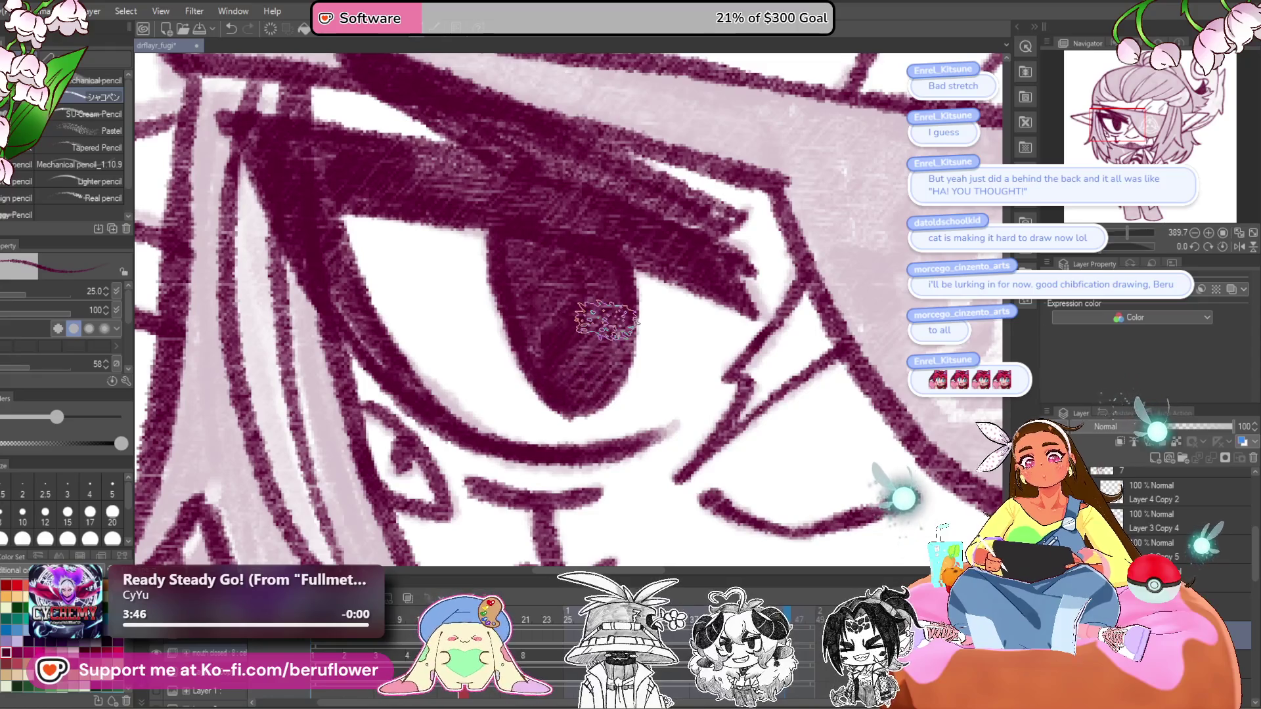
scroll(606, 320, "down", 5)
scroll(607, 321, "up", 2)
left_click(1163, 550)
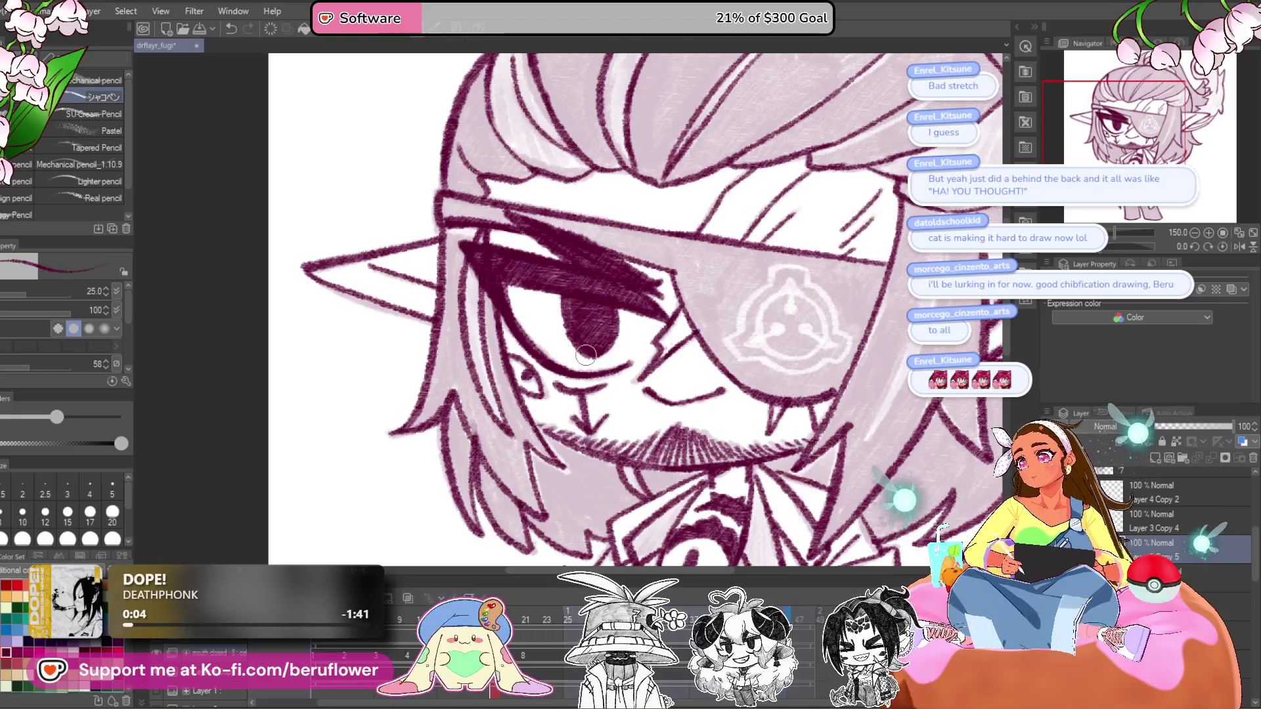
scroll(586, 355, "up", 3)
mouse_move(585, 355)
left_mouse_down()
mouse_move(614, 347)
mouse_move(541, 326)
mouse_move(648, 318)
left_mouse_up()
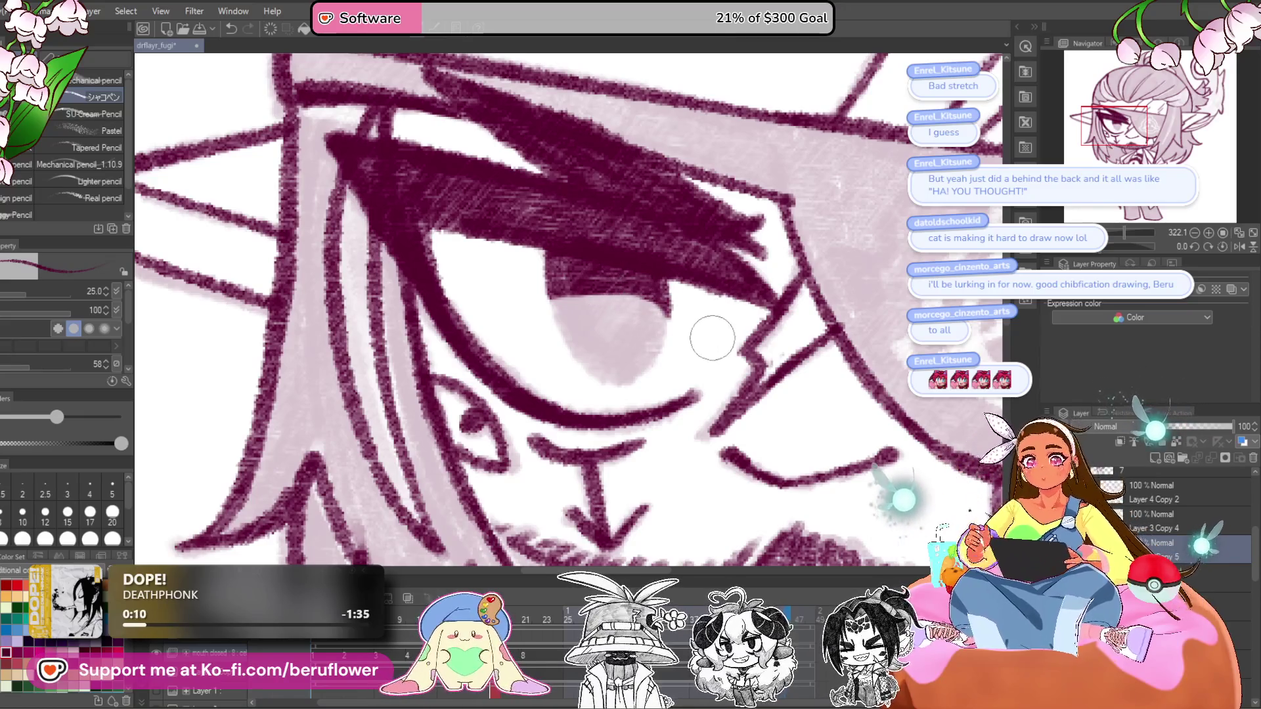
key("ctrl+z")
scroll(552, 394, "down", 5)
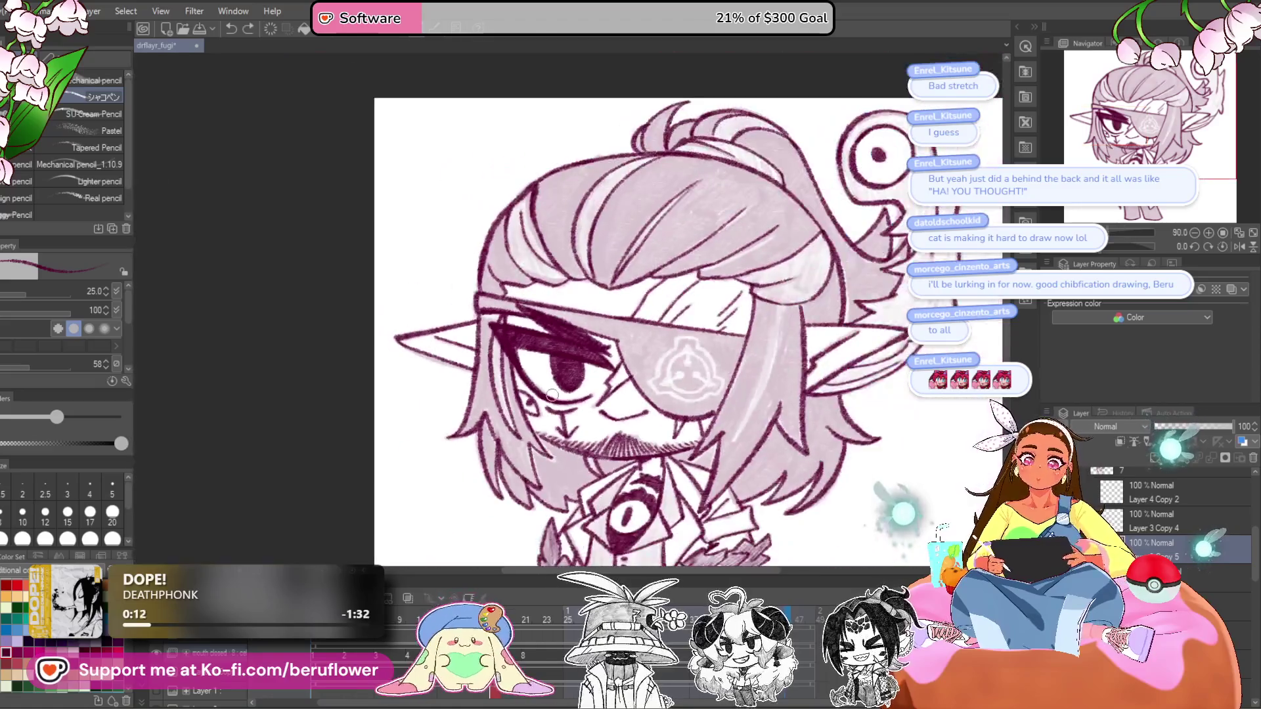
- Scrub back and change this timeline frame's cel from 3 to 5
left_click(540, 621)
mouse_move(523, 617)
left_mouse_down()
mouse_move(318, 651)
mouse_move(410, 617)
left_mouse_up()
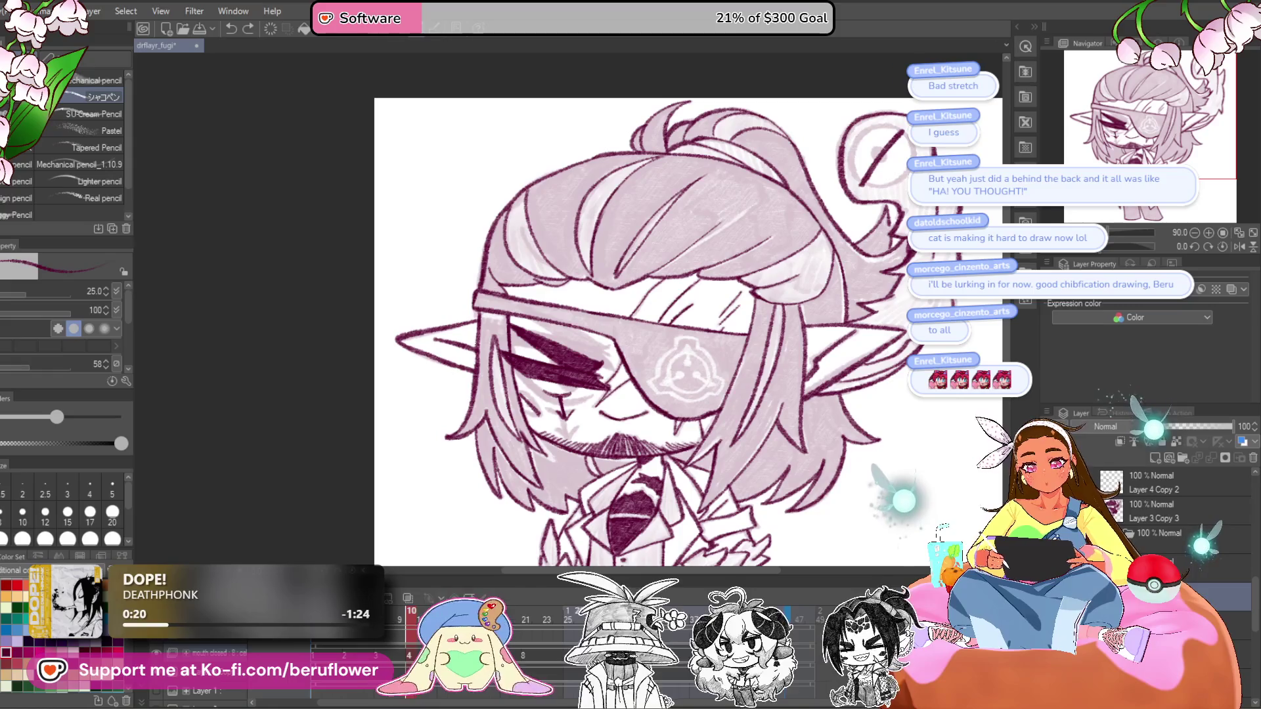
left_click(541, 656)
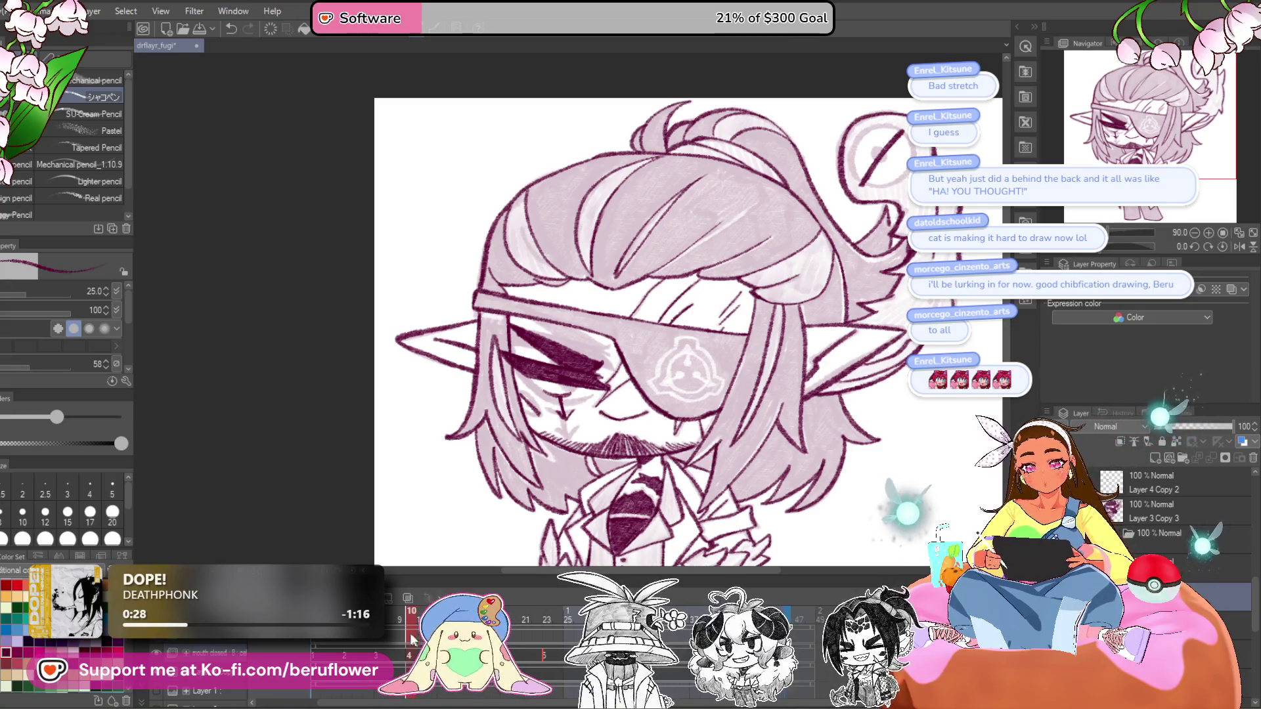
- Go to frame 10 and select the closed-eye layer, Layer 3 Copy
left_click(314, 656)
left_click(413, 633)
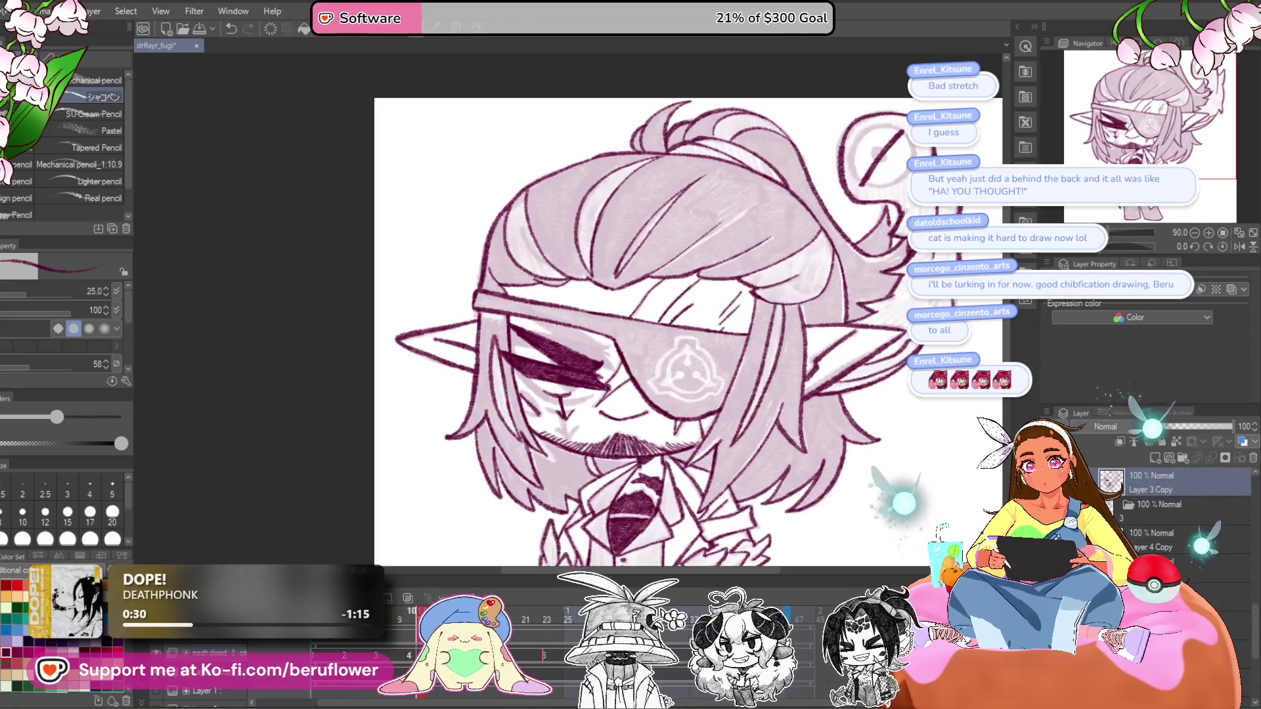
left_click(417, 627)
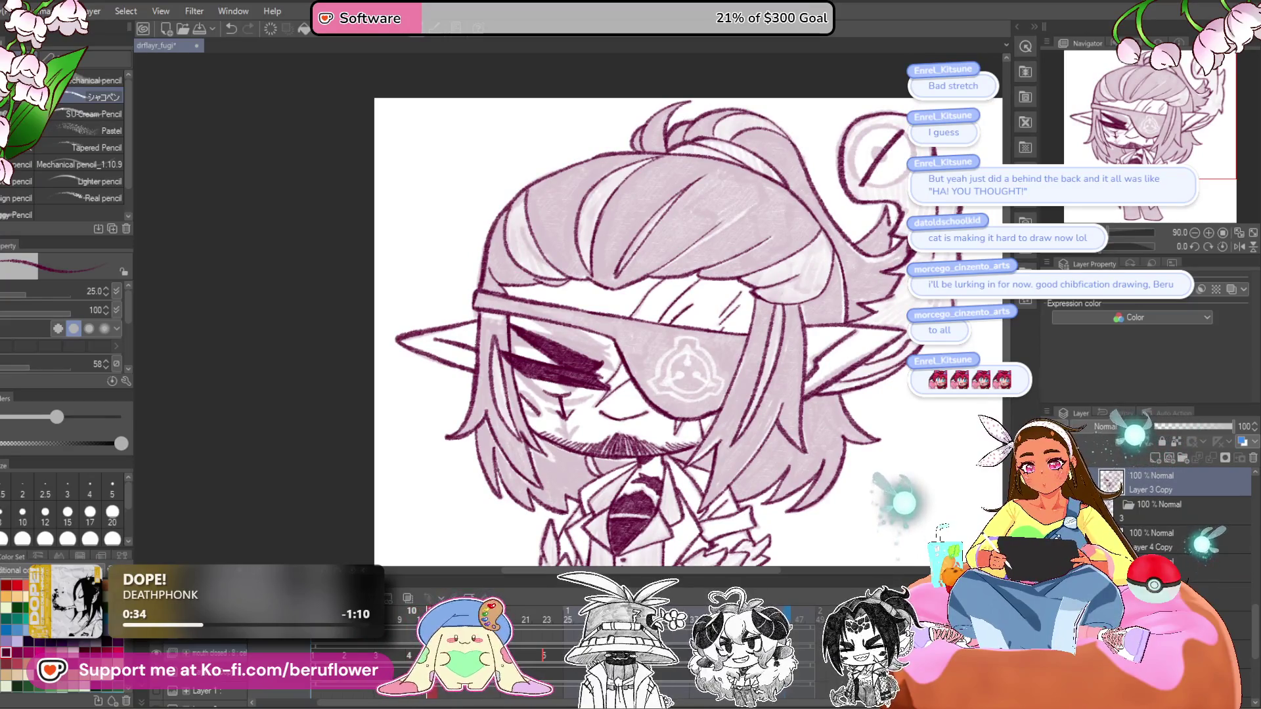
left_click_drag(679, 432, 672, 393)
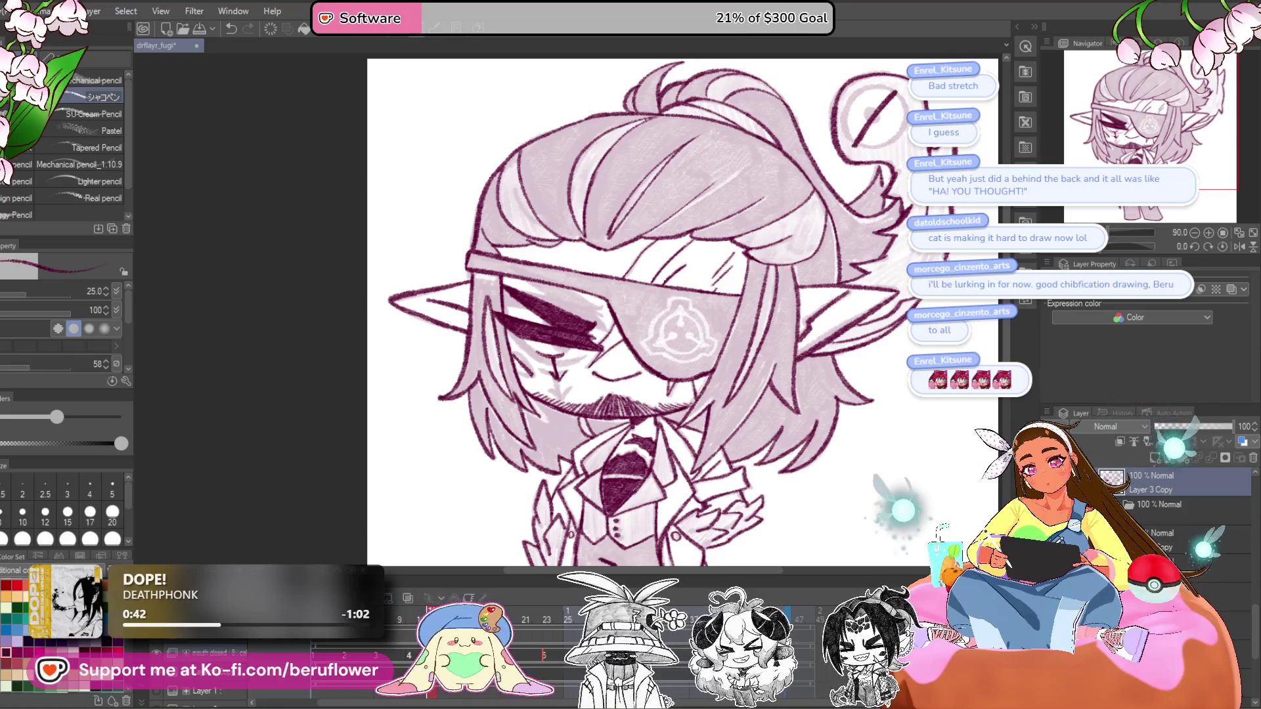
- Turn on onion skin and step through neighbouring frames, ending on frame 10's dark drawing
key("Right")
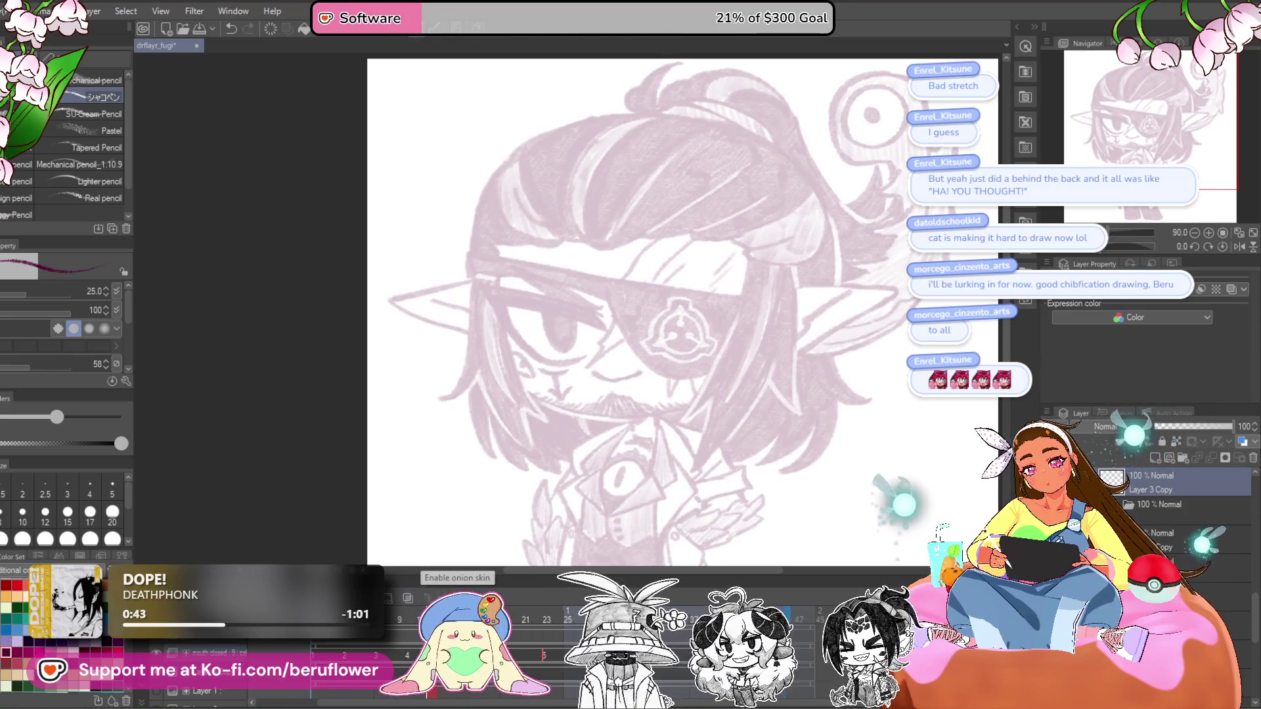
left_click(409, 596)
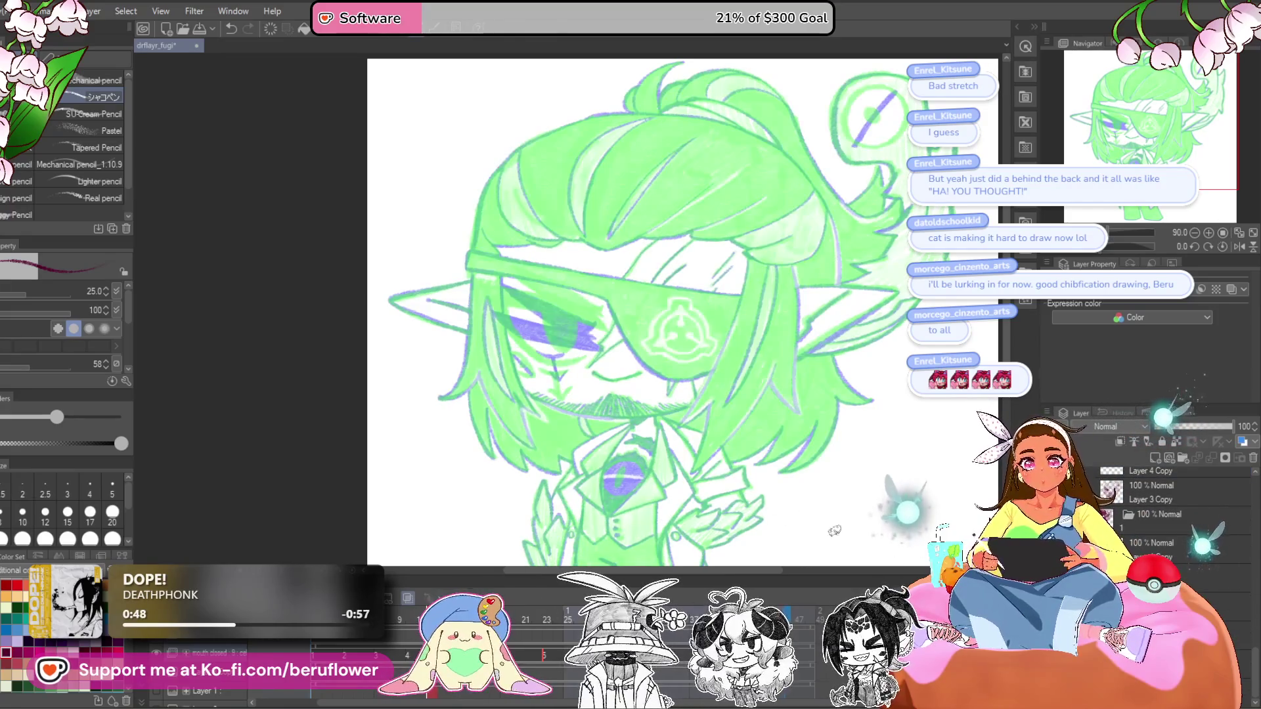
key("Right")
key("Left")
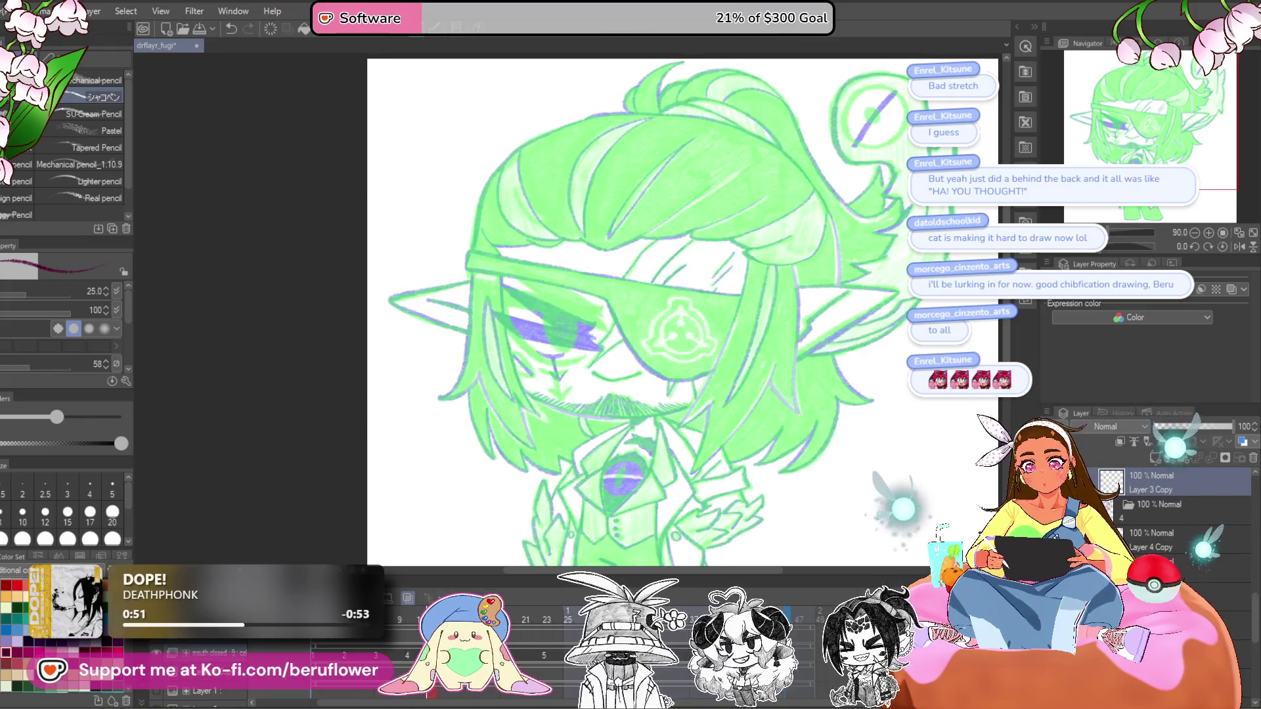
left_click(412, 629)
key("Left")
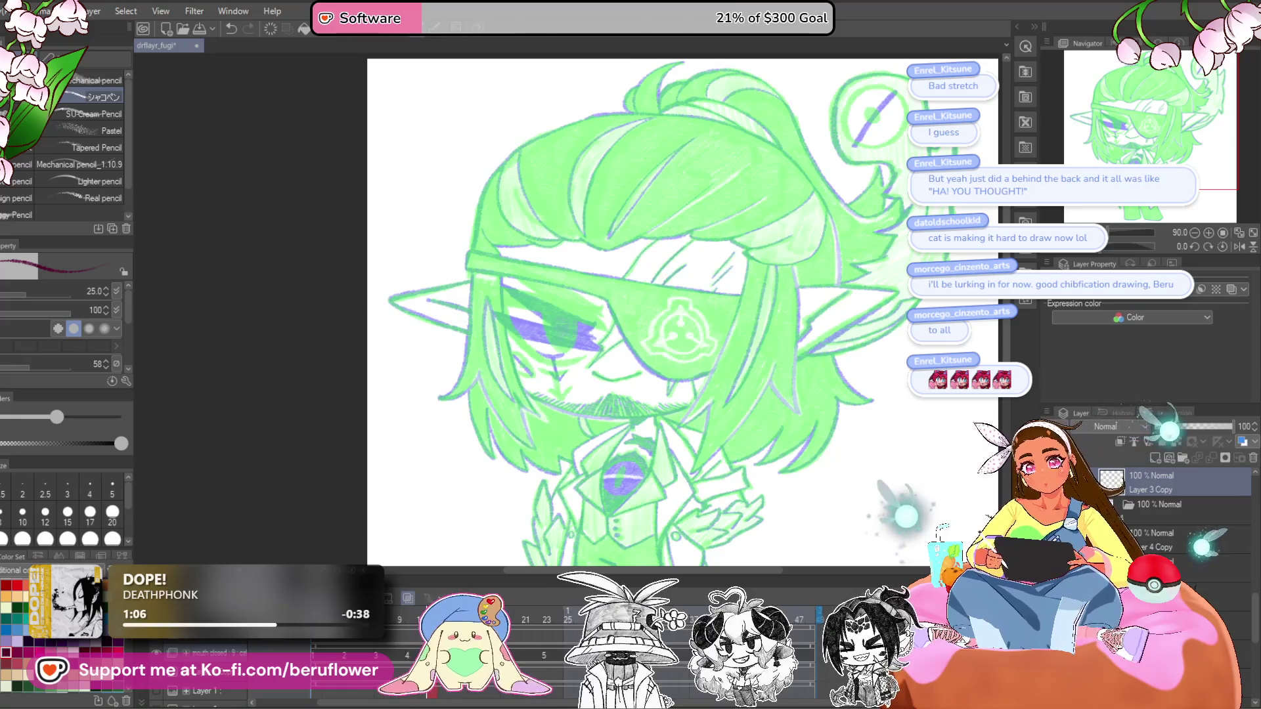
scroll(562, 325, "up", 5)
scroll(562, 325, "down", 5)
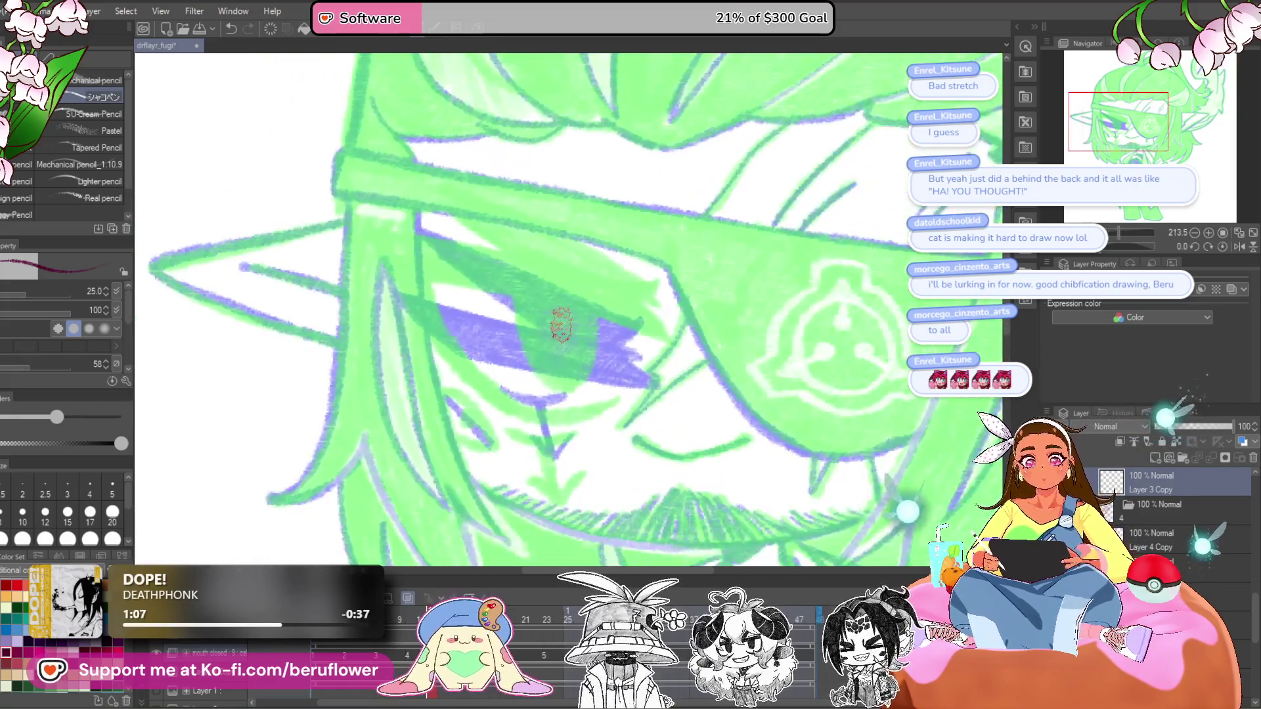
left_click(412, 600)
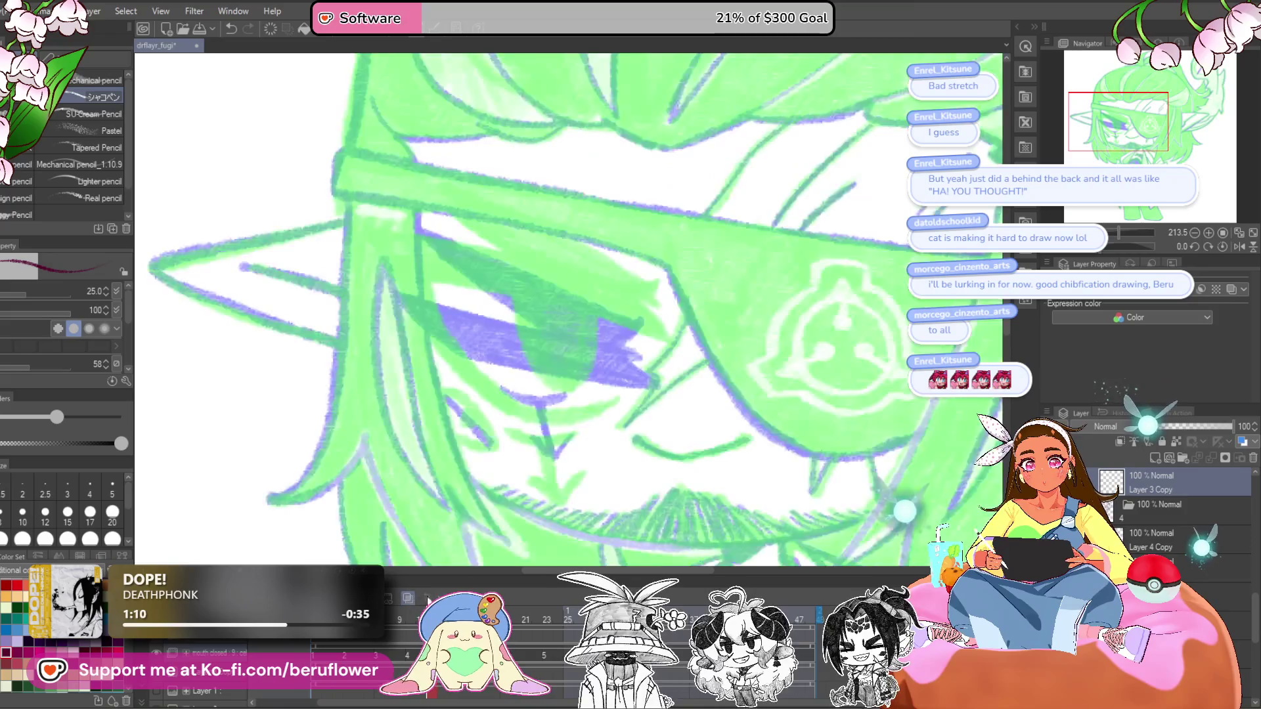
mouse_move(1025, 368)
left_mouse_down()
mouse_move(1051, 295)
mouse_move(1086, 255)
left_mouse_up()
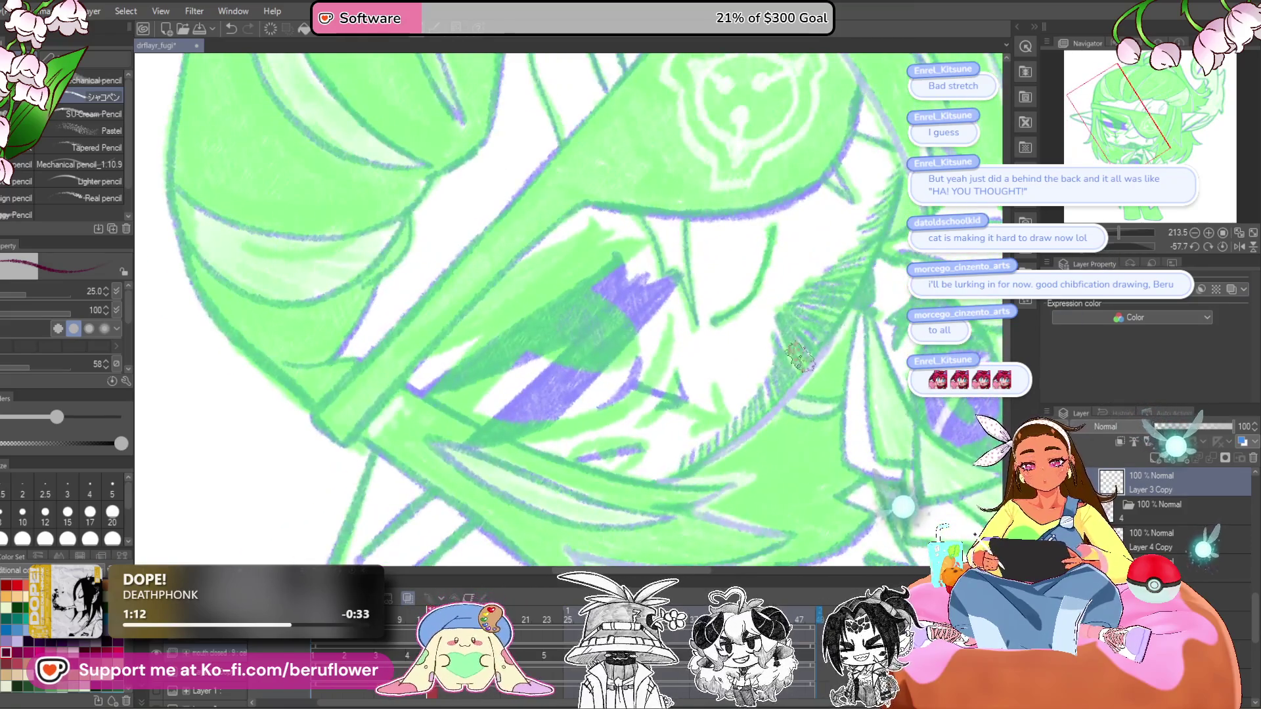
key("Right")
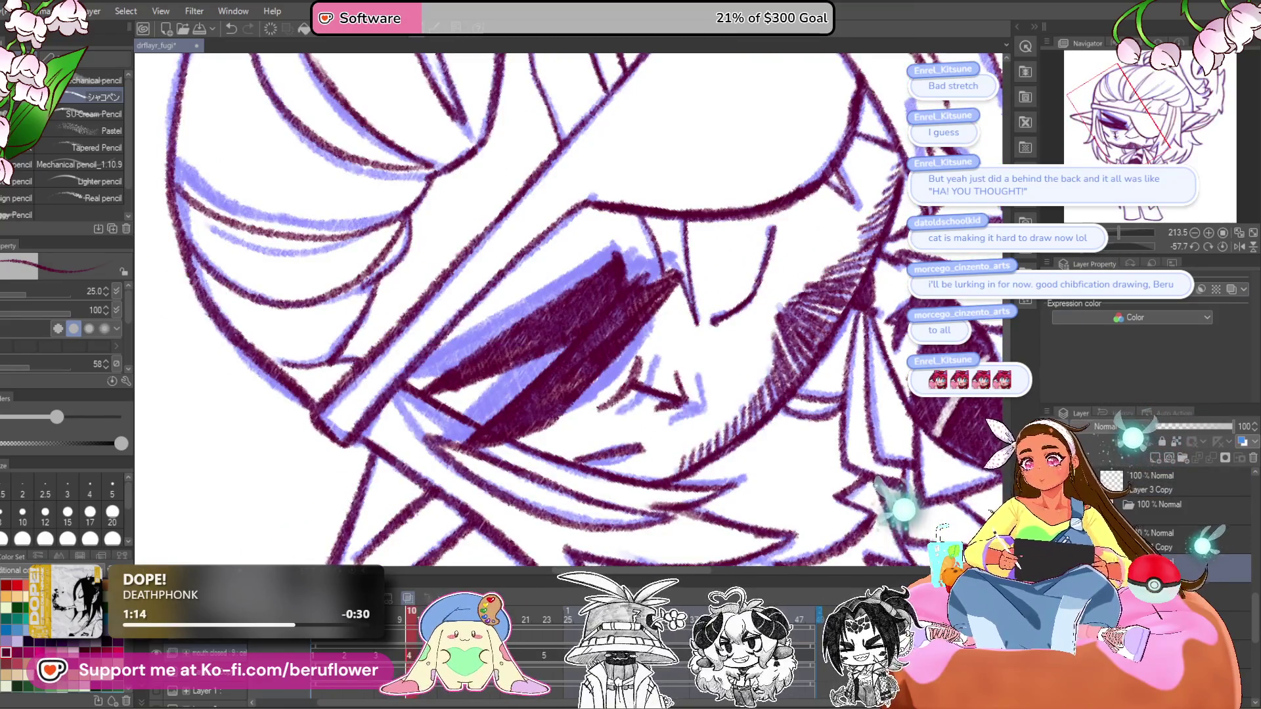
- Duplicate Layer 3 Copy as Layer 3 Copy 7 at 40% opacity, placed beneath Layer 3 Copy
left_click(1149, 484)
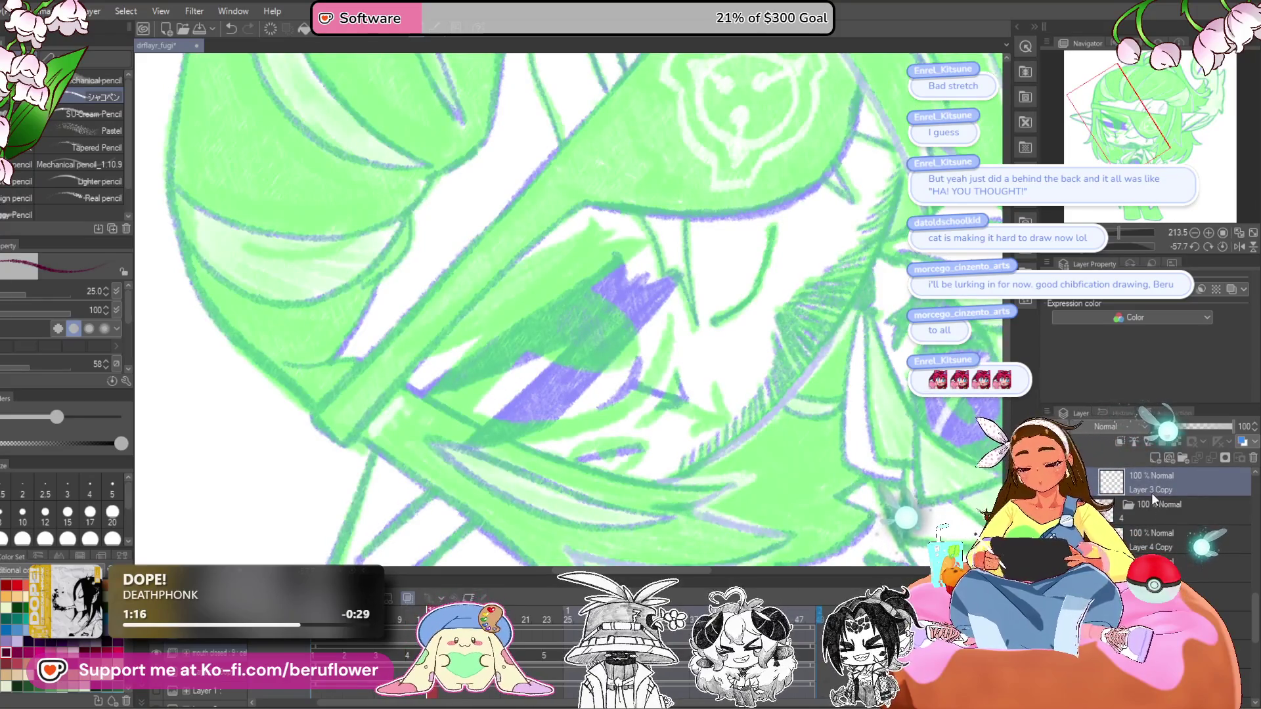
key("ctrl+j")
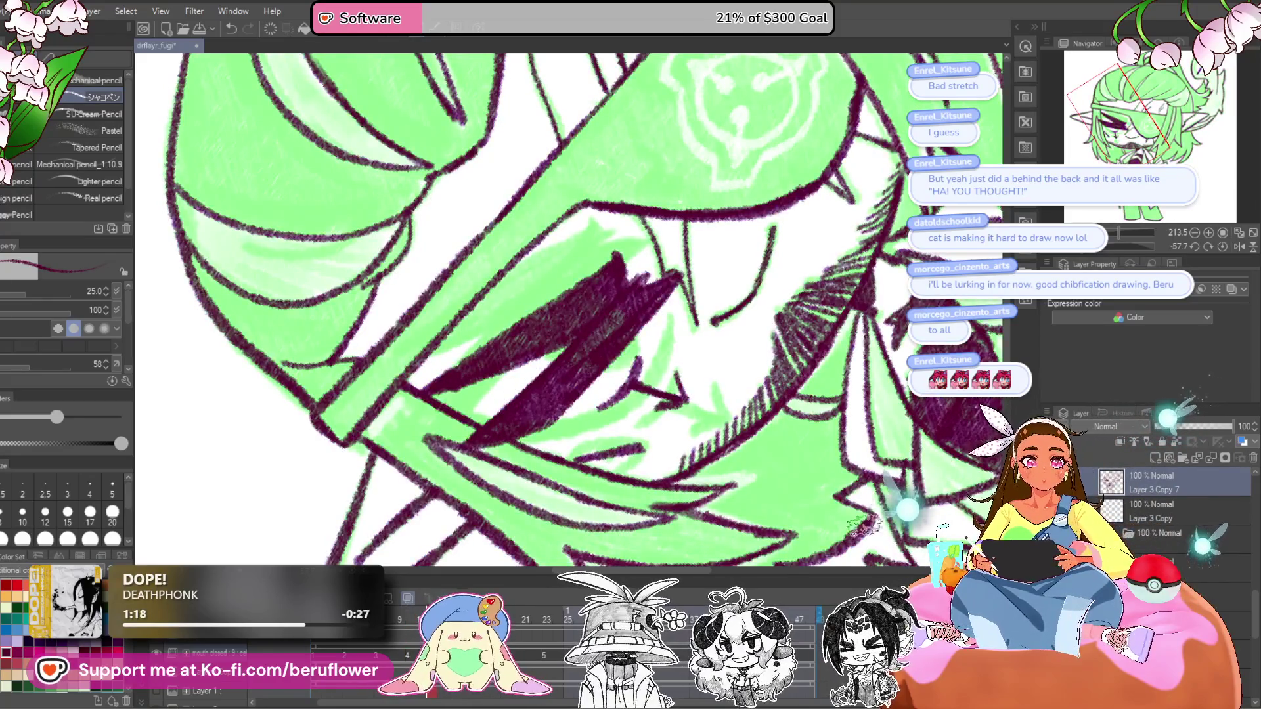
left_click(1186, 427)
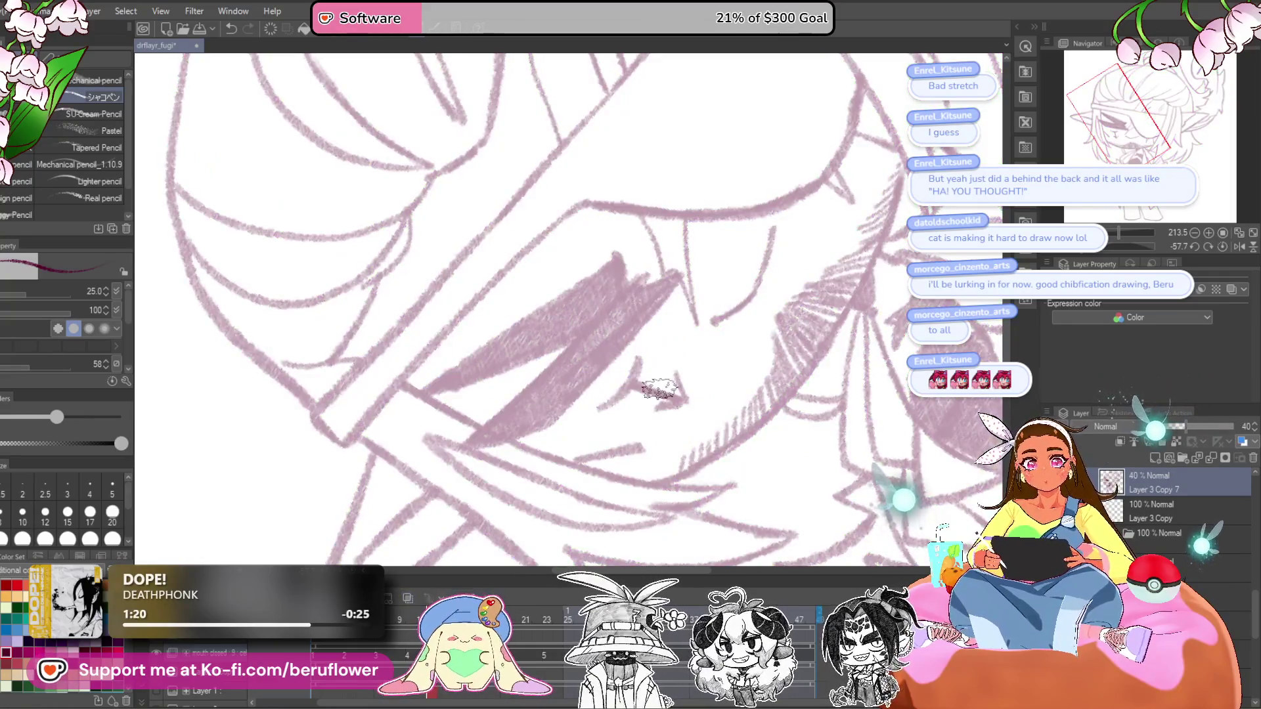
key("ctrl+0")
left_click_drag(1131, 518, 1148, 517)
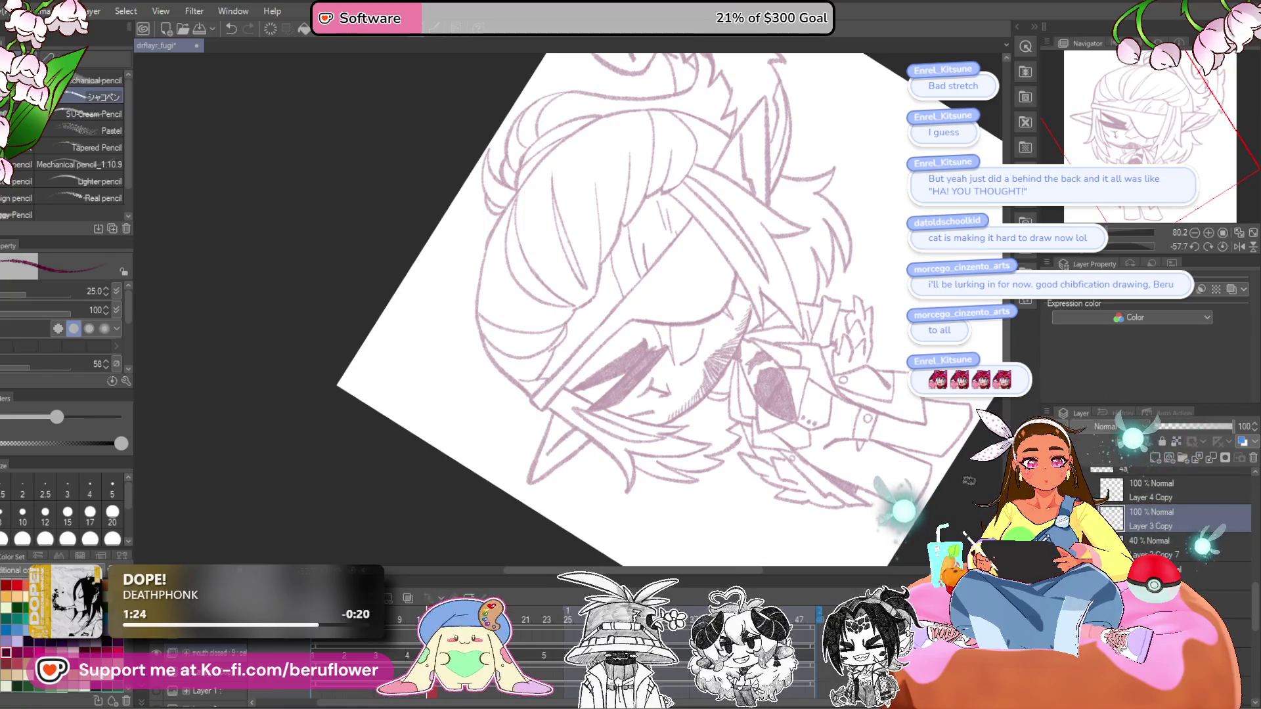
- Ink the closed eyelid as dark pink strokes ending in a down-left hook
scroll(694, 309, "up", 5)
scroll(695, 309, "up", 3)
left_click_drag(737, 250, 558, 431)
scroll(558, 431, "up", 3)
mouse_move(733, 272)
left_mouse_down()
mouse_move(521, 451)
mouse_move(676, 394)
mouse_move(473, 578)
left_mouse_up()
mouse_move(696, 289)
left_mouse_down()
mouse_move(660, 315)
mouse_move(752, 282)
left_mouse_up()
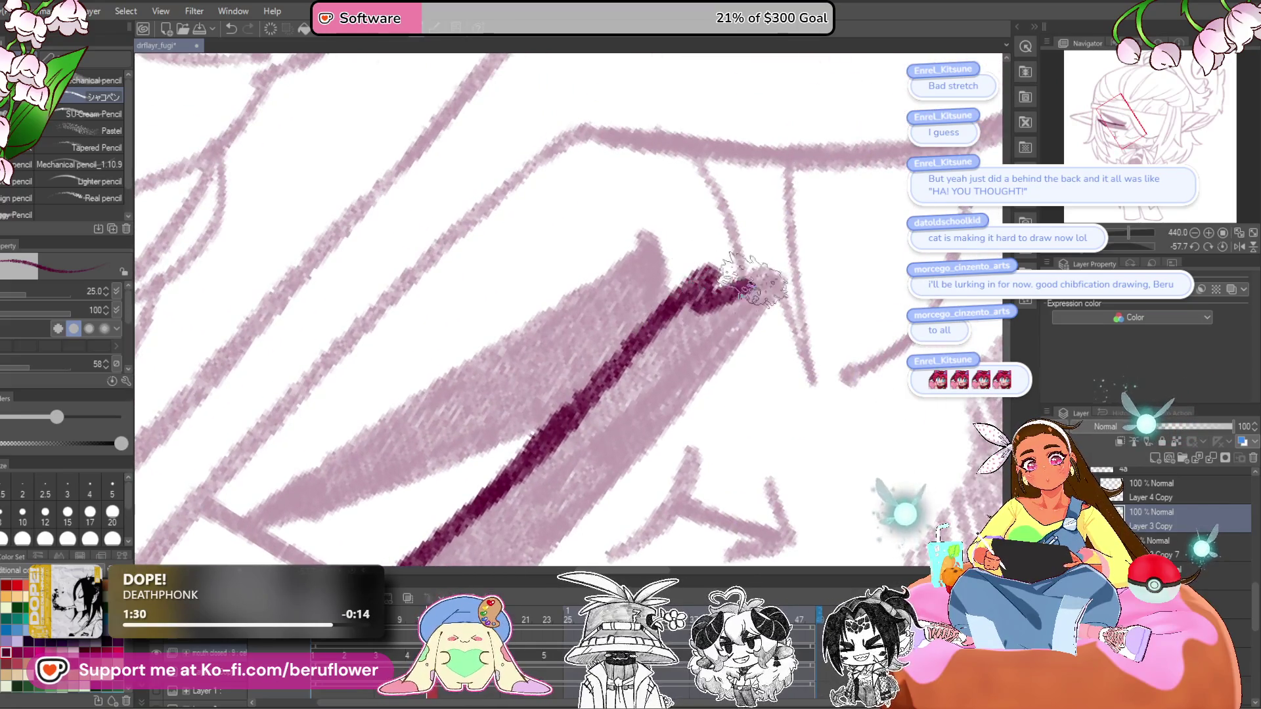
left_click_drag(726, 338, 739, 269)
mouse_move(624, 408)
left_mouse_down()
mouse_move(624, 436)
mouse_move(506, 473)
left_mouse_up()
- Reset the canvas rotation to upright and zoom around to review the eye and nose area
scroll(631, 424, "up", 3)
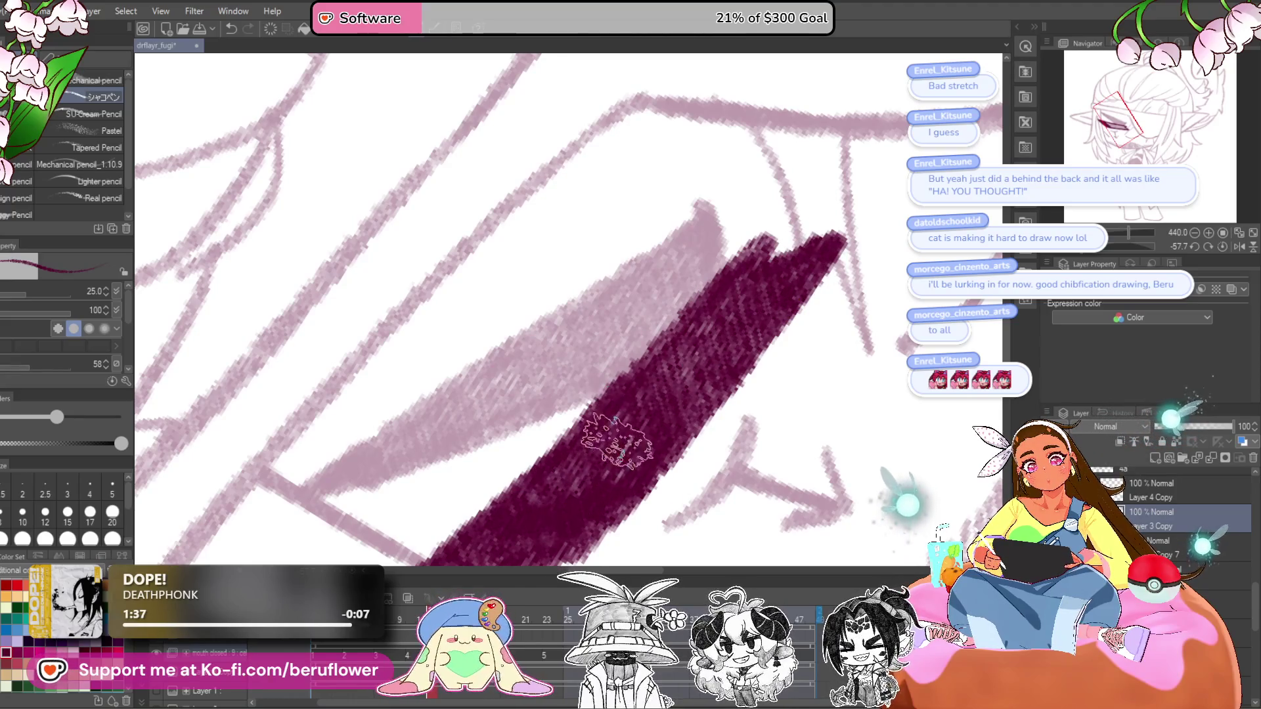
scroll(616, 440, "down", 3)
mouse_move(701, 329)
left_mouse_down()
mouse_move(726, 358)
mouse_move(749, 302)
left_mouse_up()
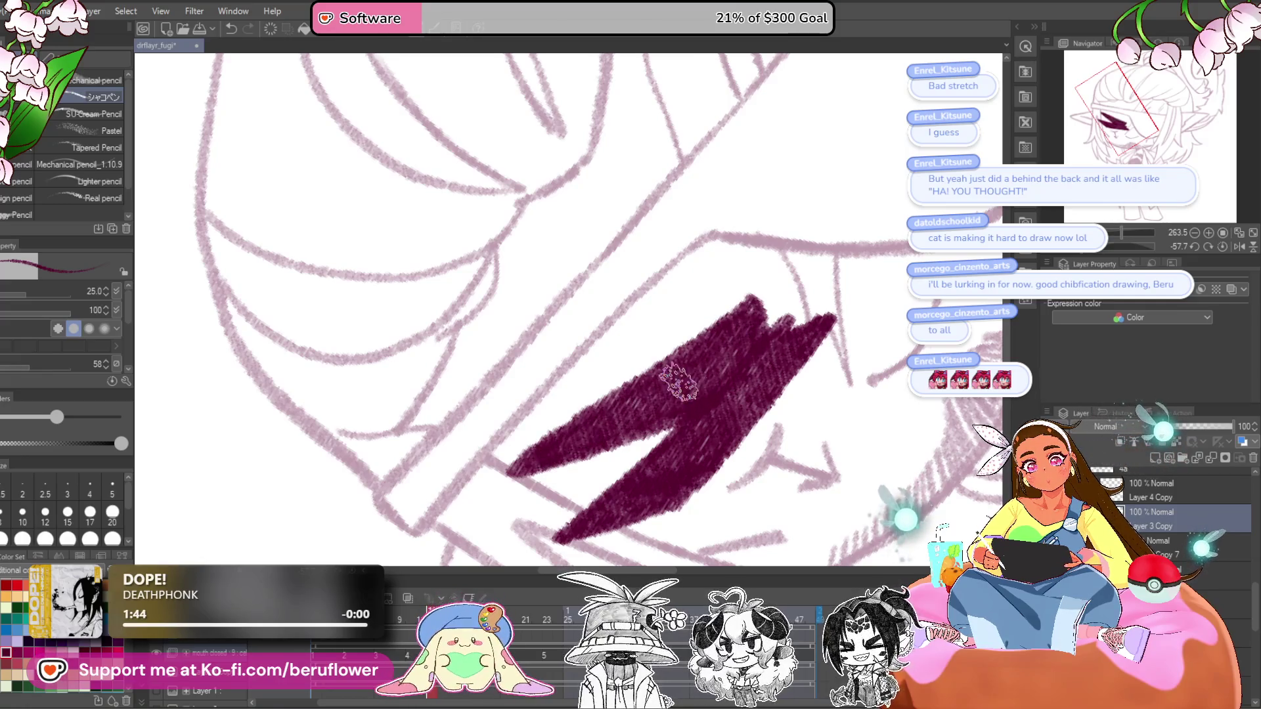
scroll(678, 381, "down", 4)
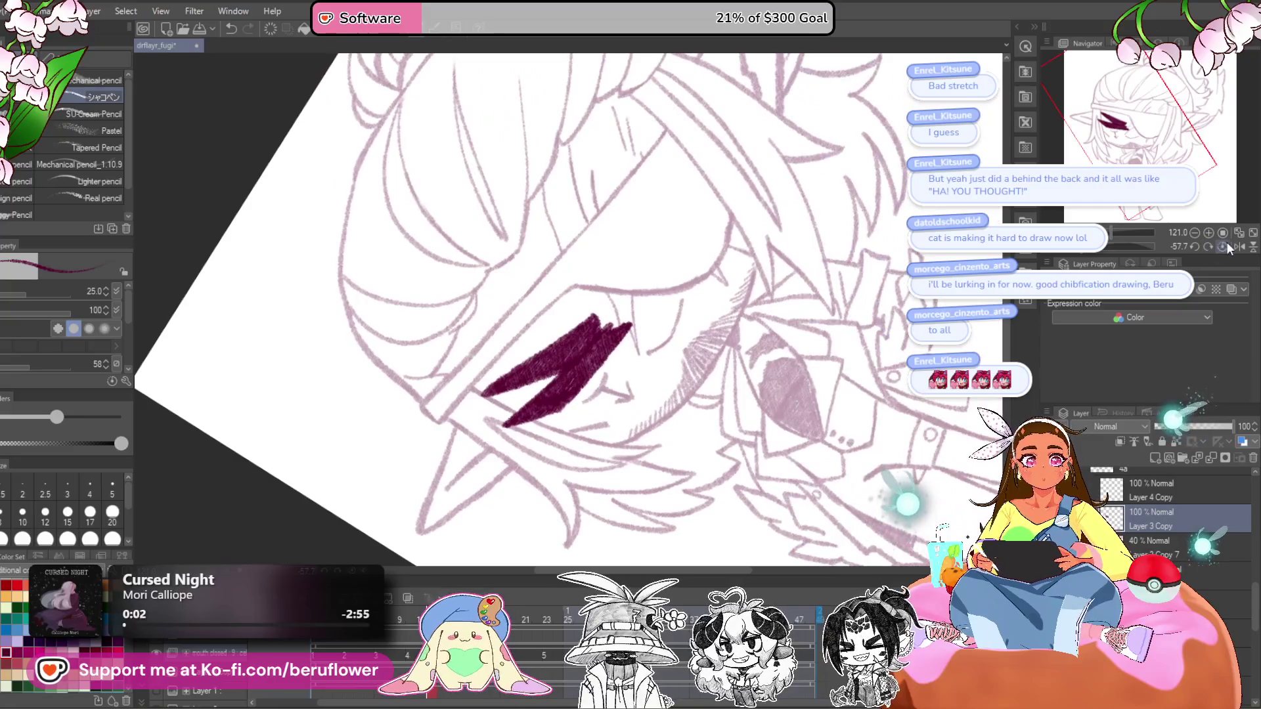
left_click(1223, 247)
scroll(577, 427, "up", 5)
scroll(406, 289, "up", 8)
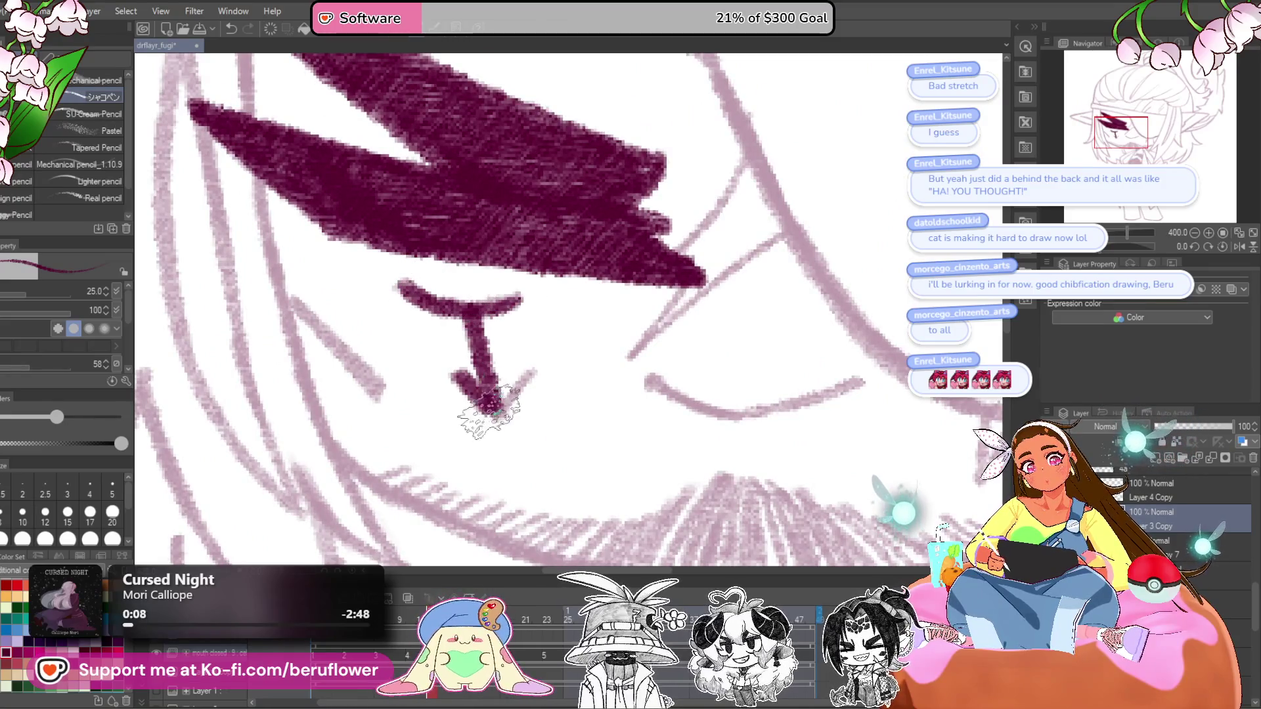
left_click_drag(471, 367, 517, 378)
scroll(422, 401, "down", 2)
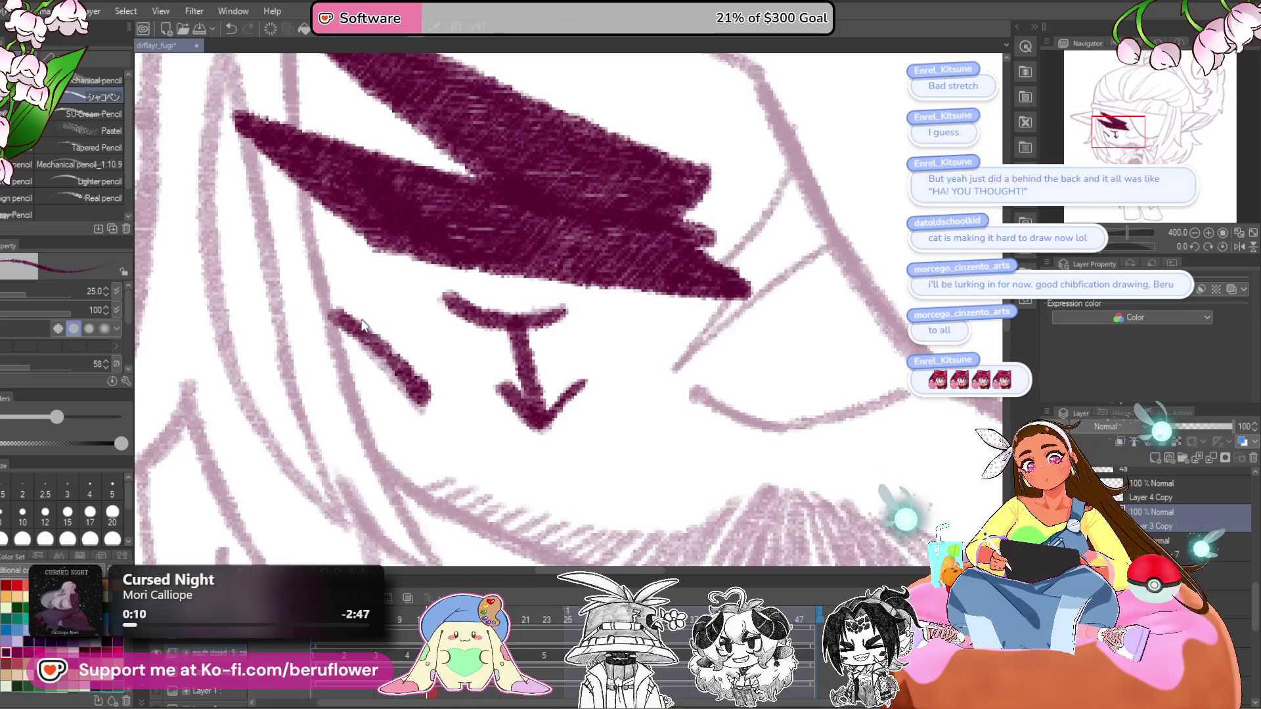
scroll(414, 403, "down", 3)
scroll(412, 404, "down", 3)
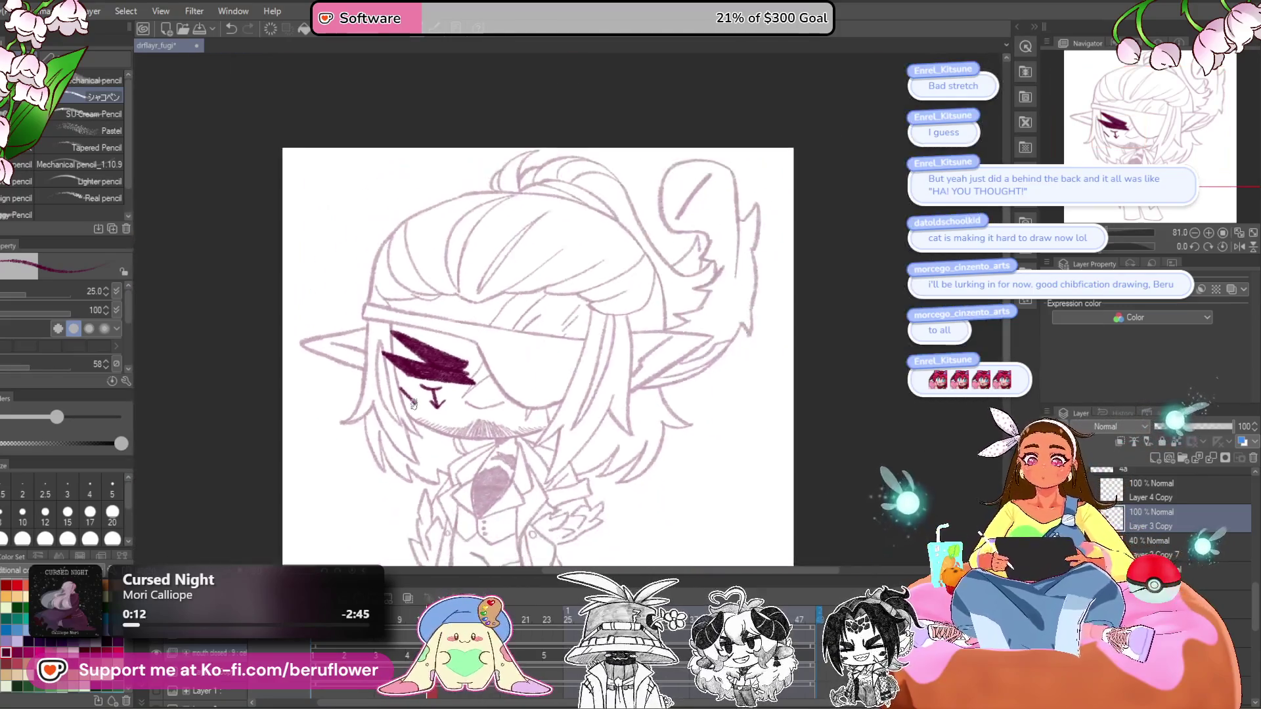
scroll(692, 408, "up", 2)
scroll(693, 409, "up", 4)
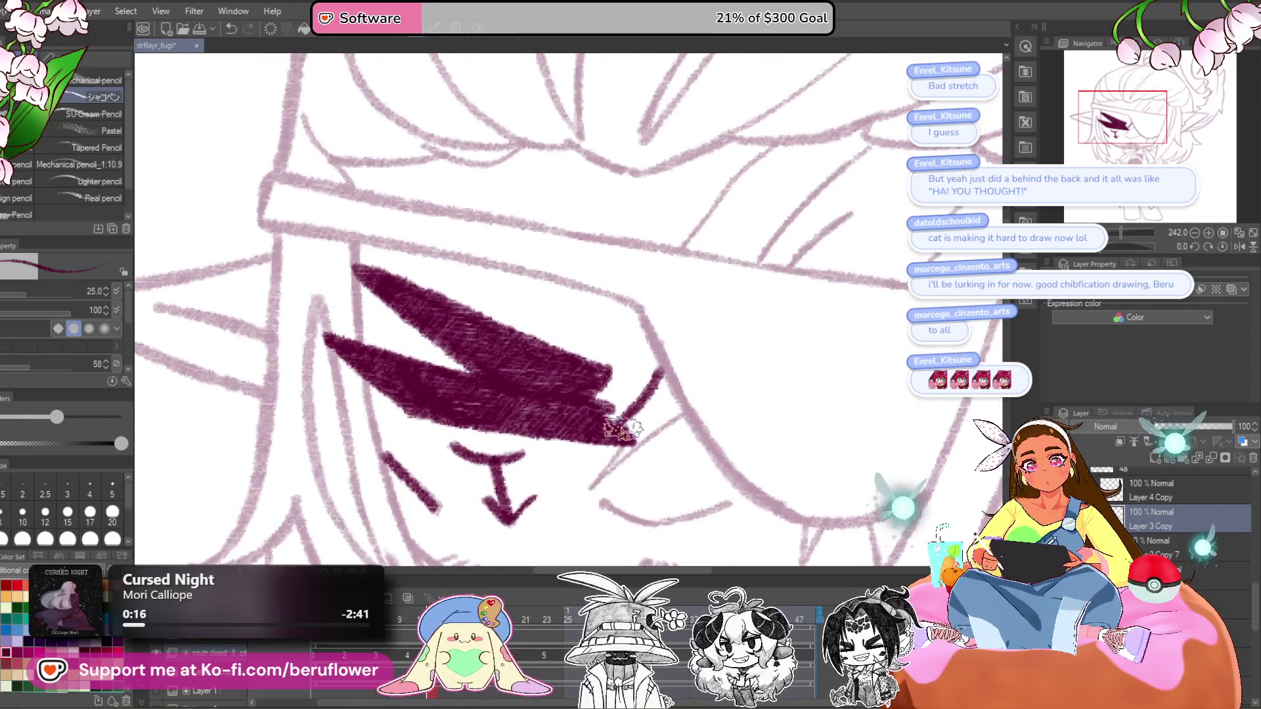
scroll(683, 412, "down", 5)
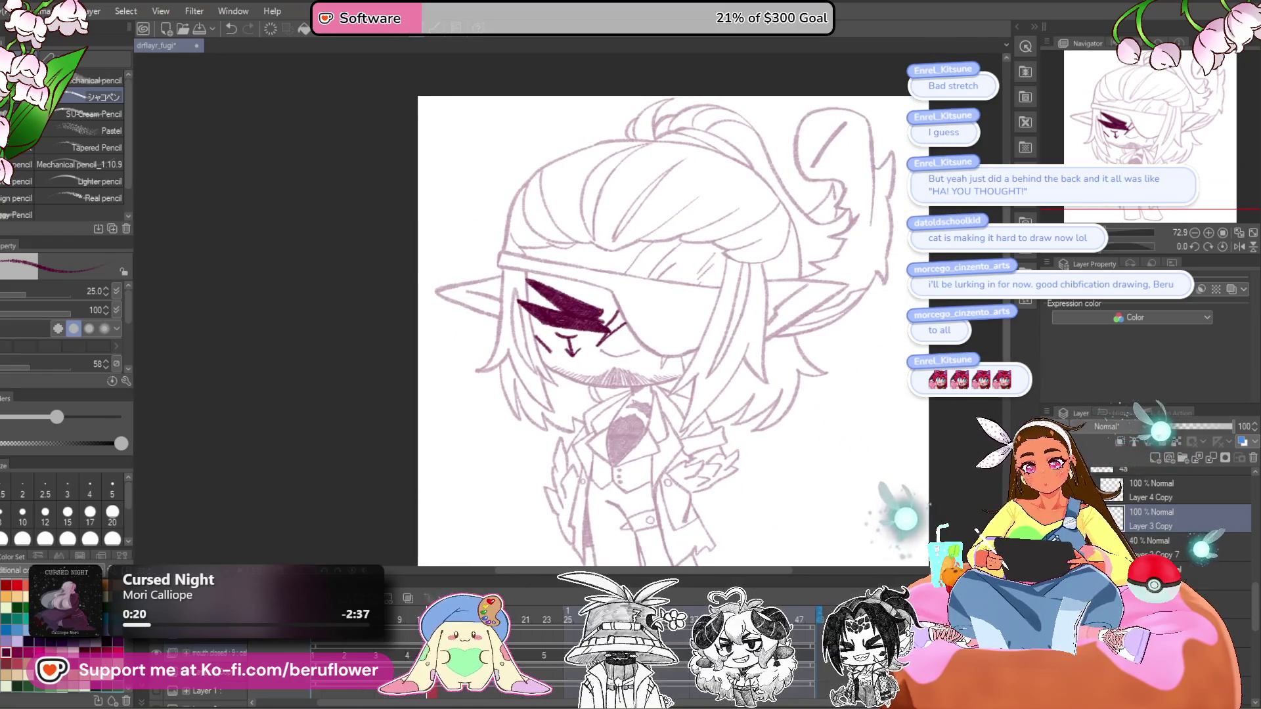
- Flip between finished animation frames and the new blink frame to compare them
left_click(376, 660)
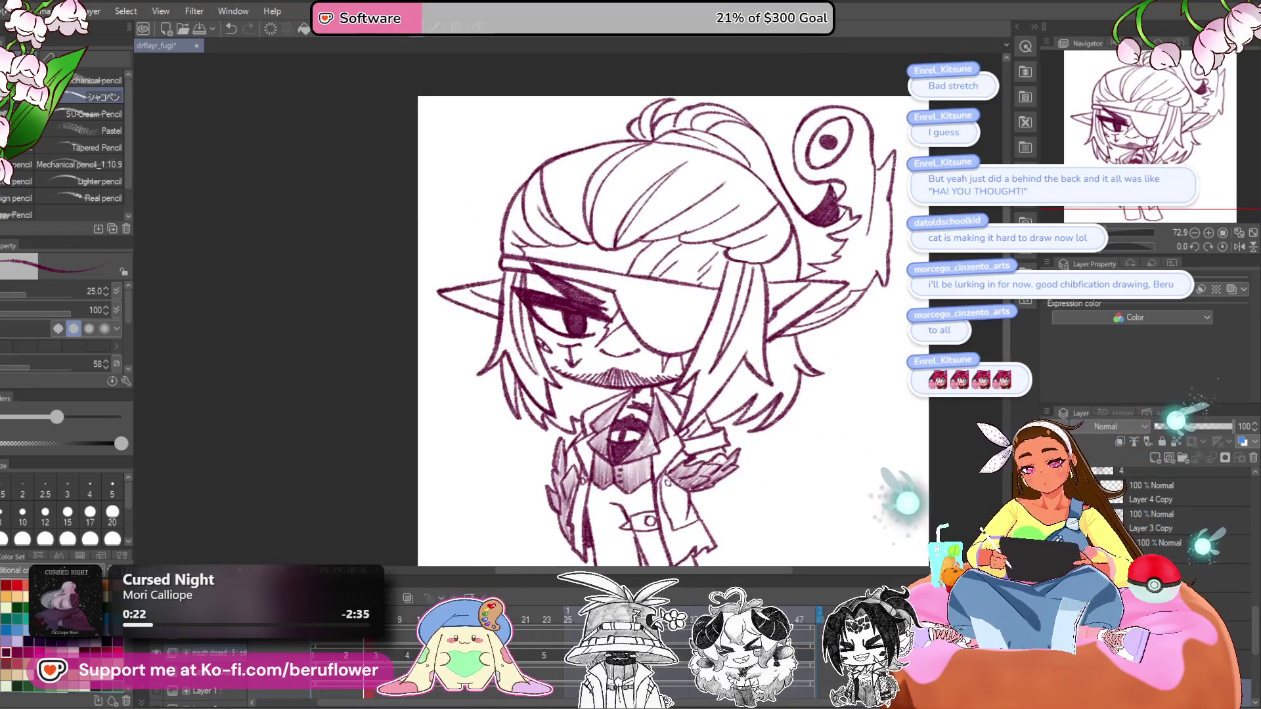
left_click(380, 659)
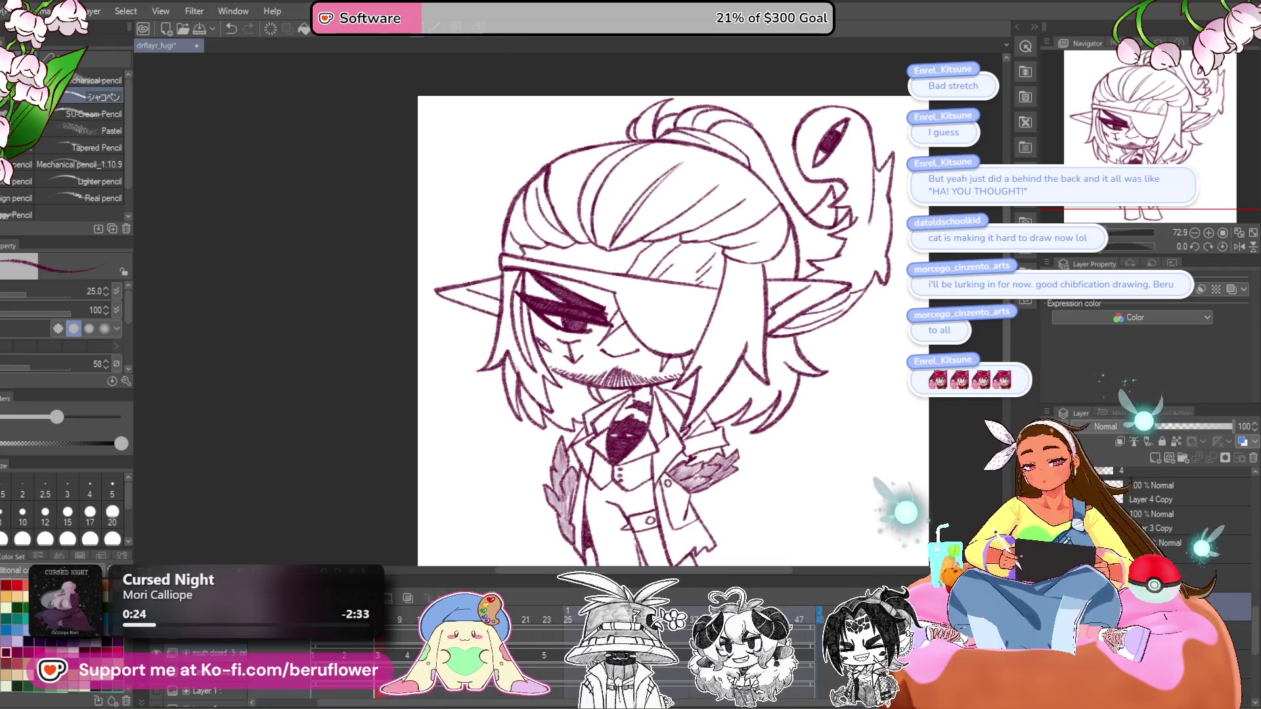
left_click(545, 656)
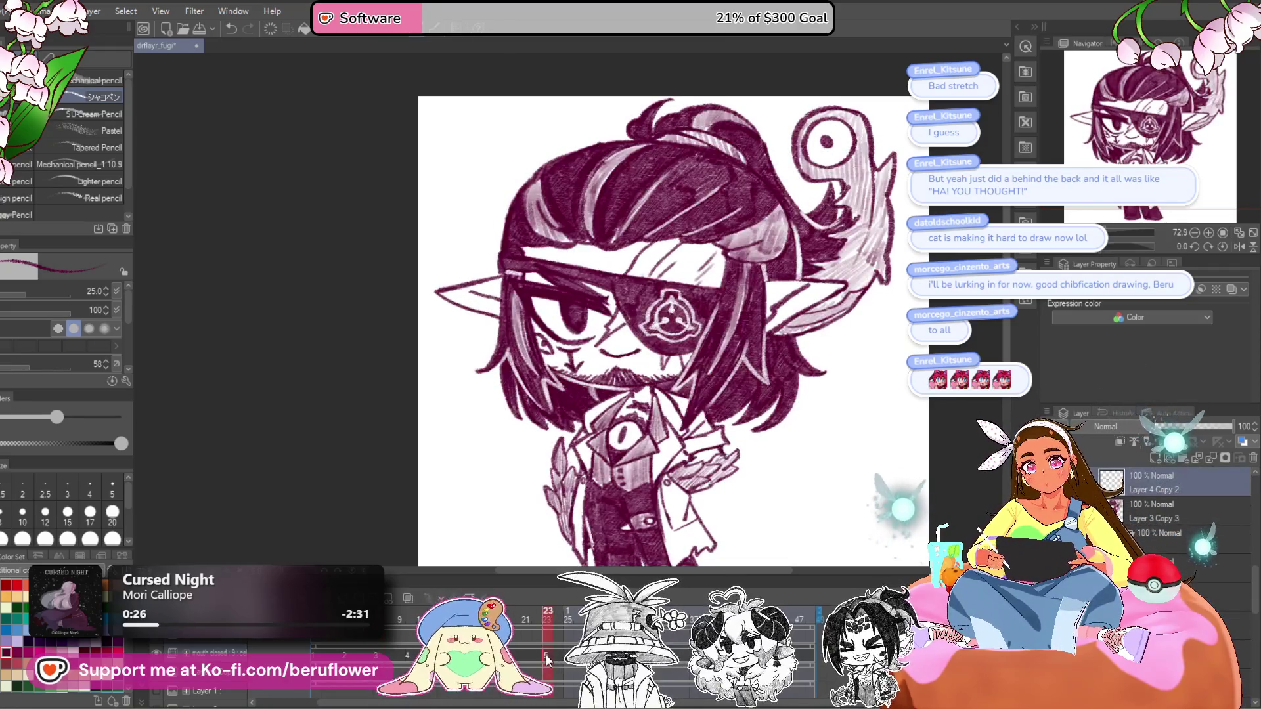
left_click(378, 660)
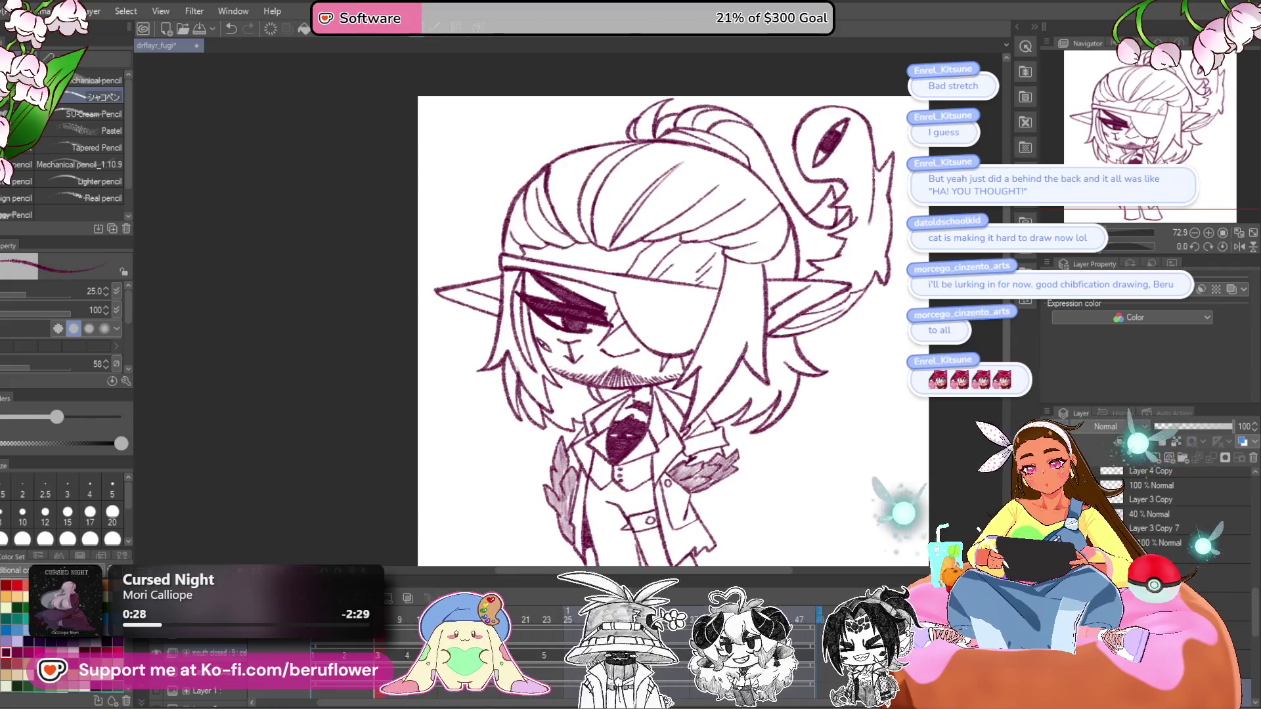
left_click(463, 657)
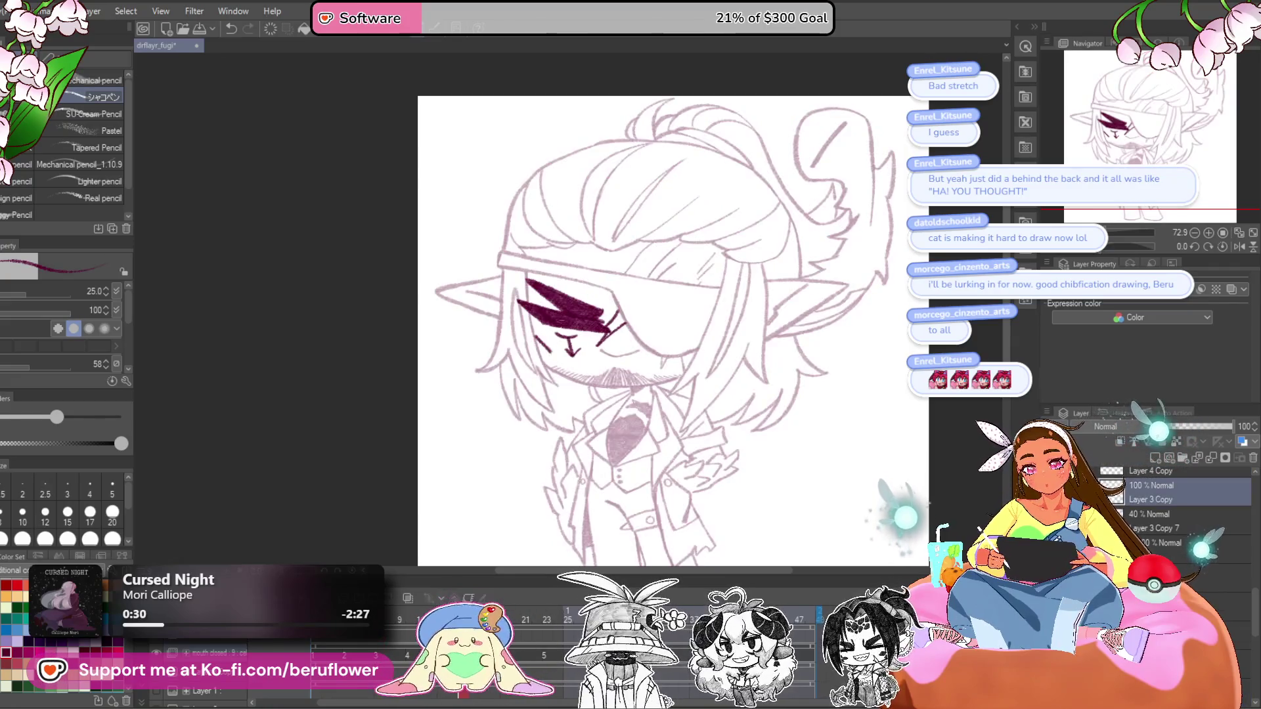
key("Right")
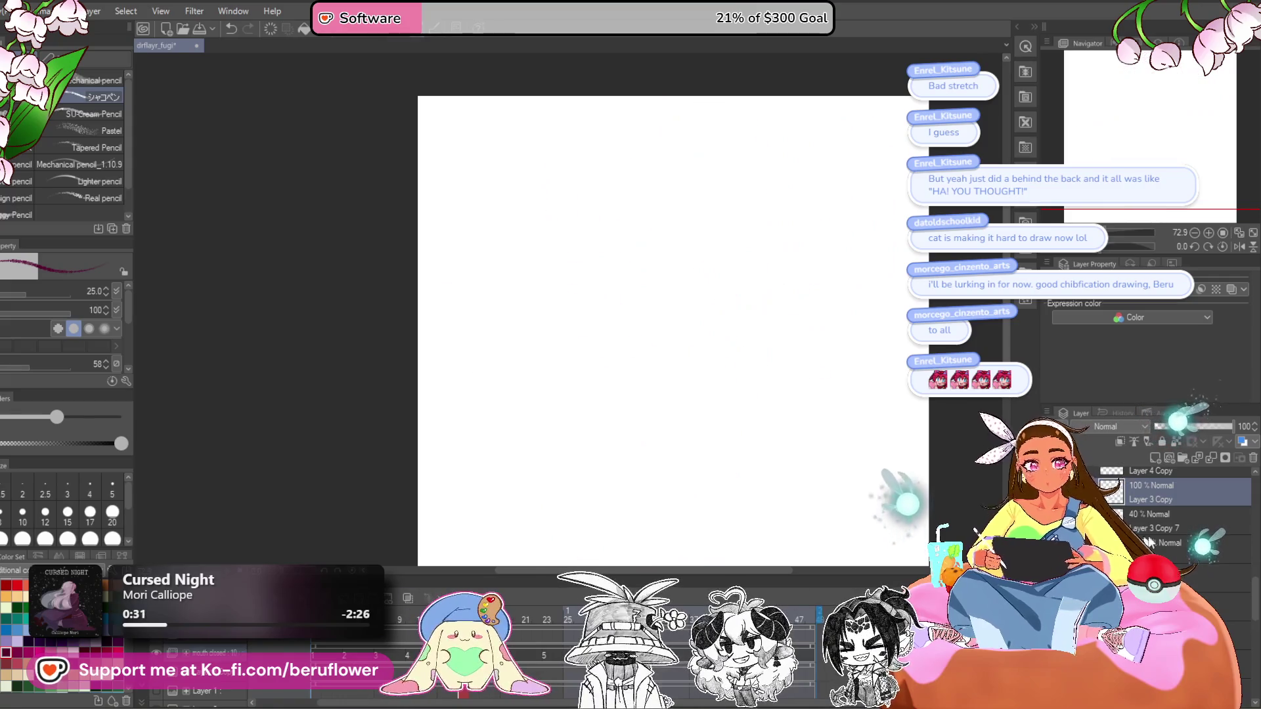
left_click(380, 656)
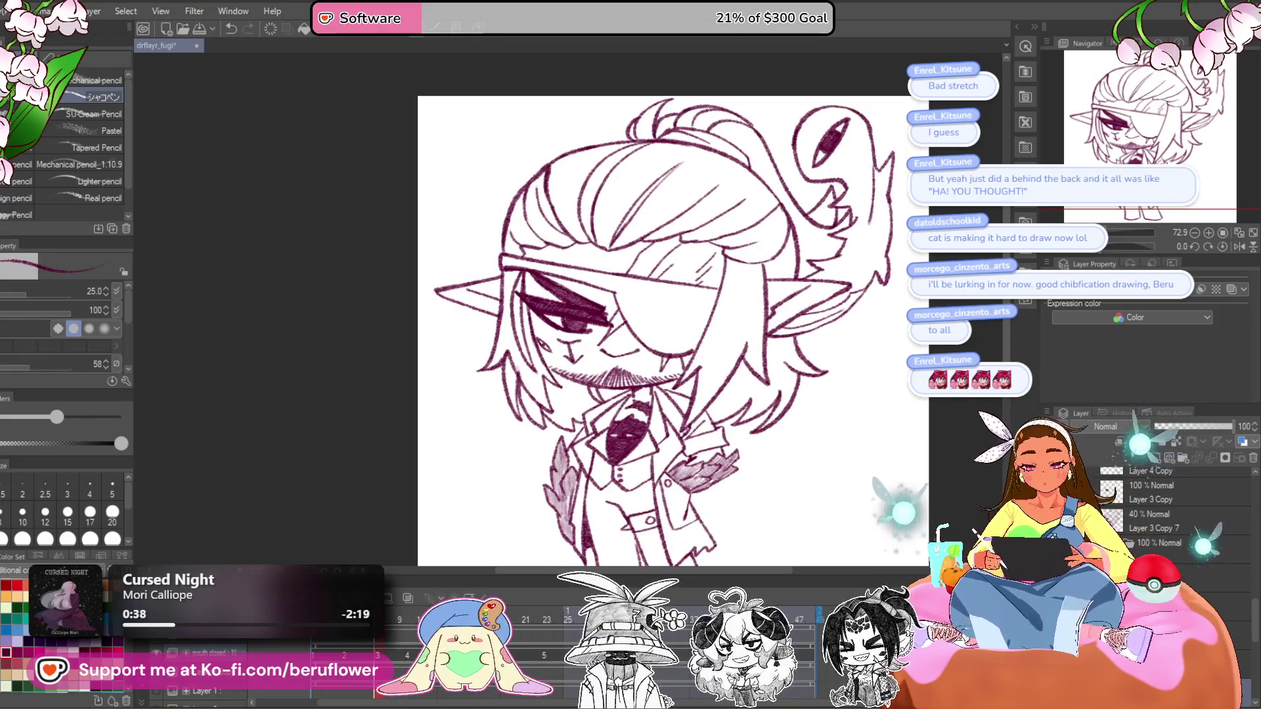
- Toggle between Layer 3 Copy, Layer 3 Copy 7 and Layer 3 Copy 8 to compare faint and dark drawings
left_click(1168, 491)
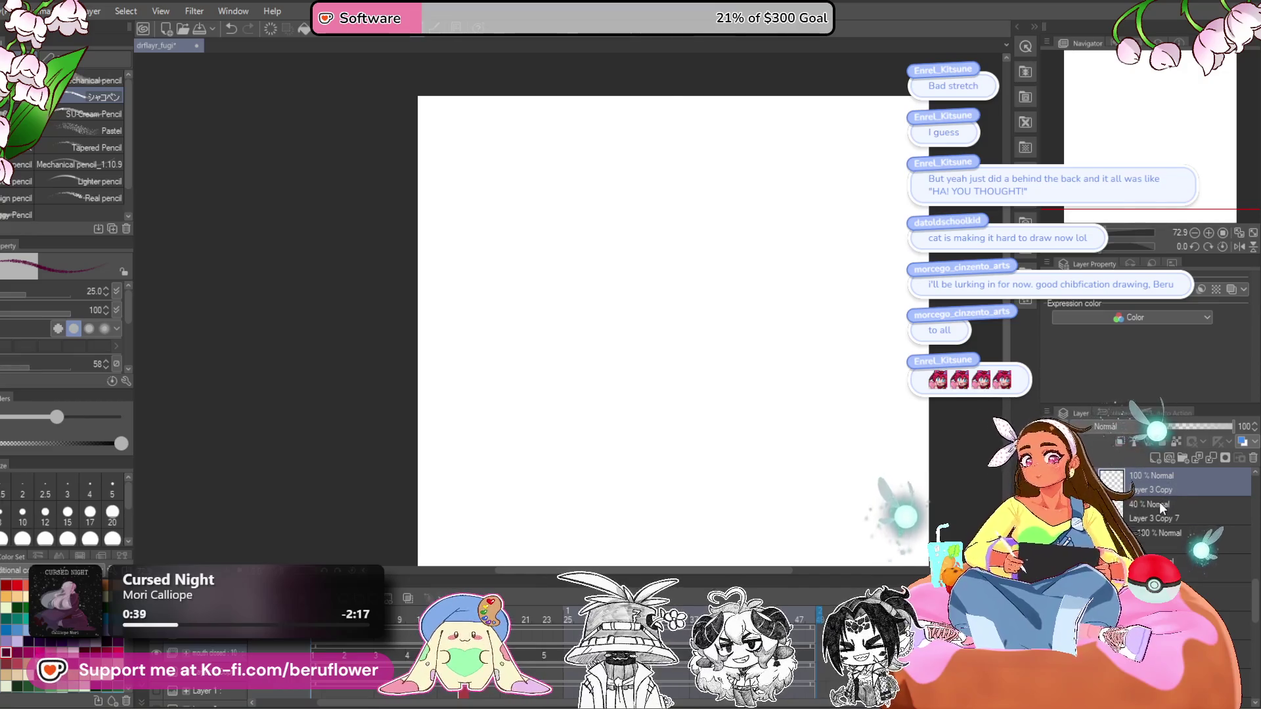
left_click(1166, 538)
left_click(1156, 489)
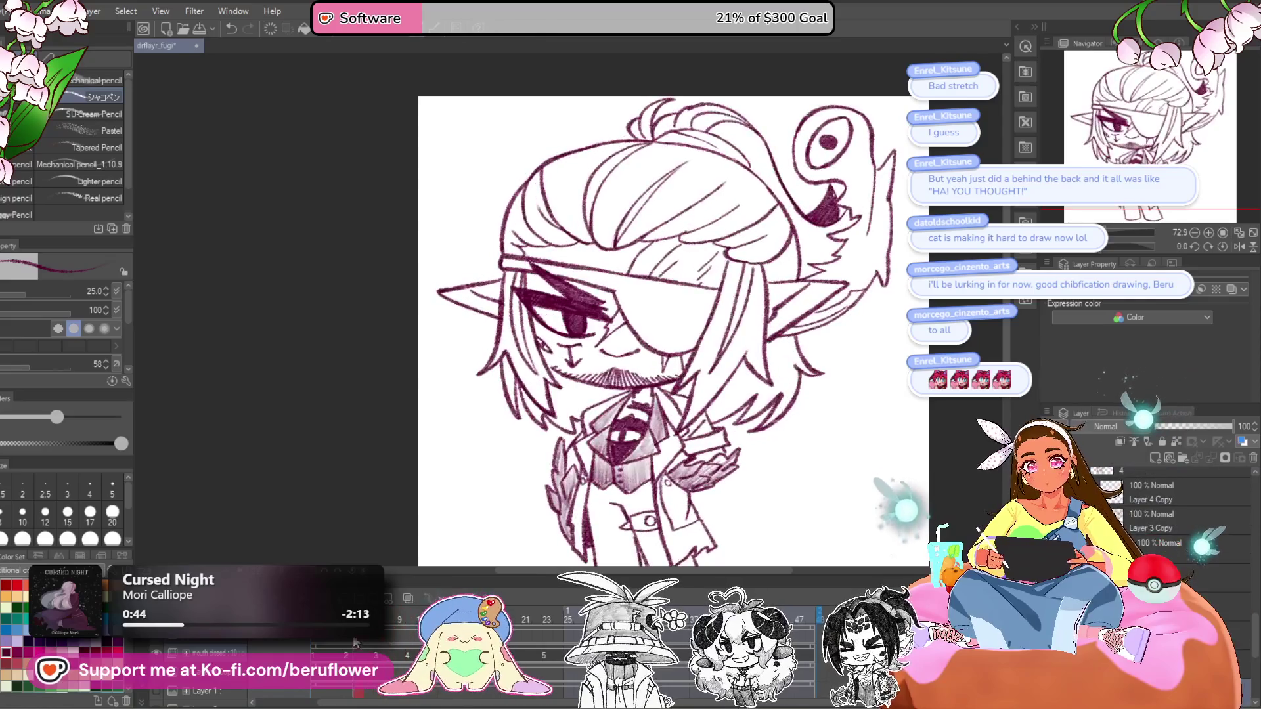
left_click(1156, 489)
key("ctrl+z")
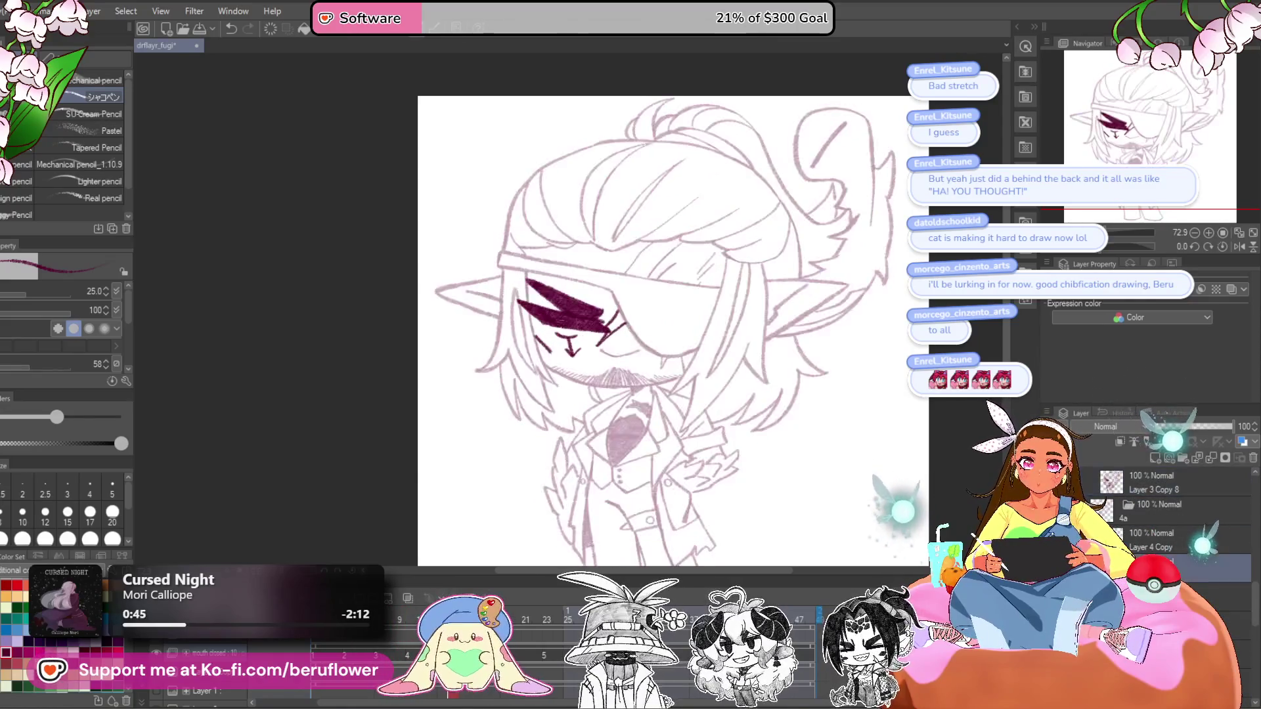
left_click(1156, 483)
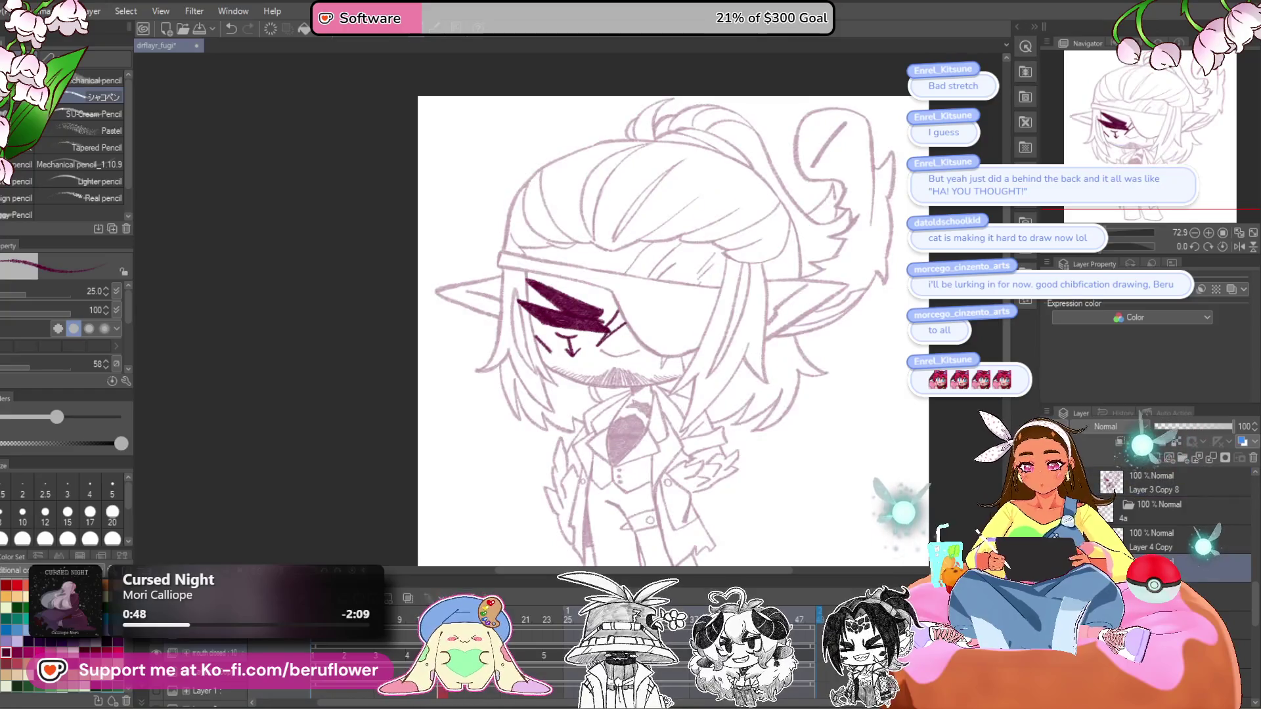
left_click(1176, 565)
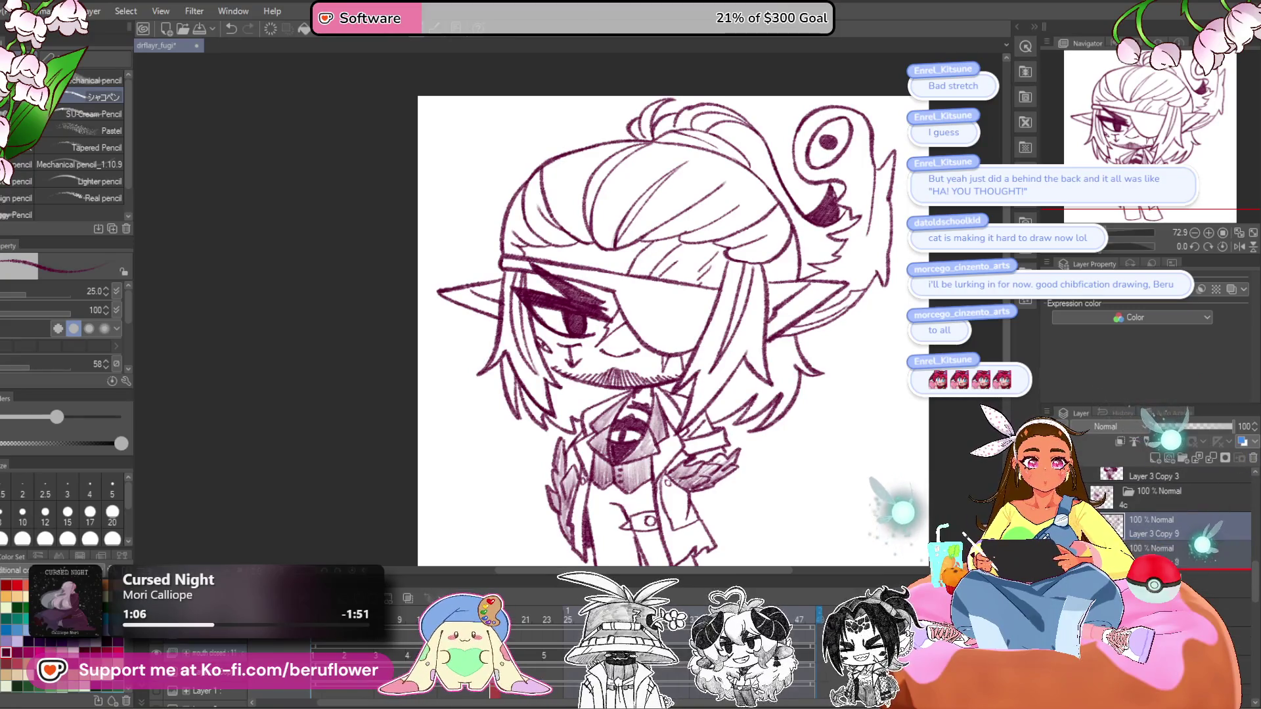
- Check the cels at frames 5, 23 and 48 of the timeline
left_click(532, 655)
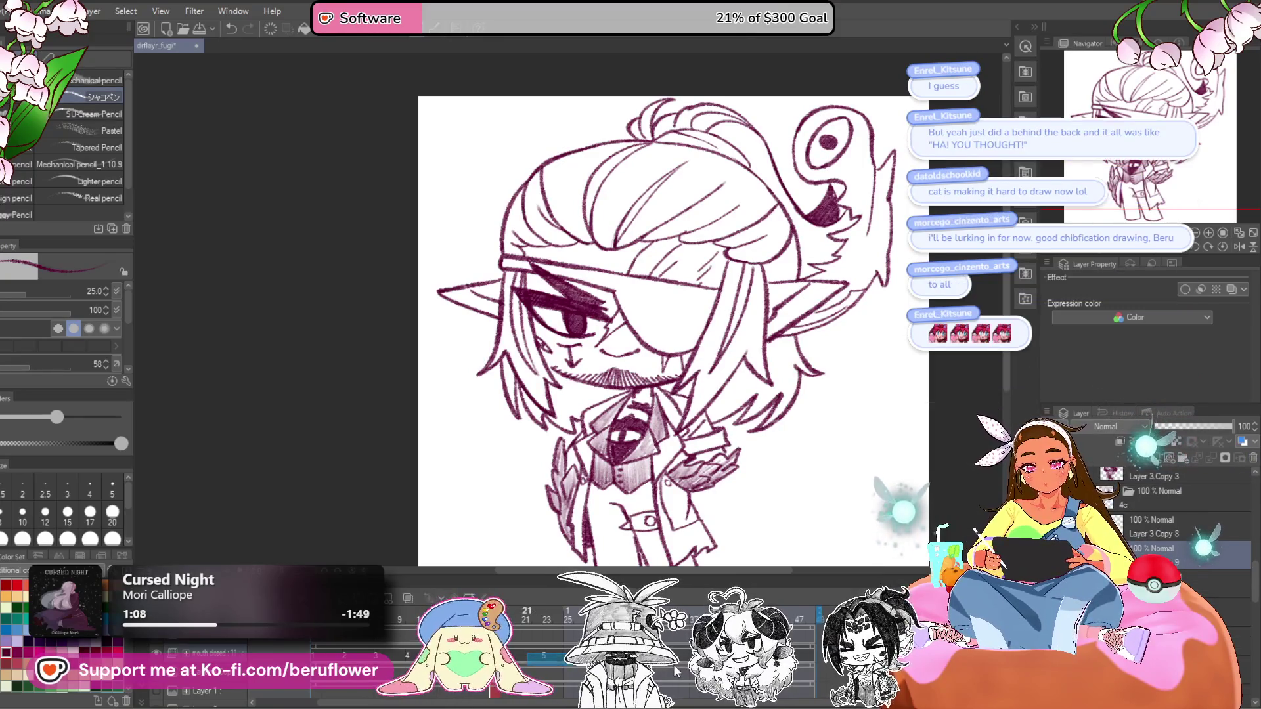
left_click(543, 657)
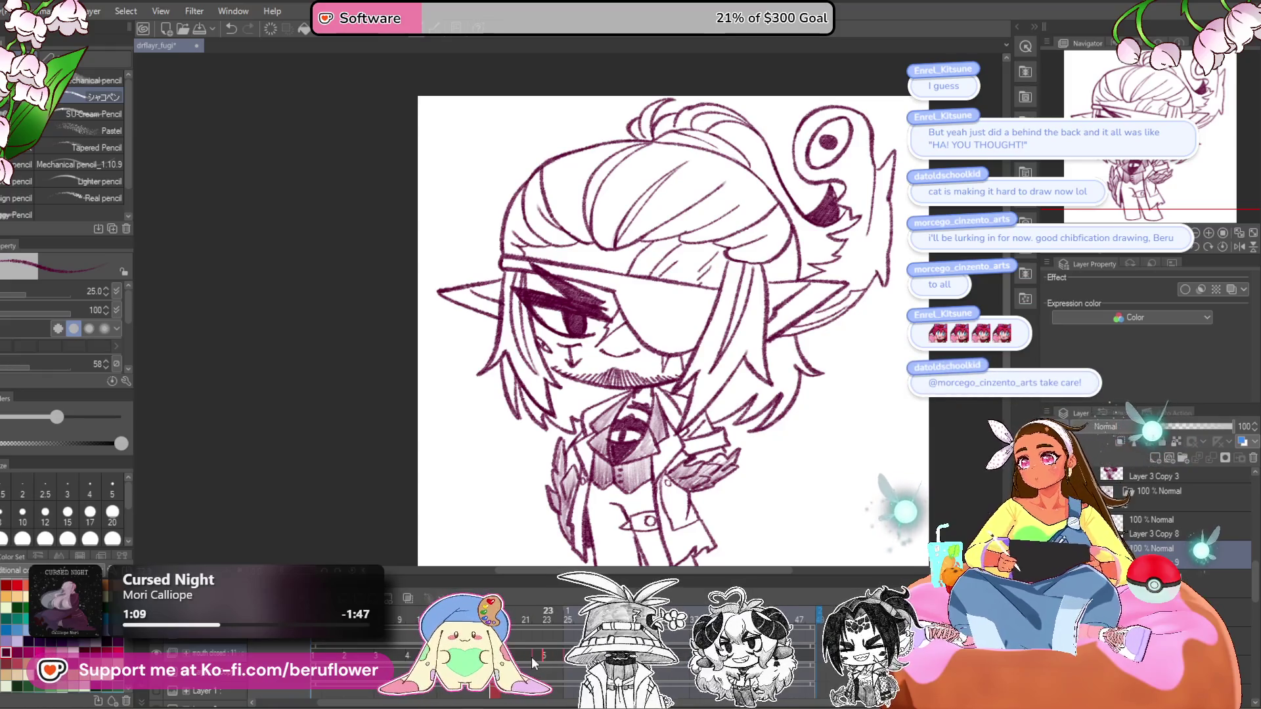
left_click(808, 620)
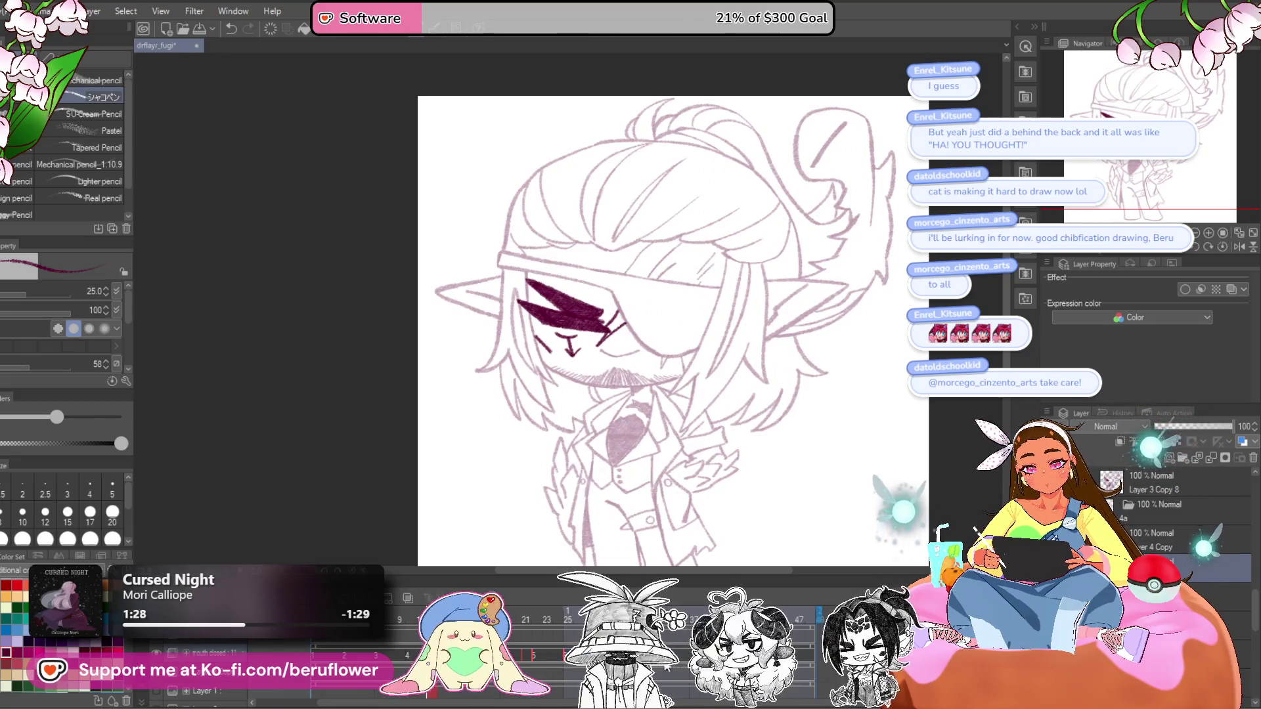
- Rename the cels in timeline order via Edit track, then select Layer 3 Copy
right_click(261, 656)
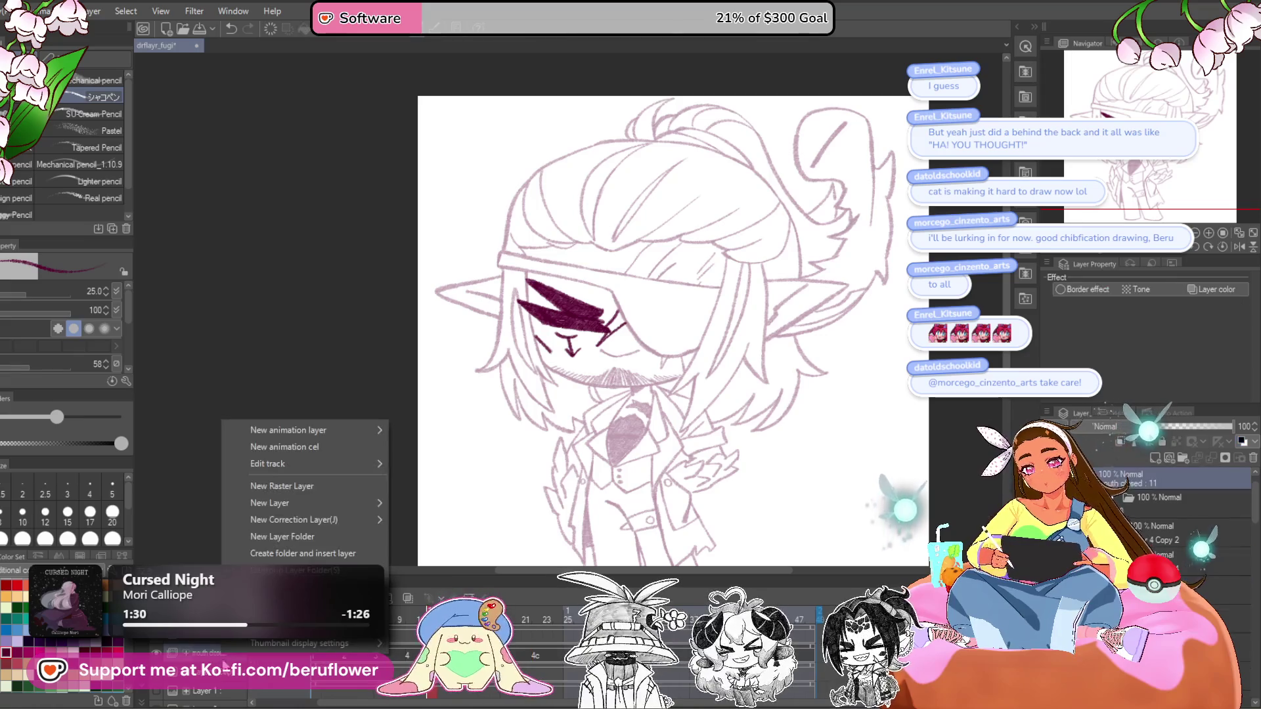
mouse_move(376, 464)
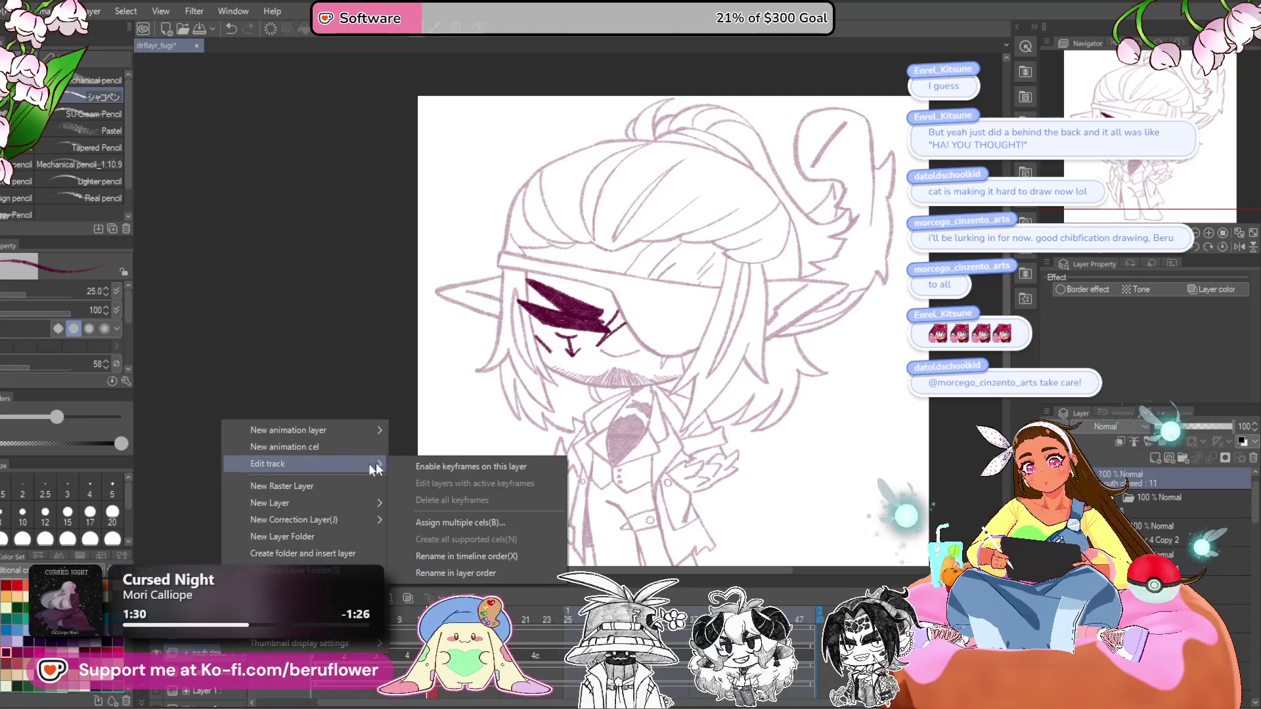
left_click(524, 555)
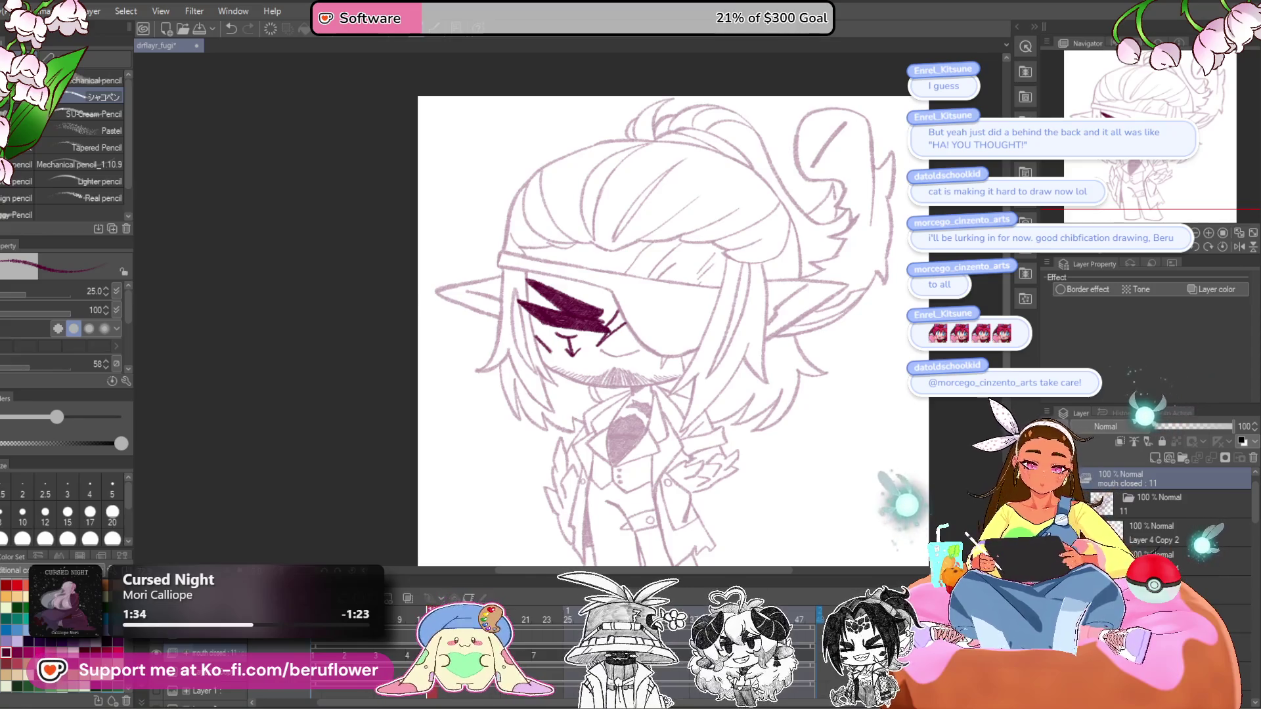
left_click(1163, 493)
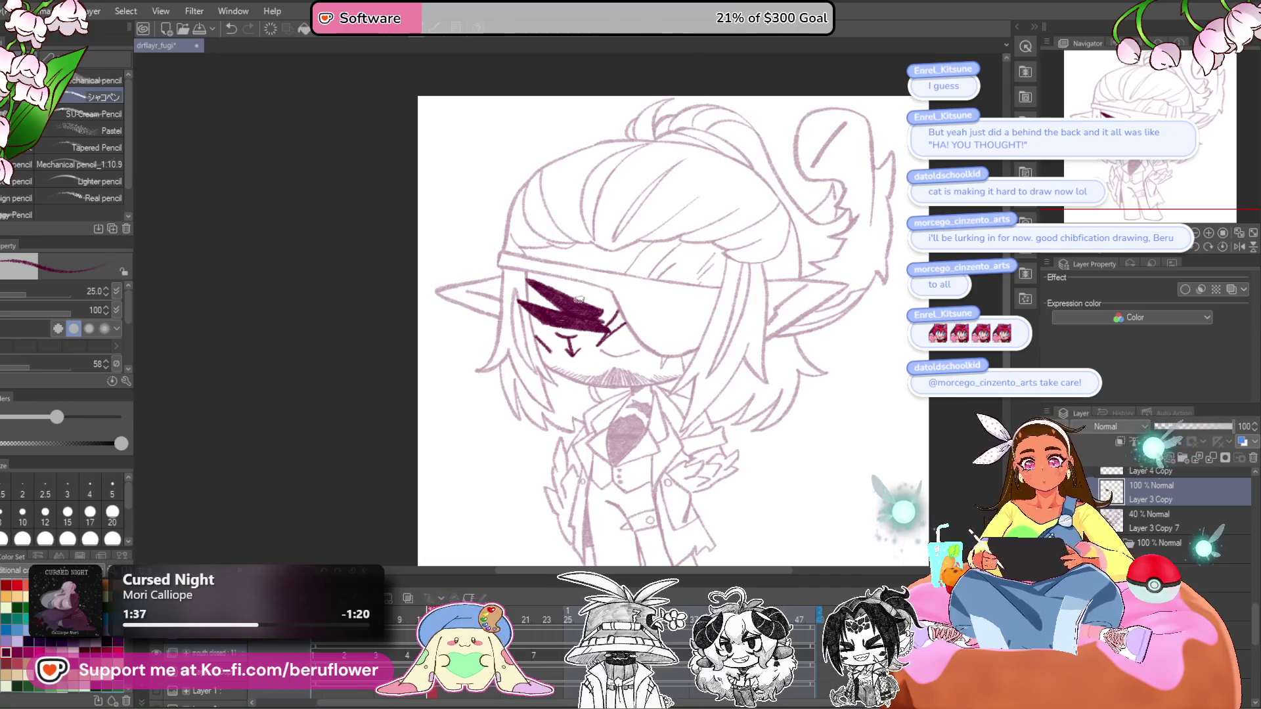
scroll(561, 256, "up", 5)
- Ink the eyepatch band's lower edge in dark pink
mouse_move(542, 218)
left_mouse_down()
mouse_move(588, 332)
mouse_move(657, 400)
mouse_move(798, 384)
mouse_move(854, 296)
mouse_move(936, 256)
mouse_move(1102, 232)
left_mouse_up()
scroll(774, 368, "down", 3)
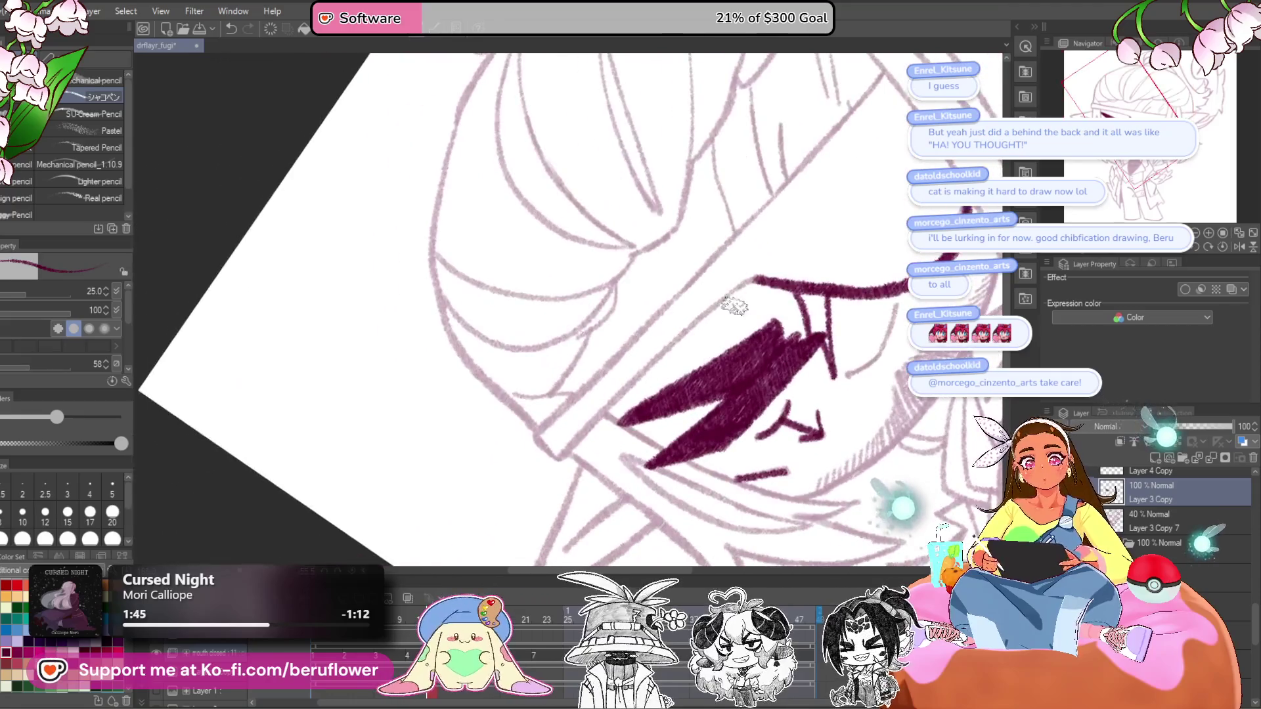
left_click_drag(742, 283, 562, 453)
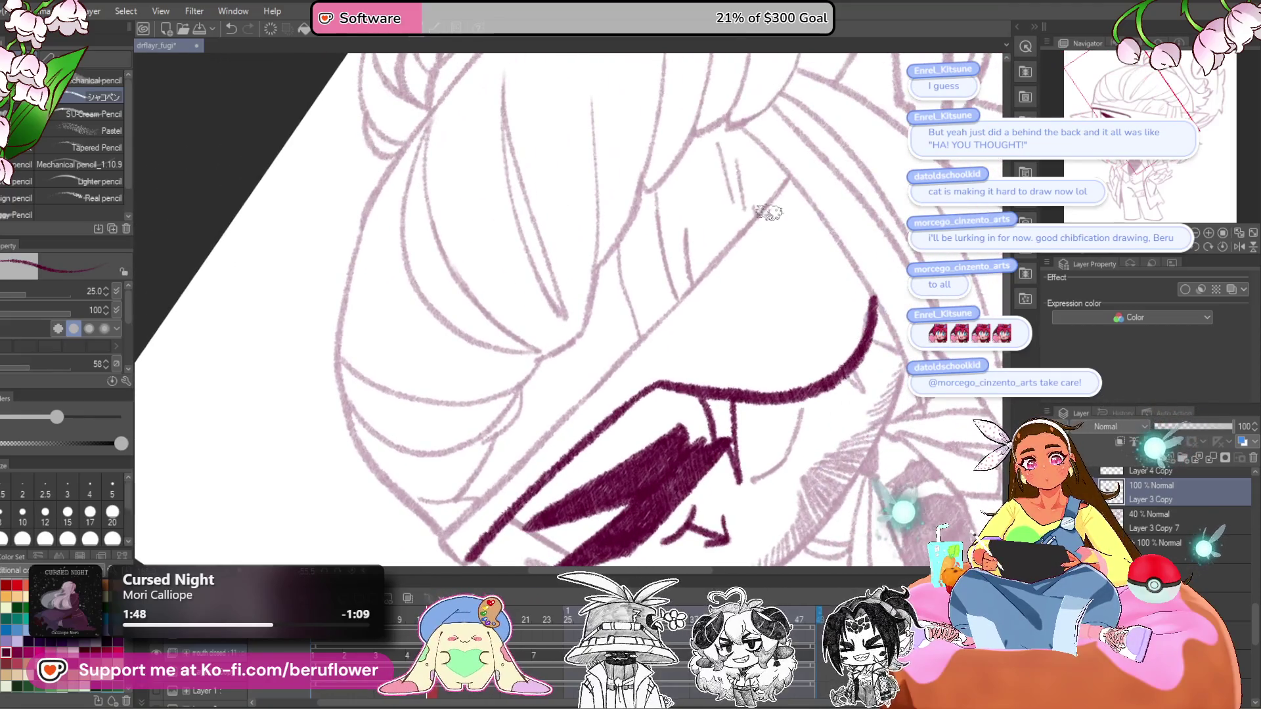
scroll(723, 263, "up", 5)
- Brush pink fill into the open mouth
mouse_move(573, 392)
left_mouse_down()
mouse_move(630, 463)
mouse_move(664, 358)
mouse_move(552, 312)
mouse_move(499, 328)
mouse_move(446, 367)
left_mouse_up()
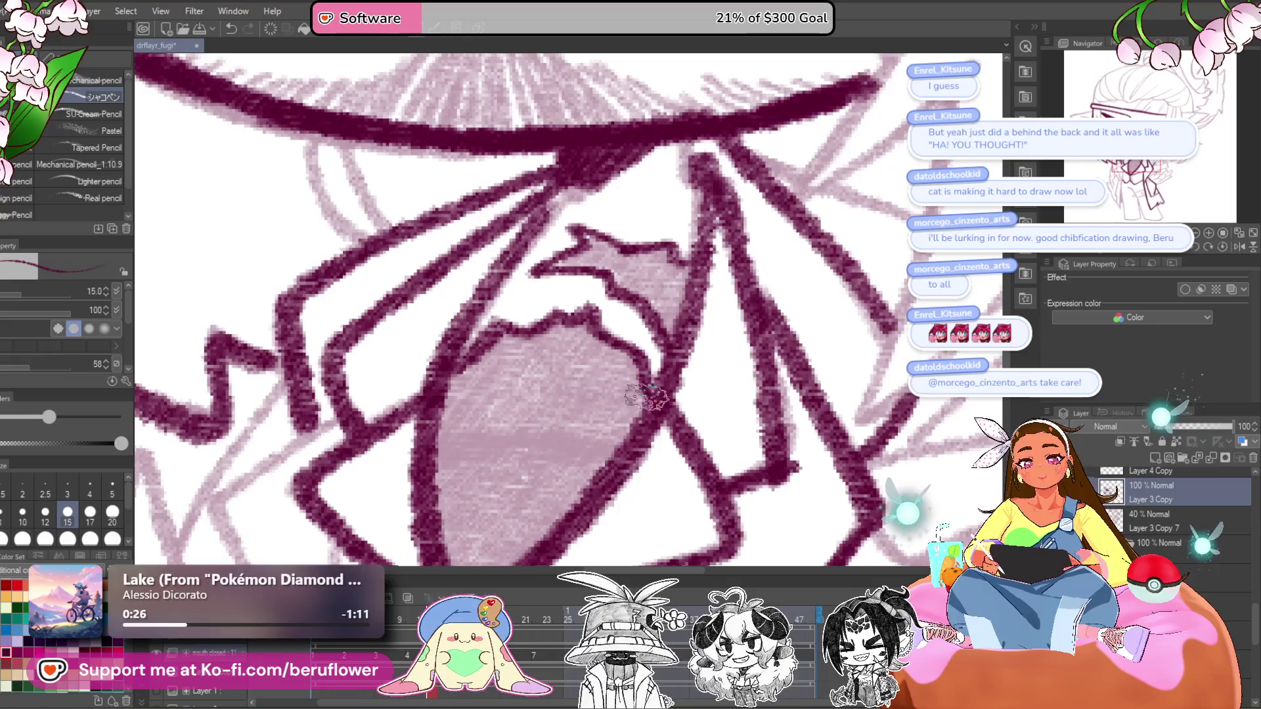
scroll(611, 394, "down", 4)
left_click_drag(611, 392, 581, 403)
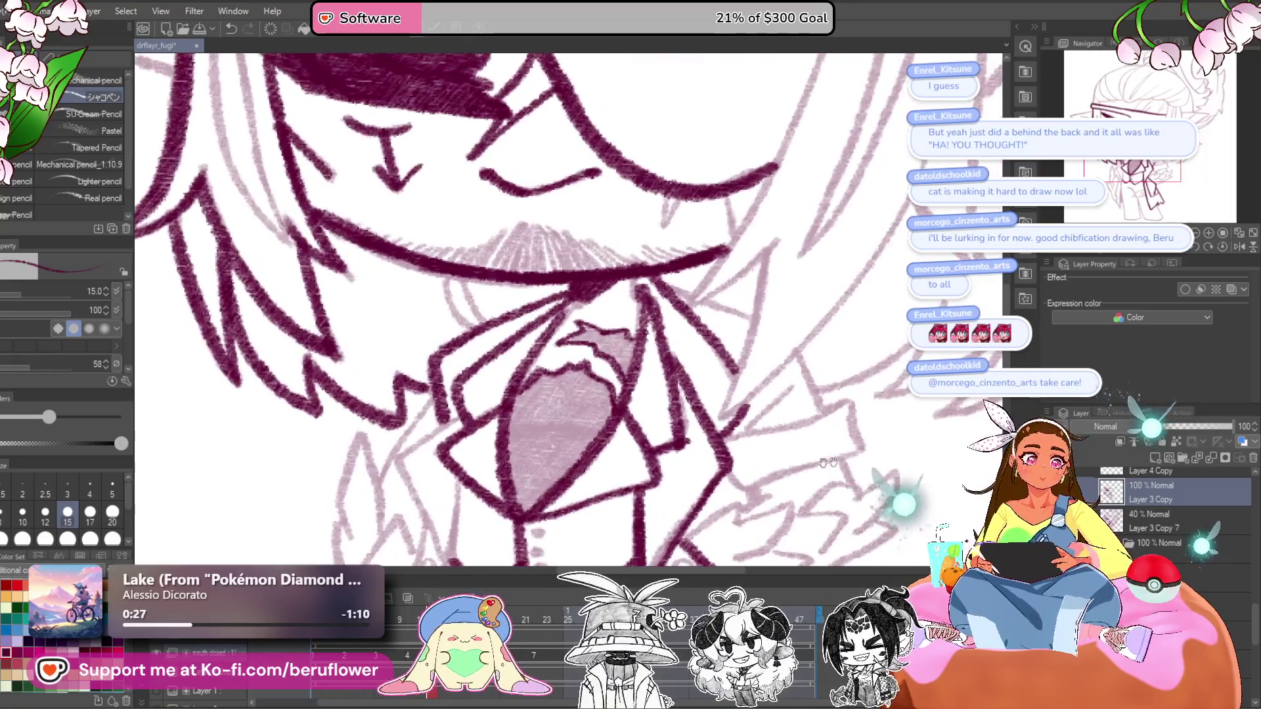
- On Layer 4 Copy, draw a light highlight across the mouth fill, redrawing it once
left_click(1149, 503)
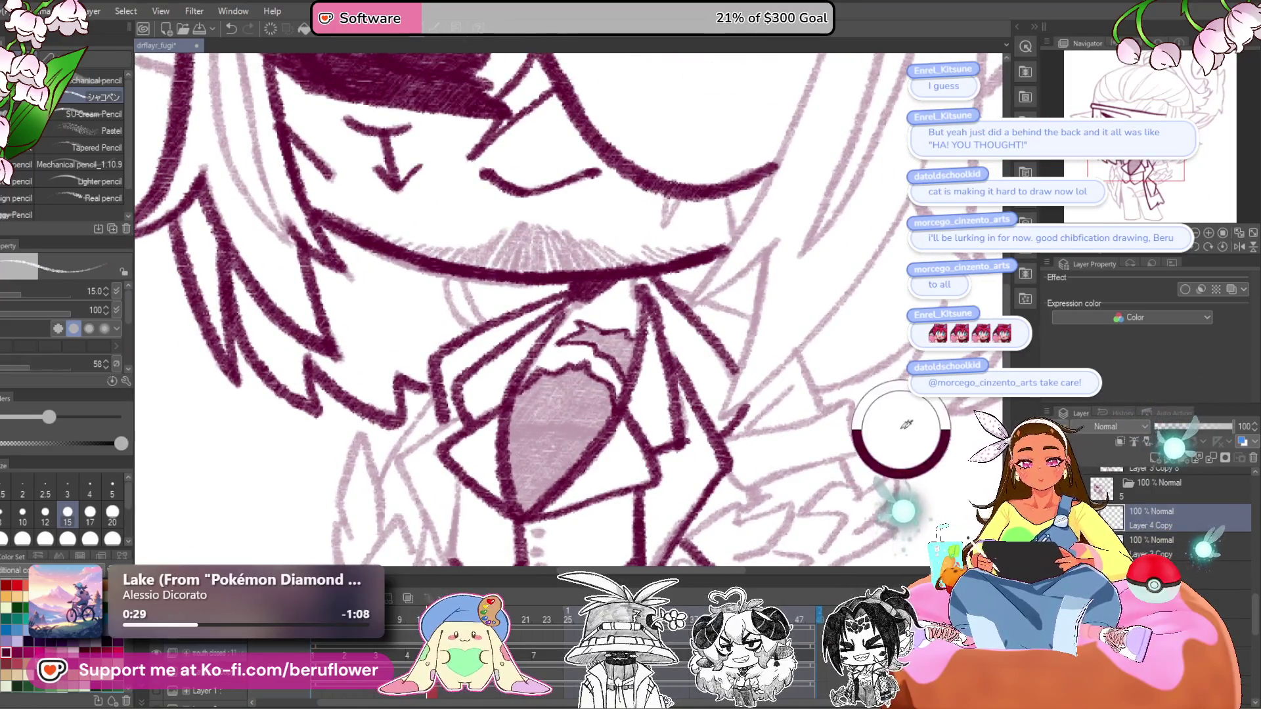
left_click_drag(511, 432, 595, 434)
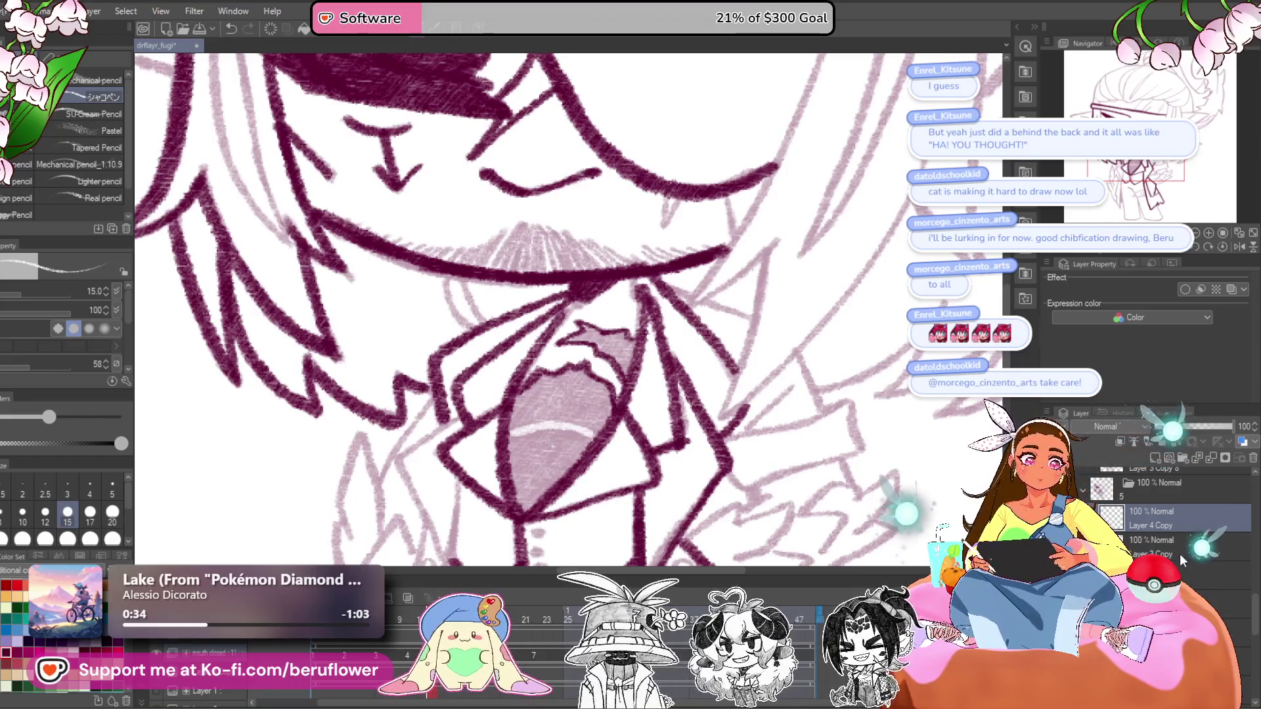
key("ctrl+z")
key("minus")
key("minus")
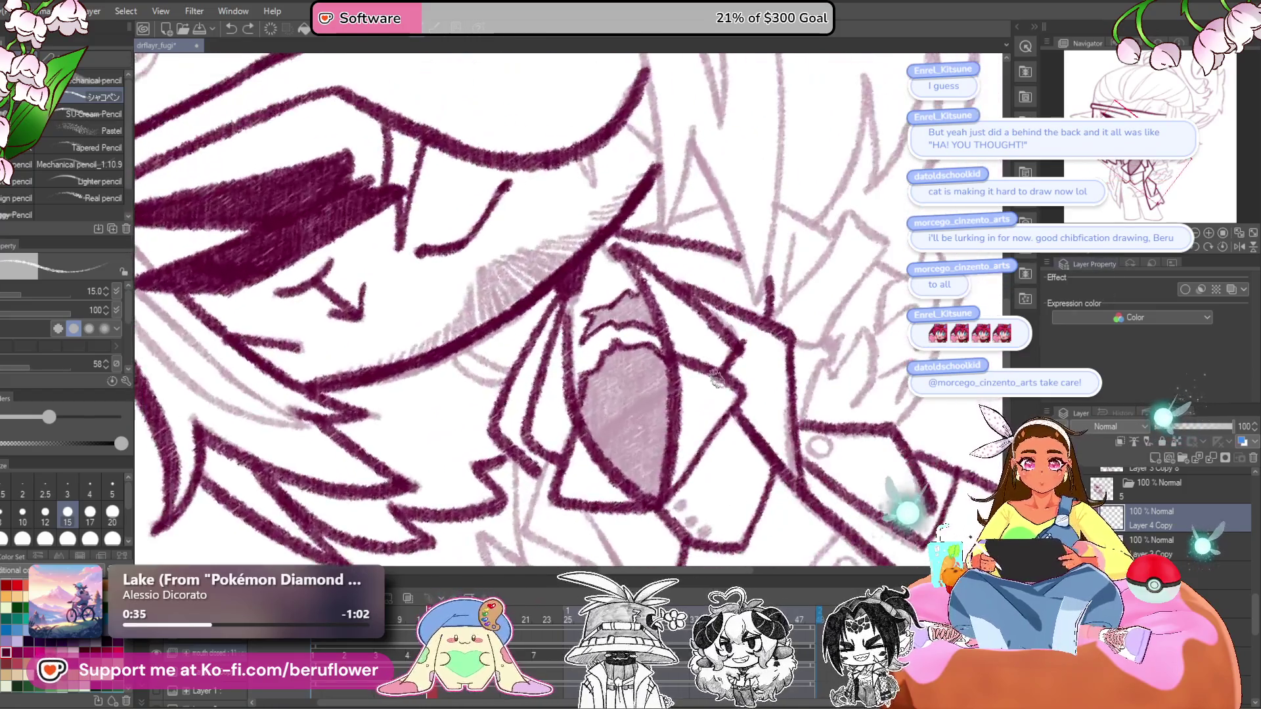
left_click_drag(602, 438, 659, 399)
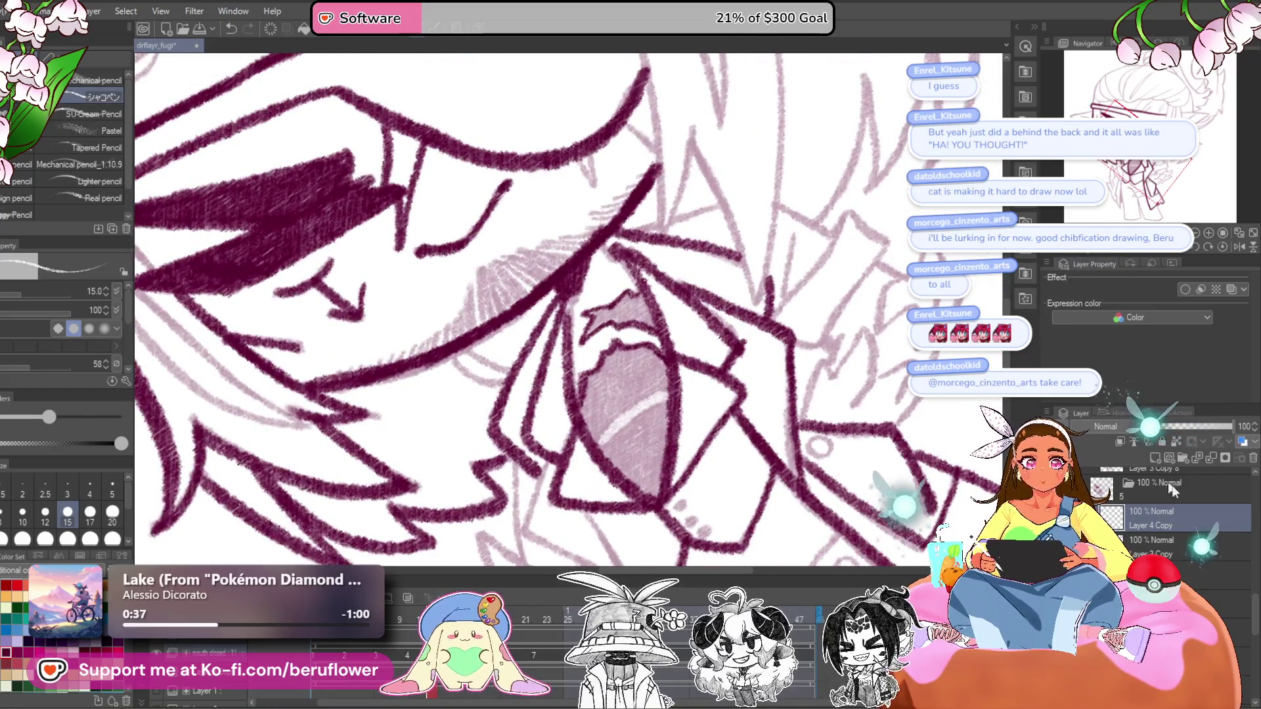
key("minus")
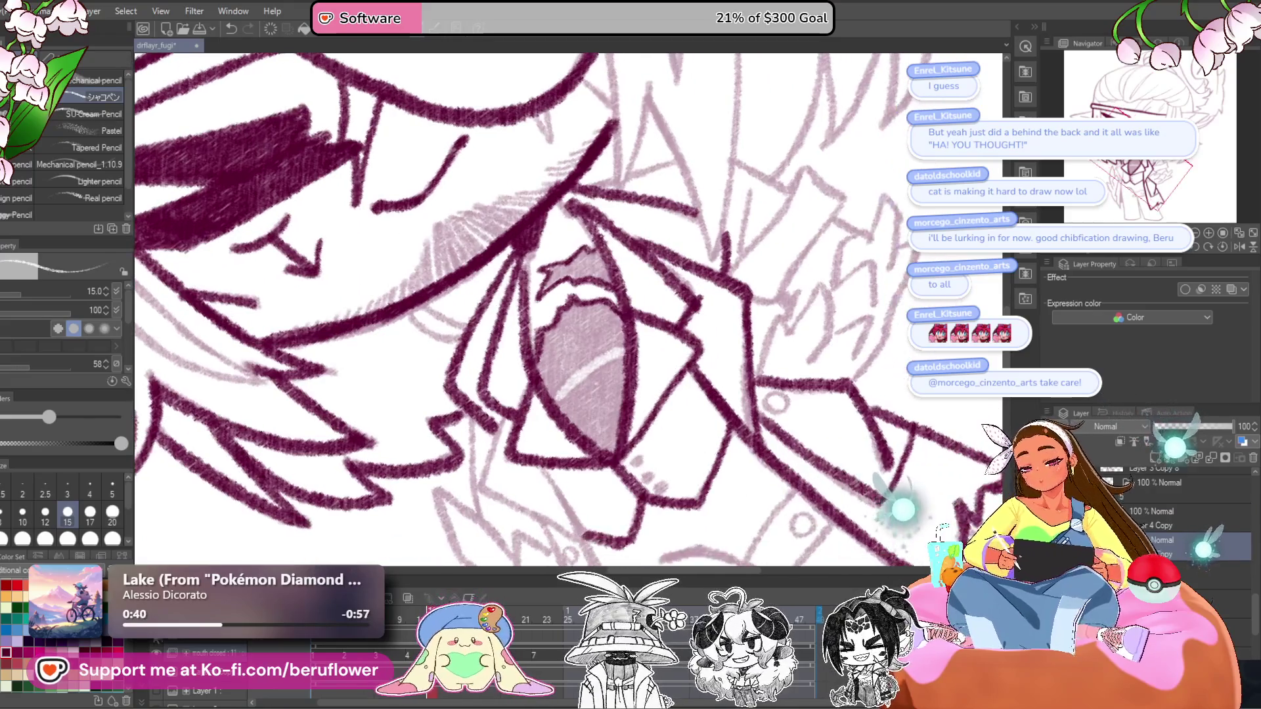
key("minus")
scroll(577, 337, "up", 2)
- Darken and hatch the mouth around the highlight with the brush at size 17
mouse_move(647, 378)
left_mouse_down()
mouse_move(591, 408)
mouse_move(552, 454)
mouse_move(608, 414)
mouse_move(545, 486)
mouse_move(499, 433)
mouse_move(519, 368)
mouse_move(509, 426)
mouse_move(532, 342)
mouse_move(568, 289)
mouse_move(631, 293)
mouse_move(663, 307)
mouse_move(680, 339)
left_mouse_up()
left_click(1222, 245)
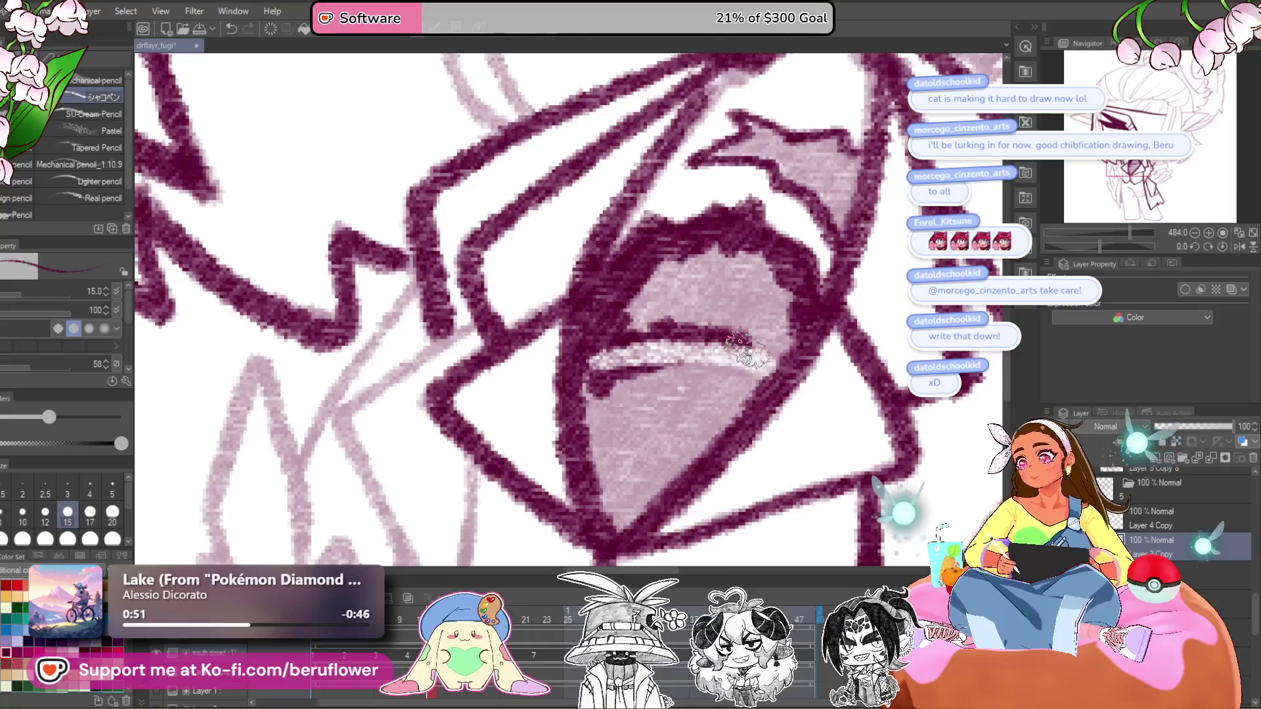
key("bracketright")
mouse_move(765, 351)
left_mouse_down()
mouse_move(644, 502)
mouse_move(607, 506)
mouse_move(611, 394)
mouse_move(631, 486)
mouse_move(656, 408)
mouse_move(670, 453)
mouse_move(631, 394)
mouse_move(591, 381)
mouse_move(657, 276)
mouse_move(683, 260)
mouse_move(723, 295)
mouse_move(769, 282)
mouse_move(789, 316)
mouse_move(723, 427)
left_mouse_up()
mouse_move(746, 125)
left_mouse_down()
mouse_move(660, 276)
mouse_move(749, 368)
mouse_move(768, 316)
mouse_move(718, 294)
mouse_move(782, 315)
mouse_move(665, 376)
left_mouse_up()
key("ctrl+minus")
- Zoom in and ink the headband's edge line in dark pink
scroll(774, 314, "up", 1)
scroll(665, 376, "up", 4)
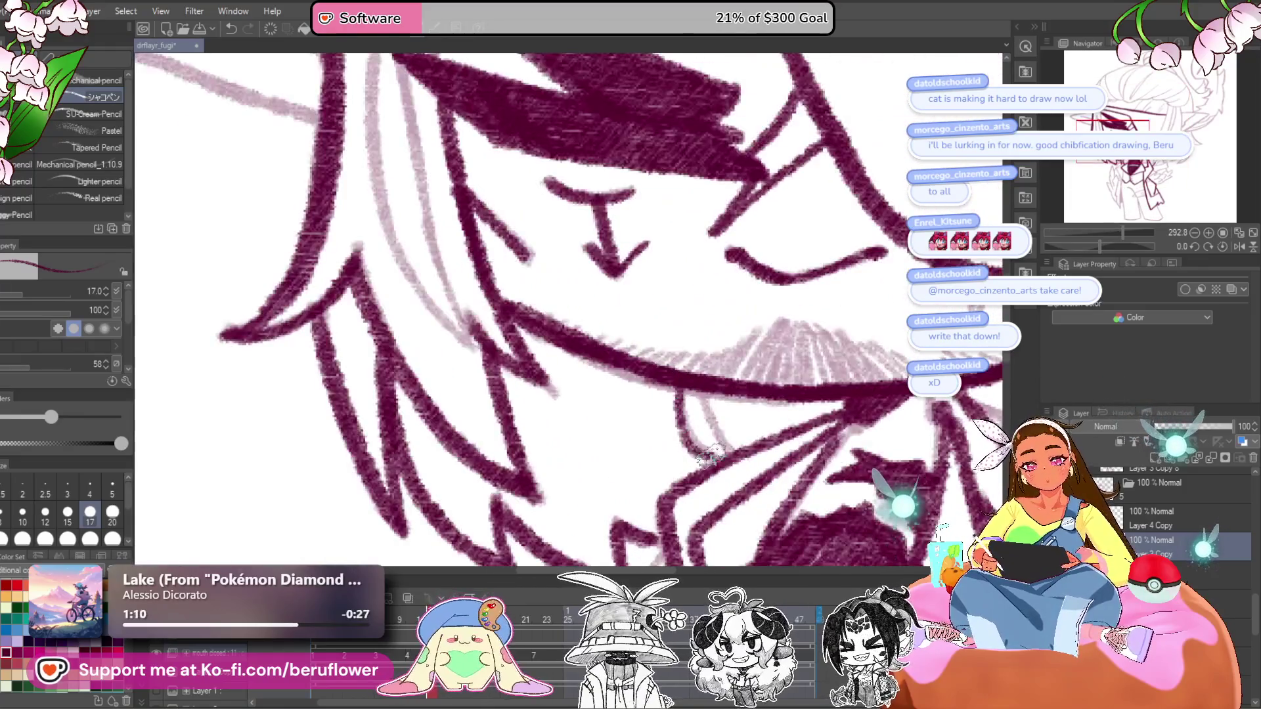
scroll(720, 426, "down", 6)
scroll(721, 427, "up", 5)
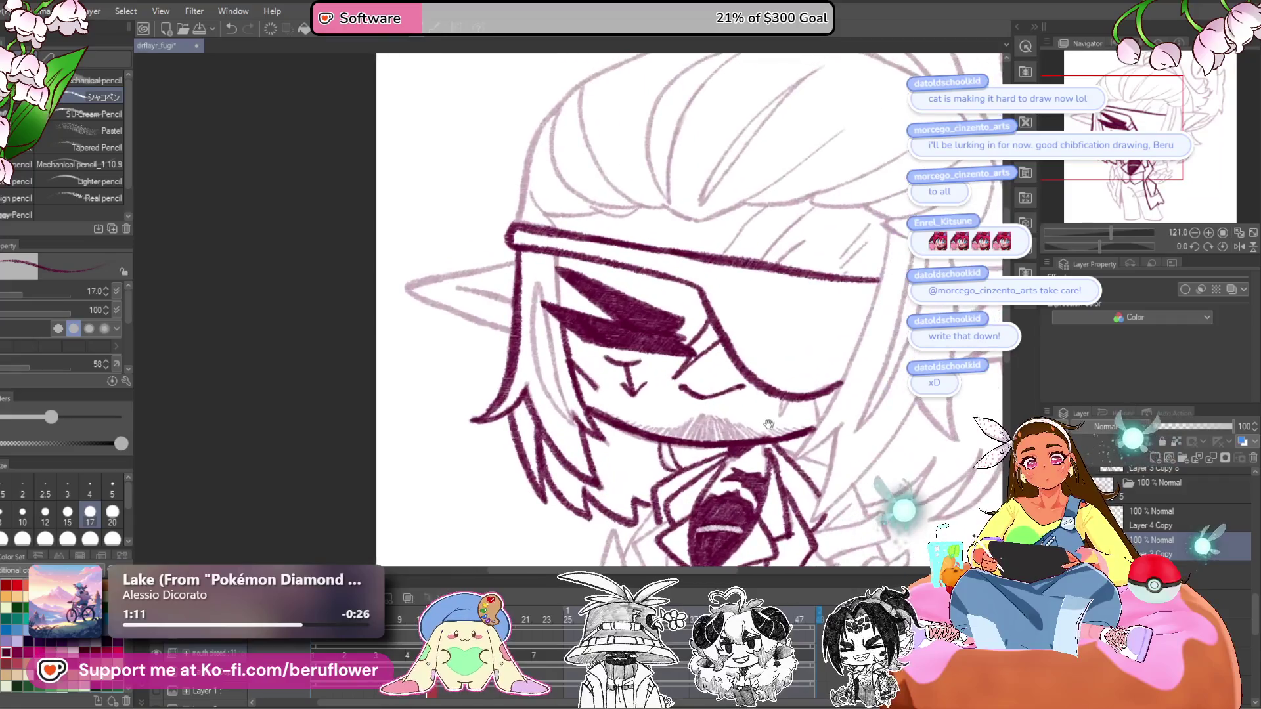
scroll(762, 310, "up", 6)
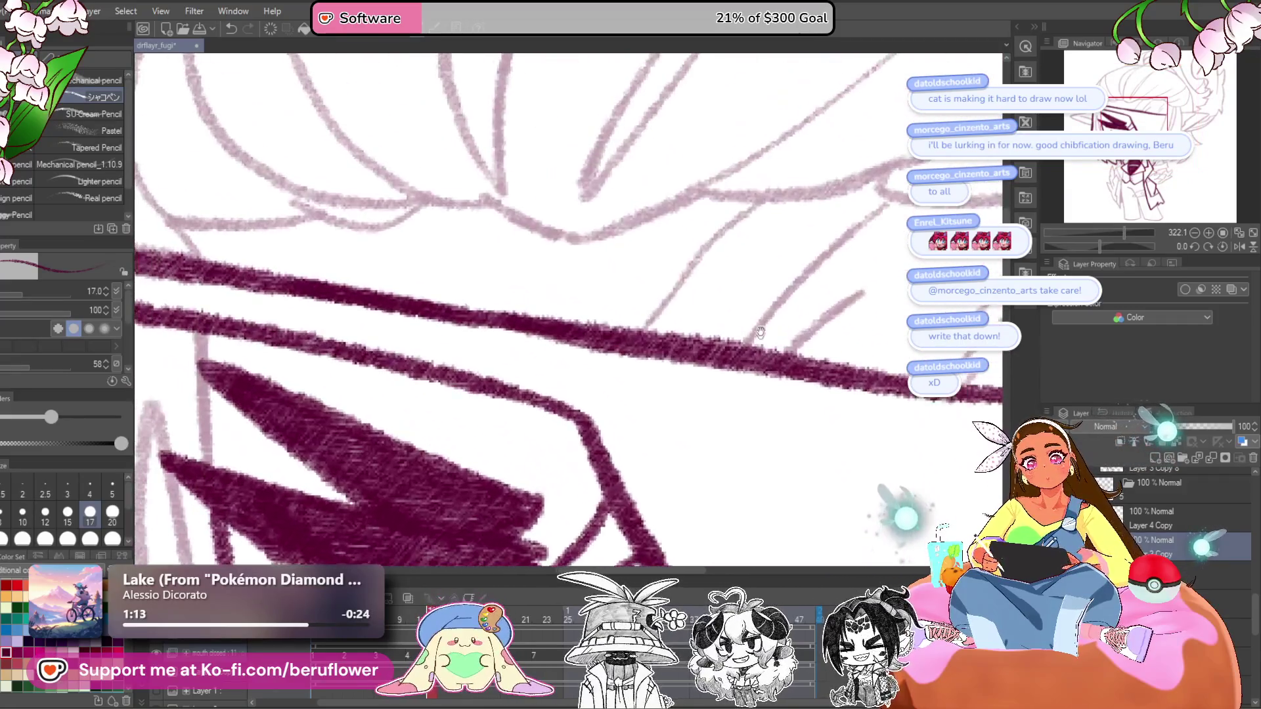
left_click_drag(749, 209, 628, 339)
- Ink the eyepatch's right edge and the face-side line down toward the jaw
scroll(843, 393, "down", 3)
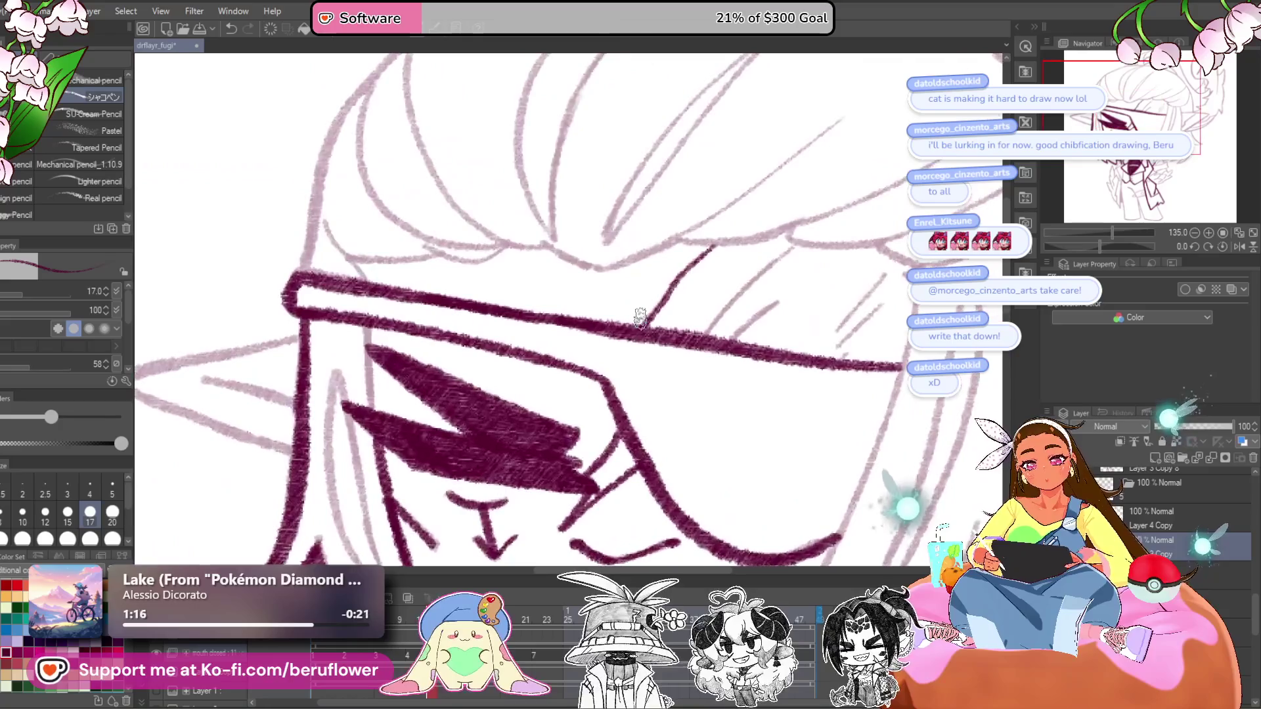
left_click_drag(842, 393, 830, 301)
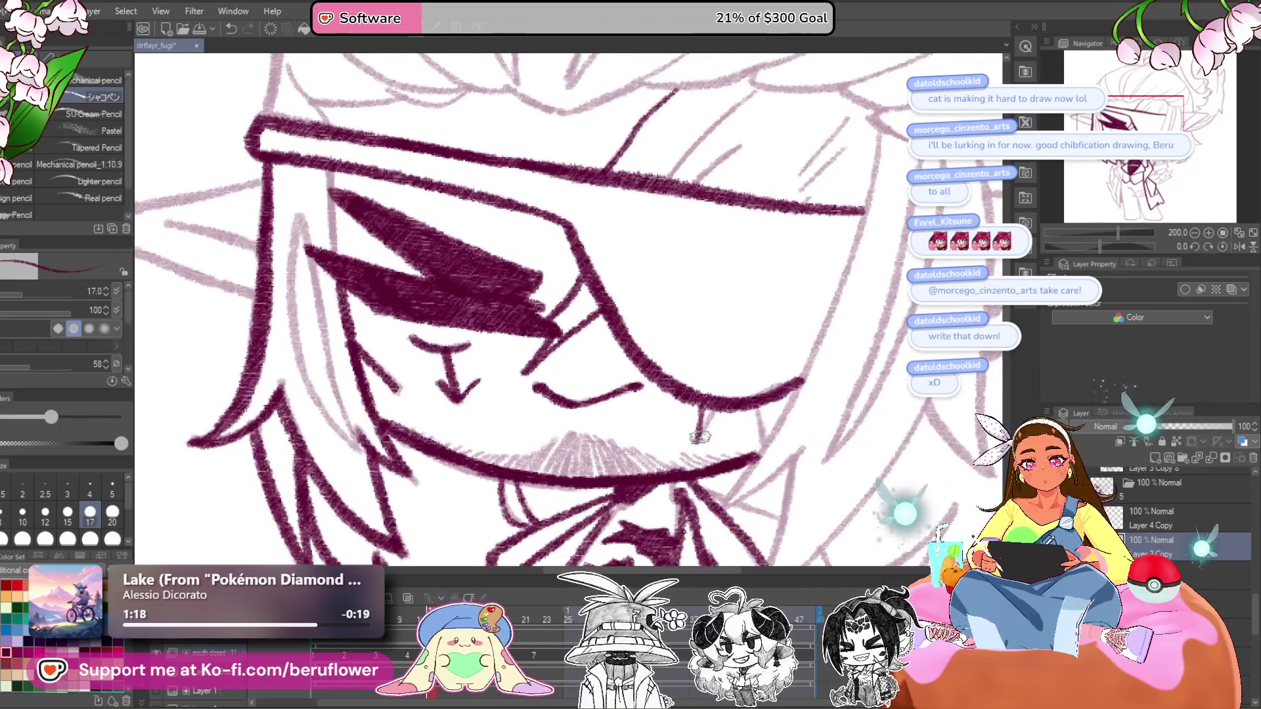
left_click_drag(776, 426, 677, 454)
mouse_move(773, 216)
left_mouse_down()
mouse_move(697, 402)
mouse_move(731, 310)
left_mouse_up()
left_click_drag(769, 252, 690, 393)
left_click_drag(749, 304, 681, 402)
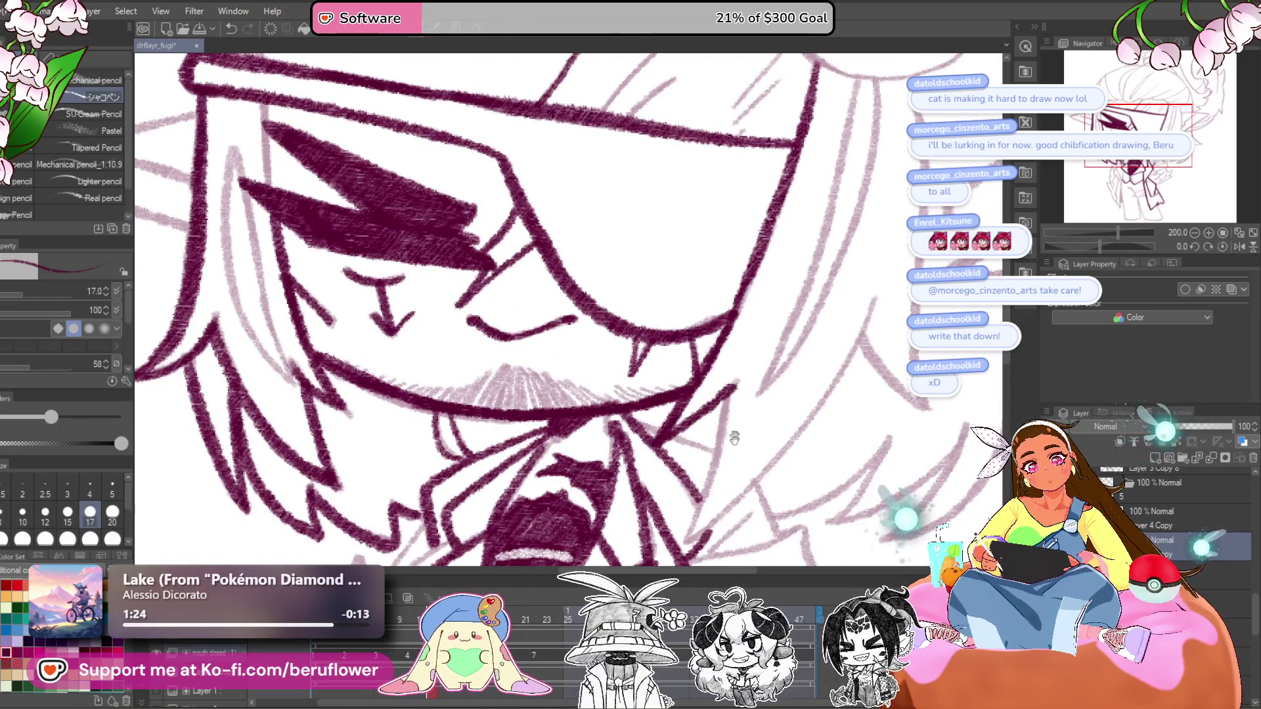
left_click_drag(735, 438, 725, 297)
left_click_drag(689, 402, 617, 455)
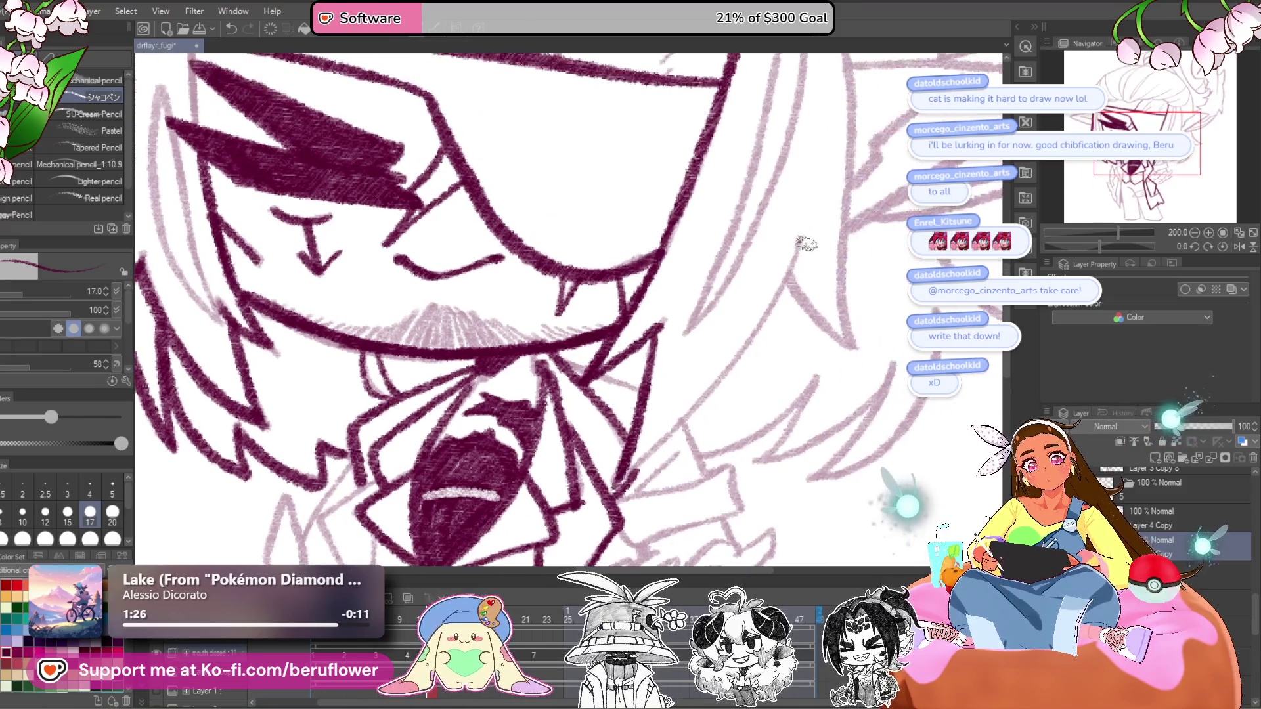
- Zoom out to check the figure, straighten the canvas and frame the right-side hair
left_click_drag(1117, 233, 1051, 255)
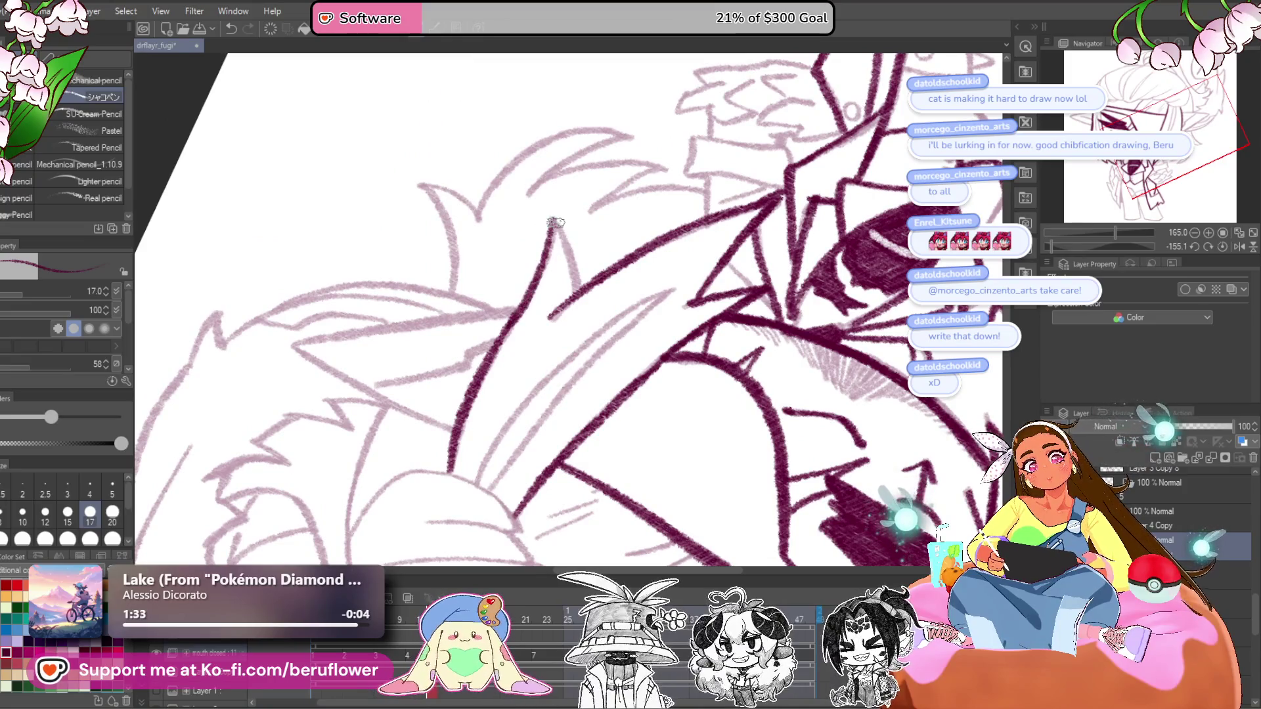
scroll(574, 294, "down", 5)
scroll(656, 328, "up", 4)
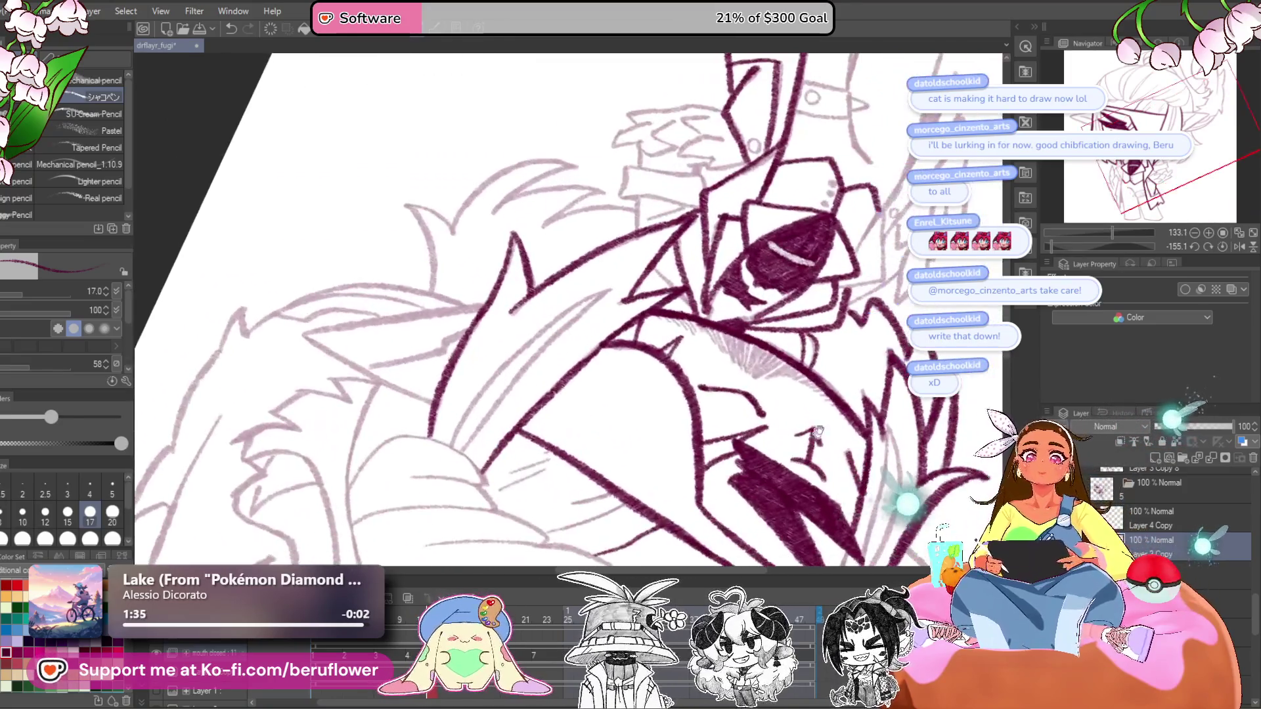
left_click(1223, 246)
mouse_move(690, 460)
left_mouse_down()
mouse_move(803, 432)
mouse_move(828, 512)
mouse_move(755, 460)
left_mouse_up()
scroll(702, 371, "up", 5)
scroll(701, 371, "up", 2)
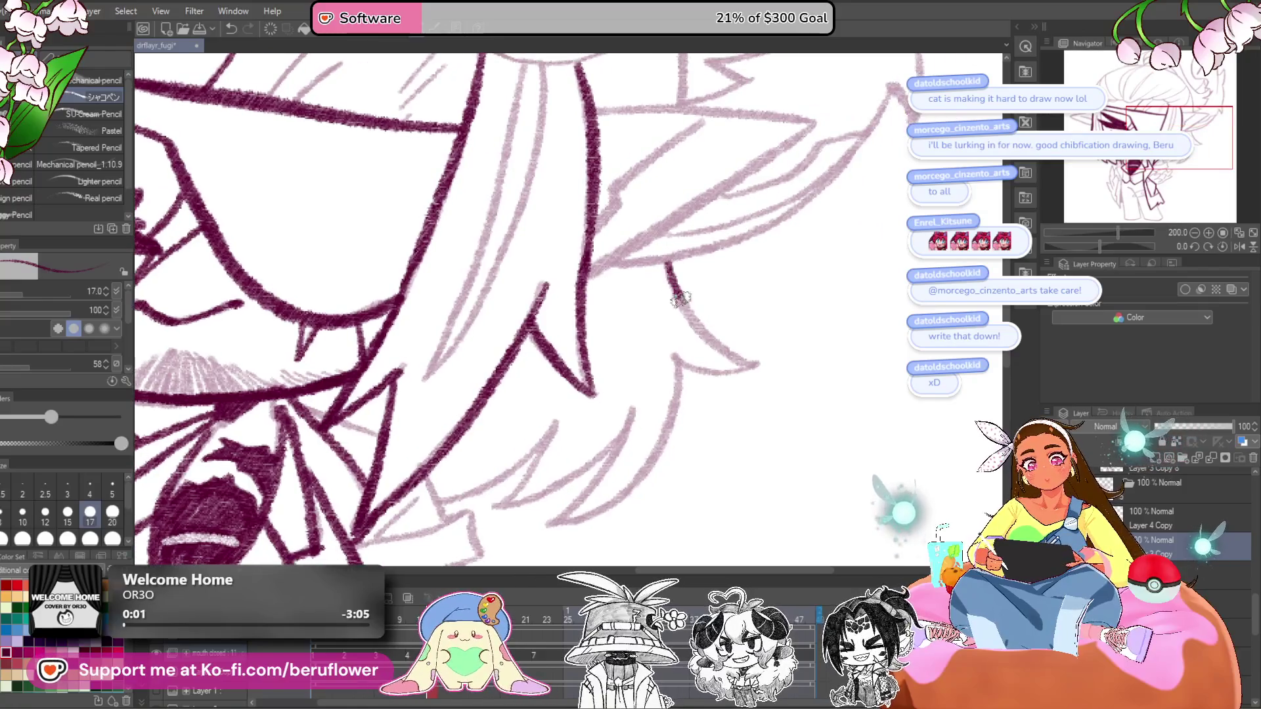
- Ink a dark pink diagonal line beside the collar while working down the coat front
mouse_move(766, 348)
left_mouse_down()
mouse_move(933, 355)
mouse_move(896, 350)
left_mouse_up()
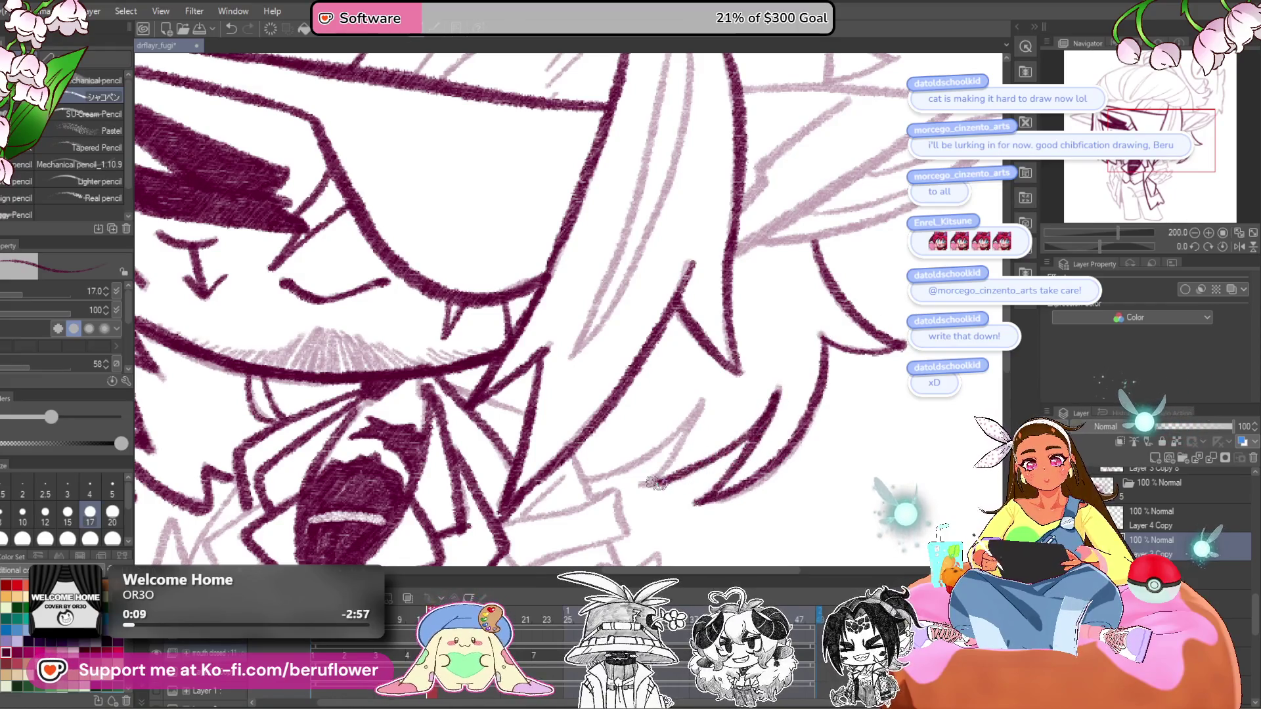
left_click_drag(586, 473, 655, 368)
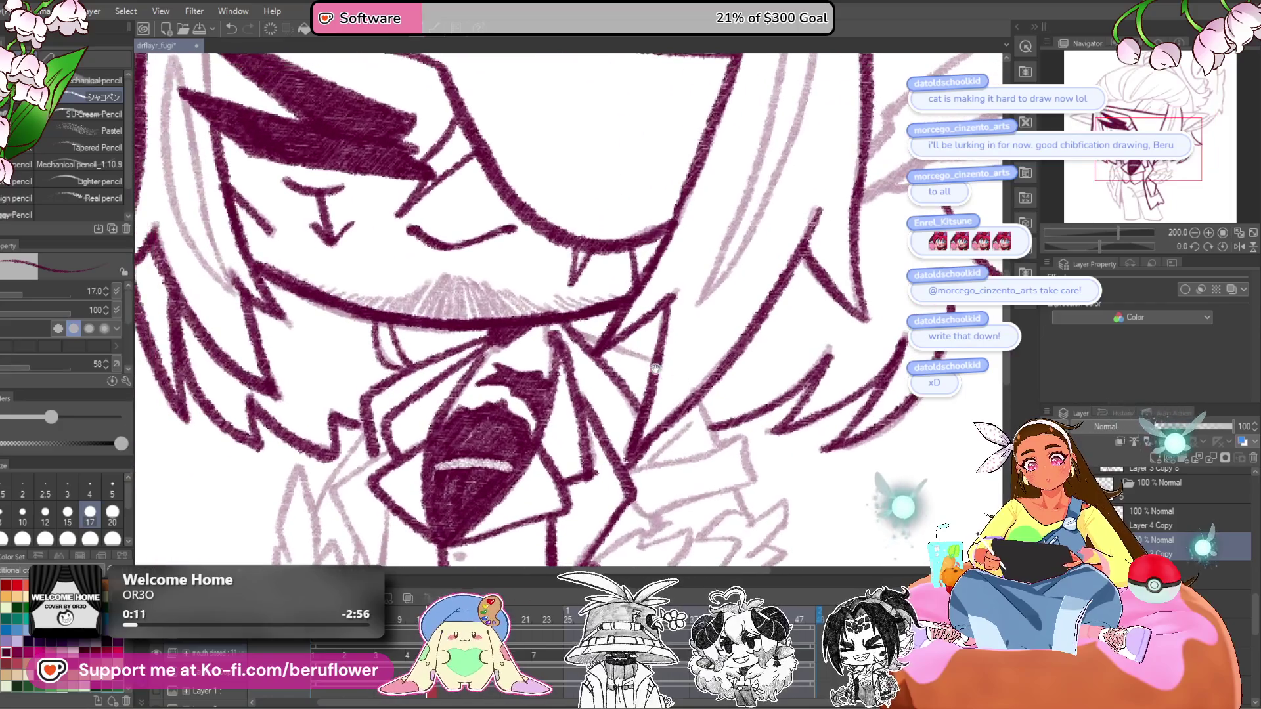
left_click_drag(746, 407, 678, 371)
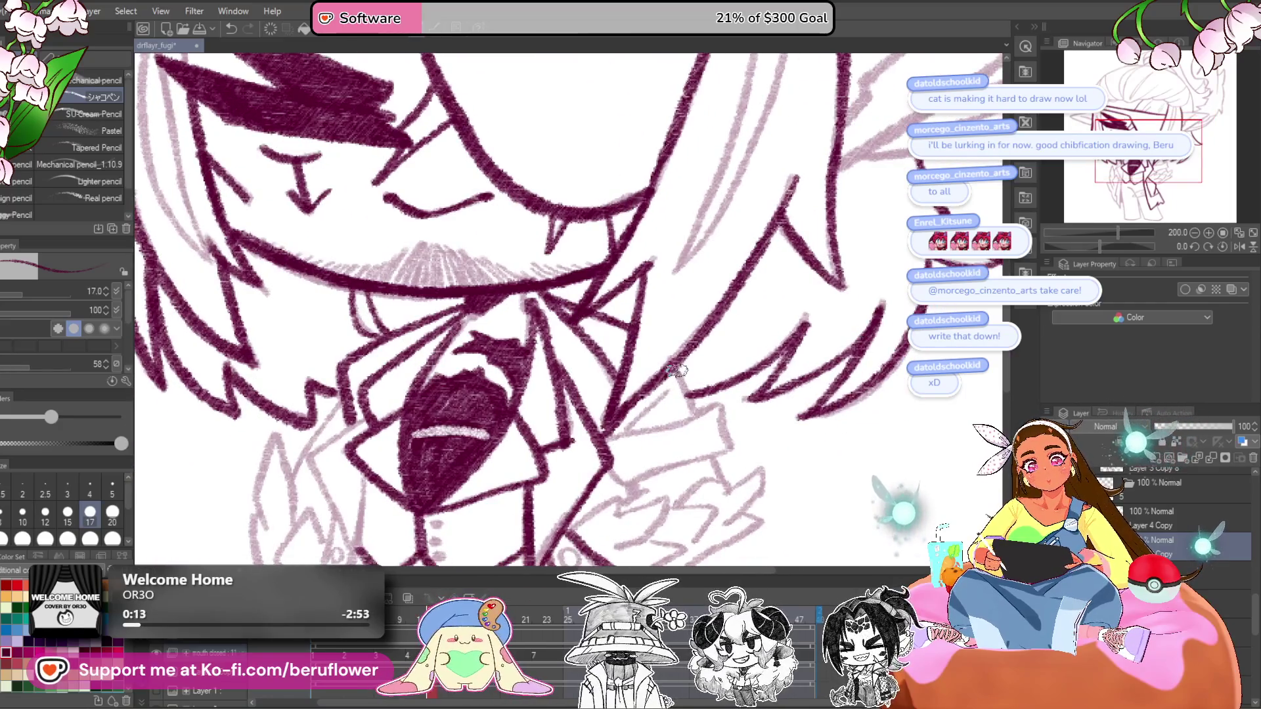
left_click_drag(615, 437, 670, 387)
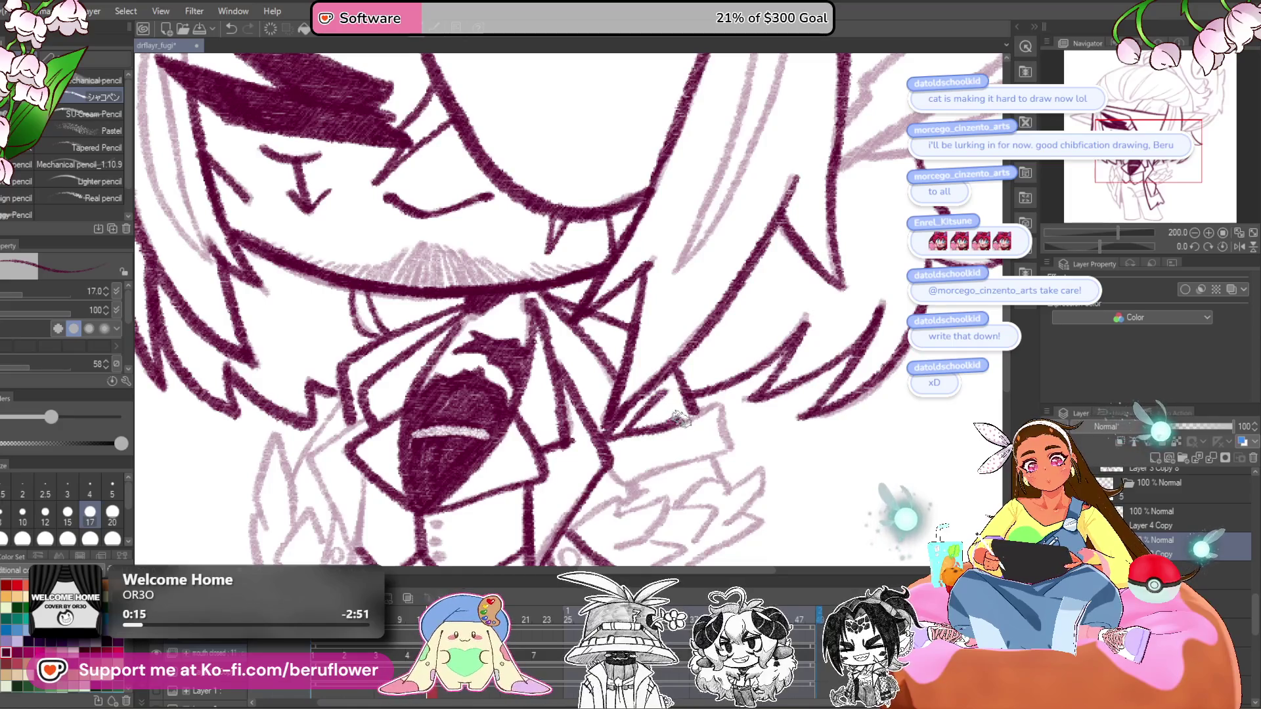
left_click_drag(739, 415, 738, 403)
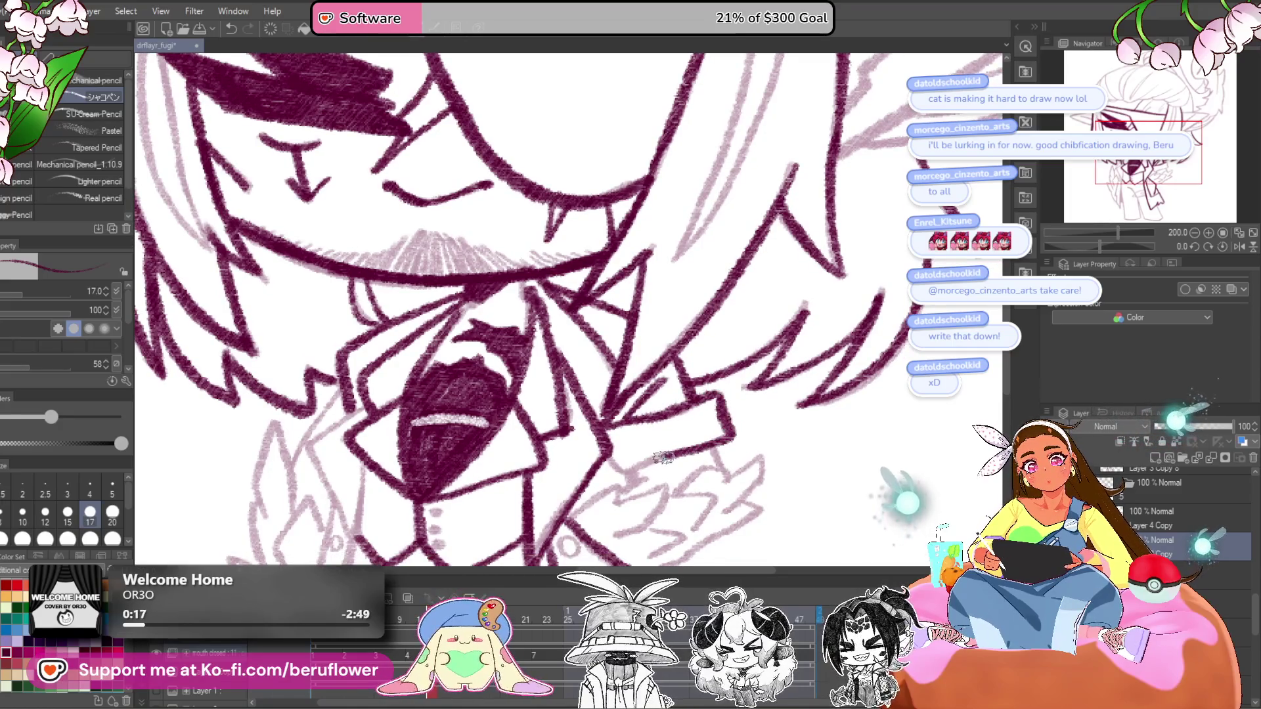
mouse_move(649, 479)
left_mouse_down()
mouse_move(651, 458)
mouse_move(707, 412)
left_mouse_up()
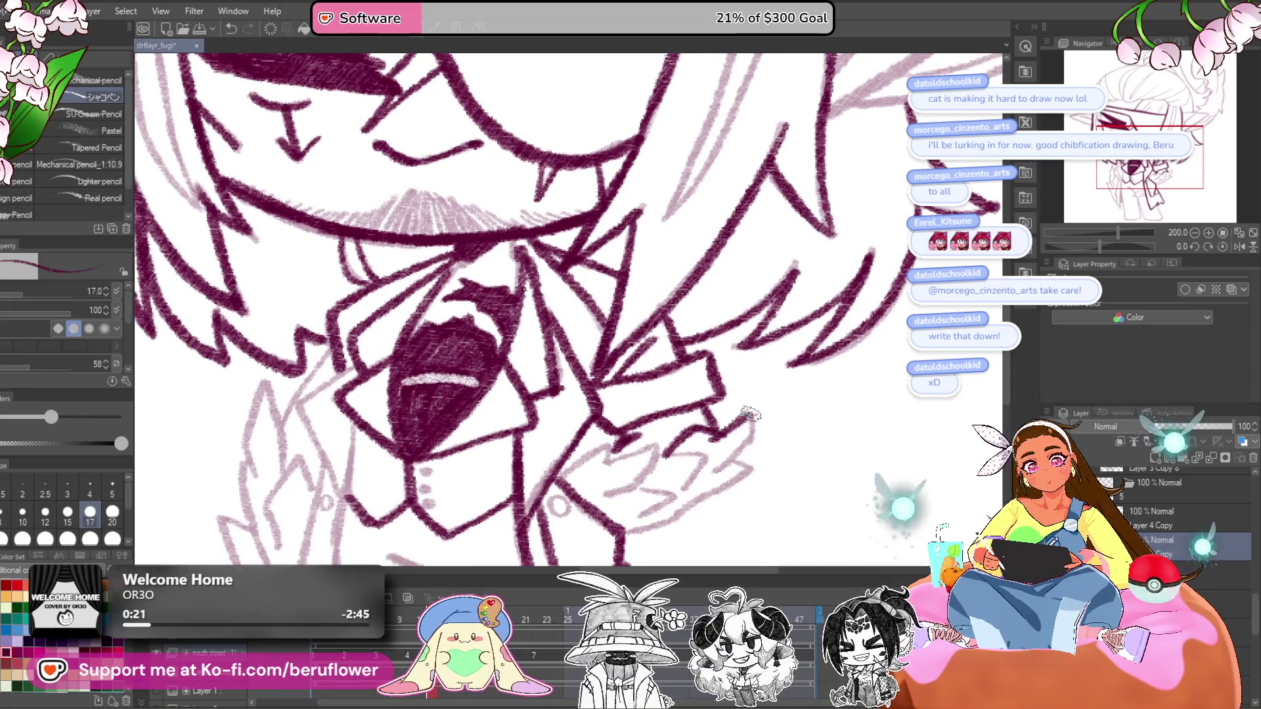
left_click_drag(713, 476, 793, 370)
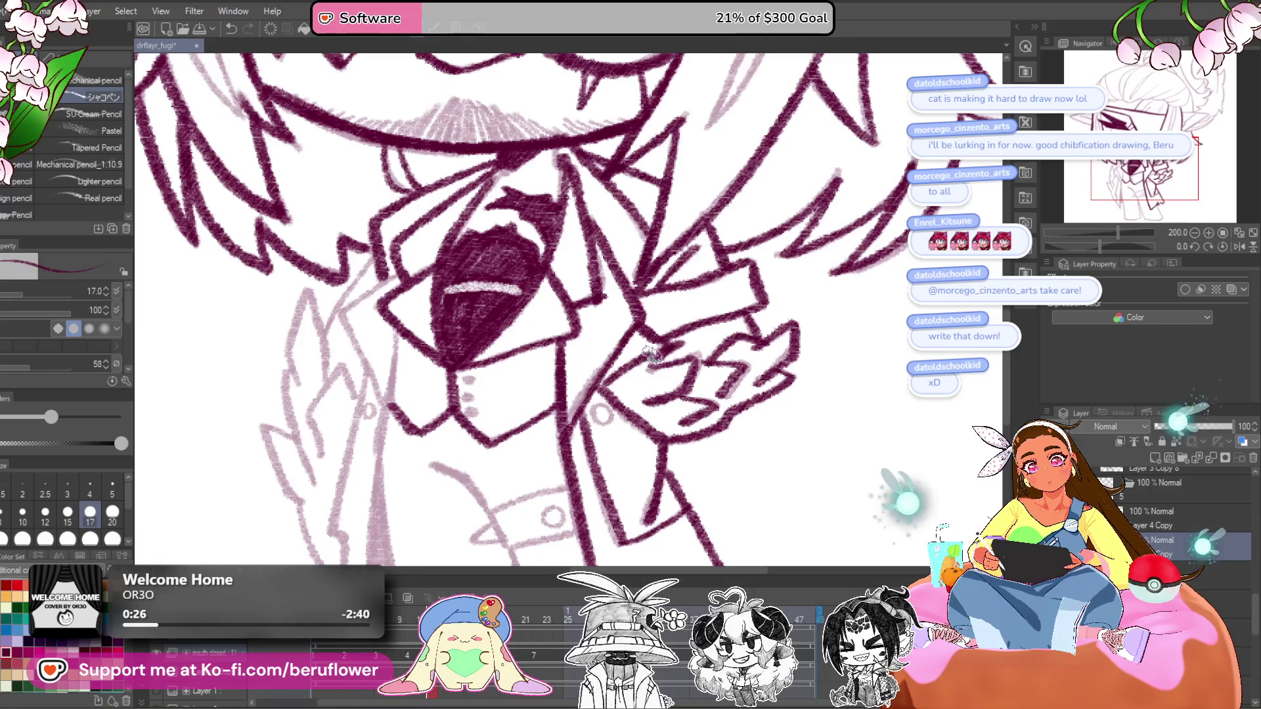
left_click_drag(695, 313, 695, 347)
left_click_drag(740, 405, 749, 332)
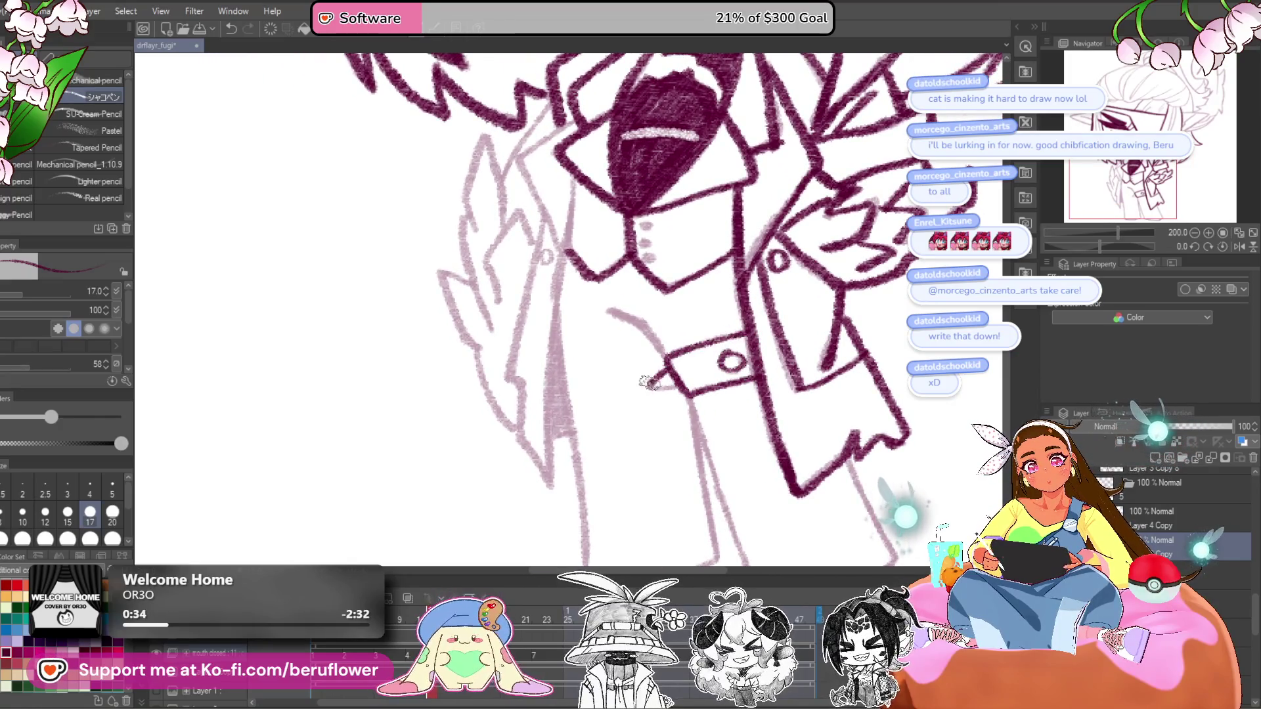
- Undo a stray stroke and trace the coat's right edge in dark pink
left_click_drag(736, 456, 579, 292)
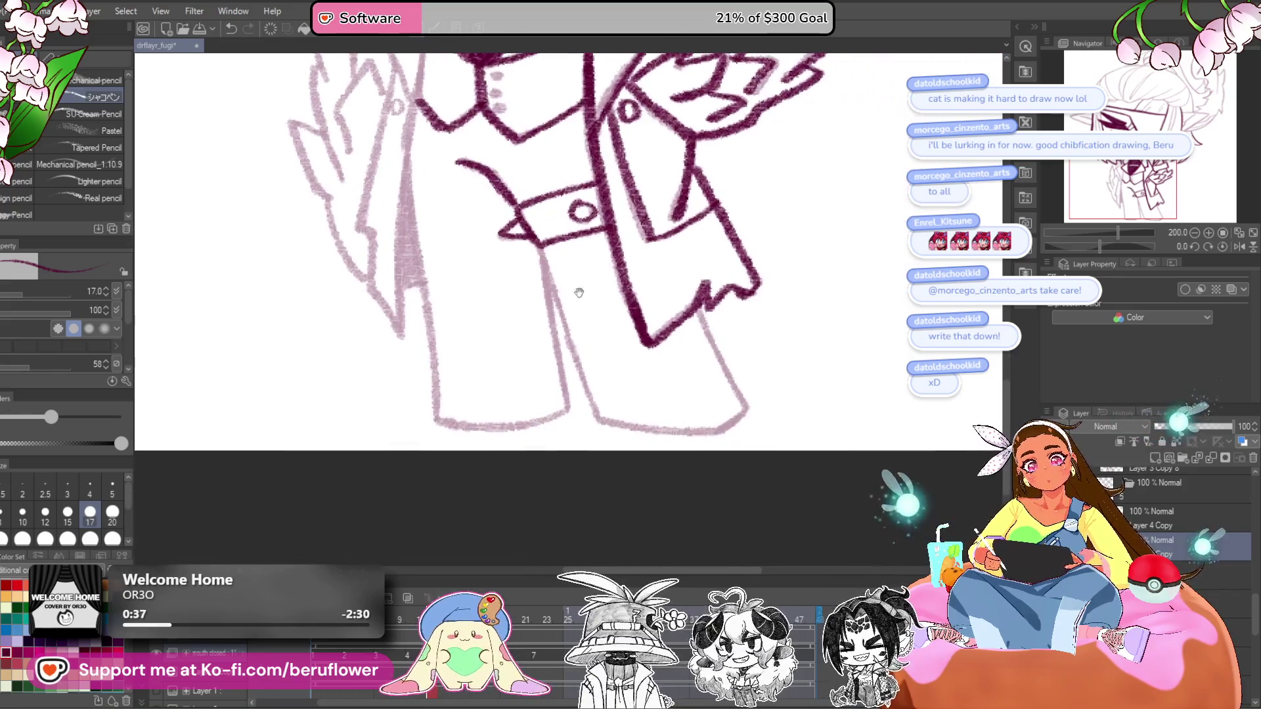
key("ctrl+z")
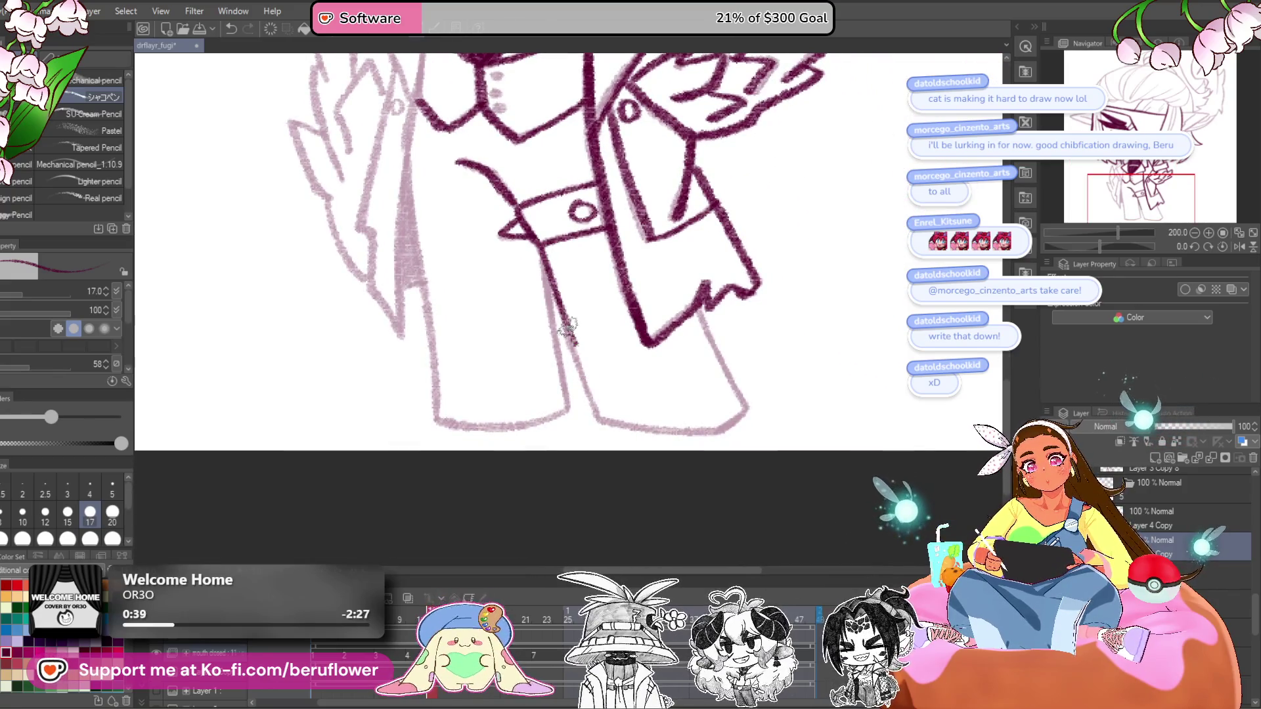
left_click_drag(734, 382, 764, 422)
left_click_drag(707, 336, 752, 434)
left_click_drag(1098, 247, 1131, 246)
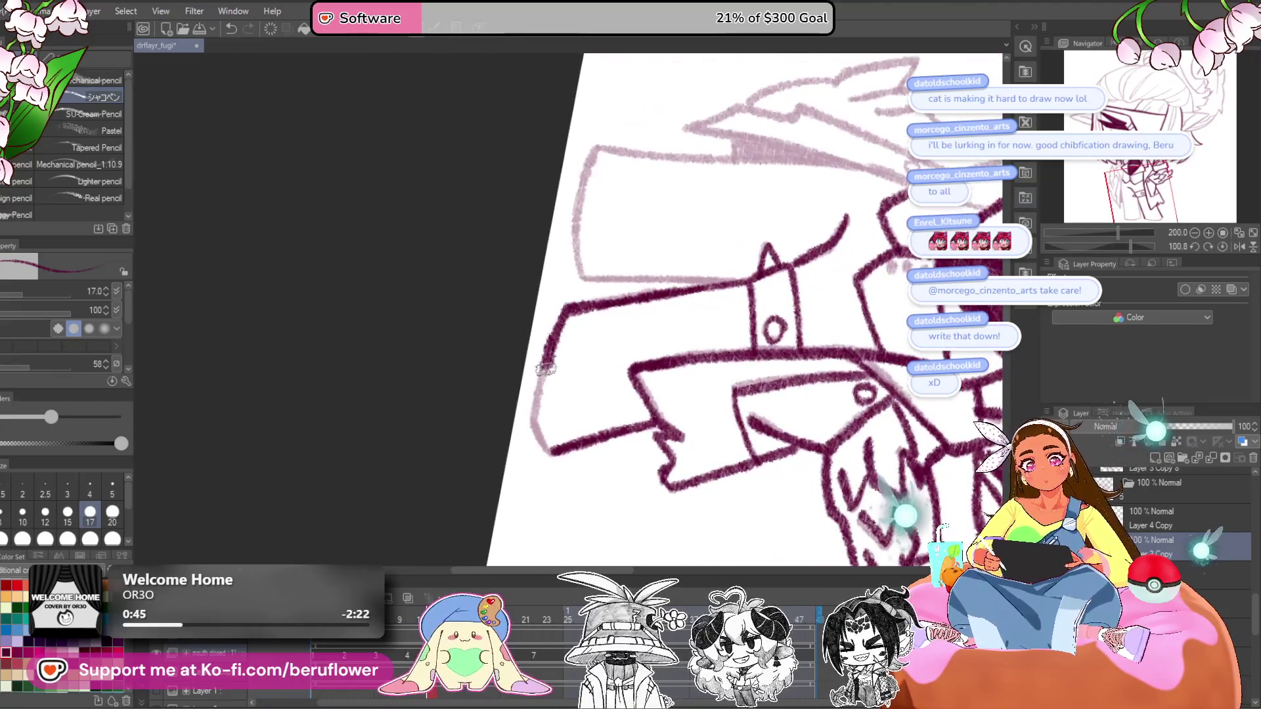
left_click(1224, 247)
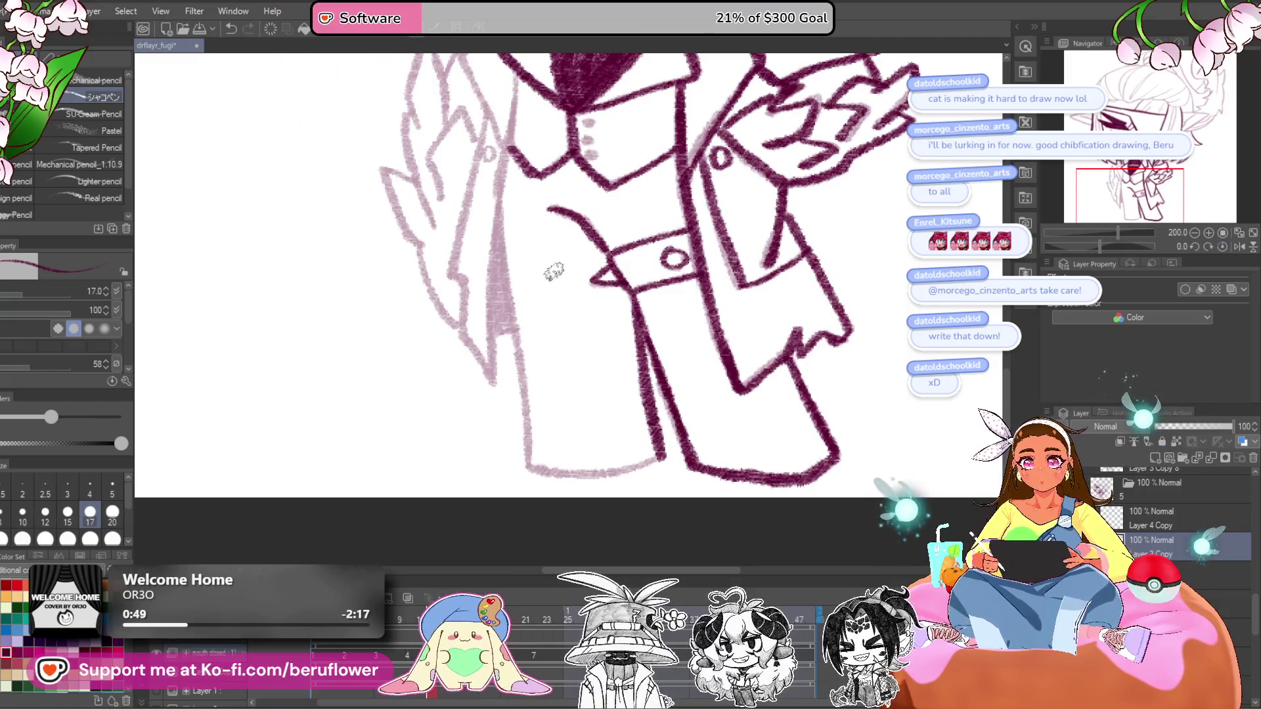
- Ink the coat's left edge downward and hatch shading along it
left_click_drag(501, 226, 512, 314)
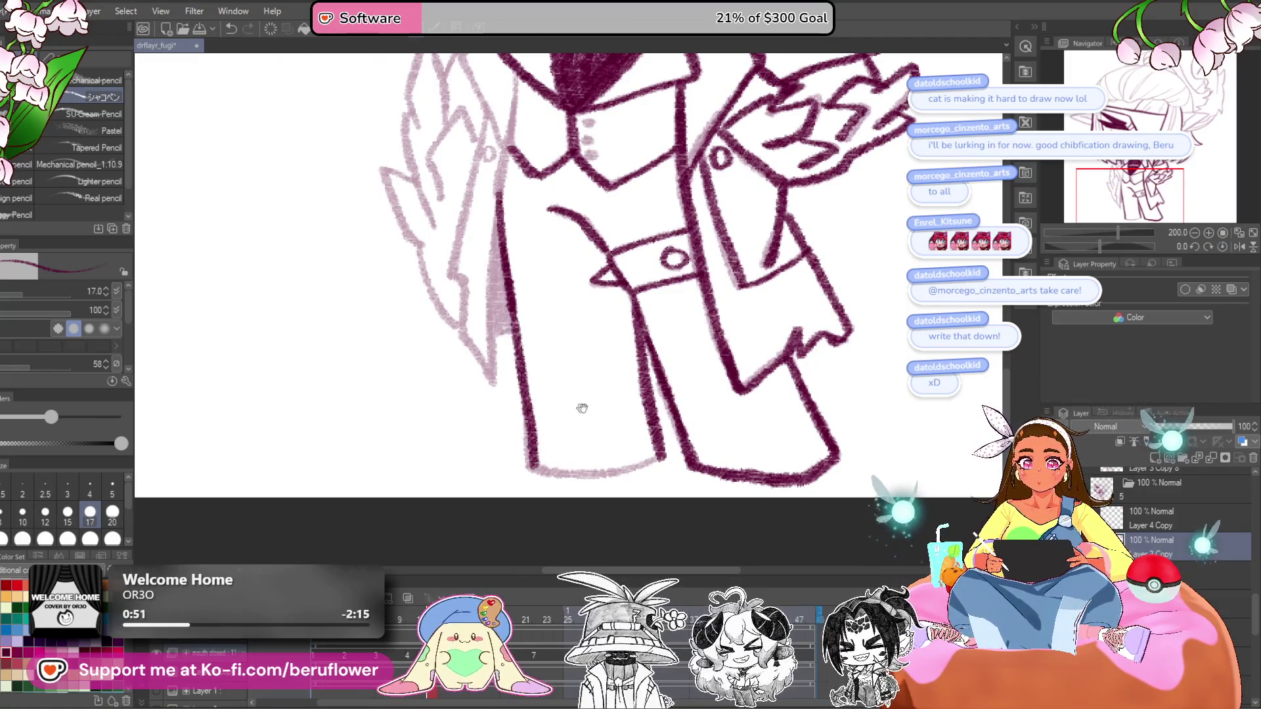
left_click_drag(582, 408, 616, 416)
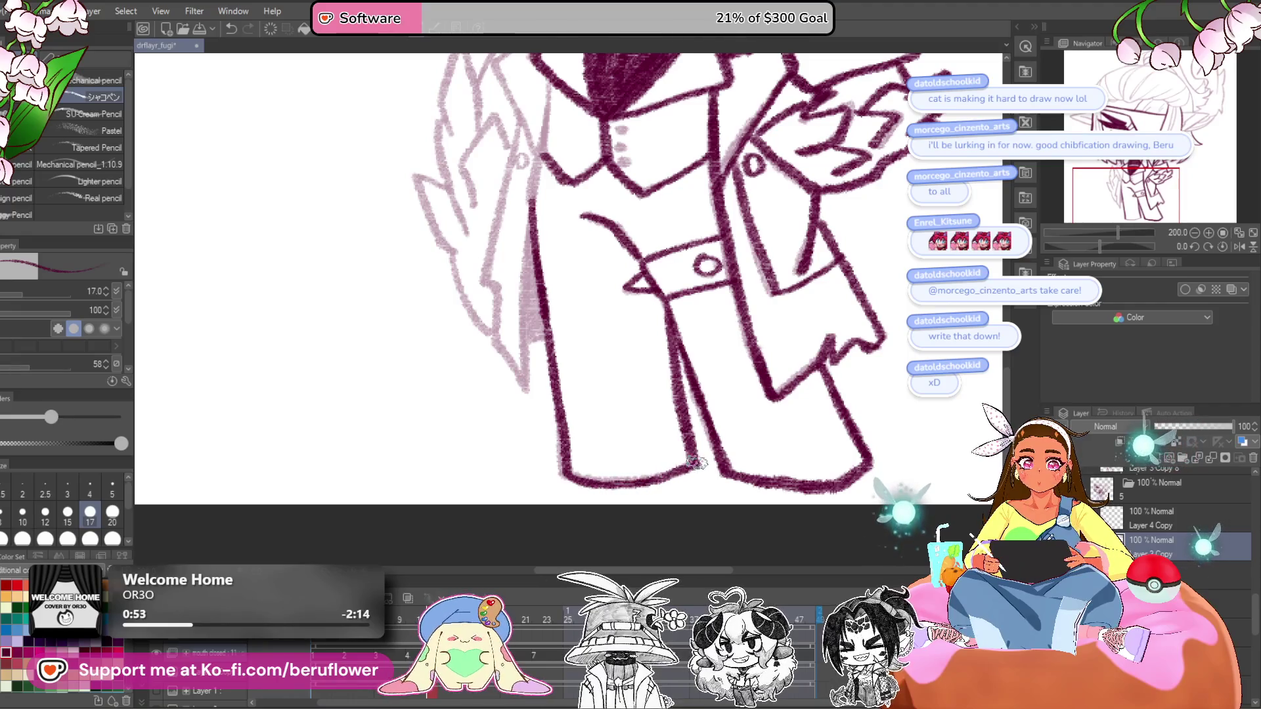
scroll(692, 453, "down", 5)
scroll(692, 454, "up", 5)
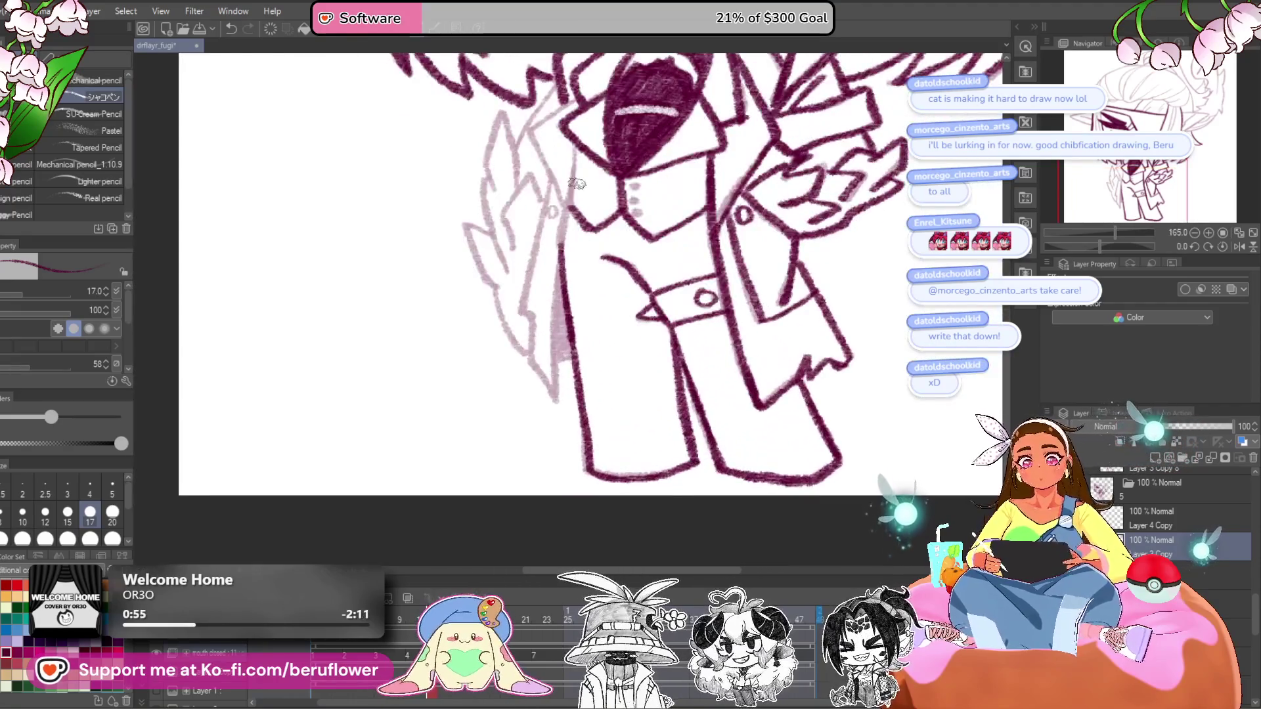
scroll(577, 184, "up", 2)
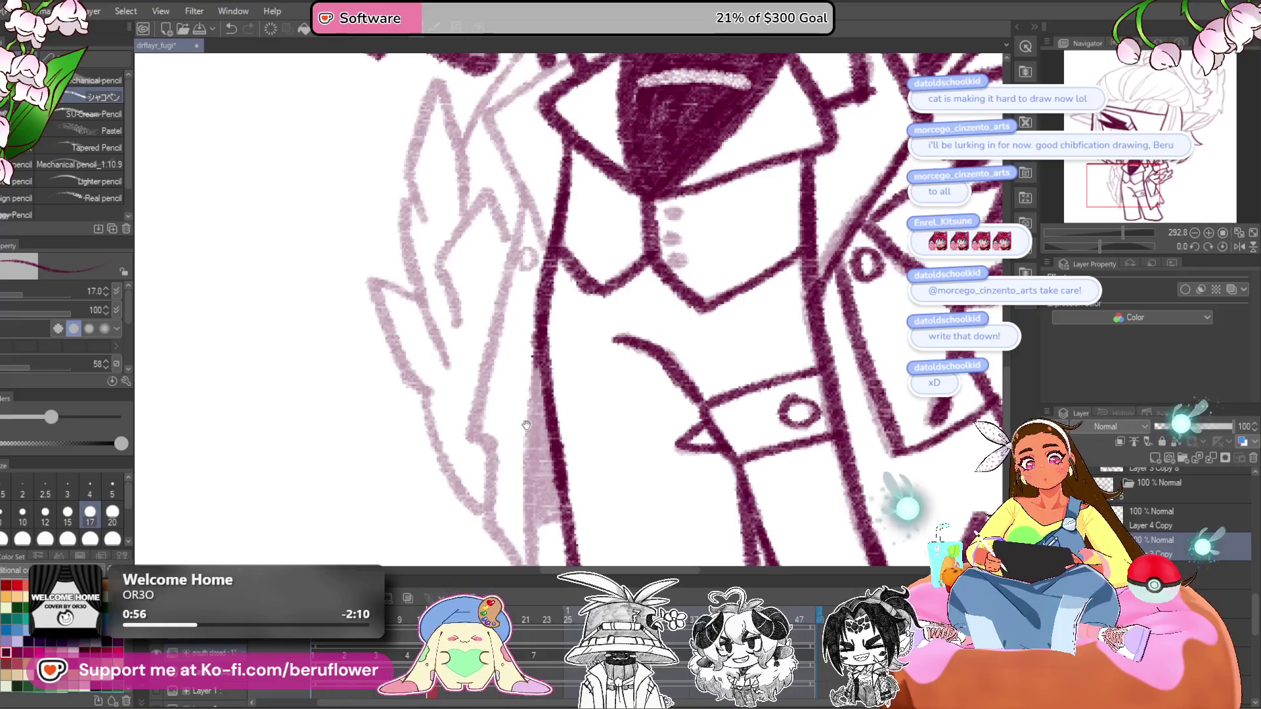
left_click_drag(526, 425, 527, 334)
left_click_drag(541, 259, 535, 441)
left_click_drag(536, 342, 533, 472)
mouse_move(529, 97)
left_mouse_down()
mouse_move(529, 187)
mouse_move(476, 420)
mouse_move(496, 482)
left_mouse_up()
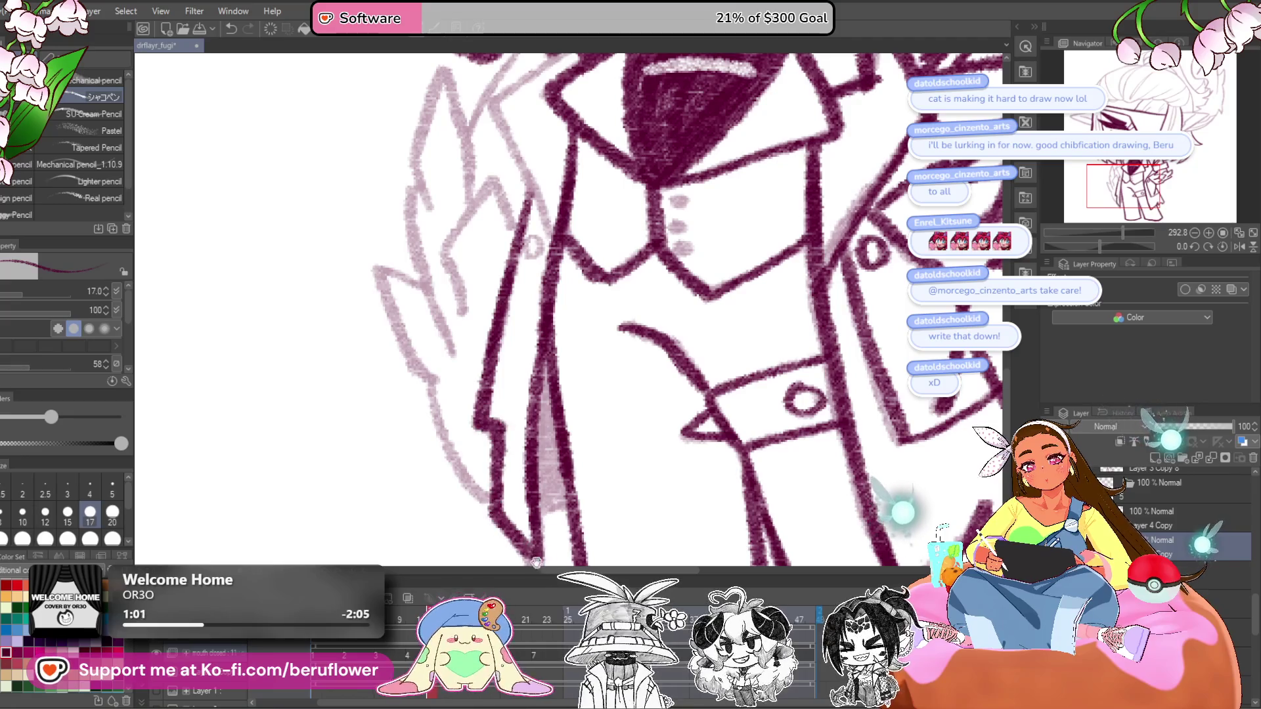
- Hatch the narrow wedge between the coat lines, then view the whole drawing
left_click_drag(536, 563, 508, 418)
mouse_move(523, 290)
left_mouse_down()
mouse_move(516, 342)
mouse_move(525, 337)
left_mouse_up()
scroll(525, 318, "up", 5)
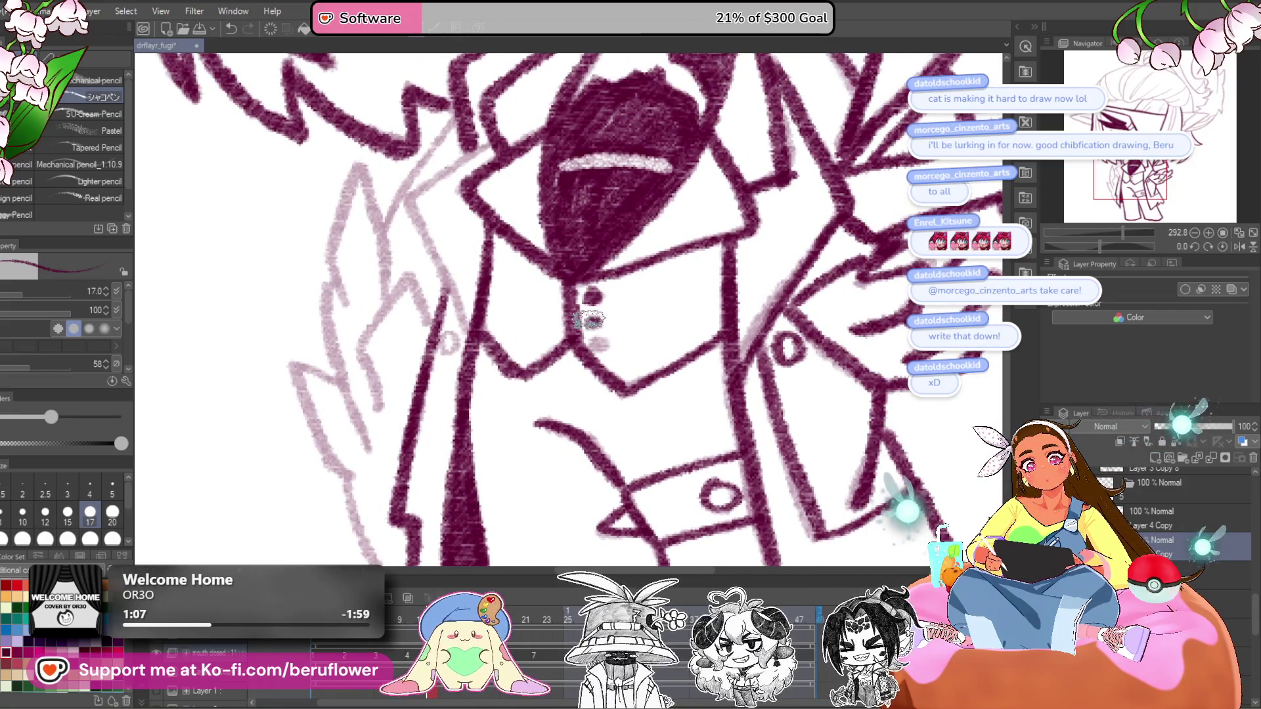
scroll(598, 332, "down", 5)
scroll(525, 309, "up", 4)
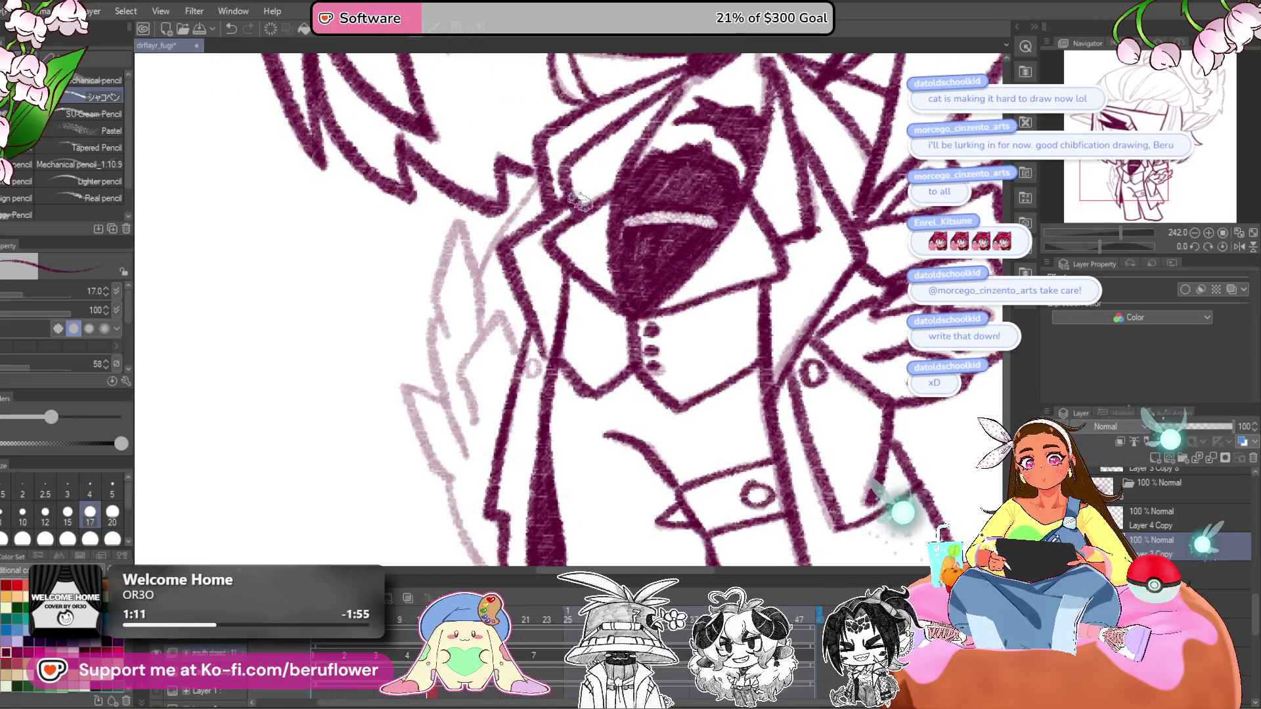
left_click_drag(527, 368, 562, 355)
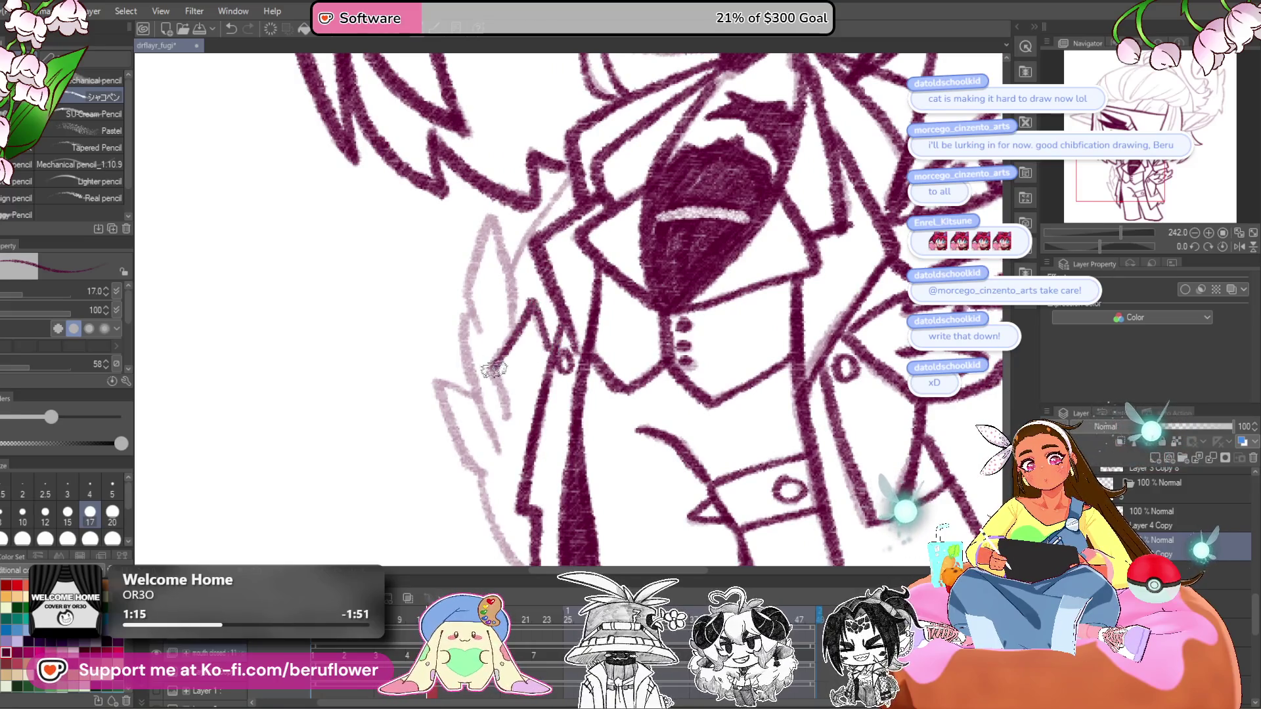
scroll(506, 349, "up", 3)
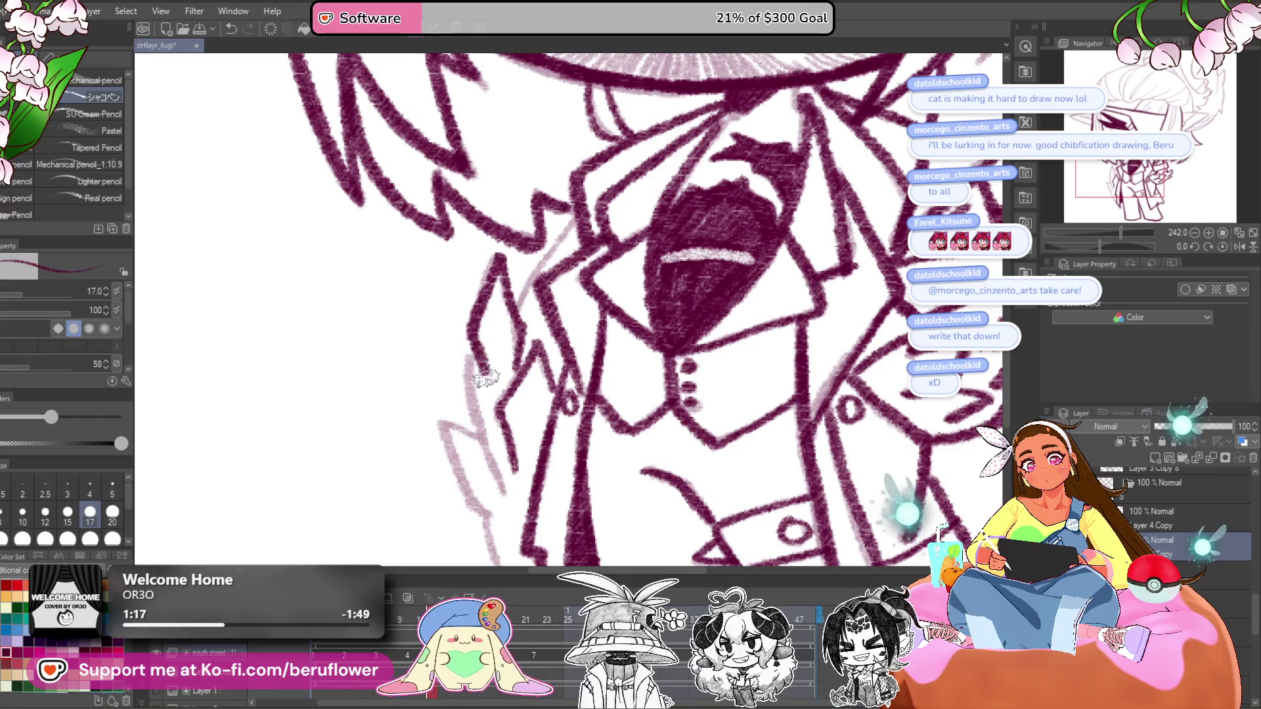
left_click_drag(505, 503, 496, 340)
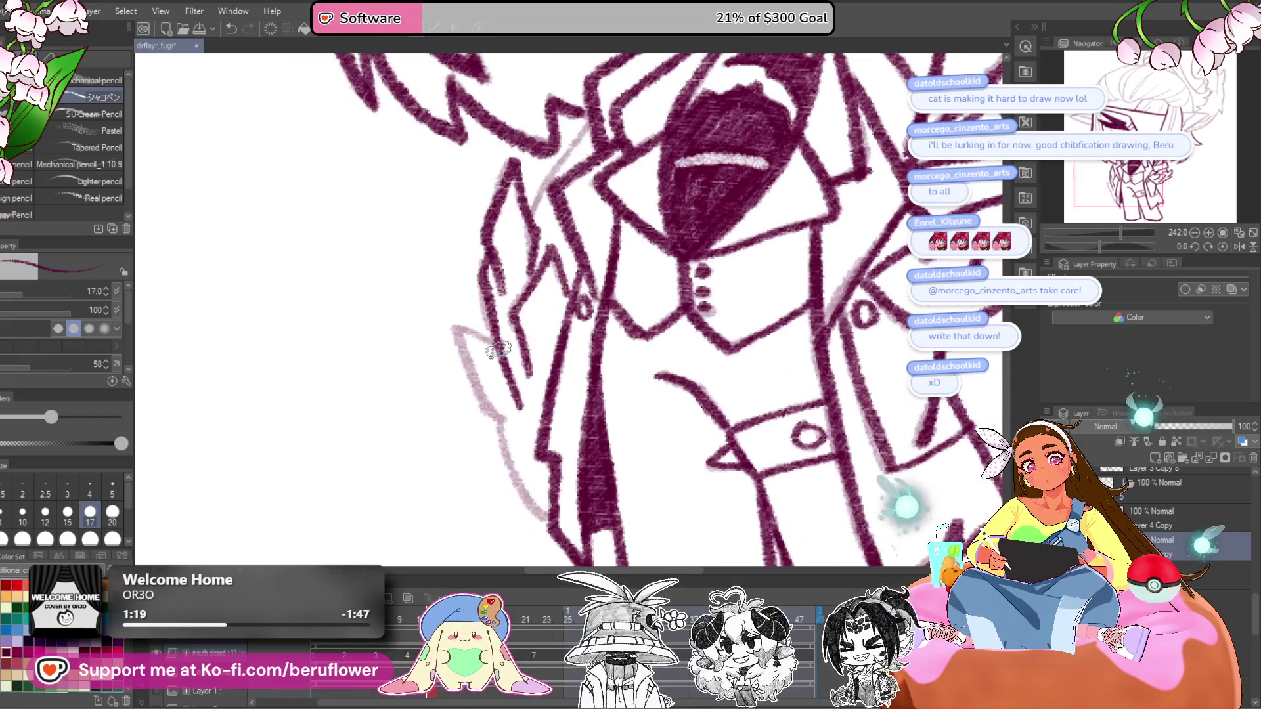
left_click_drag(485, 408, 492, 327)
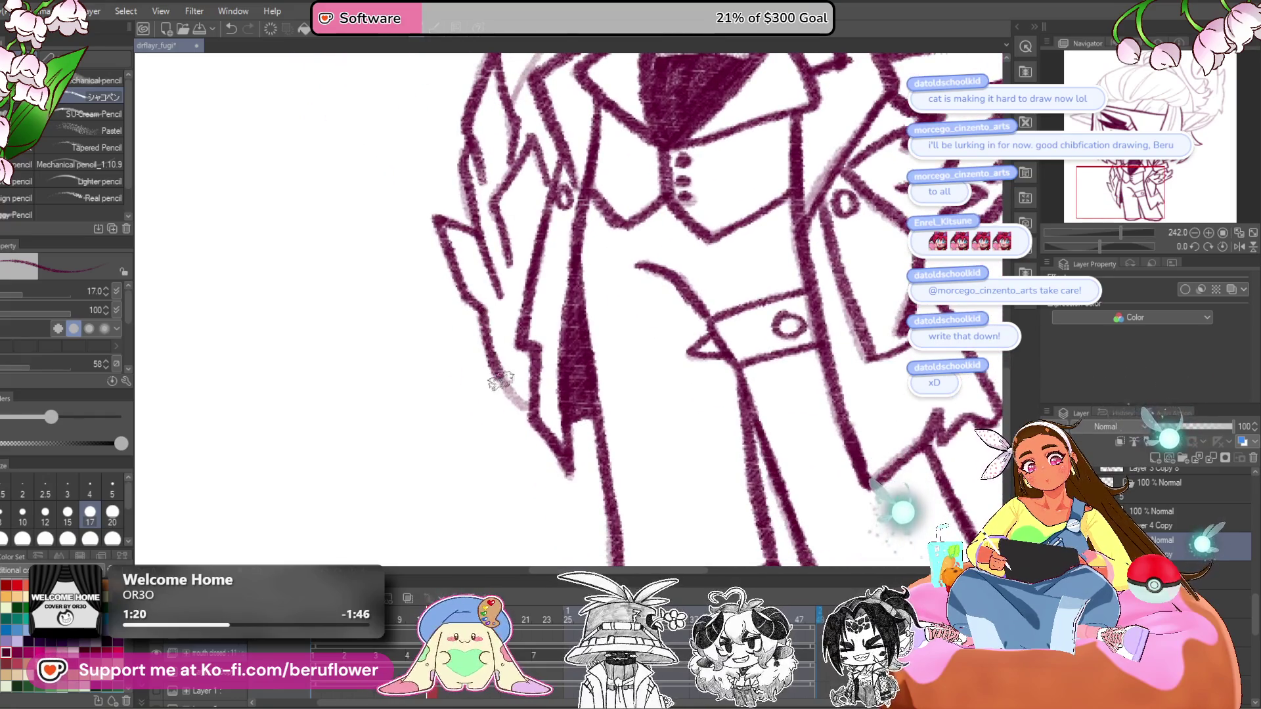
key("ctrl+0")
- Hatch the eyepatch below its top band in dark pink
scroll(611, 352, "up", 5)
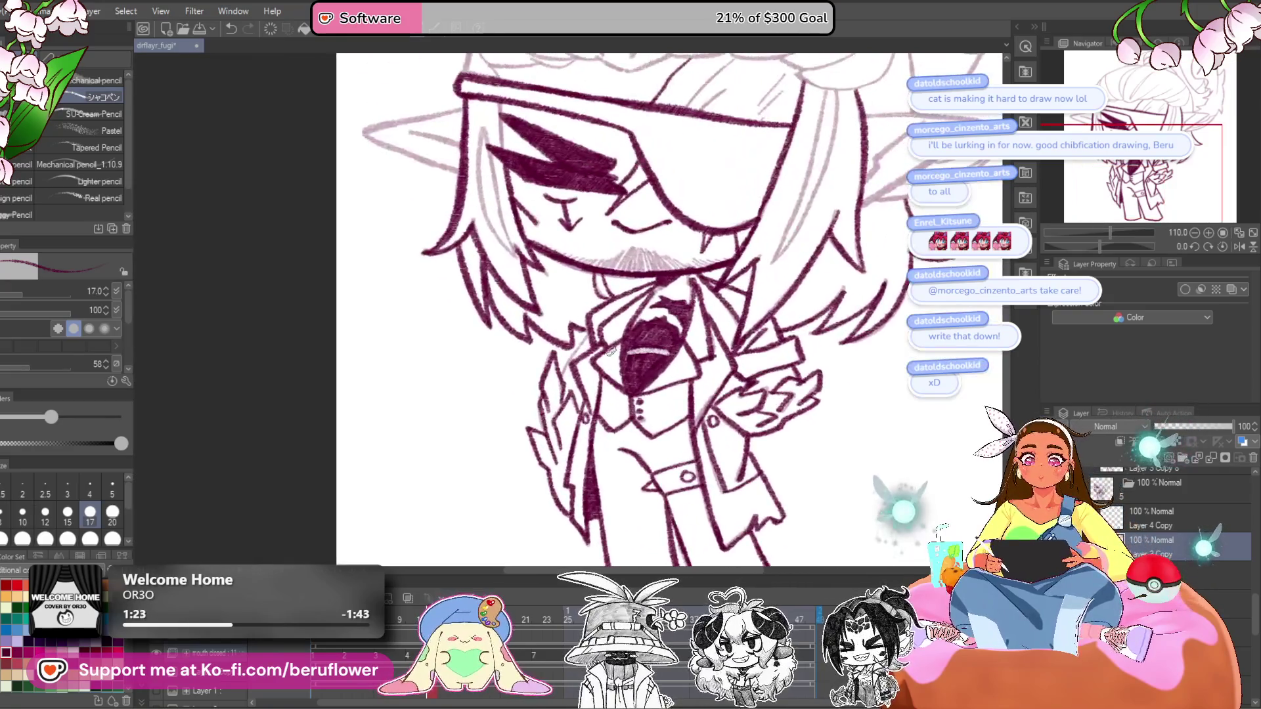
scroll(611, 352, "up", 3)
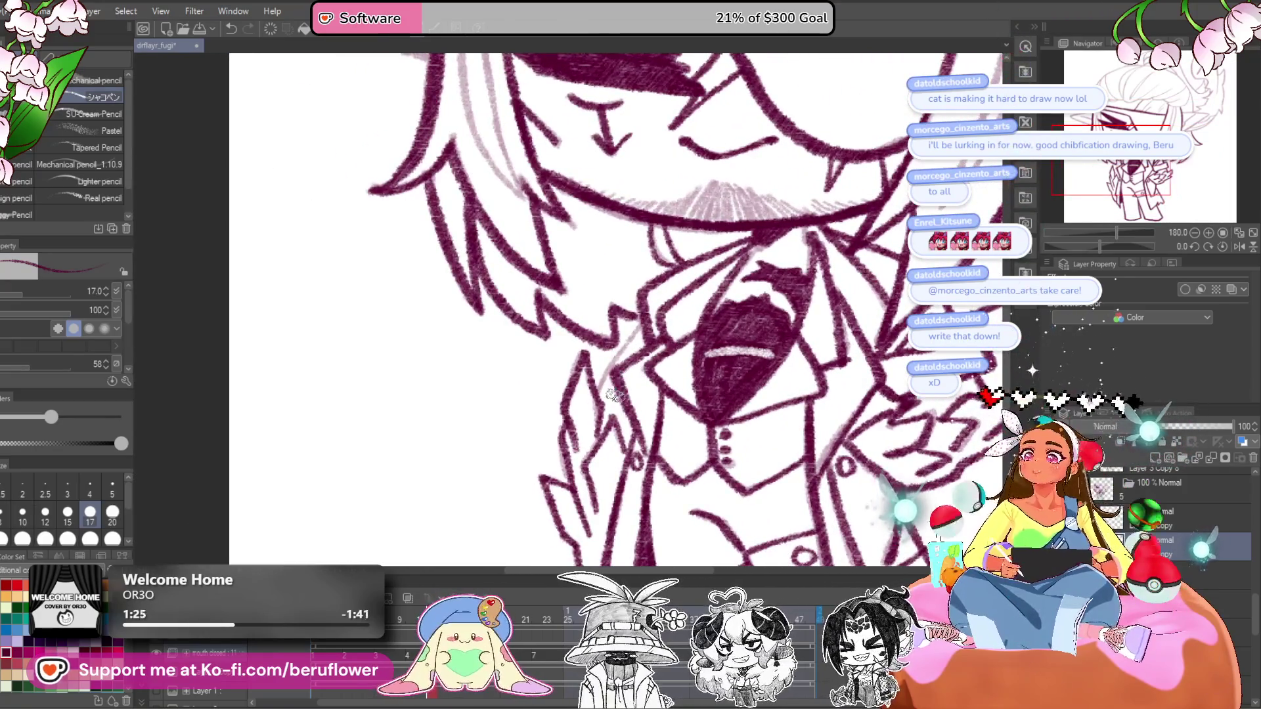
left_click_drag(612, 403, 625, 421)
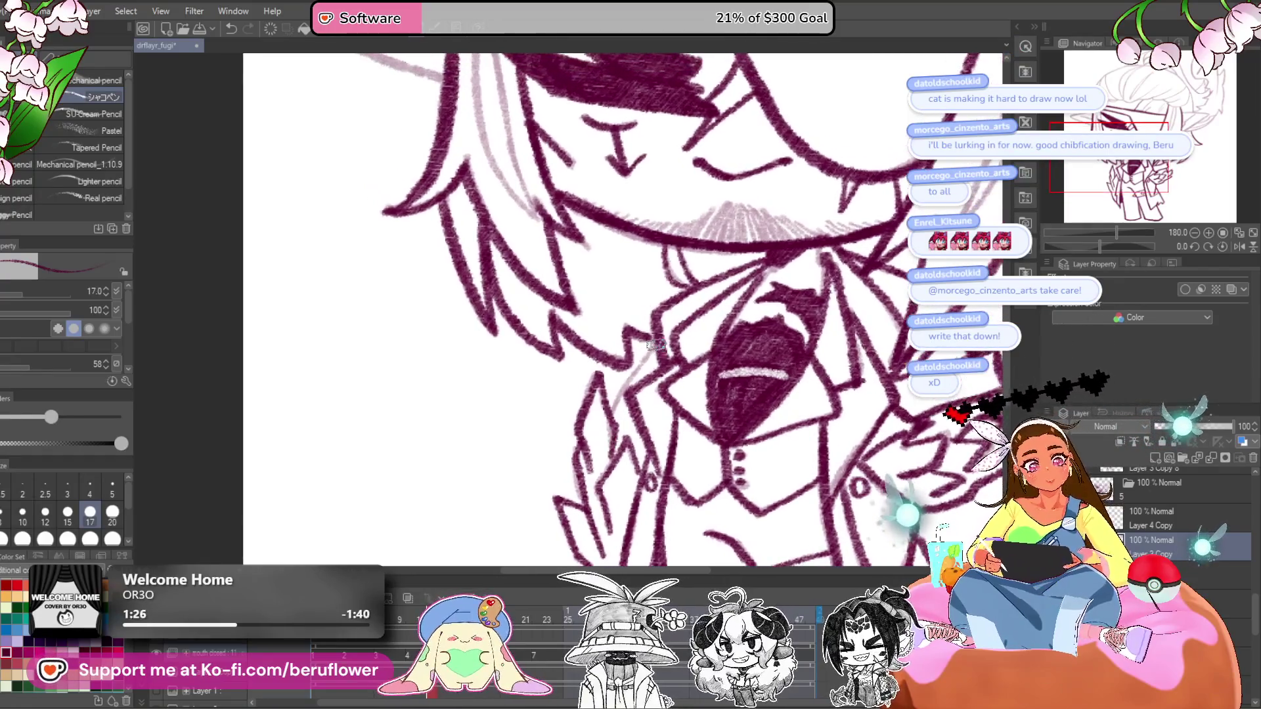
scroll(647, 353, "down", 5)
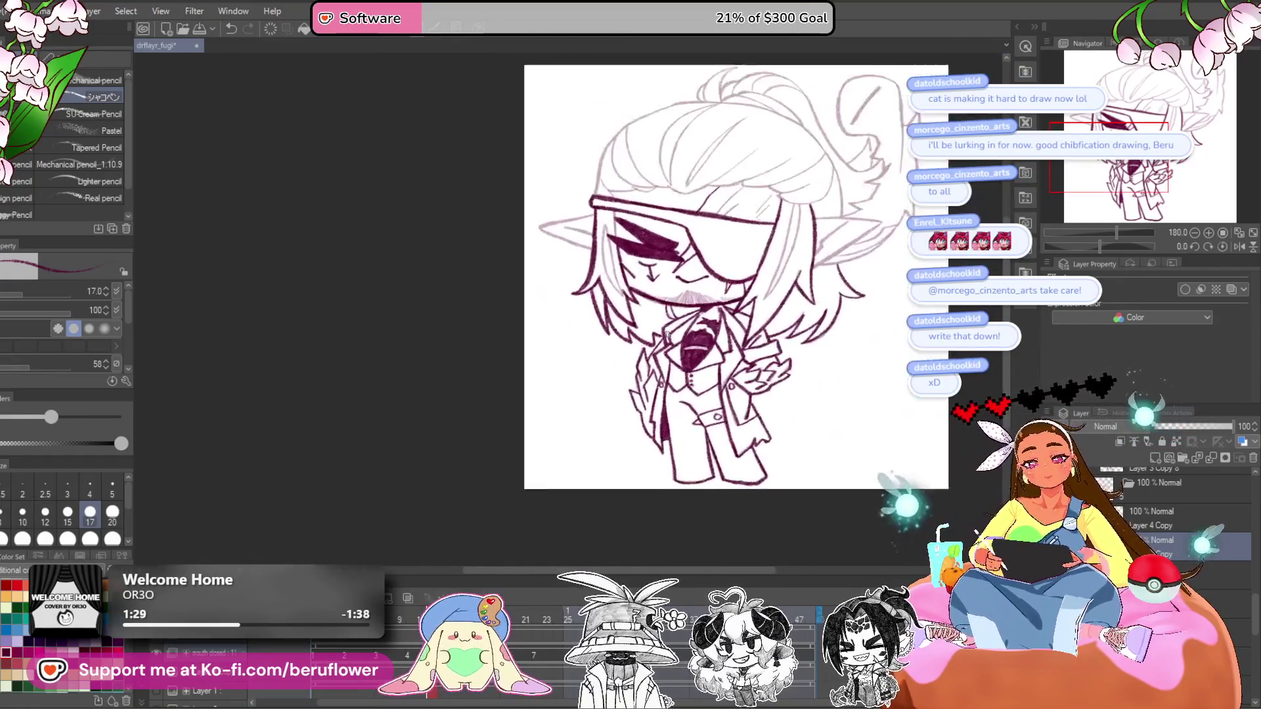
scroll(692, 371, "up", 5)
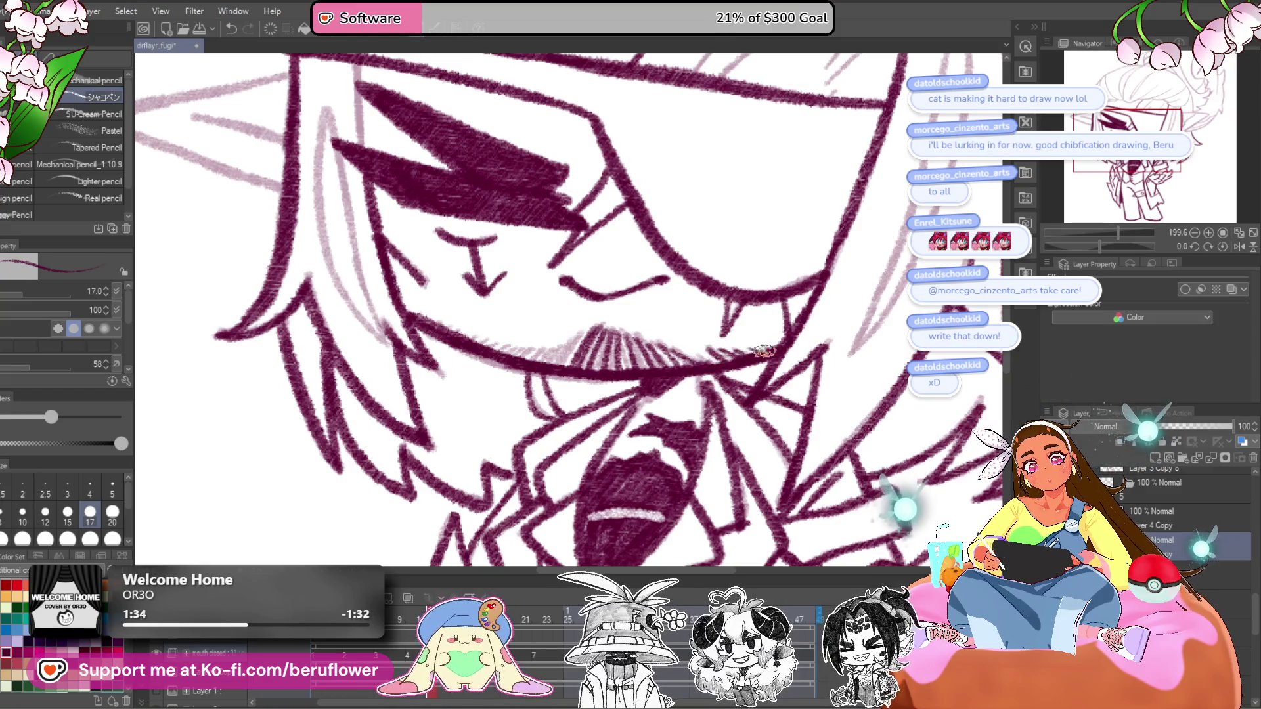
left_click_drag(762, 351, 805, 363)
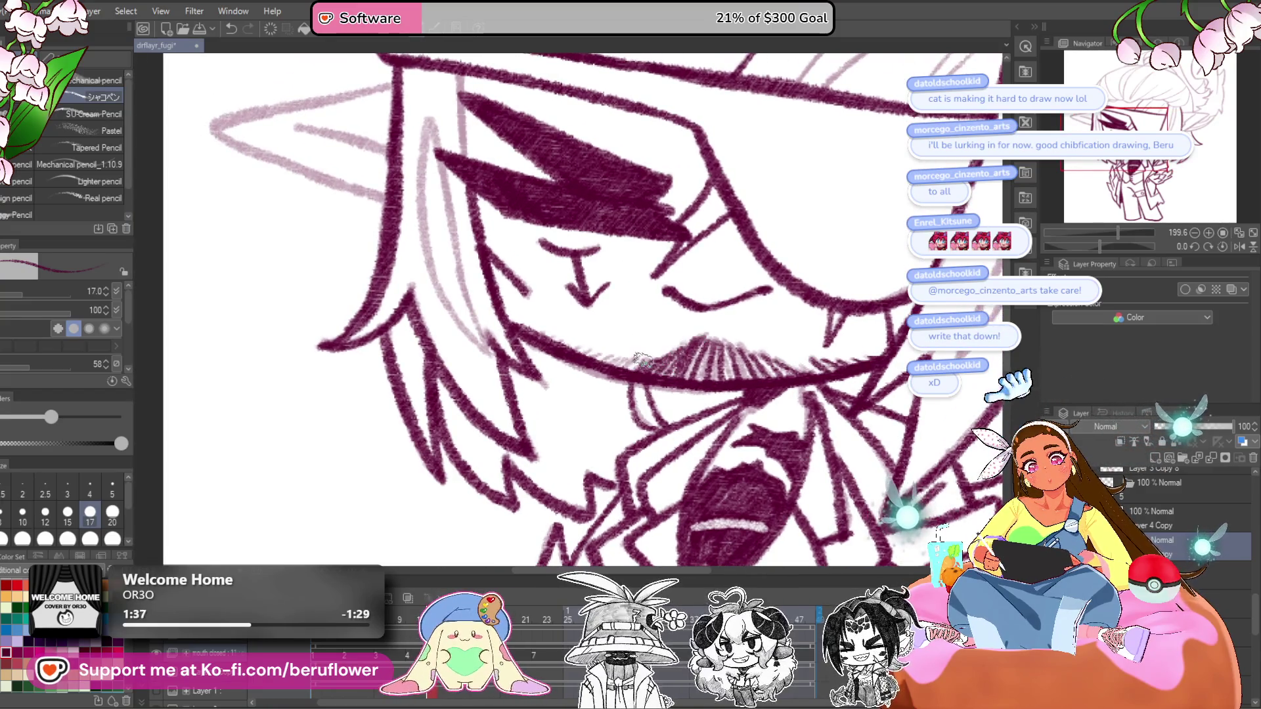
scroll(538, 353, "down", 6)
scroll(749, 339, "up", 3)
scroll(749, 340, "up", 4)
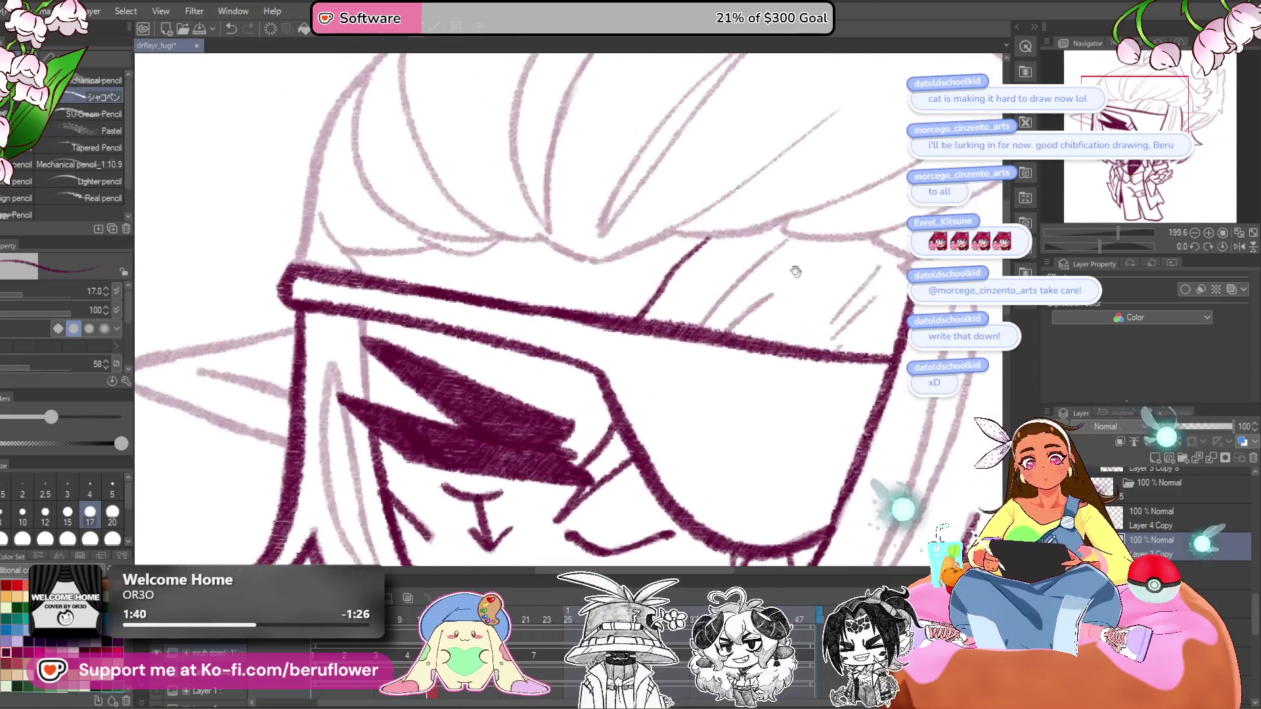
mouse_move(812, 294)
left_mouse_down()
mouse_move(752, 355)
mouse_move(751, 379)
left_mouse_up()
- Ink the long hair strand running down from the ear
scroll(777, 355, "down", 5)
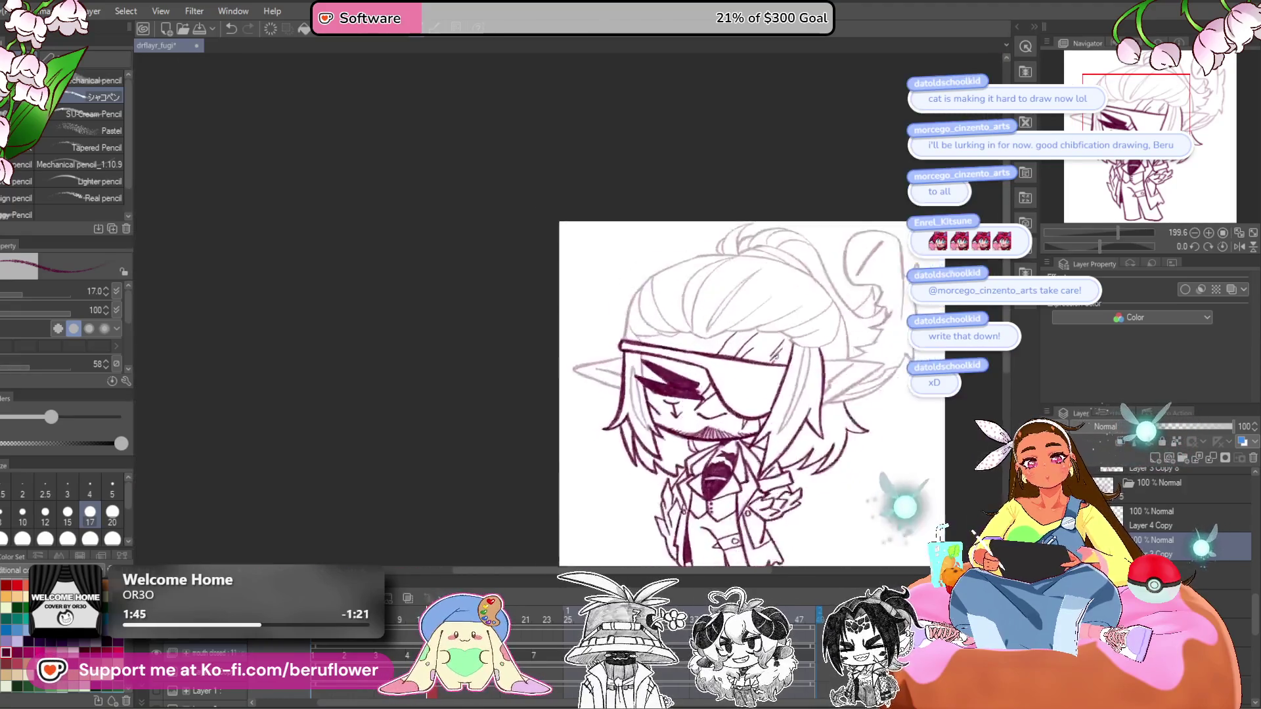
scroll(723, 329, "up", 4)
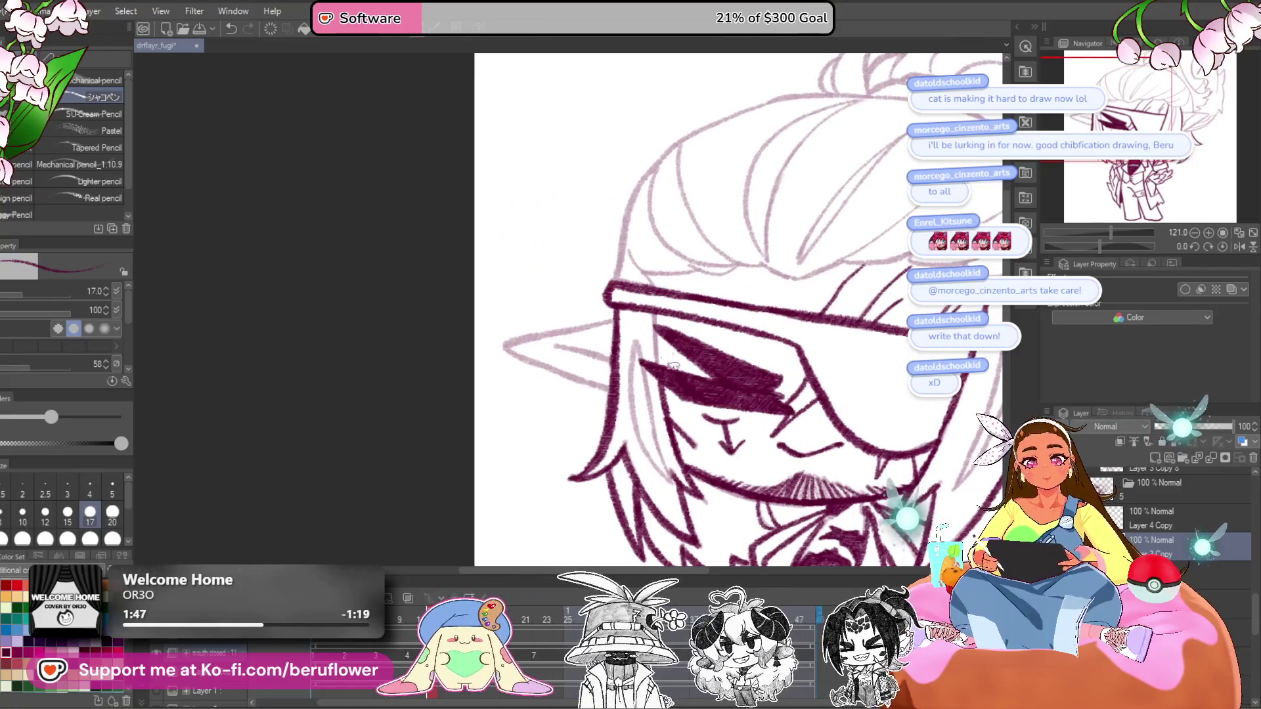
scroll(629, 348, "up", 3)
left_click_drag(623, 217, 615, 299)
mouse_move(624, 241)
left_mouse_down()
mouse_move(634, 388)
mouse_move(690, 490)
left_mouse_up()
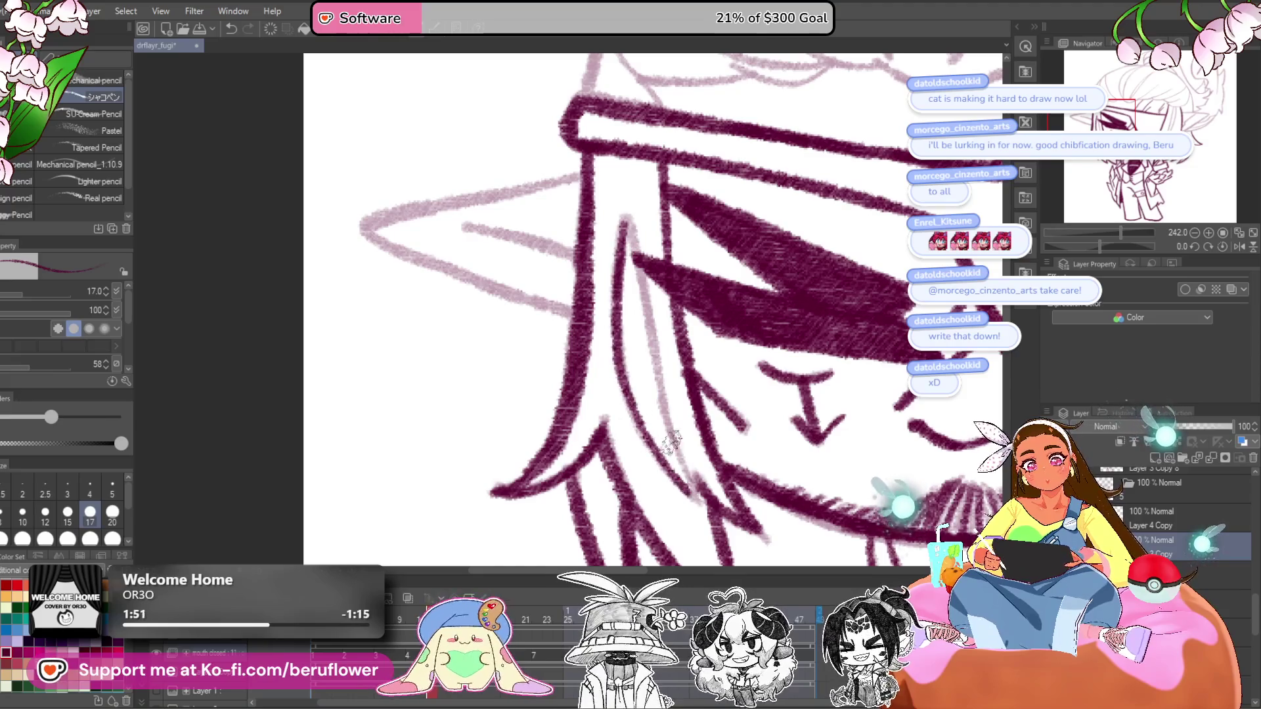
left_click_drag(622, 216, 684, 467)
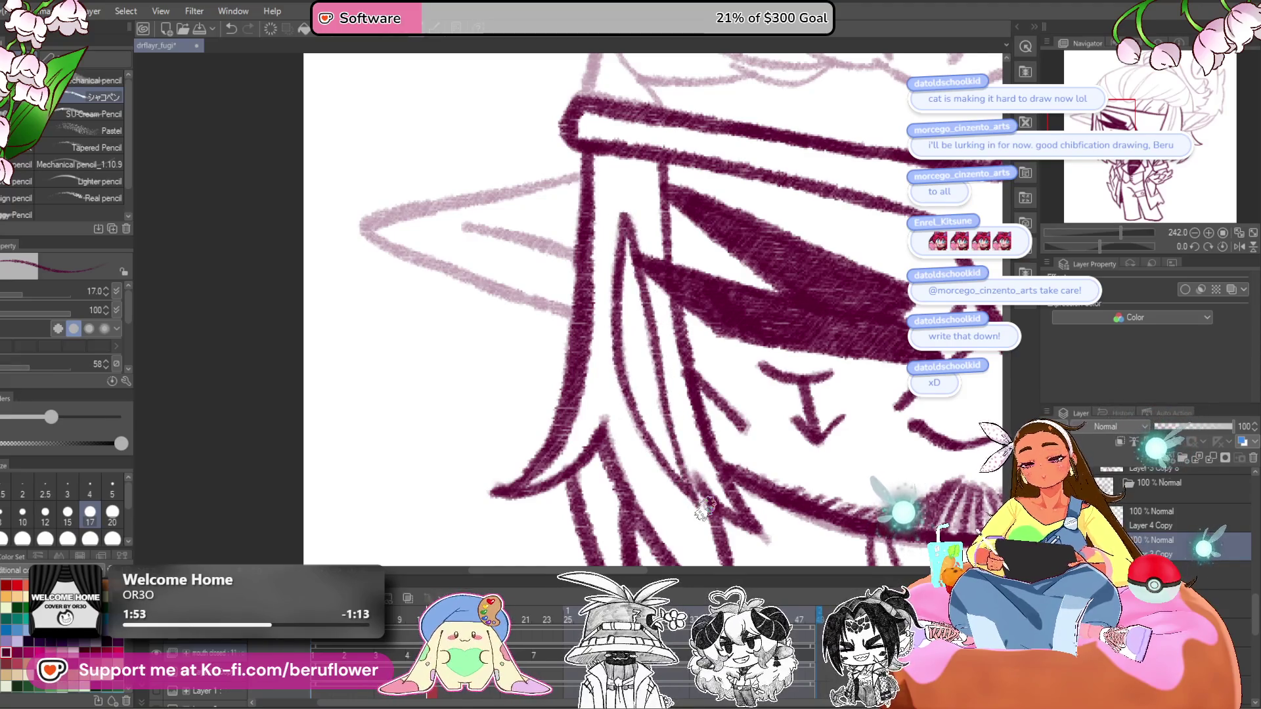
- Trace the pointed ear's outer, lower-right and inner lines in dark pink
scroll(704, 509, "down", 2)
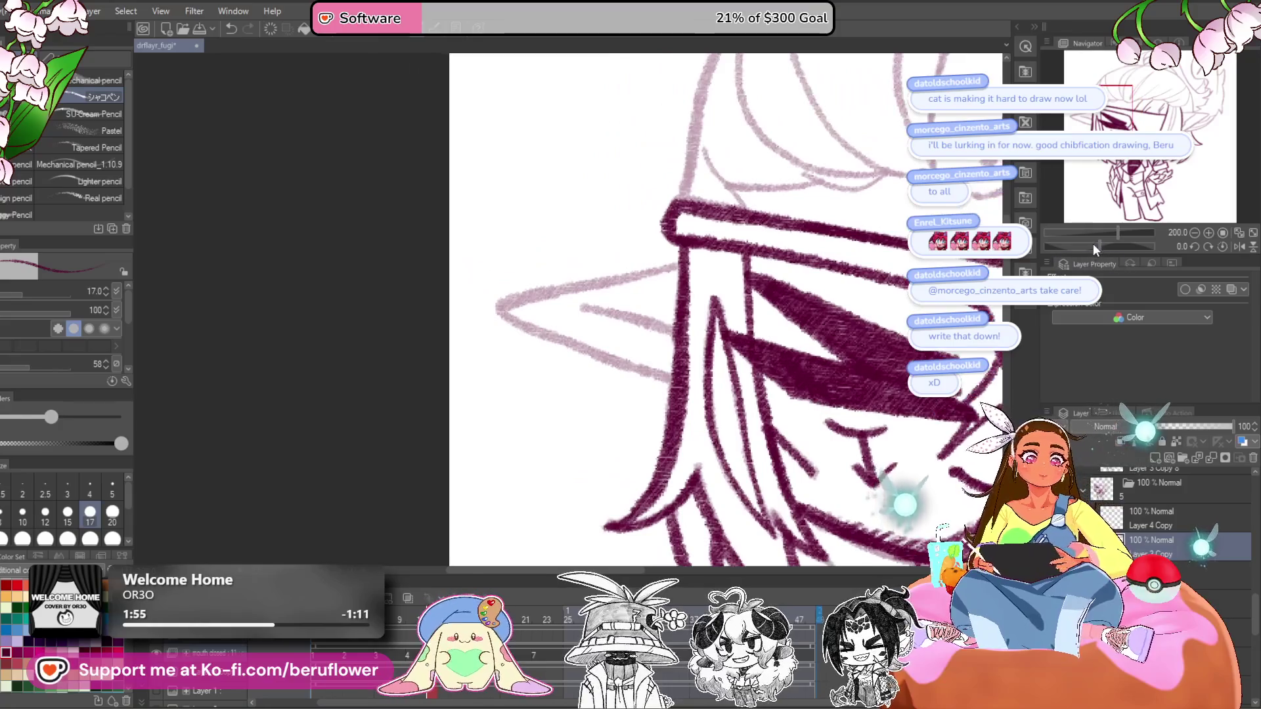
left_click_drag(1093, 248, 1080, 248)
scroll(627, 309, "up", 4)
scroll(627, 308, "down", 2)
mouse_move(614, 212)
left_mouse_down()
mouse_move(541, 486)
mouse_move(586, 472)
mouse_move(749, 325)
mouse_move(782, 277)
left_mouse_up()
left_click_drag(595, 383, 680, 288)
scroll(707, 259, "down", 3)
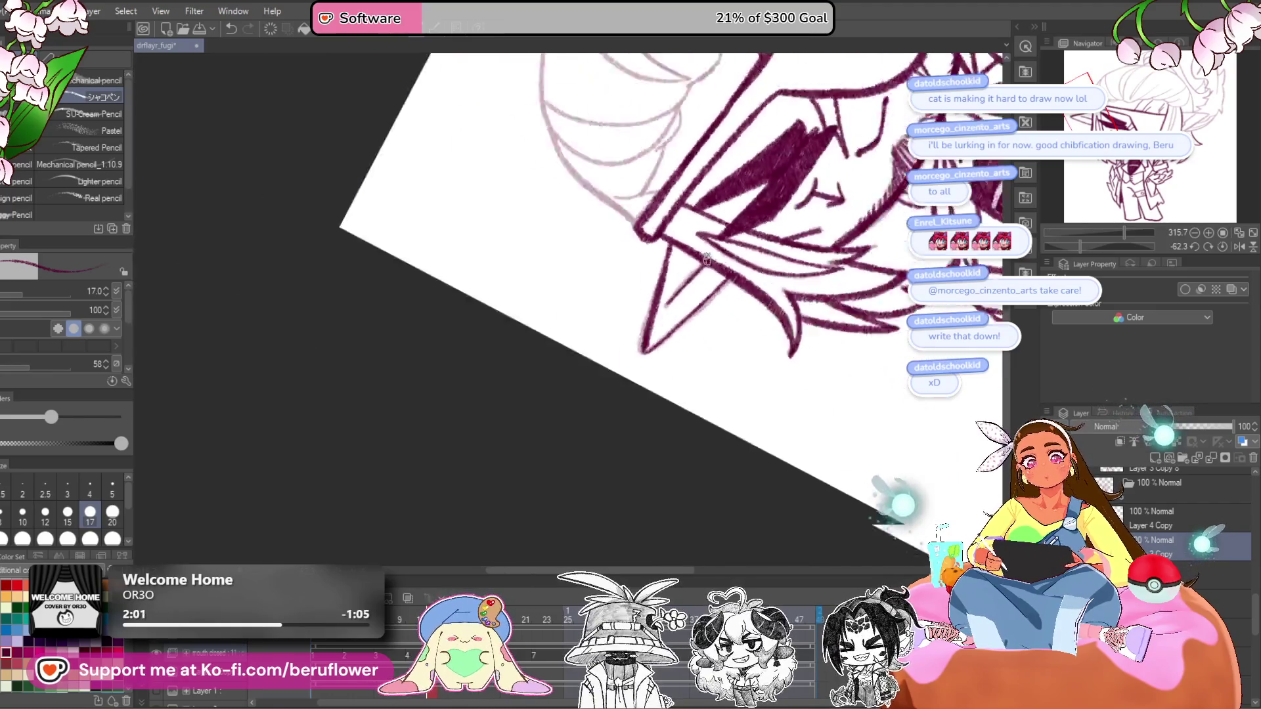
scroll(707, 259, "down", 5)
- Add the remaining ear strokes, then reset the canvas rotation to upright
left_click_drag(1109, 242, 1090, 243)
scroll(688, 306, "up", 5)
scroll(688, 306, "up", 2)
mouse_move(627, 328)
left_mouse_down()
mouse_move(844, 184)
mouse_move(772, 175)
mouse_move(650, 473)
left_mouse_up()
left_click_drag(657, 263, 633, 386)
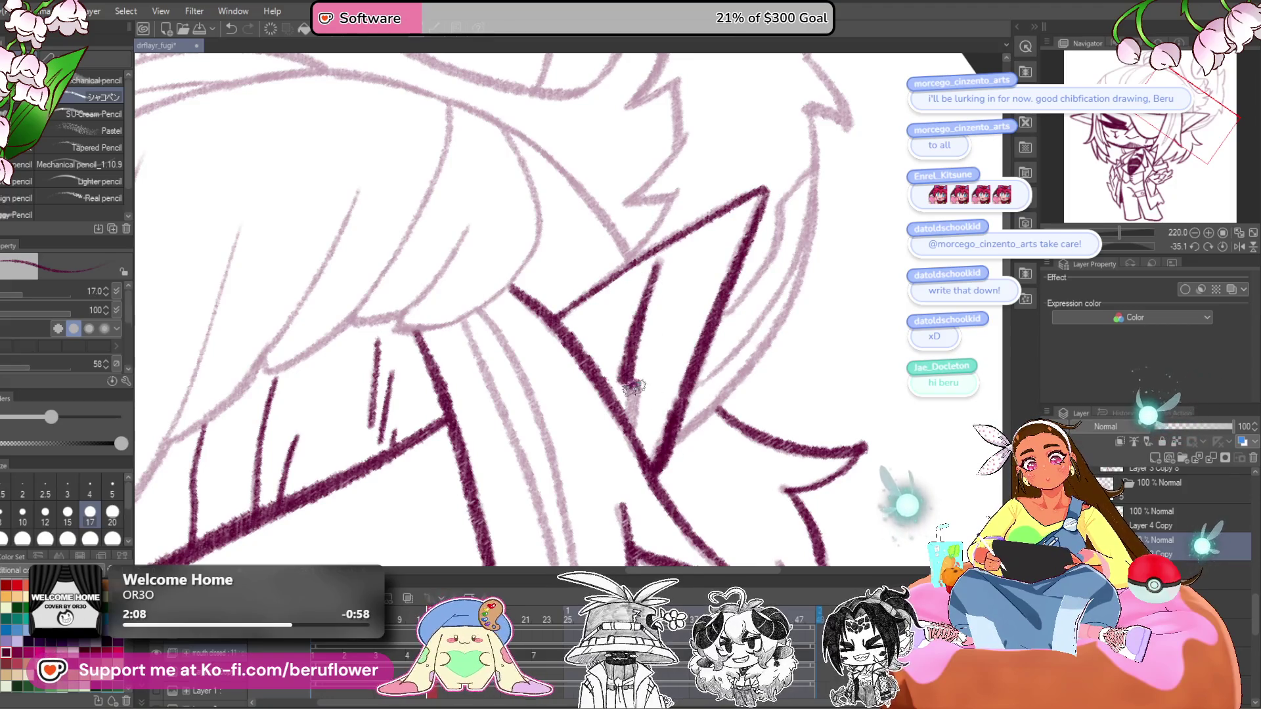
scroll(689, 355, "down", 3)
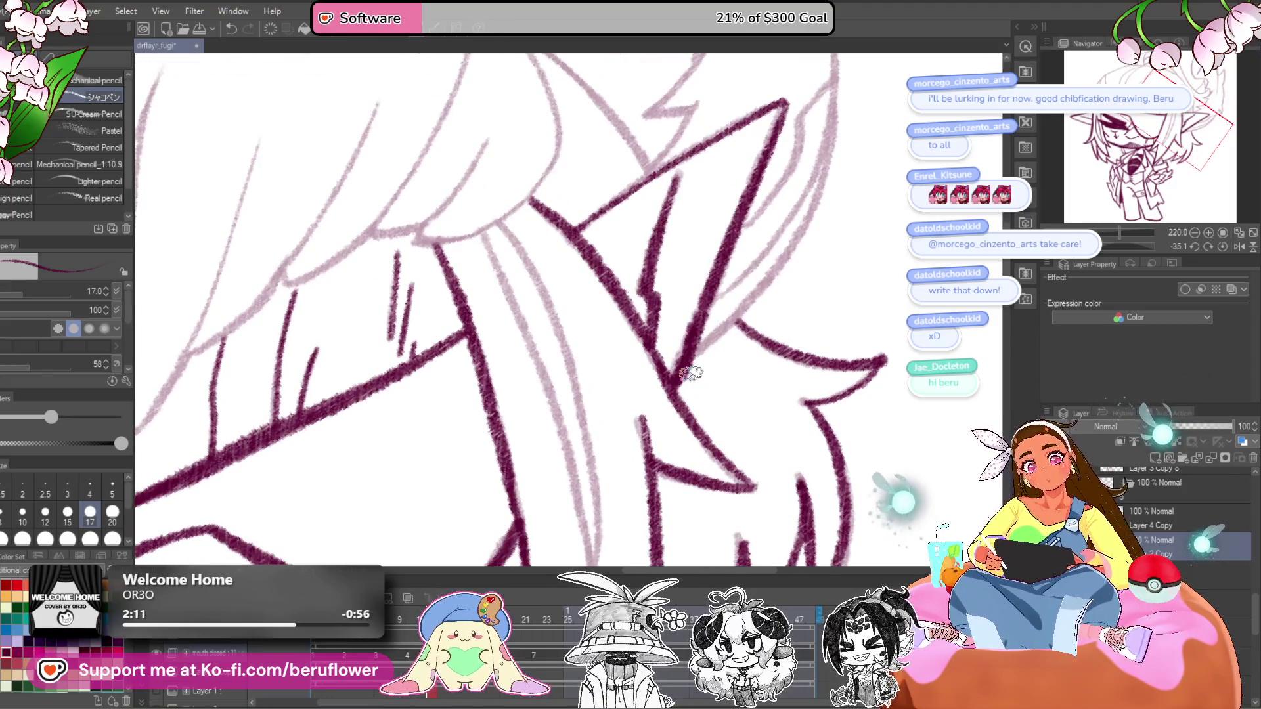
scroll(636, 360, "down", 2)
left_click_drag(664, 328, 690, 391)
scroll(782, 233, "down", 1)
scroll(782, 233, "down", 5)
scroll(802, 243, "up", 3)
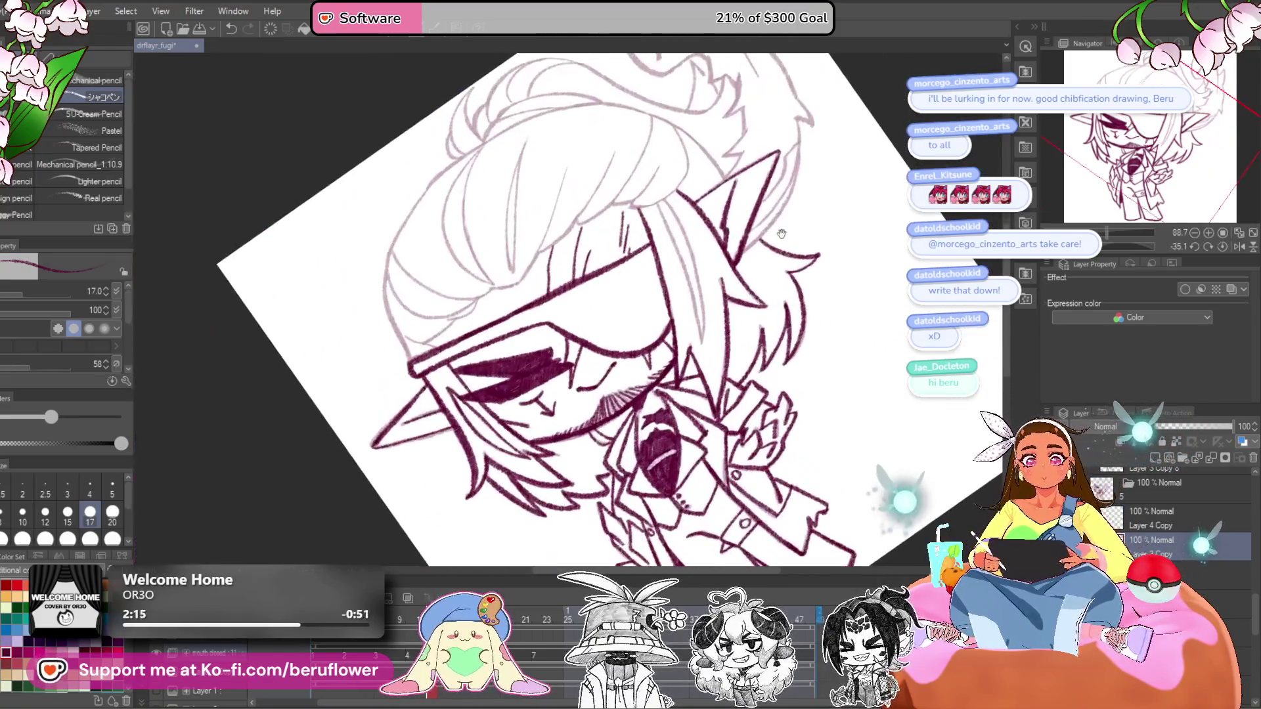
scroll(825, 255, "up", 1)
left_click(1220, 249)
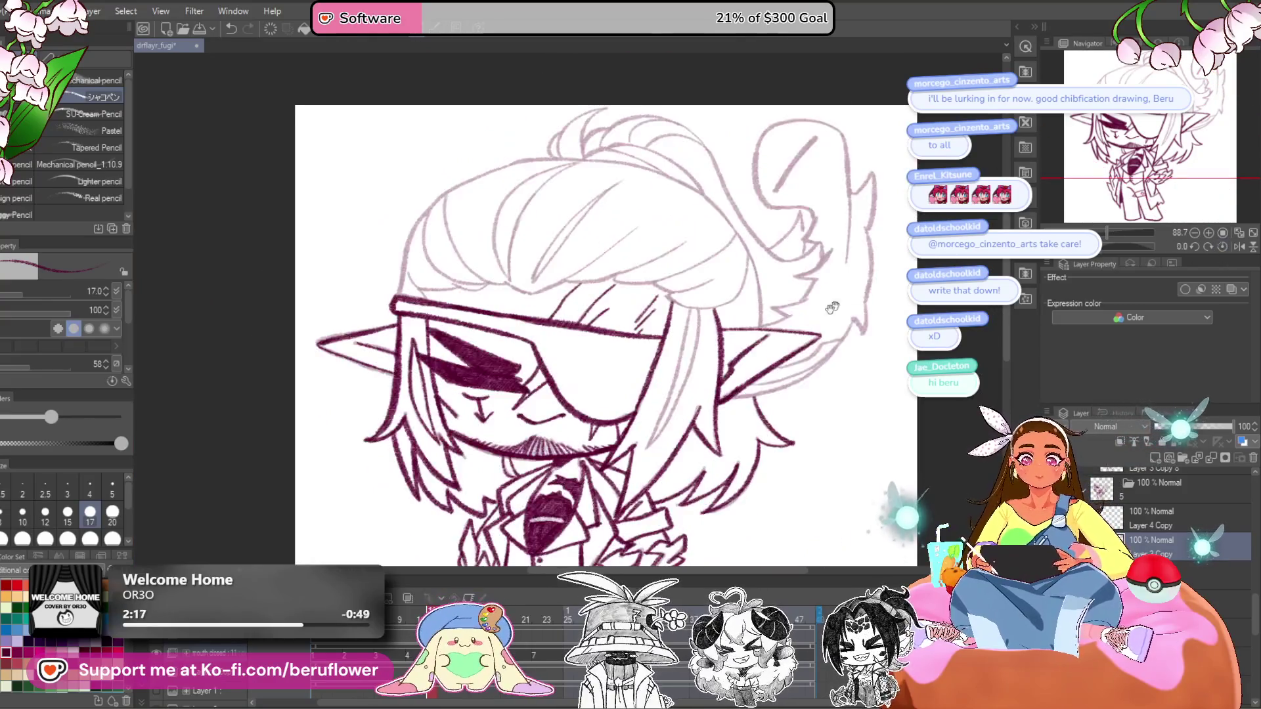
- Ink the plume's diagonal line, left contour and upper edge in dark pink
scroll(649, 240, "up", 4)
mouse_move(649, 238)
left_mouse_down()
mouse_move(572, 343)
mouse_move(595, 318)
left_mouse_up()
left_click_drag(573, 201, 559, 284)
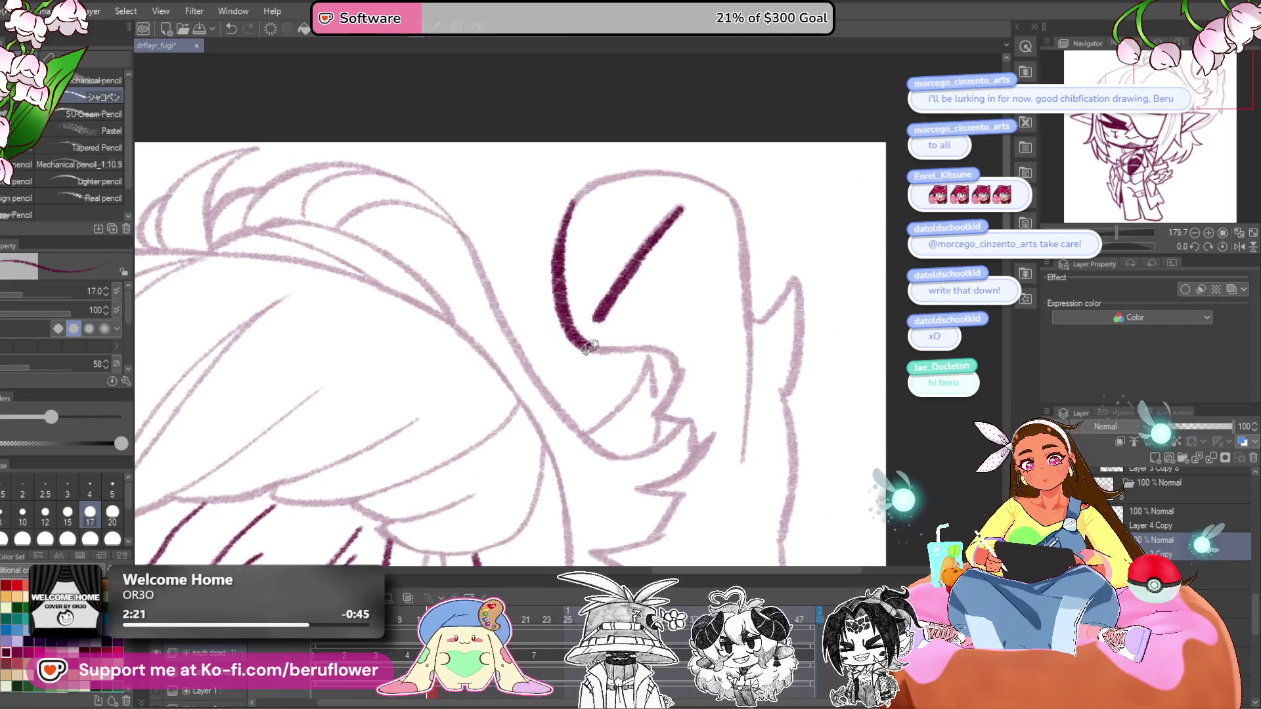
left_click_drag(681, 408, 678, 335)
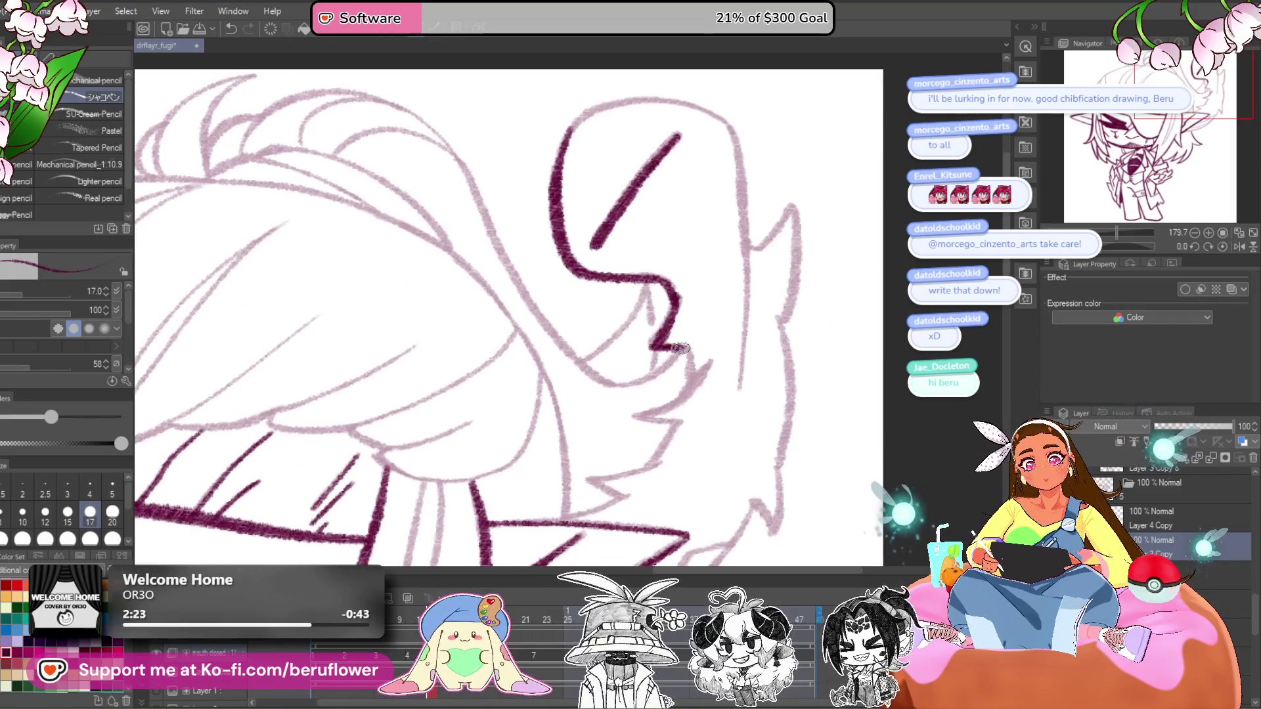
left_click_drag(679, 393, 696, 351)
mouse_move(729, 320)
left_mouse_down()
mouse_move(676, 368)
mouse_move(748, 307)
mouse_move(719, 344)
mouse_move(665, 358)
left_mouse_up()
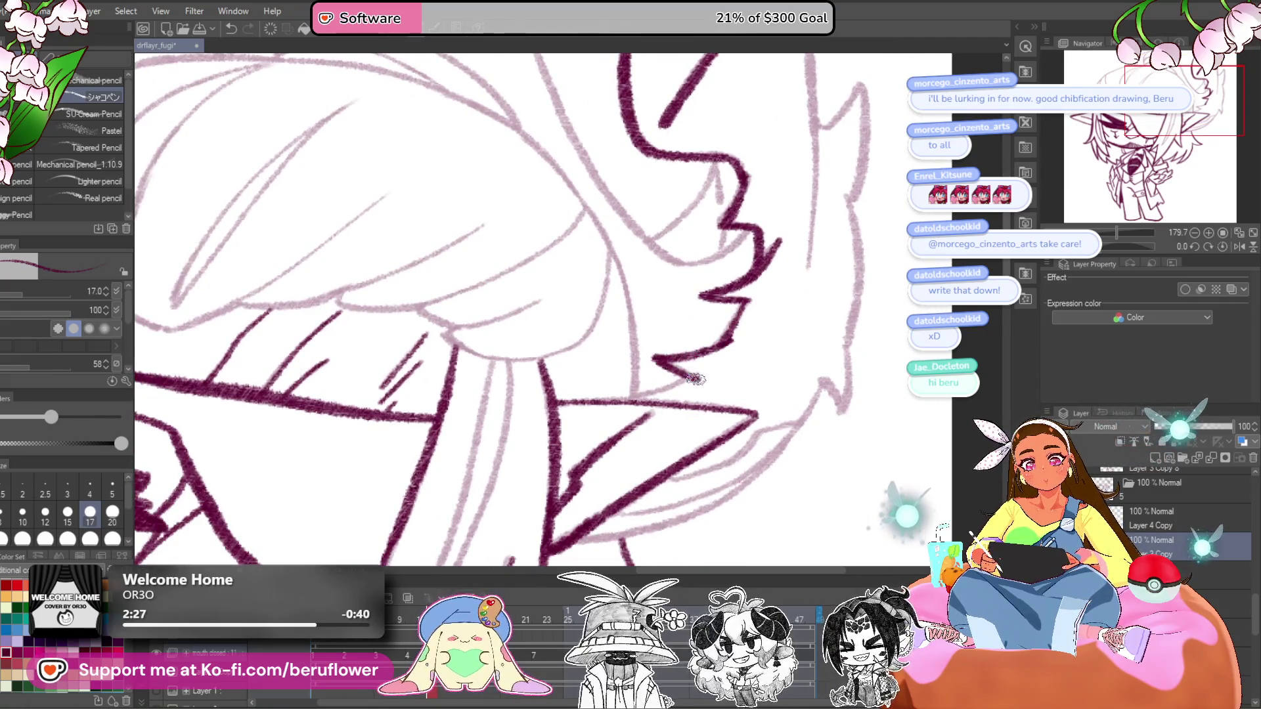
- Ink the plume's jagged lower edge and its right outer edge
left_click_drag(755, 421, 699, 247)
mouse_move(775, 247)
left_mouse_down()
mouse_move(685, 350)
mouse_move(581, 397)
mouse_move(516, 409)
left_mouse_up()
mouse_move(741, 281)
left_mouse_down()
mouse_move(765, 292)
mouse_move(618, 363)
left_mouse_up()
mouse_move(786, 293)
left_mouse_down()
mouse_move(665, 358)
mouse_move(635, 434)
left_mouse_up()
mouse_move(654, 244)
left_mouse_down()
mouse_move(664, 289)
mouse_move(650, 386)
mouse_move(681, 571)
left_mouse_up()
mouse_move(645, 322)
left_mouse_down()
mouse_move(680, 300)
mouse_move(681, 394)
mouse_move(706, 297)
mouse_move(812, 424)
mouse_move(758, 320)
left_mouse_up()
left_click_drag(749, 249, 755, 418)
mouse_move(739, 159)
left_mouse_down()
mouse_move(771, 257)
mouse_move(653, 223)
mouse_move(601, 263)
mouse_move(633, 243)
left_mouse_up()
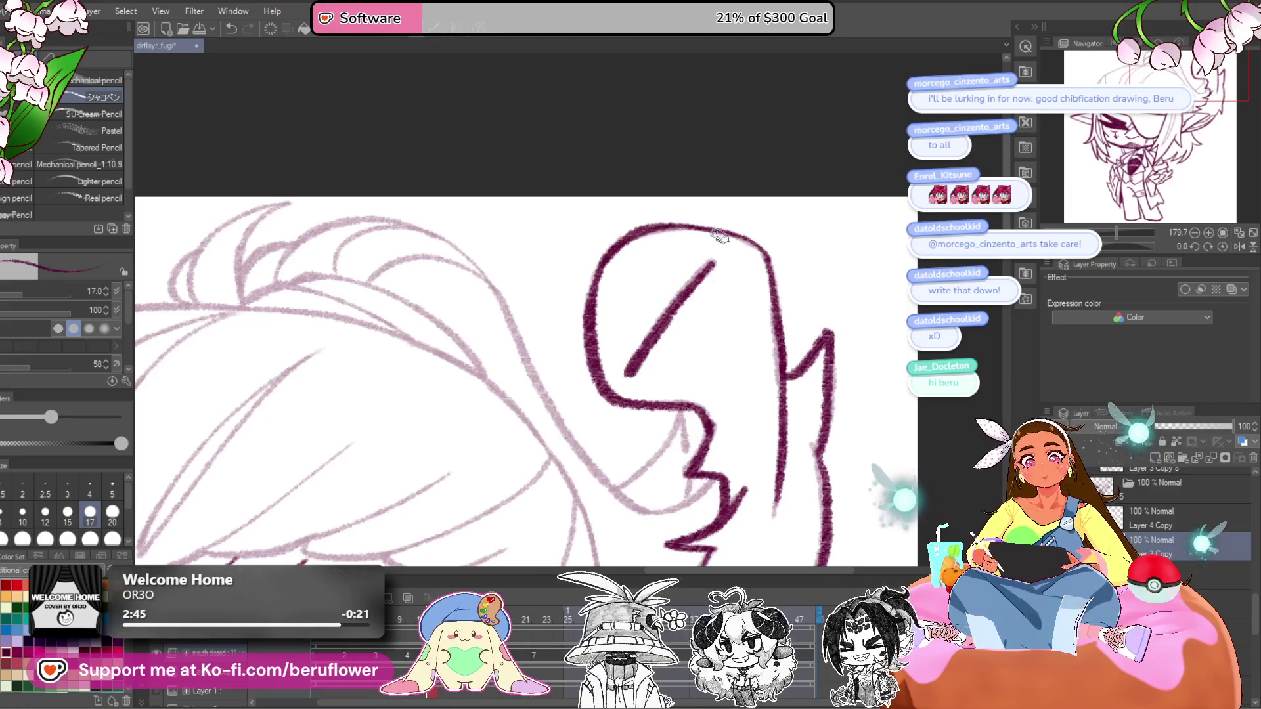
scroll(720, 237, "down", 5)
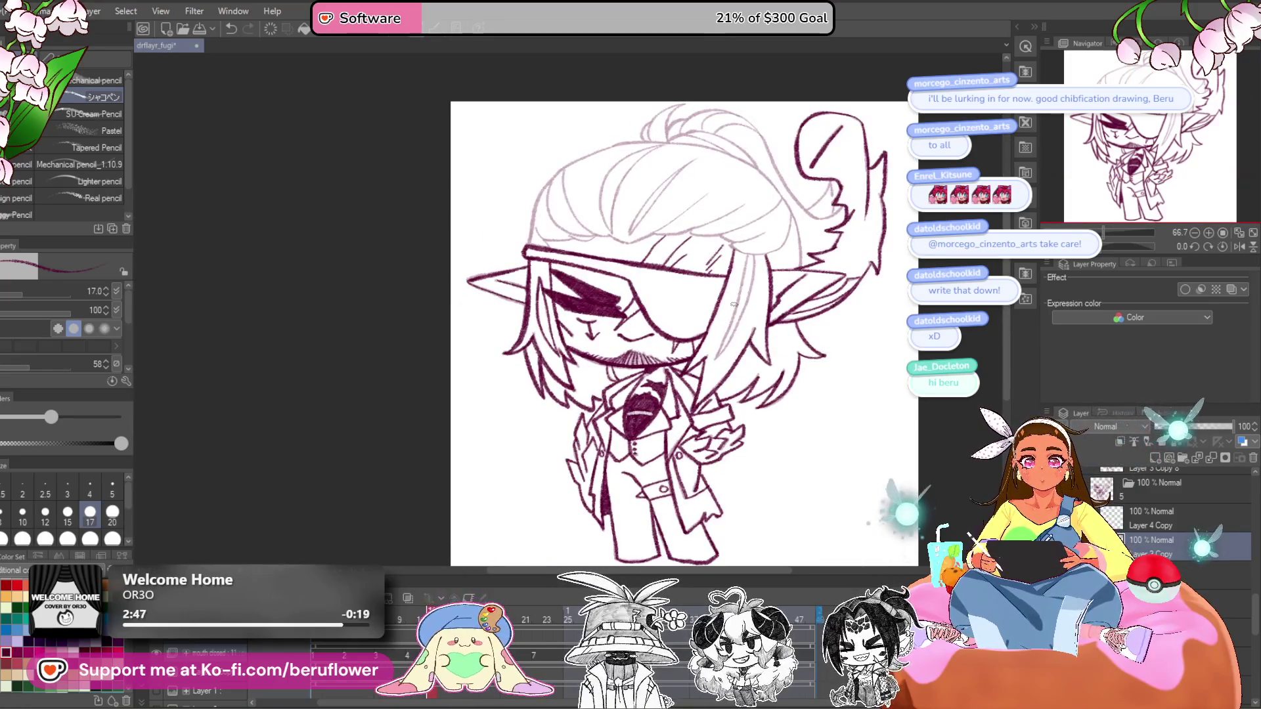
- Draw a long hair strand down beside the face
scroll(734, 305, "up", 5)
left_click_drag(749, 209, 663, 441)
mouse_move(769, 210)
left_mouse_down()
mouse_move(723, 345)
mouse_move(663, 453)
left_mouse_up()
- Hatch diagonal shading across the hand and coat sleeve, then check the full drawing
left_click_drag(665, 500, 712, 328)
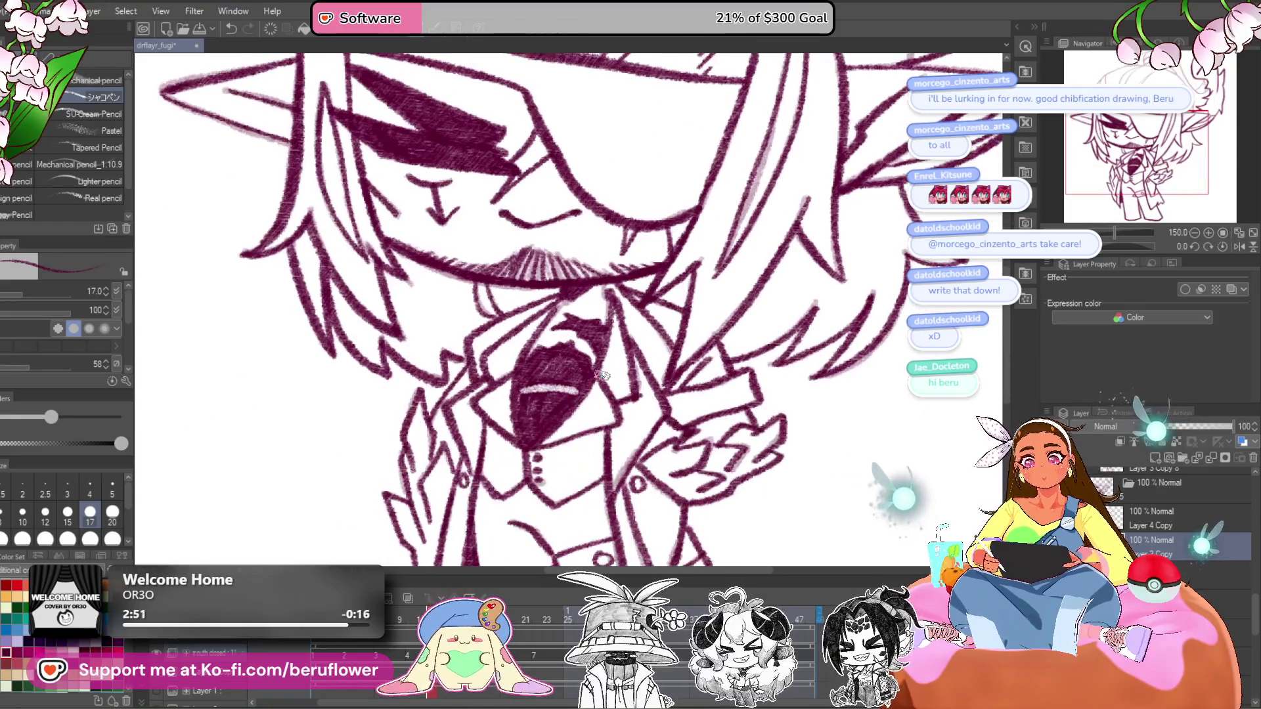
scroll(602, 375, "down", 4)
scroll(809, 368, "up", 2)
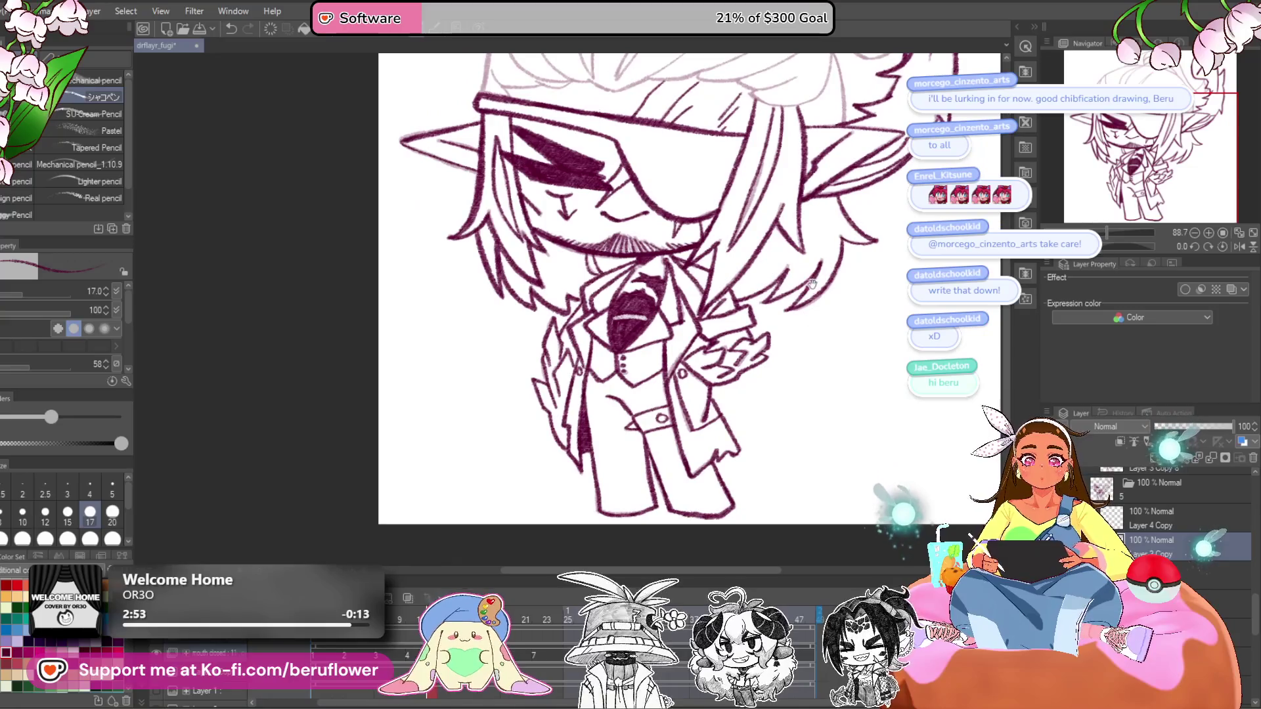
scroll(598, 334, "up", 4)
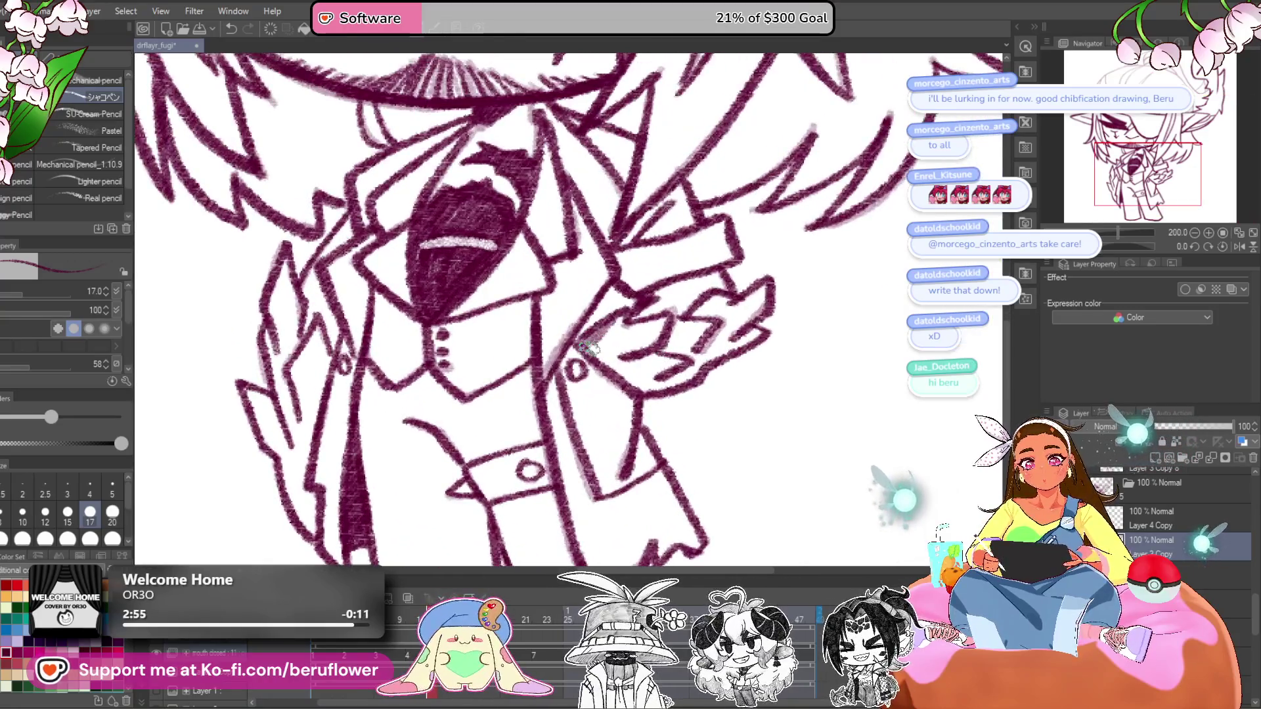
mouse_move(587, 346)
left_mouse_down()
mouse_move(634, 348)
mouse_move(663, 329)
mouse_move(718, 335)
left_mouse_up()
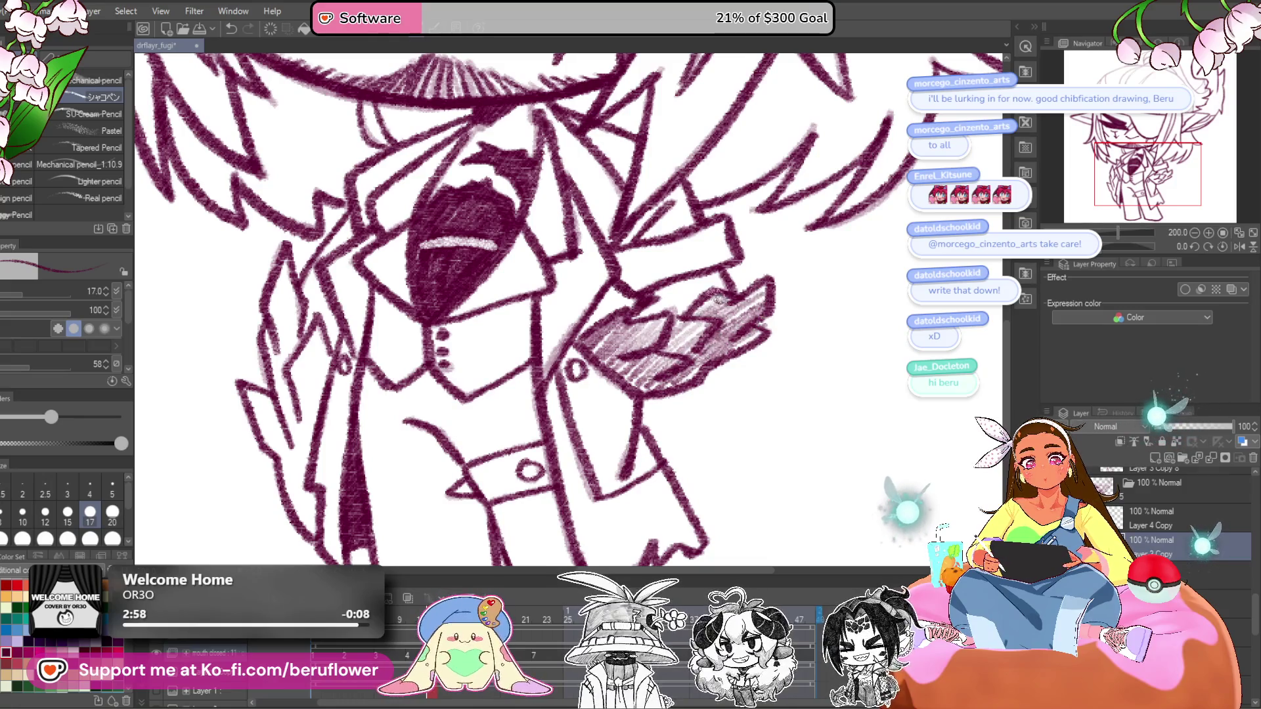
scroll(615, 330, "left", 5)
mouse_move(528, 309)
left_mouse_down()
mouse_move(571, 328)
mouse_move(558, 375)
mouse_move(564, 353)
left_mouse_up()
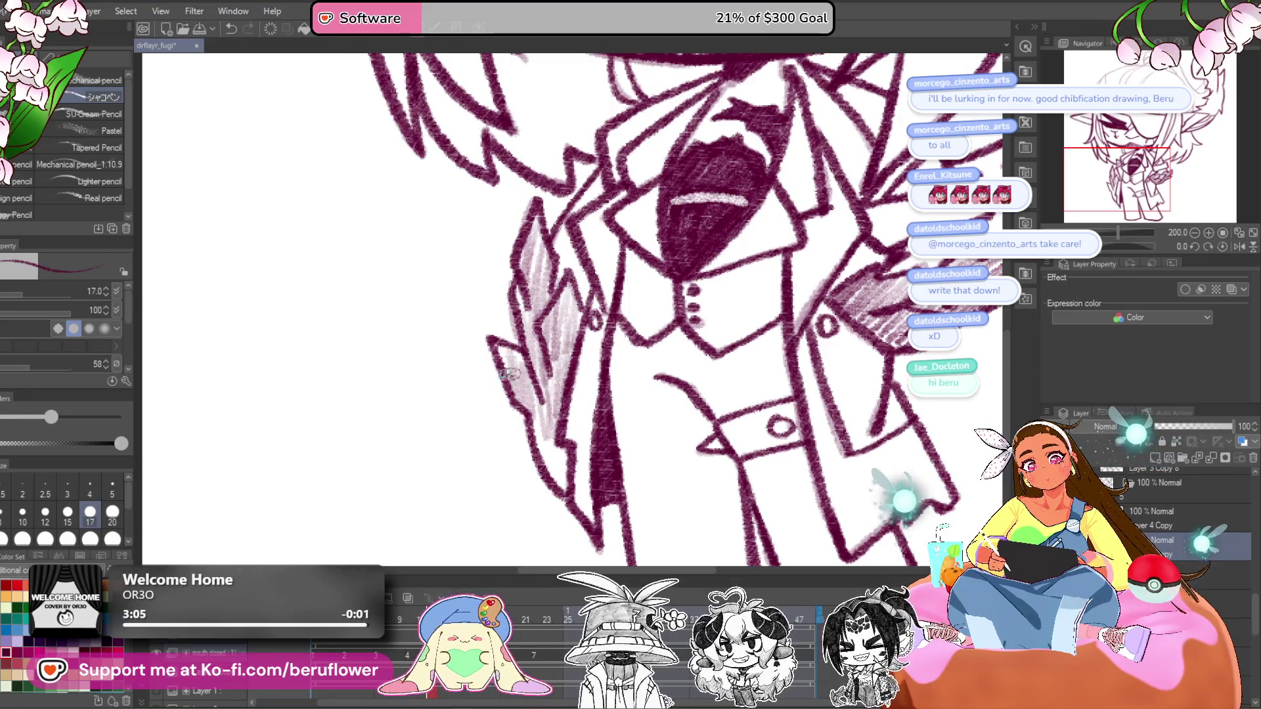
left_click_drag(552, 453, 557, 465)
key("ctrl+0")
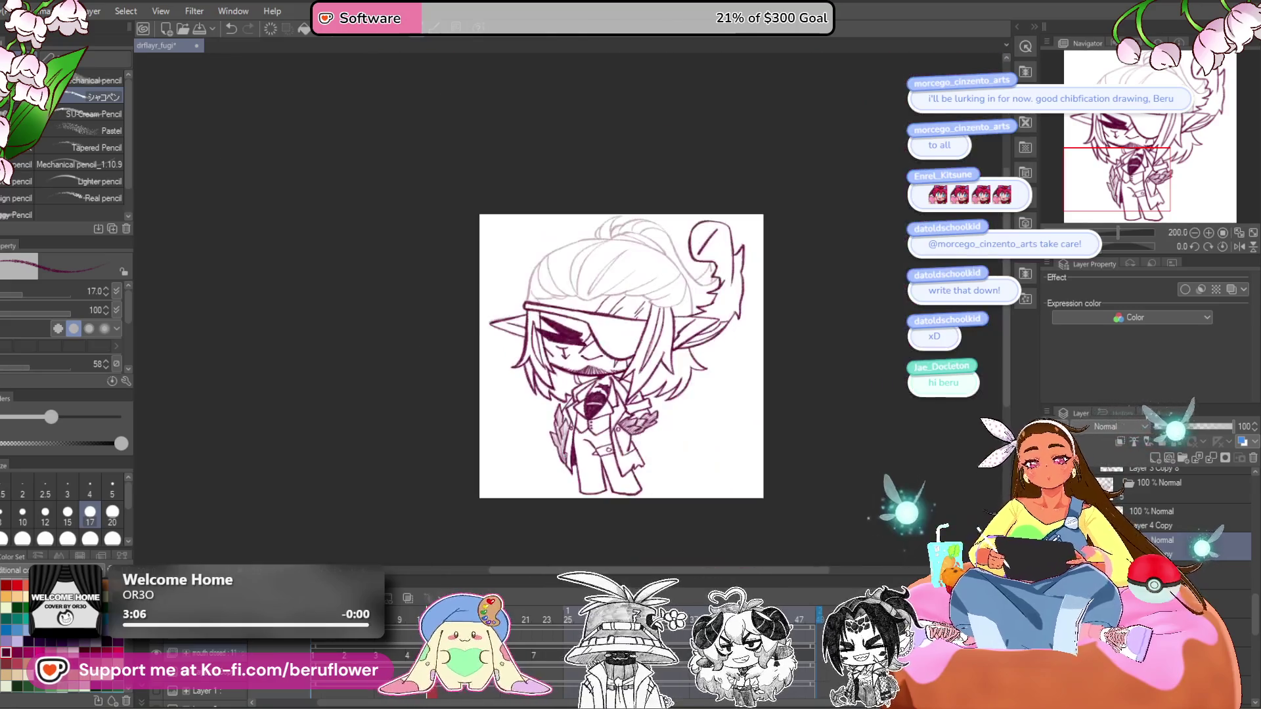
scroll(848, 355, "up", 3)
left_click_drag(848, 354, 827, 438)
- Ink the fringe strands above the eyepatch in dark pink
mouse_move(829, 261)
left_mouse_down()
mouse_move(742, 263)
mouse_move(709, 131)
left_mouse_up()
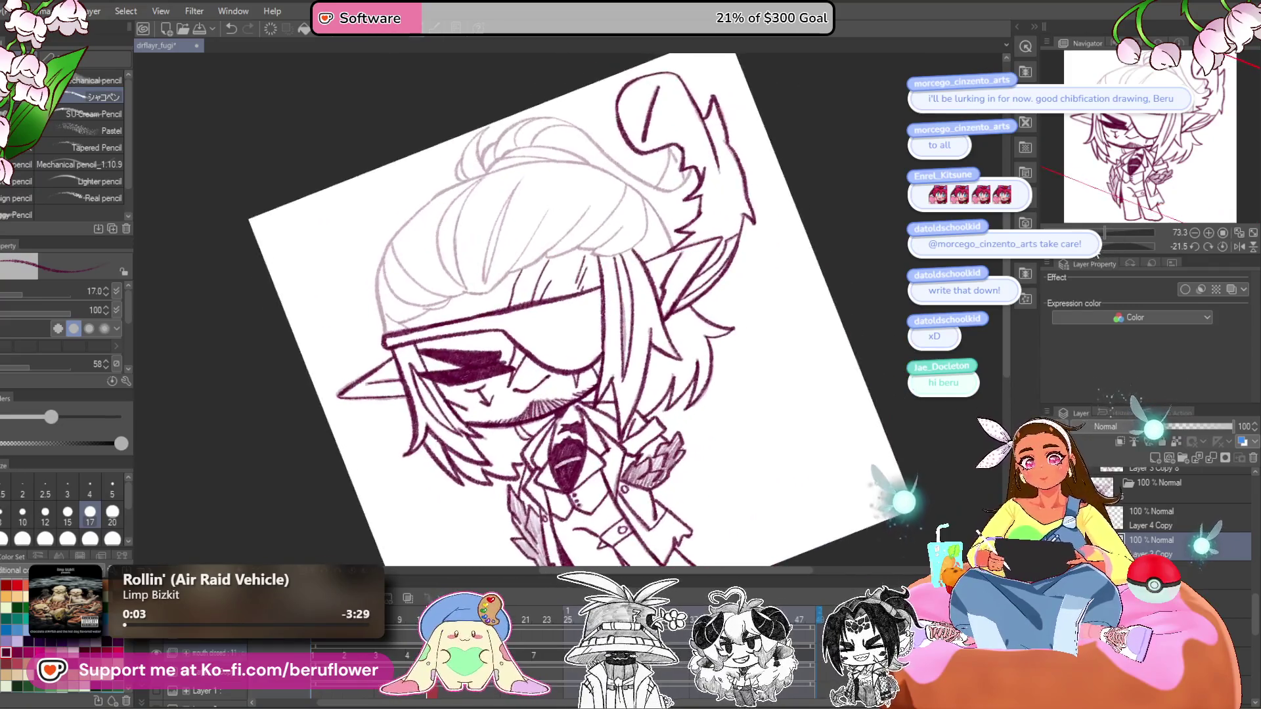
scroll(647, 187, "up", 3)
left_click_drag(394, 263, 547, 269)
mouse_move(545, 177)
left_mouse_down()
mouse_move(485, 284)
mouse_move(479, 335)
mouse_move(499, 378)
left_mouse_up()
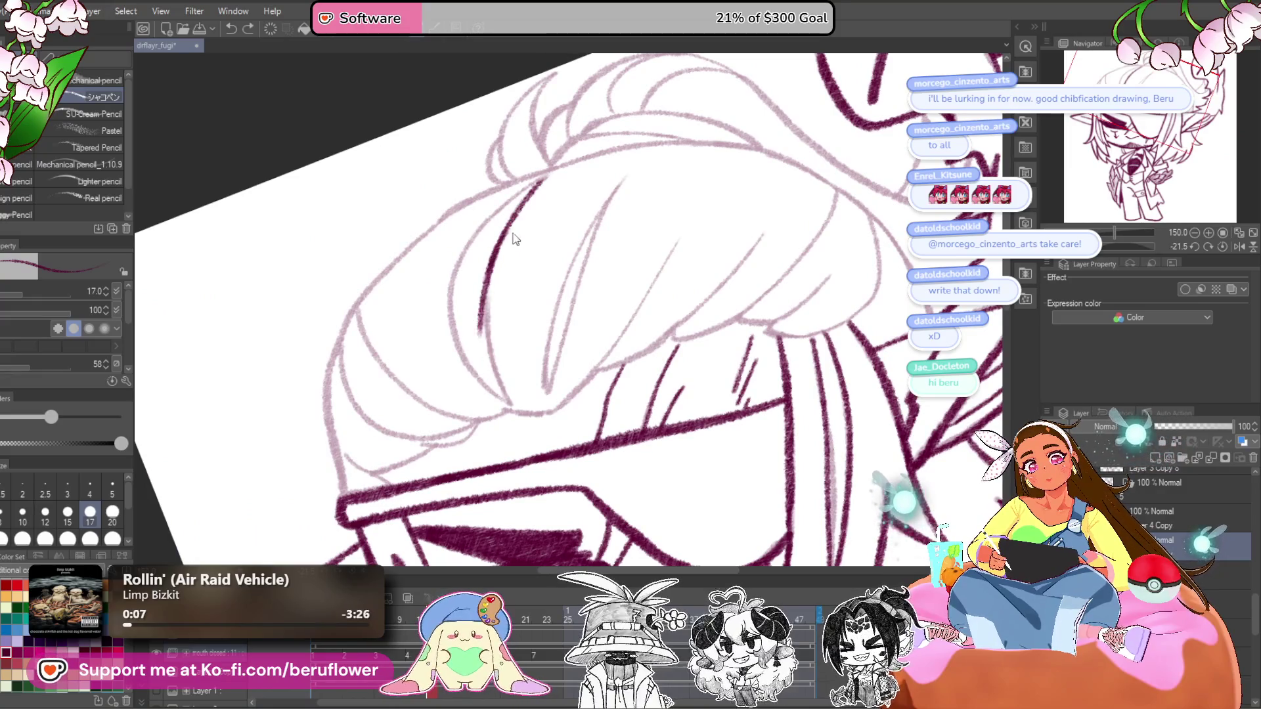
mouse_move(499, 243)
left_mouse_down()
mouse_move(486, 328)
mouse_move(453, 262)
mouse_move(545, 173)
left_mouse_up()
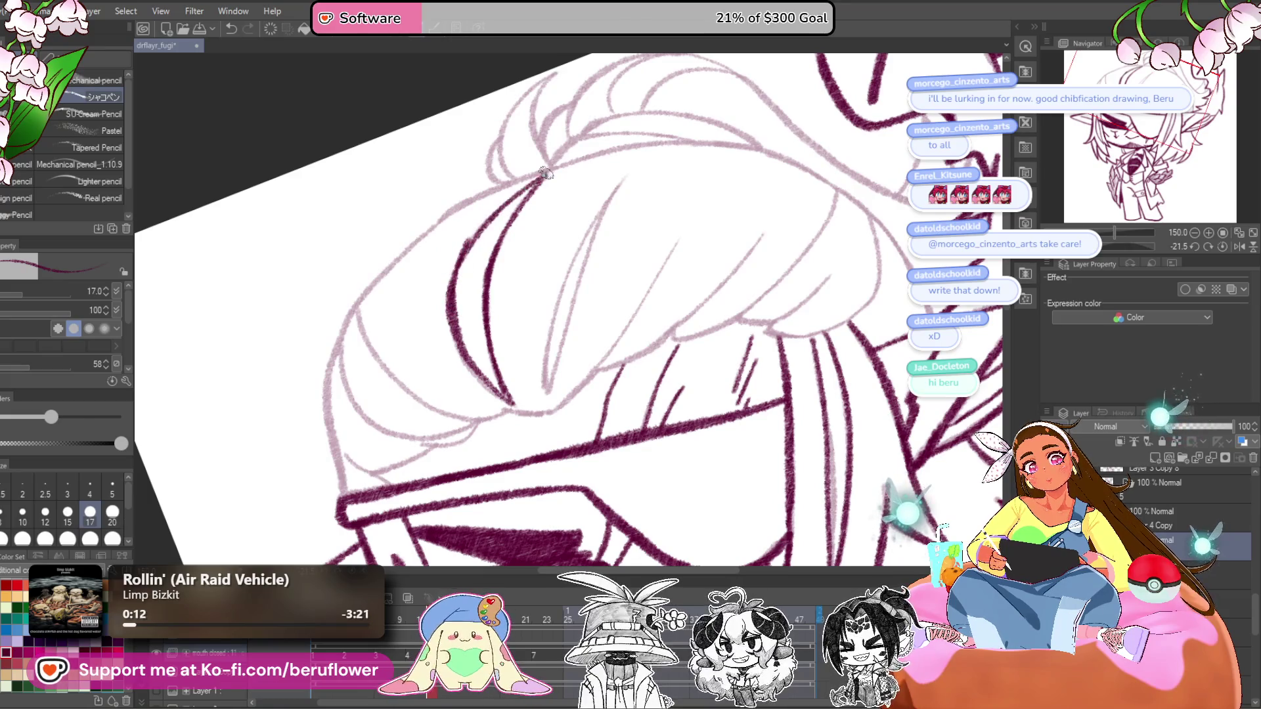
left_click_drag(634, 152, 622, 162)
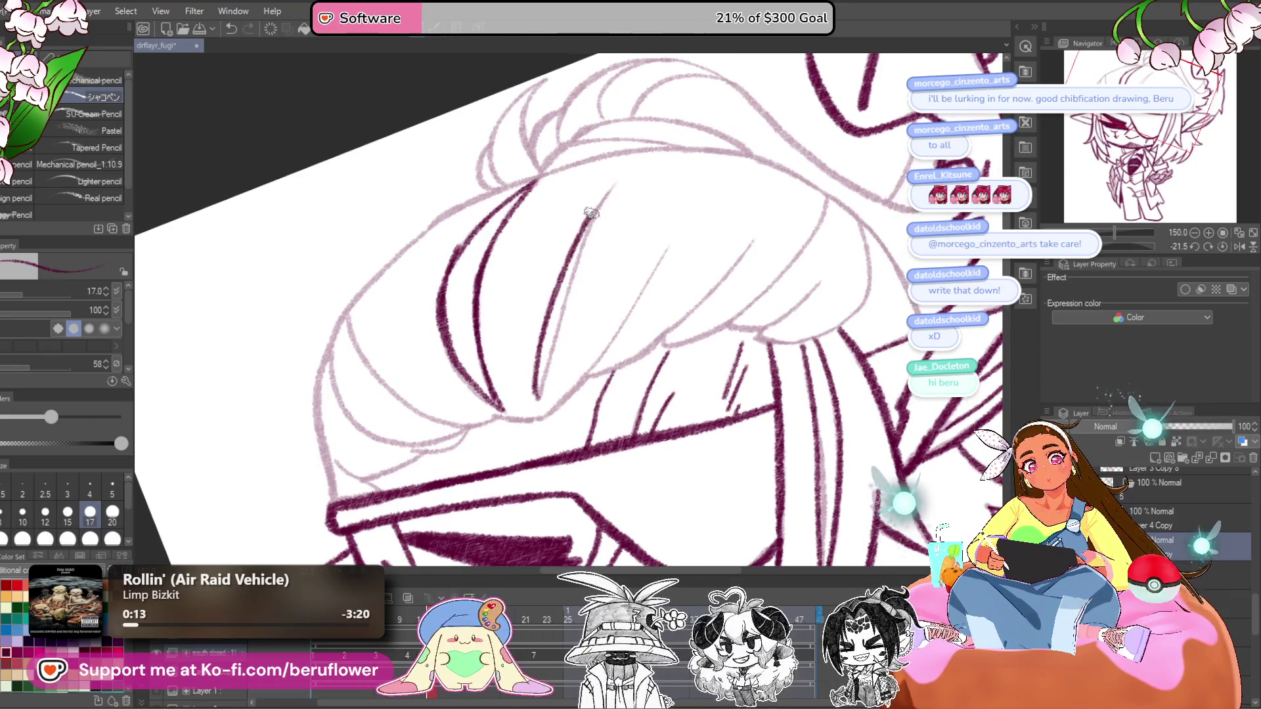
mouse_move(554, 360)
left_mouse_down()
mouse_move(537, 436)
mouse_move(584, 430)
mouse_move(668, 323)
left_mouse_up()
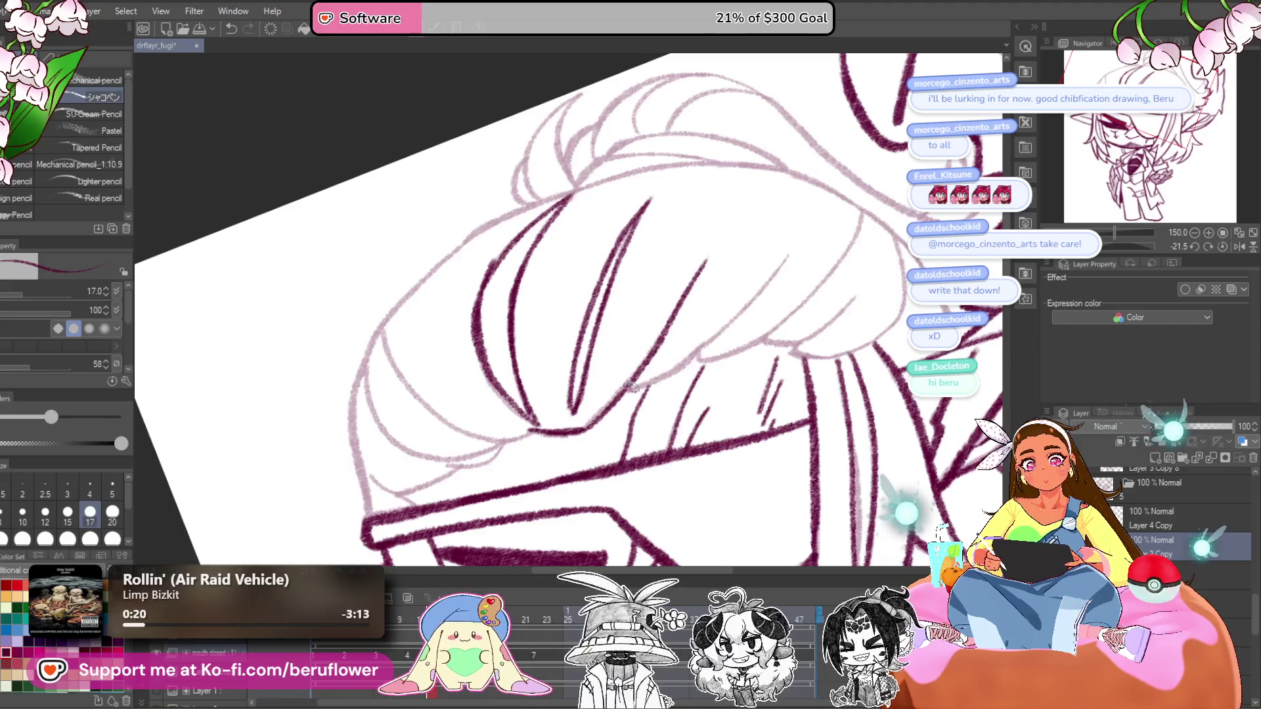
left_click_drag(660, 374, 785, 251)
mouse_move(699, 354)
left_mouse_down()
mouse_move(649, 392)
mouse_move(810, 263)
left_mouse_up()
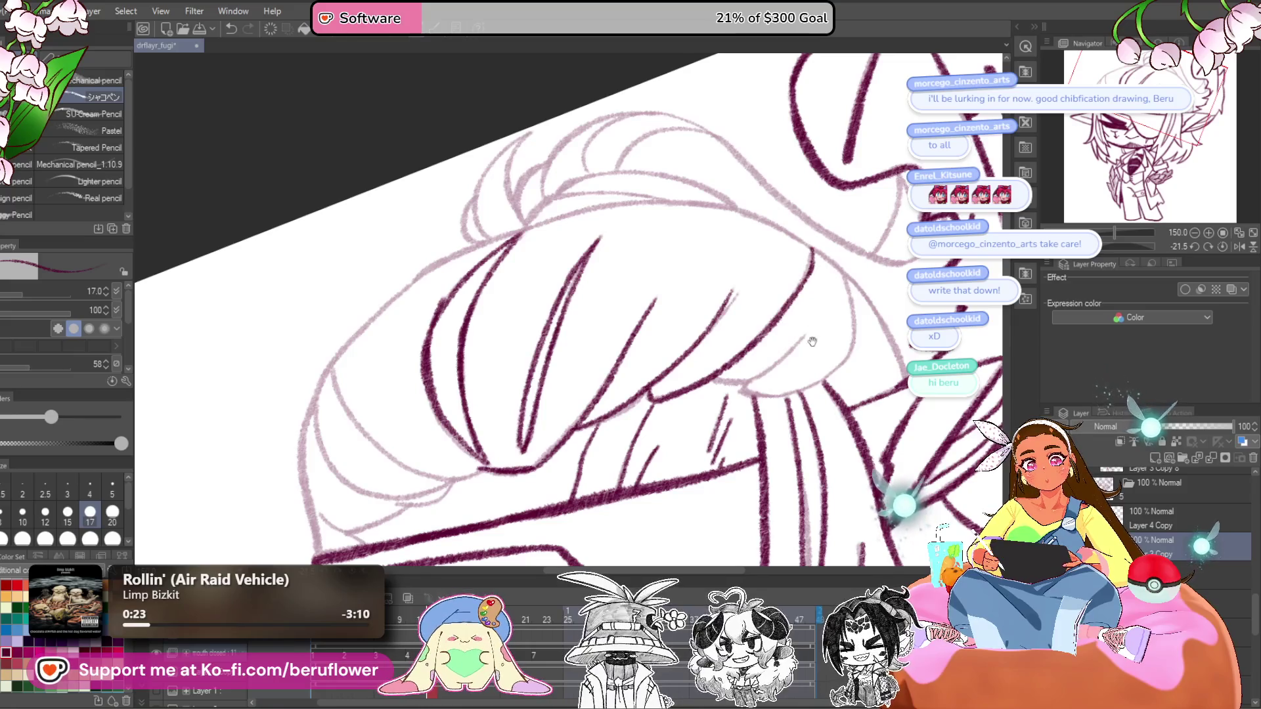
left_click_drag(813, 341, 765, 309)
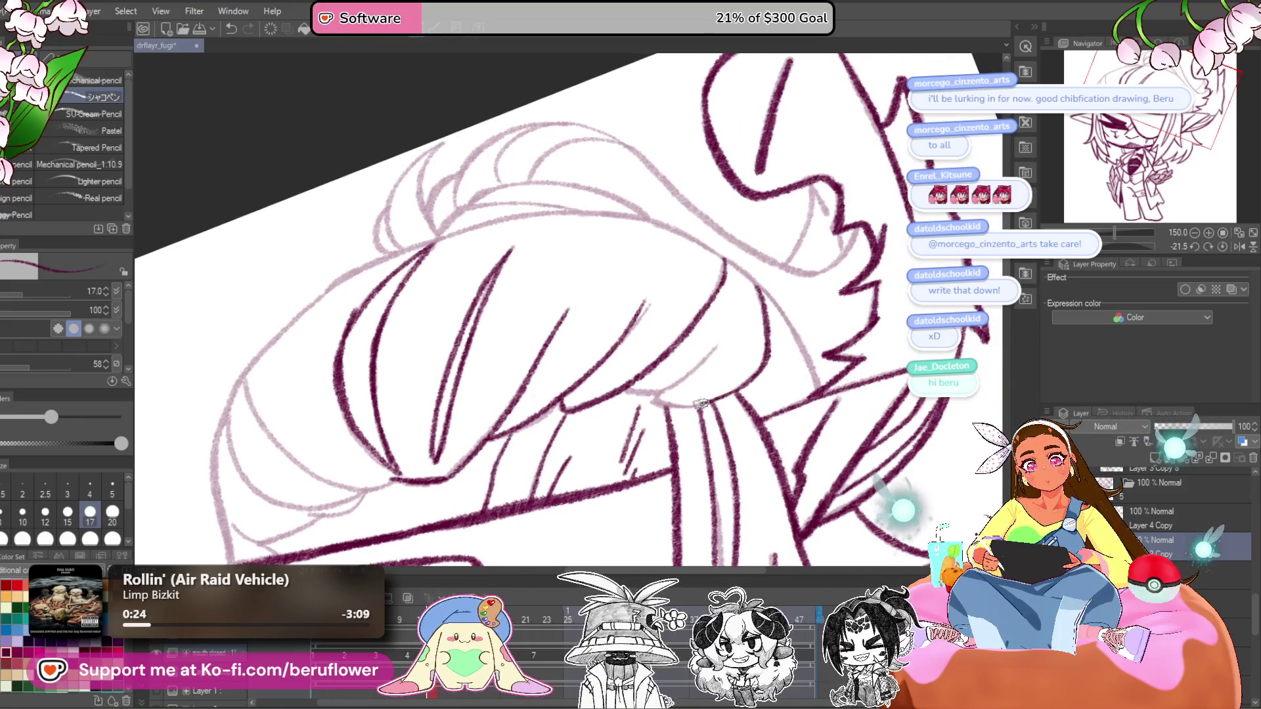
mouse_move(733, 396)
left_mouse_down()
mouse_move(647, 363)
mouse_move(640, 204)
left_mouse_up()
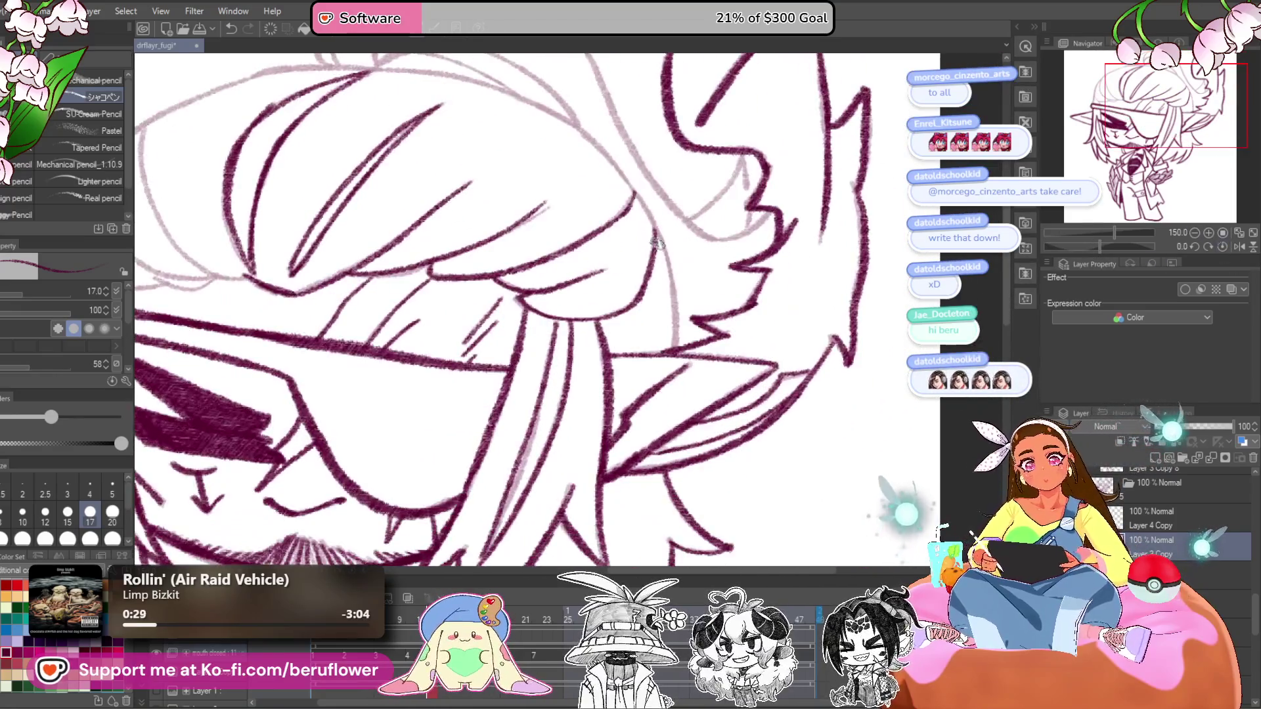
mouse_move(671, 325)
left_mouse_down()
mouse_move(737, 331)
mouse_move(805, 384)
left_mouse_up()
- Ink the hair's top and left outline plus inner curves, then reset rotation
scroll(510, 201, "up", 3)
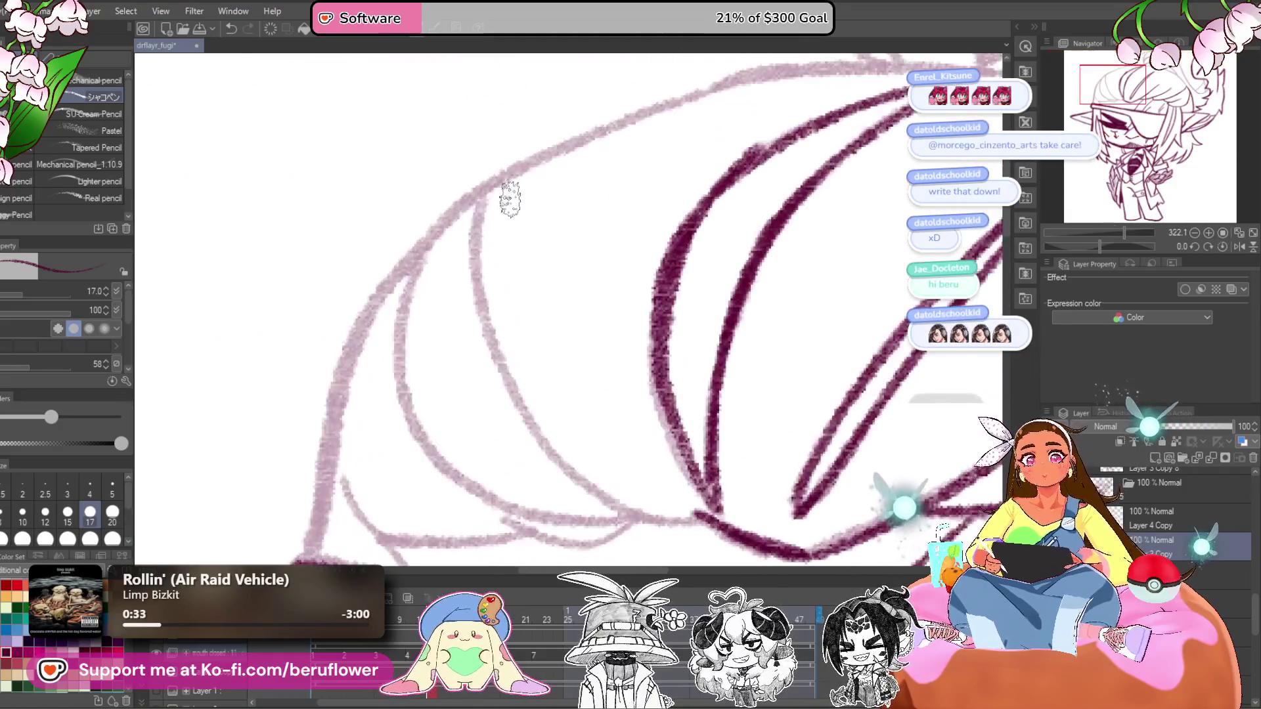
mouse_move(510, 200)
left_mouse_down()
mouse_move(642, 234)
mouse_move(688, 273)
left_mouse_up()
mouse_move(900, 144)
left_mouse_down()
mouse_move(684, 168)
mouse_move(571, 205)
mouse_move(448, 325)
mouse_move(424, 447)
left_mouse_up()
mouse_move(423, 446)
left_mouse_down()
mouse_move(446, 348)
mouse_move(439, 358)
left_mouse_up()
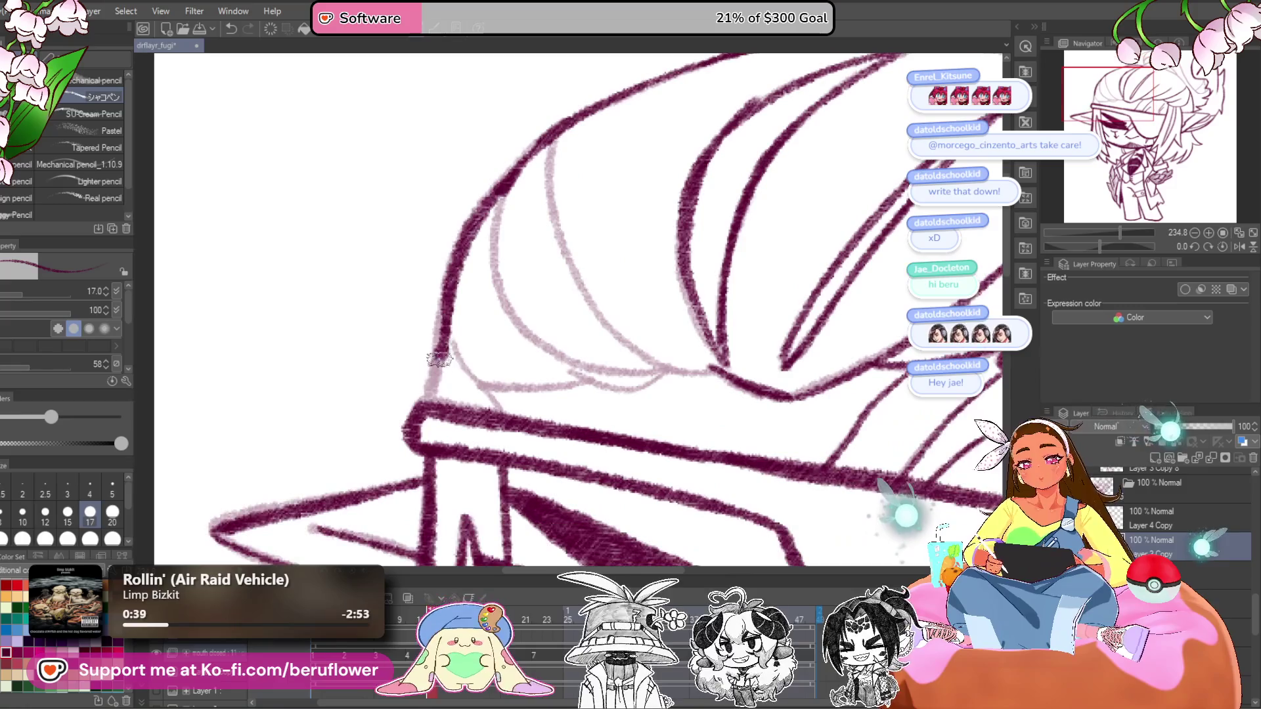
mouse_move(519, 181)
left_mouse_down()
mouse_move(493, 268)
mouse_move(589, 379)
left_mouse_up()
left_click_drag(683, 371, 618, 399)
mouse_move(532, 187)
left_mouse_down()
mouse_move(568, 361)
mouse_move(645, 421)
mouse_move(533, 411)
left_mouse_up()
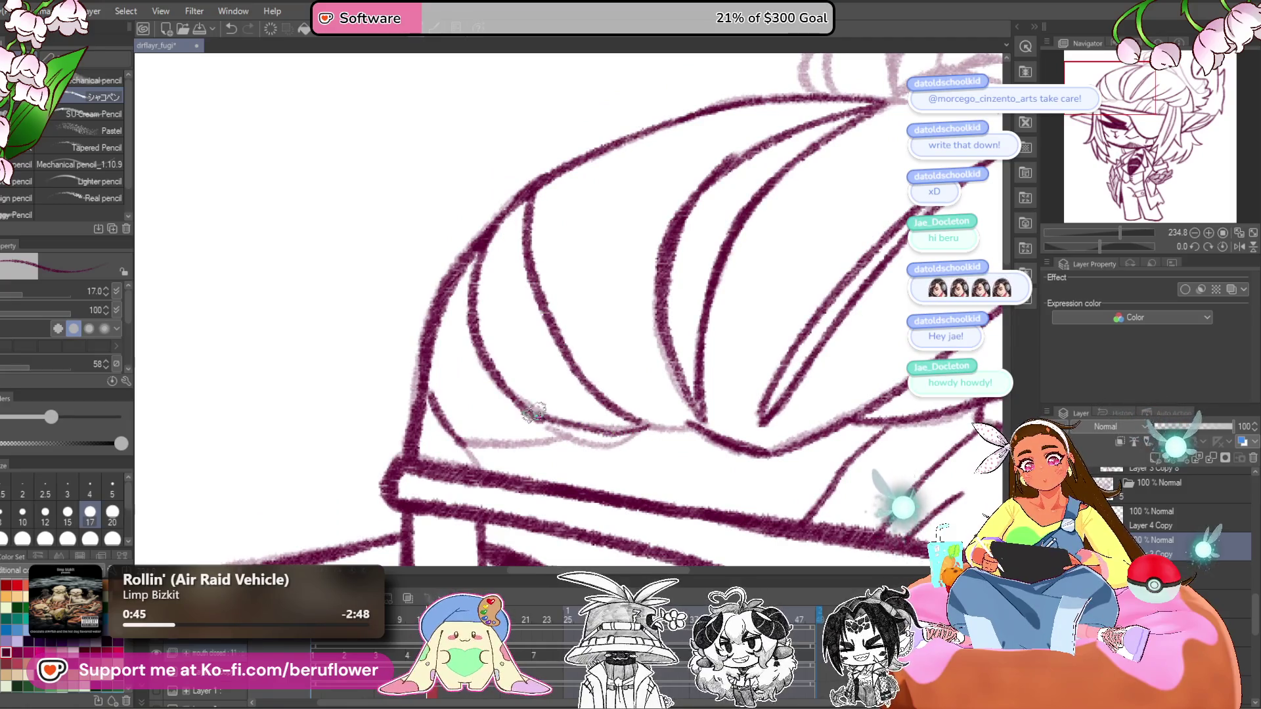
left_click_drag(618, 342, 578, 287)
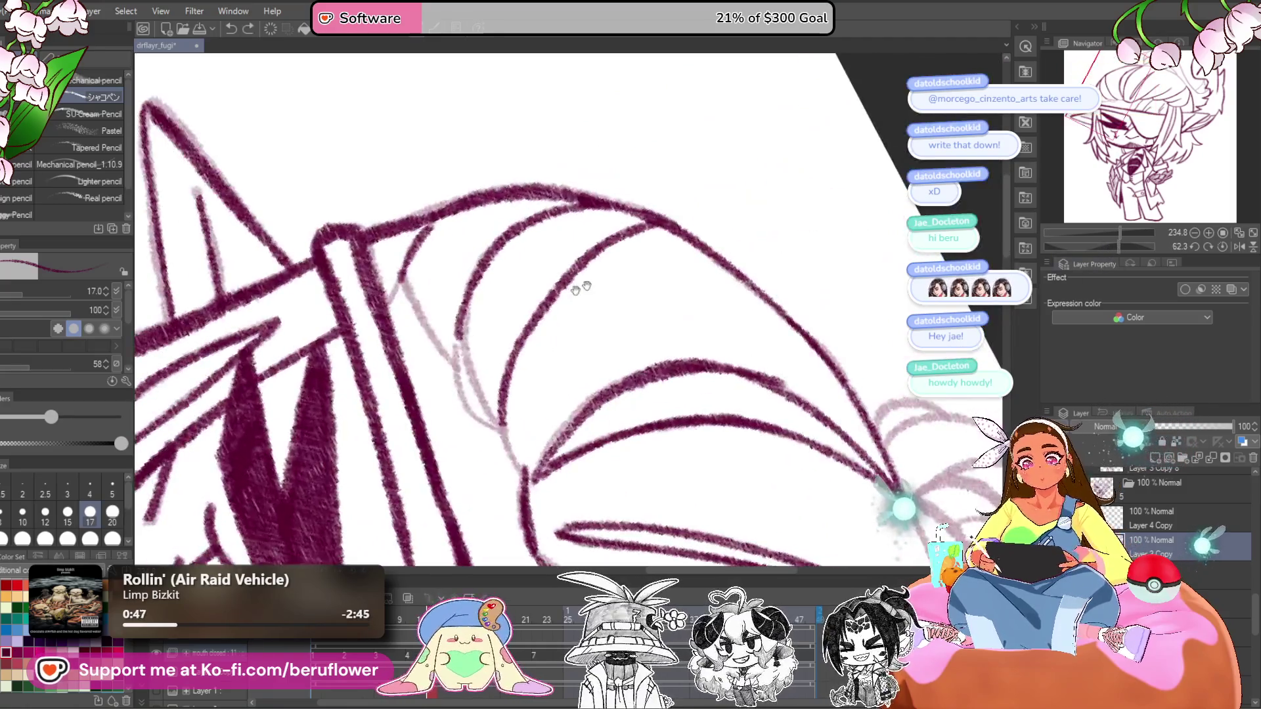
mouse_move(469, 290)
left_mouse_down()
mouse_move(464, 353)
mouse_move(497, 424)
mouse_move(412, 260)
left_mouse_up()
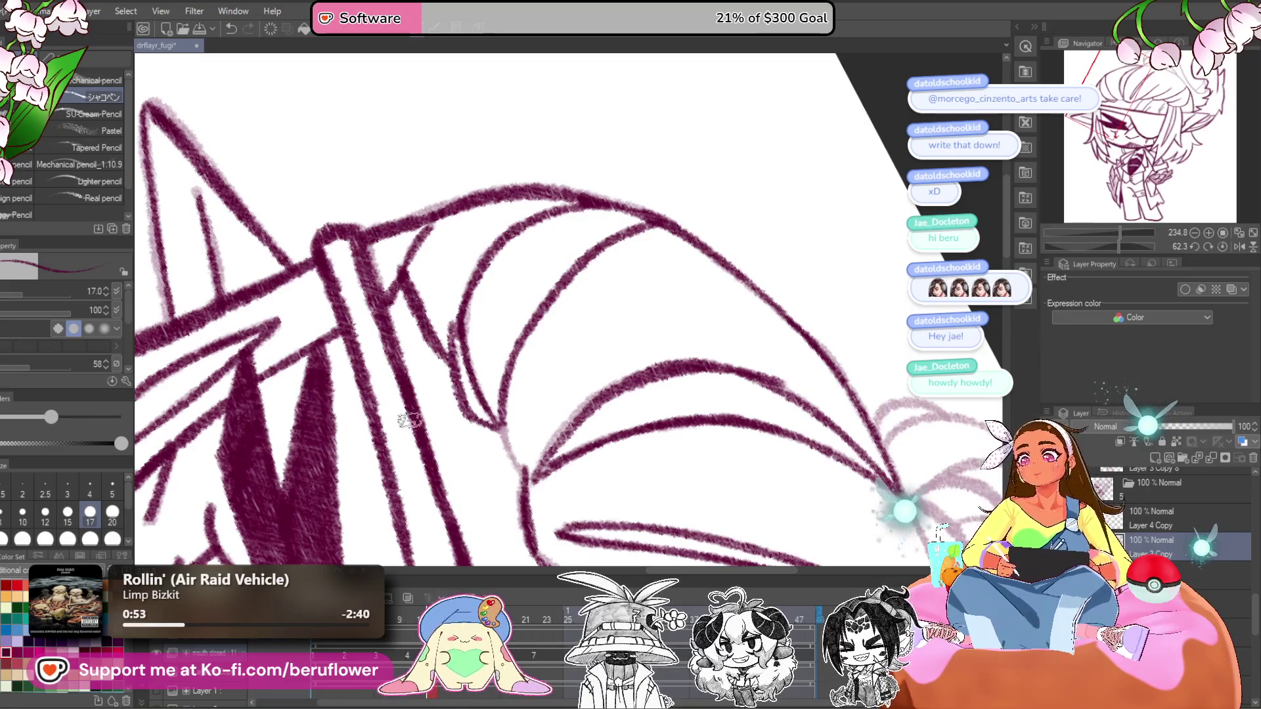
mouse_move(573, 451)
left_mouse_down()
mouse_move(582, 352)
mouse_move(564, 338)
left_mouse_up()
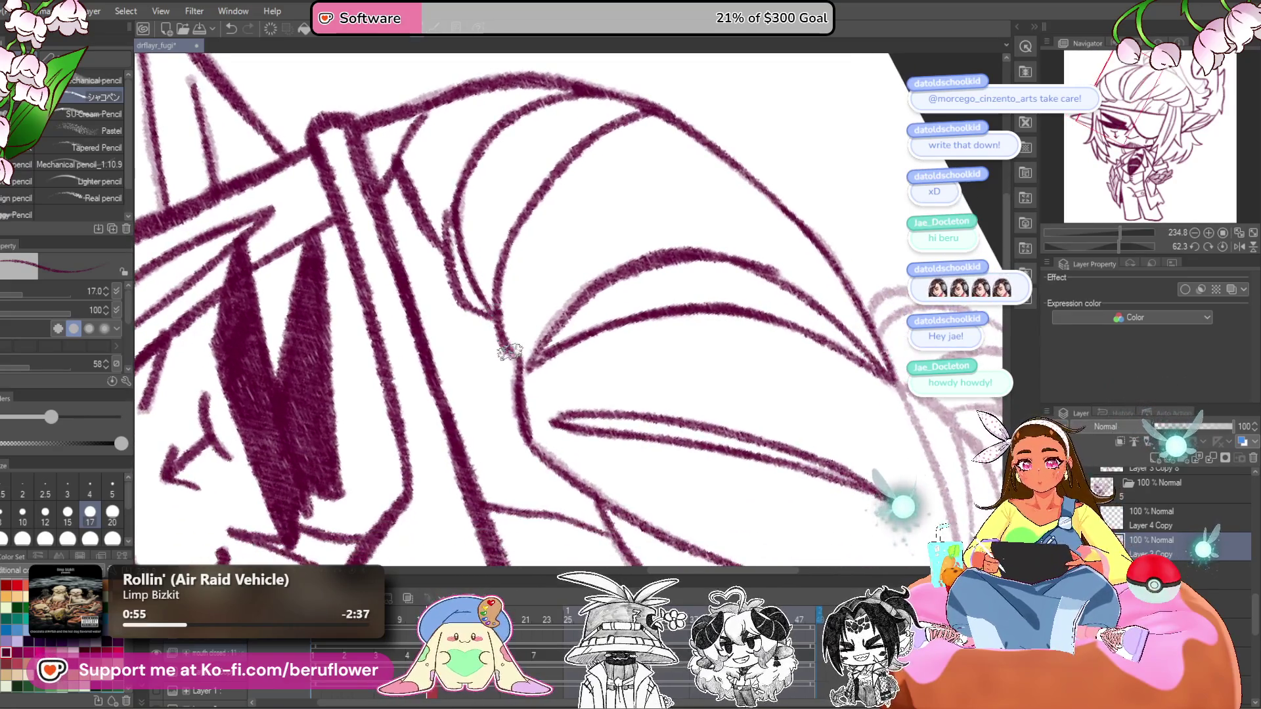
left_click(1223, 246)
left_click_drag(754, 312, 641, 372)
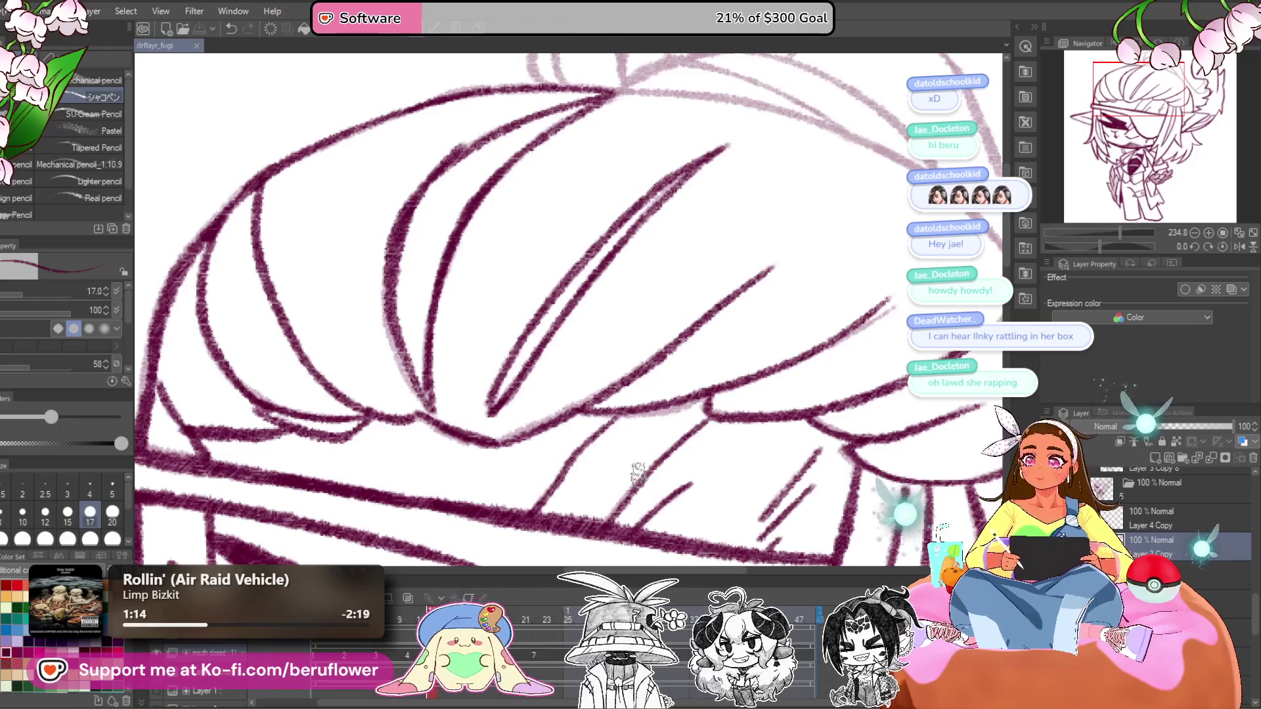
- Ink the hair line along the fringe top and its upper curve, undoing a stray stroke
scroll(637, 473, "down", 2)
left_click_drag(1100, 246, 1085, 247)
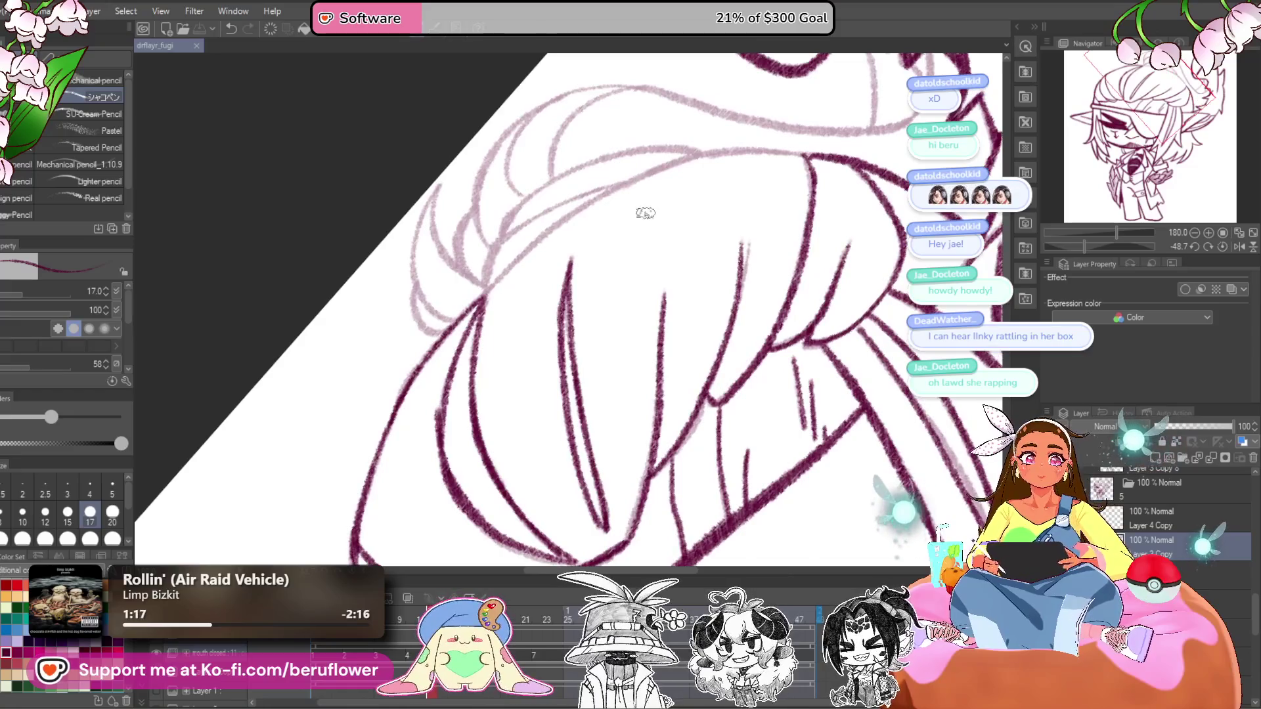
scroll(645, 214, "up", 3)
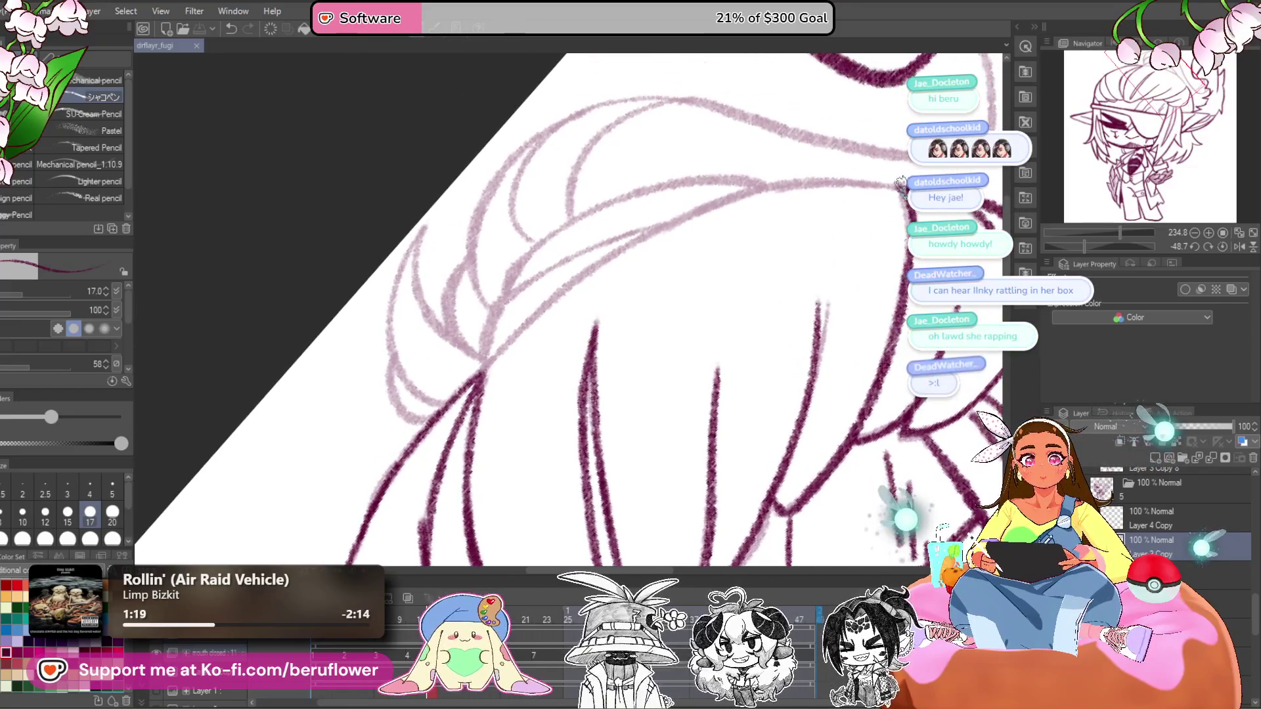
mouse_move(901, 172)
left_mouse_down()
mouse_move(893, 193)
mouse_move(700, 216)
left_mouse_up()
key("ctrl+z")
mouse_move(858, 193)
left_mouse_down()
mouse_move(657, 243)
mouse_move(801, 197)
mouse_move(686, 227)
mouse_move(505, 348)
mouse_move(483, 384)
left_mouse_up()
scroll(525, 348, "down", 5)
scroll(558, 348, "up", 4)
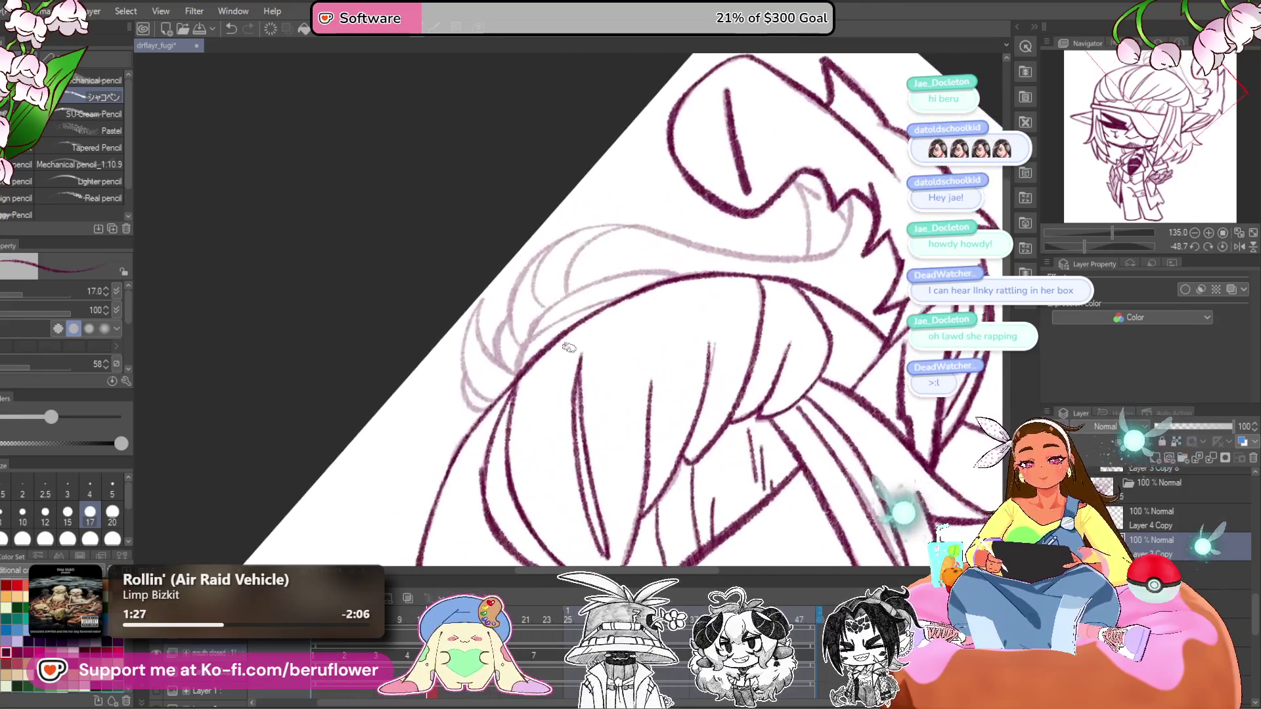
scroll(569, 348, "up", 4)
mouse_move(470, 441)
left_mouse_down()
mouse_move(564, 310)
mouse_move(689, 266)
left_mouse_up()
left_click_drag(576, 320, 678, 265)
mouse_move(515, 352)
left_mouse_down()
mouse_move(534, 289)
mouse_move(780, 209)
left_mouse_up()
scroll(703, 281, "down", 3)
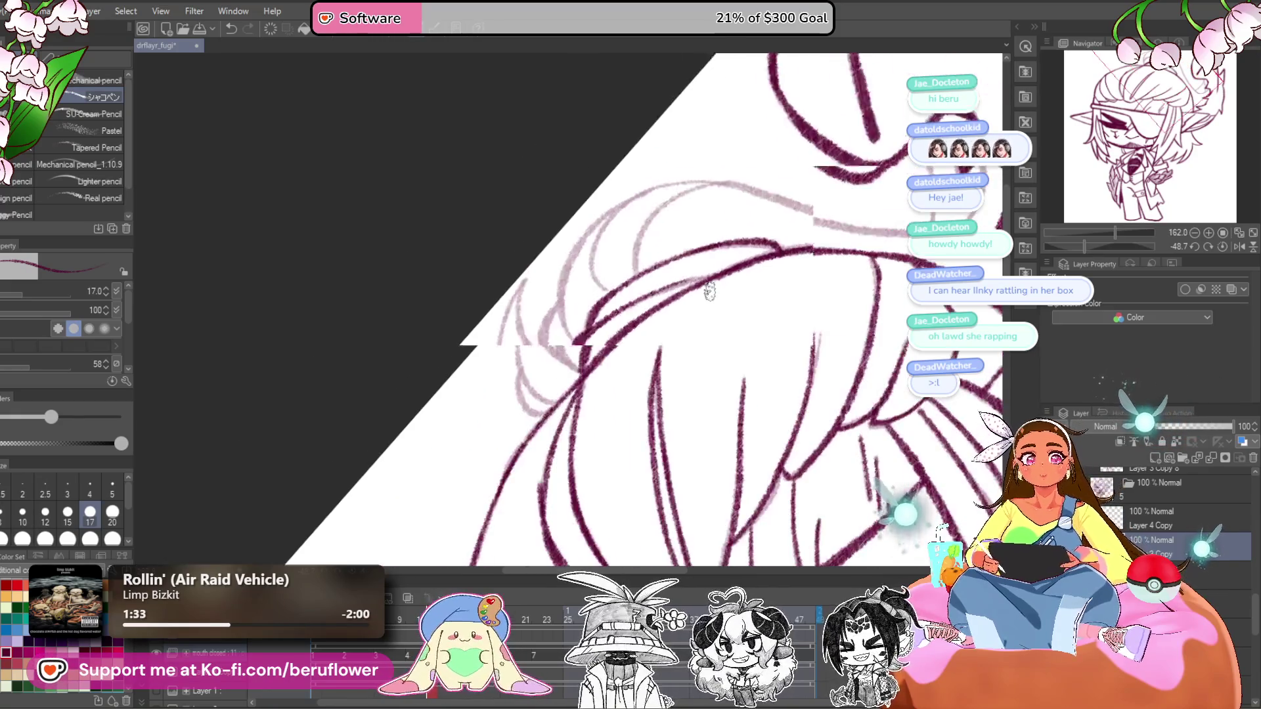
- Undo two dark strokes and re-ink the hair along the pink guide line
key("ctrl+@")
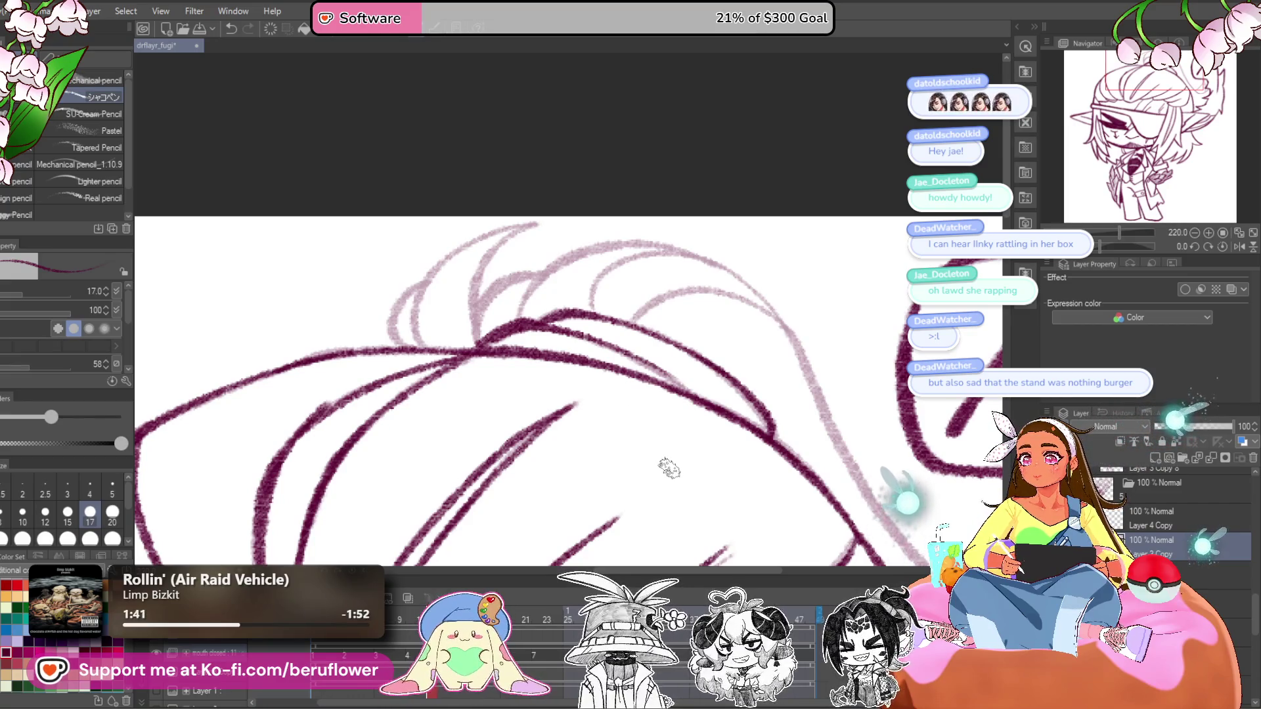
left_click_drag(673, 440, 686, 395)
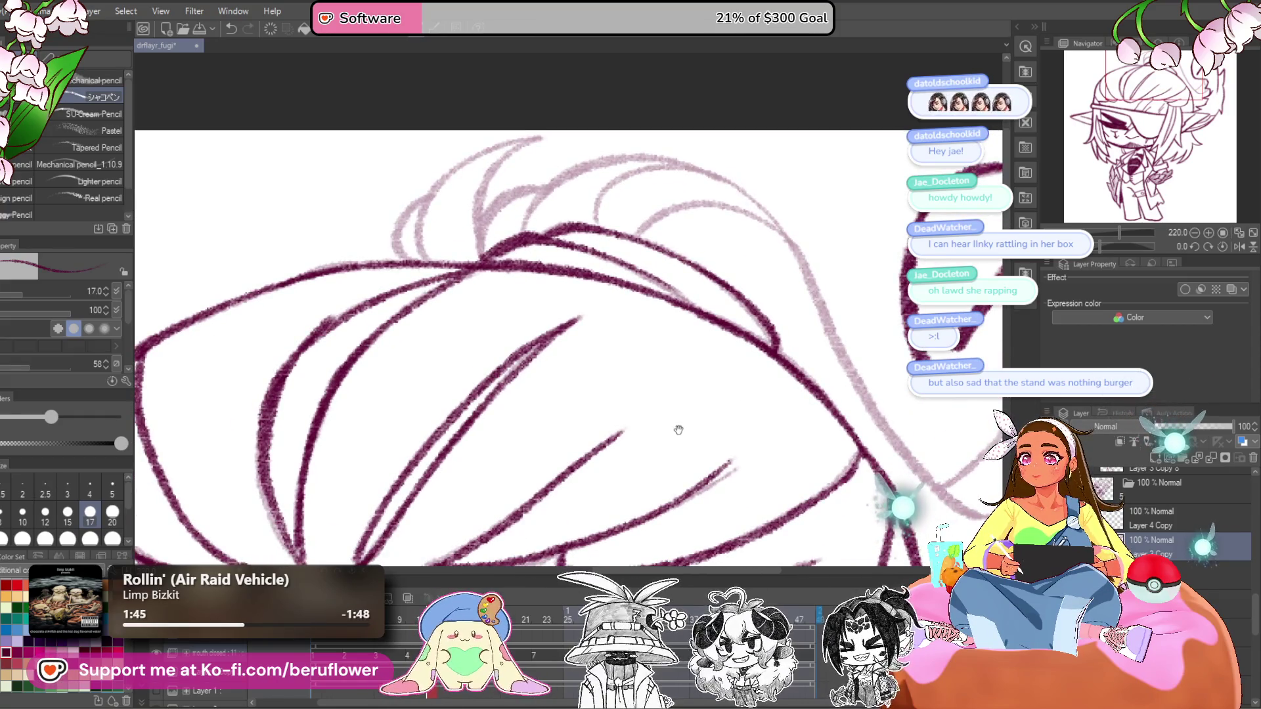
mouse_move(695, 442)
left_mouse_down()
mouse_move(690, 399)
mouse_move(653, 332)
mouse_move(732, 230)
mouse_move(825, 220)
mouse_move(917, 266)
mouse_move(636, 352)
mouse_move(588, 463)
left_mouse_up()
key("ctrl+z")
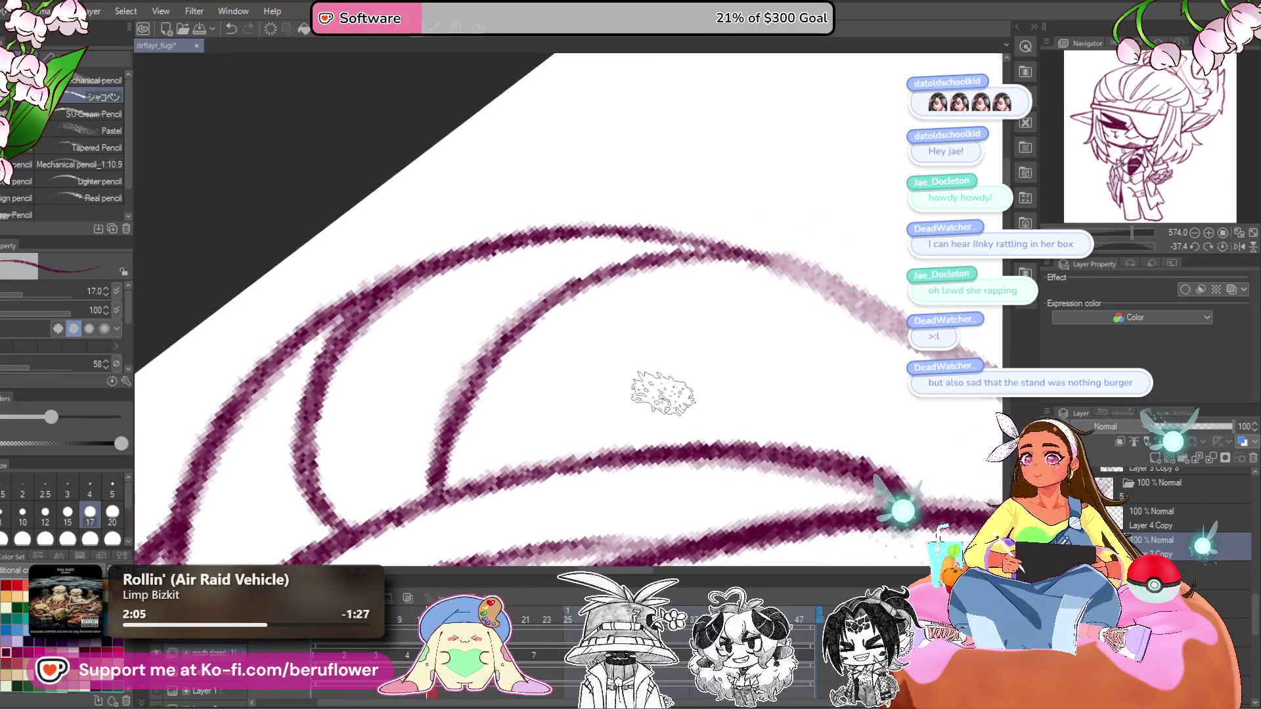
key("ctrl+z")
key("ctrl+minus")
left_click_drag(696, 355, 652, 415)
left_click_drag(690, 385, 650, 447)
mouse_move(900, 224)
left_mouse_down()
mouse_move(664, 386)
mouse_move(814, 368)
mouse_move(736, 299)
mouse_move(549, 360)
mouse_move(510, 402)
left_mouse_up()
mouse_move(526, 420)
left_mouse_down()
mouse_move(797, 318)
mouse_move(668, 424)
left_mouse_up()
- Ink the inner strands at the plume's base, then flip frames to compare lines
left_click(1223, 247)
mouse_move(778, 280)
left_mouse_down()
mouse_move(729, 335)
mouse_move(617, 371)
mouse_move(545, 354)
left_mouse_up()
left_click_drag(553, 278, 565, 371)
mouse_move(695, 238)
left_mouse_down()
mouse_move(583, 374)
mouse_move(519, 421)
left_mouse_up()
mouse_move(697, 241)
left_mouse_down()
mouse_move(695, 341)
mouse_move(676, 403)
mouse_move(689, 453)
left_mouse_up()
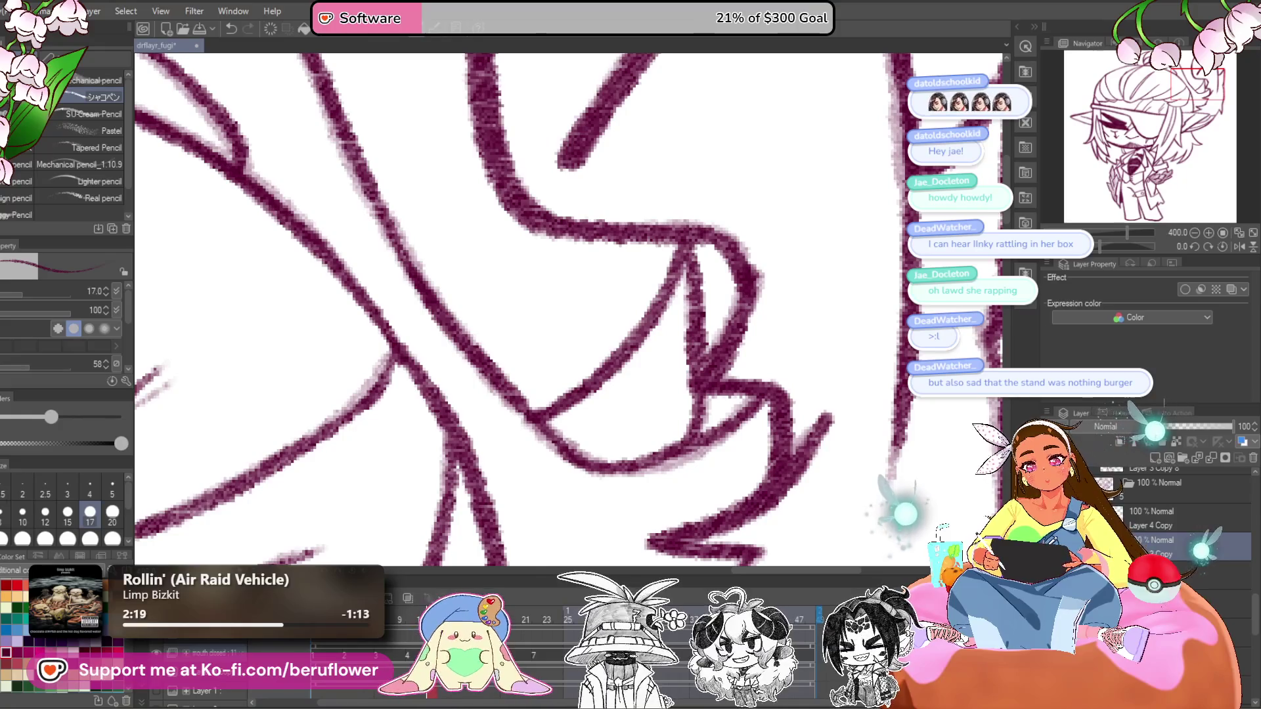
left_click_drag(687, 292, 696, 361)
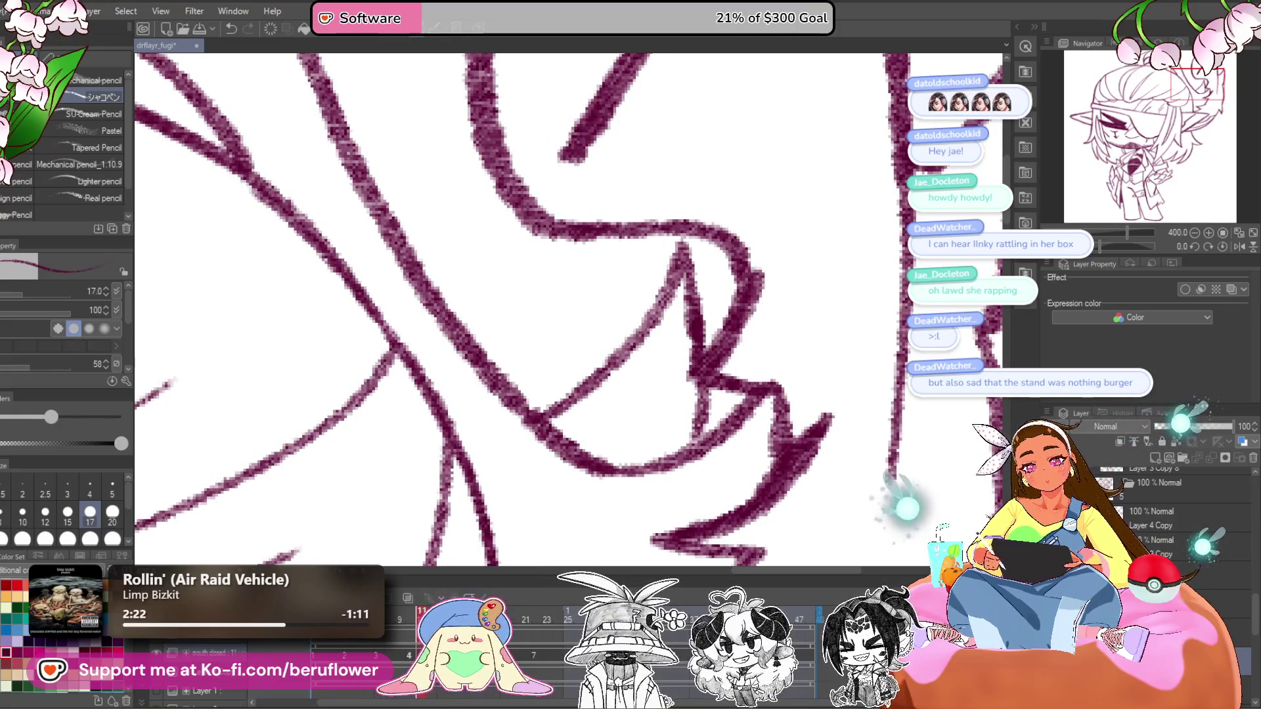
key("Right")
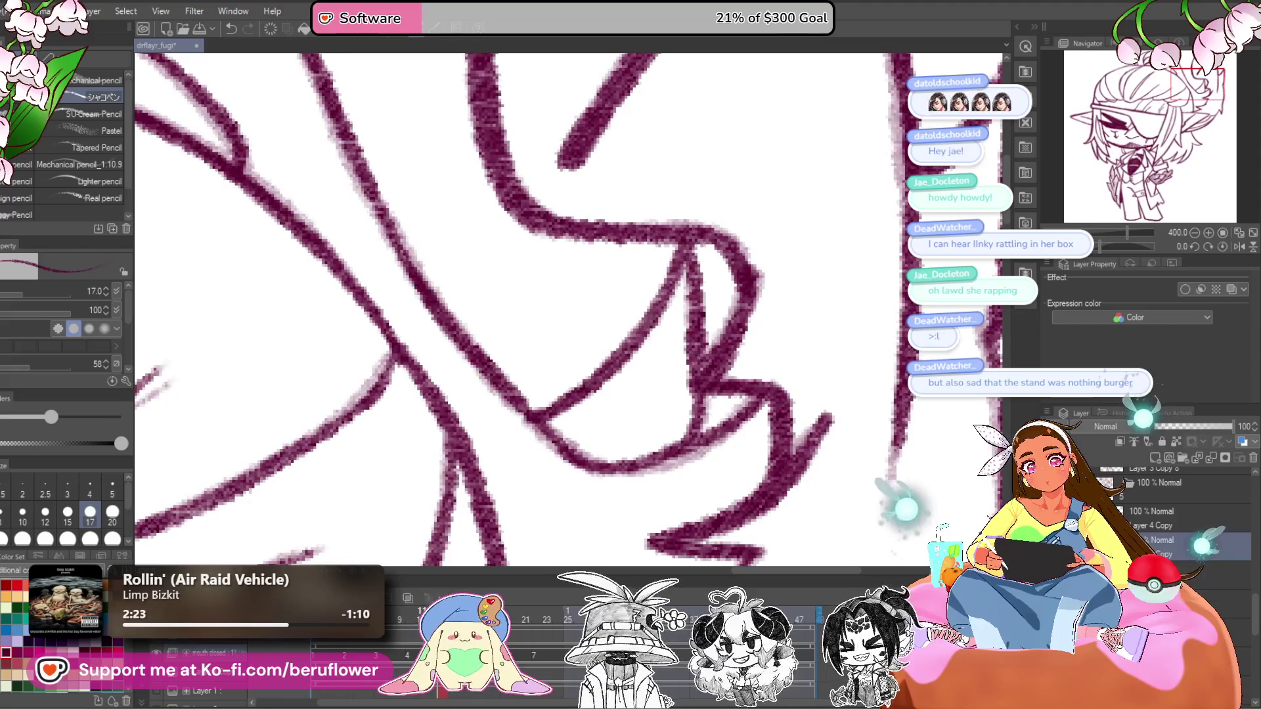
scroll(651, 305, "down", 10)
scroll(687, 417, "up", 4)
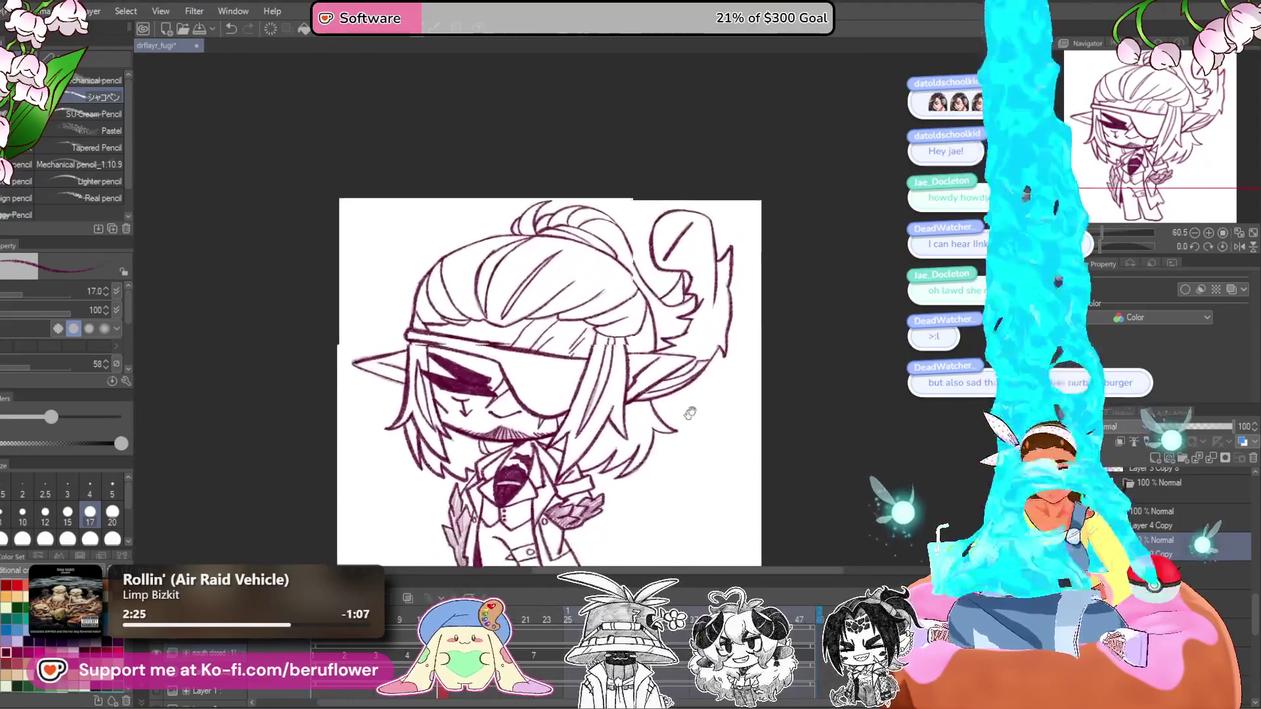
- Shift the view slightly to recenter the whole character
left_click_drag(590, 440, 632, 398)
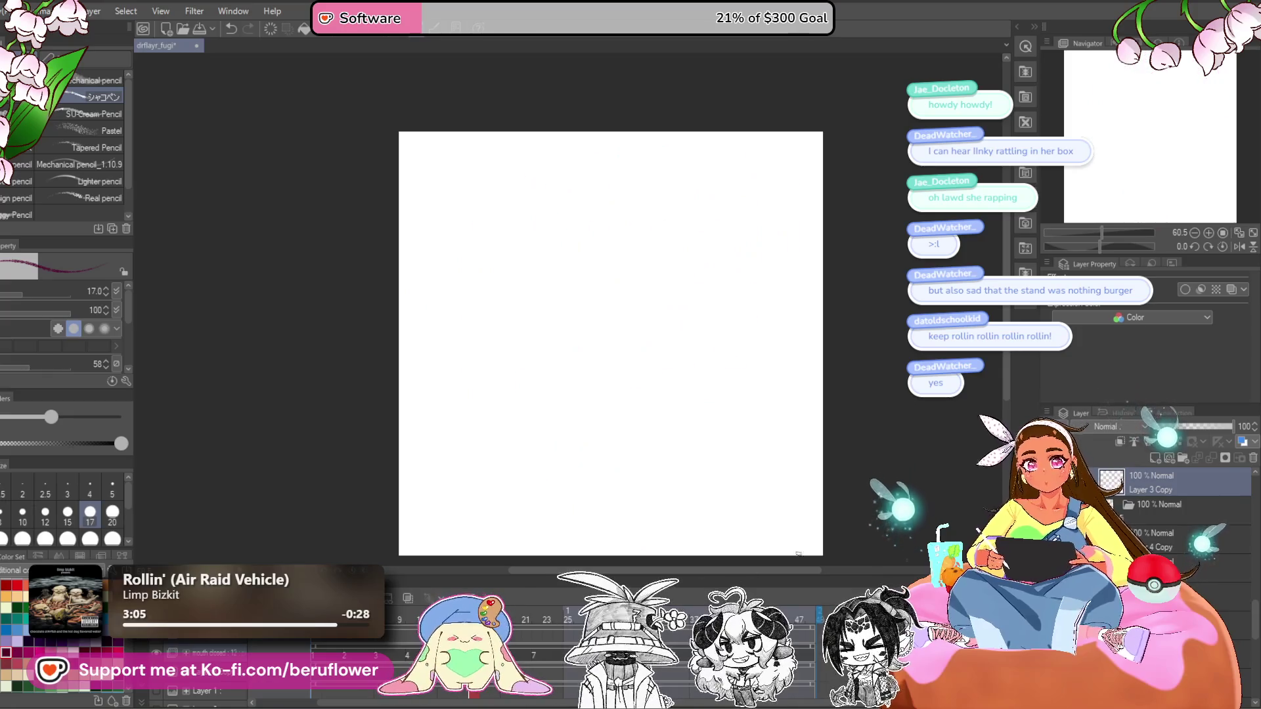
- Bring back the faded sketch as a guide and select the new inking layer
key("ctrl+z")
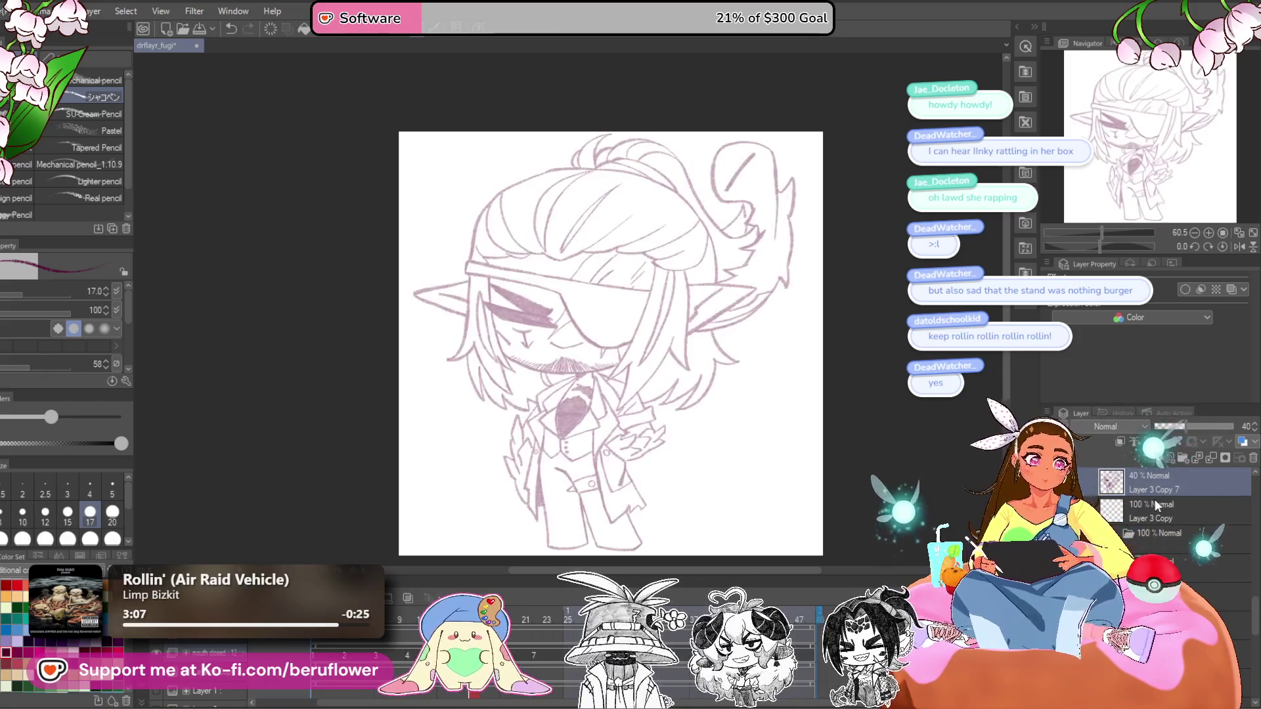
left_click(1146, 511)
scroll(1146, 511, "up", 2)
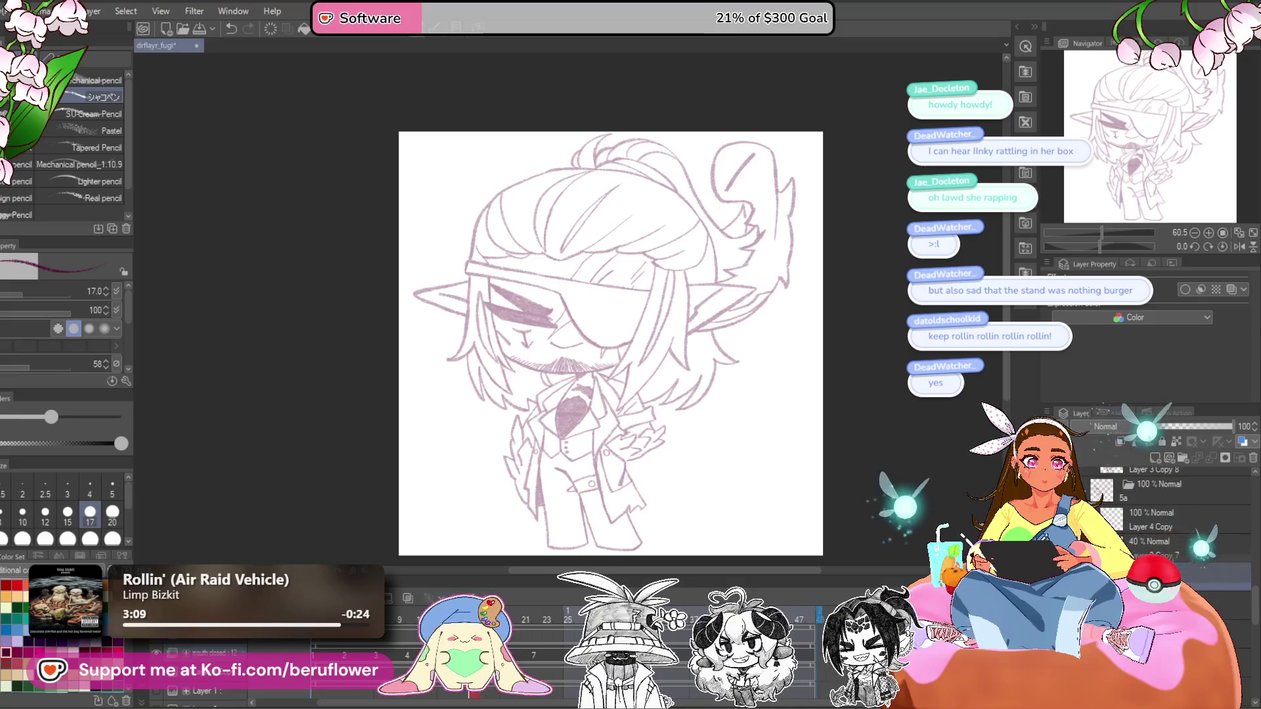
left_click(1156, 545)
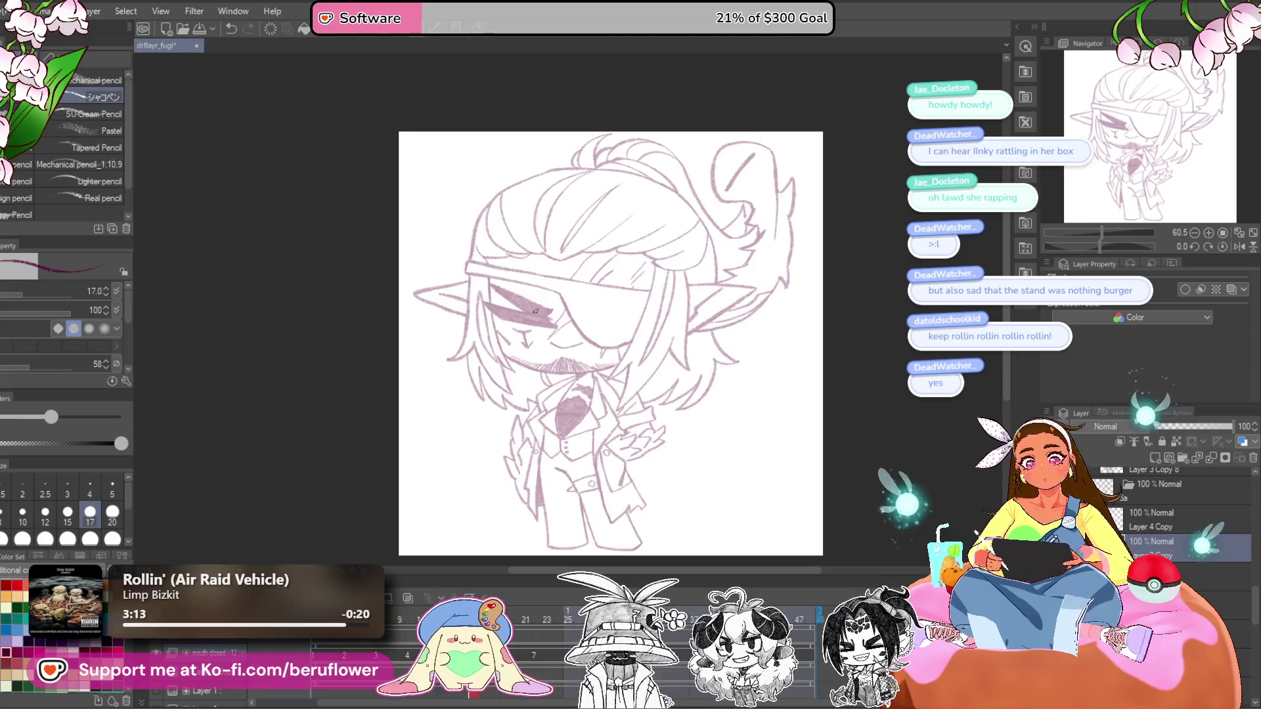
scroll(535, 312, "up", 5)
scroll(535, 311, "up", 3)
- Ink the eyepatch's lower edge in dark pink with several strokes along its shape
left_click_drag(519, 336, 571, 360)
mouse_move(1098, 253)
left_mouse_down()
mouse_move(1114, 259)
mouse_move(1061, 255)
left_mouse_up()
mouse_move(700, 283)
left_mouse_down()
mouse_move(651, 402)
mouse_move(754, 318)
left_mouse_up()
scroll(651, 402, "down", 5)
scroll(754, 319, "up", 4)
mouse_move(854, 239)
left_mouse_down()
mouse_move(656, 393)
mouse_move(722, 323)
mouse_move(615, 399)
left_mouse_up()
left_click_drag(805, 324, 622, 458)
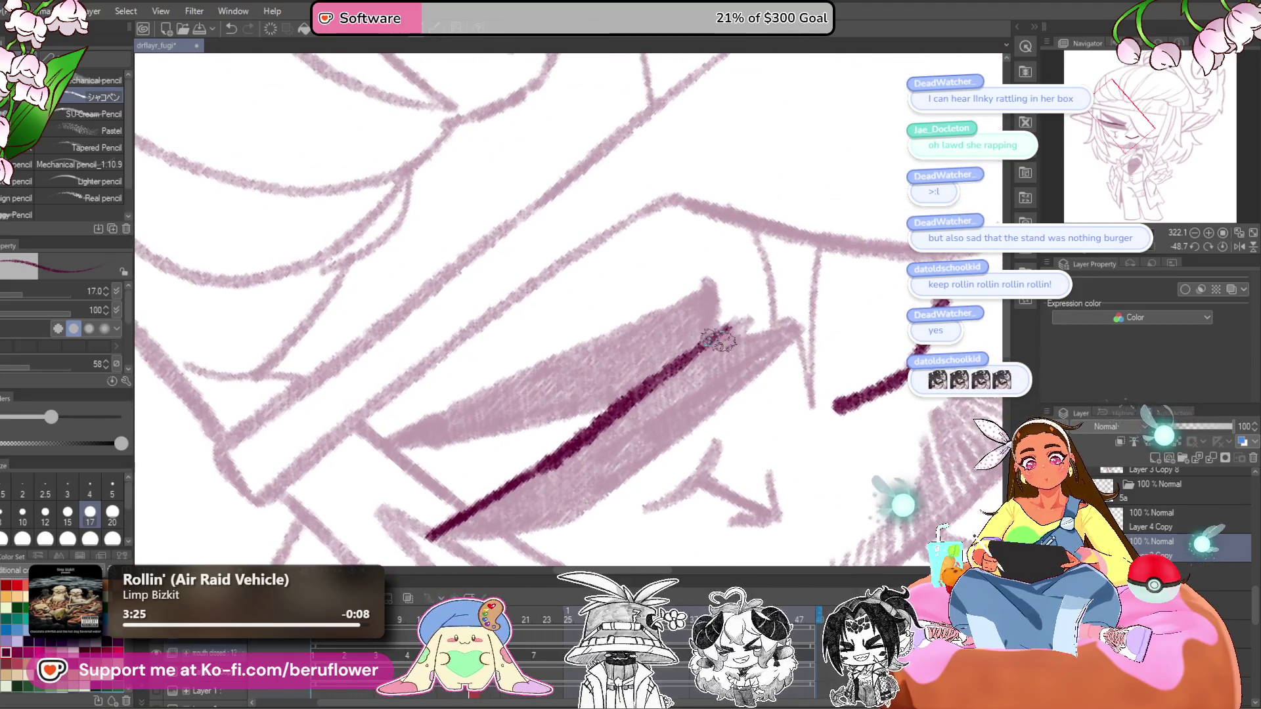
mouse_move(798, 324)
left_mouse_down()
mouse_move(654, 463)
mouse_move(785, 331)
left_mouse_up()
mouse_move(840, 280)
left_mouse_down()
mouse_move(703, 394)
mouse_move(601, 406)
mouse_move(695, 392)
mouse_move(690, 337)
mouse_move(670, 428)
left_mouse_up()
- Straighten the view and ink the arrow-shaped nose below the eyepatch
key("ctrl+@")
left_click_drag(703, 395, 671, 427)
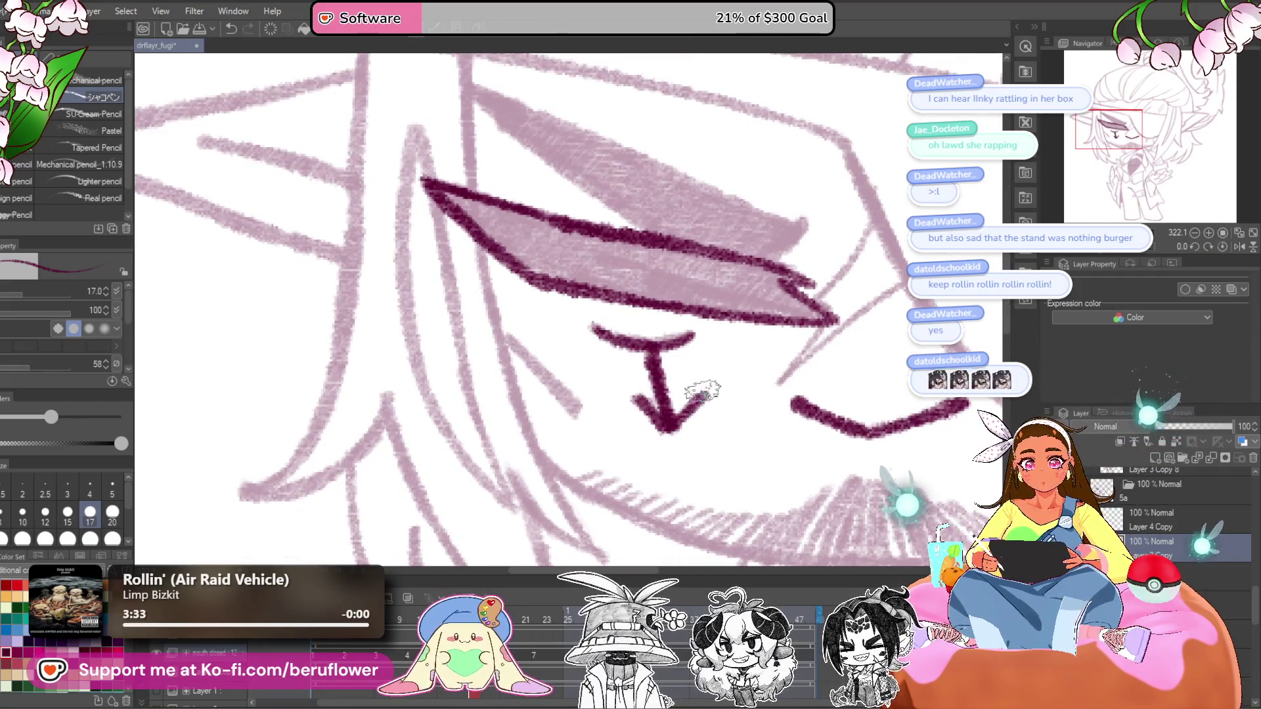
scroll(706, 326, "down", 5)
scroll(706, 325, "up", 4)
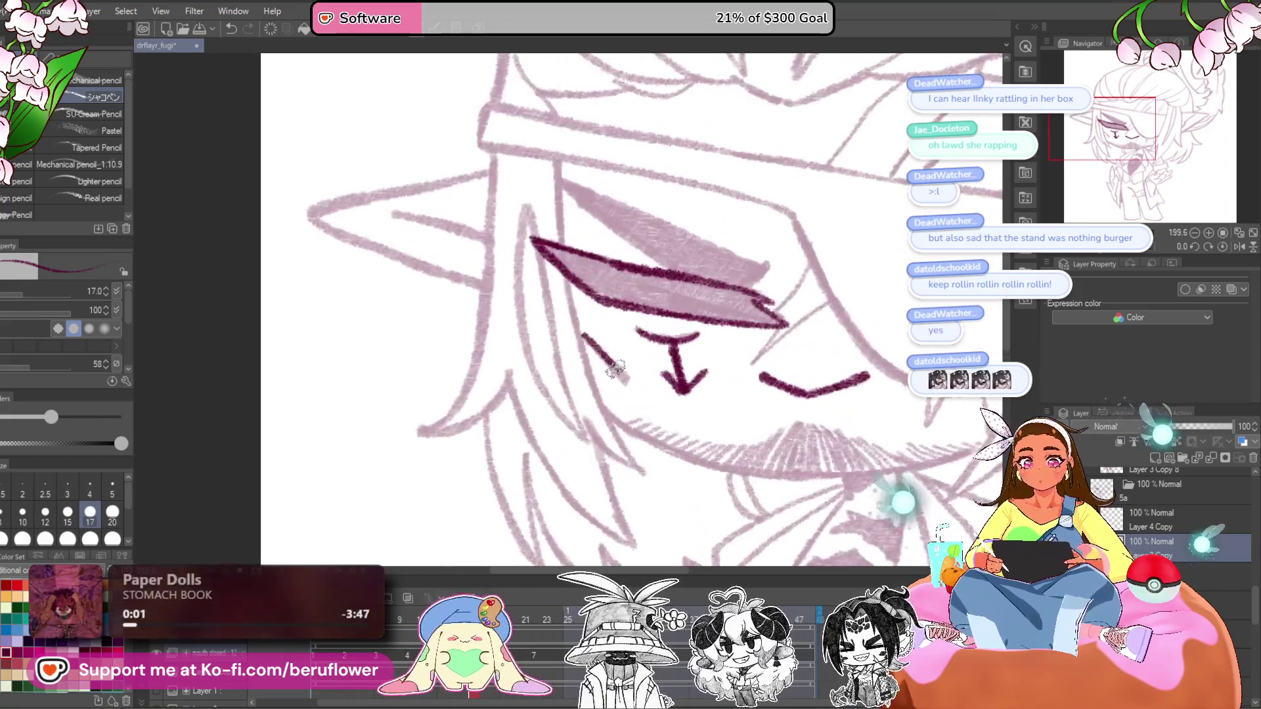
mouse_move(801, 313)
left_mouse_down()
mouse_move(434, 492)
mouse_move(699, 374)
mouse_move(676, 283)
mouse_move(583, 402)
mouse_move(894, 301)
mouse_move(828, 268)
mouse_move(742, 263)
left_mouse_up()
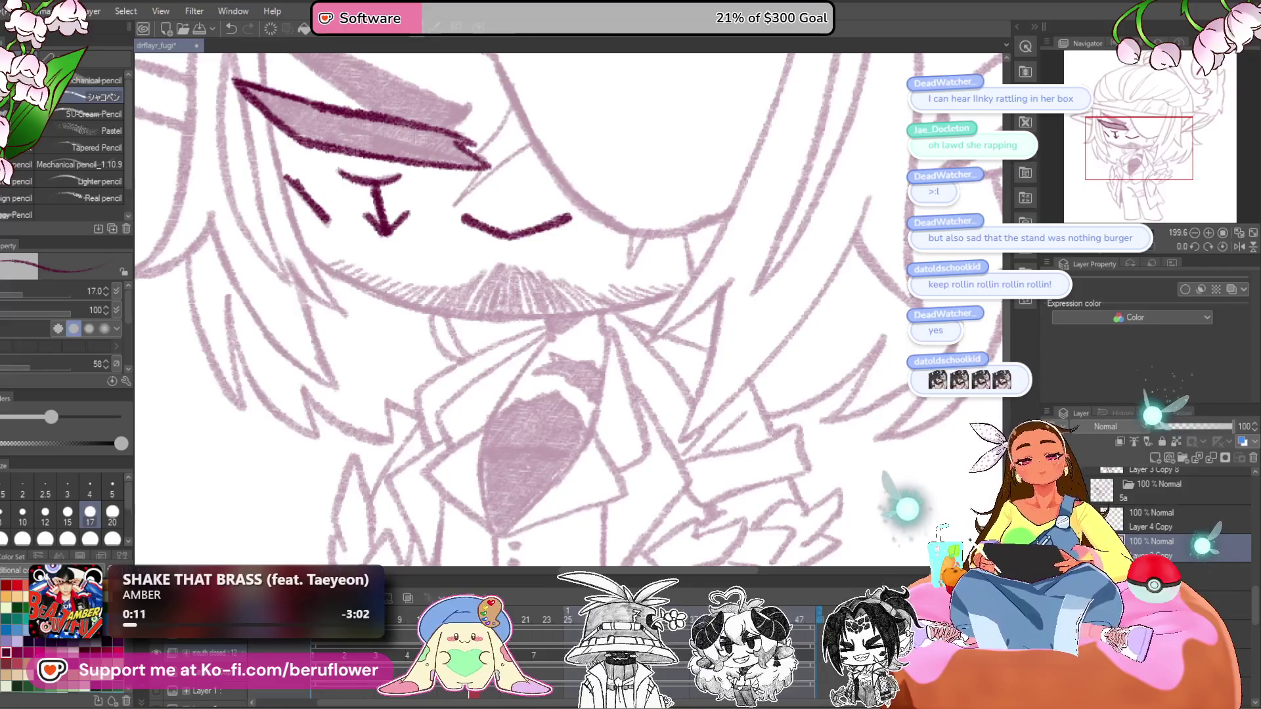
- Rotate the canvas and ink the cheek contour with long down-left strokes
scroll(554, 322, "down", 2)
left_click_drag(591, 296, 554, 322)
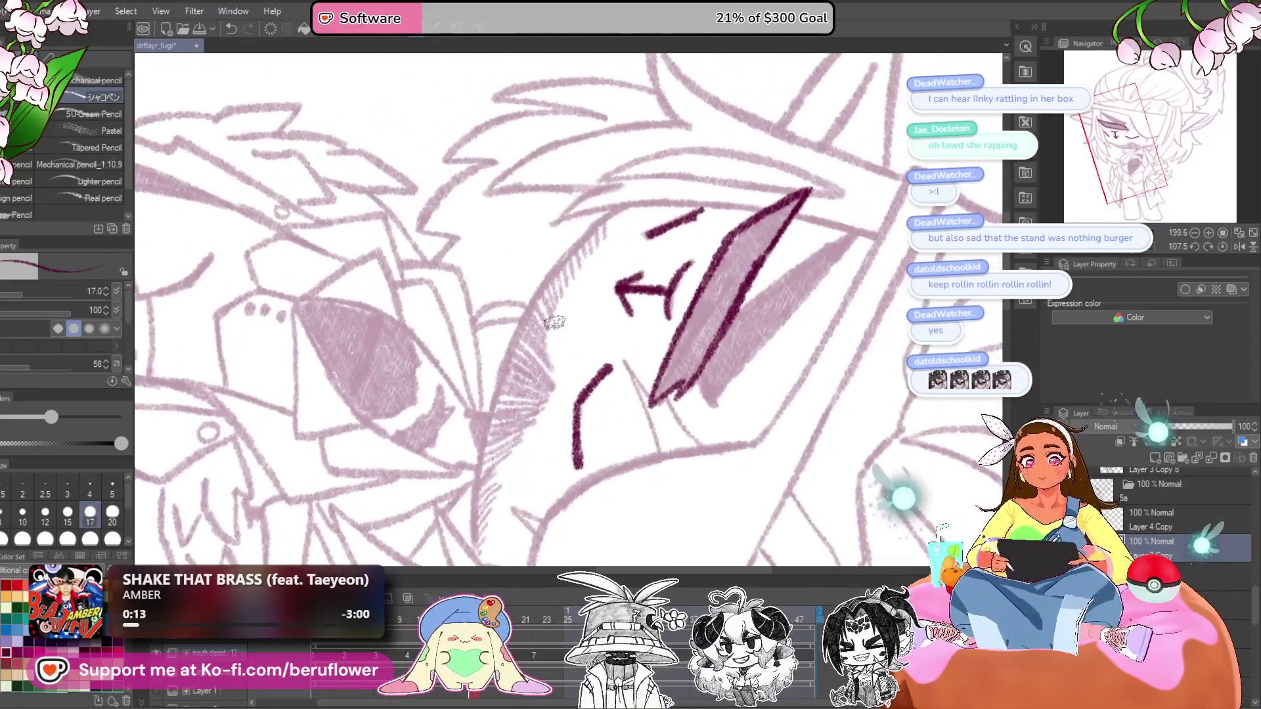
scroll(553, 322, "up", 4)
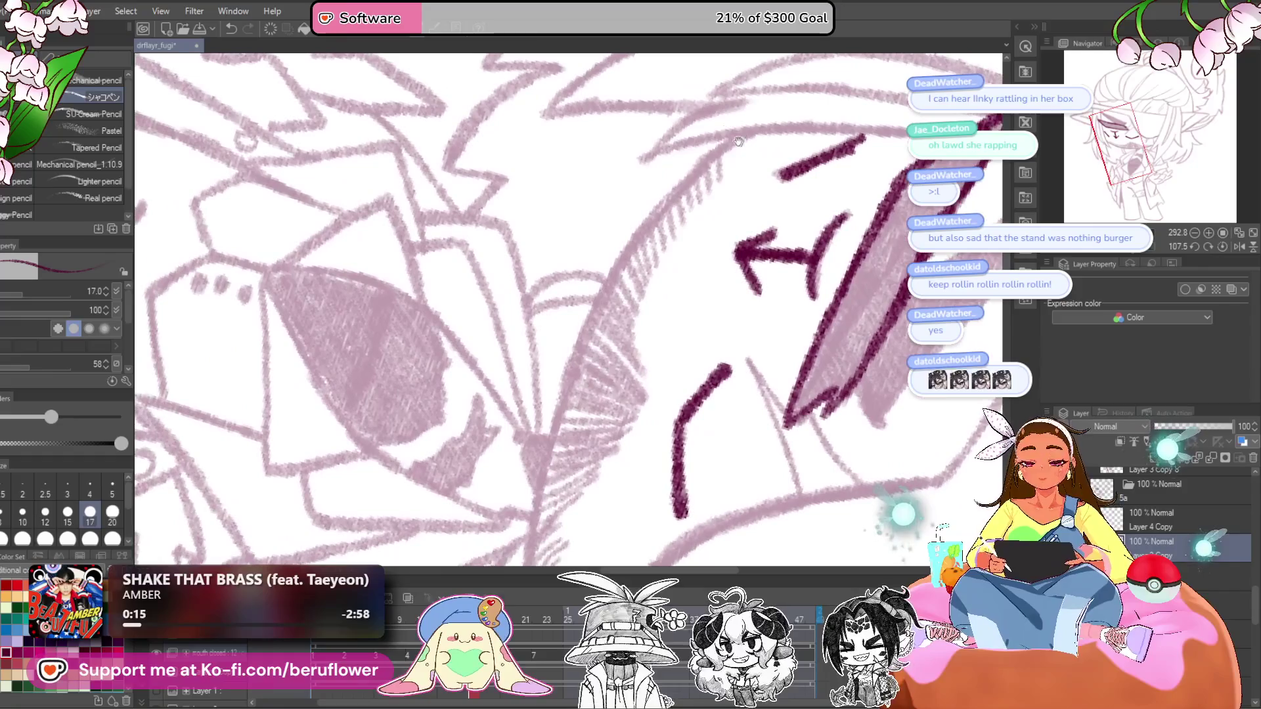
mouse_move(711, 154)
left_mouse_down()
mouse_move(603, 289)
mouse_move(659, 206)
mouse_move(558, 299)
mouse_move(519, 371)
left_mouse_up()
left_click_drag(617, 233, 458, 504)
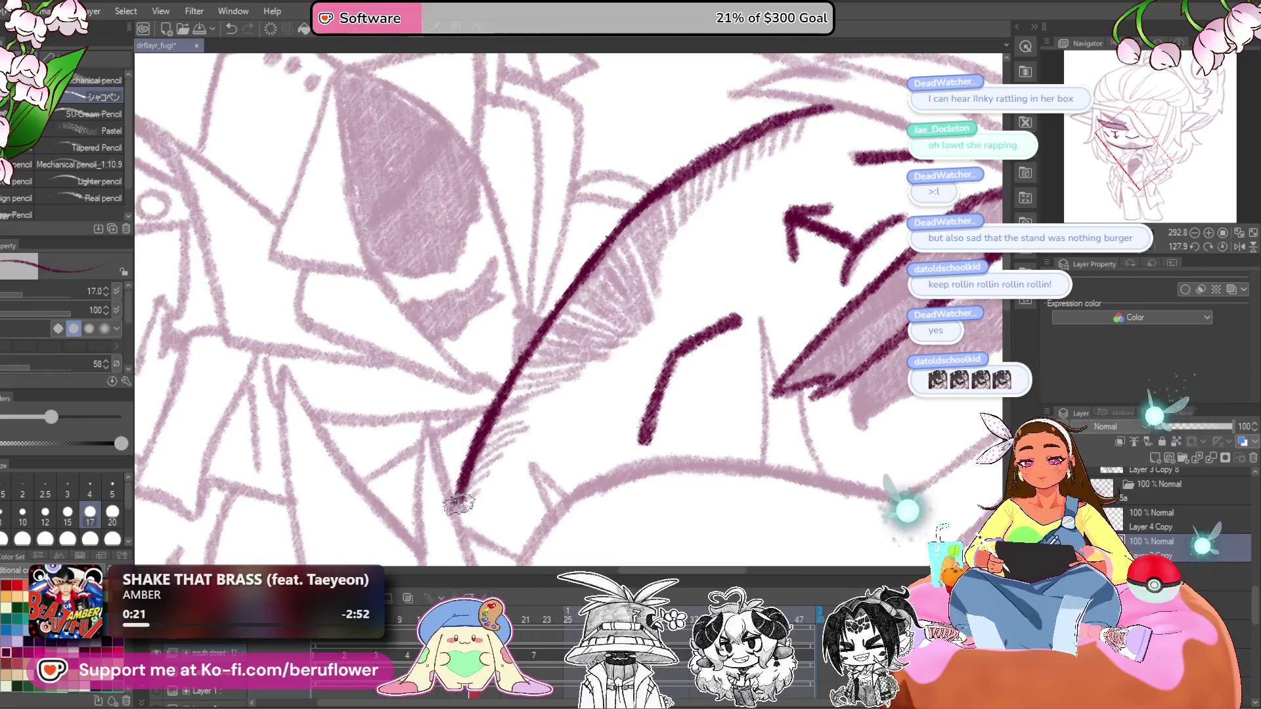
- Ink the mustache with dense dark pink hatching strokes from its left to right end
left_click(1223, 247)
left_click_drag(503, 229, 629, 355)
mouse_move(584, 427)
left_mouse_down()
mouse_move(627, 373)
mouse_move(624, 424)
left_mouse_up()
mouse_move(662, 350)
left_mouse_down()
mouse_move(695, 394)
mouse_move(795, 404)
left_mouse_up()
left_click_drag(730, 370, 787, 373)
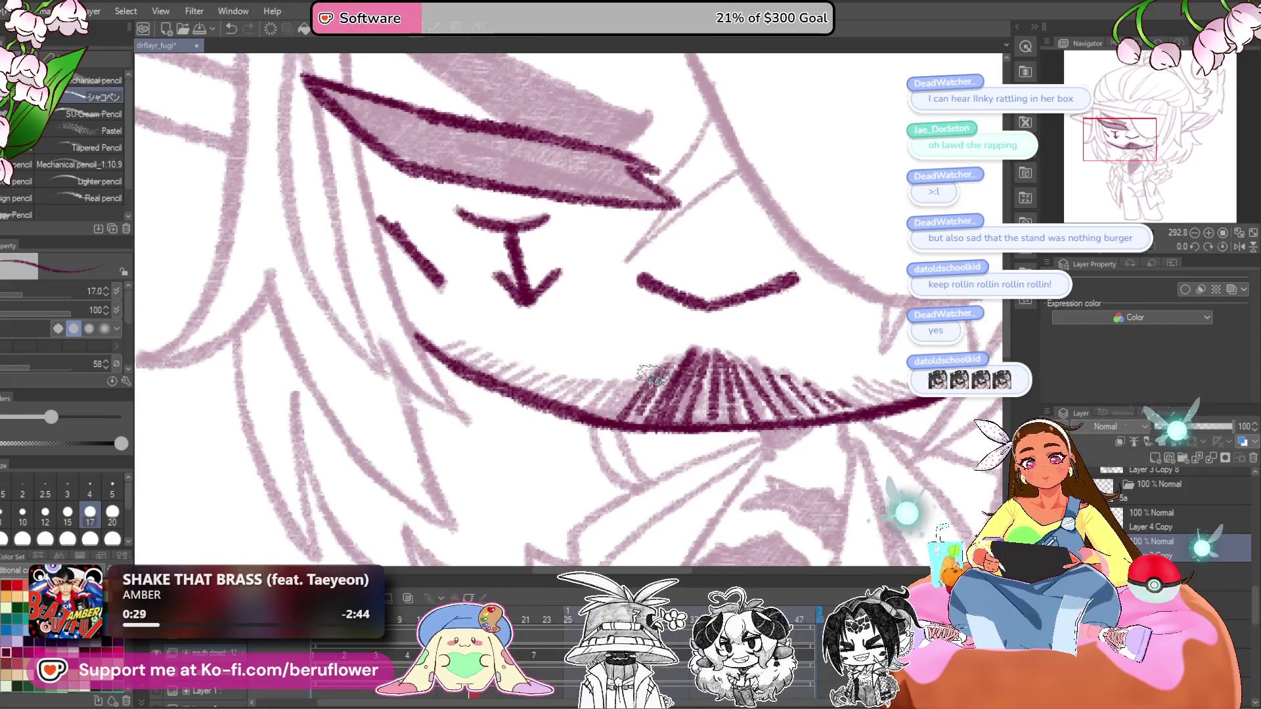
mouse_move(585, 380)
left_mouse_down()
mouse_move(782, 368)
mouse_move(712, 360)
left_mouse_up()
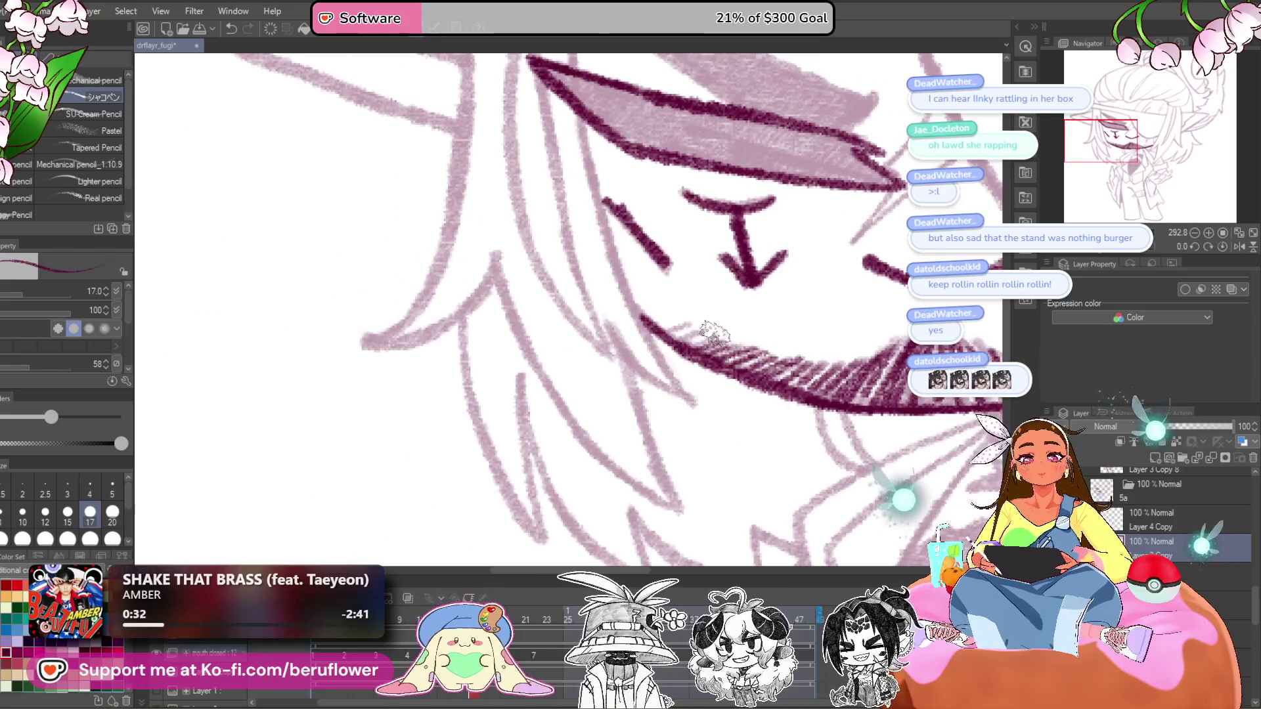
mouse_move(841, 392)
left_mouse_down()
mouse_move(782, 354)
mouse_move(716, 336)
left_mouse_up()
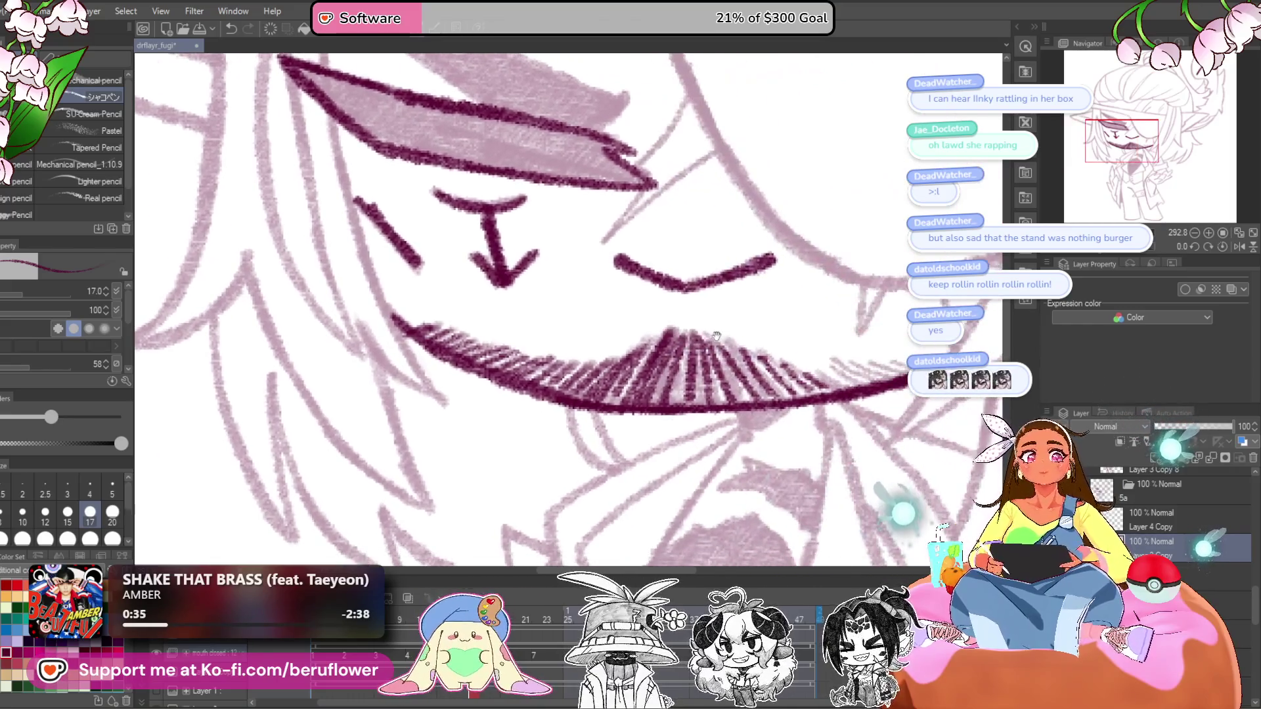
left_click_drag(740, 392, 584, 406)
left_click_drag(679, 395, 663, 397)
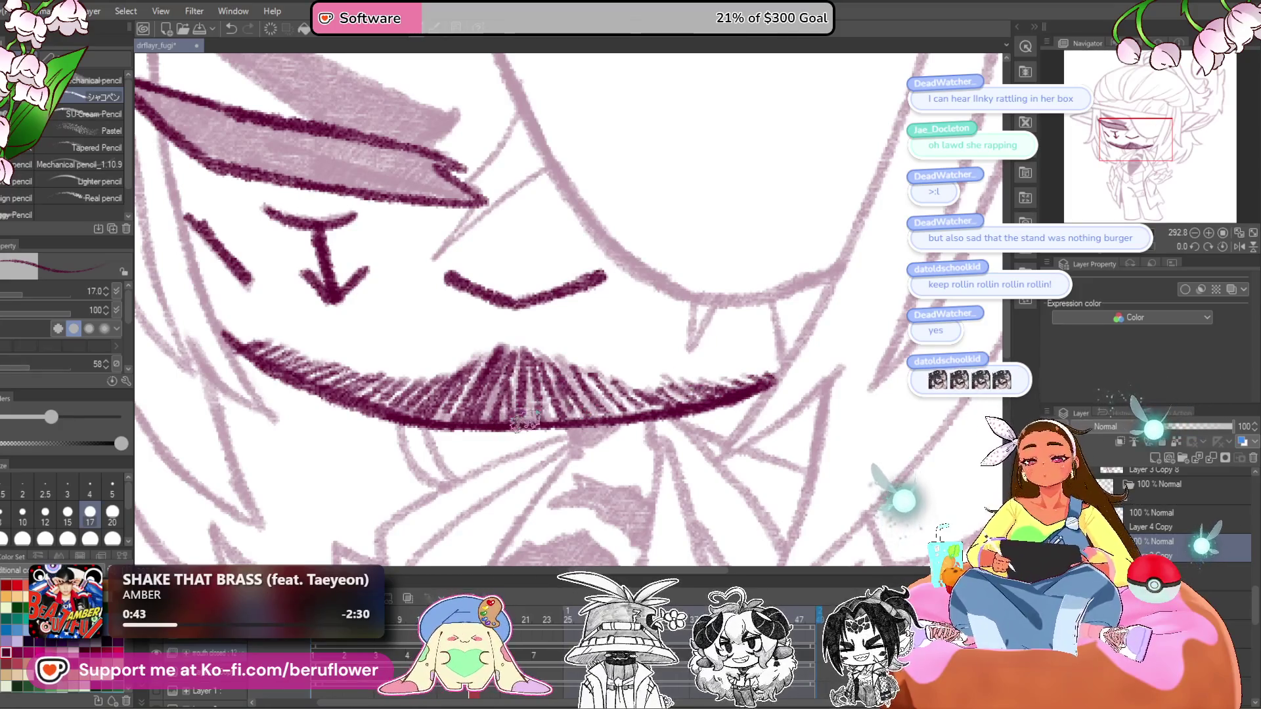
left_click_drag(750, 397, 713, 336)
scroll(675, 365, "down", 3)
scroll(675, 365, "up", 2)
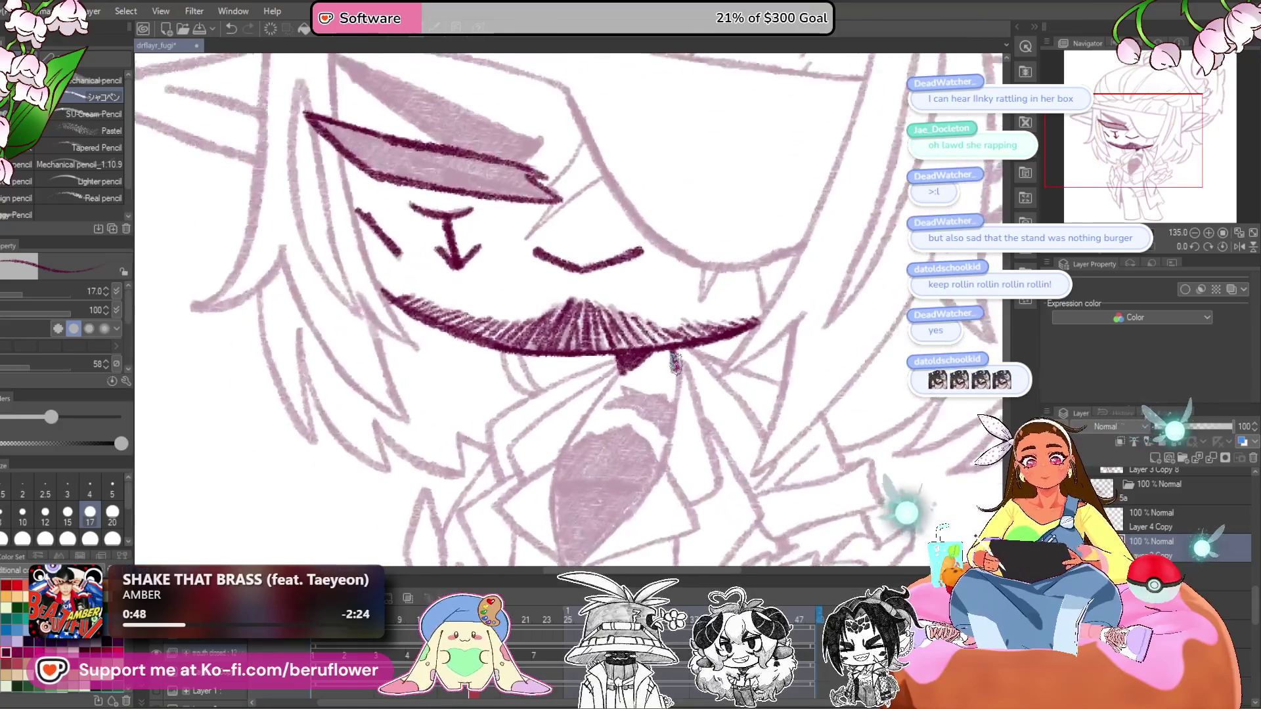
- Zoom in below the mustache and ink the pointed tongue shape's left and right edges
left_click_drag(704, 440, 729, 350)
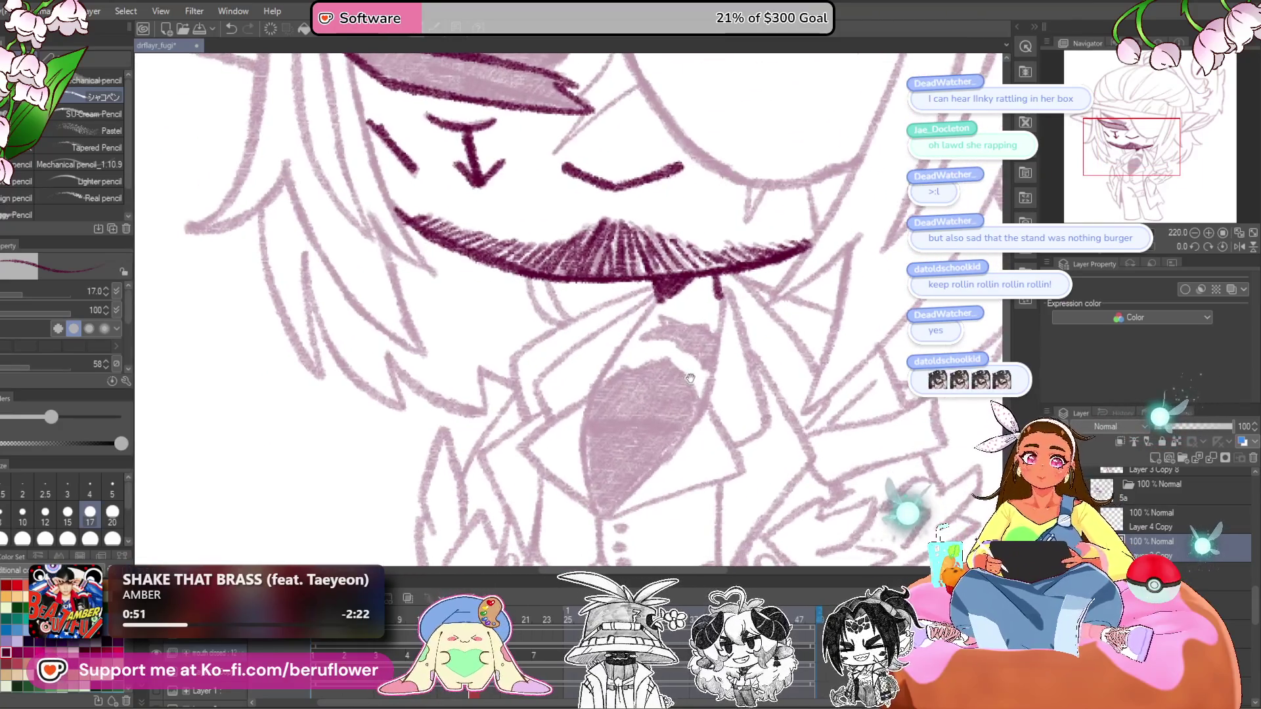
left_click_drag(633, 438, 641, 466)
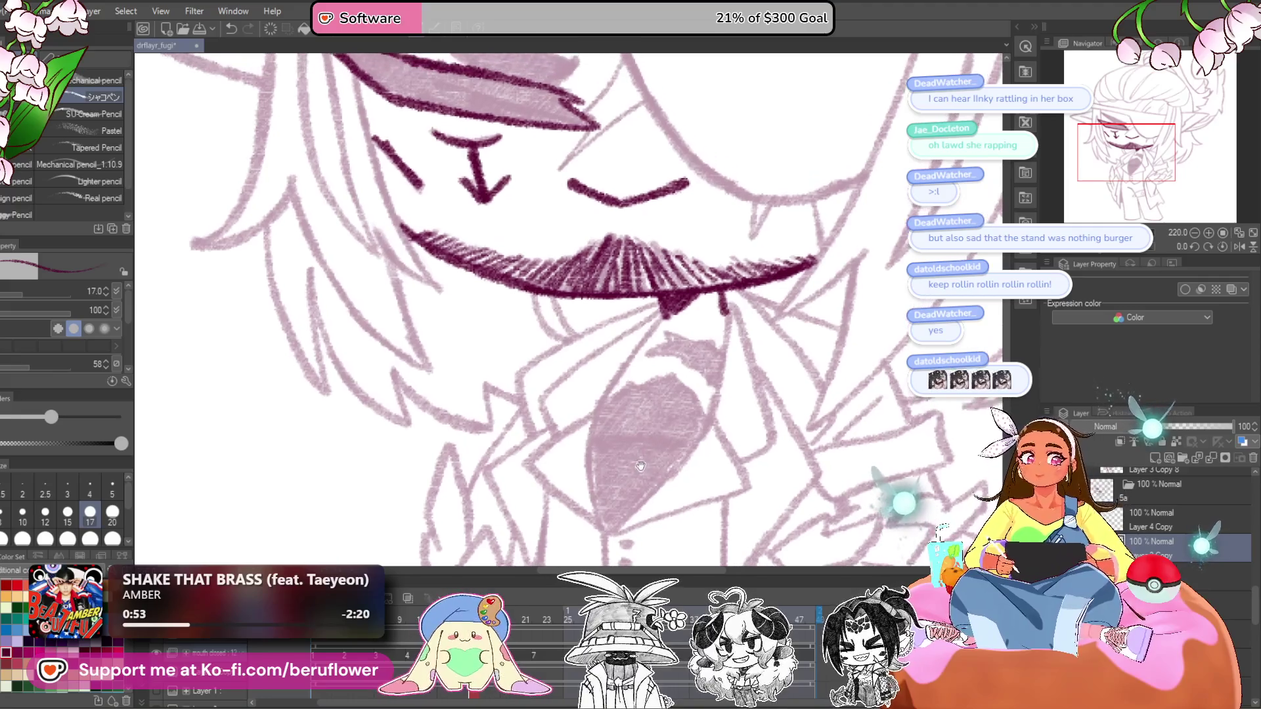
left_click_drag(673, 358, 673, 305)
scroll(683, 187, "up", 4)
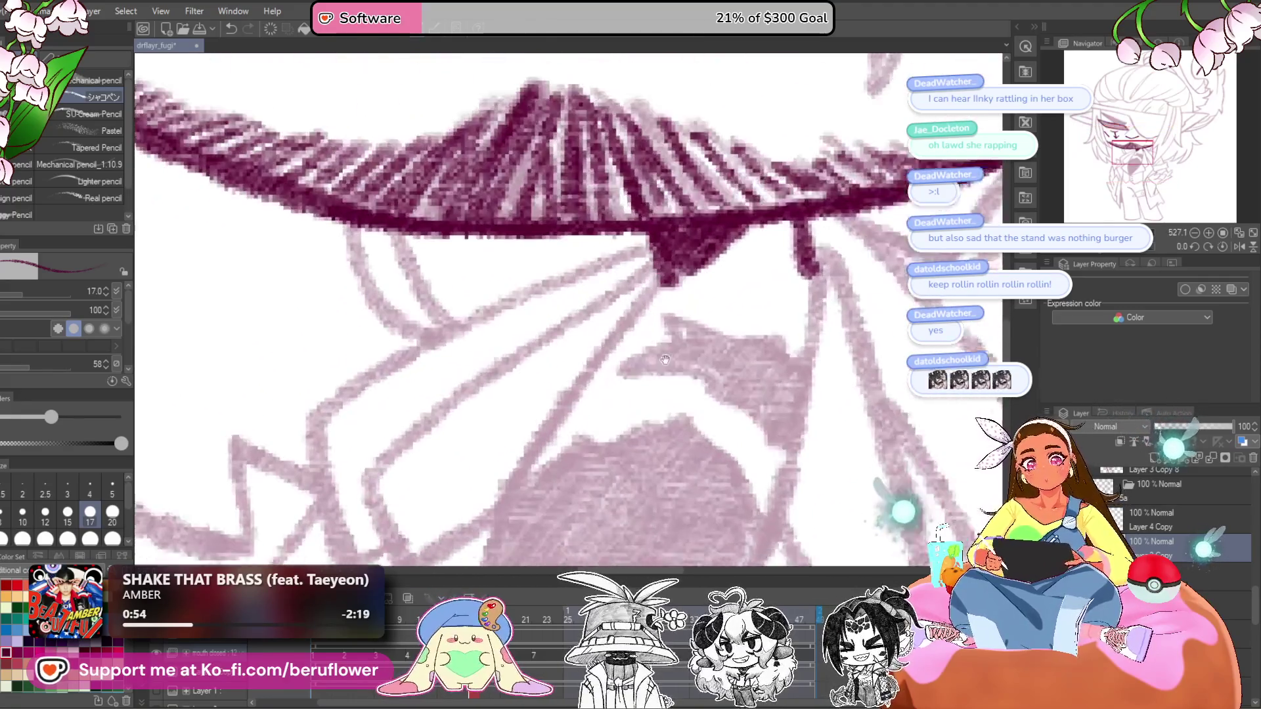
mouse_move(683, 187)
left_mouse_down()
mouse_move(506, 492)
mouse_move(559, 230)
mouse_move(535, 486)
mouse_move(555, 506)
mouse_move(368, 565)
left_mouse_up()
left_click_drag(647, 142, 598, 443)
scroll(597, 444, "down", 2)
mouse_move(729, 121)
left_mouse_down()
mouse_move(599, 290)
mouse_move(452, 422)
left_mouse_up()
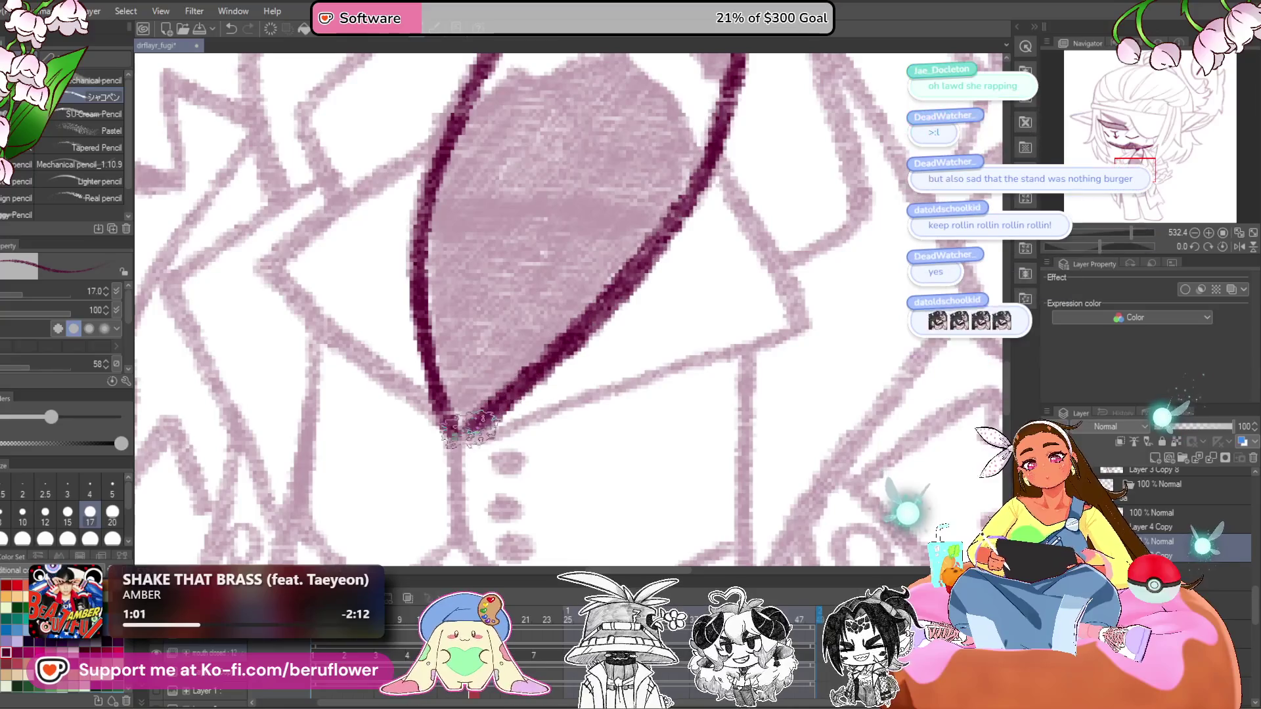
scroll(457, 424, "down", 2)
scroll(473, 500, "up", 5)
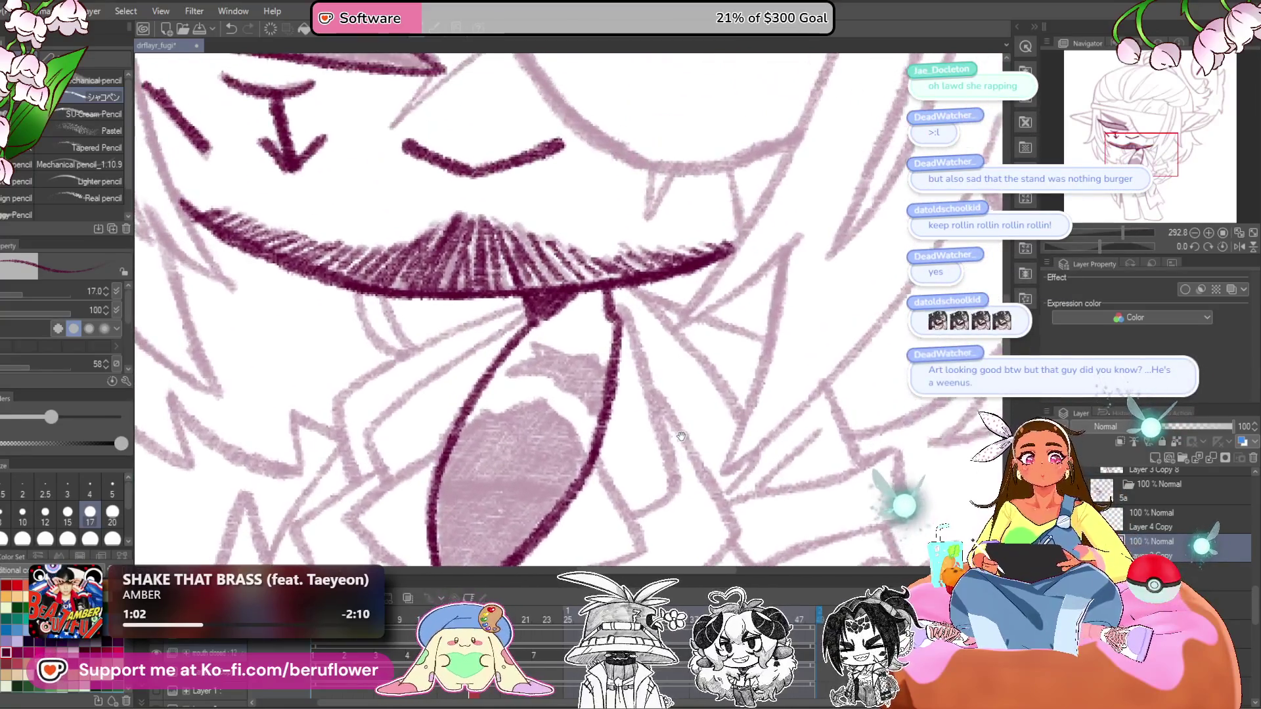
scroll(634, 378, "down", 5)
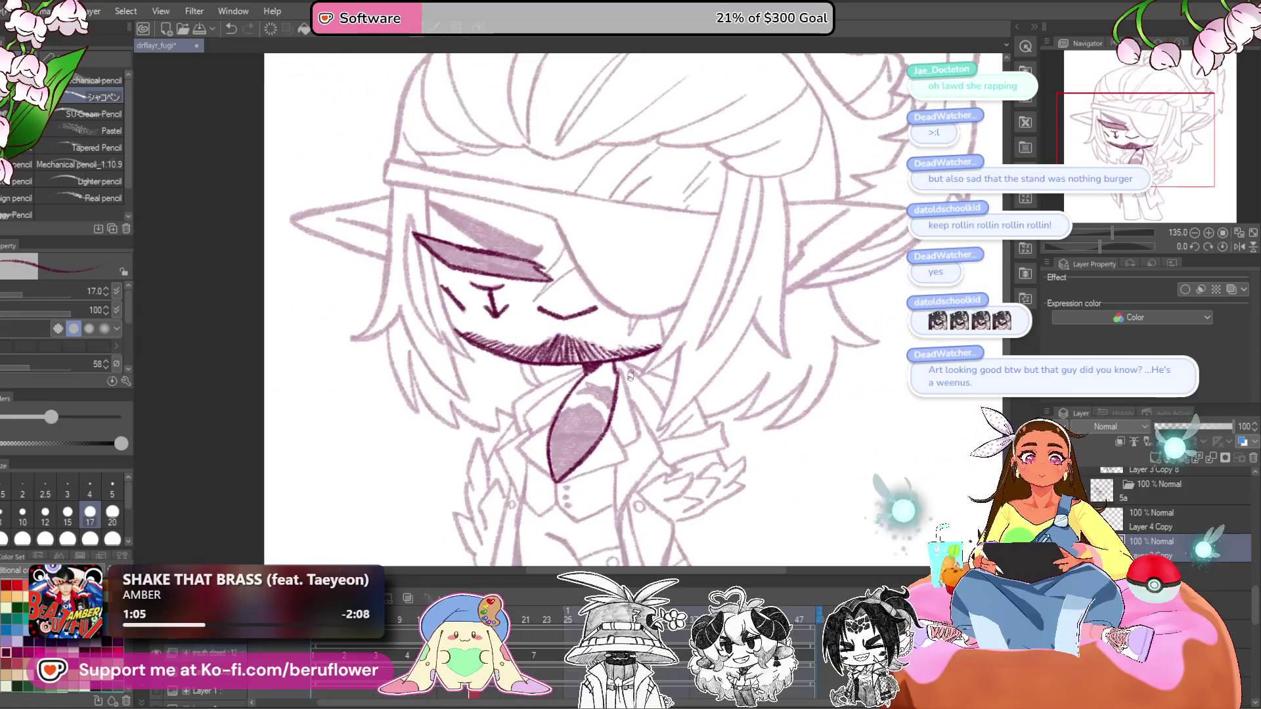
scroll(631, 375, "up", 1)
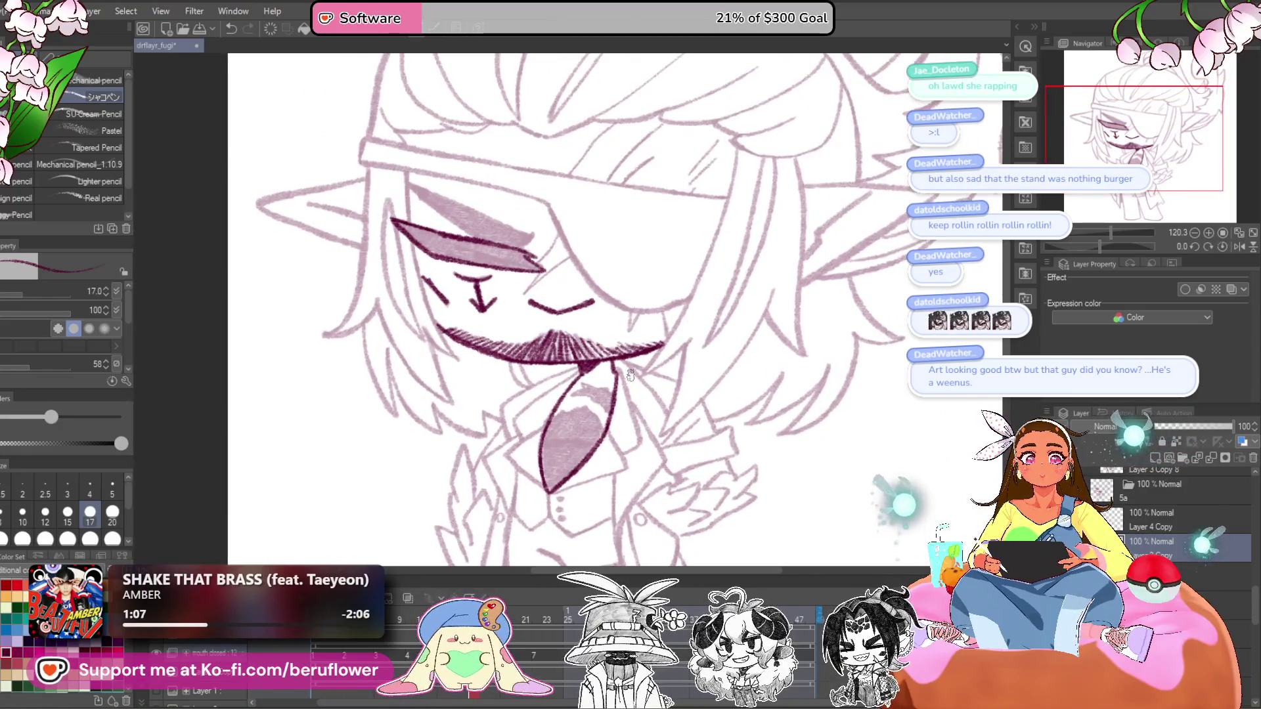
scroll(630, 375, "up", 1)
scroll(630, 375, "up", 2)
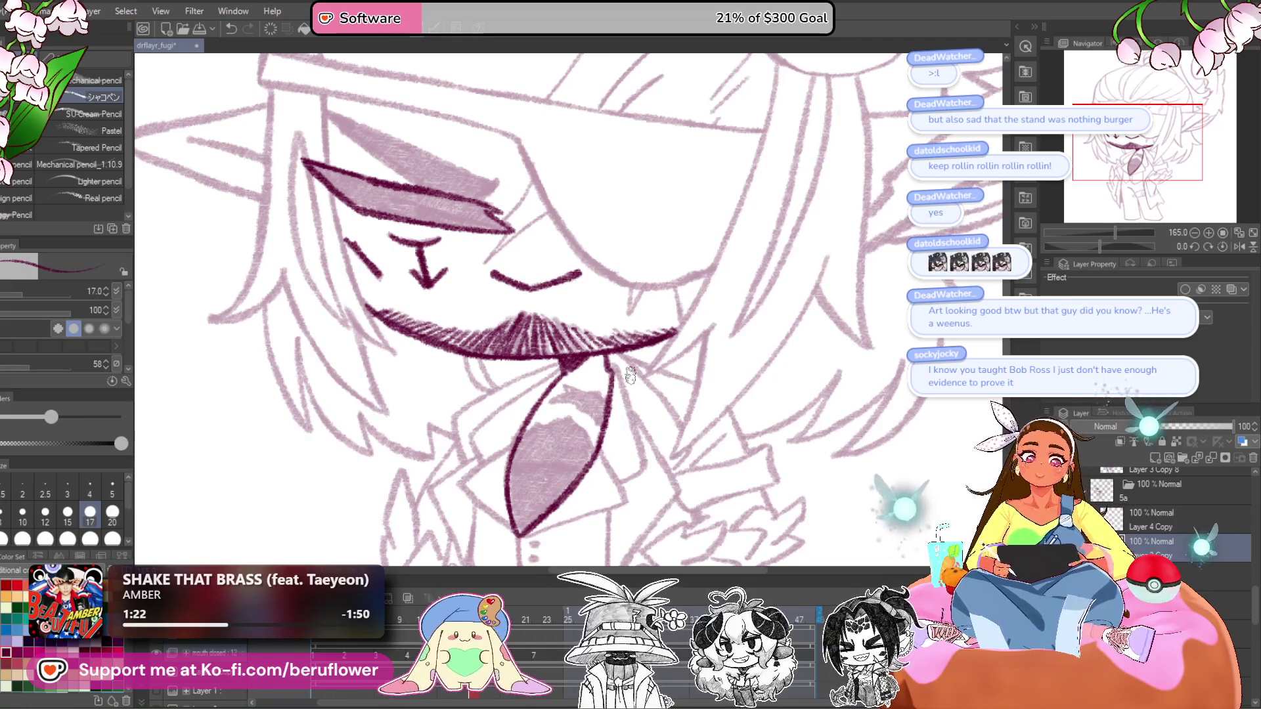
- Ink the line across the mouth and darken the tongue top and mouth interior
mouse_move(611, 427)
left_mouse_down()
mouse_move(565, 319)
mouse_move(645, 367)
left_mouse_up()
scroll(568, 286, "up", 5)
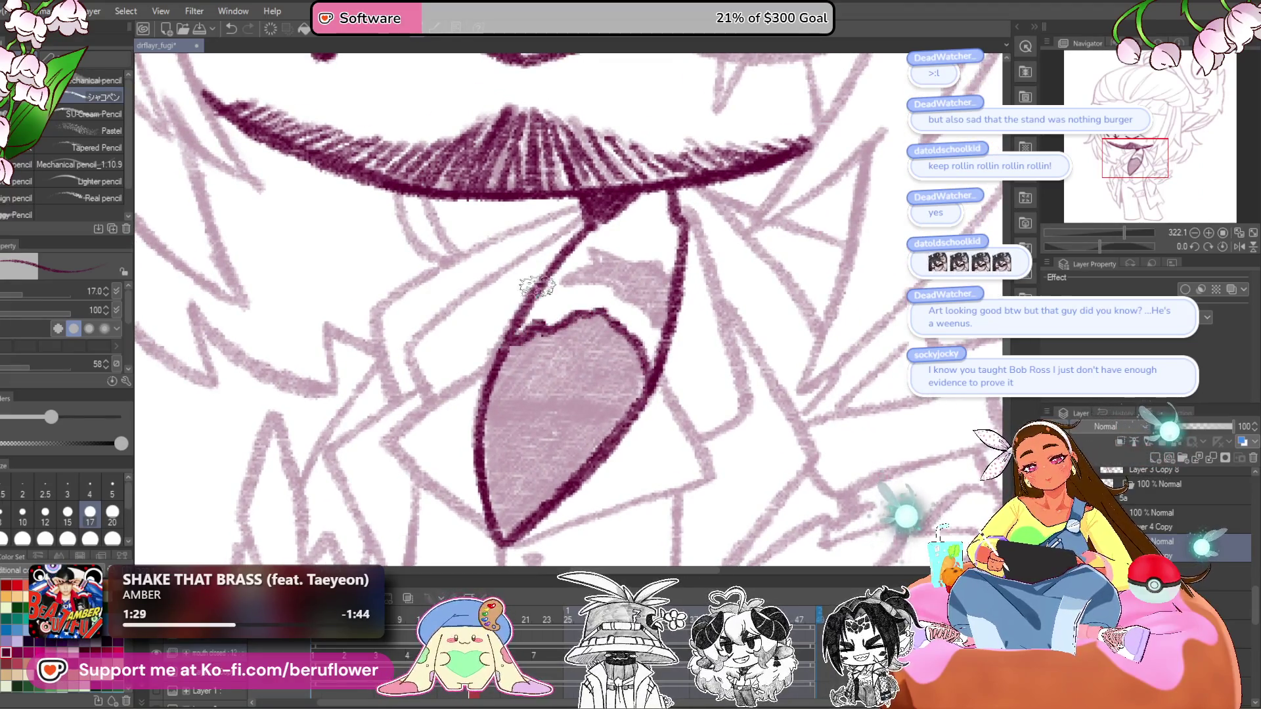
left_click_drag(536, 286, 531, 314)
mouse_move(583, 279)
left_mouse_down()
mouse_move(637, 283)
mouse_move(663, 308)
mouse_move(657, 368)
left_mouse_up()
left_click_drag(599, 312, 620, 320)
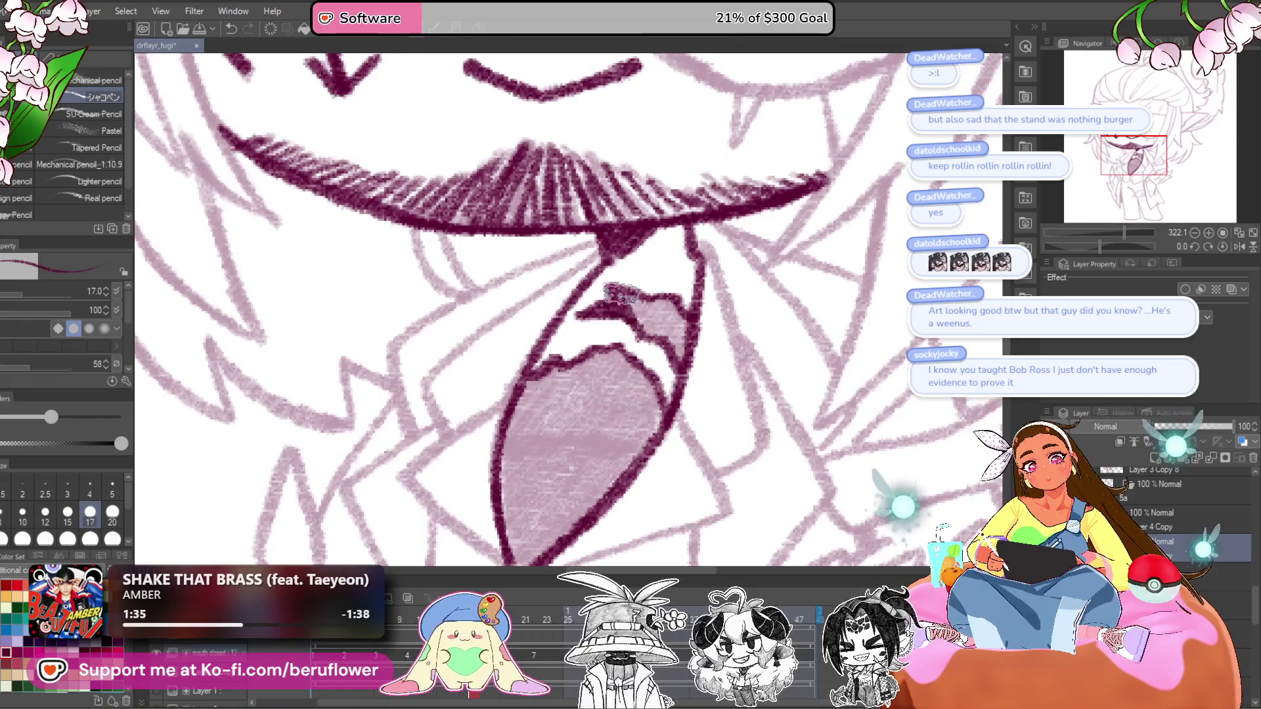
left_click_drag(653, 332, 660, 304)
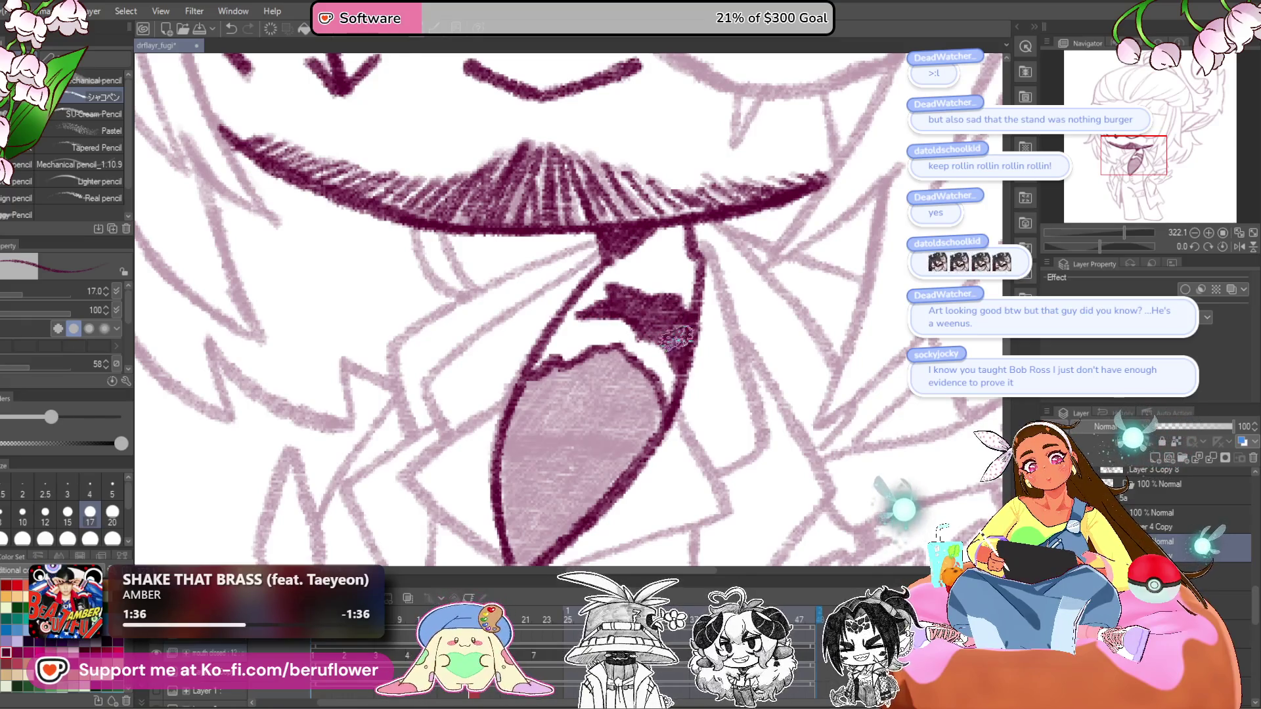
scroll(677, 338, "down", 5)
scroll(675, 296, "up", 4)
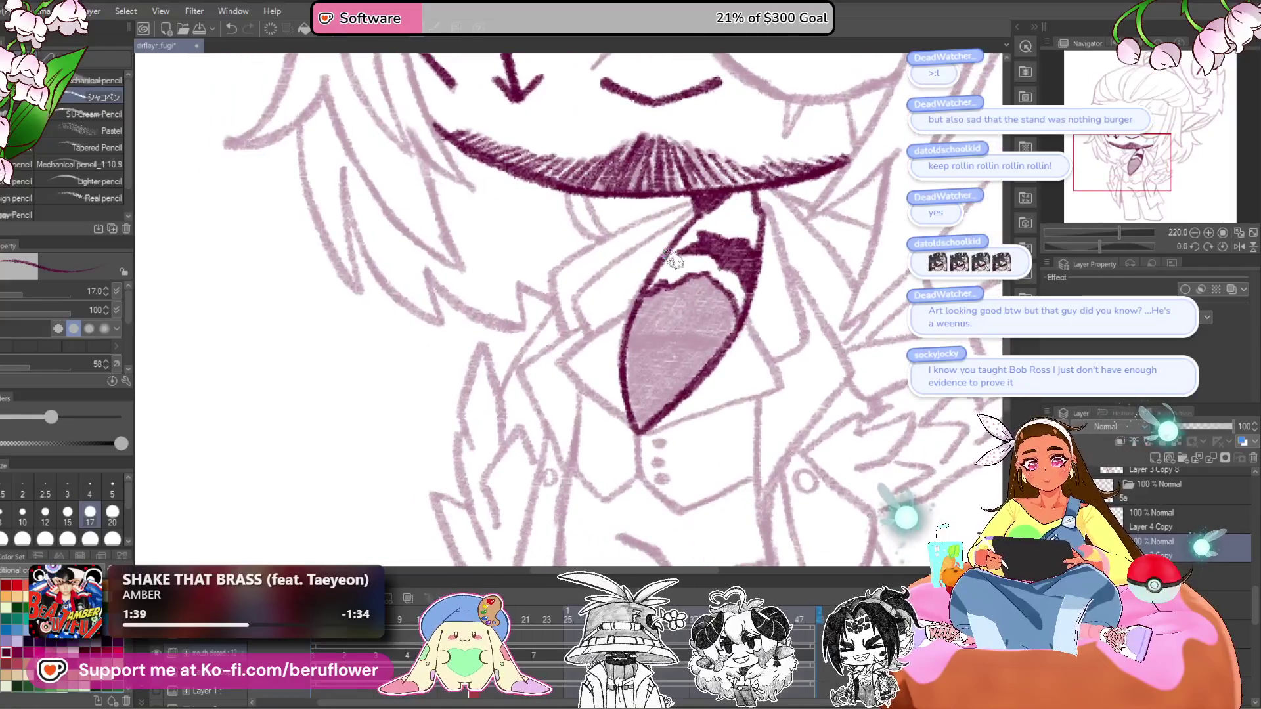
scroll(673, 259, "up", 3)
- Ink the mouth's lower outline from its corner to the tip and right side, undoing stray strokes
mouse_move(723, 152)
left_mouse_down()
mouse_move(501, 329)
mouse_move(521, 393)
left_mouse_up()
key("ctrl+z")
mouse_move(714, 173)
left_mouse_down()
mouse_move(506, 301)
mouse_move(533, 394)
left_mouse_up()
mouse_move(610, 327)
left_mouse_down()
mouse_move(677, 261)
mouse_move(708, 259)
mouse_move(568, 368)
mouse_move(512, 338)
mouse_move(650, 473)
left_mouse_up()
mouse_move(847, 306)
left_mouse_down()
mouse_move(820, 318)
mouse_move(611, 322)
left_mouse_up()
left_click_drag(601, 272, 678, 409)
left_click_drag(1101, 246, 1087, 247)
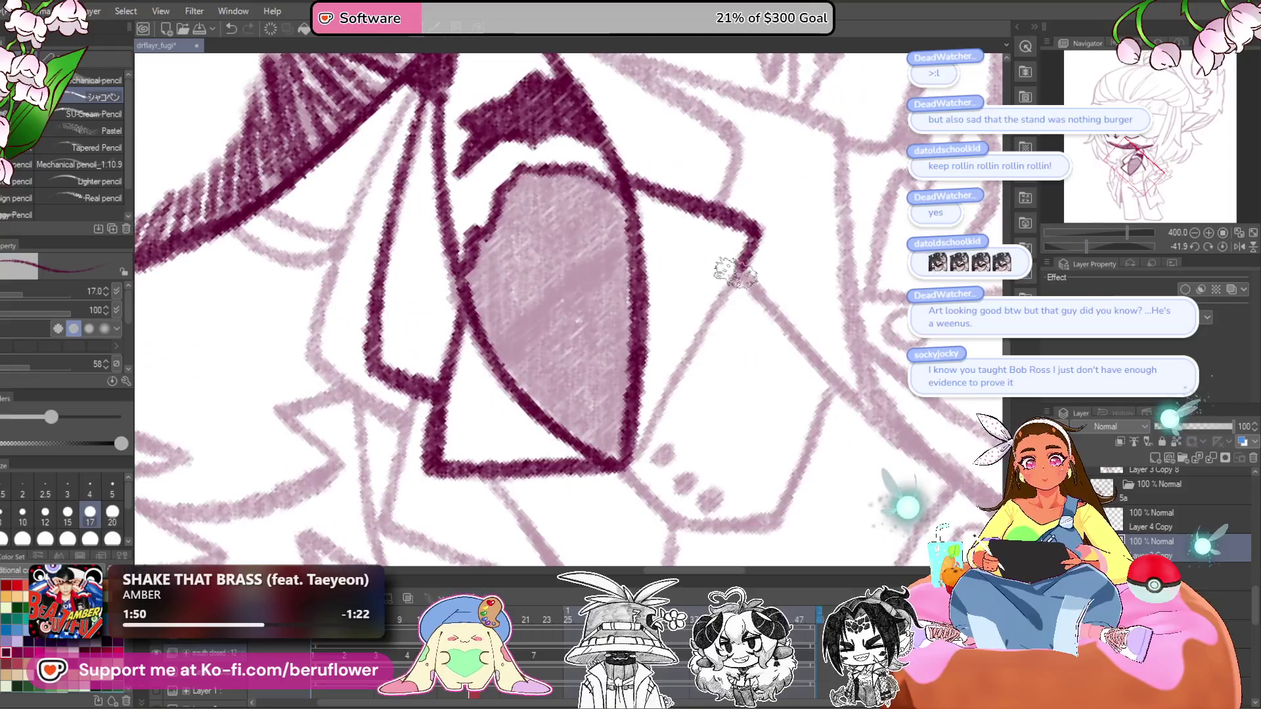
left_click_drag(782, 356, 697, 463)
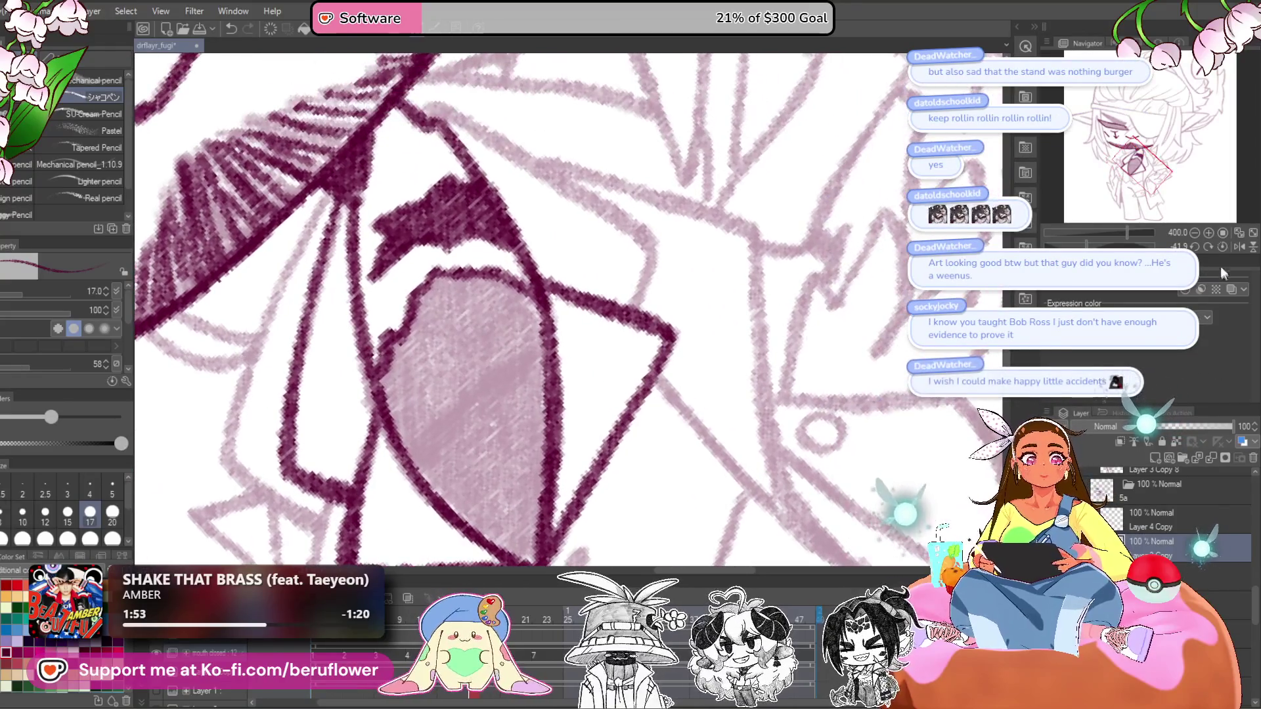
left_click(1222, 246)
mouse_move(556, 176)
left_mouse_down()
mouse_move(597, 240)
mouse_move(650, 447)
left_mouse_up()
key("ctrl+z")
mouse_move(597, 240)
left_mouse_down()
mouse_move(544, 227)
mouse_move(599, 447)
left_mouse_up()
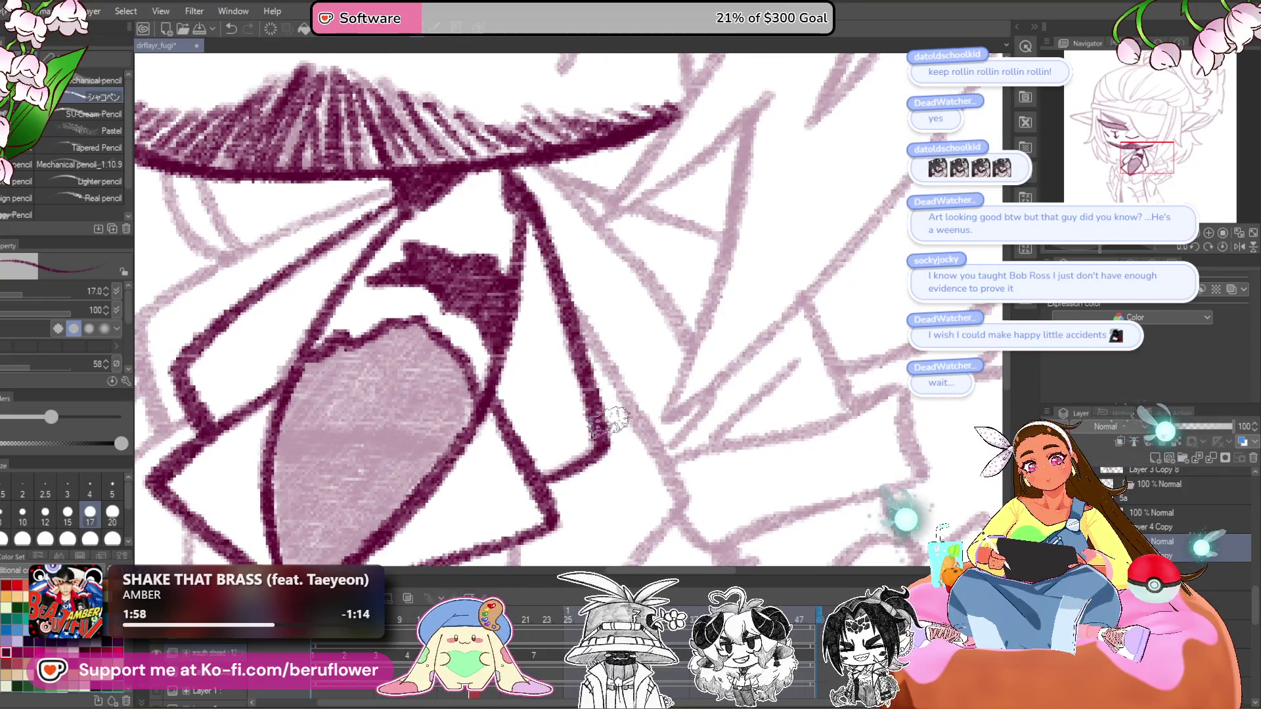
scroll(608, 414, "down", 3)
scroll(562, 276, "up", 2)
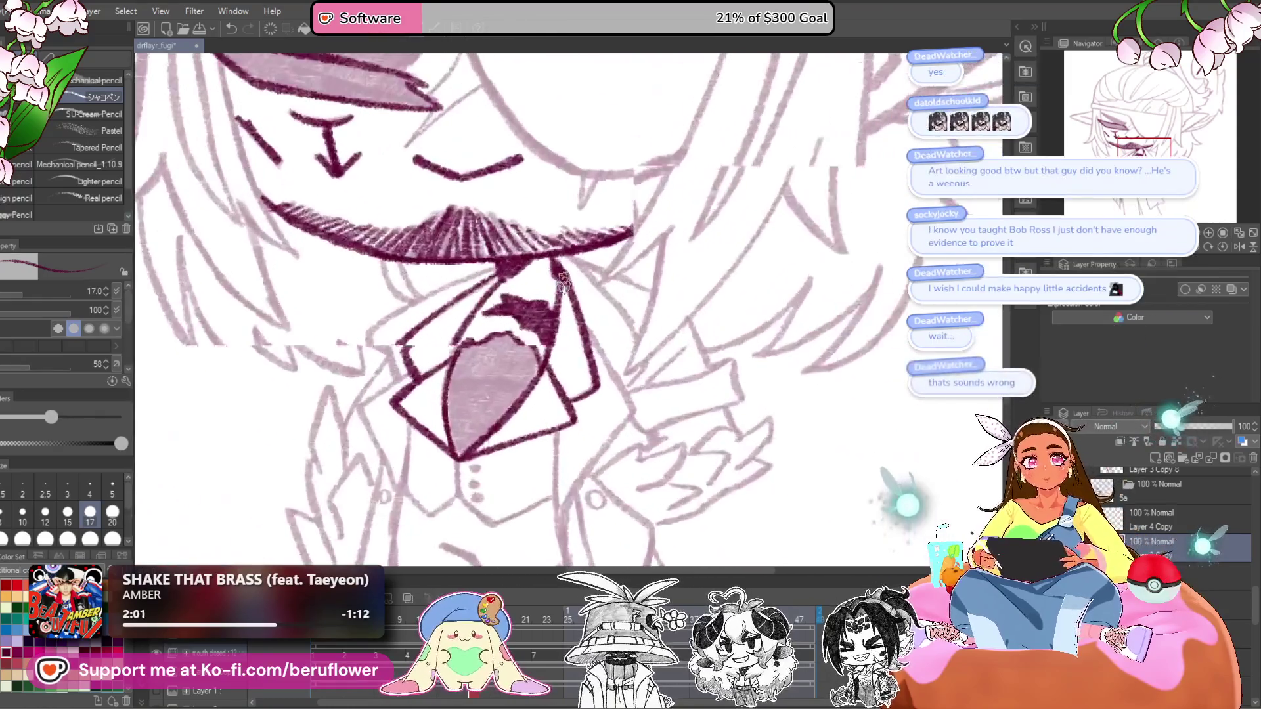
- Fill in the tie dots solid dark pink
left_click_drag(768, 317, 776, 360)
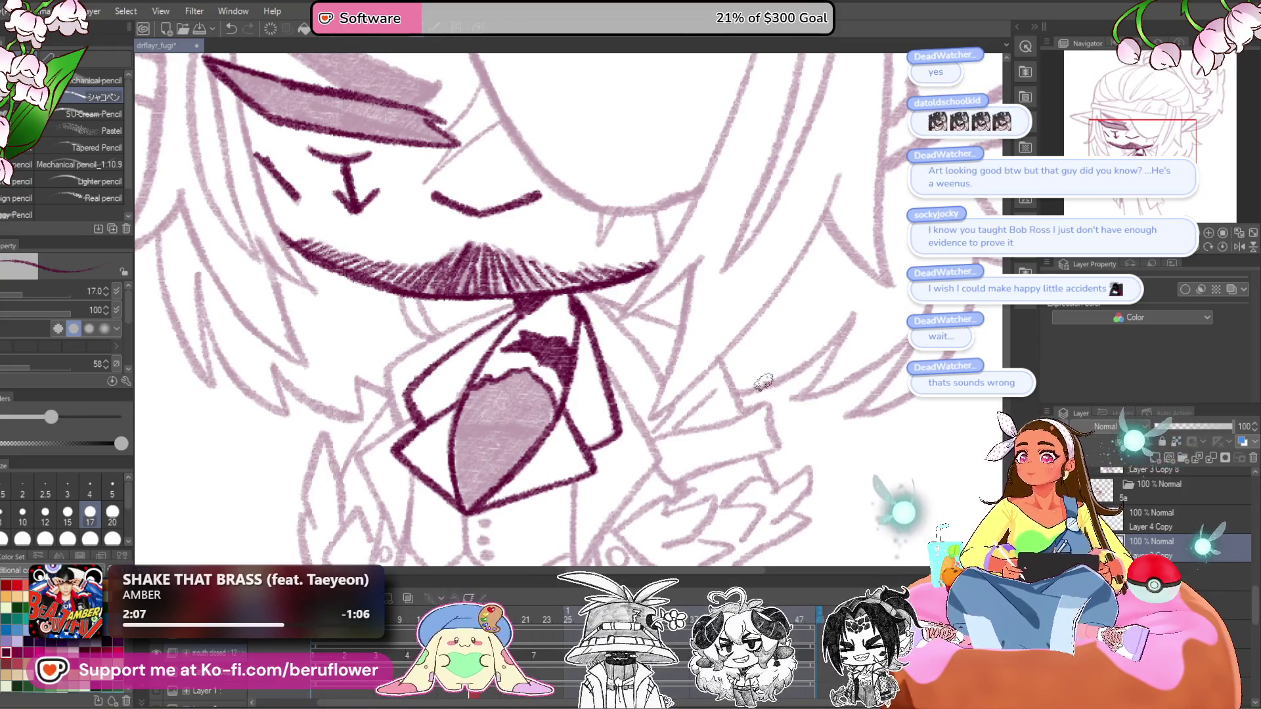
mouse_move(715, 298)
left_mouse_down()
mouse_move(676, 347)
mouse_move(715, 282)
left_mouse_up()
left_click_drag(683, 355, 722, 285)
left_click_drag(657, 393, 645, 265)
scroll(647, 282, "up", 3)
left_click_drag(634, 299, 647, 304)
- Ink the lapel lines and the vertical coat line down to a small curve near the buttons
mouse_move(598, 244)
left_mouse_down()
mouse_move(621, 343)
mouse_move(683, 394)
mouse_move(821, 330)
mouse_move(907, 333)
left_mouse_up()
left_click_drag(684, 314, 608, 388)
mouse_move(550, 317)
left_mouse_down()
mouse_move(608, 388)
mouse_move(539, 368)
mouse_move(559, 345)
mouse_move(567, 354)
left_mouse_up()
left_click_drag(538, 178, 519, 394)
mouse_move(519, 355)
left_mouse_down()
mouse_move(500, 120)
mouse_move(483, 440)
left_mouse_up()
left_click_drag(499, 427, 489, 315)
left_click_drag(513, 207, 492, 493)
mouse_move(470, 276)
left_mouse_down()
mouse_move(464, 319)
mouse_move(402, 394)
mouse_move(434, 323)
left_mouse_up()
left_click_drag(437, 236, 463, 303)
- Ink the left collar lines and fill the gap between them dark
left_click_drag(438, 197, 395, 420)
mouse_move(401, 394)
left_mouse_down()
mouse_move(406, 253)
mouse_move(436, 189)
left_mouse_up()
mouse_move(407, 184)
left_mouse_down()
mouse_move(425, 192)
mouse_move(388, 325)
mouse_move(485, 540)
left_mouse_up()
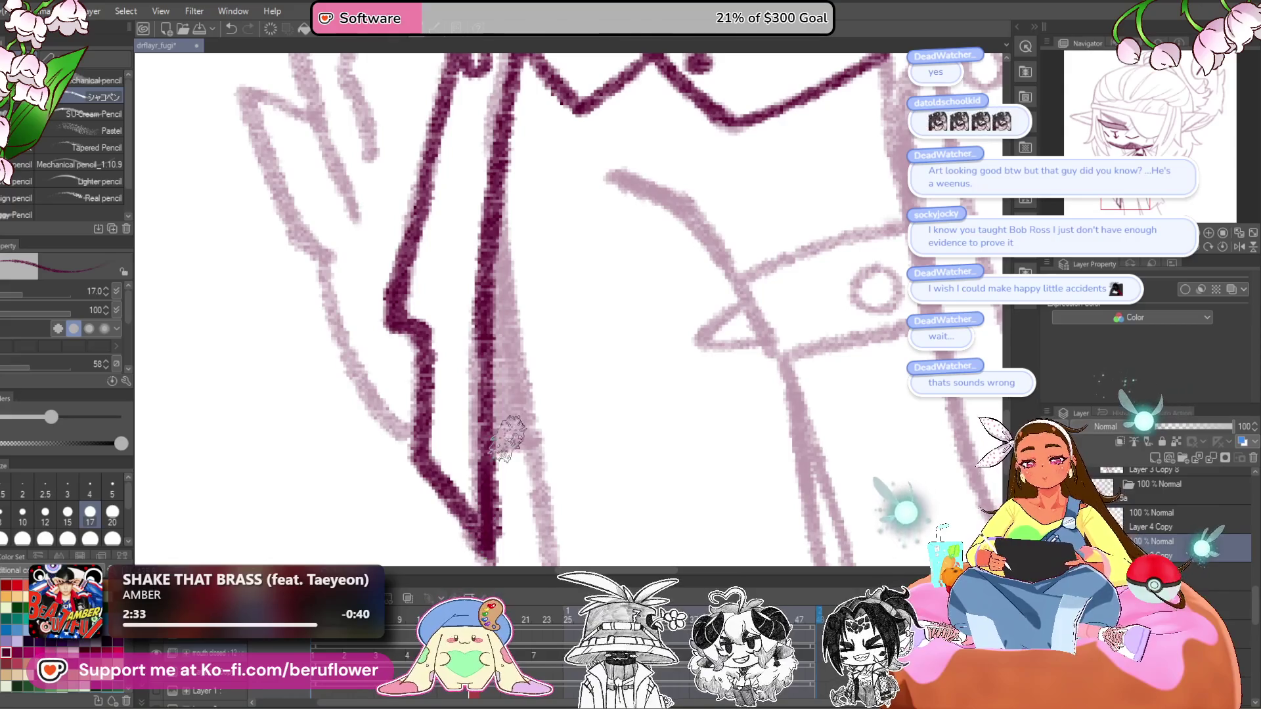
left_click_drag(512, 217, 515, 459)
mouse_move(492, 250)
left_mouse_down()
mouse_move(509, 438)
mouse_move(479, 216)
mouse_move(500, 368)
mouse_move(510, 229)
mouse_move(510, 355)
mouse_move(656, 386)
mouse_move(532, 174)
left_mouse_up()
mouse_move(532, 174)
left_mouse_down()
mouse_move(565, 411)
mouse_move(610, 463)
left_mouse_up()
- Extend the dark stroke down the coat line and ink the right coat edge
left_click_drag(1099, 246, 1085, 246)
mouse_move(716, 375)
left_mouse_down()
mouse_move(717, 276)
mouse_move(694, 343)
mouse_move(571, 464)
left_mouse_up()
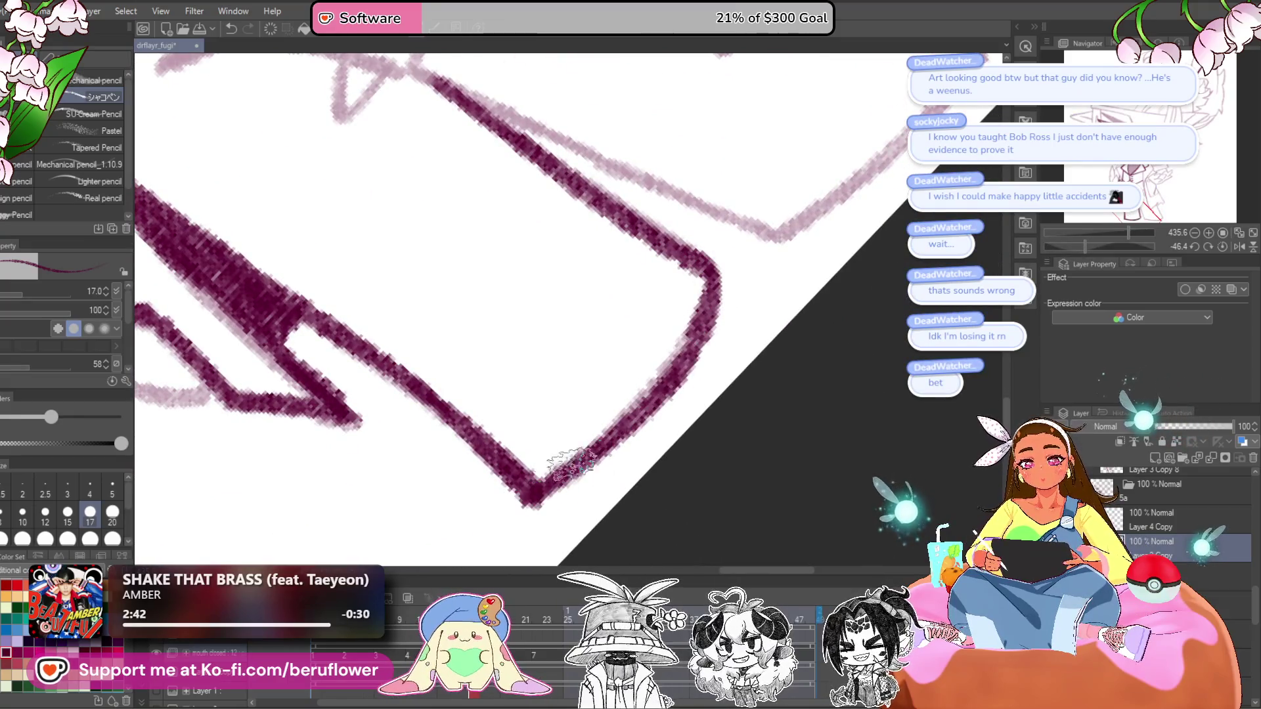
left_click(1193, 246)
left_click_drag(703, 236, 591, 315)
mouse_move(519, 204)
left_mouse_down()
mouse_move(563, 361)
mouse_move(563, 450)
left_mouse_up()
scroll(523, 444, "down", 3)
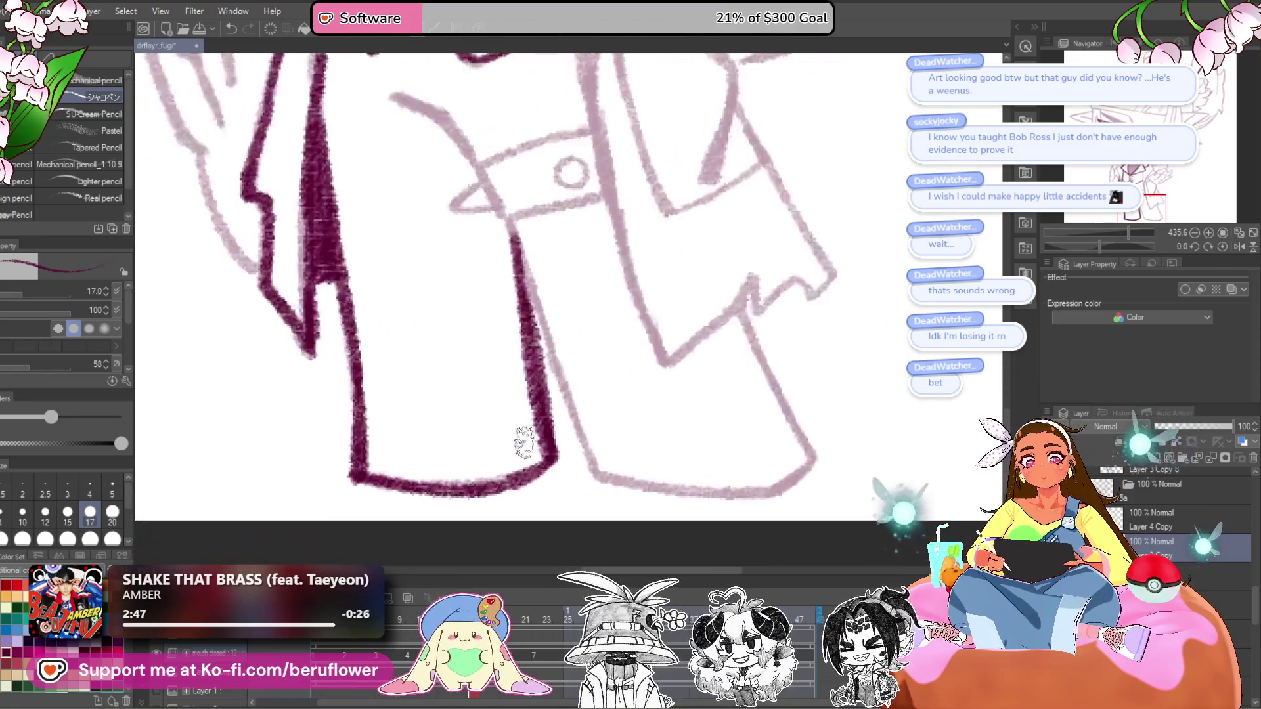
mouse_move(559, 377)
left_mouse_down()
mouse_move(492, 240)
mouse_move(571, 445)
left_mouse_up()
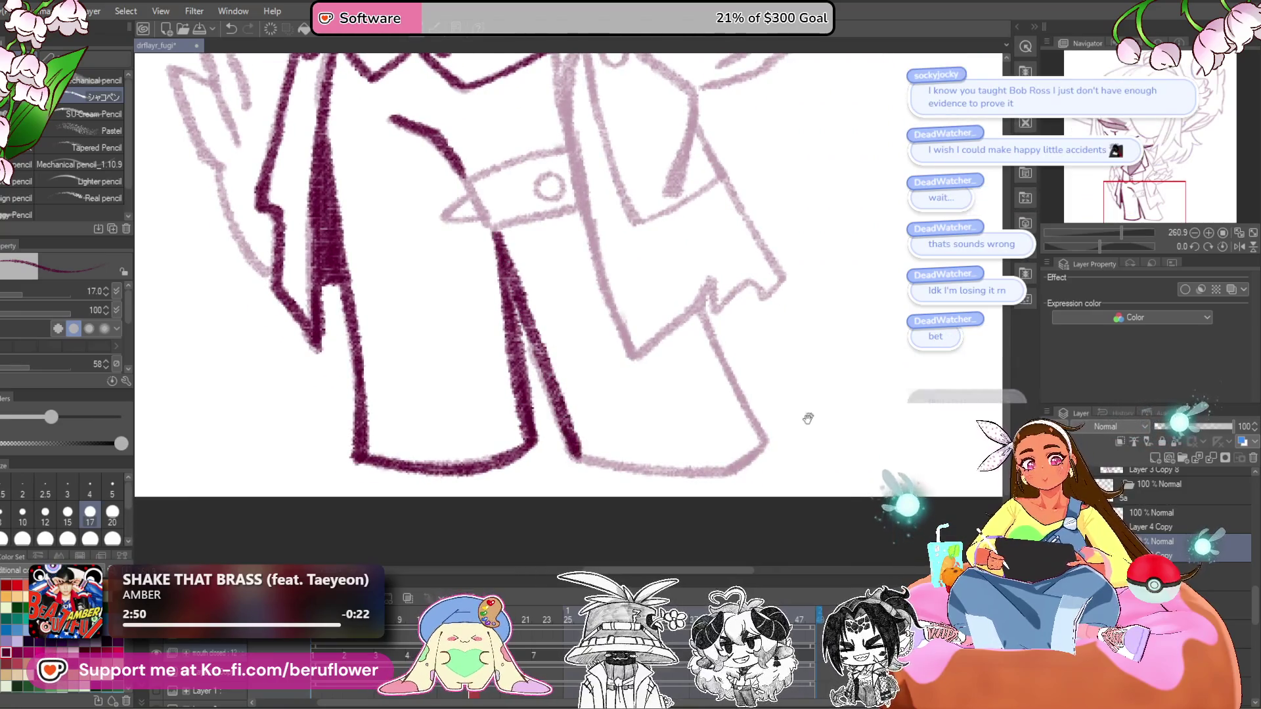
left_click_drag(808, 416, 756, 424)
left_click_drag(649, 315, 716, 442)
mouse_move(760, 401)
left_mouse_down()
mouse_move(786, 349)
mouse_move(773, 367)
left_mouse_up()
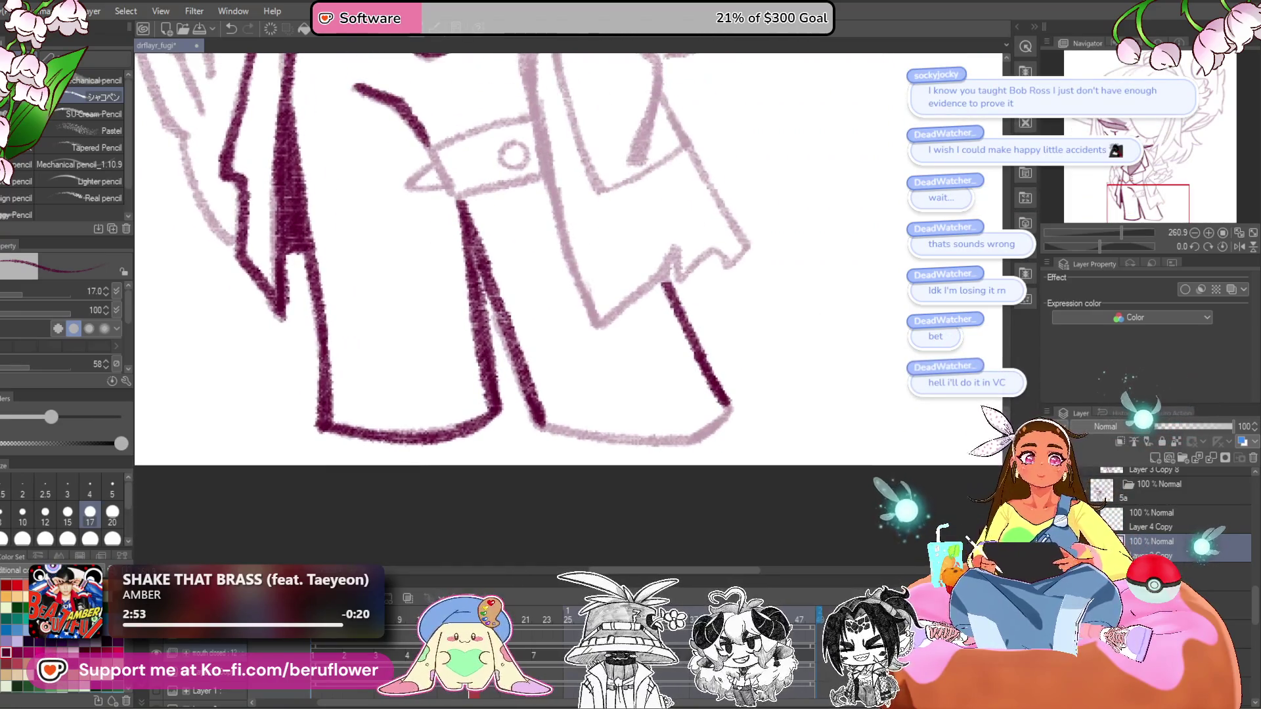
- Rotate the canvas to extend the coat's left edge line downward, then straighten the view
left_click_drag(1100, 246, 1122, 247)
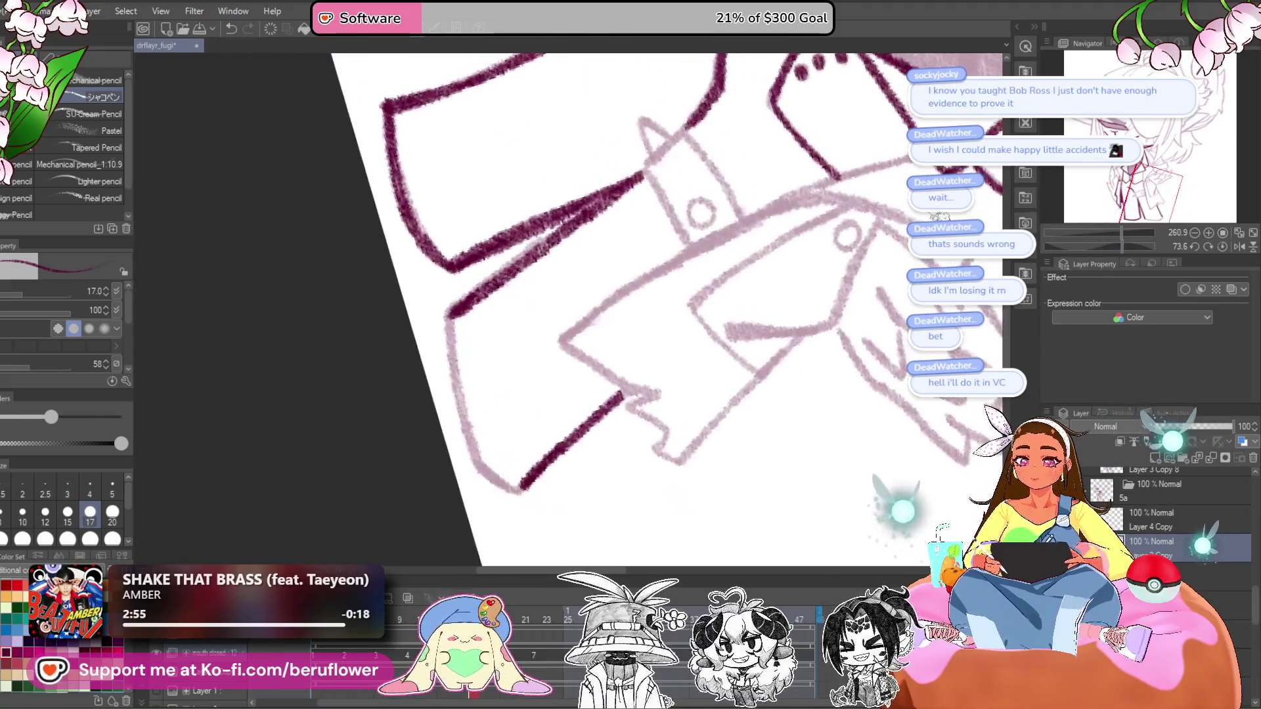
left_click_drag(452, 334, 482, 465)
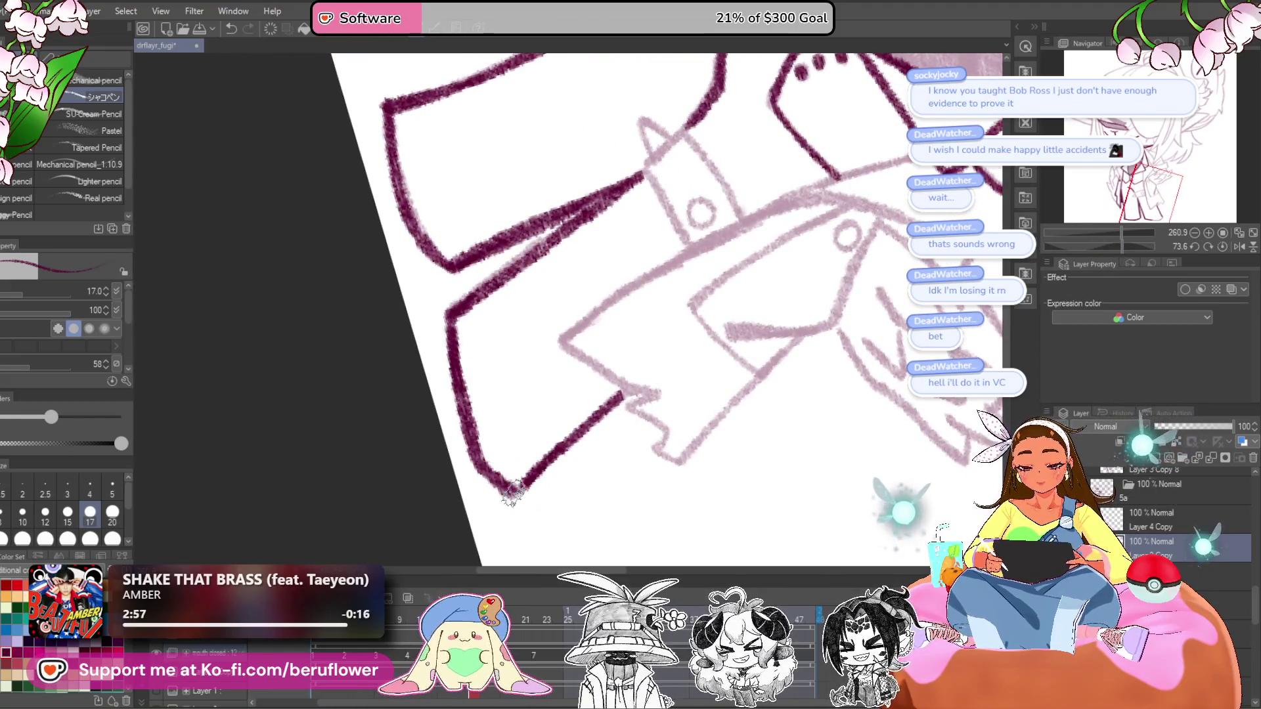
left_click_drag(902, 266, 742, 515)
key("ctrl+at")
left_click_drag(662, 402, 666, 431)
scroll(517, 383, "up", 5)
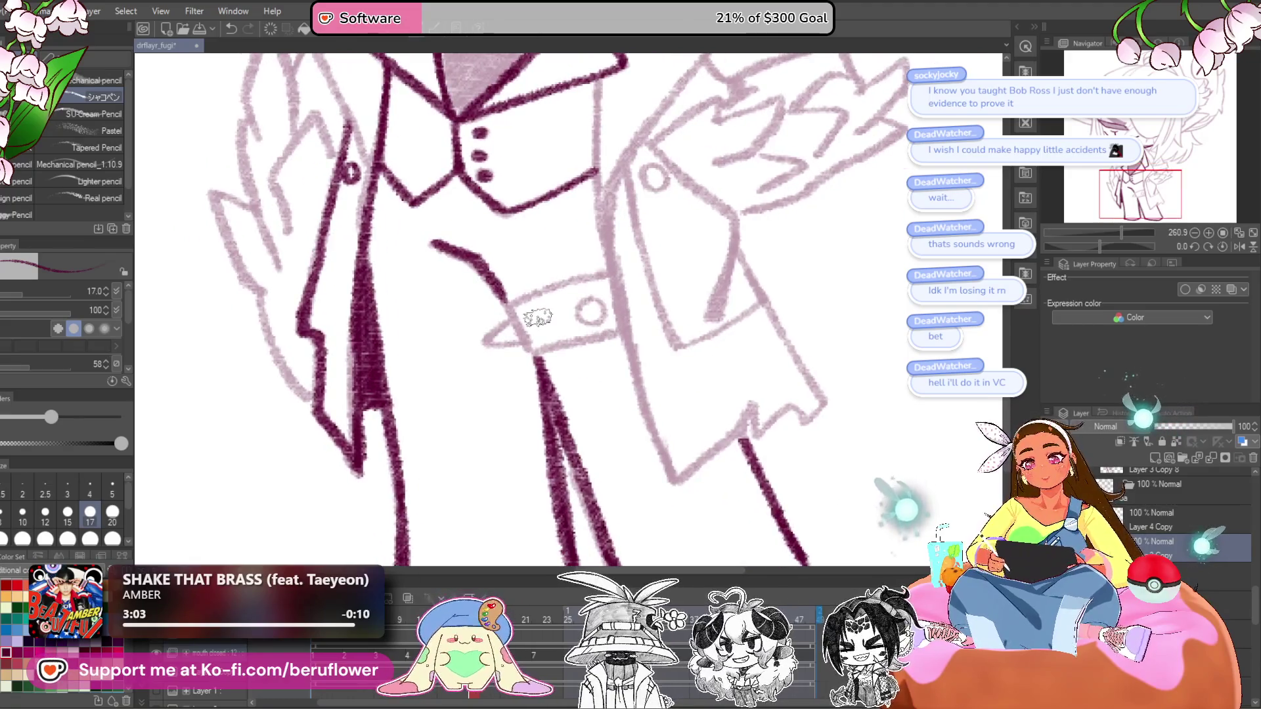
- Ink the belt's left tip, upper and lower edges, and the buckle circle
mouse_move(552, 289)
left_mouse_down()
mouse_move(519, 309)
mouse_move(523, 341)
mouse_move(515, 296)
mouse_move(583, 318)
mouse_move(585, 296)
mouse_move(595, 358)
left_mouse_up()
left_click_drag(544, 260, 751, 189)
left_click_drag(607, 358, 772, 308)
mouse_move(716, 253)
left_mouse_down()
mouse_move(686, 282)
mouse_move(716, 248)
left_mouse_up()
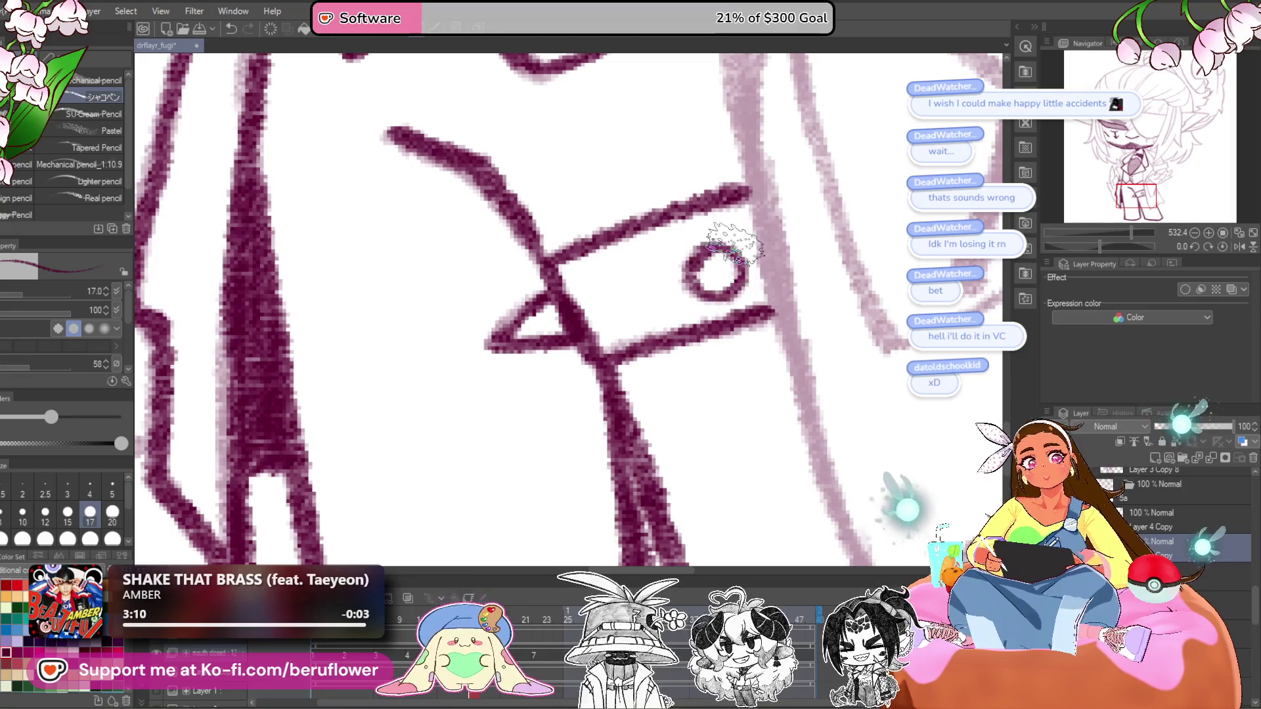
scroll(736, 247, "down", 2)
- Darken the jacket's right edge line and extend it down the coat
left_click_drag(802, 169, 683, 329)
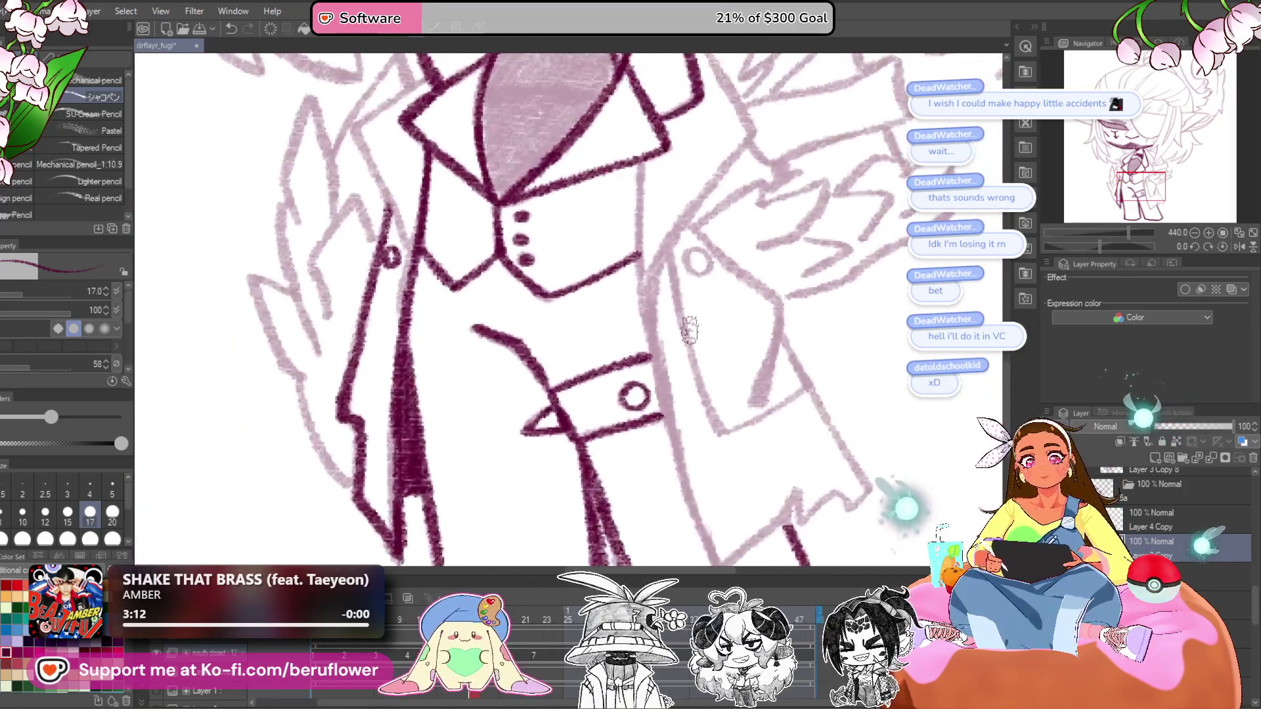
scroll(689, 331, "down", 3)
scroll(627, 377, "down", 2)
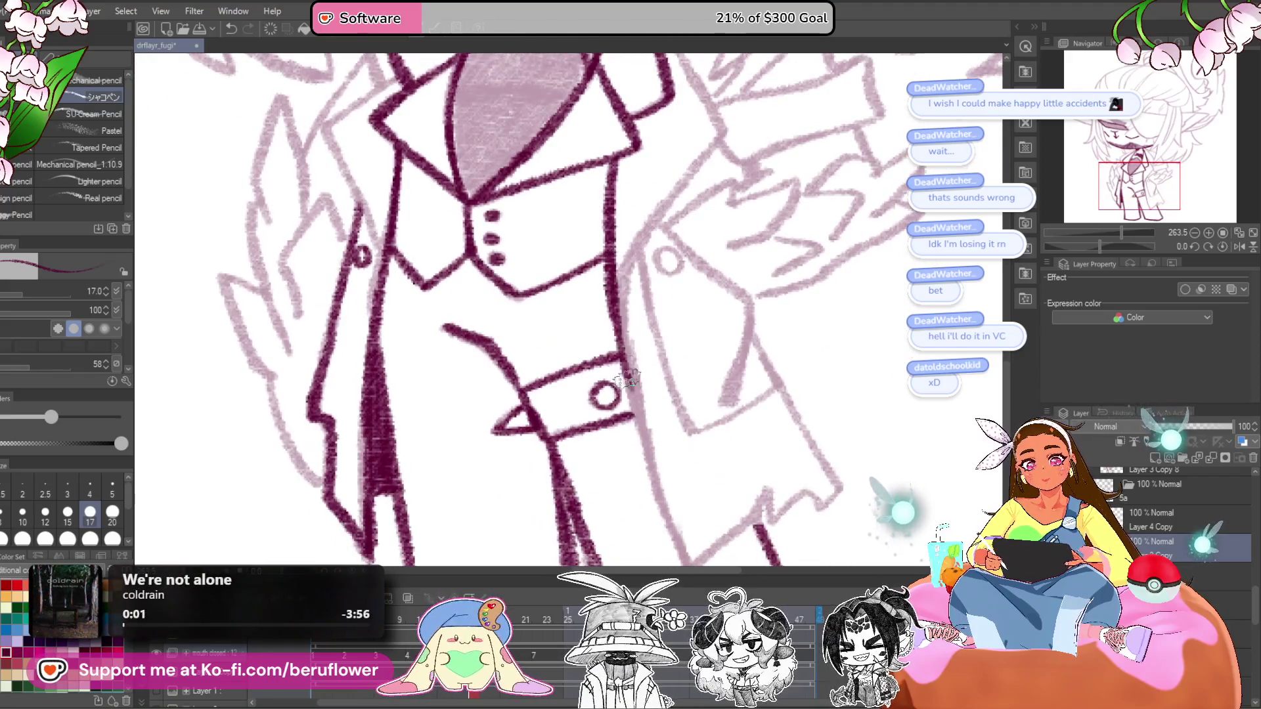
left_click_drag(649, 483, 626, 376)
left_click_drag(598, 296, 674, 462)
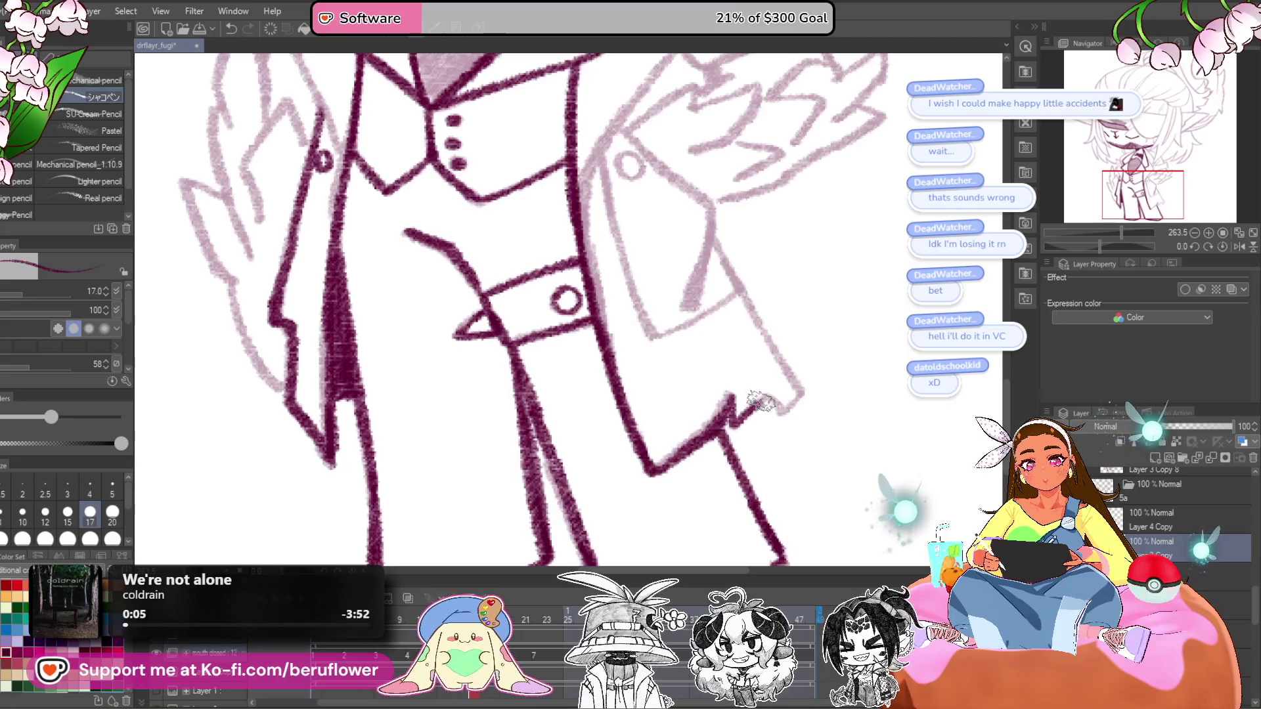
left_click_drag(786, 408, 757, 425)
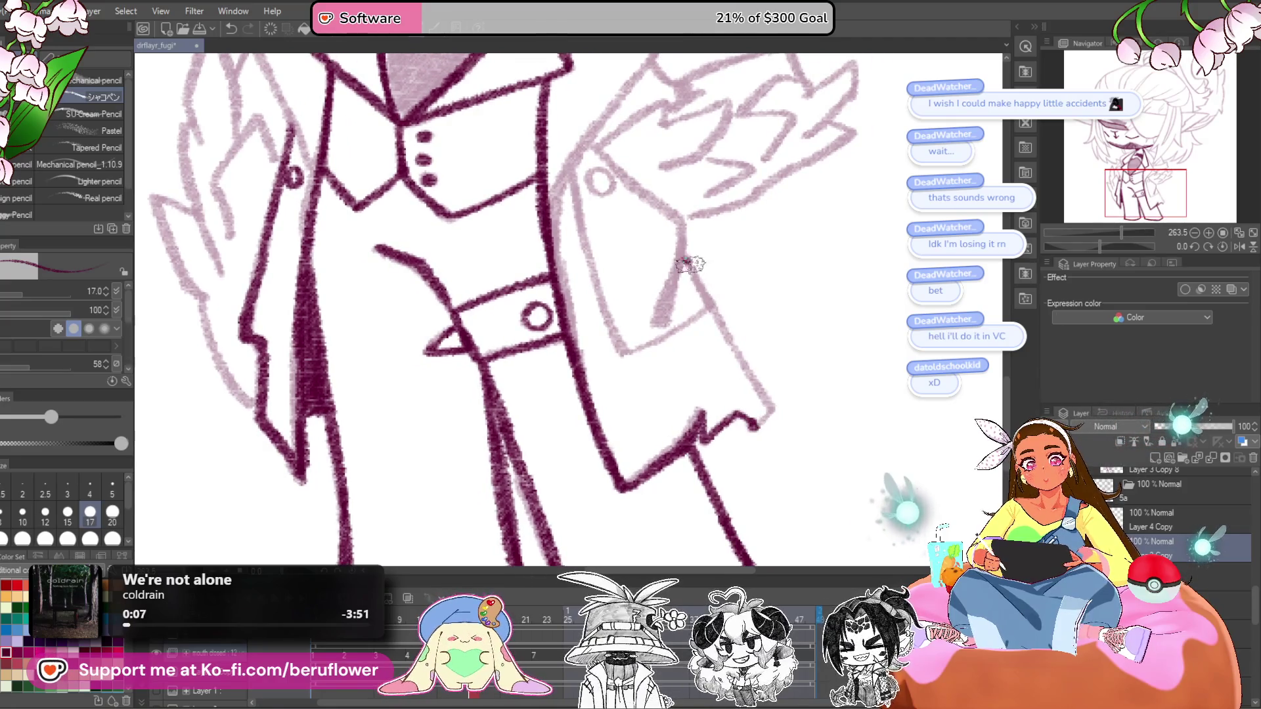
left_click_drag(728, 366, 758, 446)
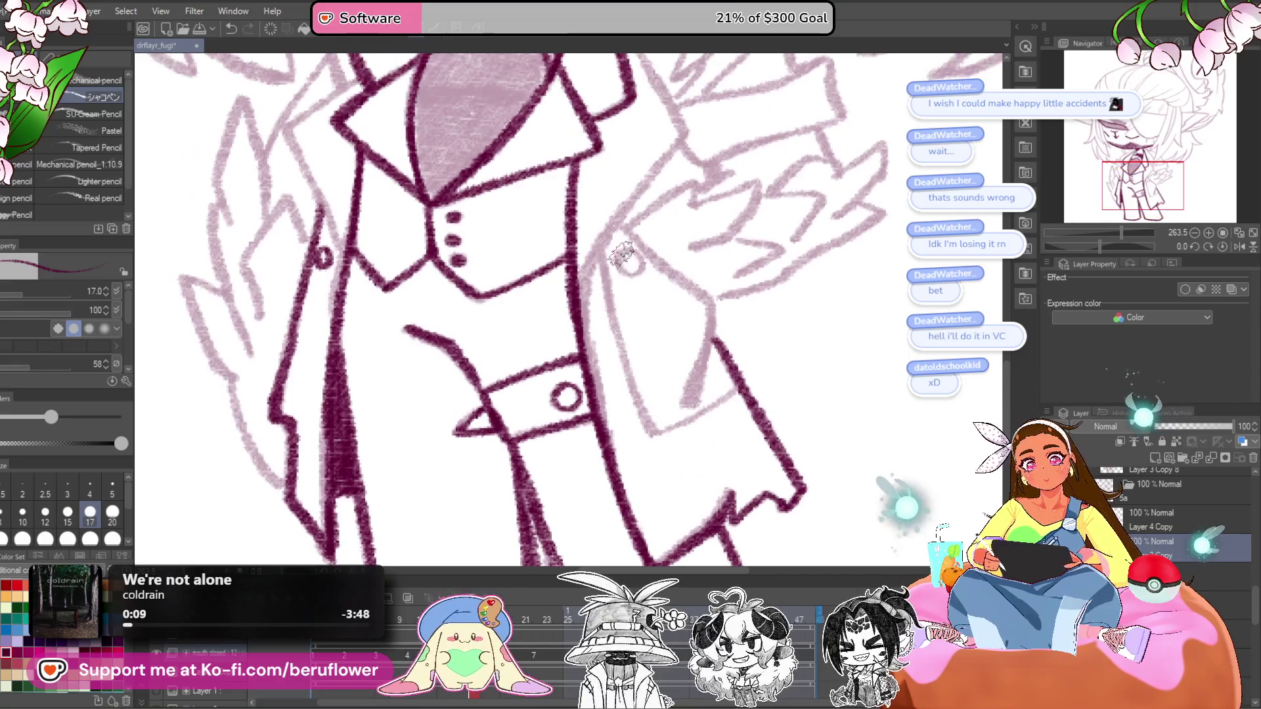
left_click_drag(711, 321, 687, 409)
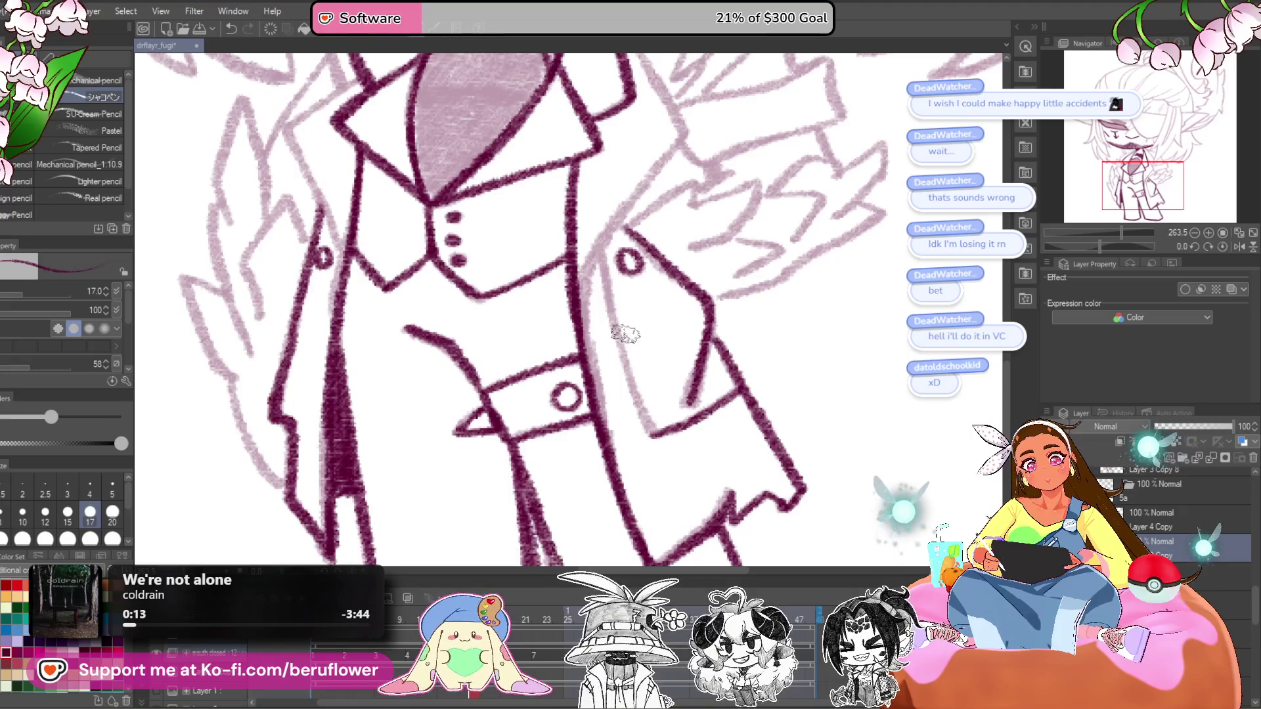
- Ink a dark pink collar line running down-left
left_click_drag(683, 313, 676, 495)
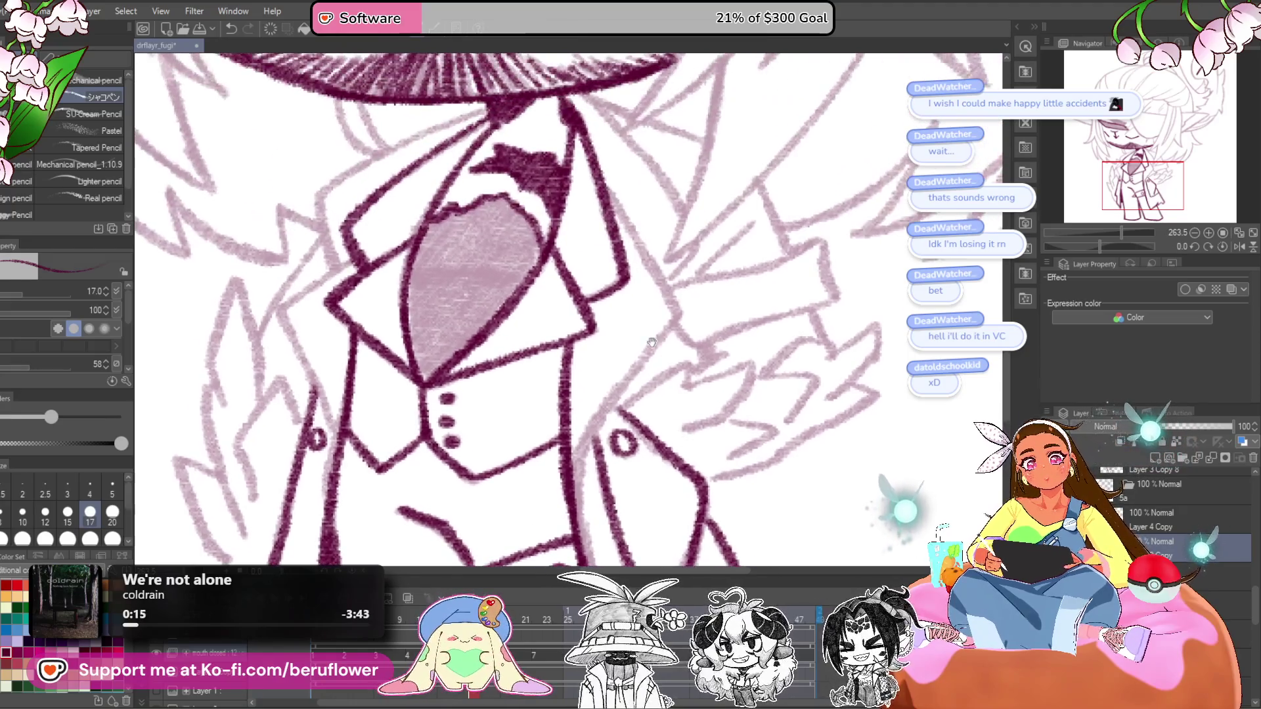
left_click_drag(683, 341, 688, 287)
left_click_drag(686, 260, 603, 379)
scroll(587, 422, "up", 5)
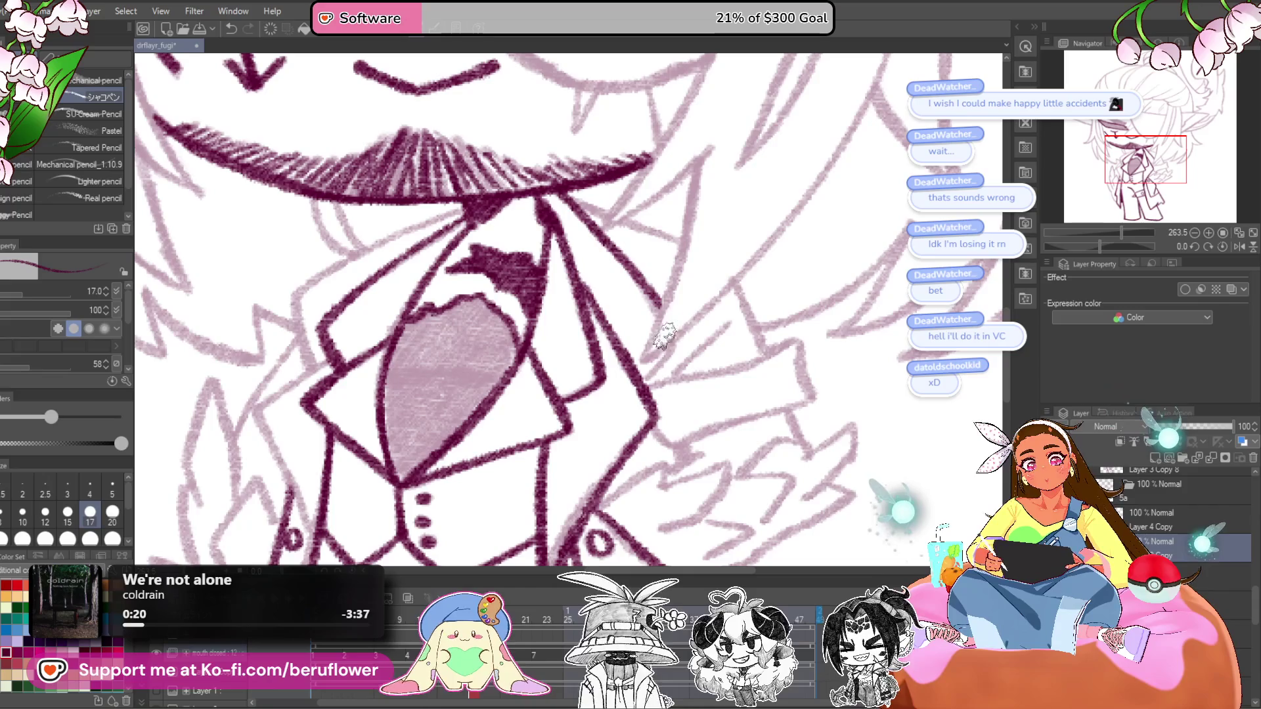
- Ink the left lapel edge and the coat's left side lines down past its button
left_click_drag(655, 373, 699, 235)
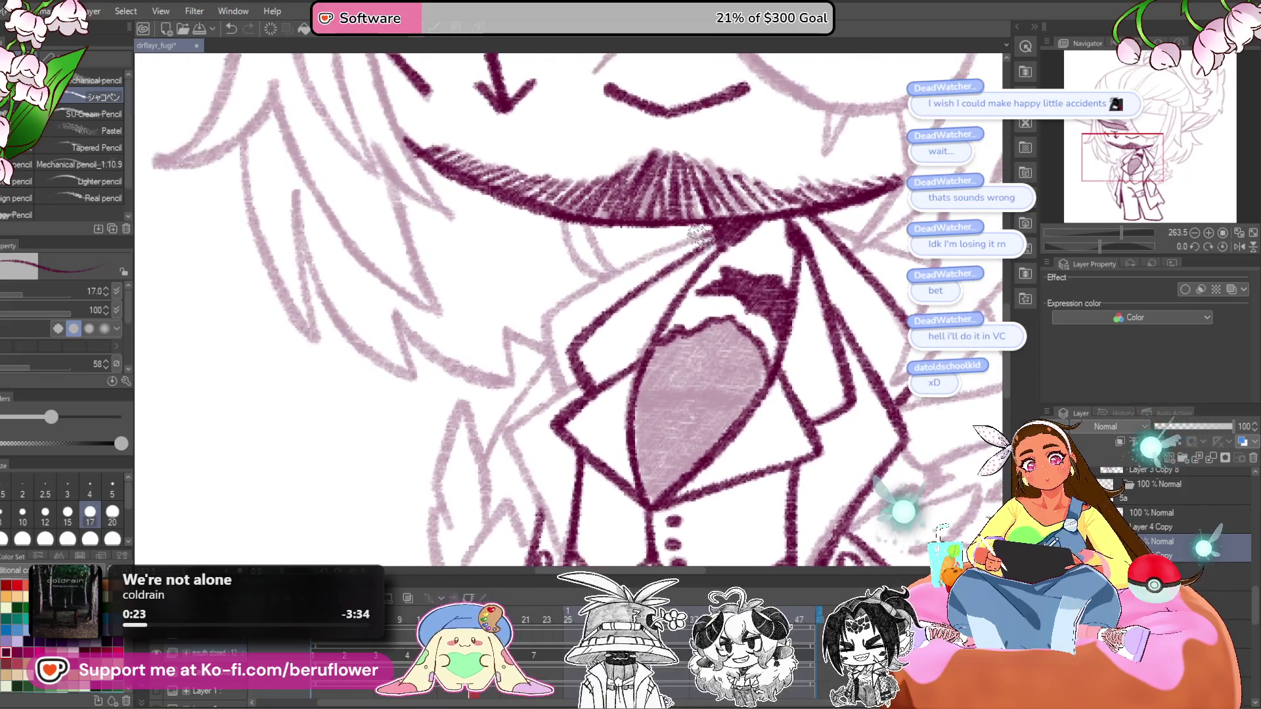
left_click_drag(558, 391, 621, 307)
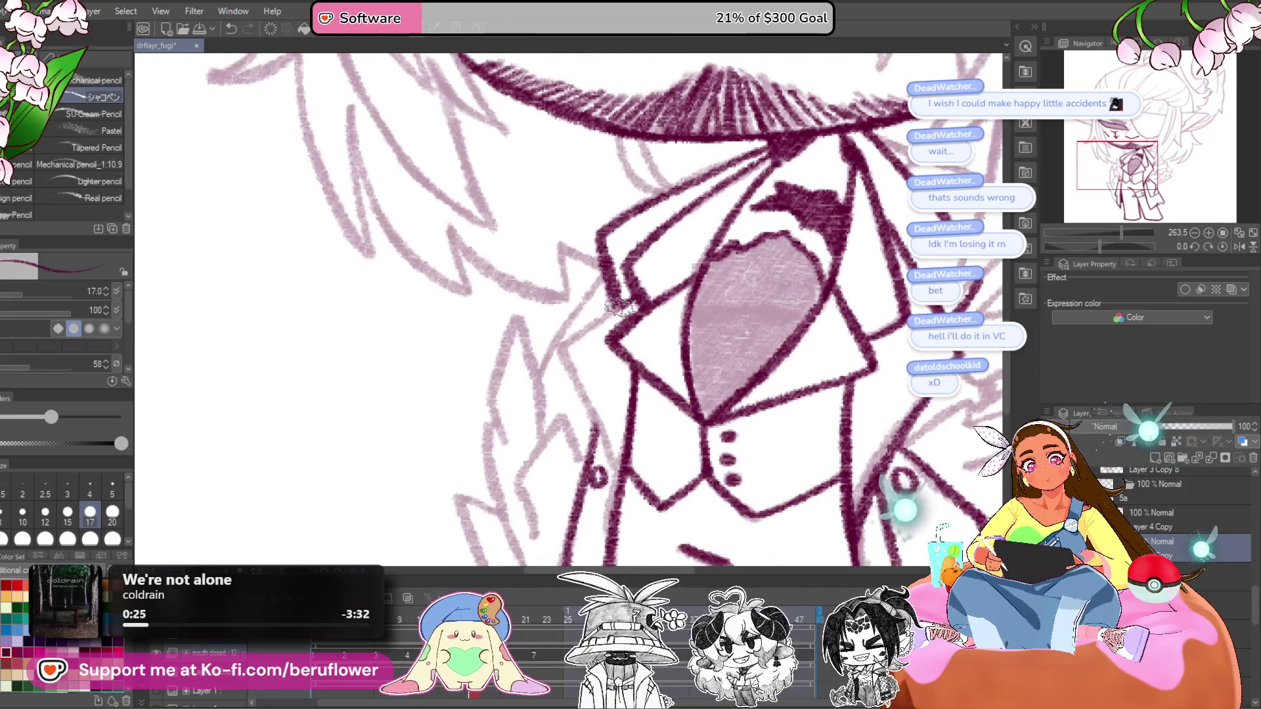
left_click_drag(611, 471, 624, 487)
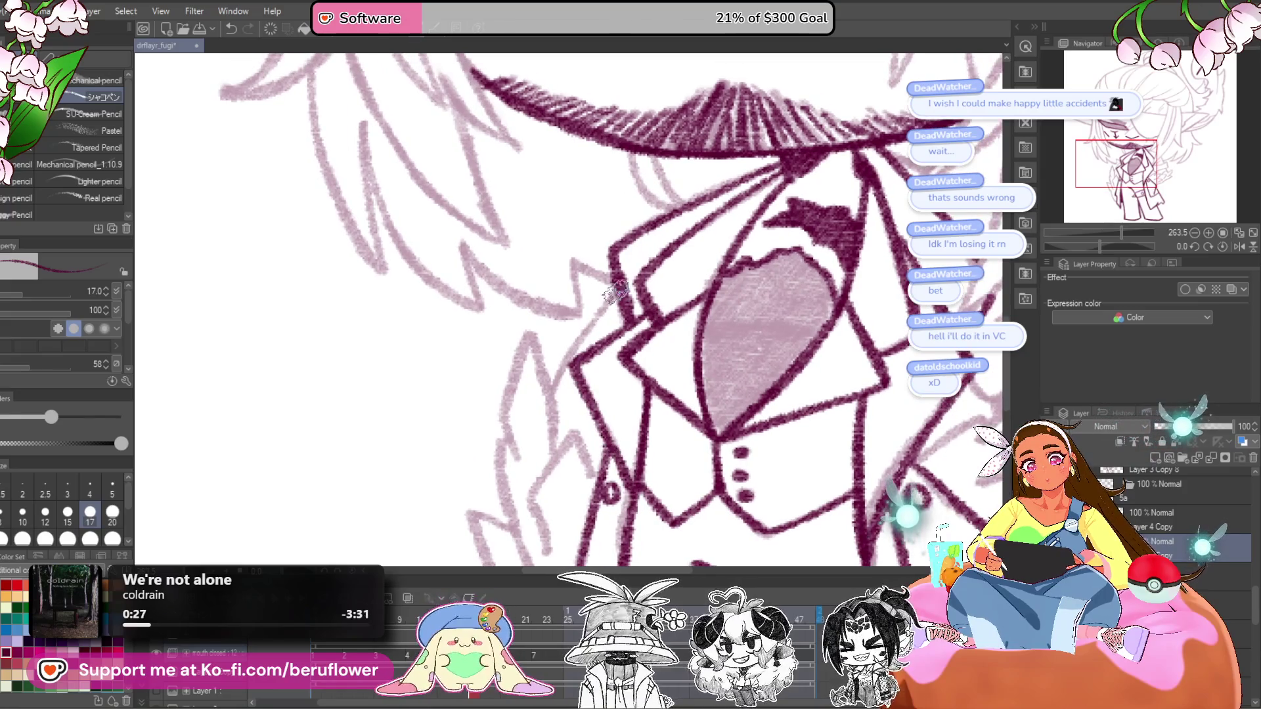
left_click_drag(566, 408, 575, 368)
left_click_drag(538, 291, 562, 412)
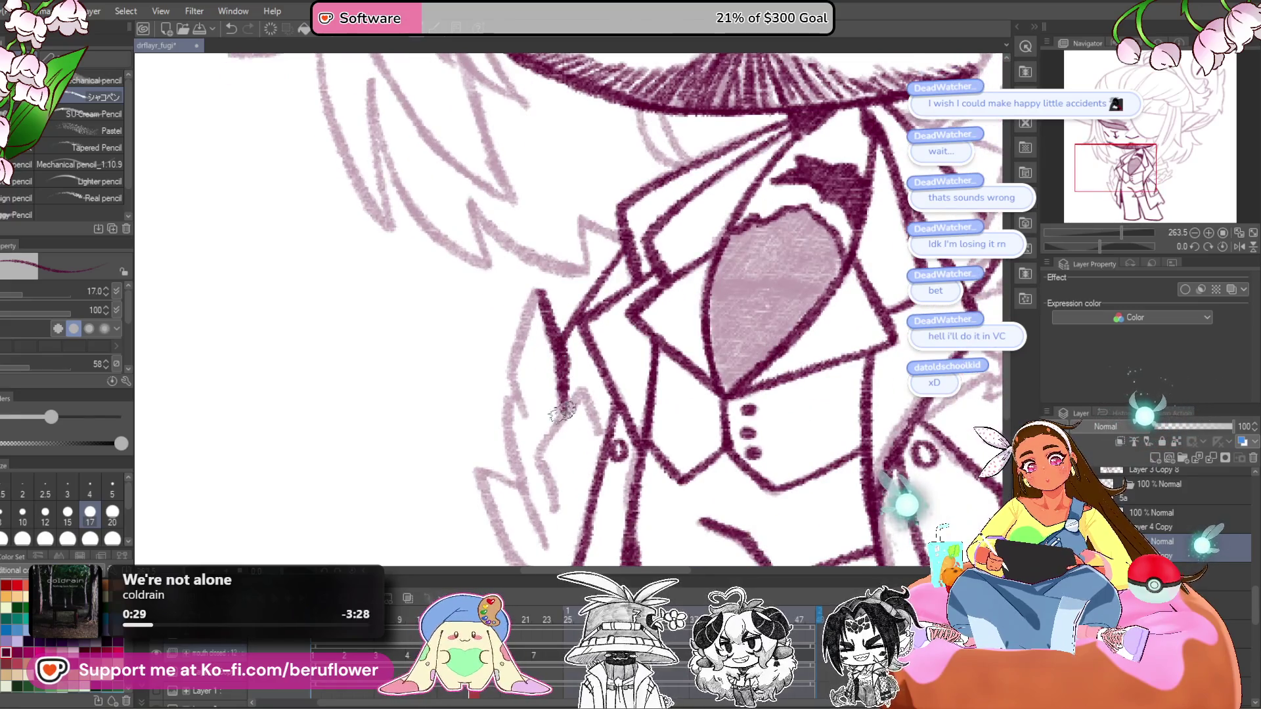
mouse_move(550, 504)
left_mouse_down()
mouse_move(552, 431)
mouse_move(656, 414)
left_mouse_up()
left_click_drag(593, 430, 592, 317)
left_click_drag(606, 422, 627, 263)
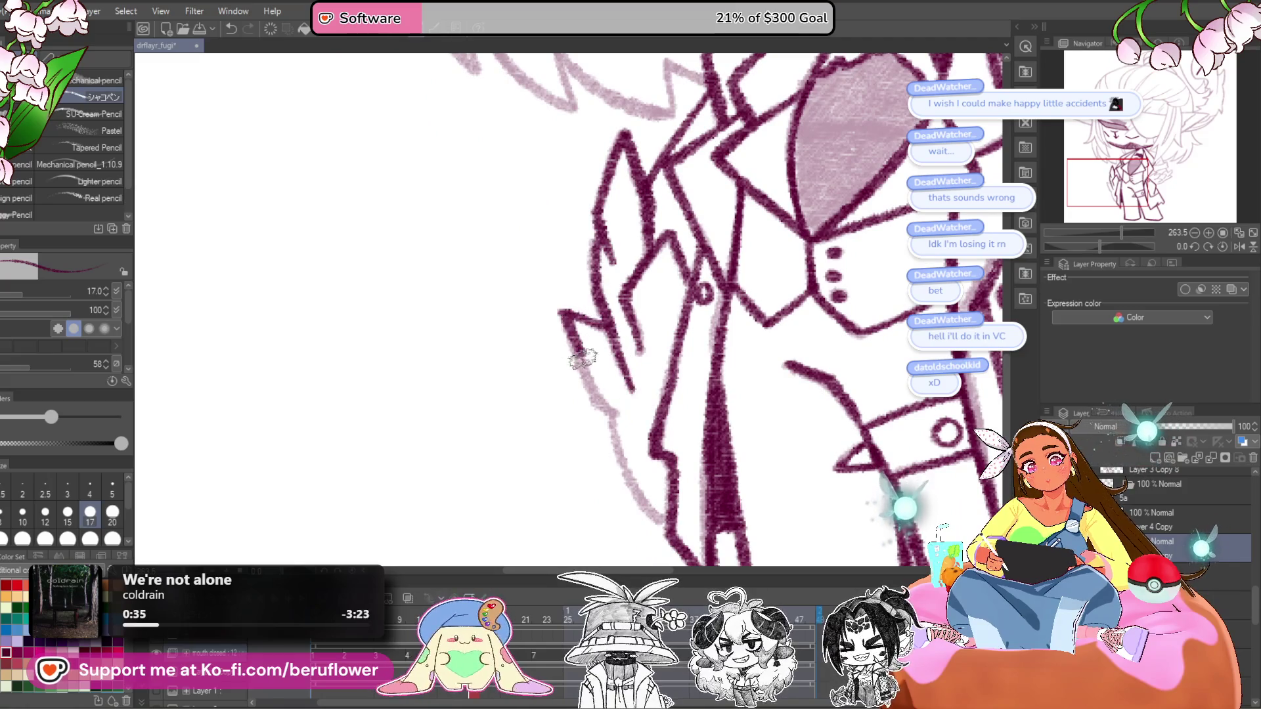
left_click_drag(622, 423, 613, 405)
mouse_move(573, 314)
left_mouse_down()
mouse_move(547, 226)
mouse_move(609, 405)
left_mouse_up()
scroll(666, 335, "down", 10)
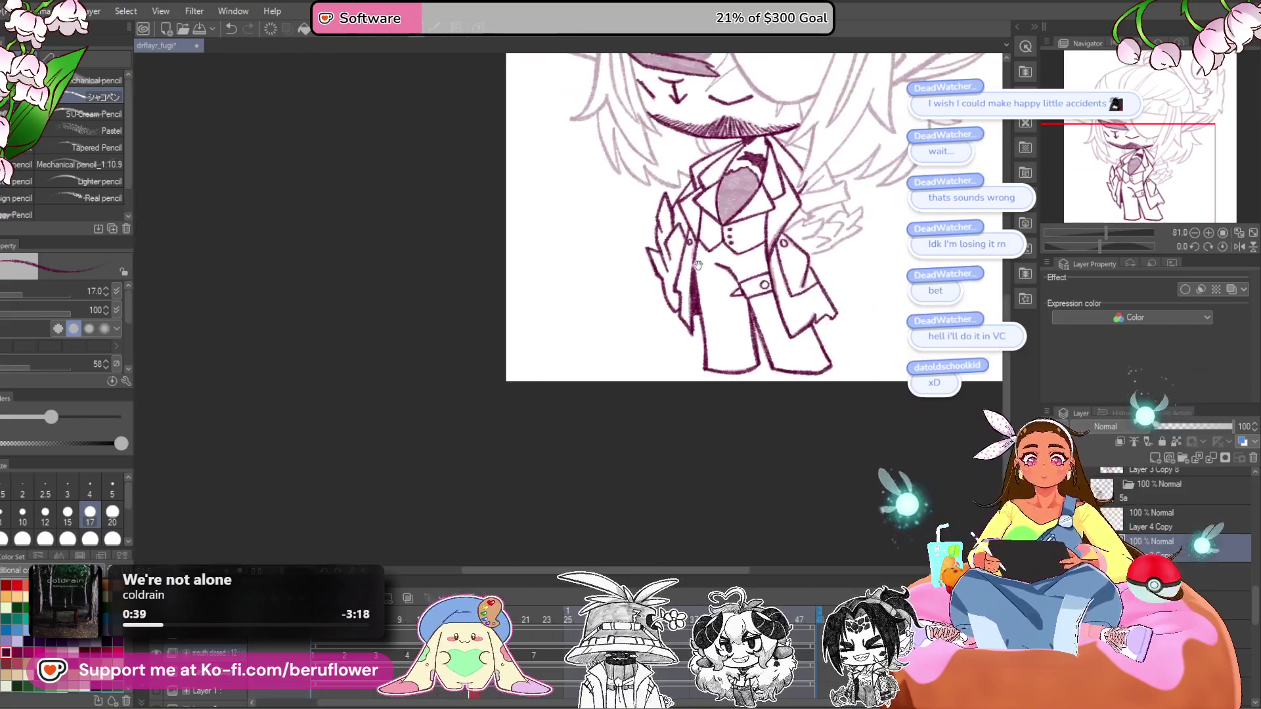
- Outline the outstretched spiky fingers in dark pink at 150% zoom and hatch their shading
scroll(624, 445, "up", 4)
mouse_move(623, 445)
left_mouse_down()
mouse_move(659, 333)
mouse_move(671, 343)
left_mouse_up()
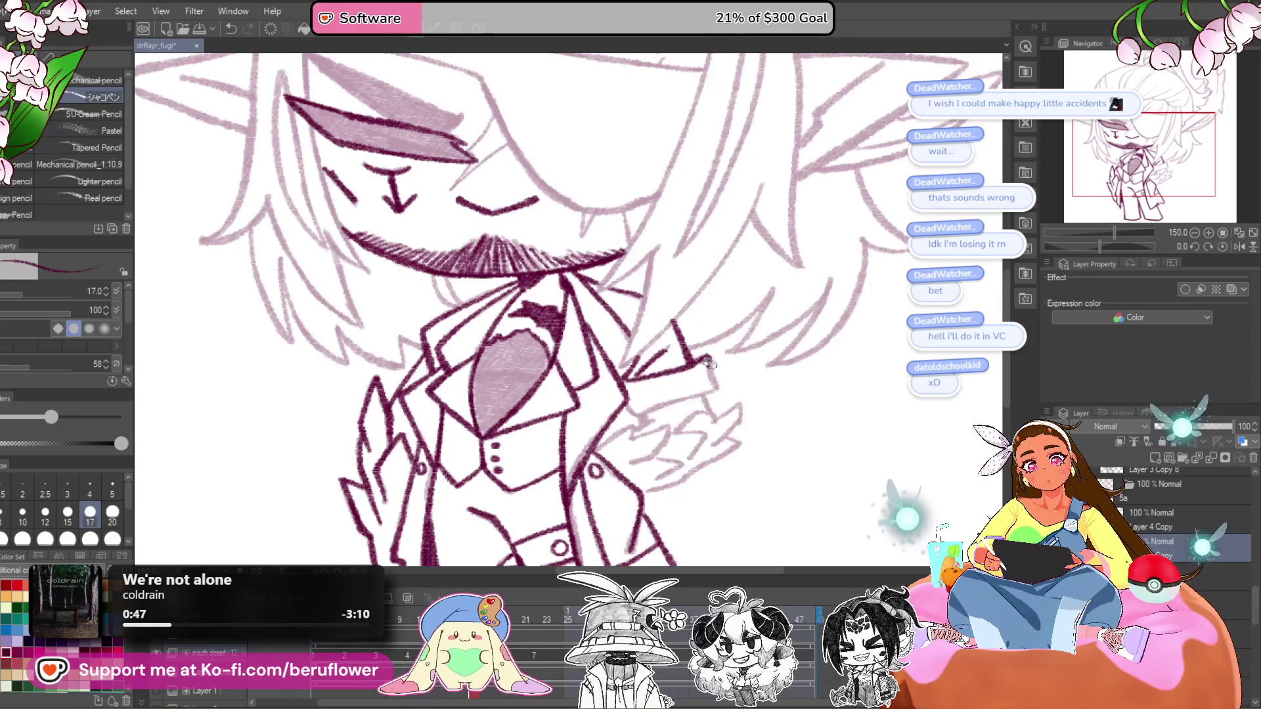
left_click_drag(639, 415, 660, 403)
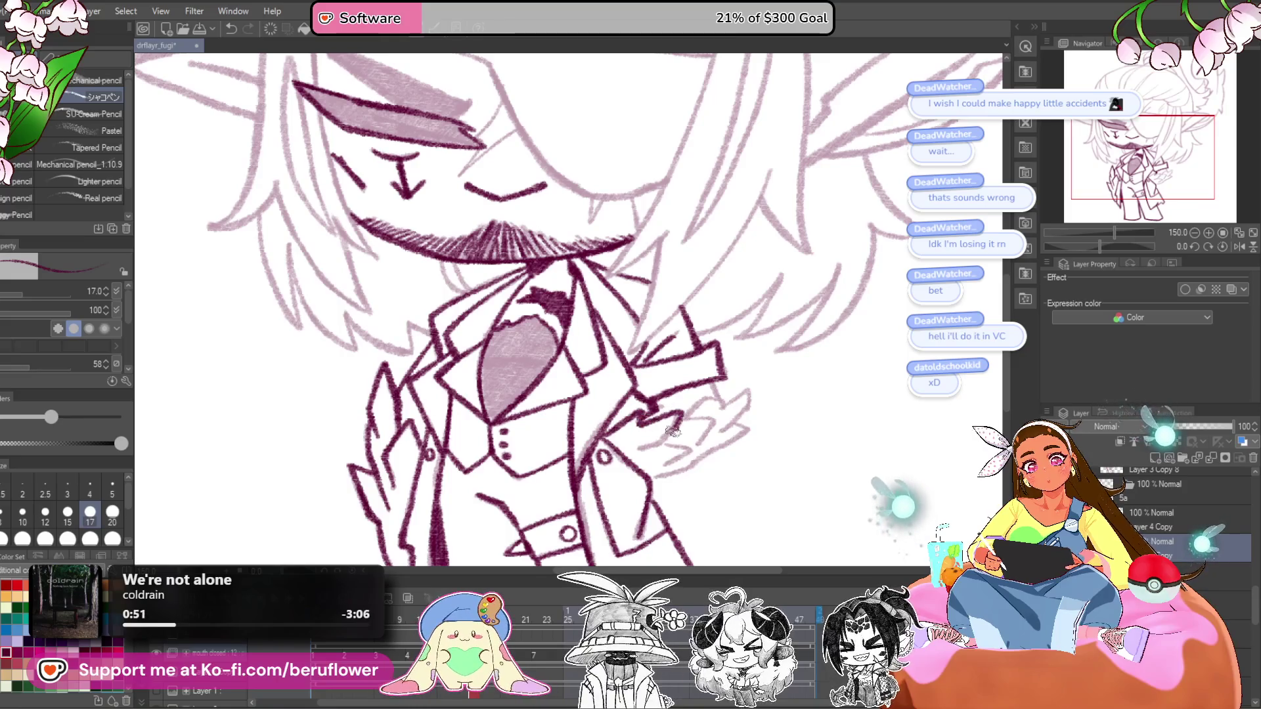
left_click_drag(694, 427, 713, 389)
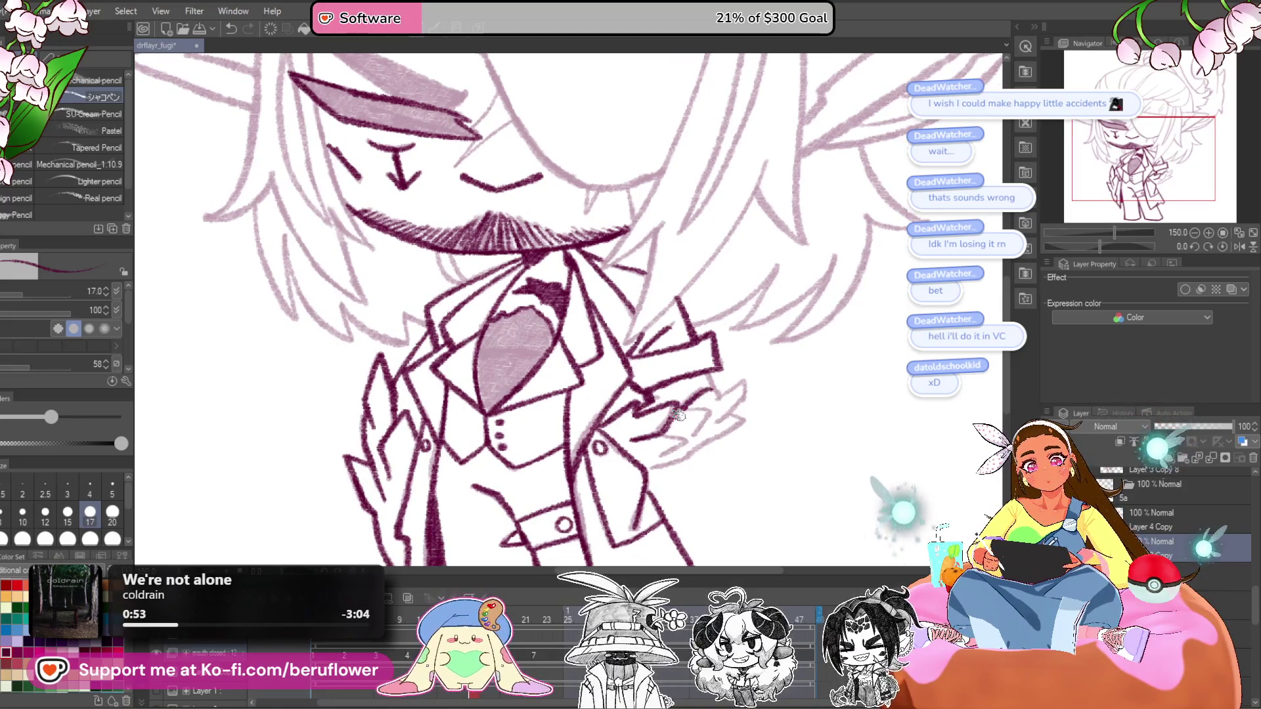
left_click_drag(709, 404, 749, 385)
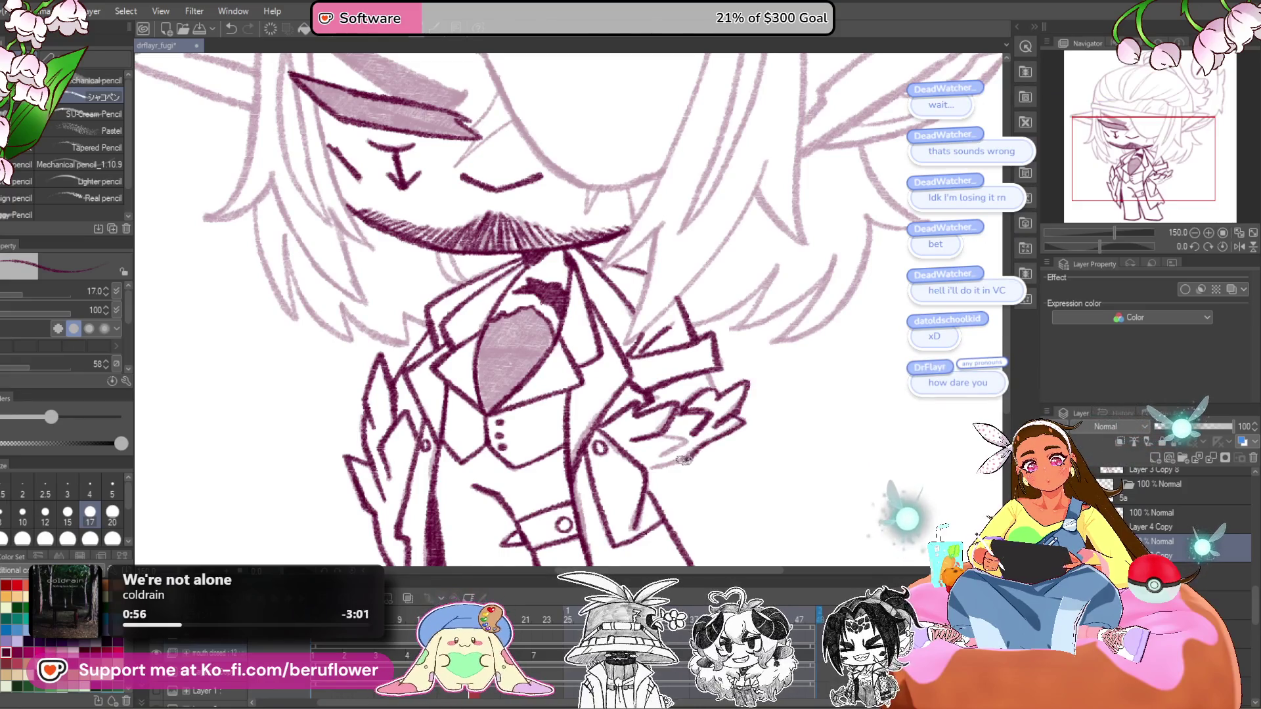
left_click_drag(675, 458, 612, 343)
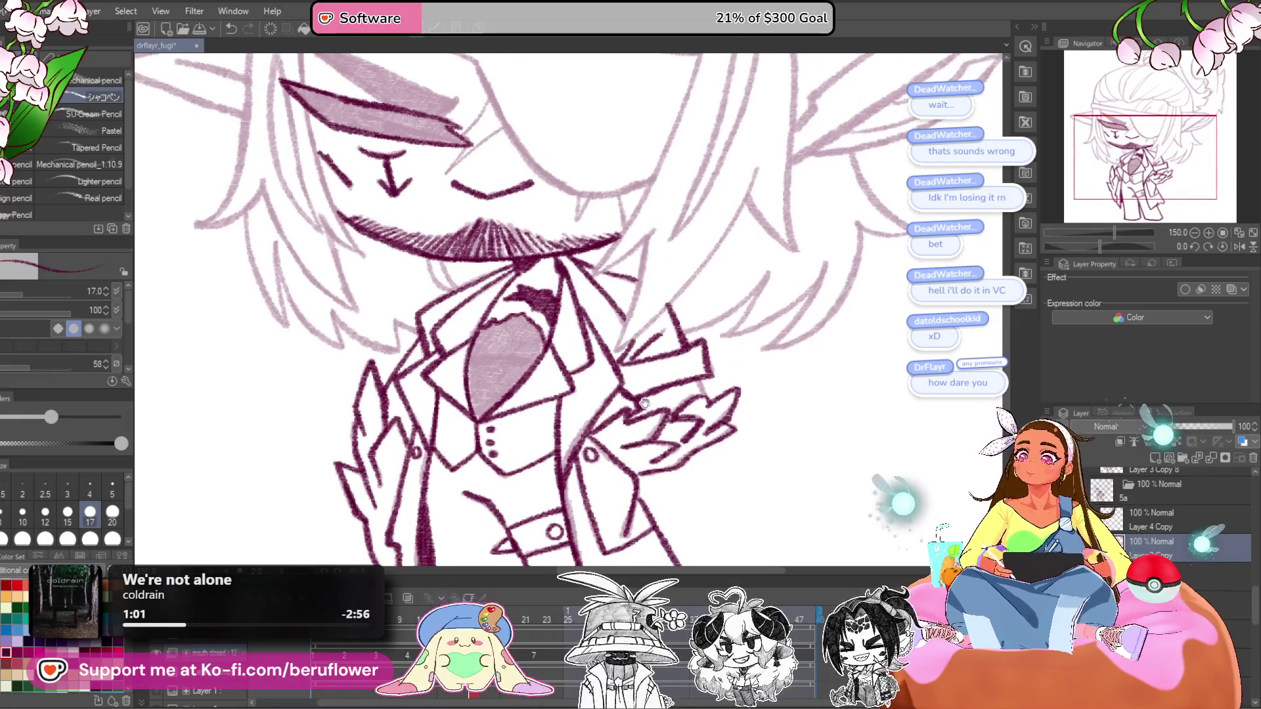
left_click_drag(629, 441, 612, 428)
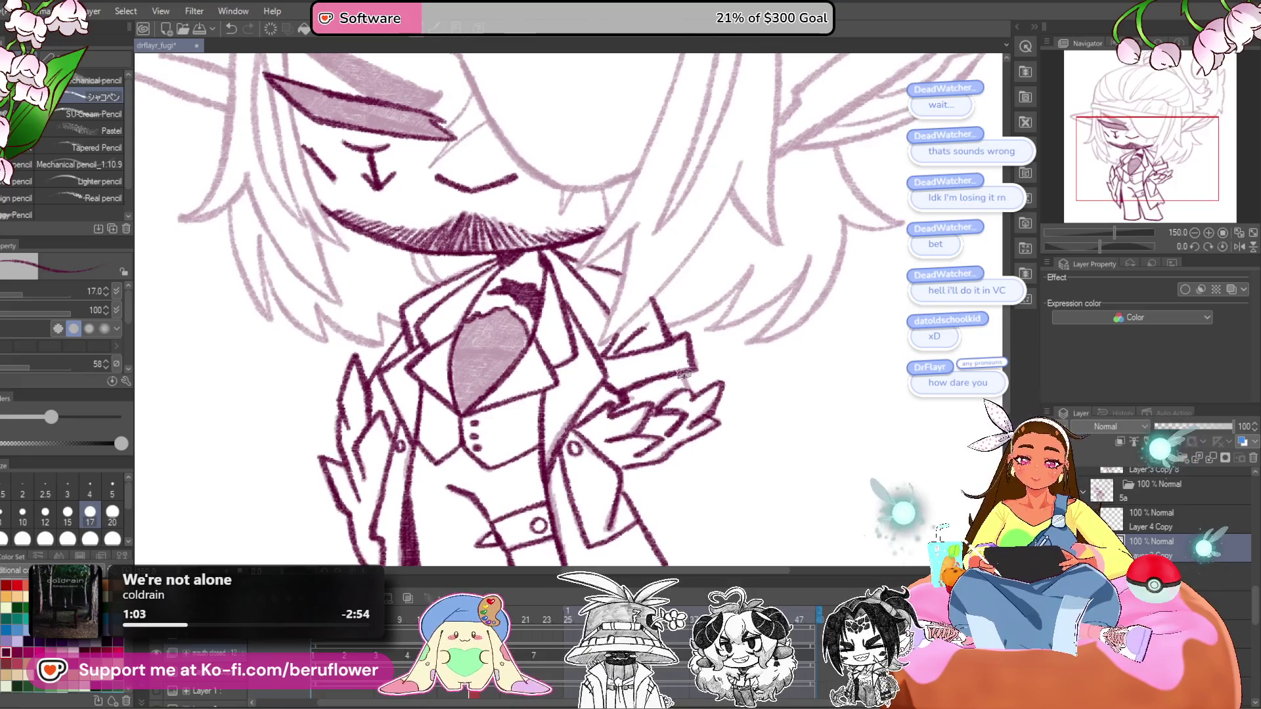
left_click_drag(692, 391, 659, 323)
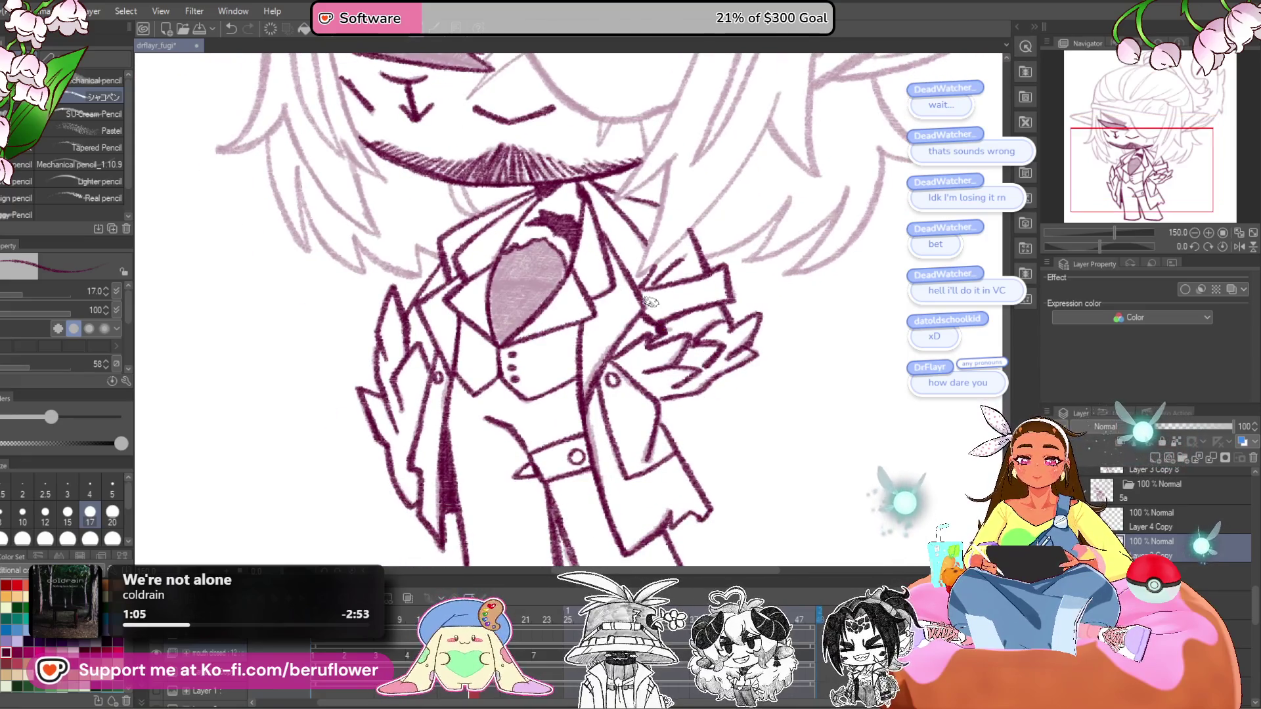
scroll(649, 301, "down", 3)
scroll(657, 316, "up", 5)
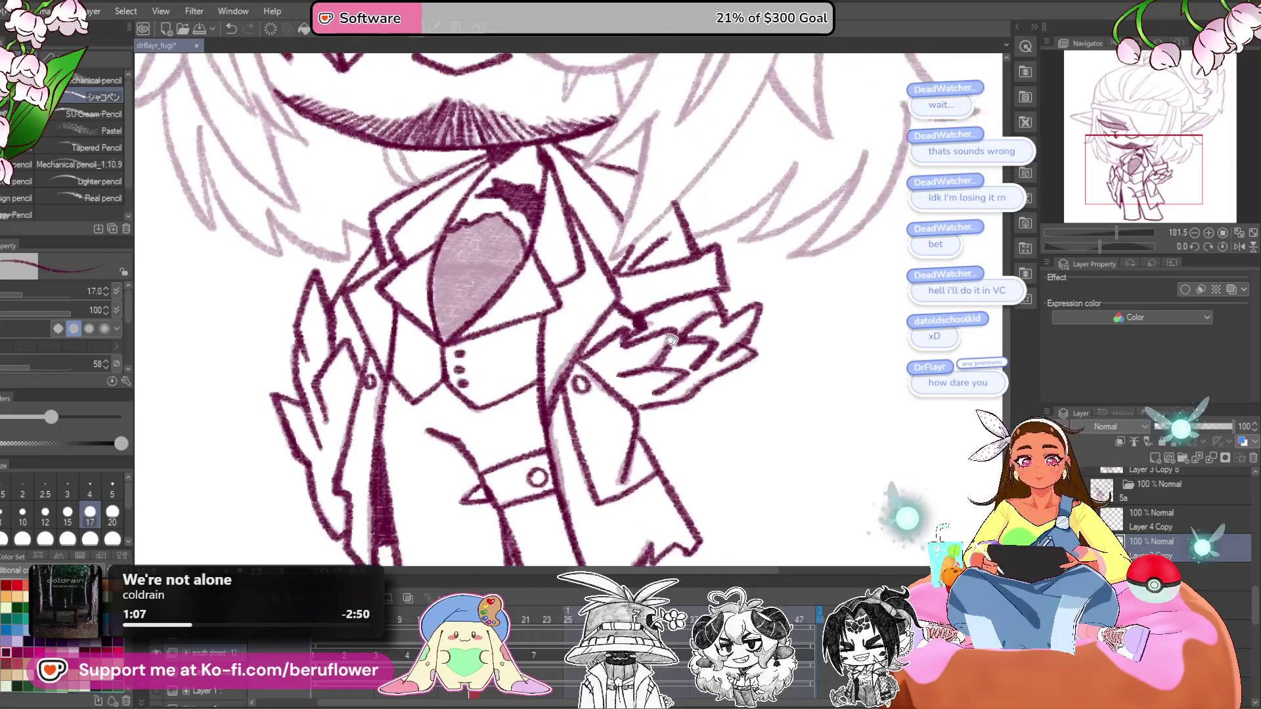
left_click_drag(670, 339, 561, 350)
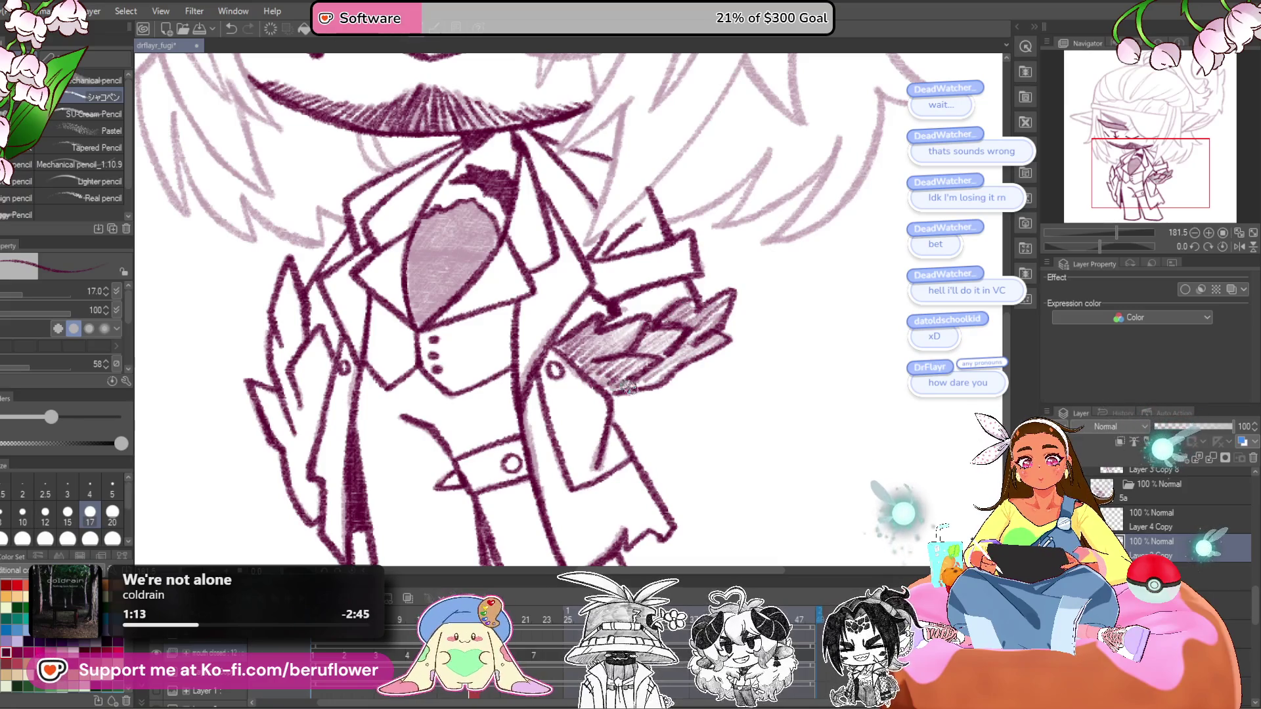
scroll(678, 327, "down", 3)
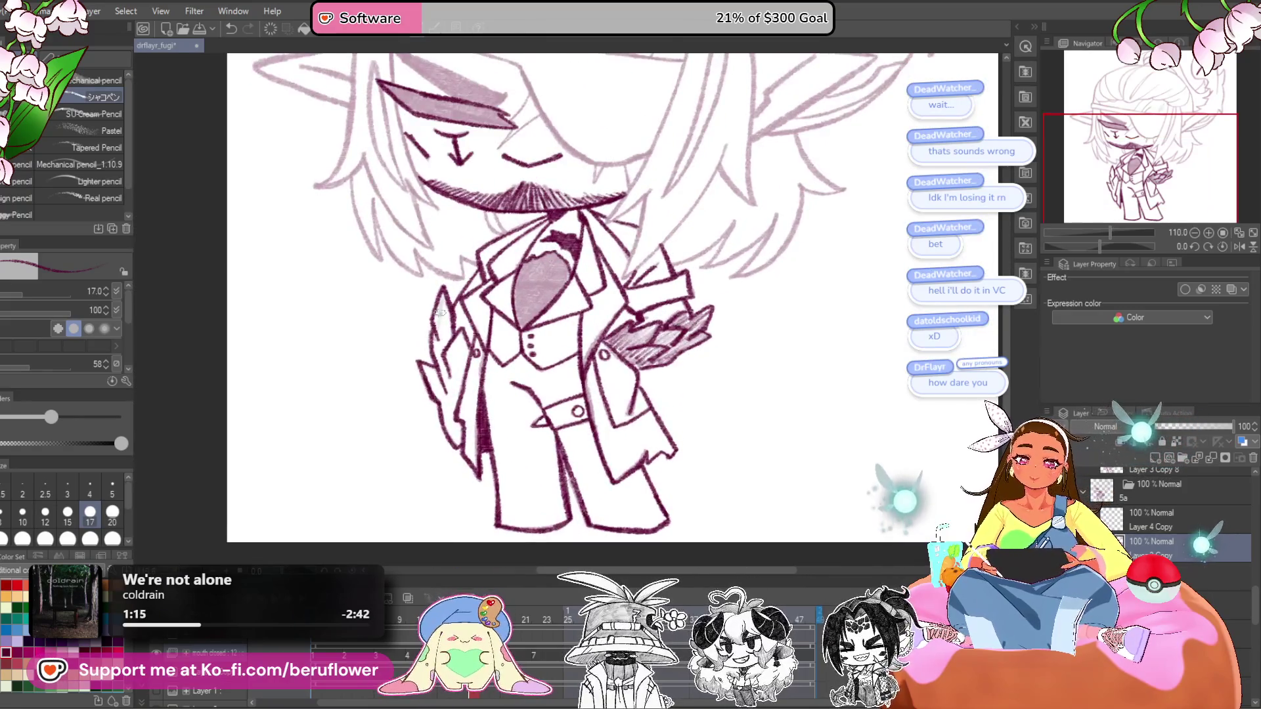
- Hatch shading onto the spiky shape at the coat's left side
left_click_drag(443, 358, 449, 409)
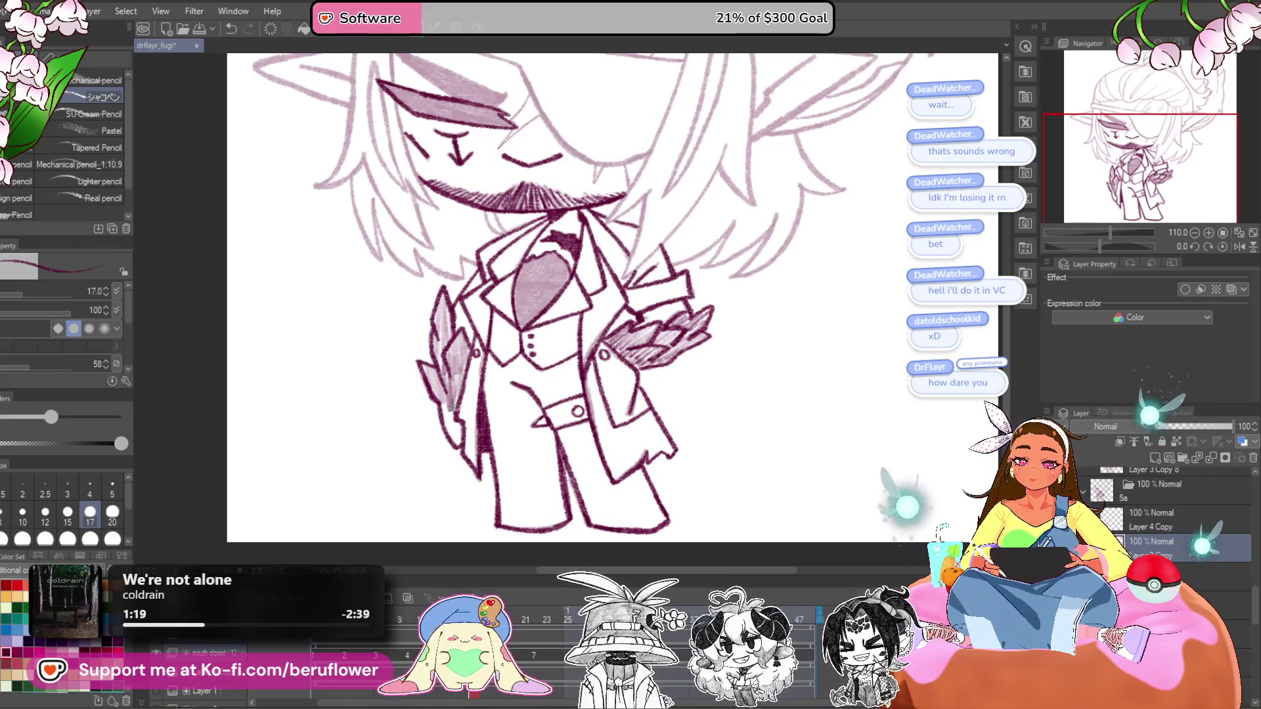
scroll(458, 420, "down", 3)
scroll(722, 394, "up", 1)
left_click_drag(762, 387, 815, 426)
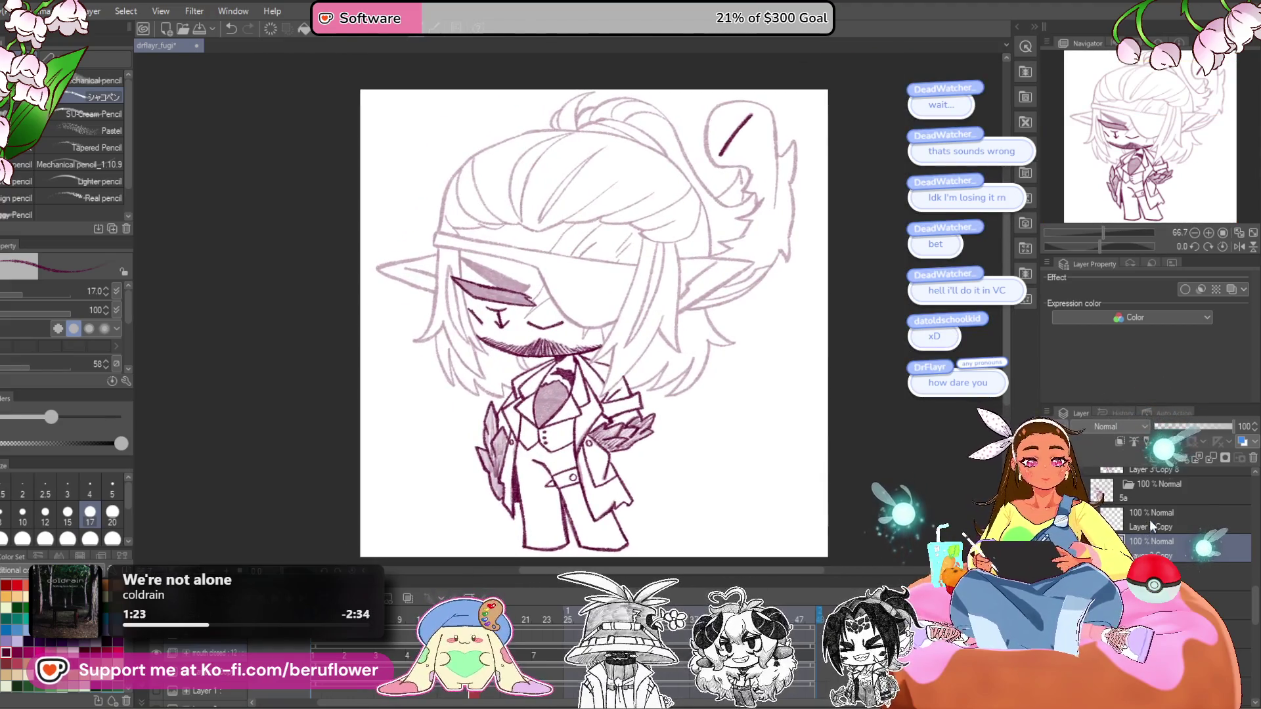
- On Layer 4 Copy, draw a white highlight across the tongue on a rotated canvas, then reset rotation
key("alt+bracketright")
left_click_drag(1101, 246, 1085, 247)
scroll(623, 397, "up", 5)
left_click_drag(687, 335, 601, 401)
scroll(693, 328, "down", 3)
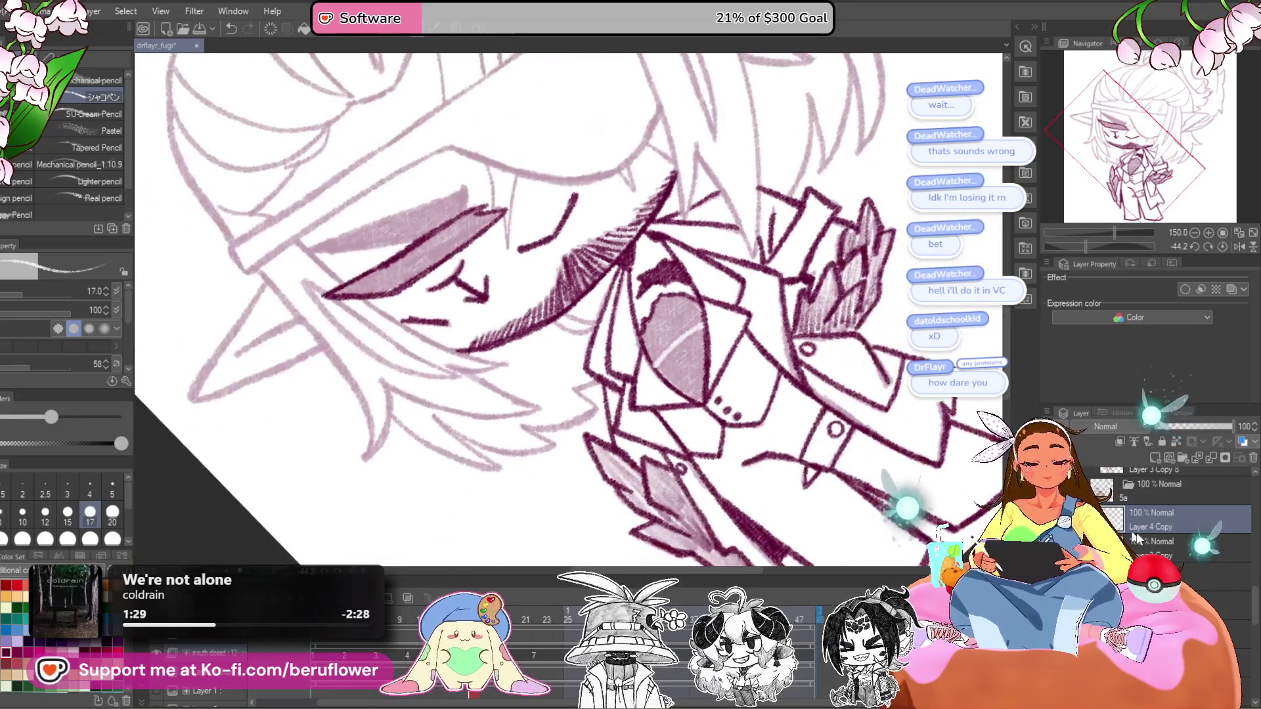
left_click(1222, 247)
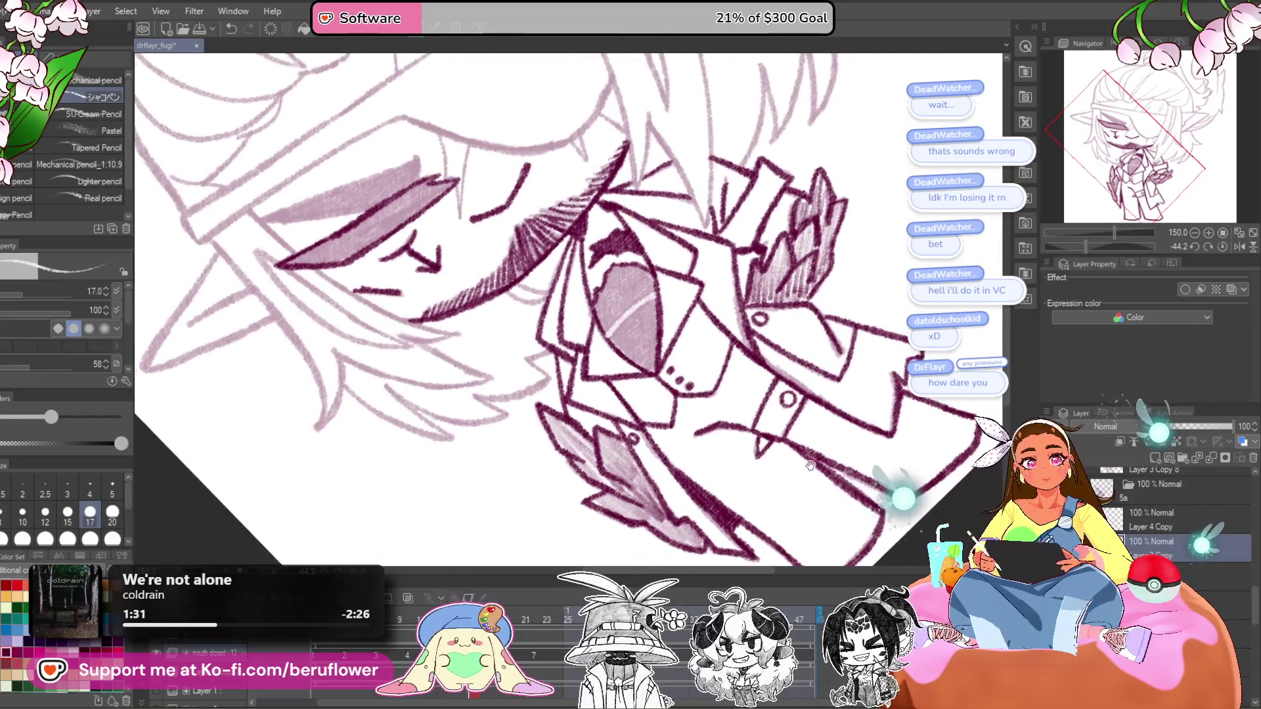
scroll(587, 371, "up", 3)
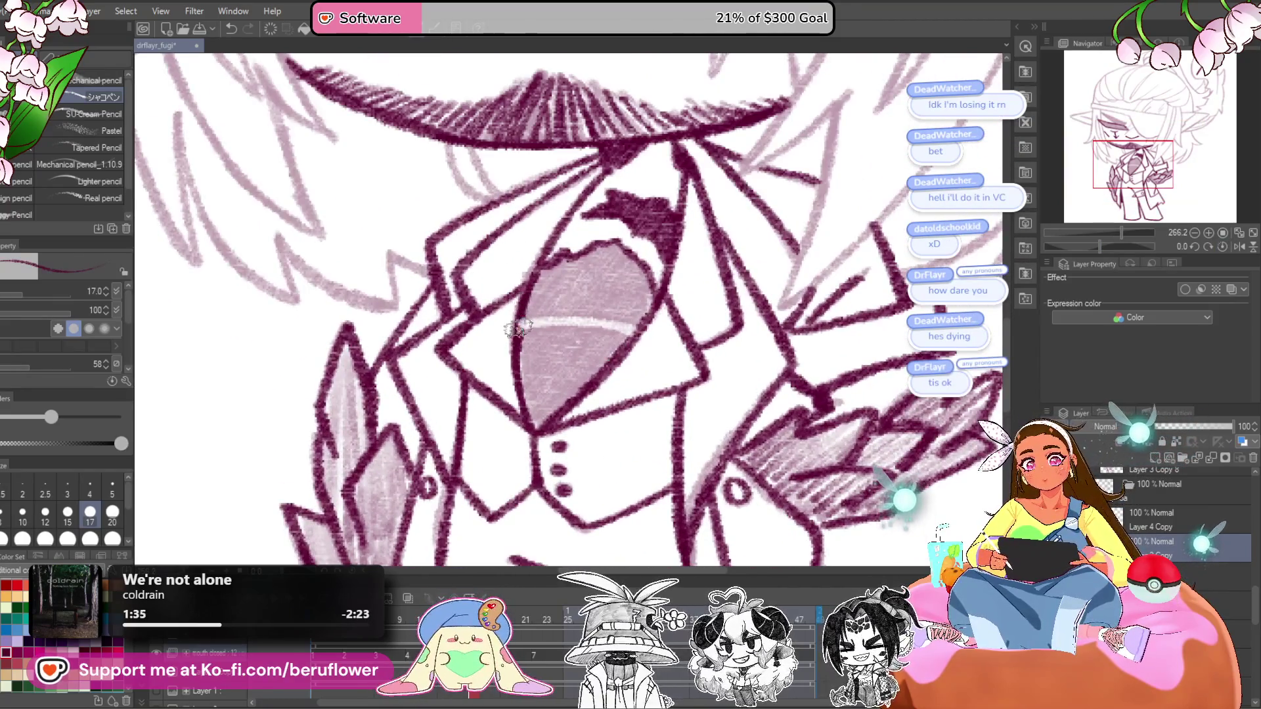
- On the lower layer, ink the mouth's top and lower-right edges and shade its interior dark pink
scroll(555, 404, "down", 2)
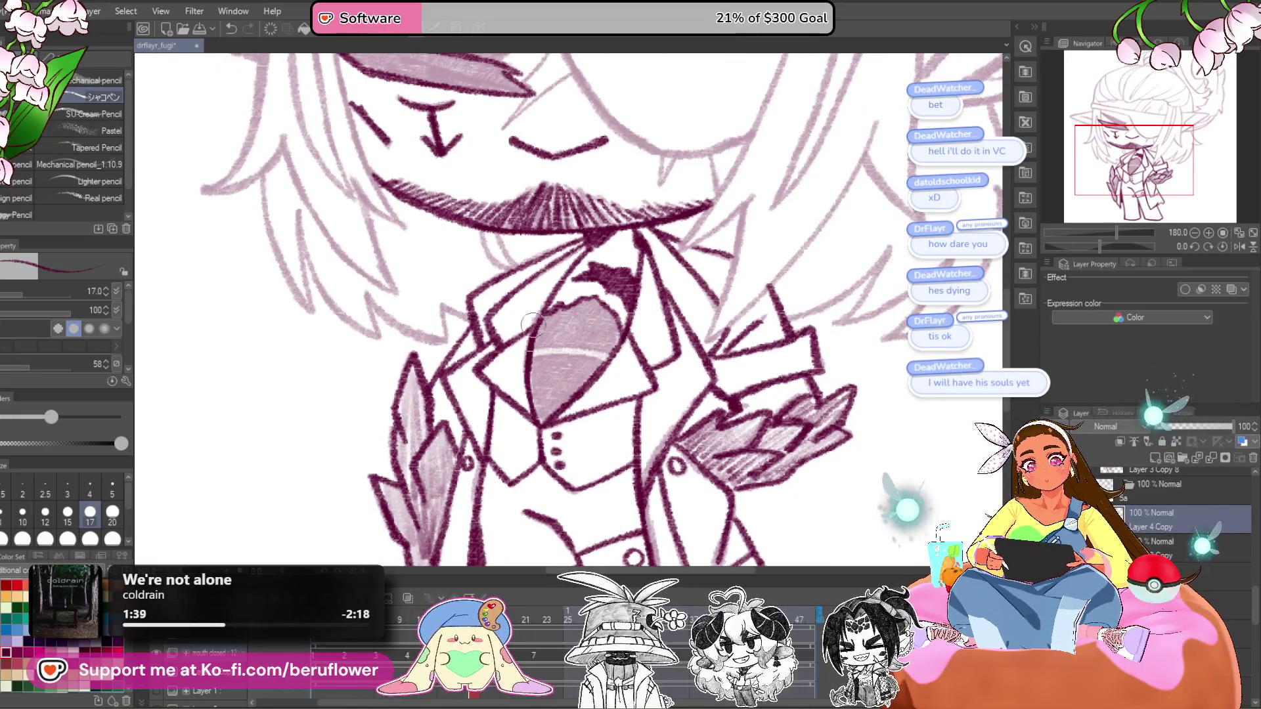
key("alt+bracketleft")
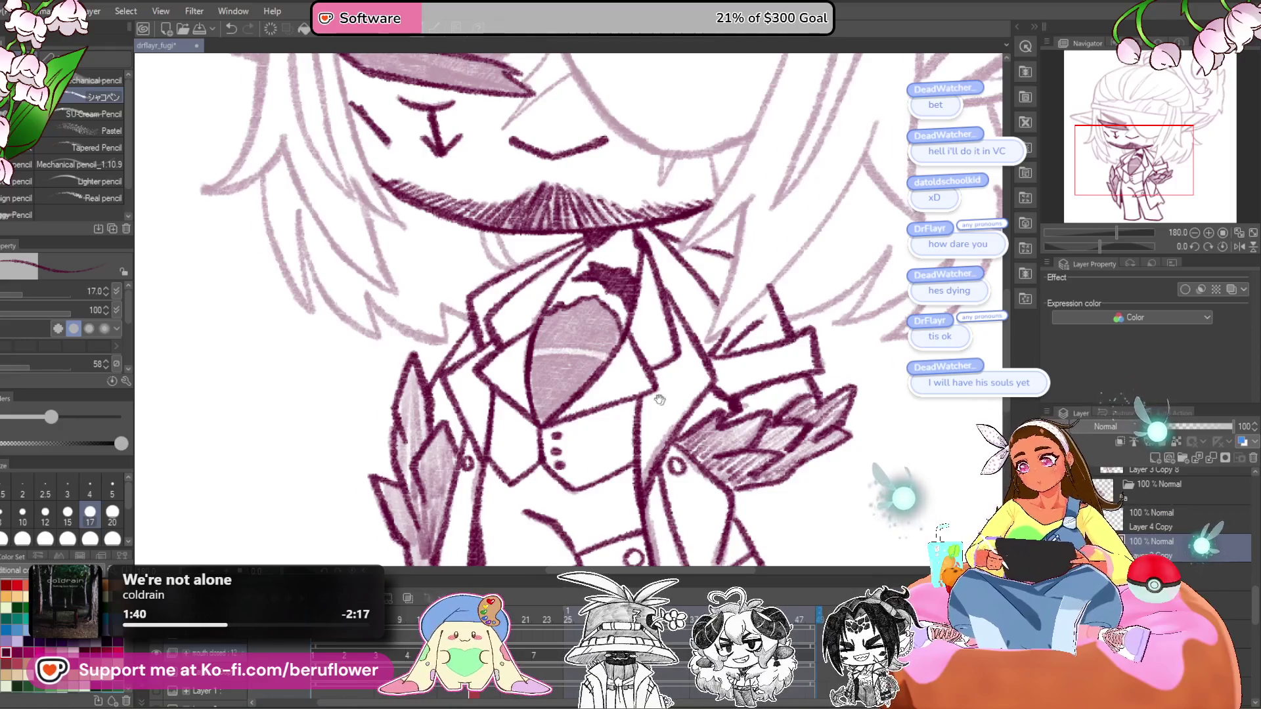
scroll(584, 341, "up", 3)
left_click_drag(522, 271, 595, 253)
mouse_move(637, 318)
left_mouse_down()
mouse_move(727, 365)
mouse_move(739, 412)
mouse_move(701, 426)
left_mouse_up()
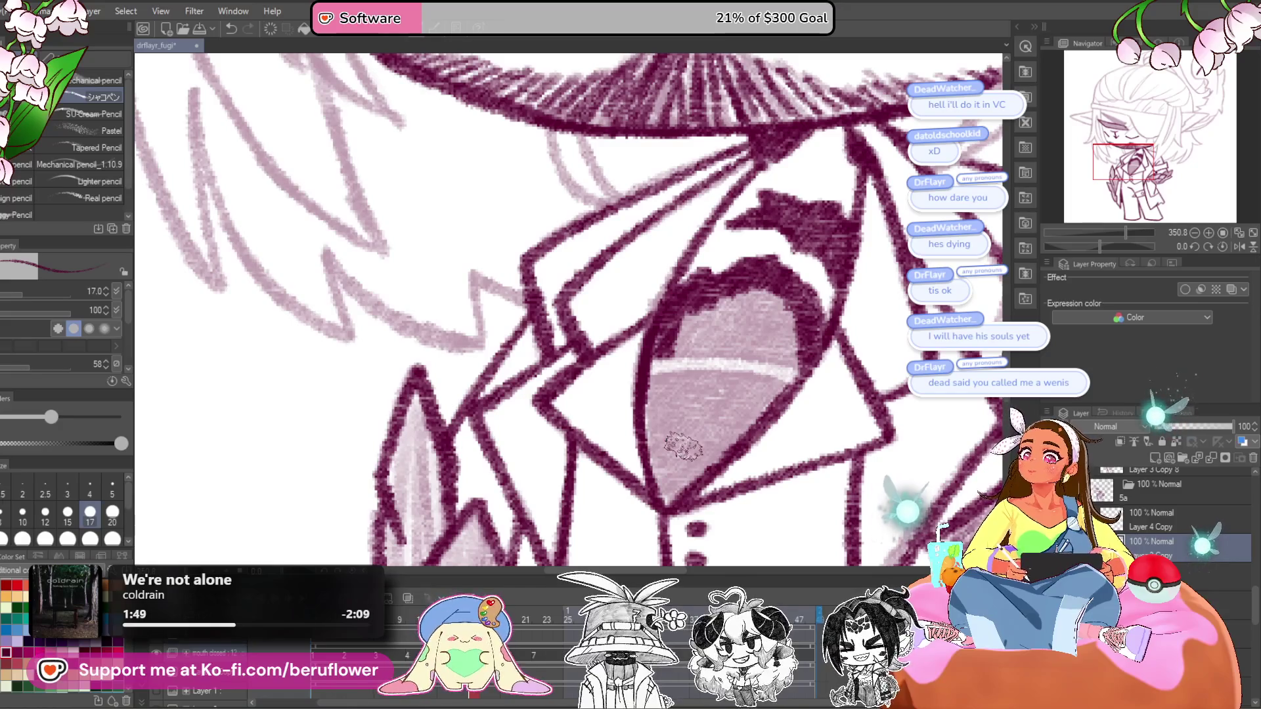
left_click_drag(686, 463, 690, 482)
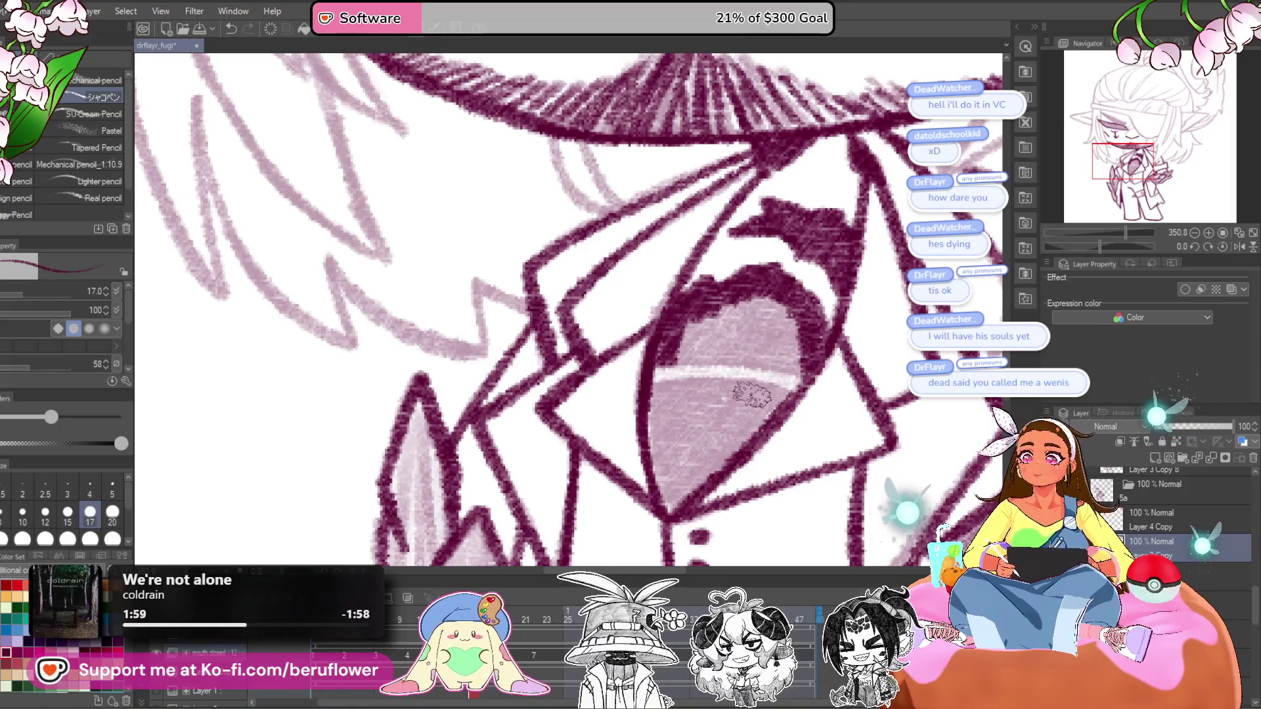
mouse_move(752, 394)
left_mouse_down()
mouse_move(782, 361)
mouse_move(706, 467)
mouse_move(683, 348)
mouse_move(690, 460)
mouse_move(726, 450)
mouse_move(824, 316)
mouse_move(765, 260)
mouse_move(716, 308)
mouse_move(762, 360)
mouse_move(827, 322)
left_mouse_up()
mouse_move(717, 415)
left_mouse_down()
mouse_move(690, 422)
mouse_move(754, 411)
mouse_move(755, 394)
left_mouse_up()
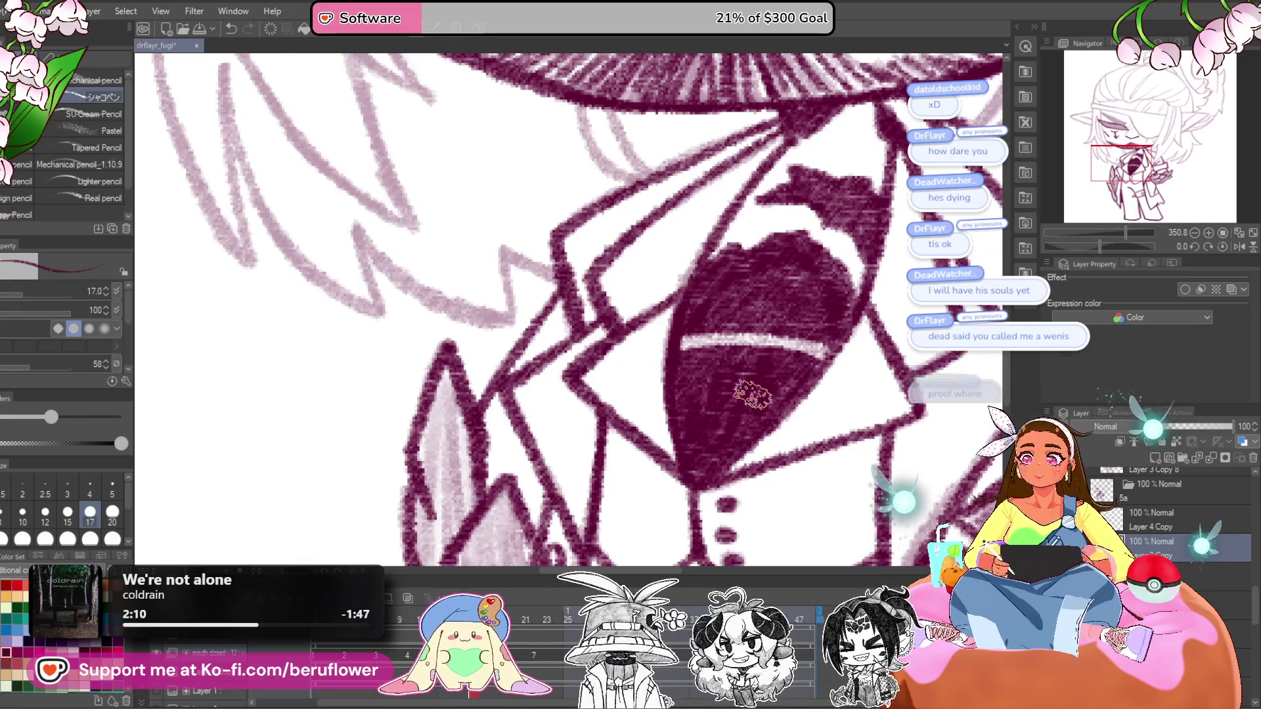
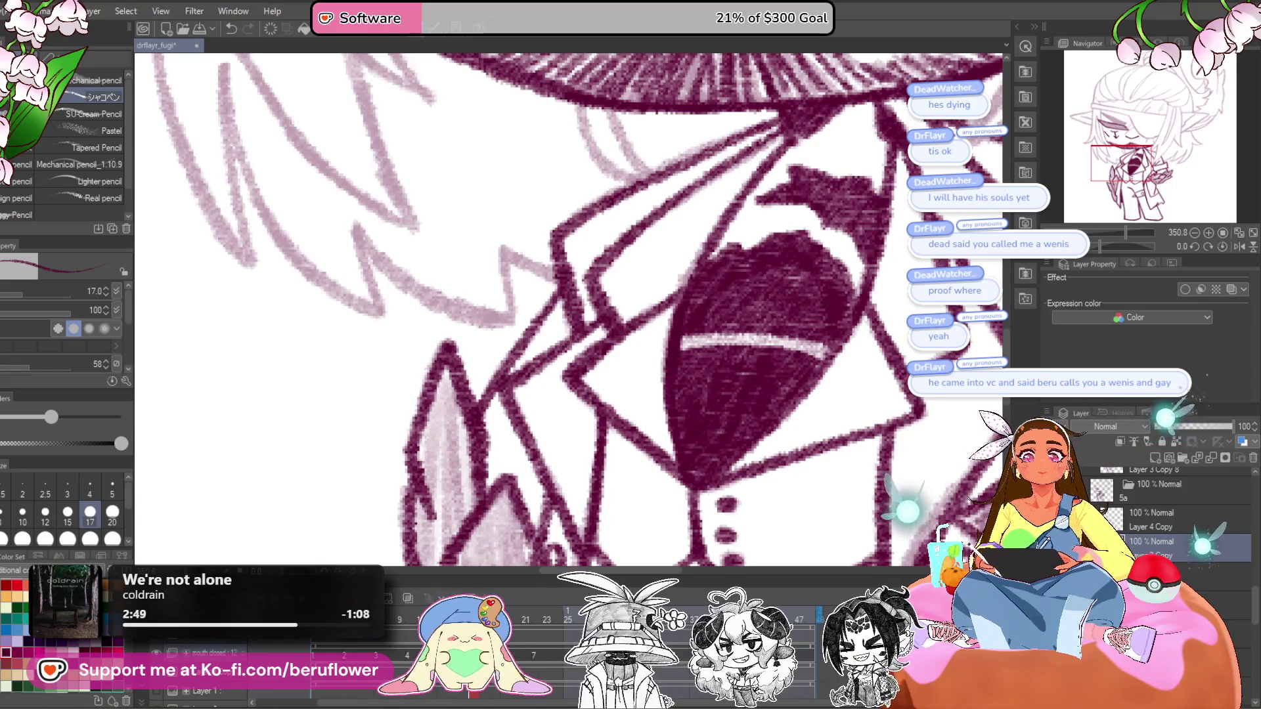
- Bring the Chrome window with the Twitch stream and its Stream Chat in front of Clip Studio Paint
key("alt+Tab")
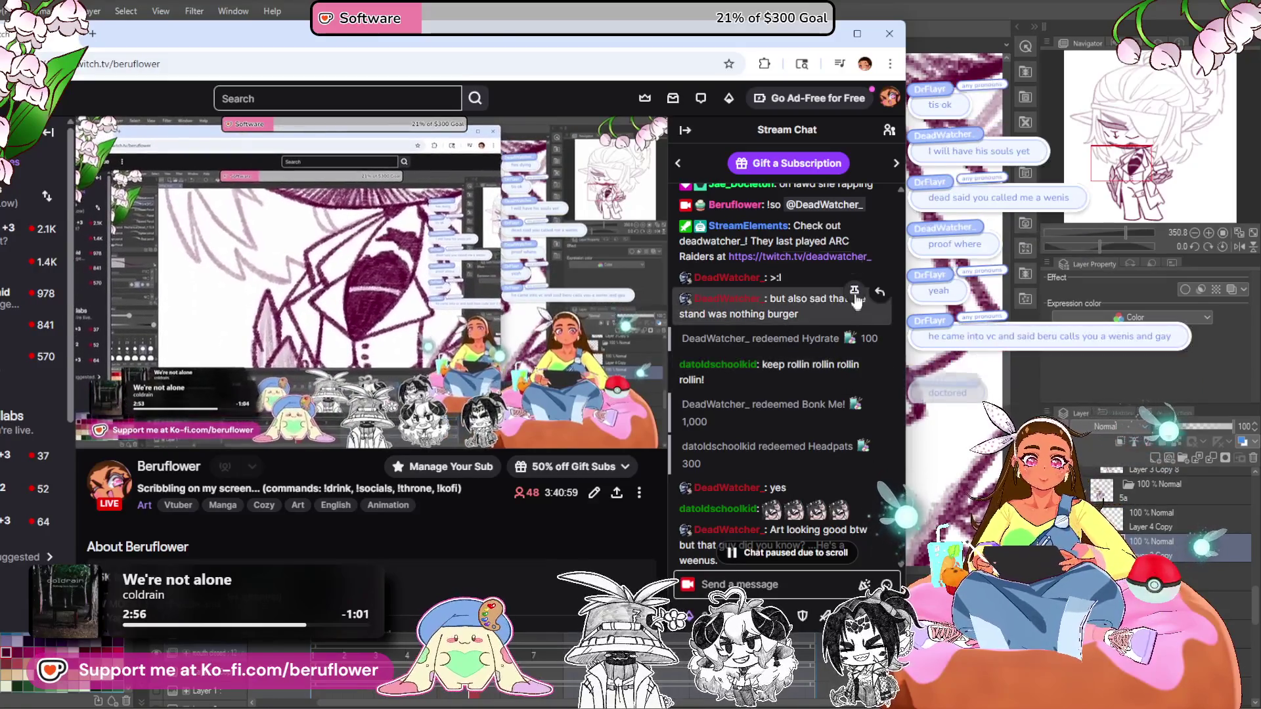
- Read through the Twitch stream chat, move the Chrome window aside, and return to the drawing
scroll(835, 342, "down", 3)
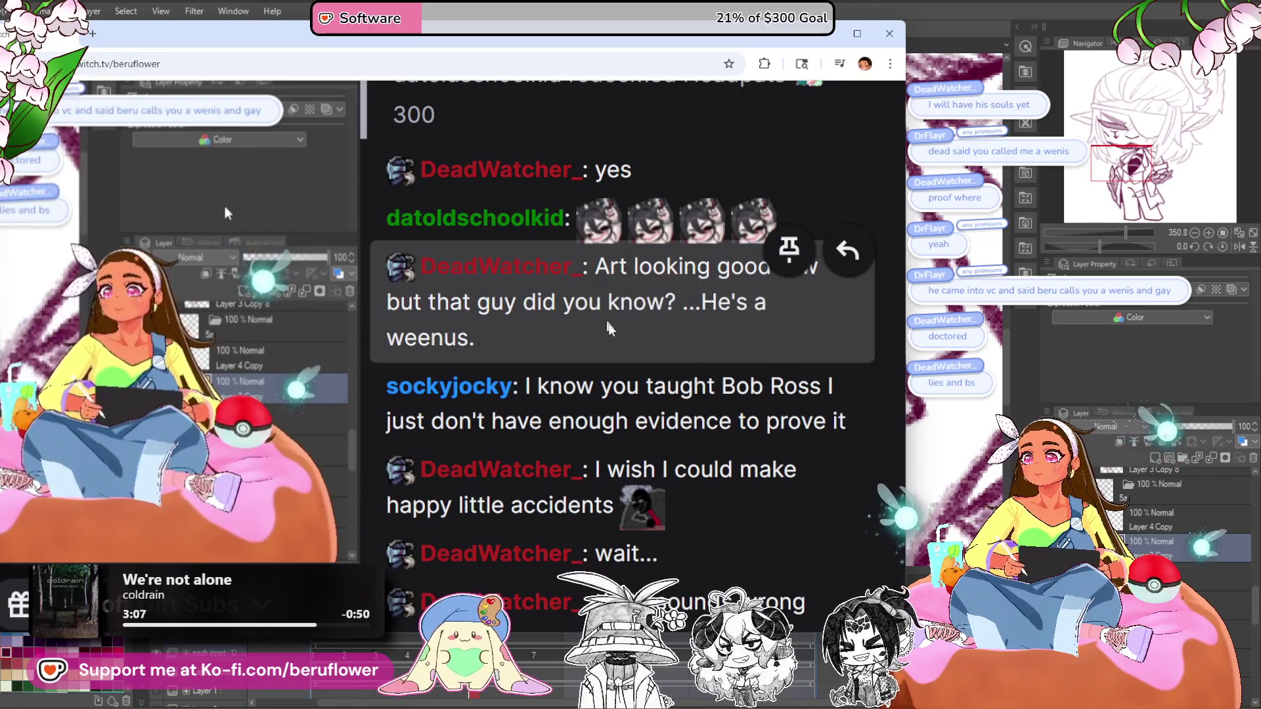
scroll(881, 323, "up", 1)
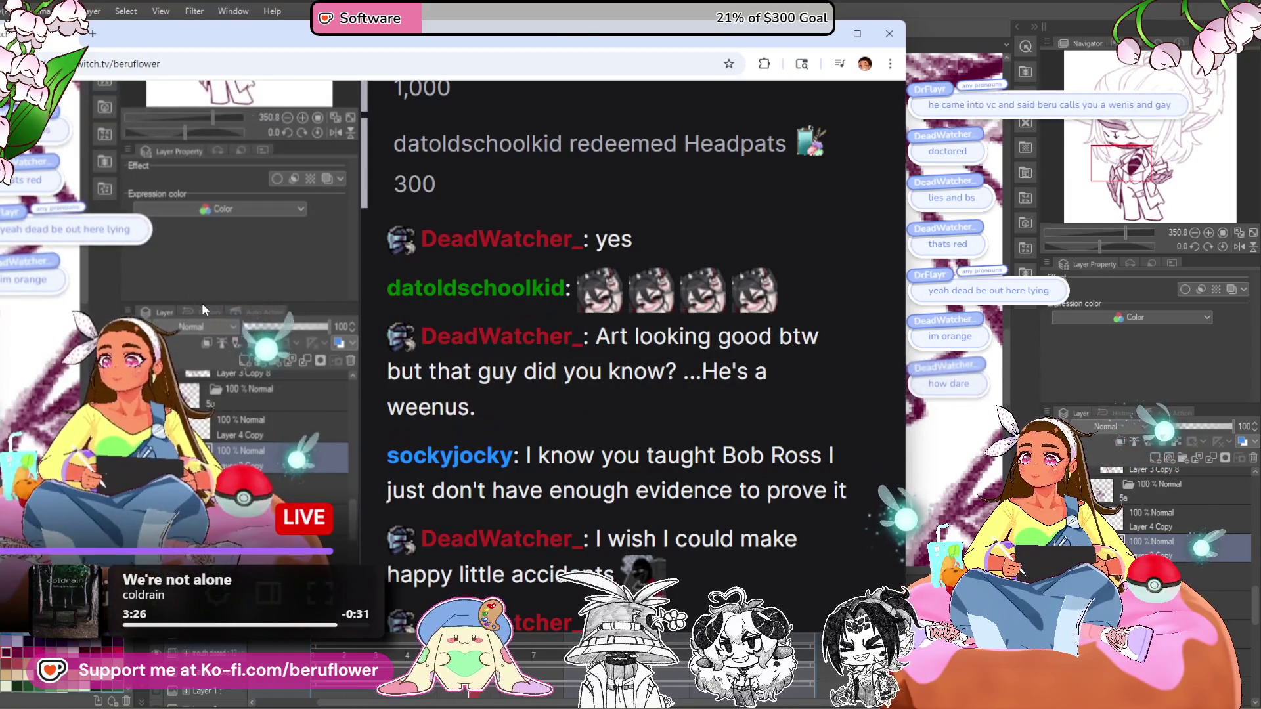
mouse_move(348, 50)
left_mouse_down()
mouse_move(436, 50)
mouse_move(552, 78)
mouse_move(490, 3)
left_mouse_up()
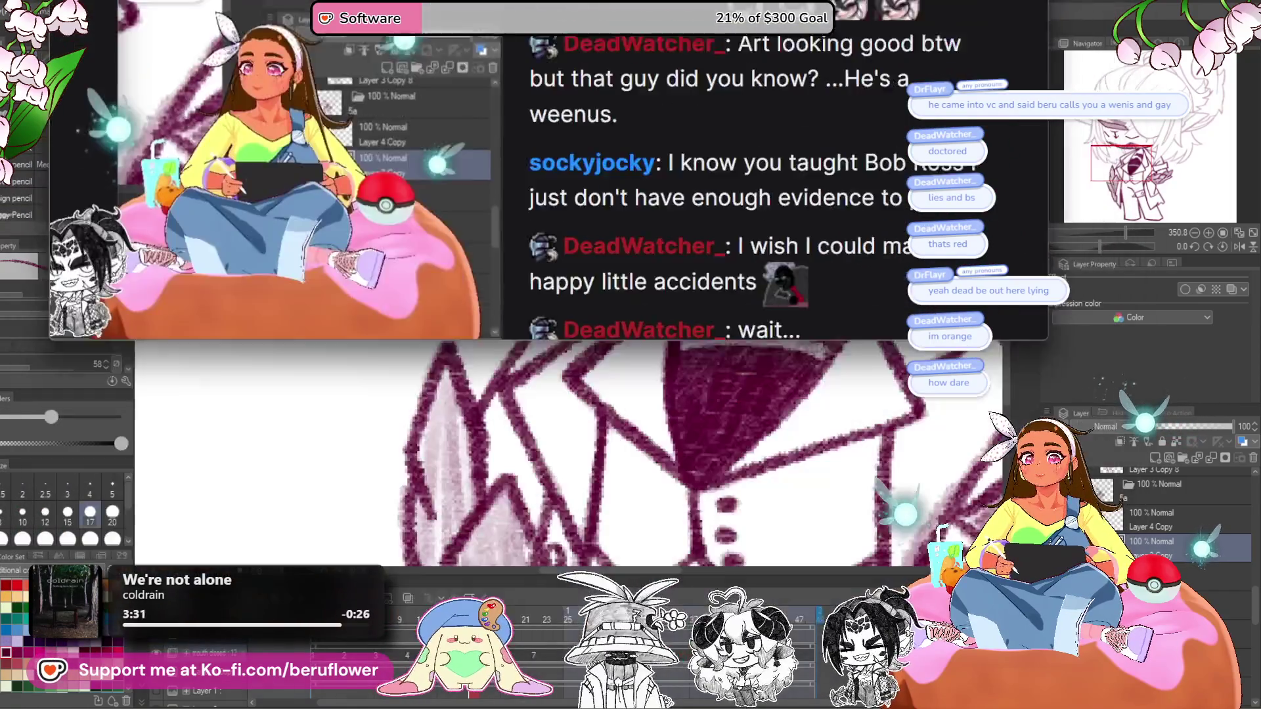
key("alt+Tab")
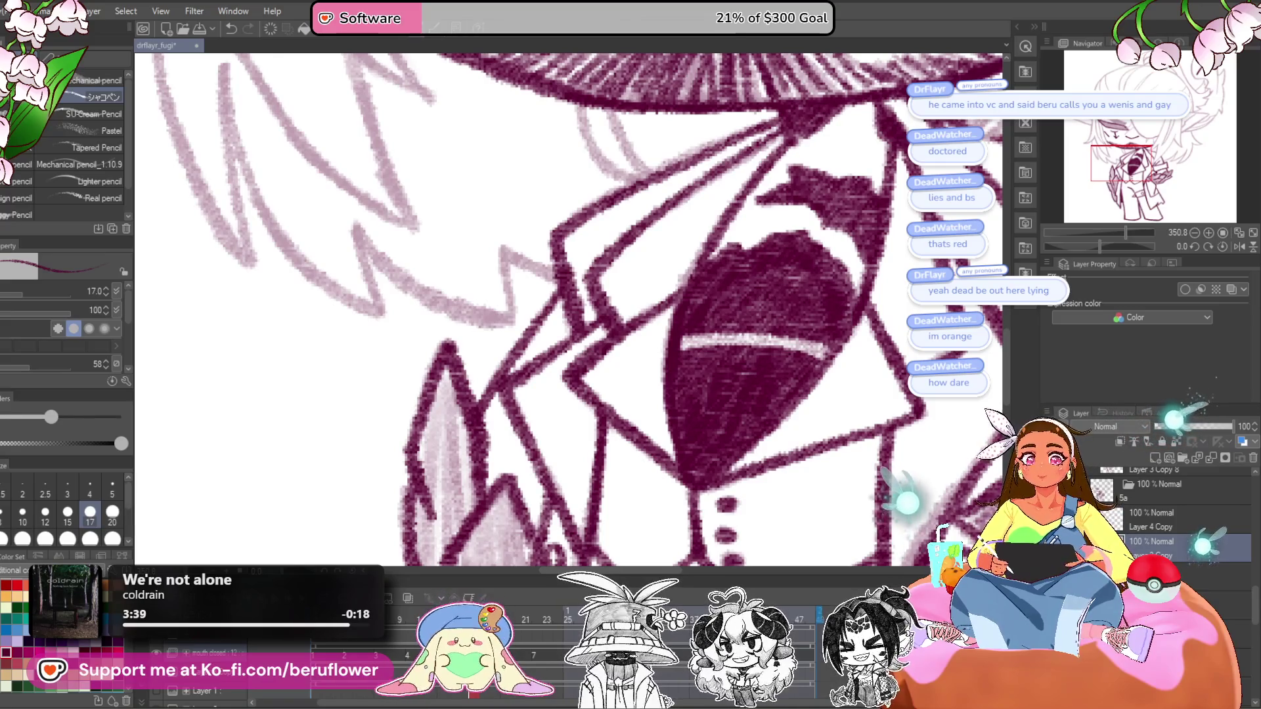
- Tilt and center the face, then fill the eye under the hair with dense dark maroon pencil shading
scroll(639, 304, "down", 4)
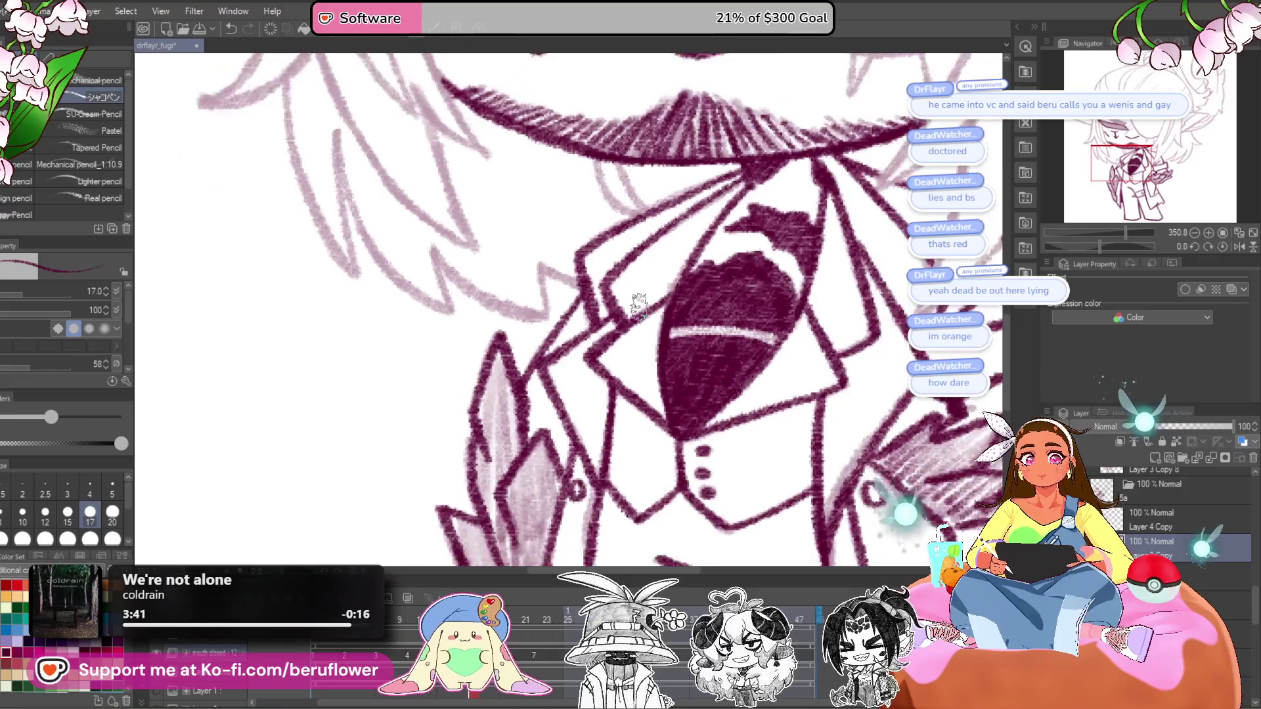
scroll(642, 303, "up", 2)
scroll(645, 303, "down", 6)
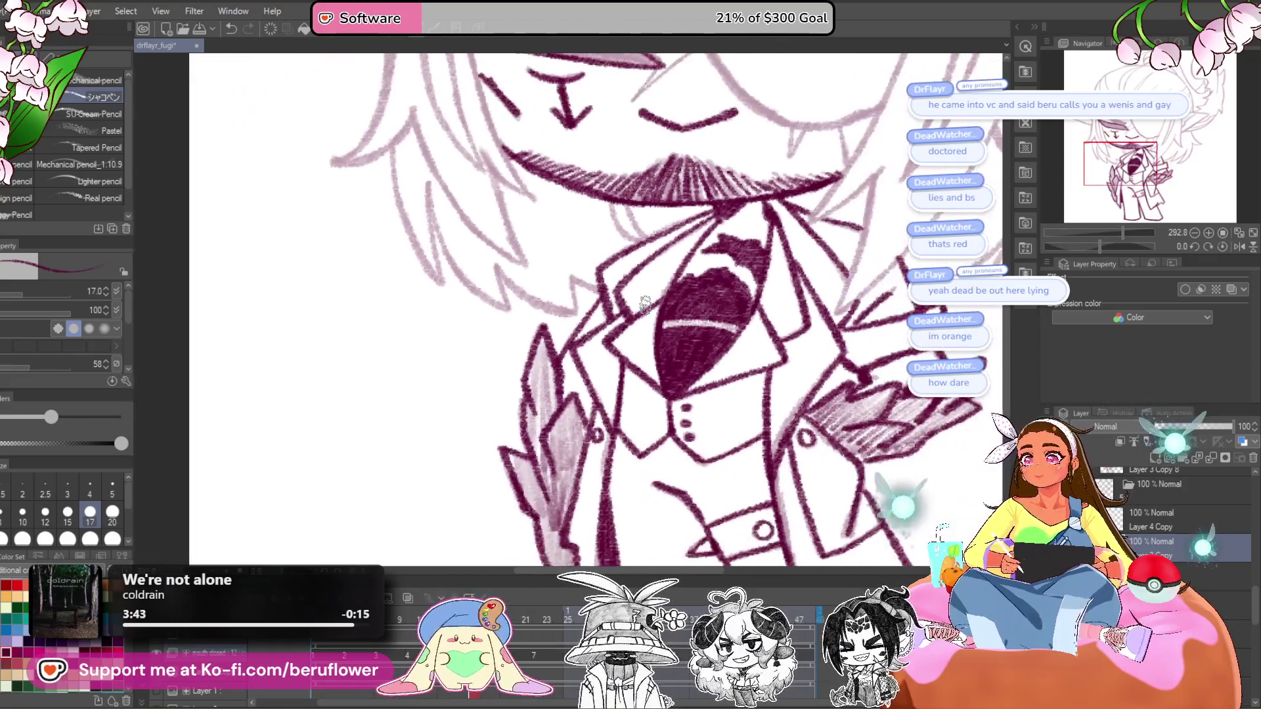
scroll(645, 295, "down", 3)
scroll(643, 296, "up", 3)
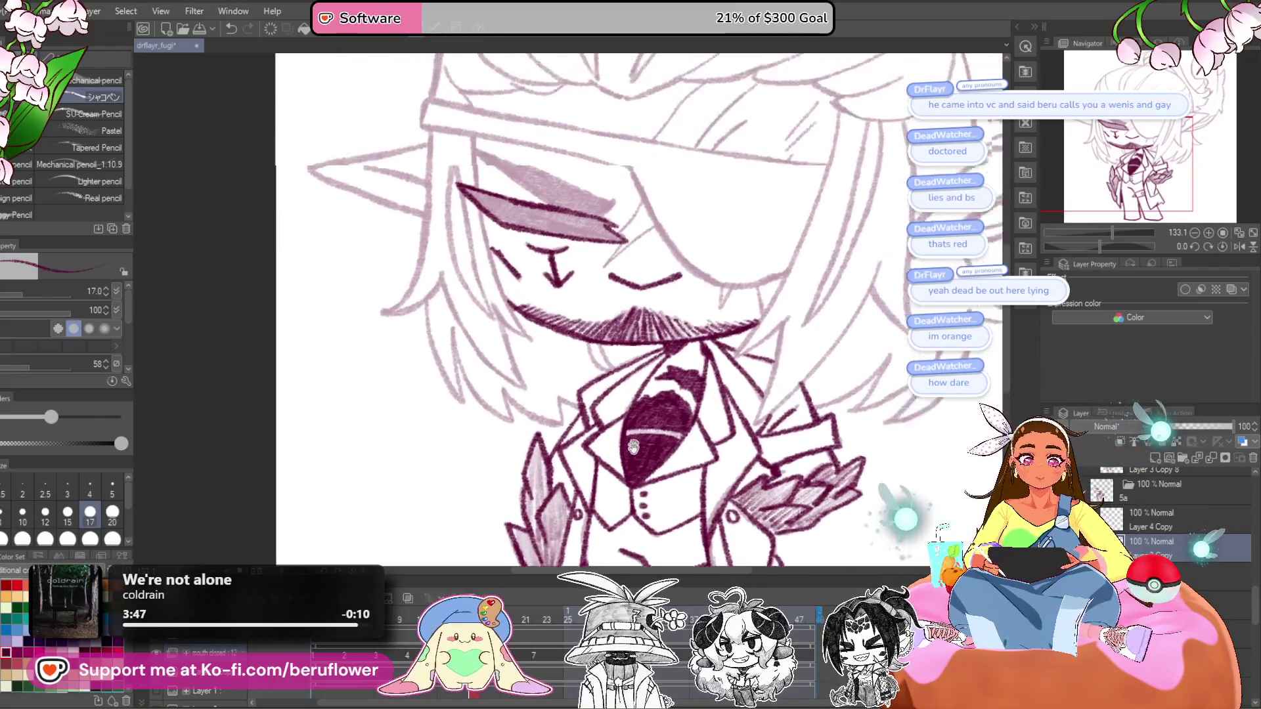
left_click_drag(1101, 246, 1082, 248)
left_click_drag(597, 353, 664, 399)
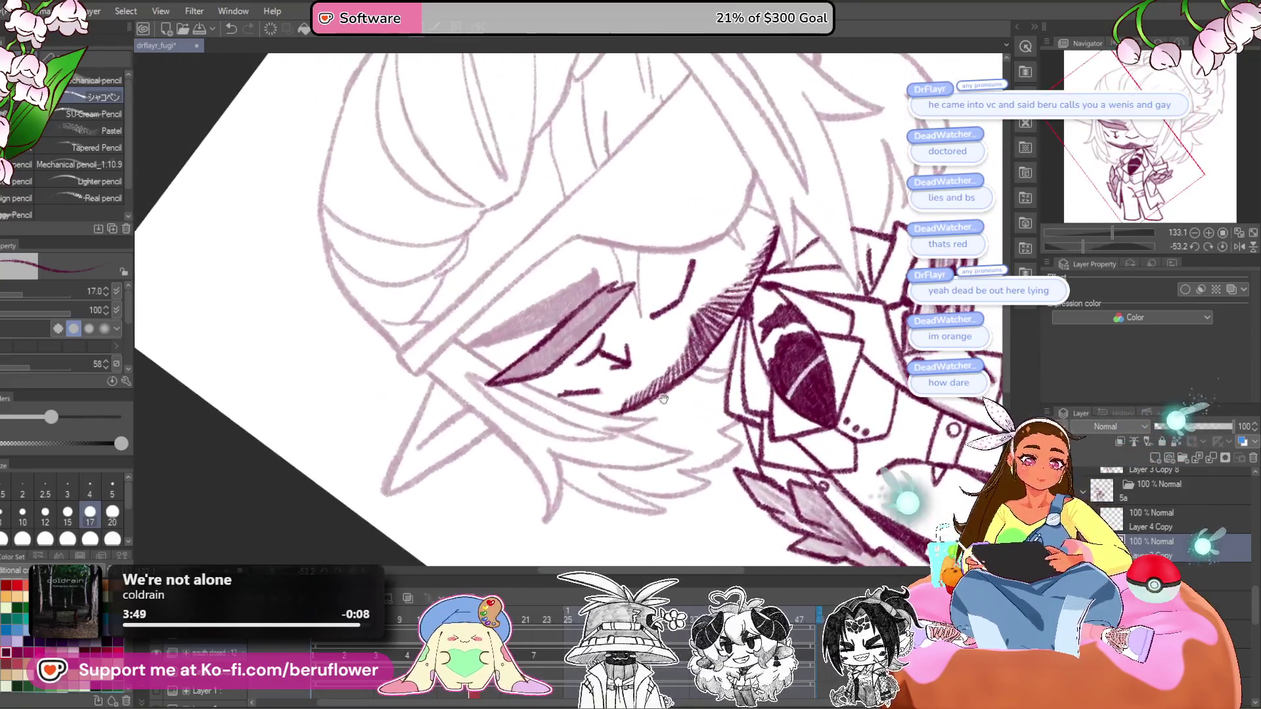
scroll(589, 305, "up", 5)
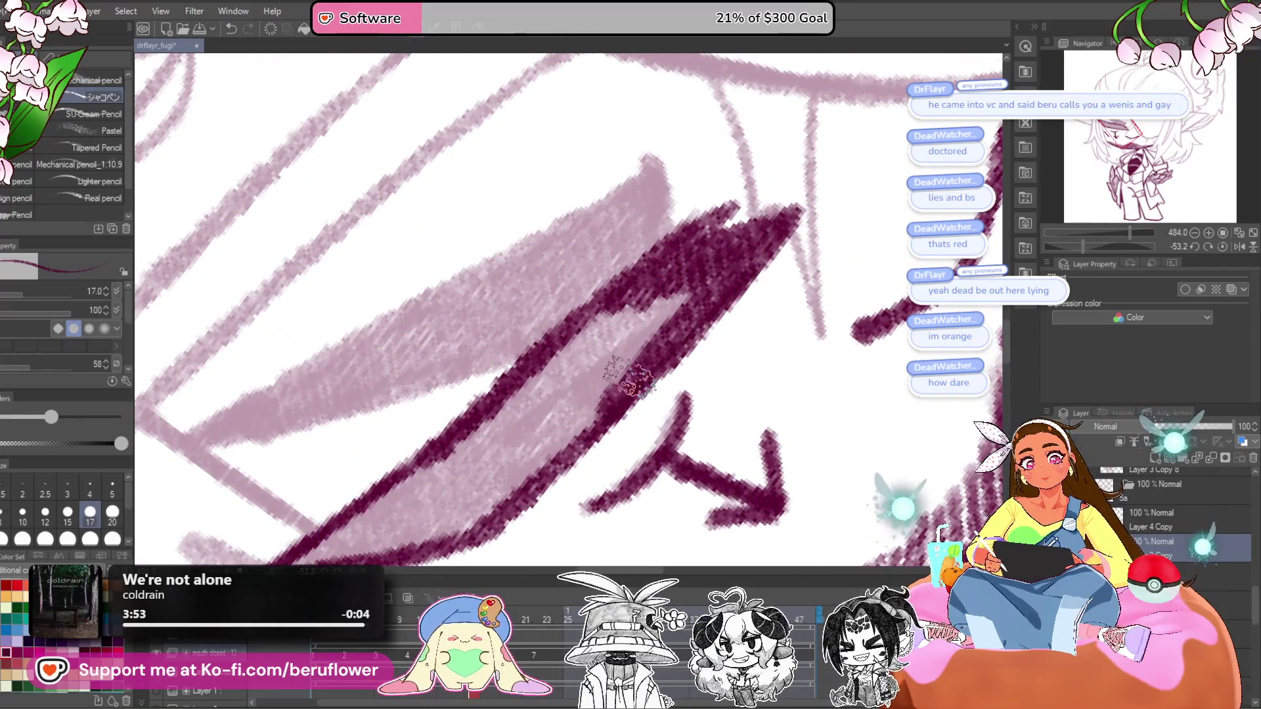
scroll(618, 401, "down", 3)
mouse_move(617, 403)
left_mouse_down()
mouse_move(595, 388)
mouse_move(516, 404)
mouse_move(526, 391)
left_mouse_up()
scroll(525, 391, "up", 3)
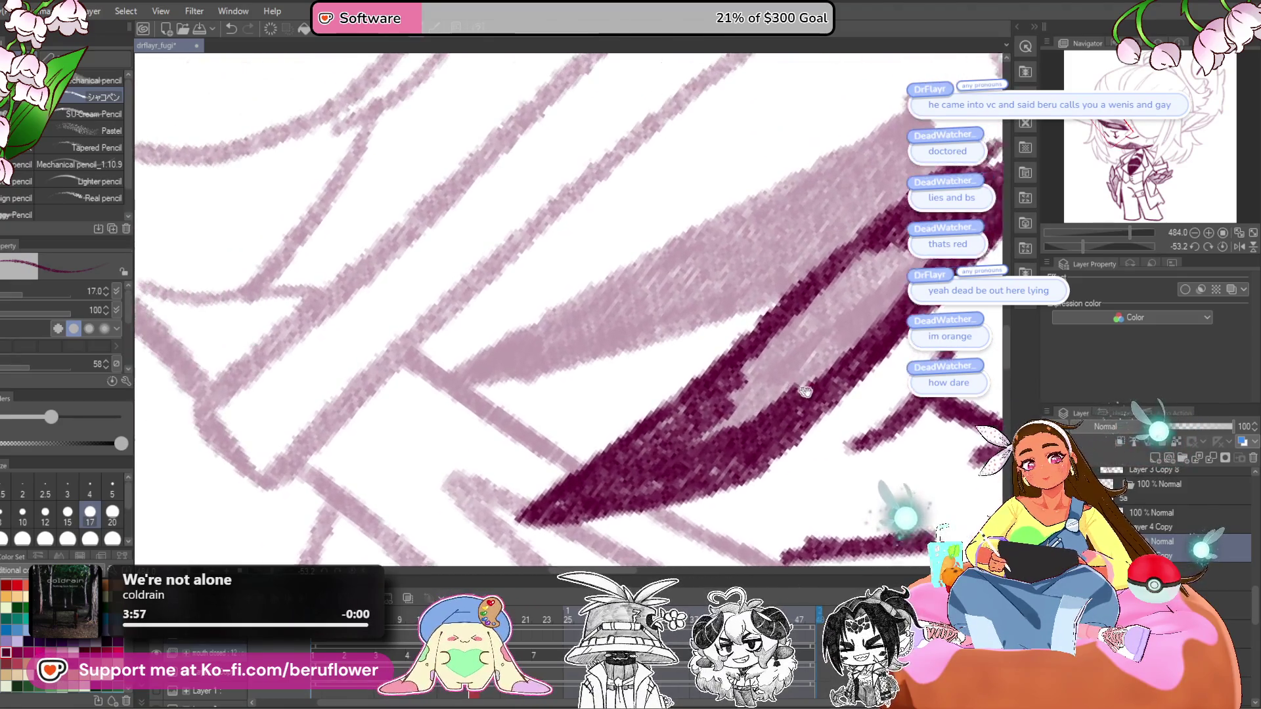
mouse_move(916, 303)
left_mouse_down()
mouse_move(828, 394)
mouse_move(815, 341)
mouse_move(821, 355)
mouse_move(782, 434)
mouse_move(827, 368)
mouse_move(788, 341)
left_mouse_up()
scroll(756, 394, "down", 3)
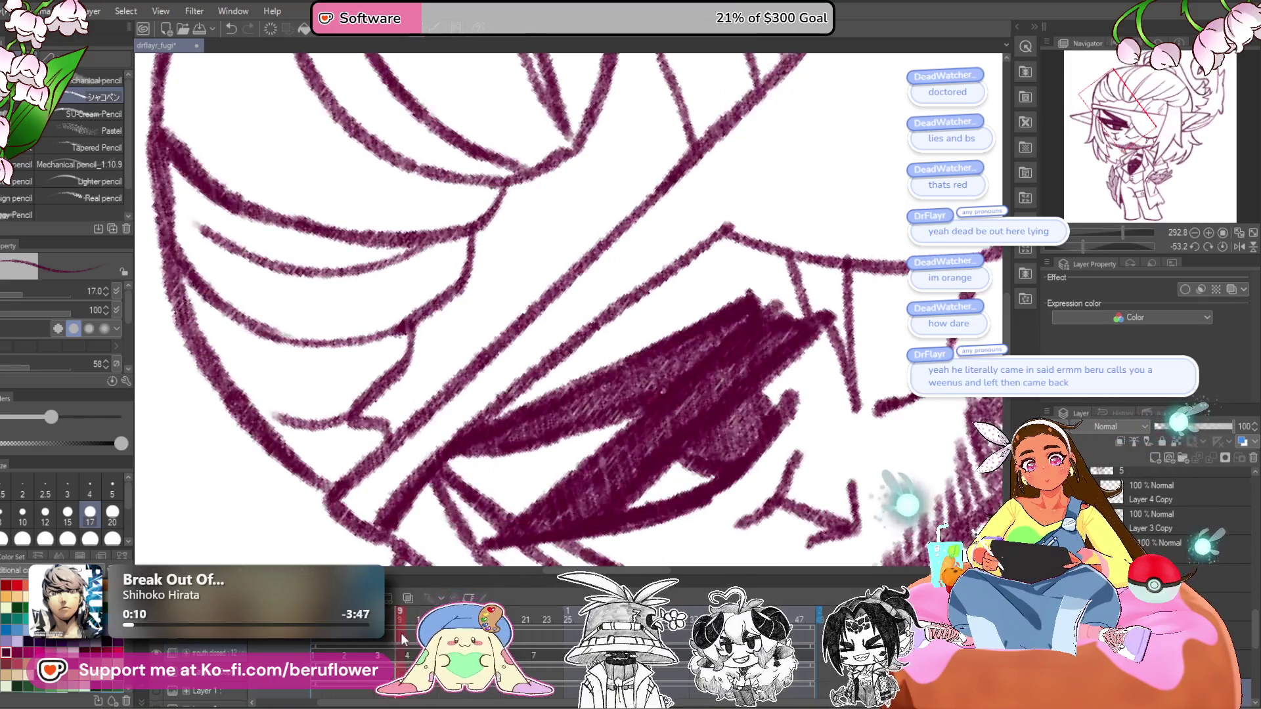
- Jump to the start of the animation and switch to another frame to keep inking
left_click(315, 649)
mouse_move(326, 654)
left_mouse_down()
mouse_move(377, 657)
mouse_move(408, 628)
mouse_move(460, 620)
left_mouse_up()
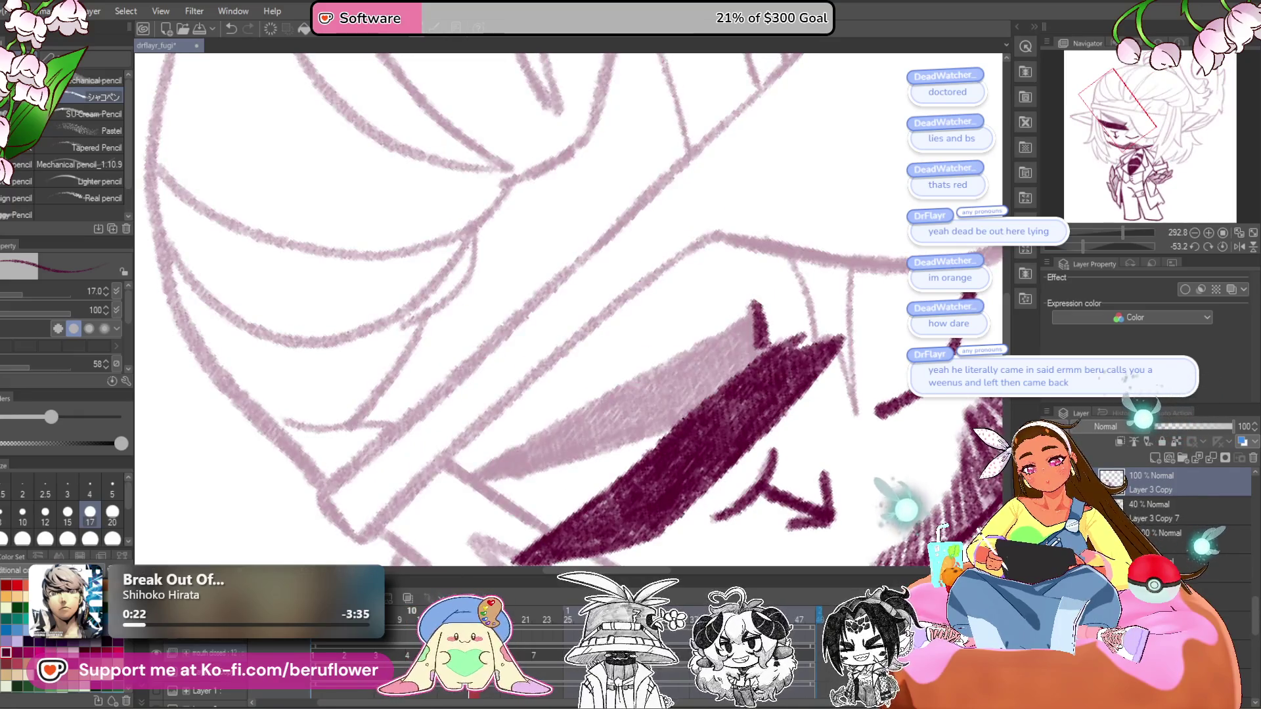
left_click(466, 621)
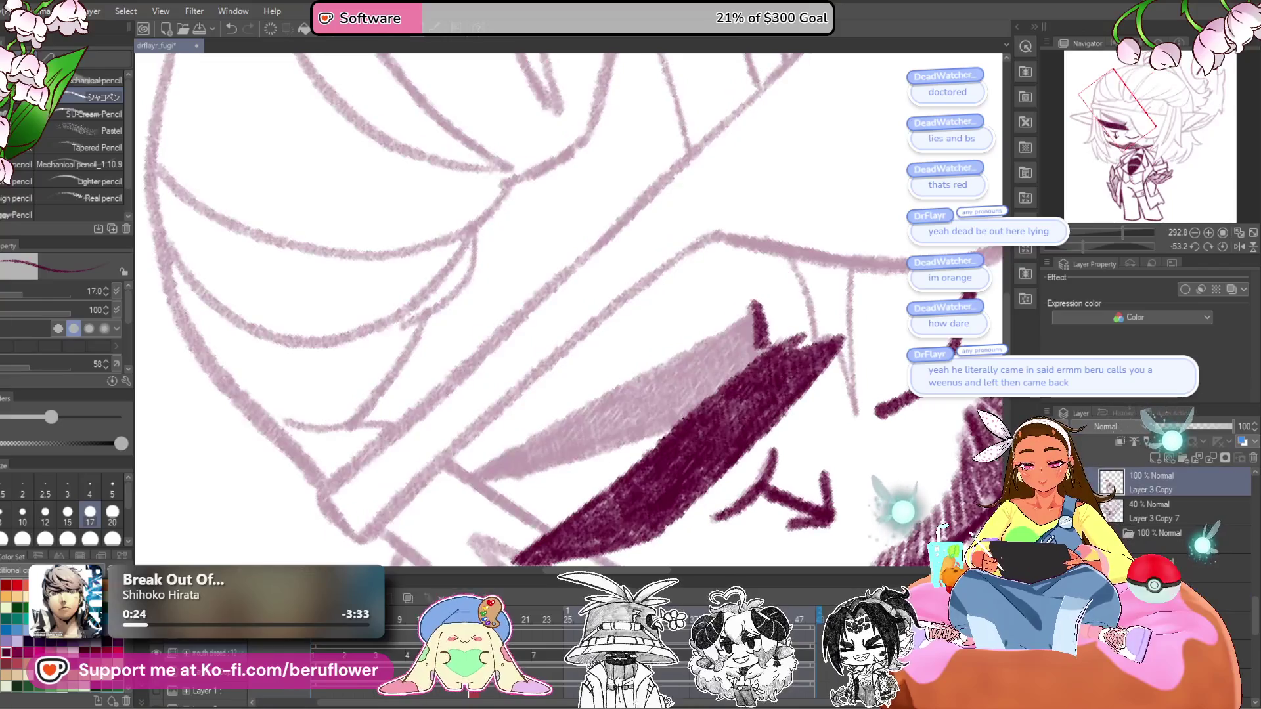
- Rotate and pan the canvas to center the eye, then straighten it back to level
left_click_drag(1114, 246, 1071, 245)
left_click_drag(752, 223, 805, 248)
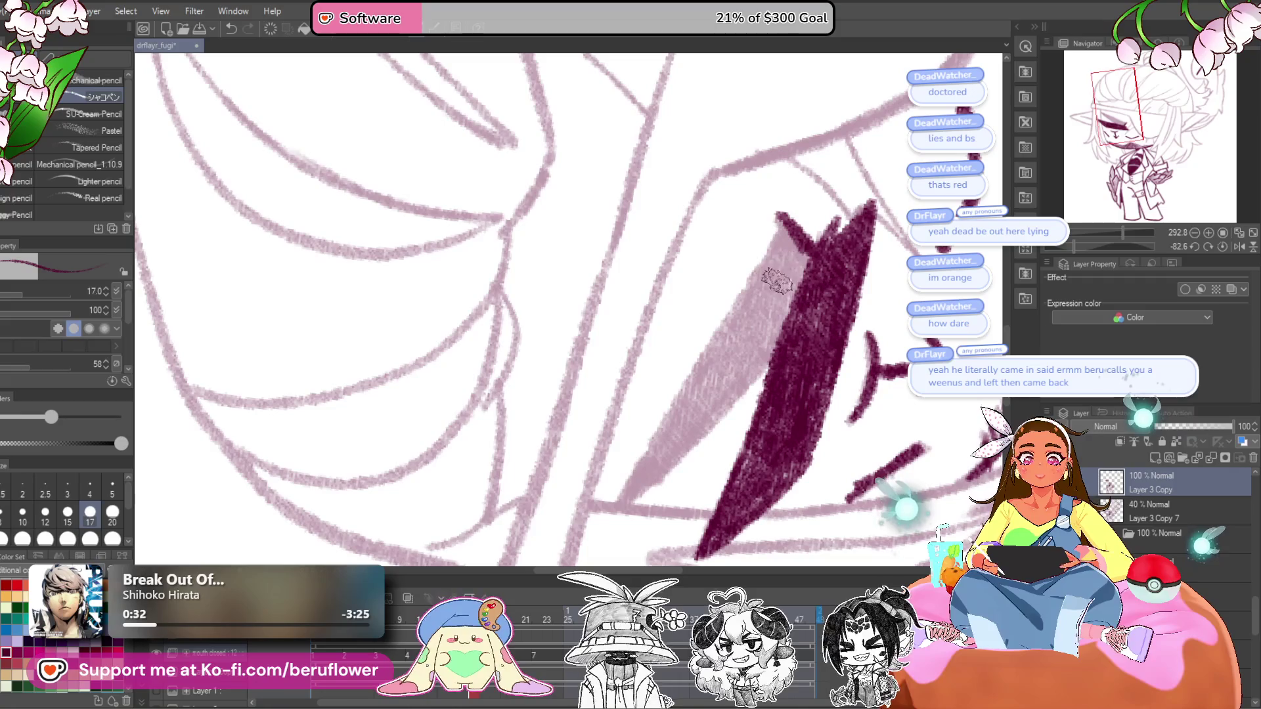
left_click_drag(784, 224, 782, 207)
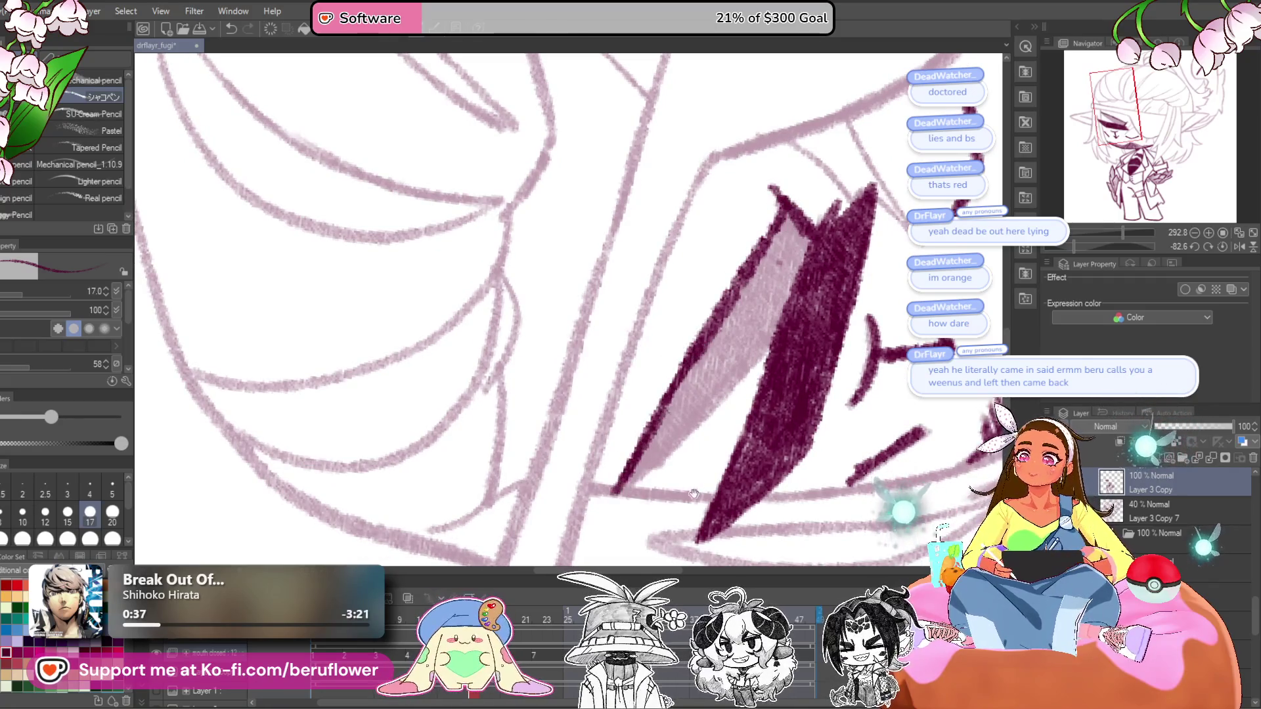
left_click_drag(694, 494, 713, 411)
mouse_move(545, 387)
left_mouse_down()
mouse_move(598, 481)
mouse_move(772, 315)
mouse_move(775, 204)
mouse_move(782, 228)
mouse_move(742, 295)
mouse_move(643, 423)
mouse_move(696, 342)
mouse_move(756, 302)
left_mouse_up()
scroll(821, 239, "down", 5)
left_click_drag(1074, 246, 1099, 246)
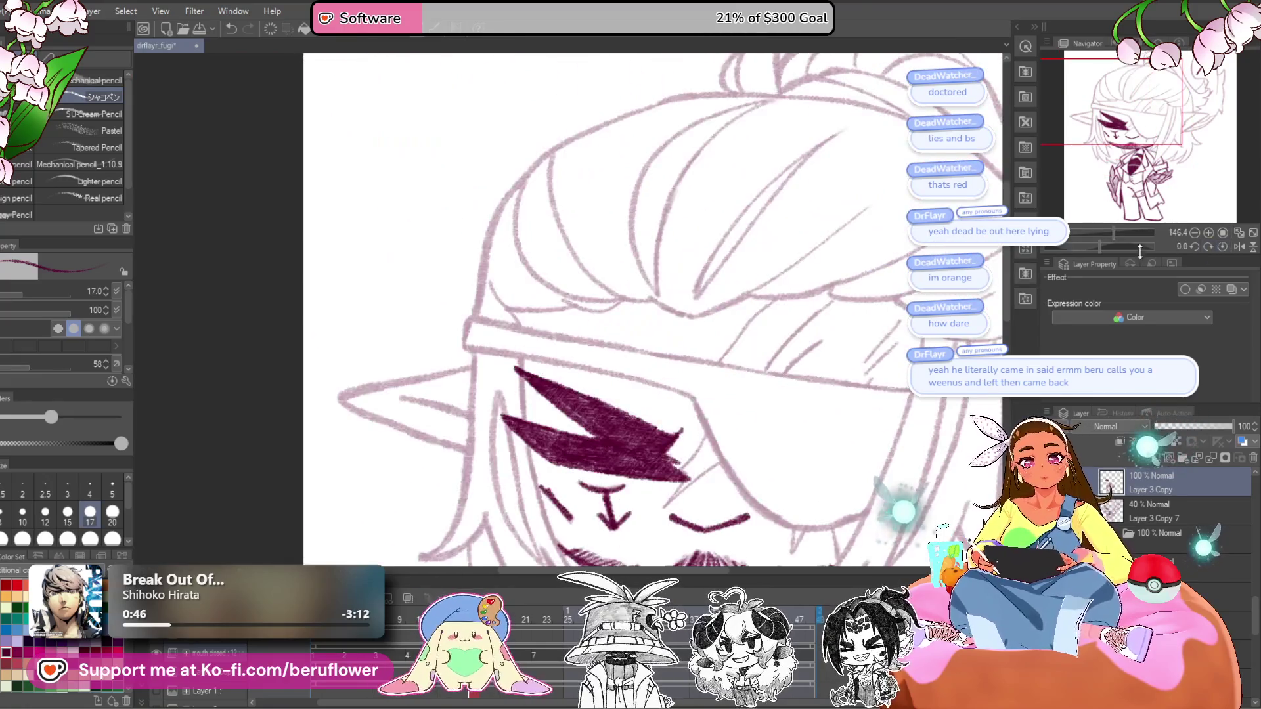
scroll(654, 309, "down", 6)
scroll(669, 296, "down", 3)
scroll(746, 332, "up", 8)
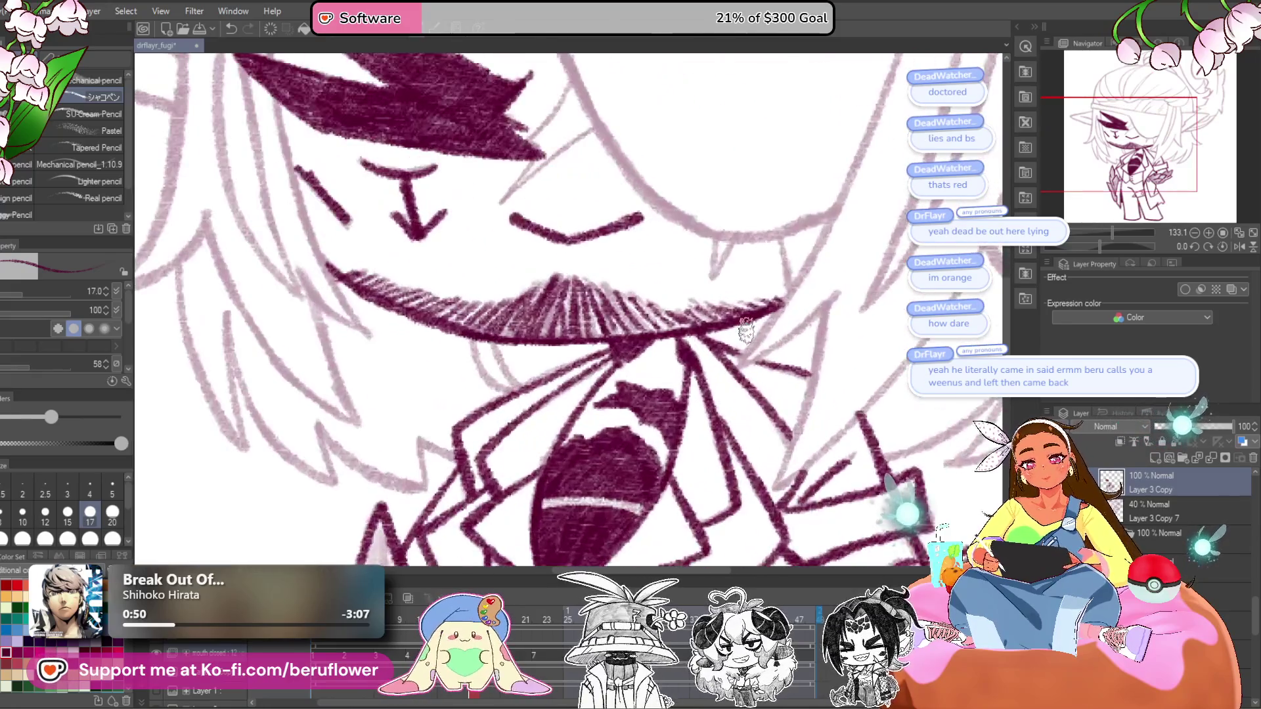
scroll(747, 331, "up", 3)
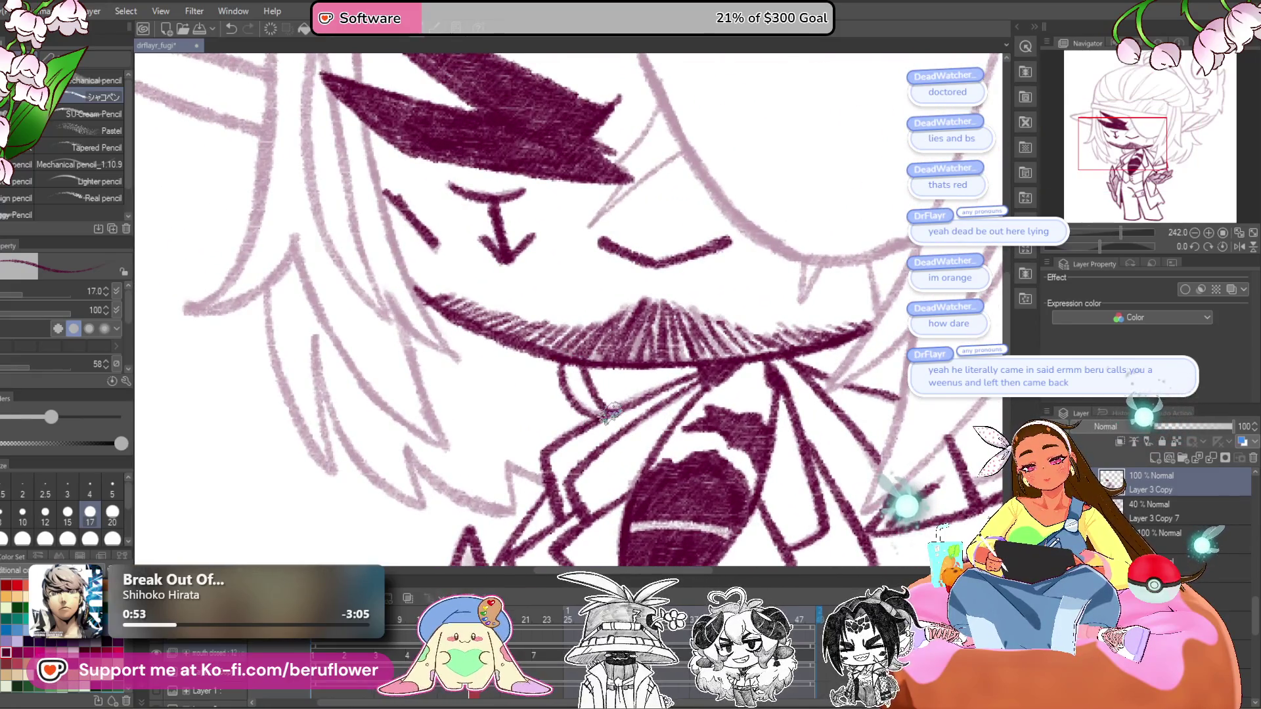
scroll(611, 410, "down", 3)
- Rotate the canvas about 51 degrees and ink long dark maroon strokes across the eye
left_click_drag(1095, 245, 1117, 246)
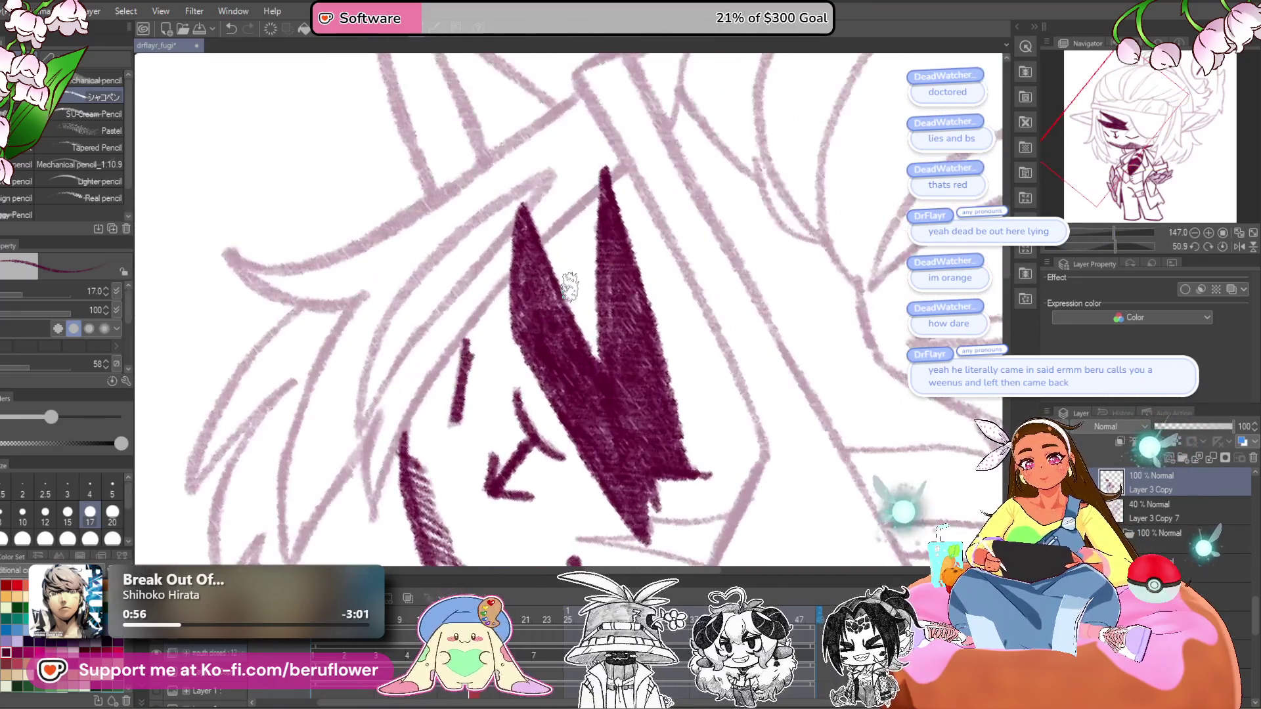
scroll(570, 286, "up", 3)
mouse_move(693, 146)
left_mouse_down()
mouse_move(611, 211)
mouse_move(503, 339)
mouse_move(440, 483)
left_mouse_up()
left_click_drag(447, 391, 427, 453)
left_click_drag(526, 328, 570, 387)
mouse_move(658, 208)
left_mouse_down()
mouse_move(481, 399)
mouse_move(618, 276)
left_mouse_up()
- Rotate the view counter-clockwise and ink dark lines over the sketch near the ear
left_click_drag(1099, 253, 898, 217)
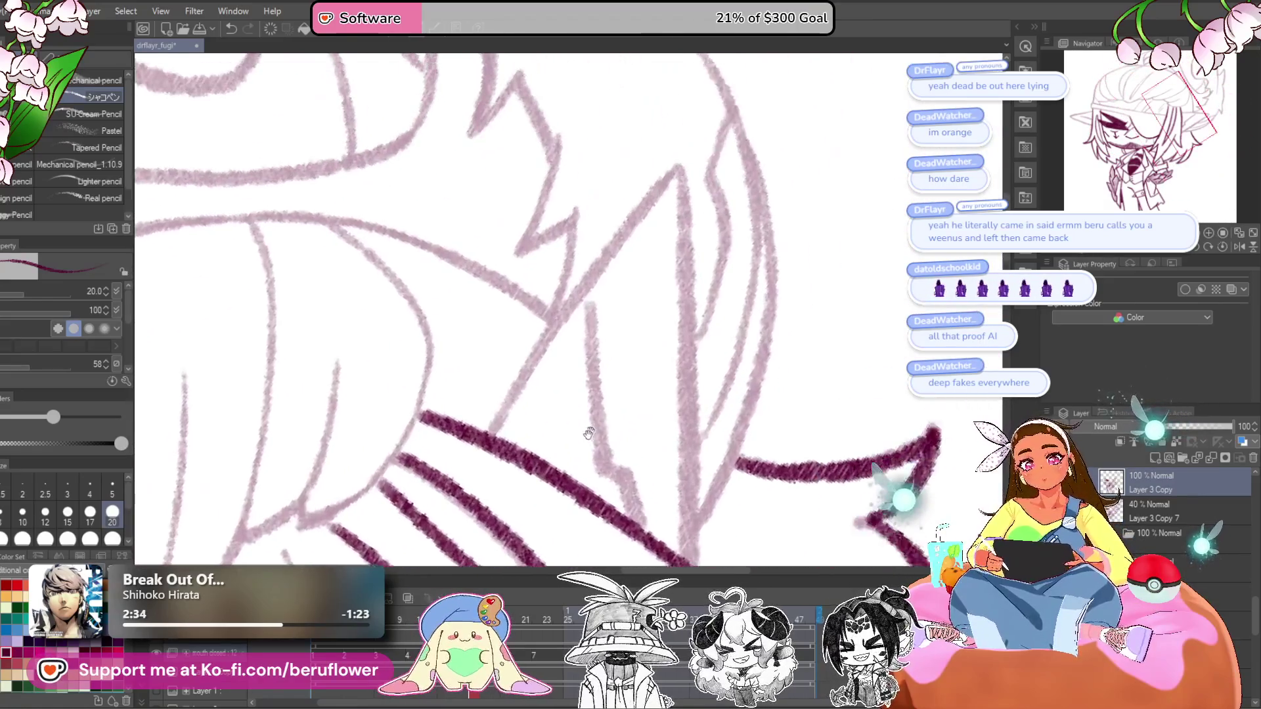
mouse_move(469, 447)
left_mouse_down()
mouse_move(657, 179)
mouse_move(603, 197)
mouse_move(603, 112)
mouse_move(614, 519)
left_mouse_up()
left_click_drag(615, 519, 644, 450)
mouse_move(549, 187)
left_mouse_down()
mouse_move(565, 355)
mouse_move(607, 427)
left_mouse_up()
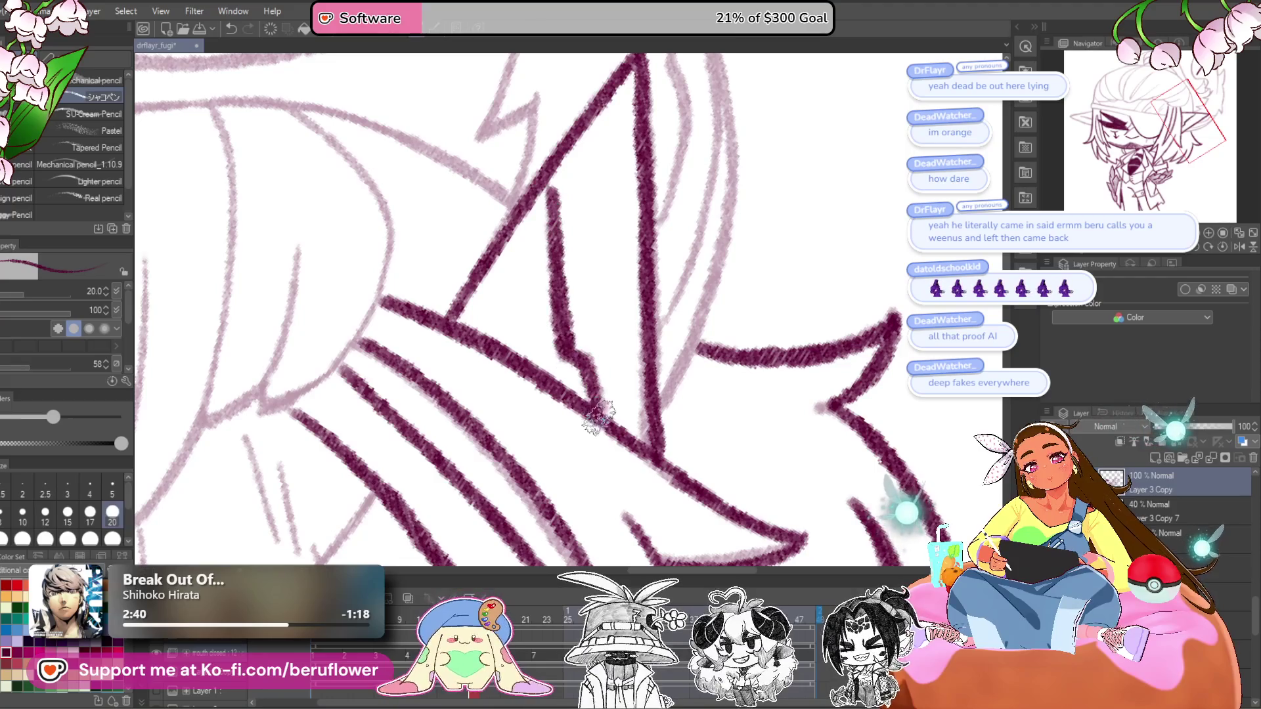
- Ink a dark diagonal line across the face along the eyepatch's lower edge
scroll(697, 294, "up", 3)
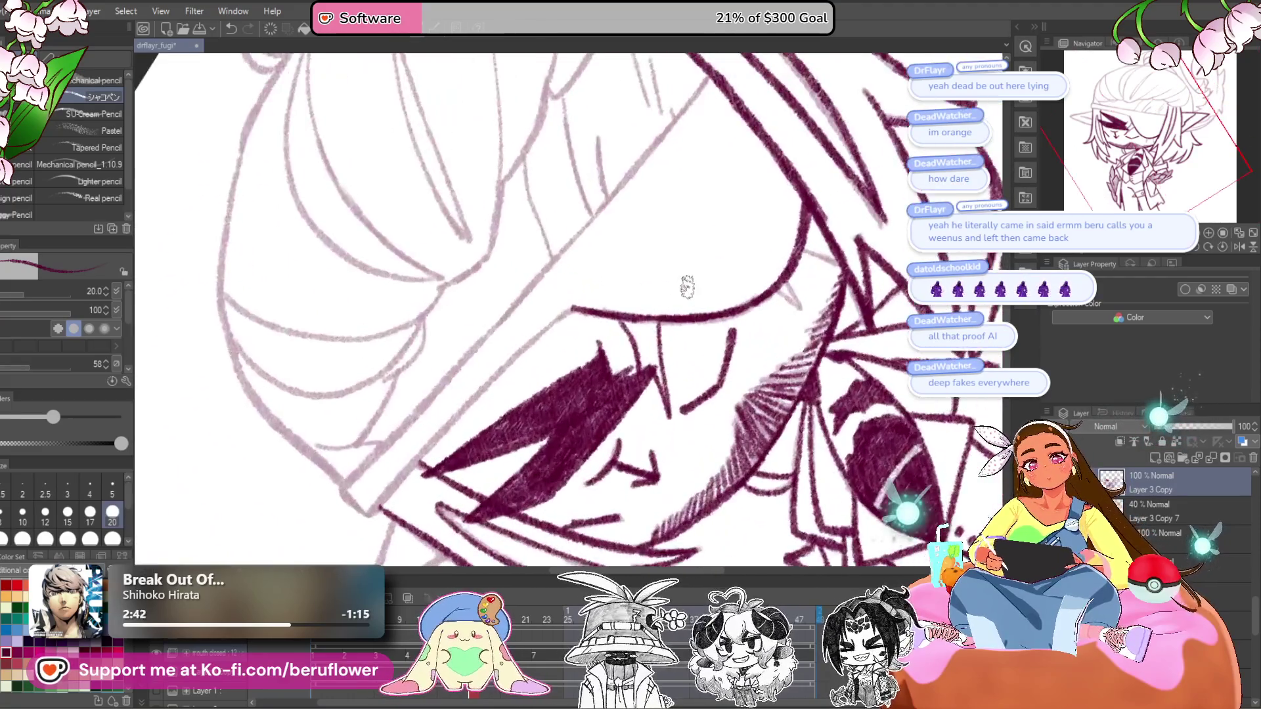
mouse_move(791, 158)
left_mouse_down()
mouse_move(689, 281)
mouse_move(734, 214)
left_mouse_up()
left_click_drag(685, 267, 558, 403)
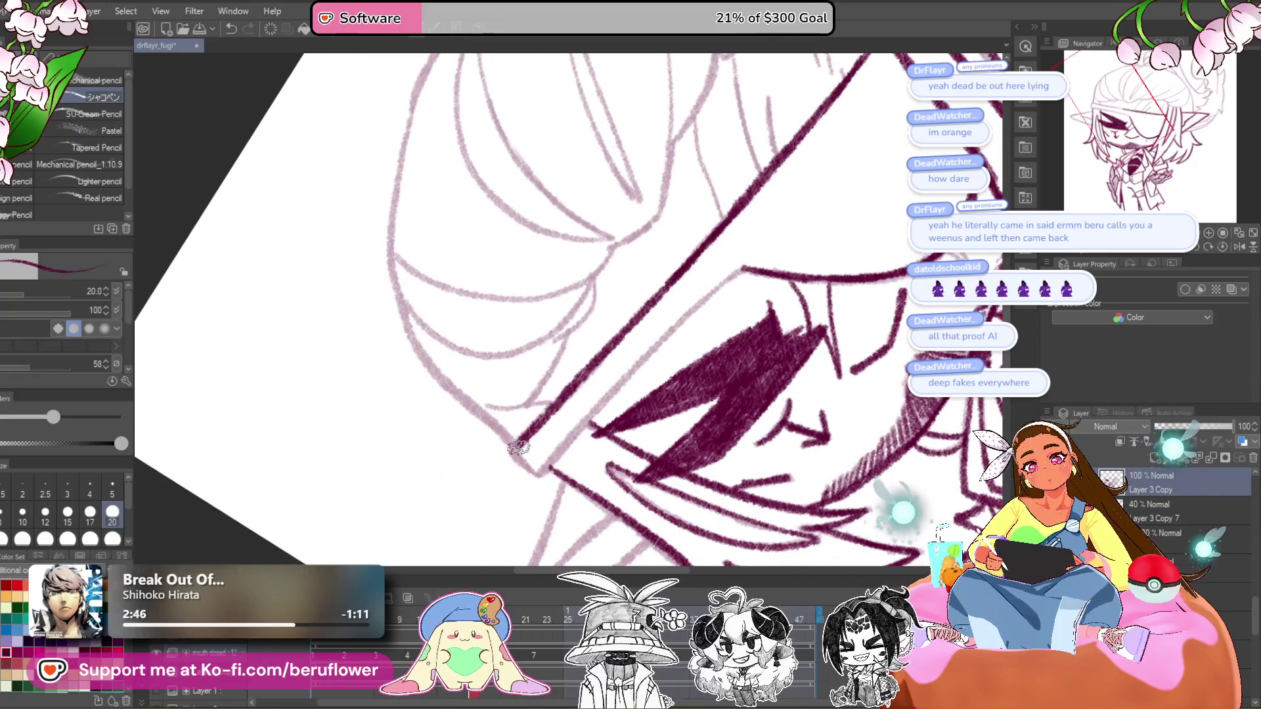
mouse_move(746, 274)
left_mouse_down()
mouse_move(644, 355)
mouse_move(564, 450)
left_mouse_up()
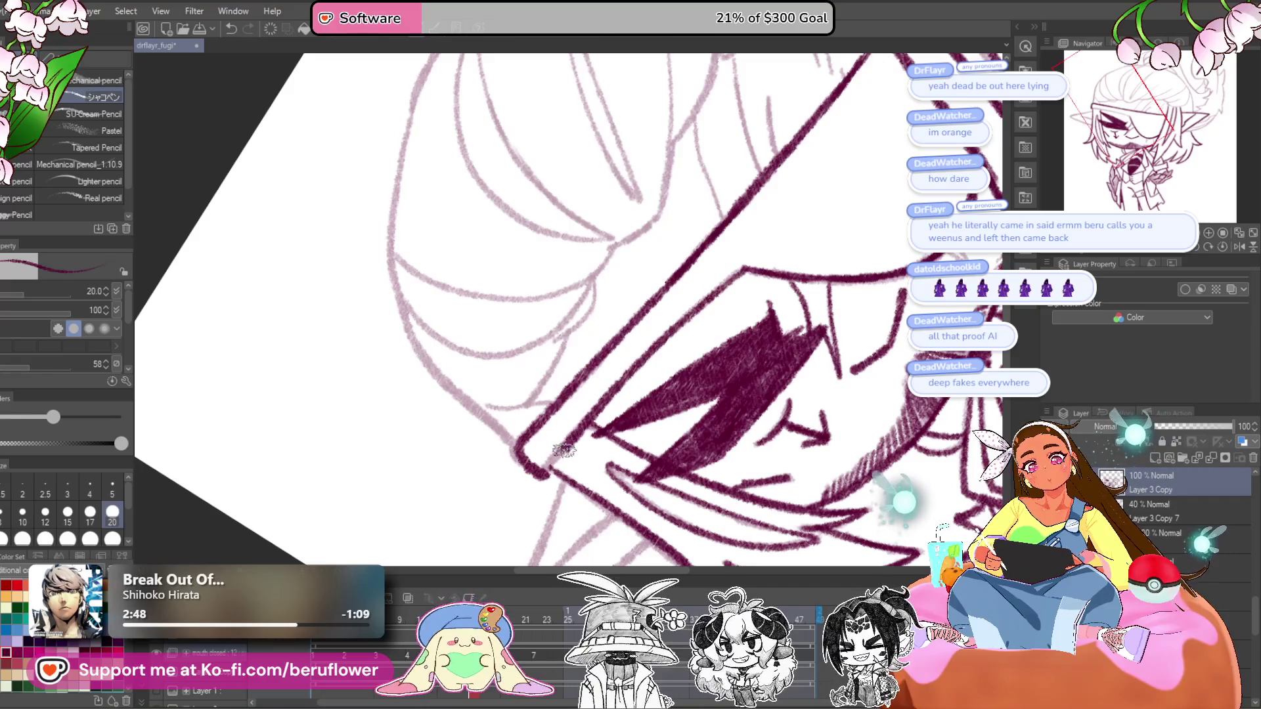
scroll(542, 469, "down", 5)
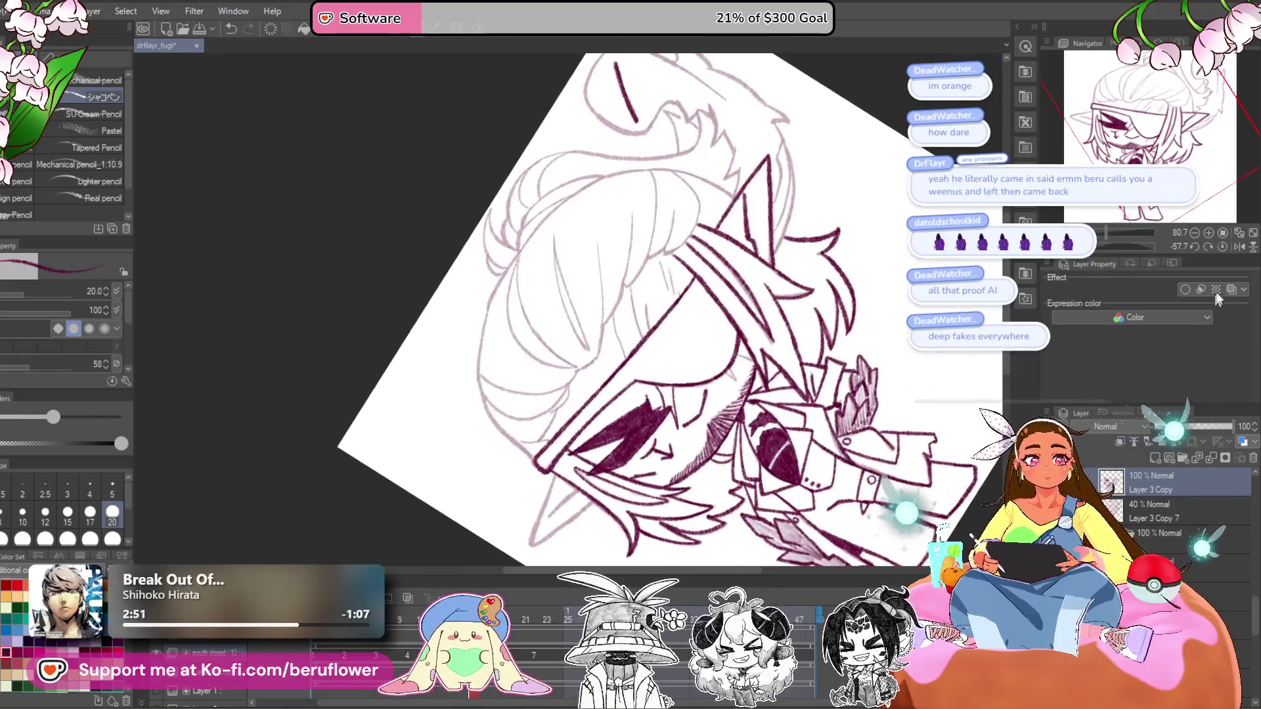
- Straighten the canvas and ink a short dark maroon line above the eyepatch band
left_click(1222, 246)
scroll(721, 284, "up", 3)
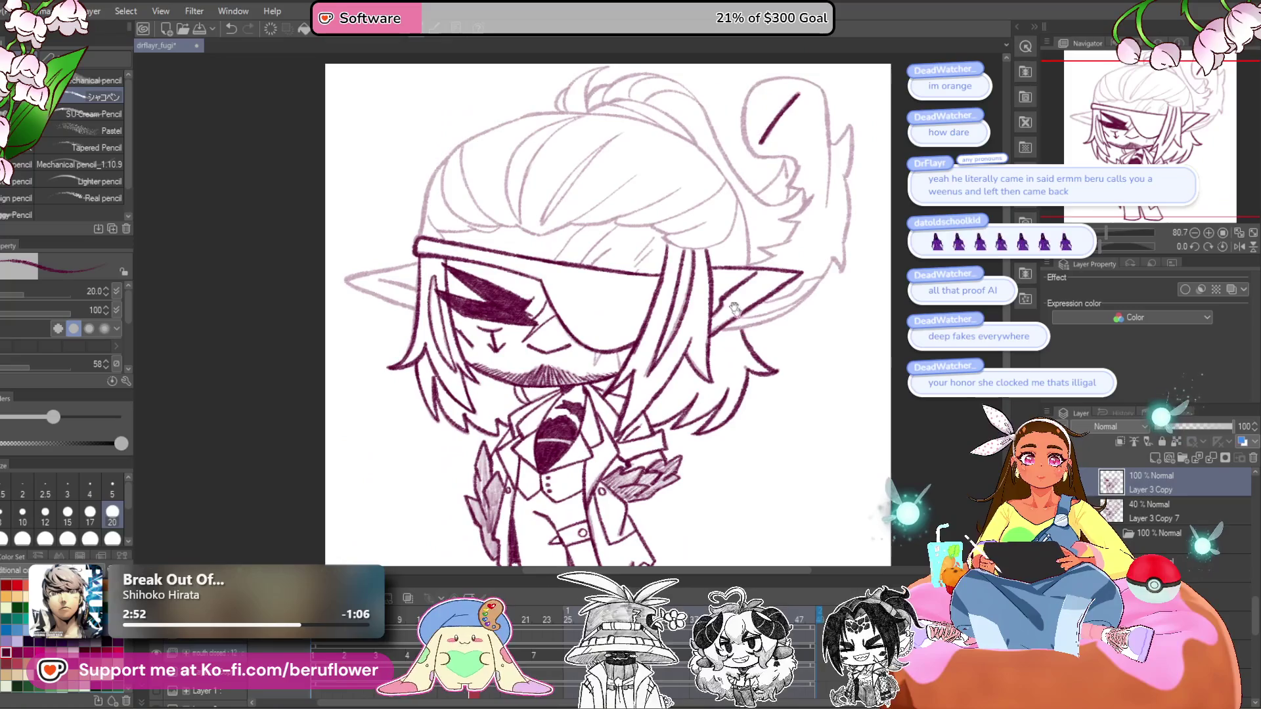
scroll(721, 284, "up", 5)
left_click_drag(695, 266, 614, 352)
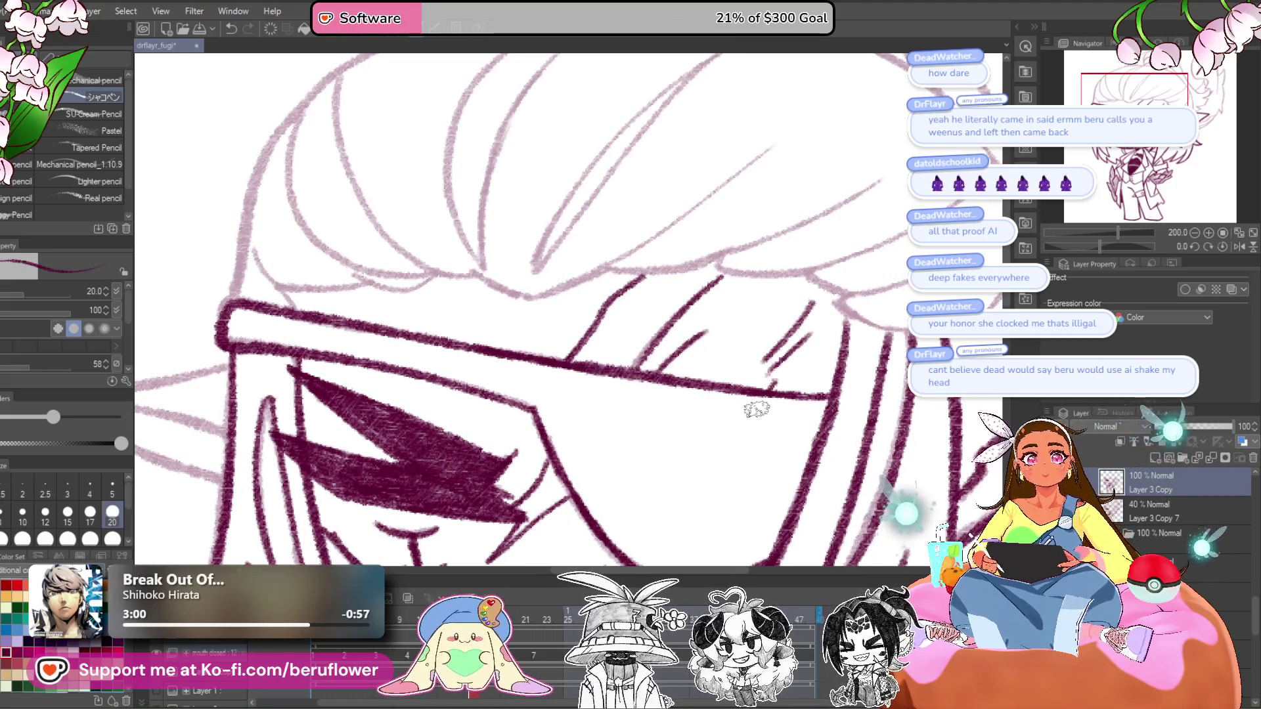
- At 100% zoom with the canvas tilted, ink the two sketch lines of the pointed ear tip
scroll(740, 466, "down", 5)
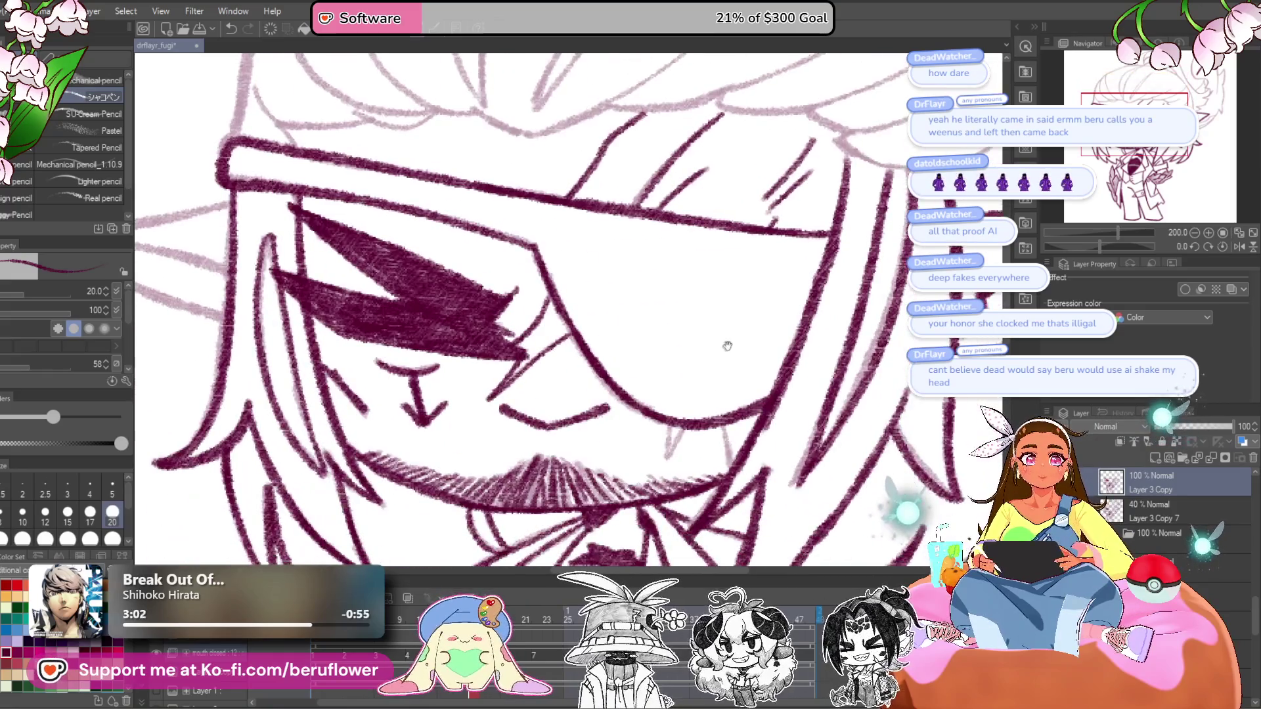
scroll(710, 379, "up", 4)
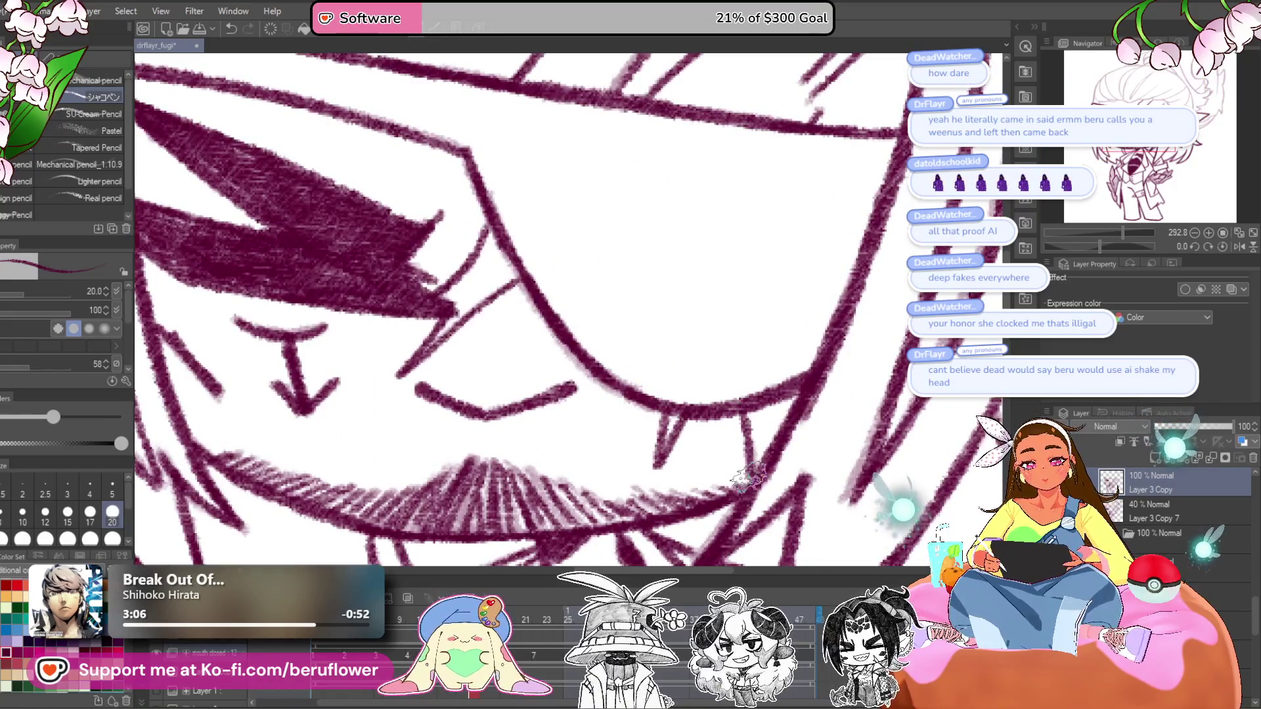
key("ctrl+alt+0")
scroll(718, 415, "up", 3)
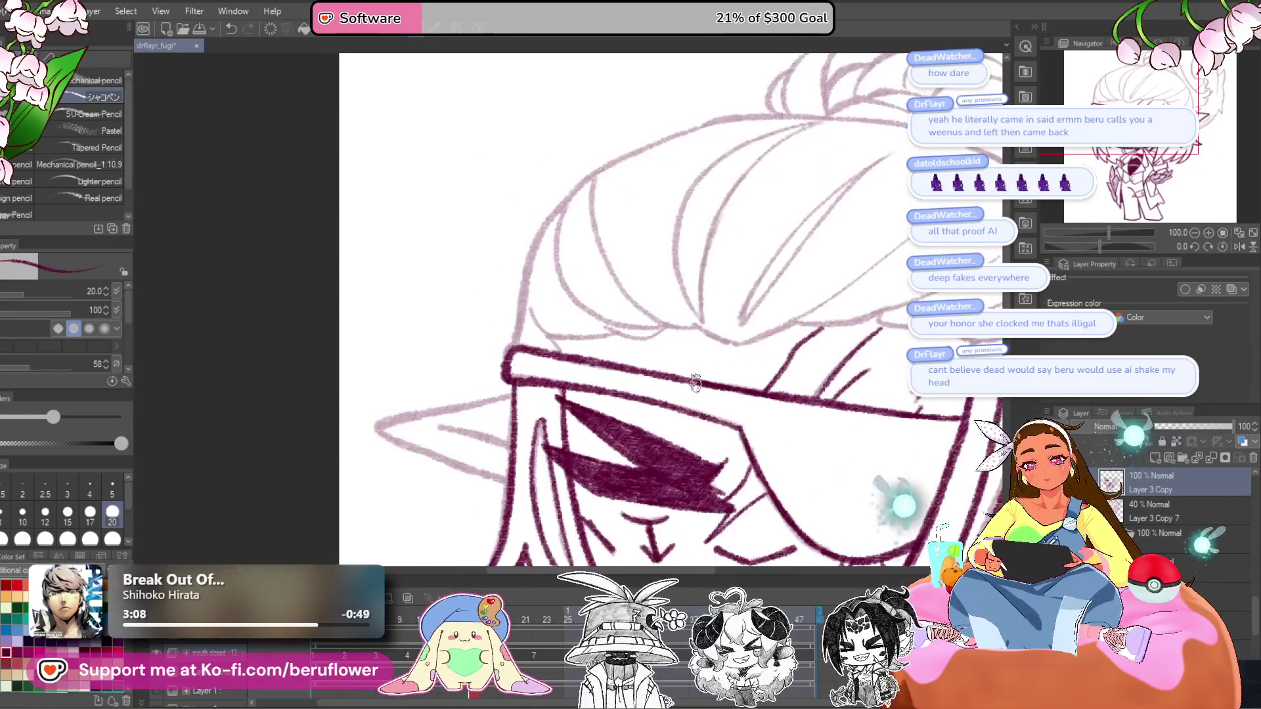
left_click(1085, 243)
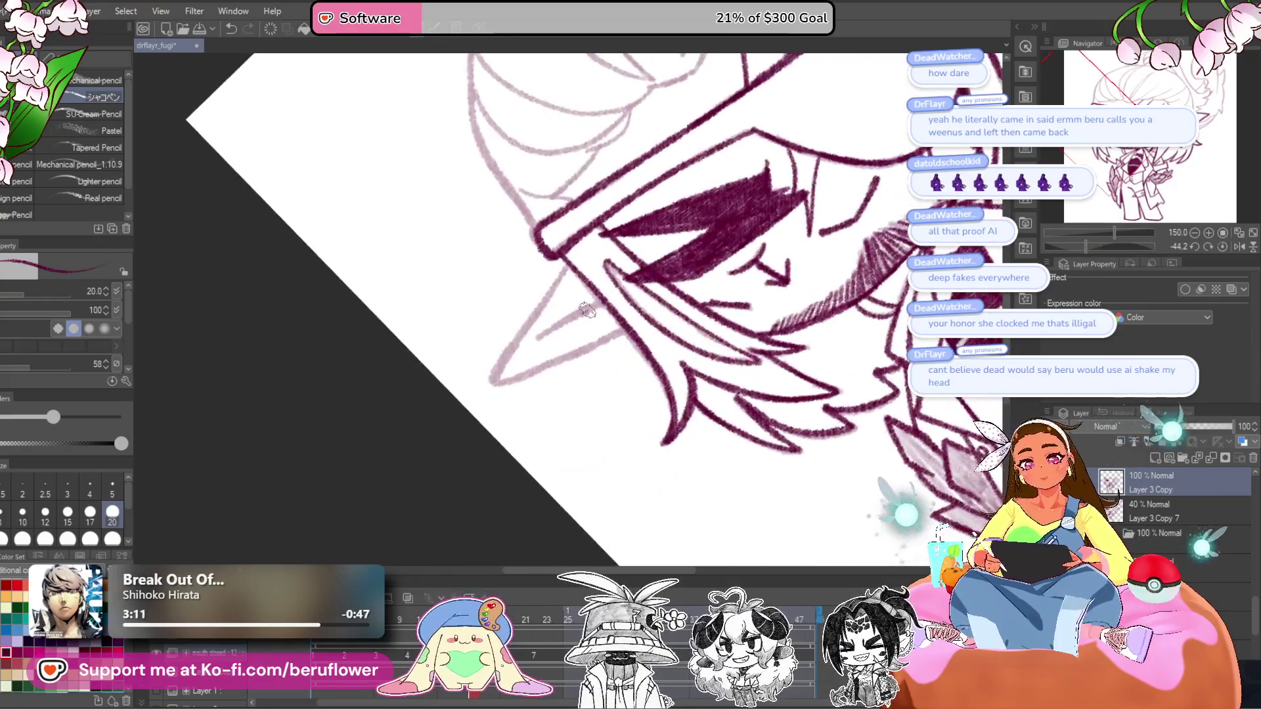
scroll(587, 311, "up", 2)
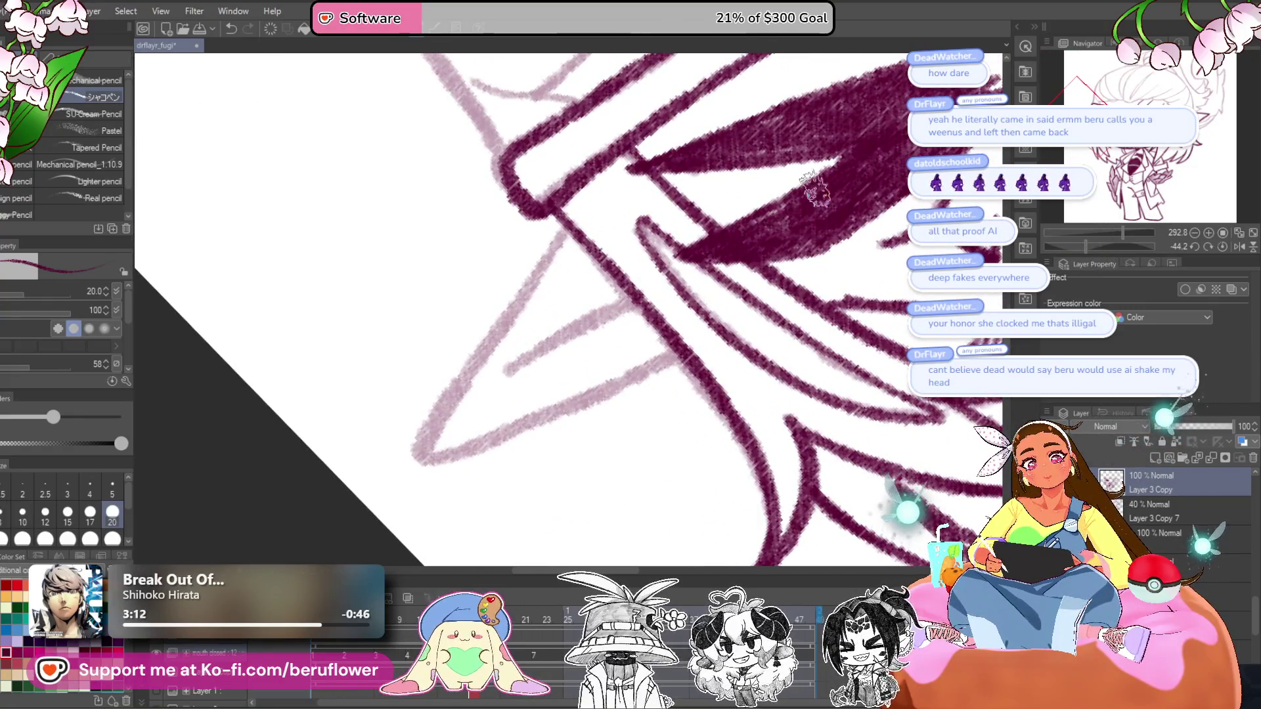
left_click_drag(565, 233, 604, 236)
mouse_move(480, 462)
left_mouse_down()
mouse_move(696, 368)
mouse_move(719, 332)
left_mouse_up()
left_click_drag(549, 378, 664, 308)
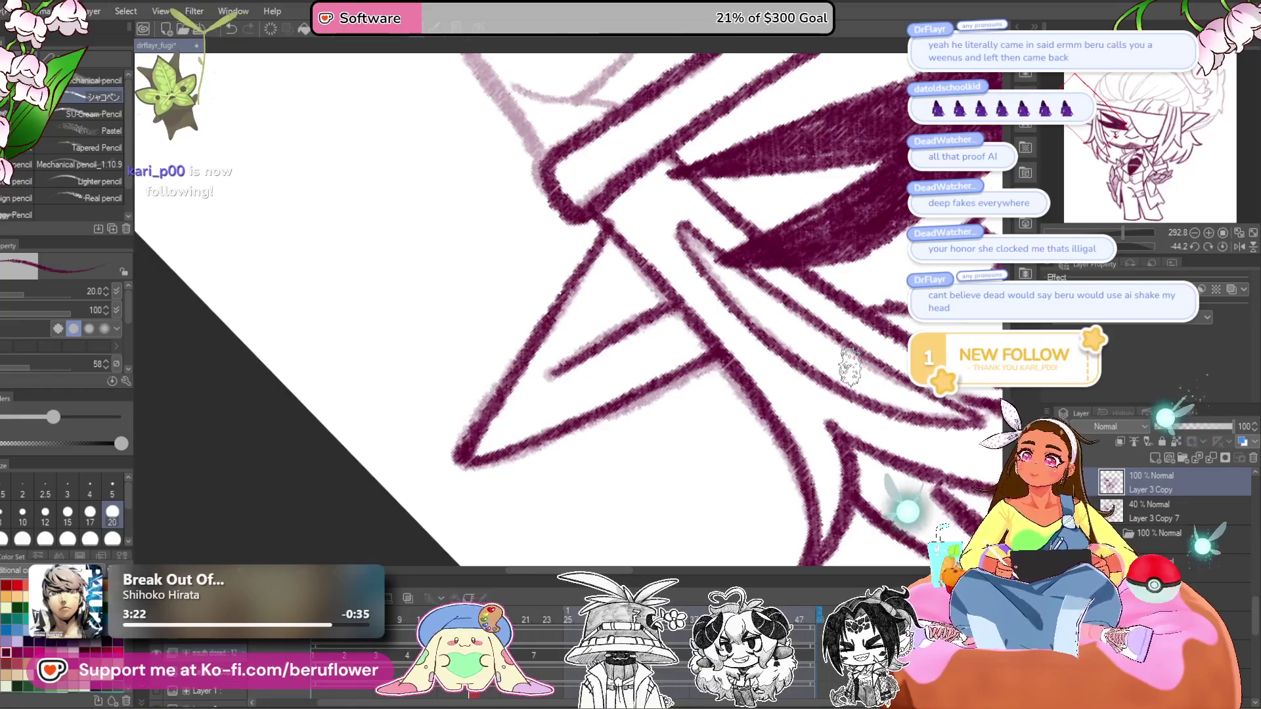
- Ink the long outer outline of the hair above the eyepatch band in dark maroon
scroll(849, 368, "down", 6)
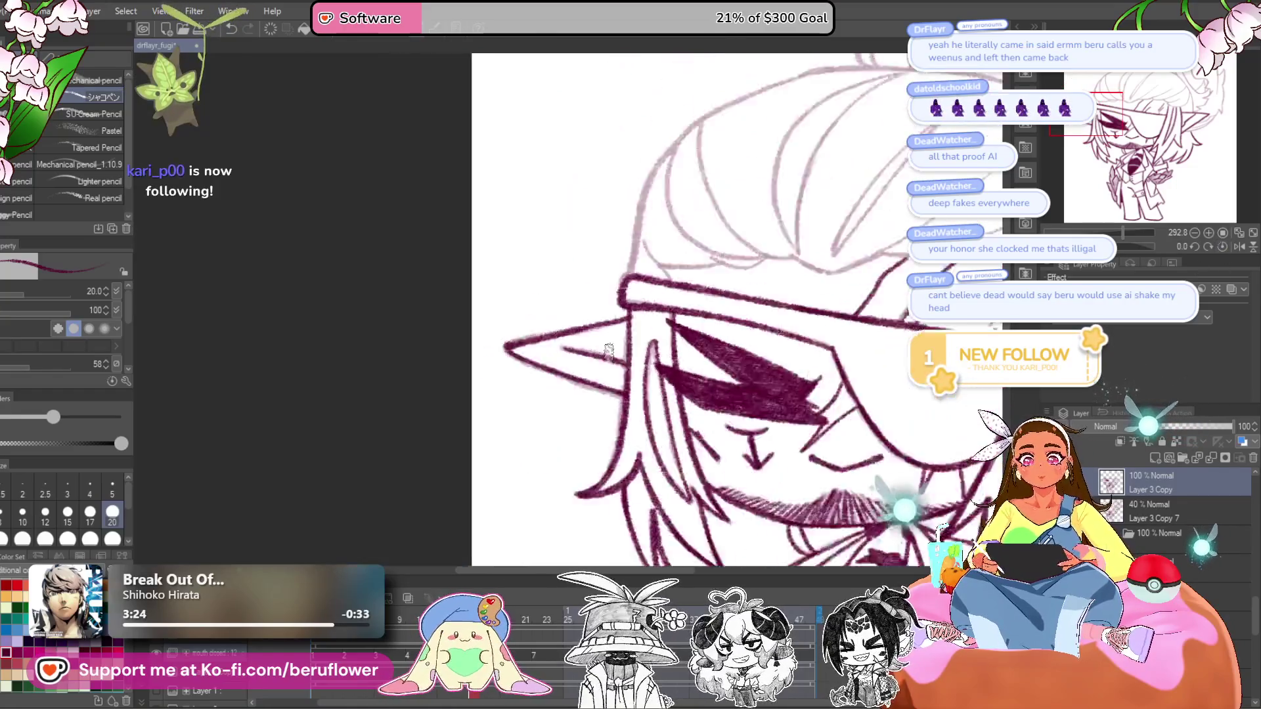
scroll(609, 353, "up", 3)
scroll(607, 350, "up", 3)
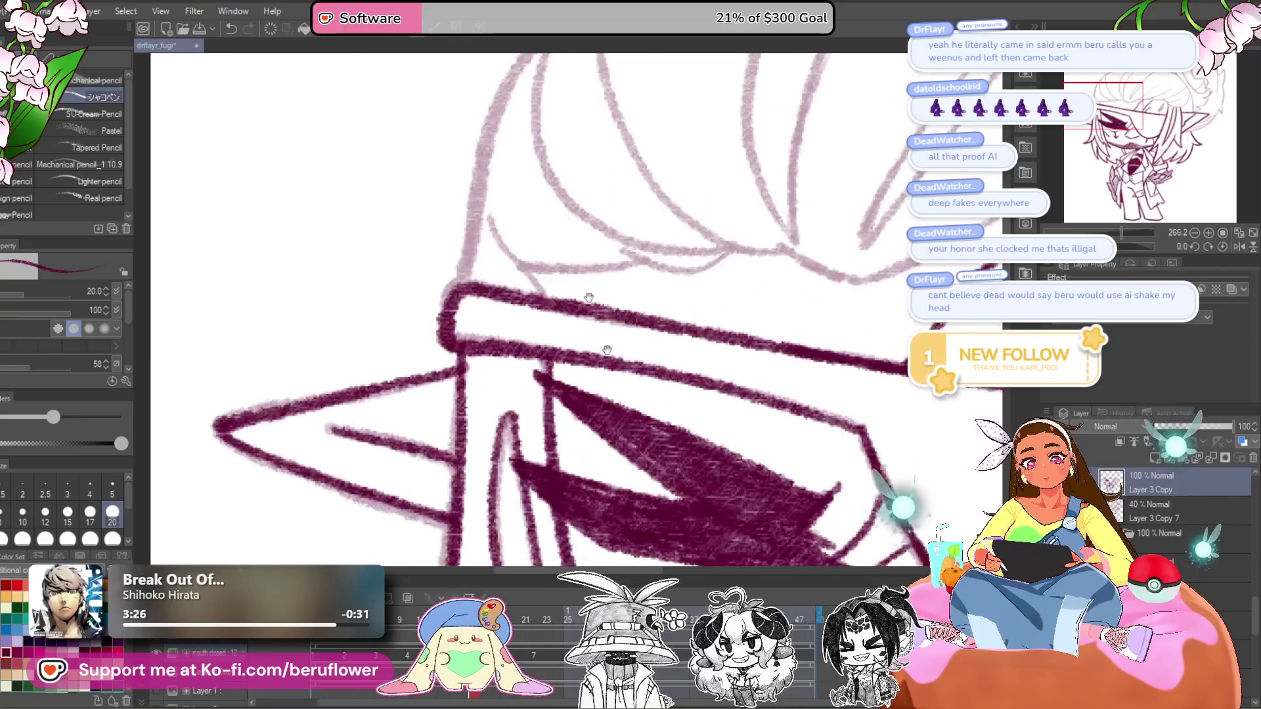
left_click_drag(530, 259, 570, 420)
mouse_move(491, 478)
left_mouse_down()
mouse_move(564, 224)
mouse_move(651, 164)
mouse_move(821, 85)
mouse_move(686, 204)
left_mouse_up()
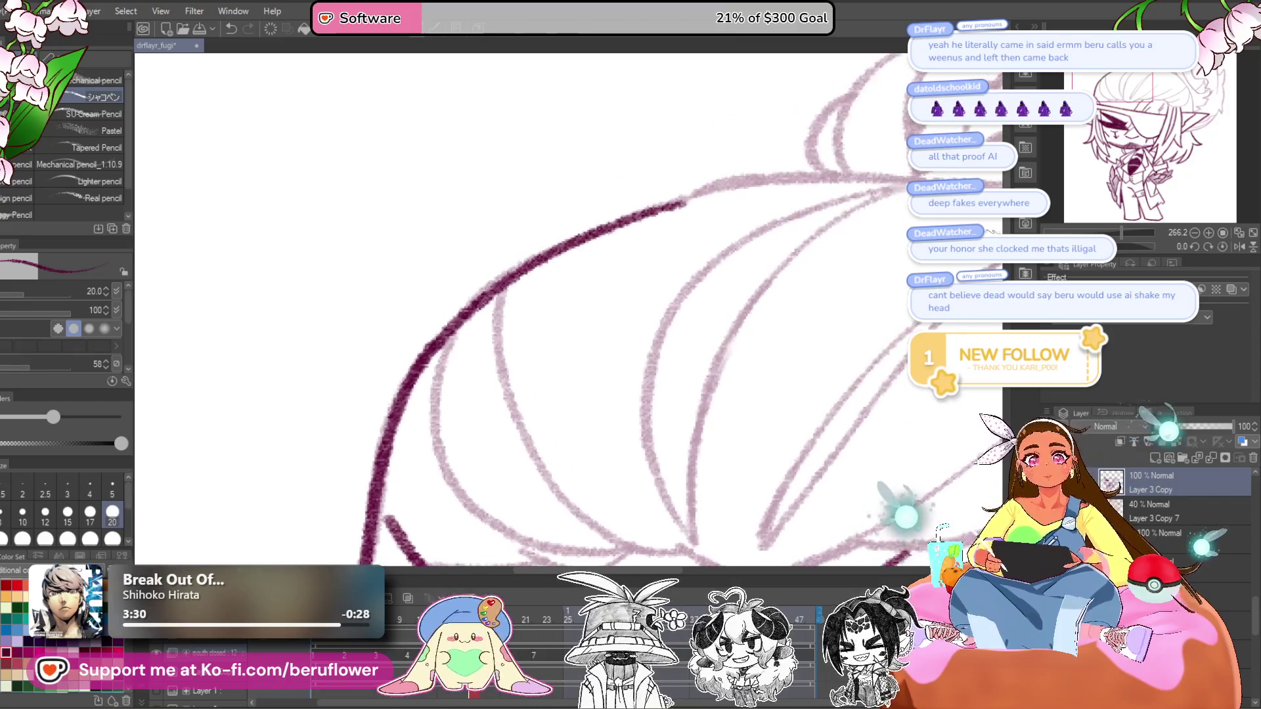
- Ink the hair line from upper right downward, undoing and redrawing the rough attempts
left_click_drag(722, 276, 598, 369)
left_click_drag(783, 158, 634, 259)
key("ctrl+z")
mouse_move(778, 156)
left_mouse_down()
mouse_move(619, 264)
mouse_move(675, 191)
mouse_move(559, 315)
mouse_move(483, 492)
left_mouse_up()
key("ctrl+z")
mouse_move(674, 190)
left_mouse_down()
mouse_move(525, 388)
mouse_move(496, 478)
left_mouse_up()
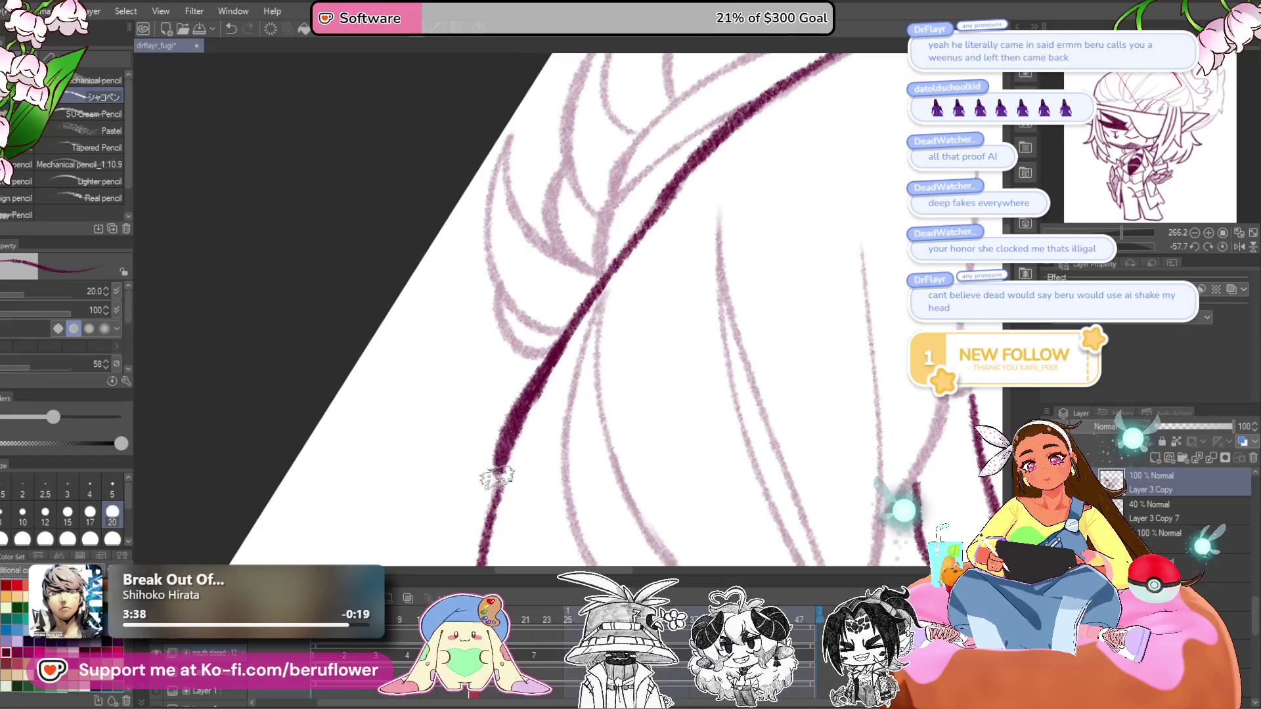
- Set the rotation upright, redraw the hair's top outline, and extend a strand downward
mouse_move(1121, 232)
left_mouse_down()
mouse_move(1077, 233)
mouse_move(1131, 234)
left_mouse_up()
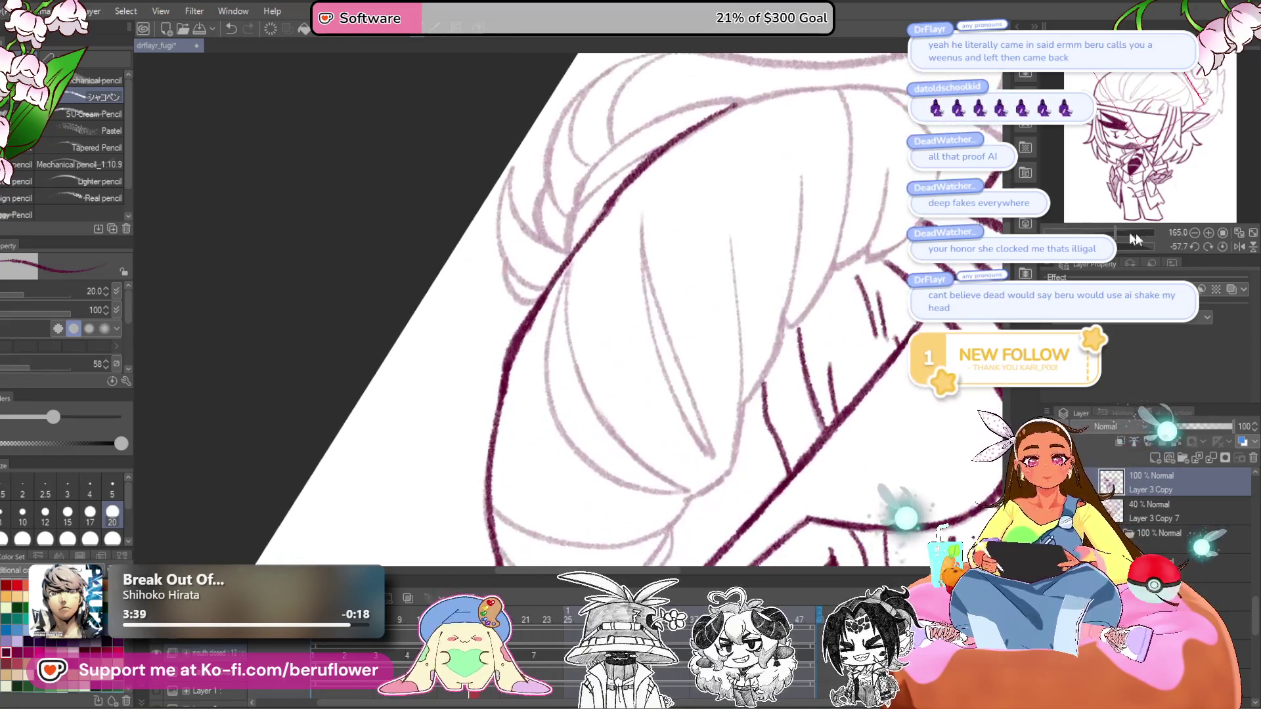
left_click(1223, 247)
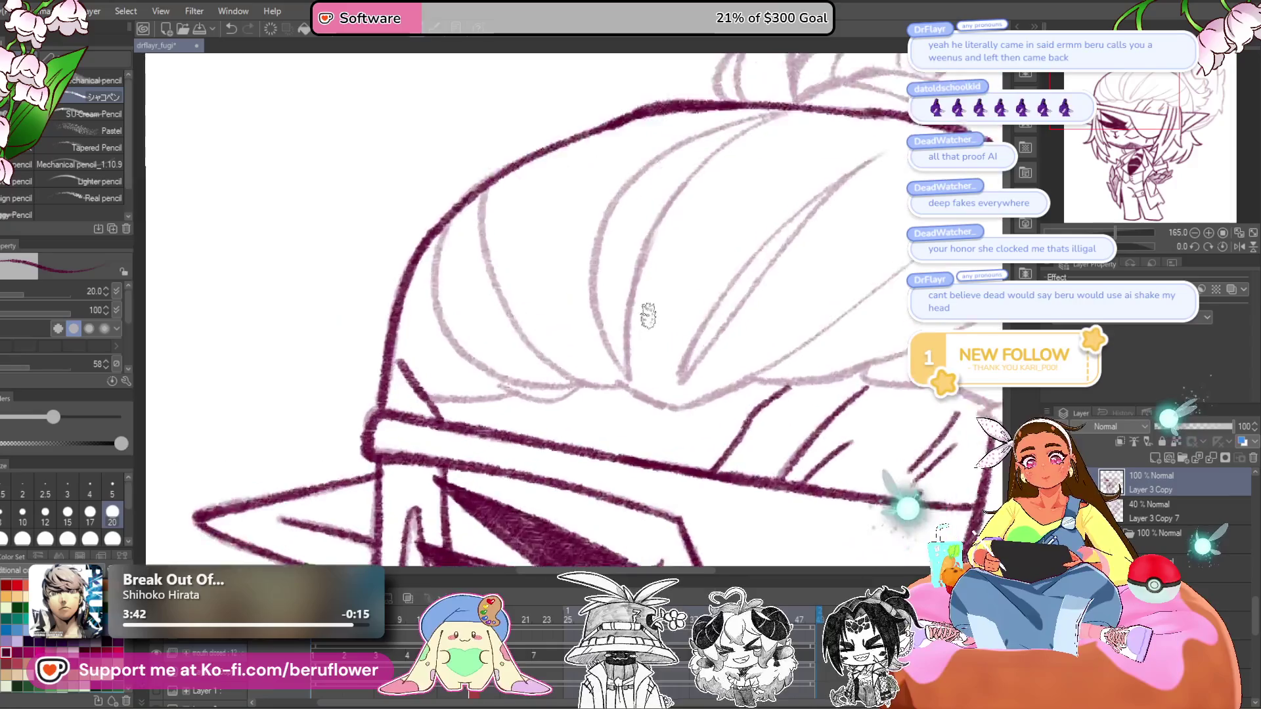
left_click_drag(613, 418, 603, 247)
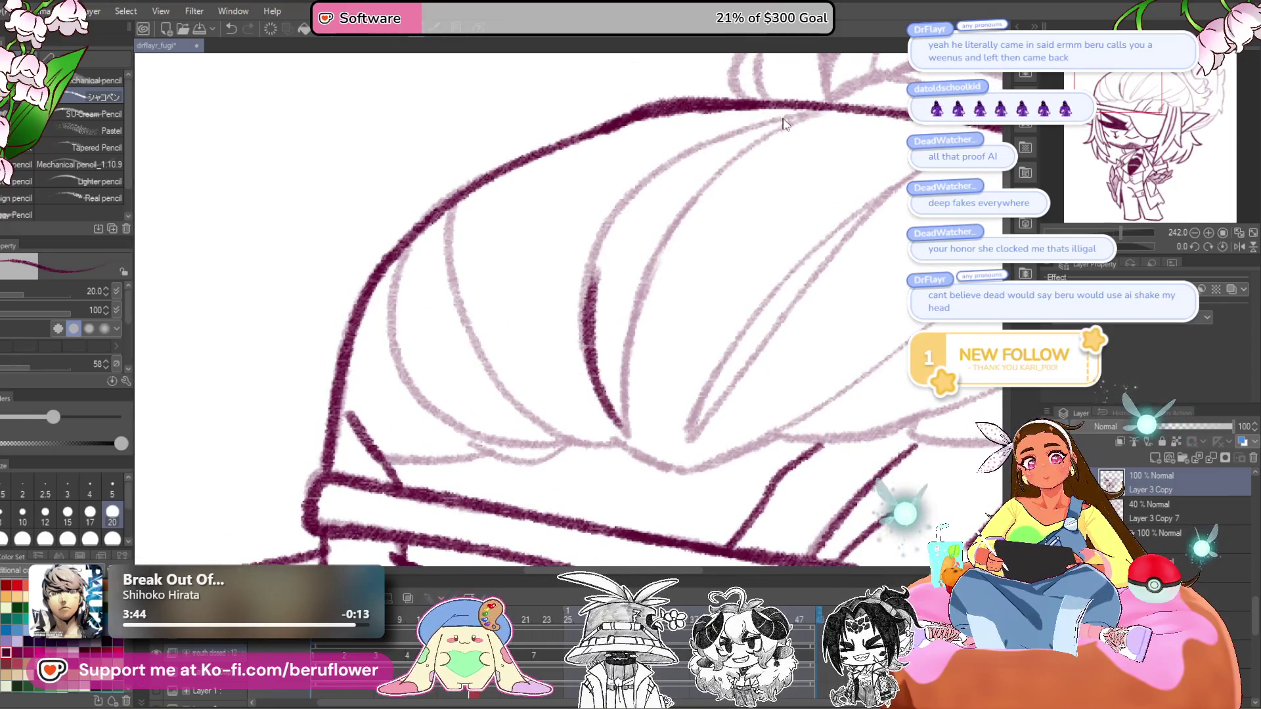
key("ctrl+z")
mouse_move(812, 105)
left_mouse_down()
mouse_move(610, 223)
mouse_move(614, 414)
mouse_move(600, 458)
mouse_move(775, 138)
mouse_move(667, 232)
left_mouse_up()
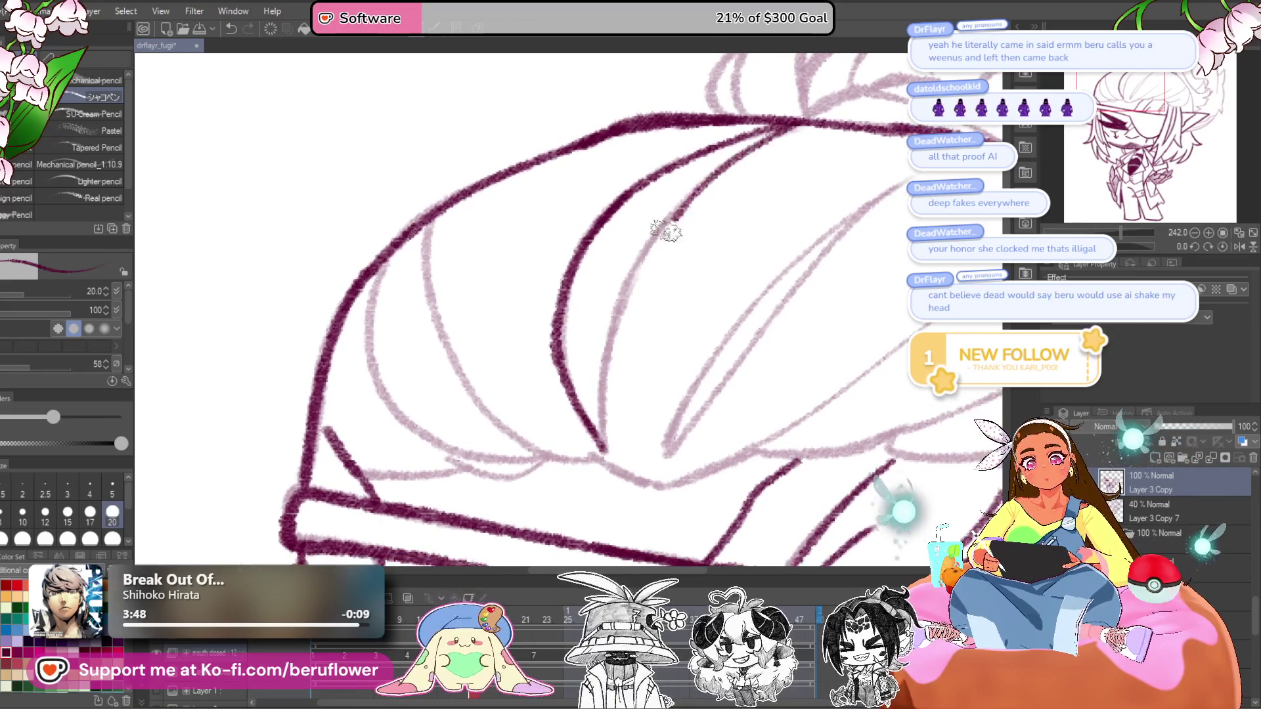
mouse_move(639, 274)
left_mouse_down()
mouse_move(605, 330)
mouse_move(600, 454)
left_mouse_up()
left_click_drag(784, 405, 746, 421)
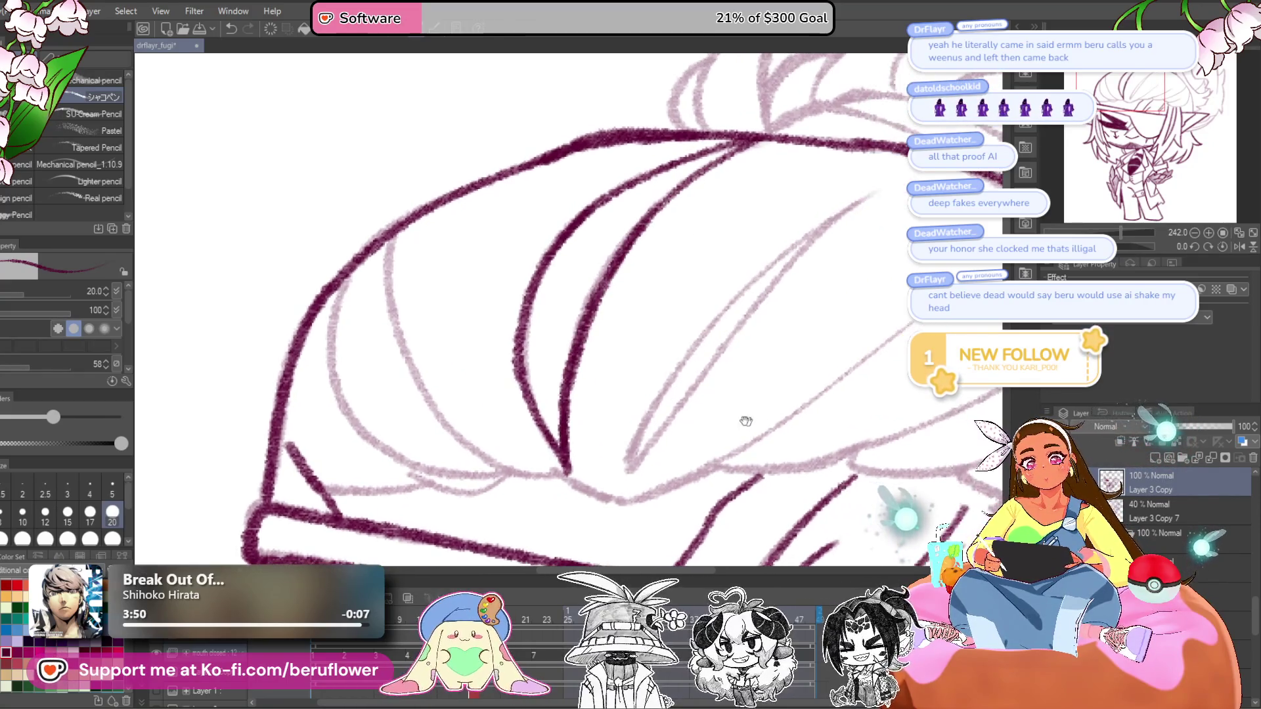
- Ink several parallel hanging hair strands below the fringe over the pink sketch
left_click_drag(627, 463, 804, 229)
mouse_move(874, 190)
left_mouse_down()
mouse_move(657, 444)
mouse_move(604, 431)
mouse_move(576, 393)
left_mouse_up()
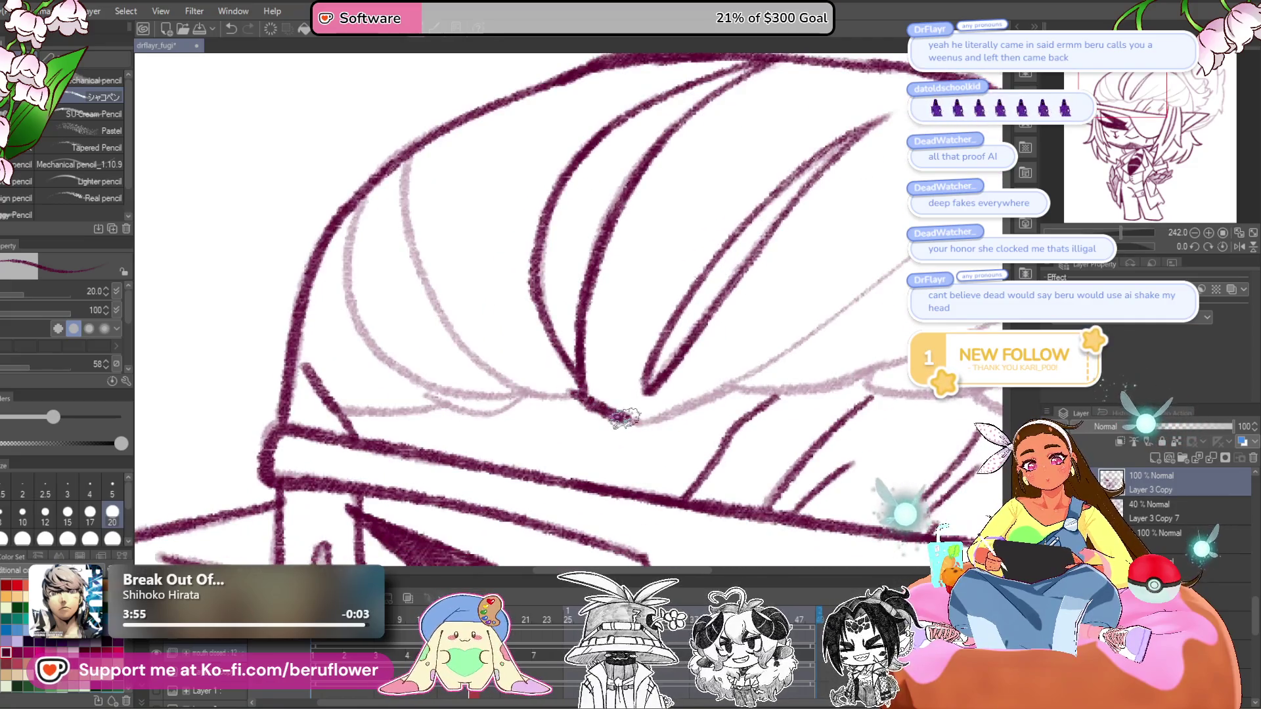
mouse_move(670, 412)
left_mouse_down()
mouse_move(782, 351)
mouse_move(749, 342)
mouse_move(659, 251)
mouse_move(617, 262)
mouse_move(605, 301)
left_mouse_up()
mouse_move(572, 468)
left_mouse_down()
mouse_move(687, 337)
mouse_move(768, 169)
left_mouse_up()
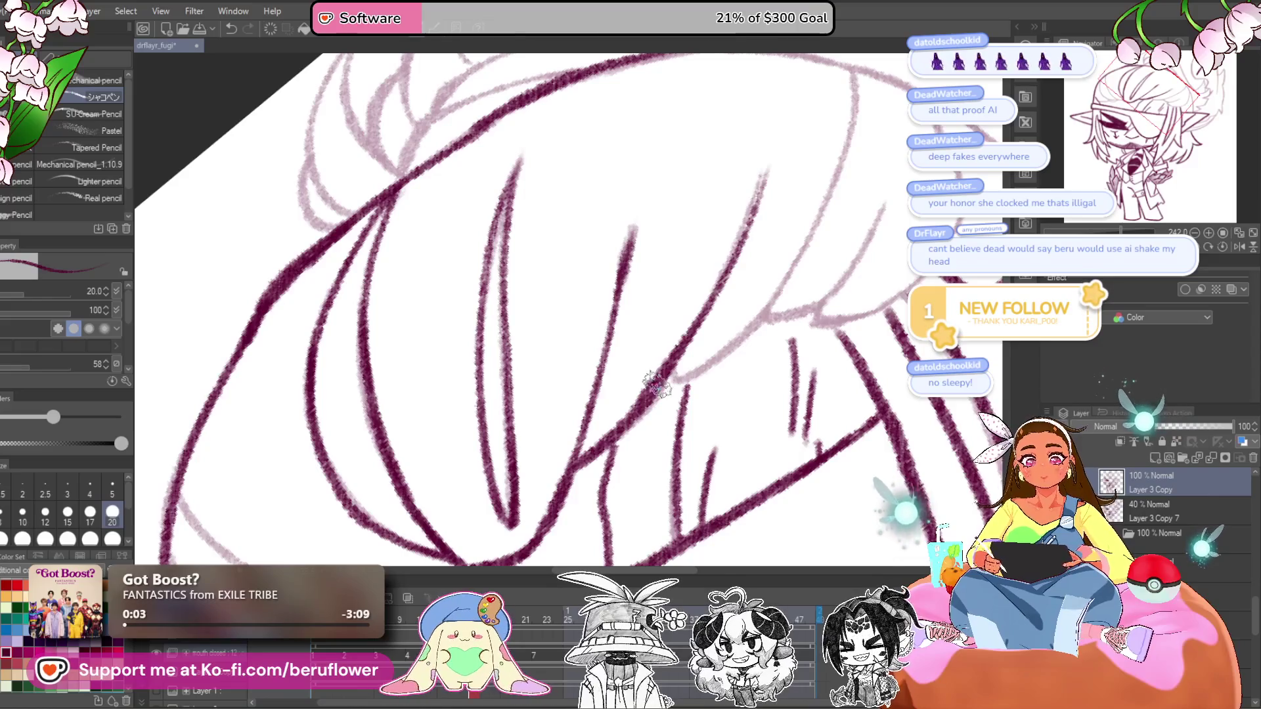
scroll(679, 378, "down", 2)
left_click_drag(595, 421, 717, 249)
scroll(749, 93, "up", 1)
mouse_move(723, 154)
left_mouse_down()
mouse_move(635, 377)
mouse_move(726, 319)
left_mouse_up()
scroll(641, 385, "up", 1)
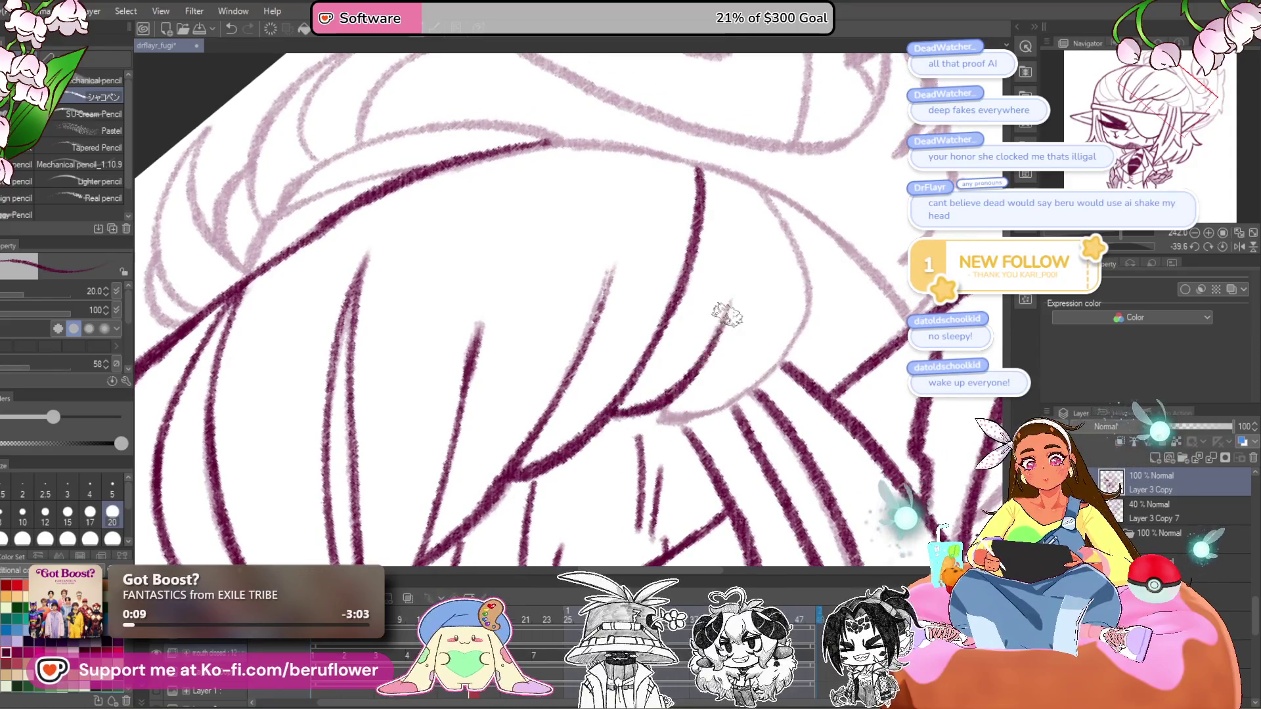